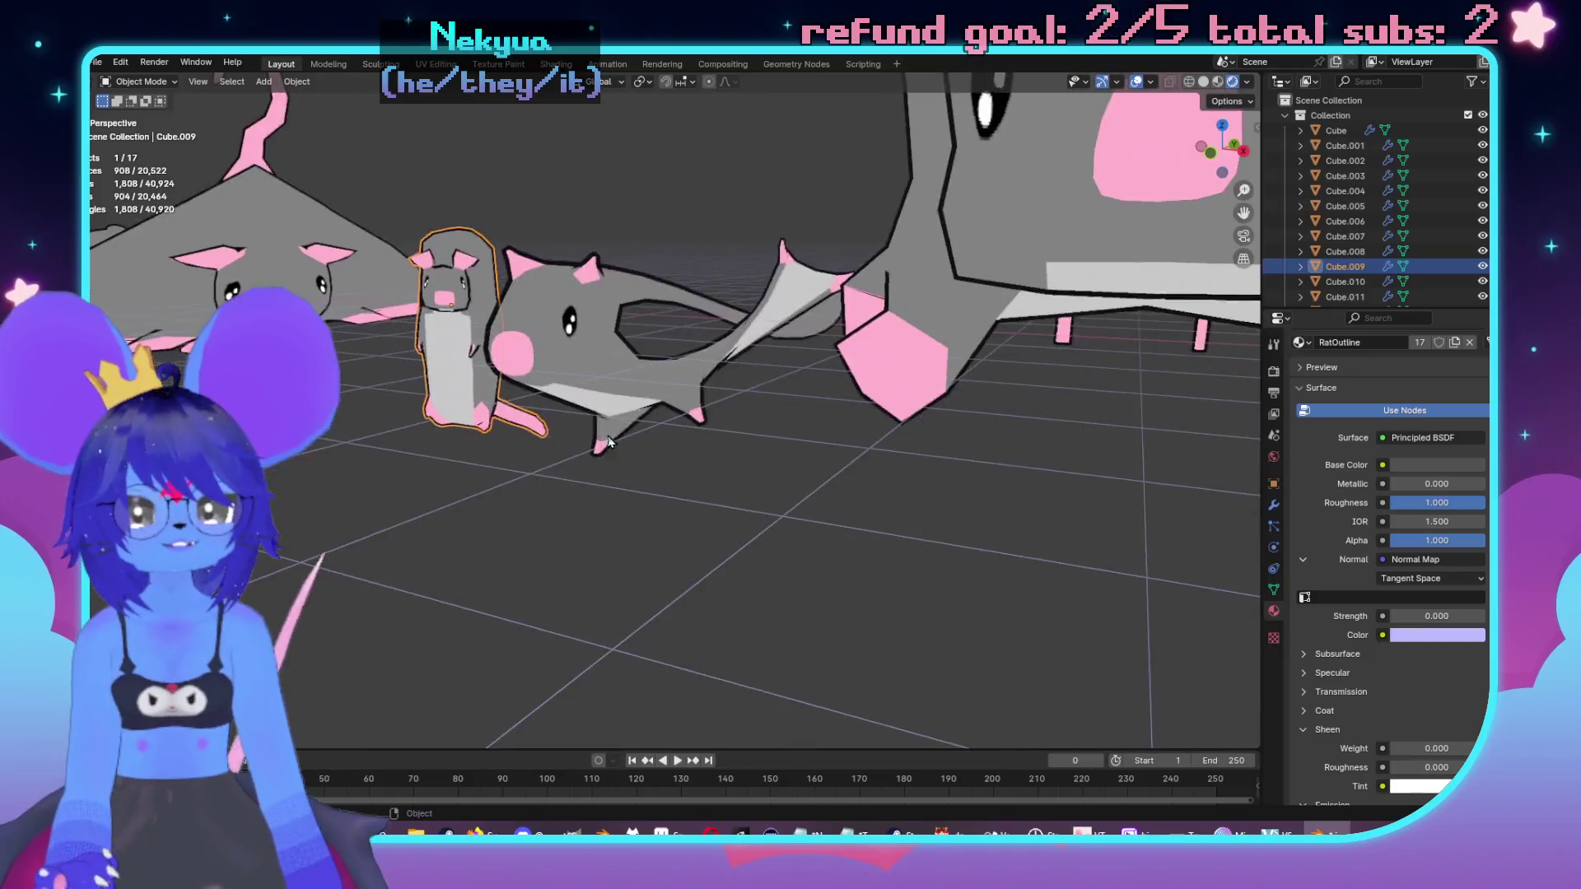
# Step: Orbit and zoom in for a close top-down look at the rat models
pyautogui.moveTo(833, 354)
pyautogui.mouseDown()
pyautogui.moveTo(928, 639)
pyautogui.moveTo(820, 547)
pyautogui.moveTo(713, 602)
pyautogui.moveTo(777, 606)
pyautogui.moveTo(837, 573)
pyautogui.moveTo(822, 551)
pyautogui.moveTo(818, 645)
pyautogui.moveTo(849, 688)
pyautogui.moveTo(912, 649)
pyautogui.moveTo(917, 625)
pyautogui.moveTo(871, 608)
pyautogui.moveTo(806, 650)
pyautogui.moveTo(848, 625)
pyautogui.moveTo(861, 593)
pyautogui.moveTo(837, 644)
pyautogui.moveTo(728, 633)
pyautogui.moveTo(716, 578)
pyautogui.moveTo(280, 554)
pyautogui.moveTo(522, 494)
pyautogui.moveTo(365, 506)
pyautogui.moveTo(803, 546)
pyautogui.moveTo(735, 444)
pyautogui.mouseUp()
pyautogui.click(713, 602)
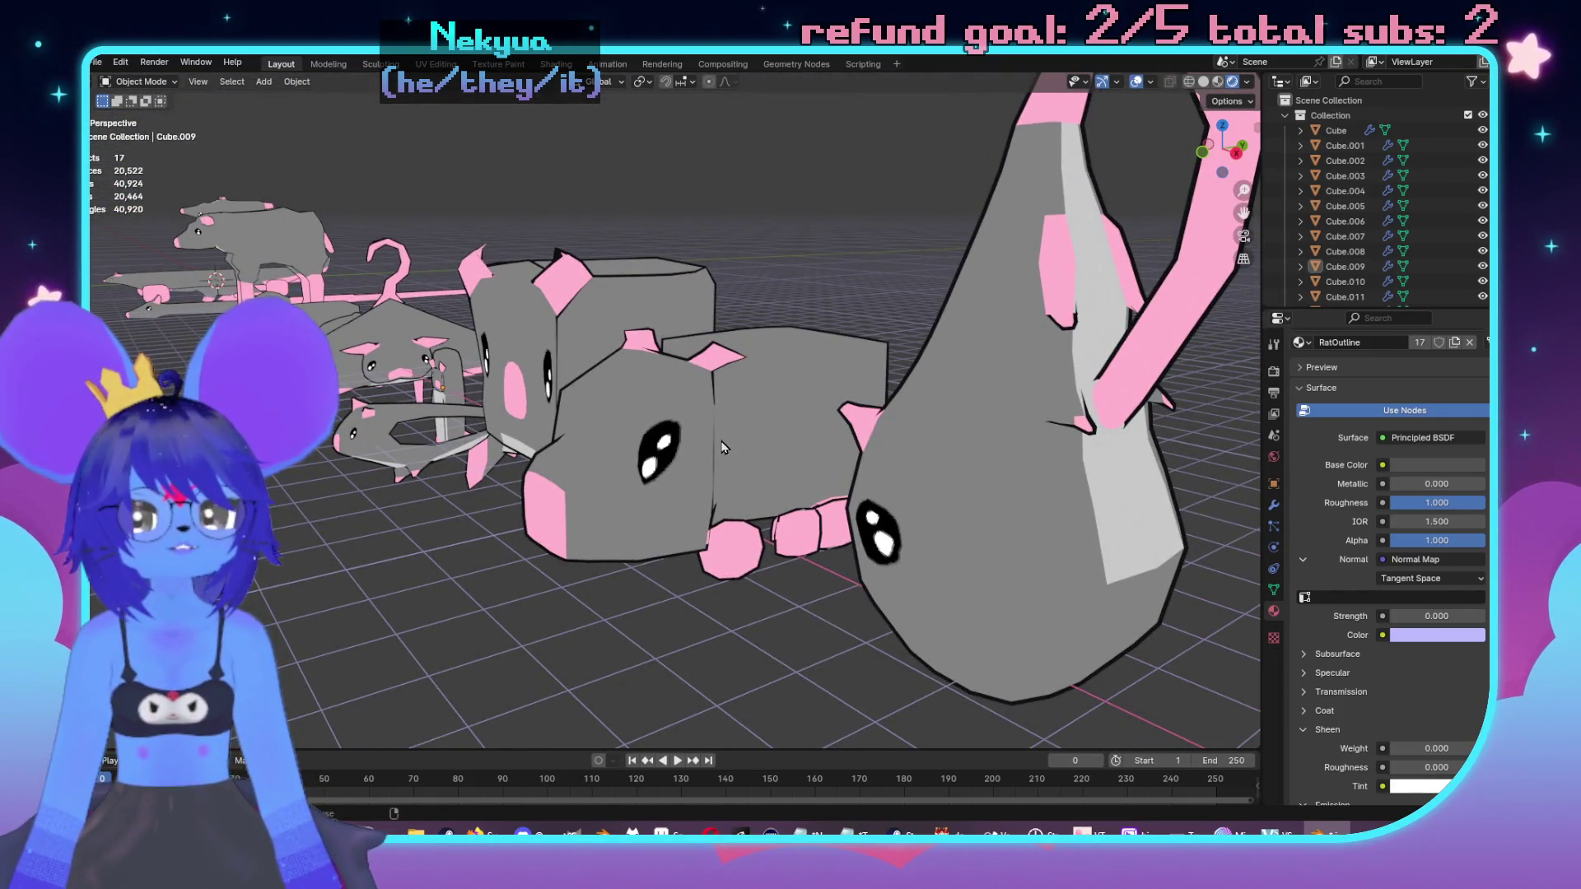
pyautogui.scroll(6, 749, 469)
pyautogui.scroll(-8, 771, 492)
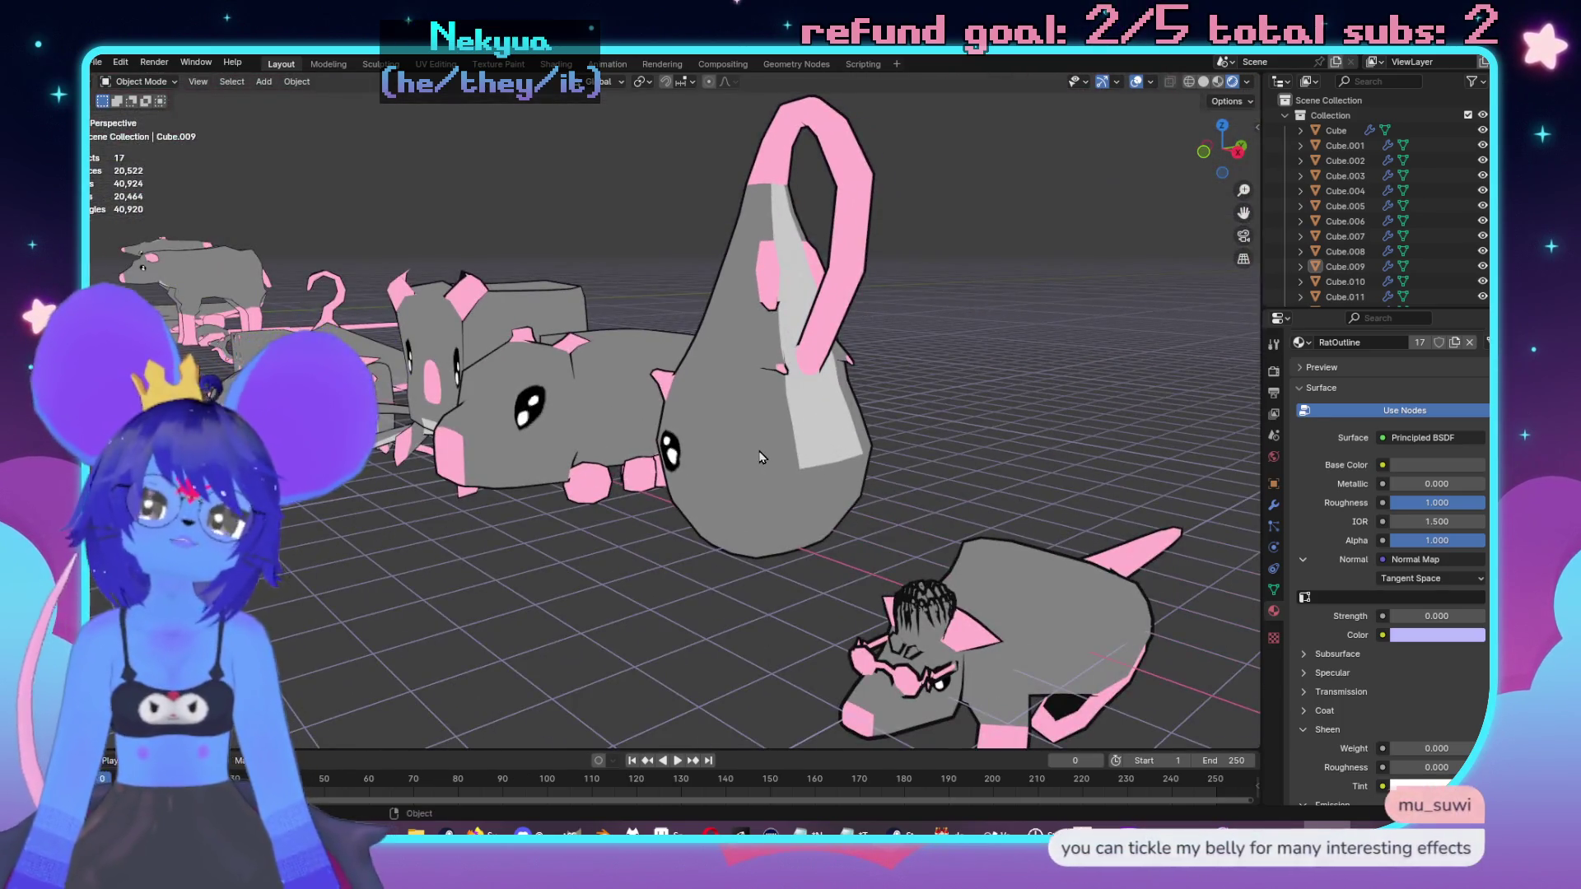
pyautogui.moveTo(759, 442)
pyautogui.mouseDown()
pyautogui.moveTo(858, 274)
pyautogui.moveTo(806, 492)
pyautogui.moveTo(865, 341)
pyautogui.moveTo(903, 301)
pyautogui.moveTo(866, 473)
pyautogui.moveTo(917, 483)
pyautogui.moveTo(708, 365)
pyautogui.moveTo(832, 469)
pyautogui.moveTo(758, 542)
pyautogui.moveTo(895, 471)
pyautogui.moveTo(689, 428)
pyautogui.moveTo(724, 526)
pyautogui.moveTo(778, 539)
pyautogui.moveTo(841, 342)
pyautogui.moveTo(561, 471)
pyautogui.moveTo(642, 535)
pyautogui.moveTo(804, 531)
pyautogui.moveTo(708, 634)
pyautogui.mouseUp()
pyautogui.scroll(5, 797, 484)
pyautogui.scroll(-5, 842, 342)
pyautogui.scroll(4, 659, 560)
pyautogui.scroll(-4, 708, 634)
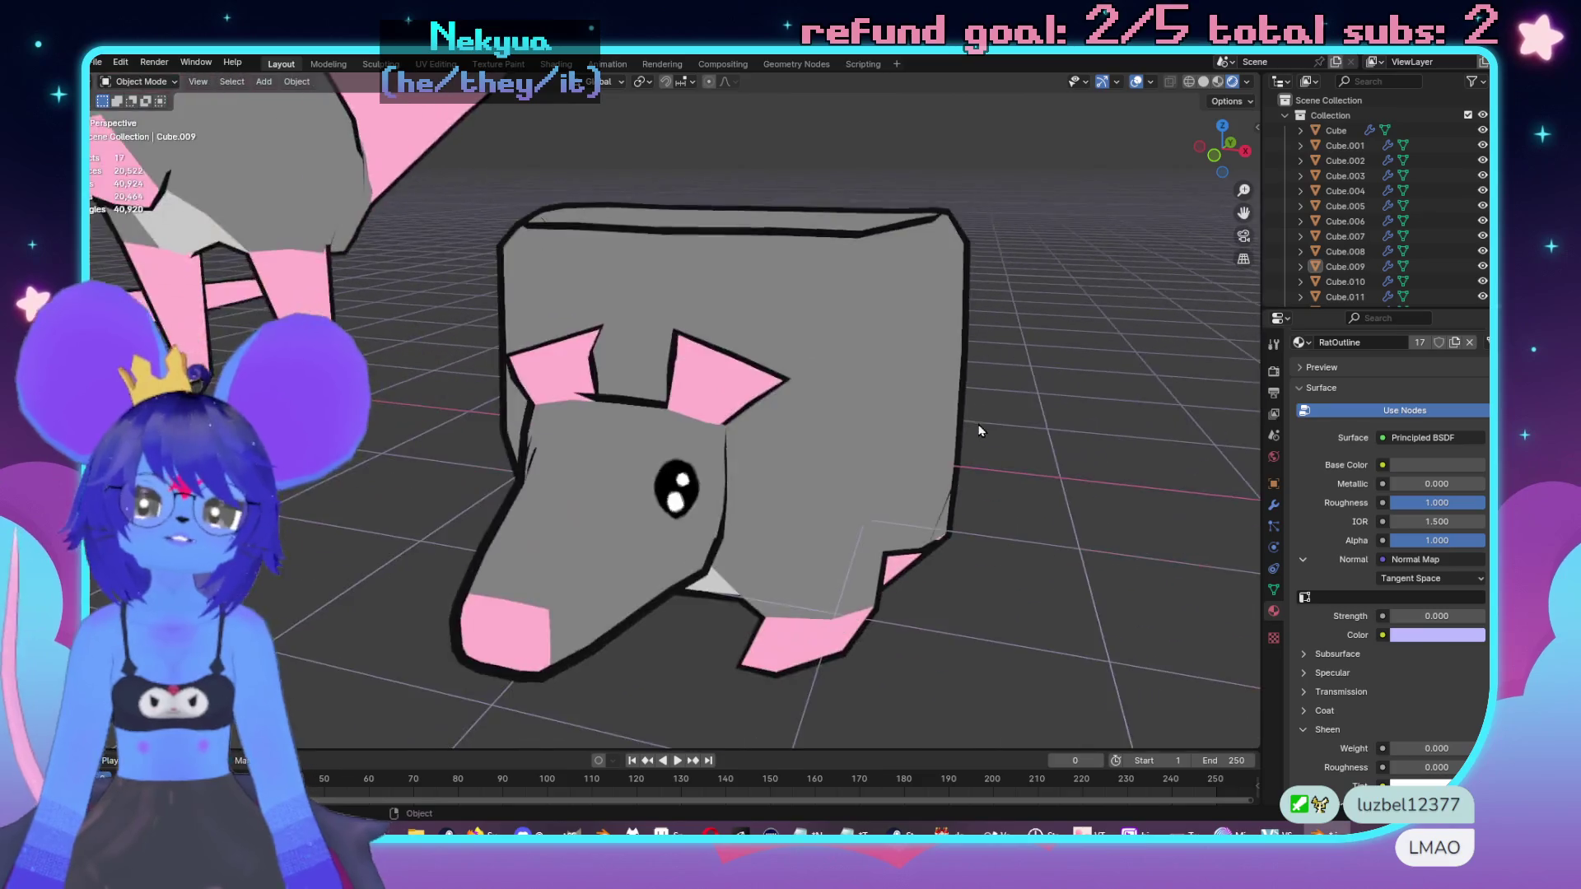
# Step: Inspect the rats from low and front angles, then quit Blender without saving
pyautogui.moveTo(977, 430)
pyautogui.mouseDown()
pyautogui.moveTo(915, 363)
pyautogui.moveTo(741, 354)
pyautogui.moveTo(664, 381)
pyautogui.moveTo(861, 456)
pyautogui.moveTo(1136, 367)
pyautogui.moveTo(1255, 367)
pyautogui.moveTo(716, 437)
pyautogui.moveTo(872, 419)
pyautogui.moveTo(965, 317)
pyautogui.mouseUp()
pyautogui.scroll(3, 741, 354)
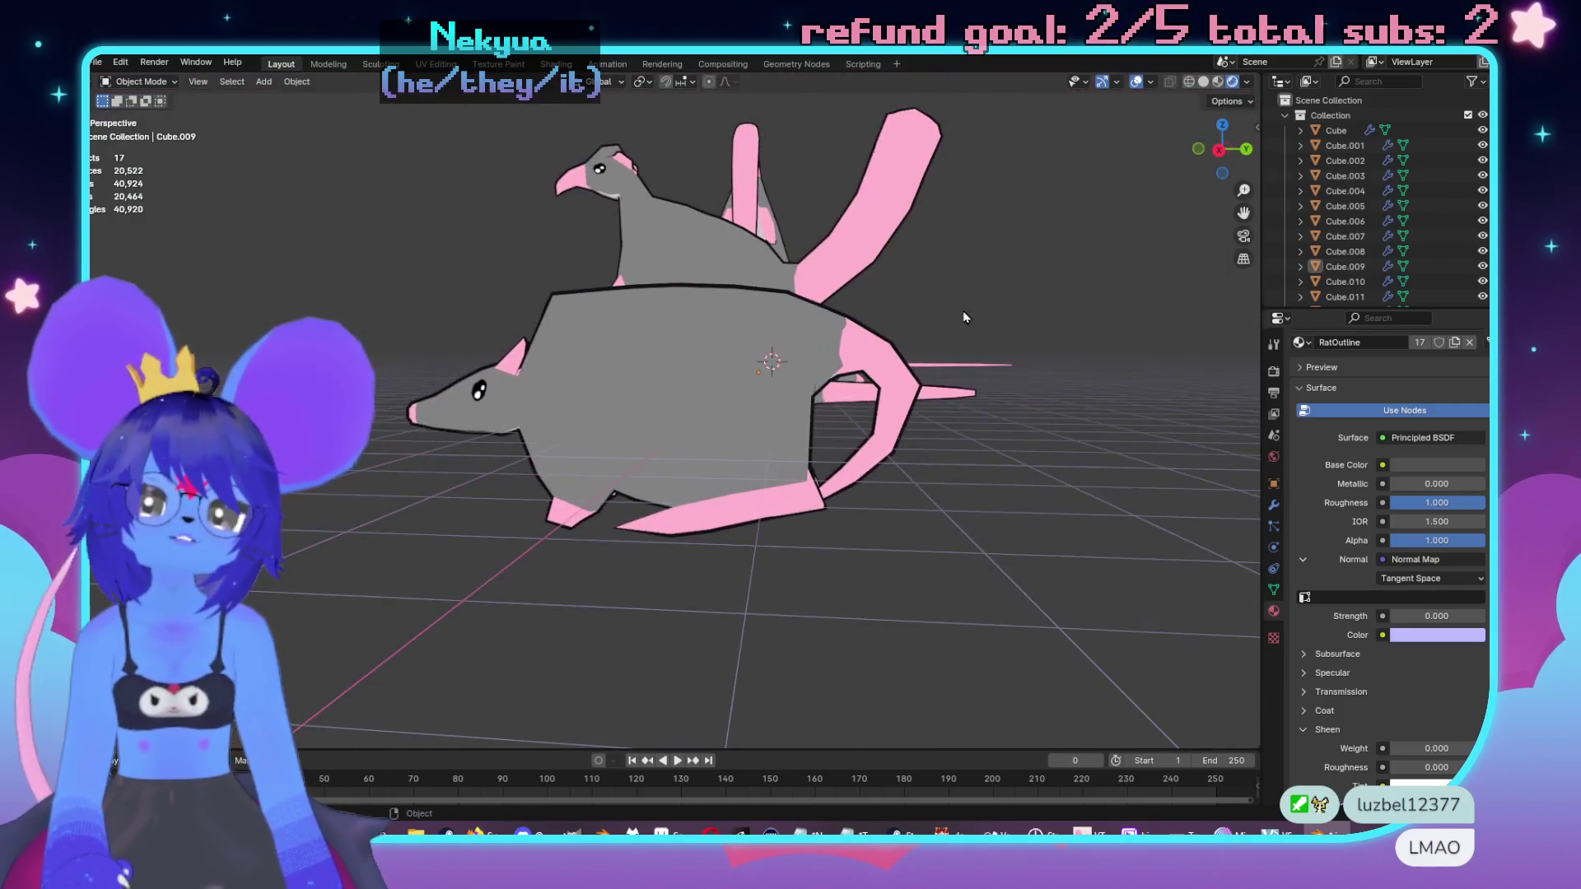
pyautogui.moveTo(897, 360)
pyautogui.mouseDown()
pyautogui.moveTo(838, 508)
pyautogui.moveTo(870, 512)
pyautogui.moveTo(909, 450)
pyautogui.moveTo(889, 477)
pyautogui.mouseUp()
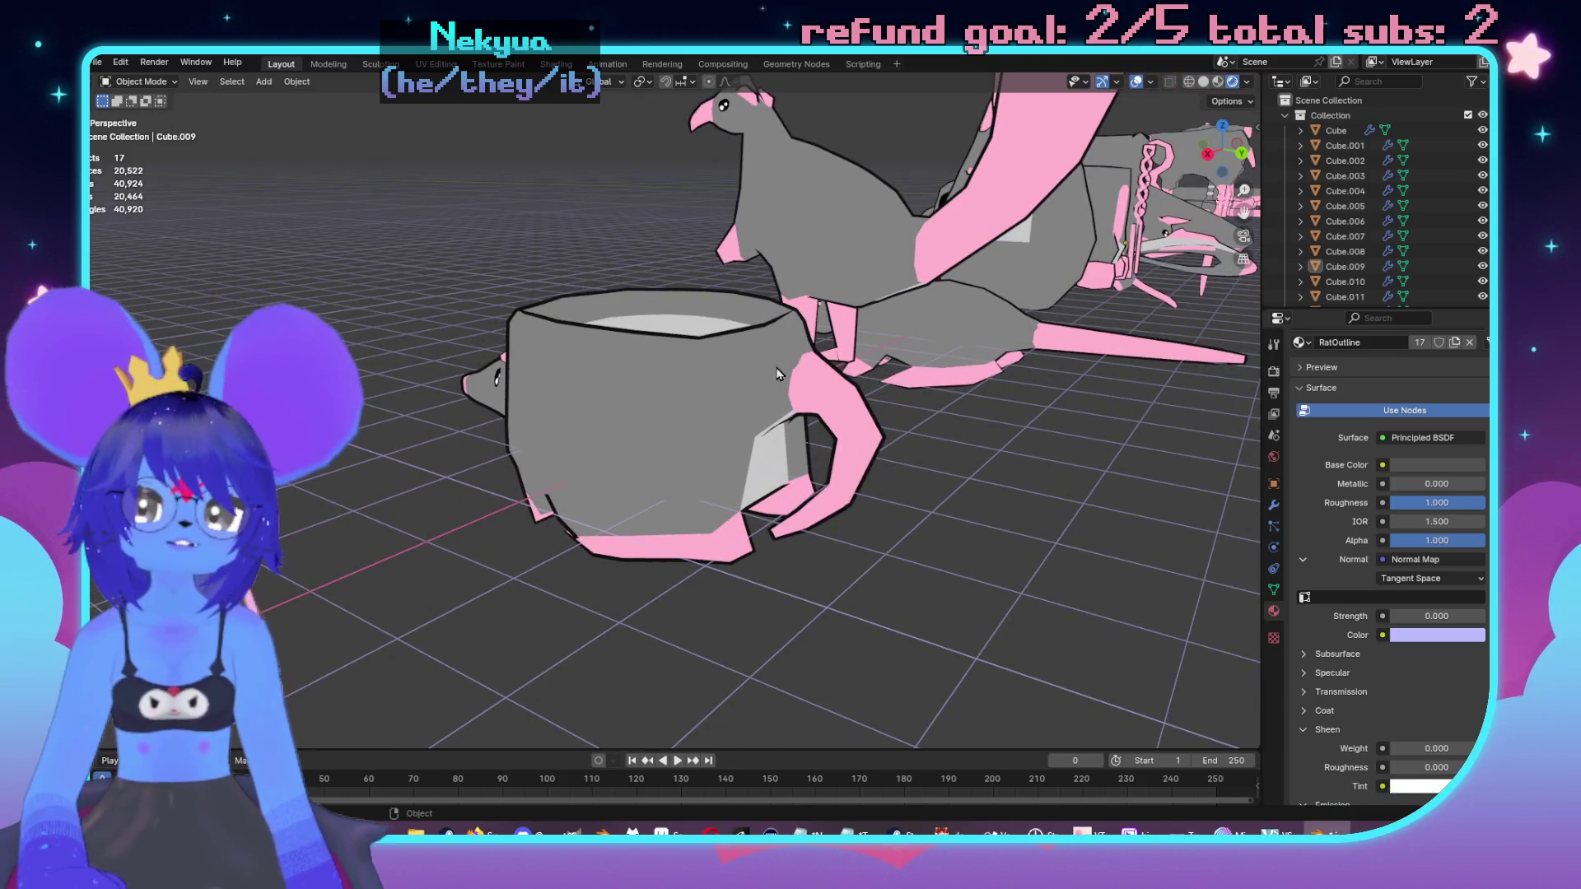
pyautogui.moveTo(746, 477)
pyautogui.mouseDown()
pyautogui.moveTo(871, 501)
pyautogui.moveTo(725, 468)
pyautogui.moveTo(832, 441)
pyautogui.moveTo(789, 449)
pyautogui.mouseUp()
pyautogui.moveTo(721, 401); pyautogui.dragTo(822, 423)
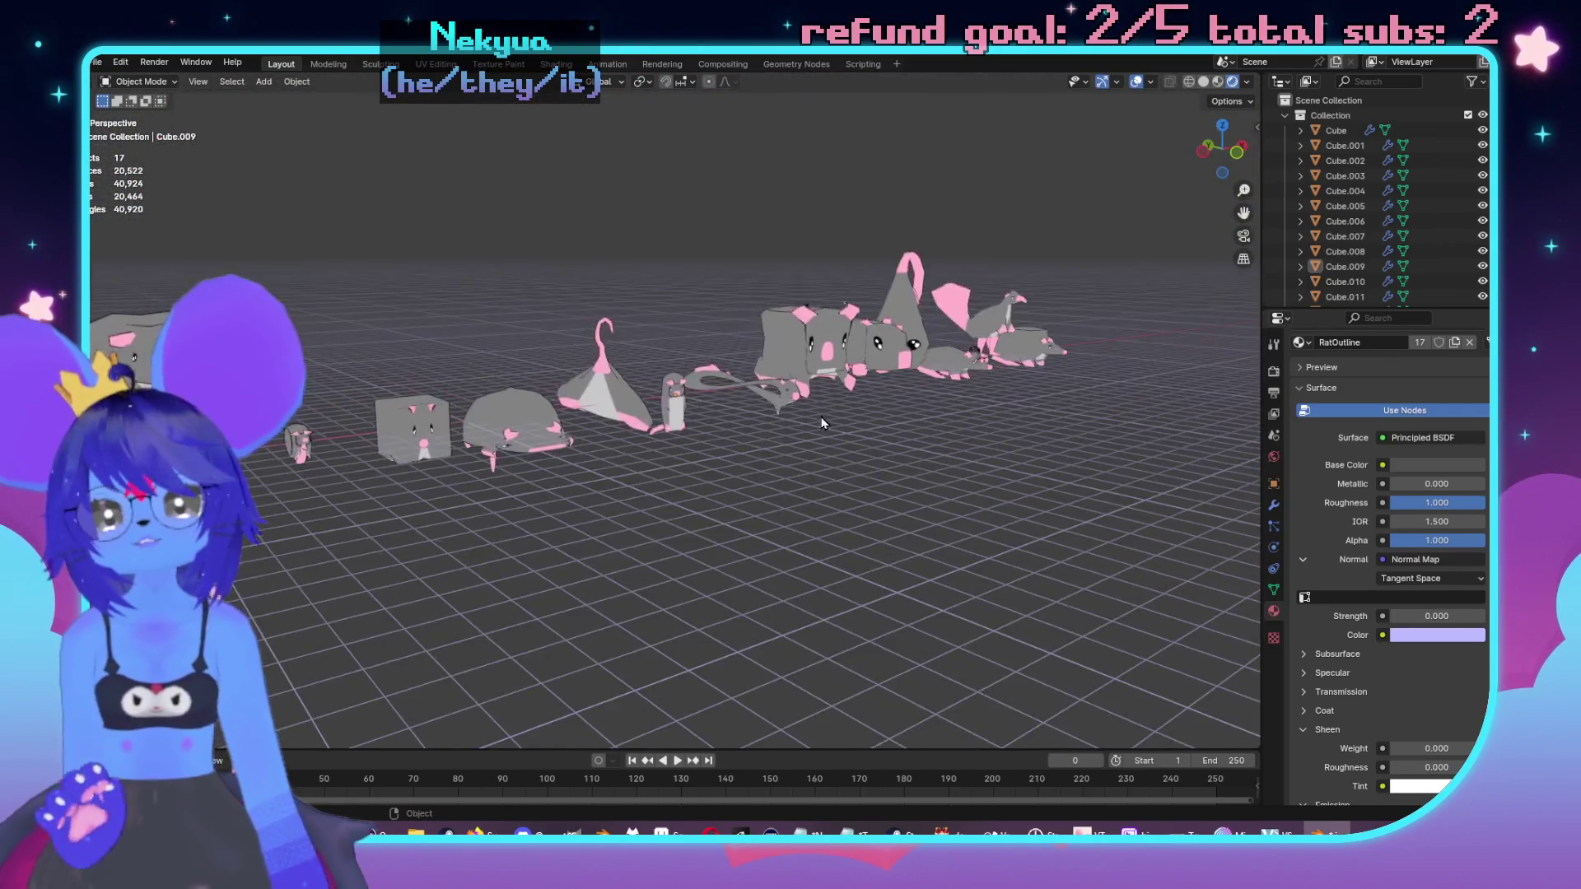
pyautogui.moveTo(497, 399); pyautogui.dragTo(749, 388)
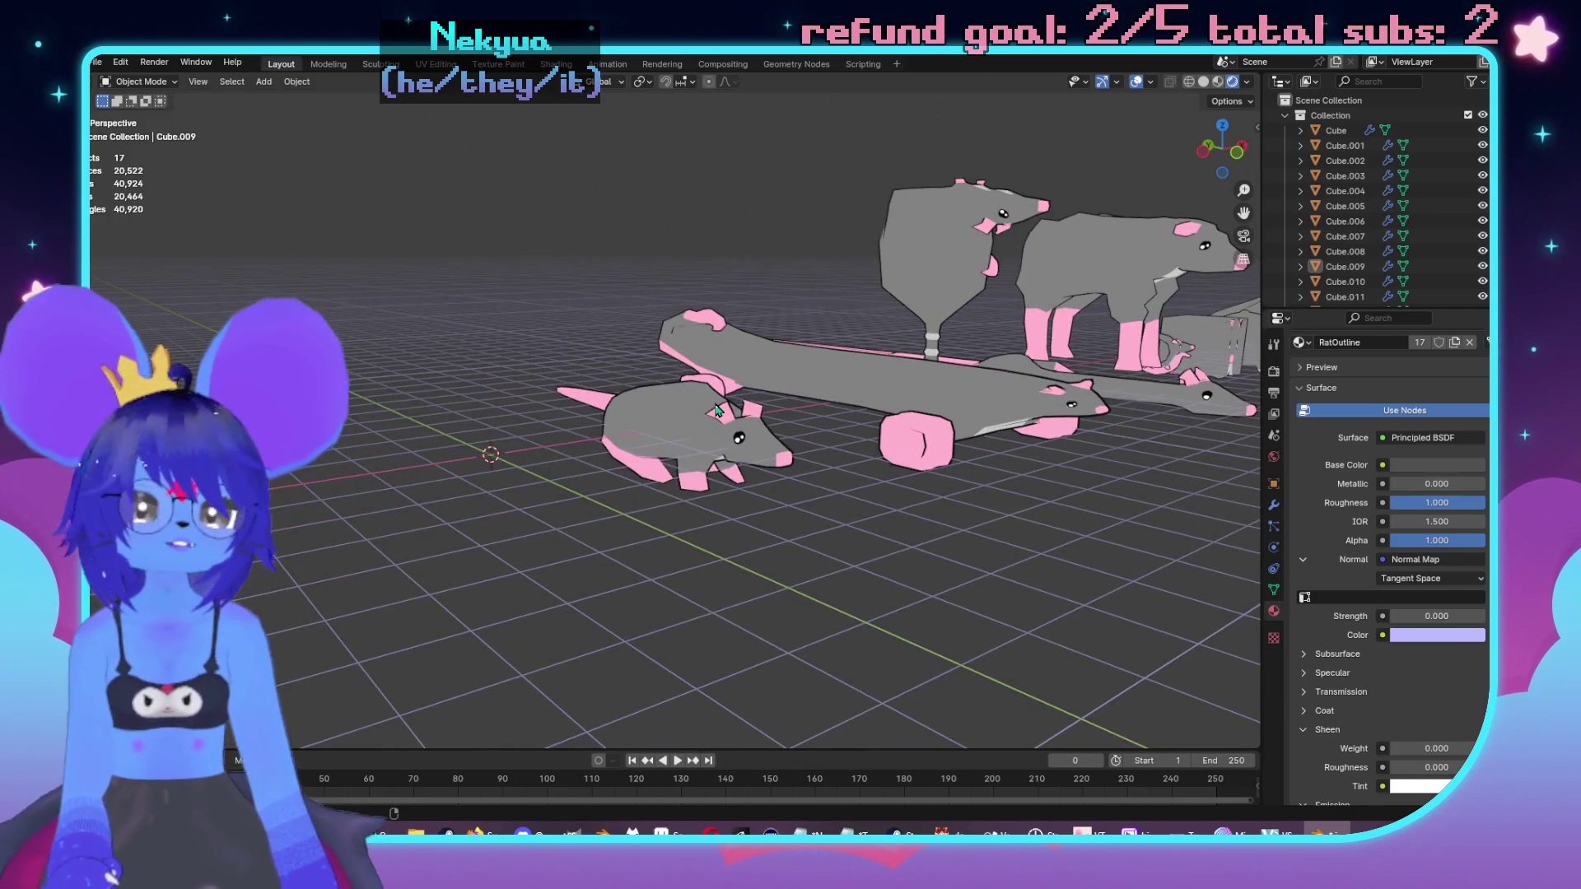
pyautogui.scroll(-5, 716, 409)
pyautogui.scroll(8, 828, 457)
pyautogui.moveTo(828, 457); pyautogui.dragTo(946, 404)
pyautogui.hotkey('ctrl', 'q')
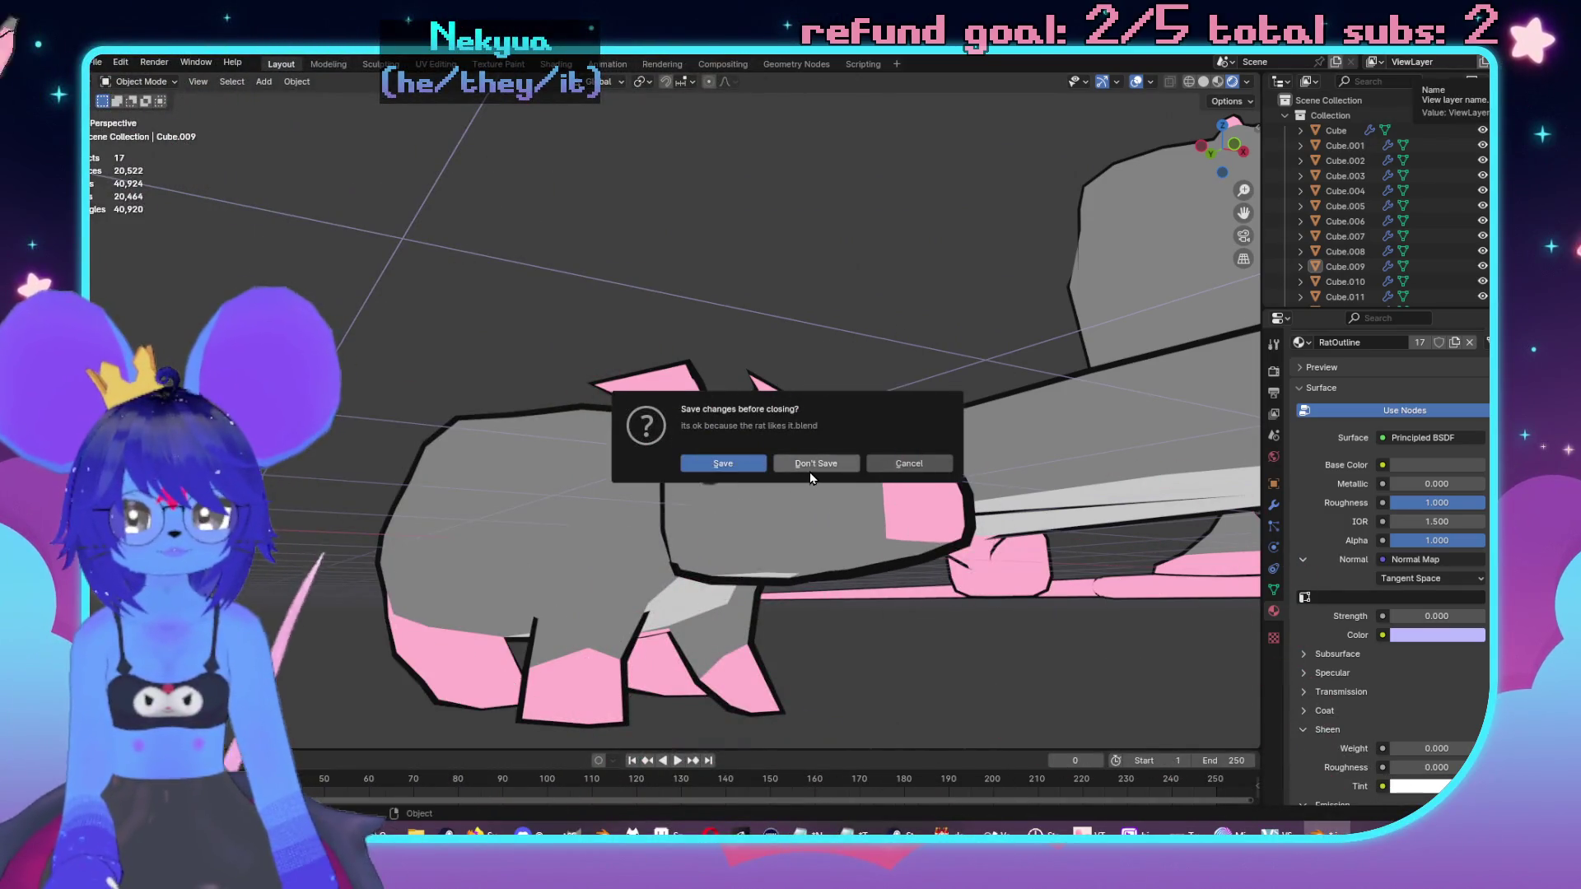
pyautogui.click(811, 466)
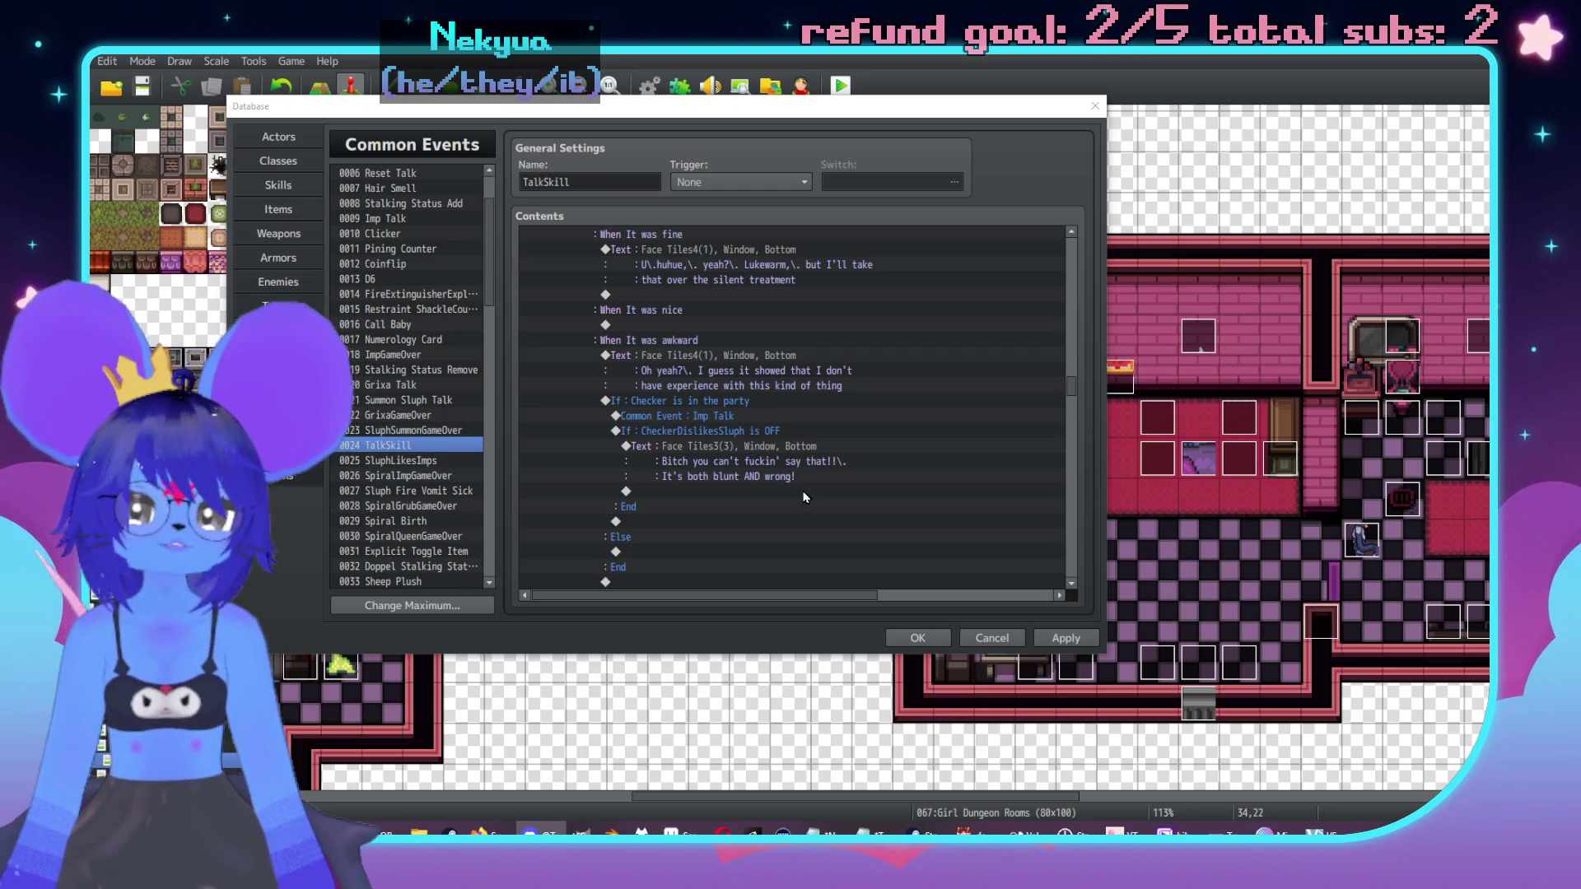
# Step: Add a Show Text message after the Checker line with the red devil face from Face Tiles3
pyautogui.scroll(-1, 803, 485)
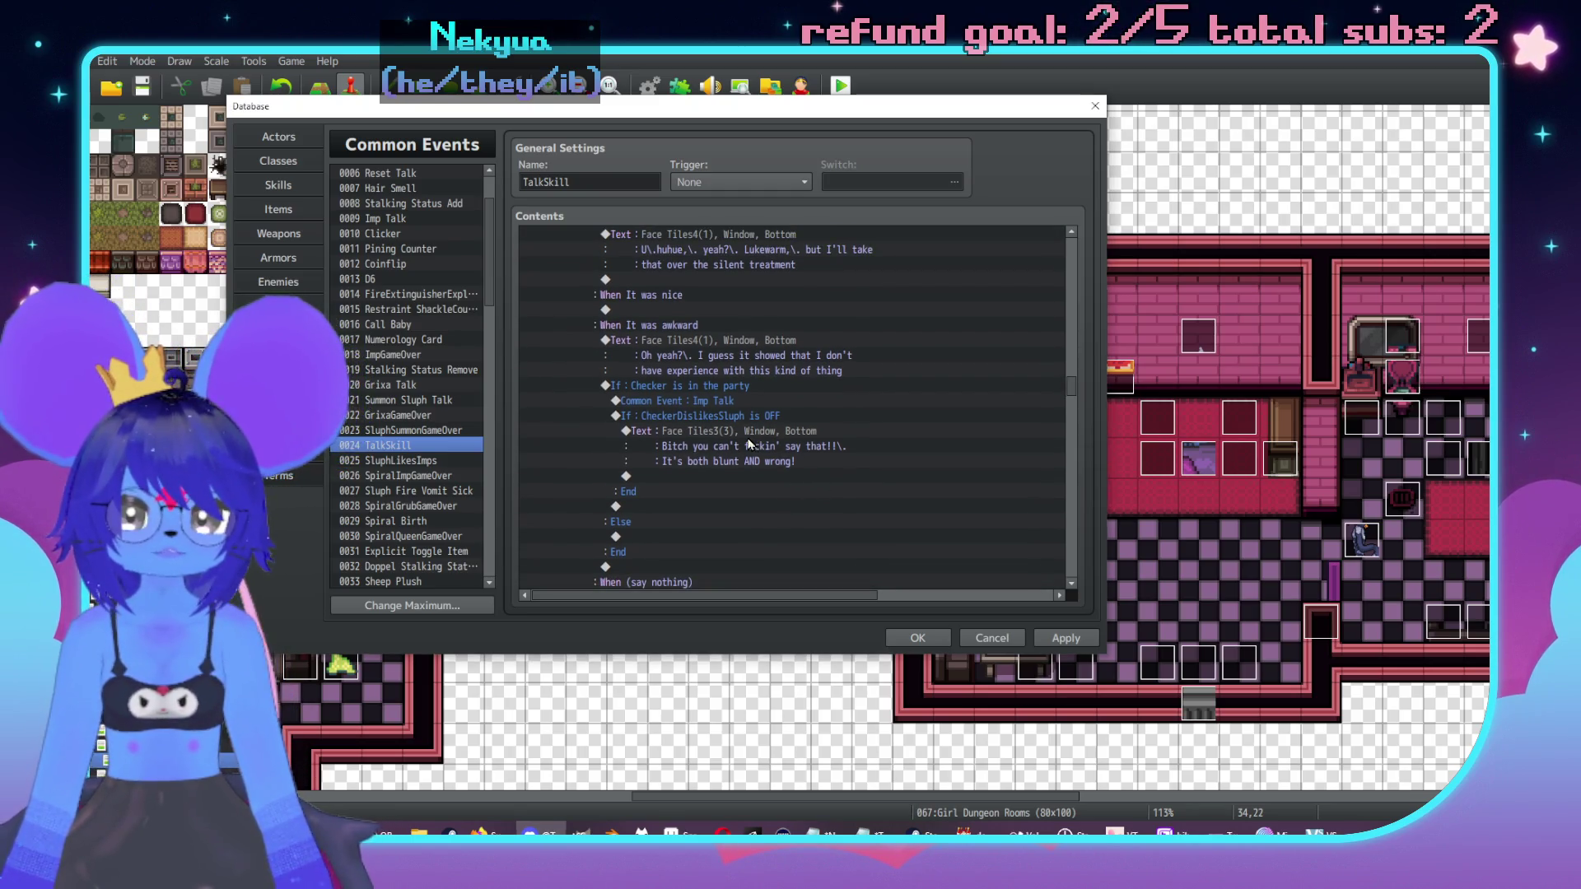
pyautogui.click(751, 445)
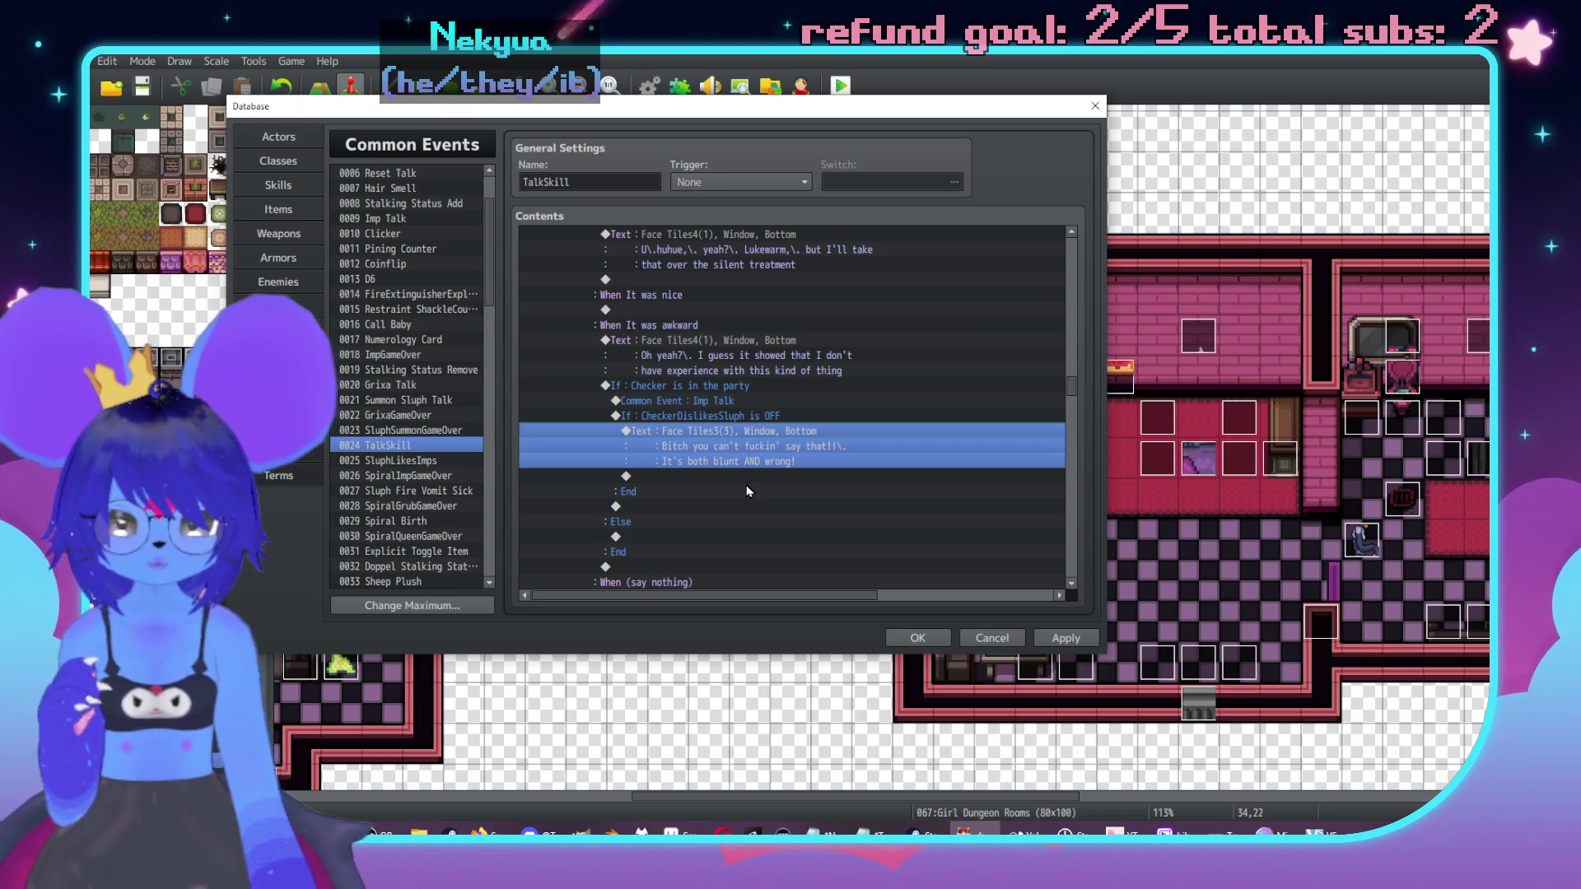
pyautogui.doubleClick(745, 476)
pyautogui.click(702, 226)
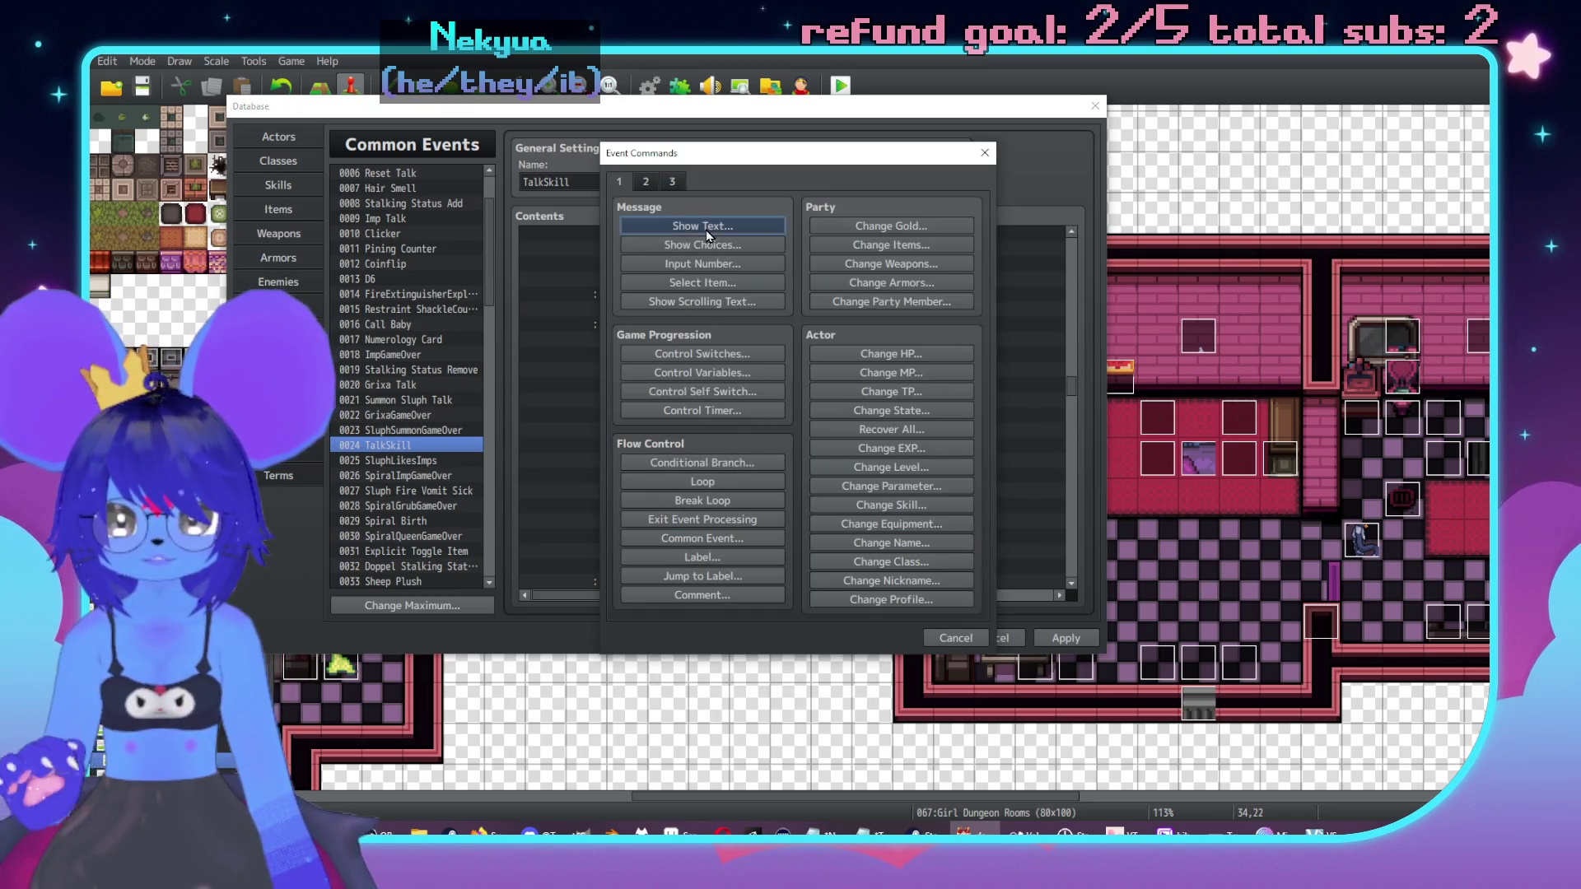
pyautogui.doubleClick(659, 354)
pyautogui.click(623, 313)
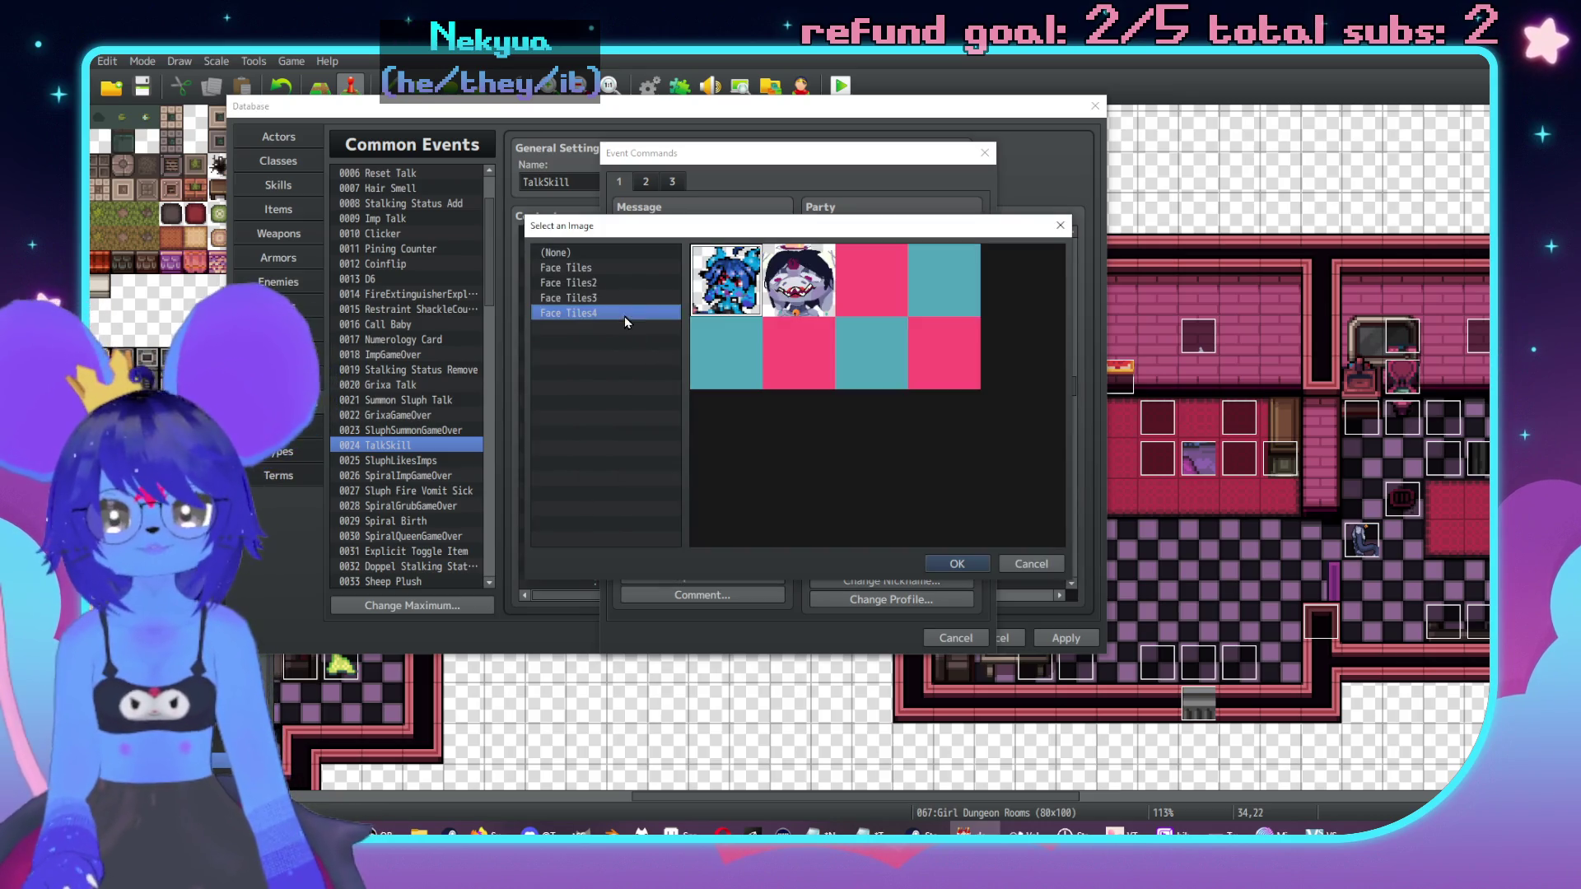
pyautogui.click(636, 298)
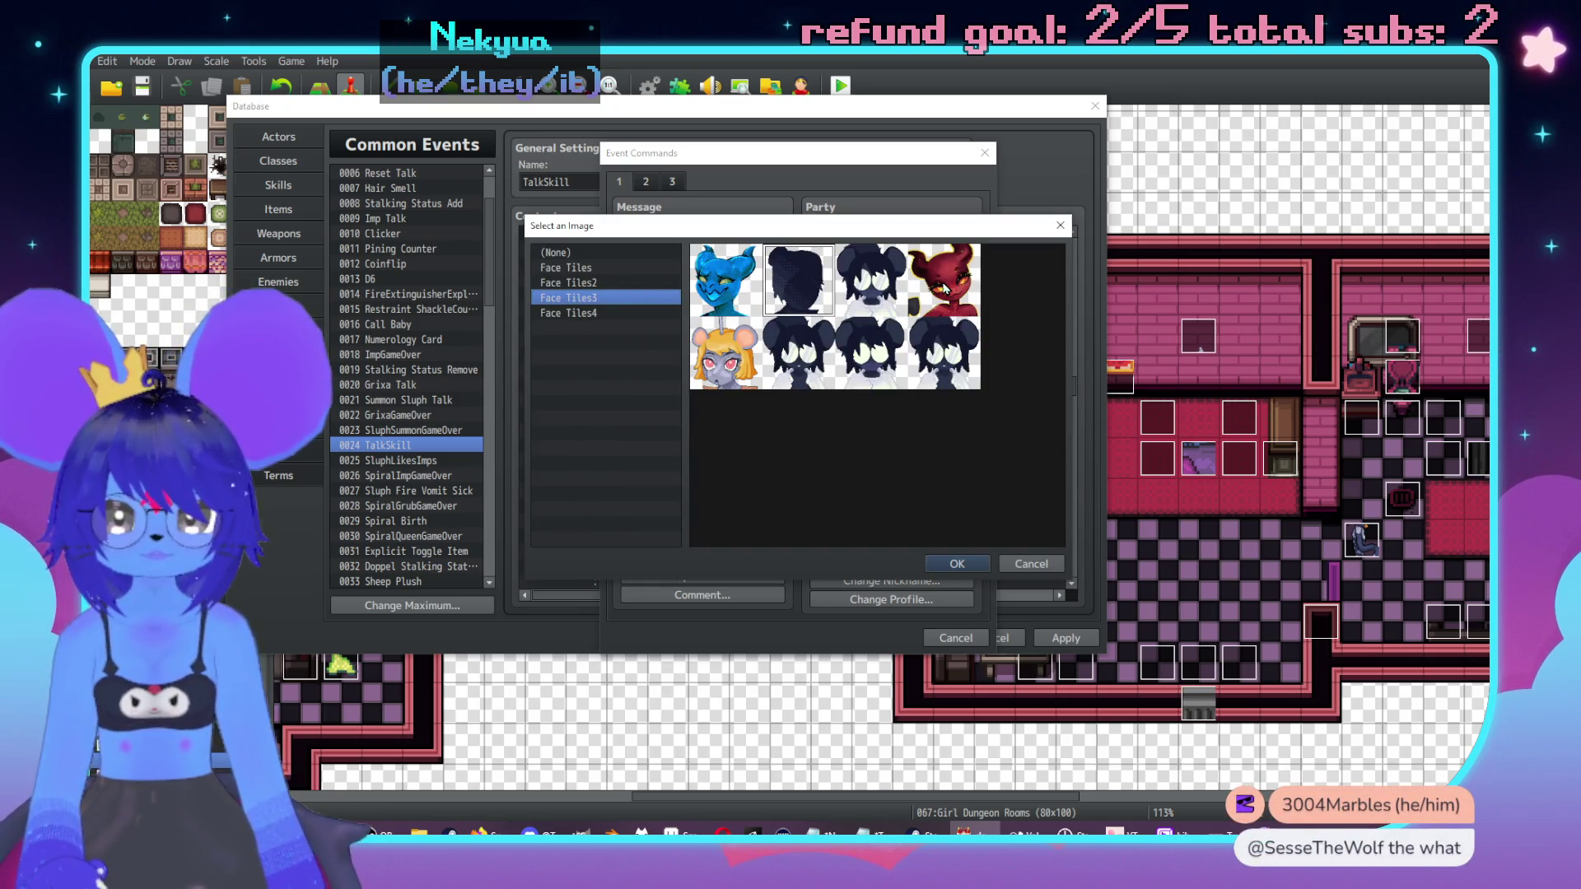
pyautogui.doubleClick(945, 288)
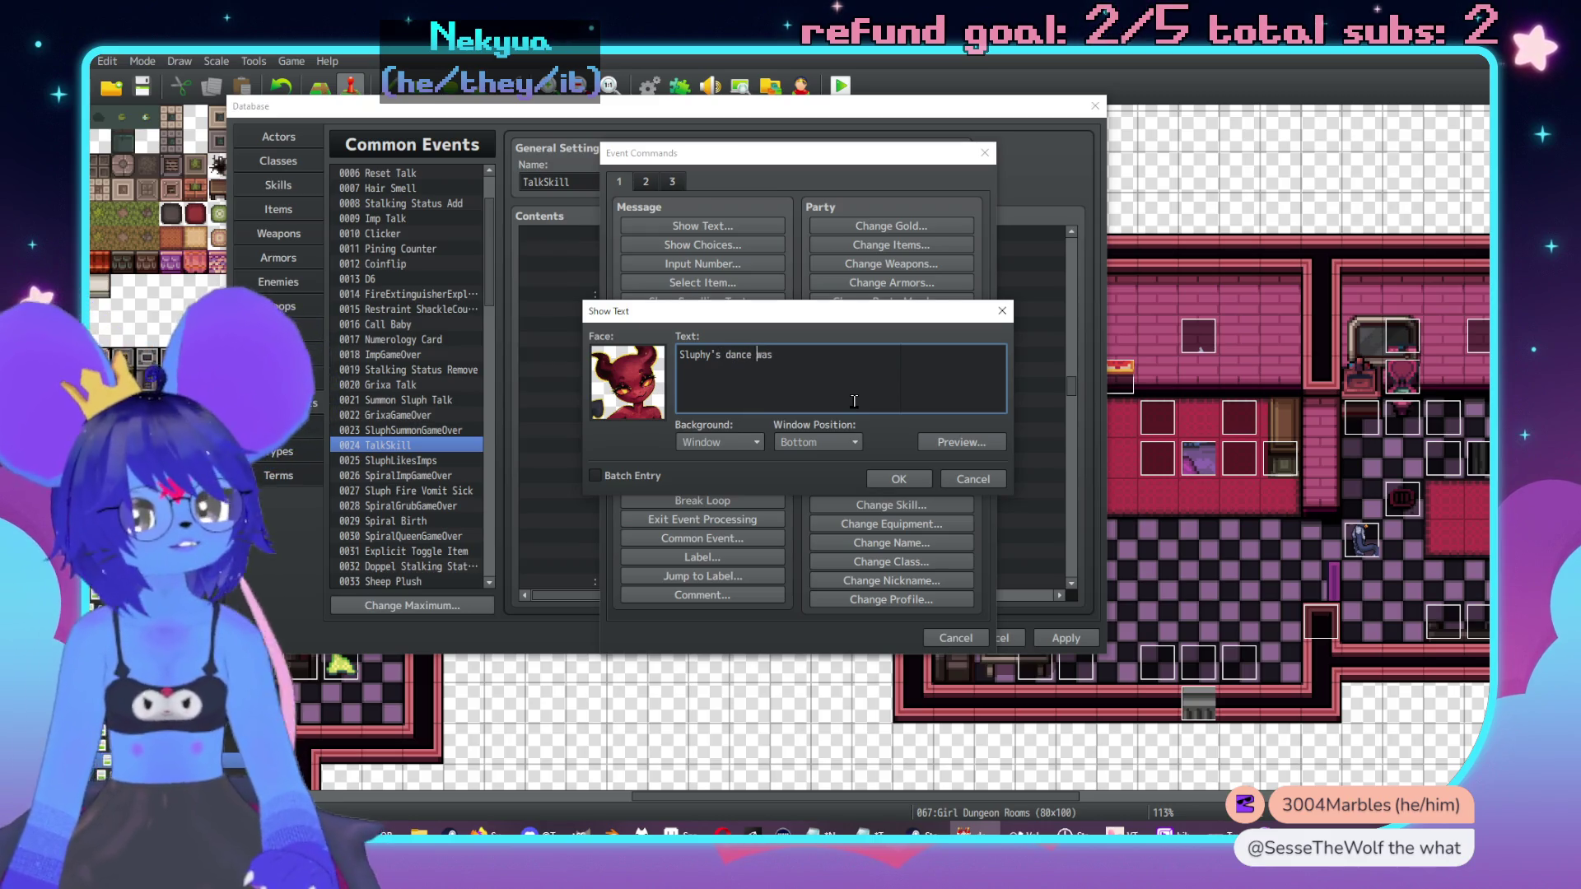
# Step: Enter 'Sluphy's dance was cute as FUCK!\. I'm still thinkin' about it!' on two lines and confirm
pyautogui.write(' cute as F')
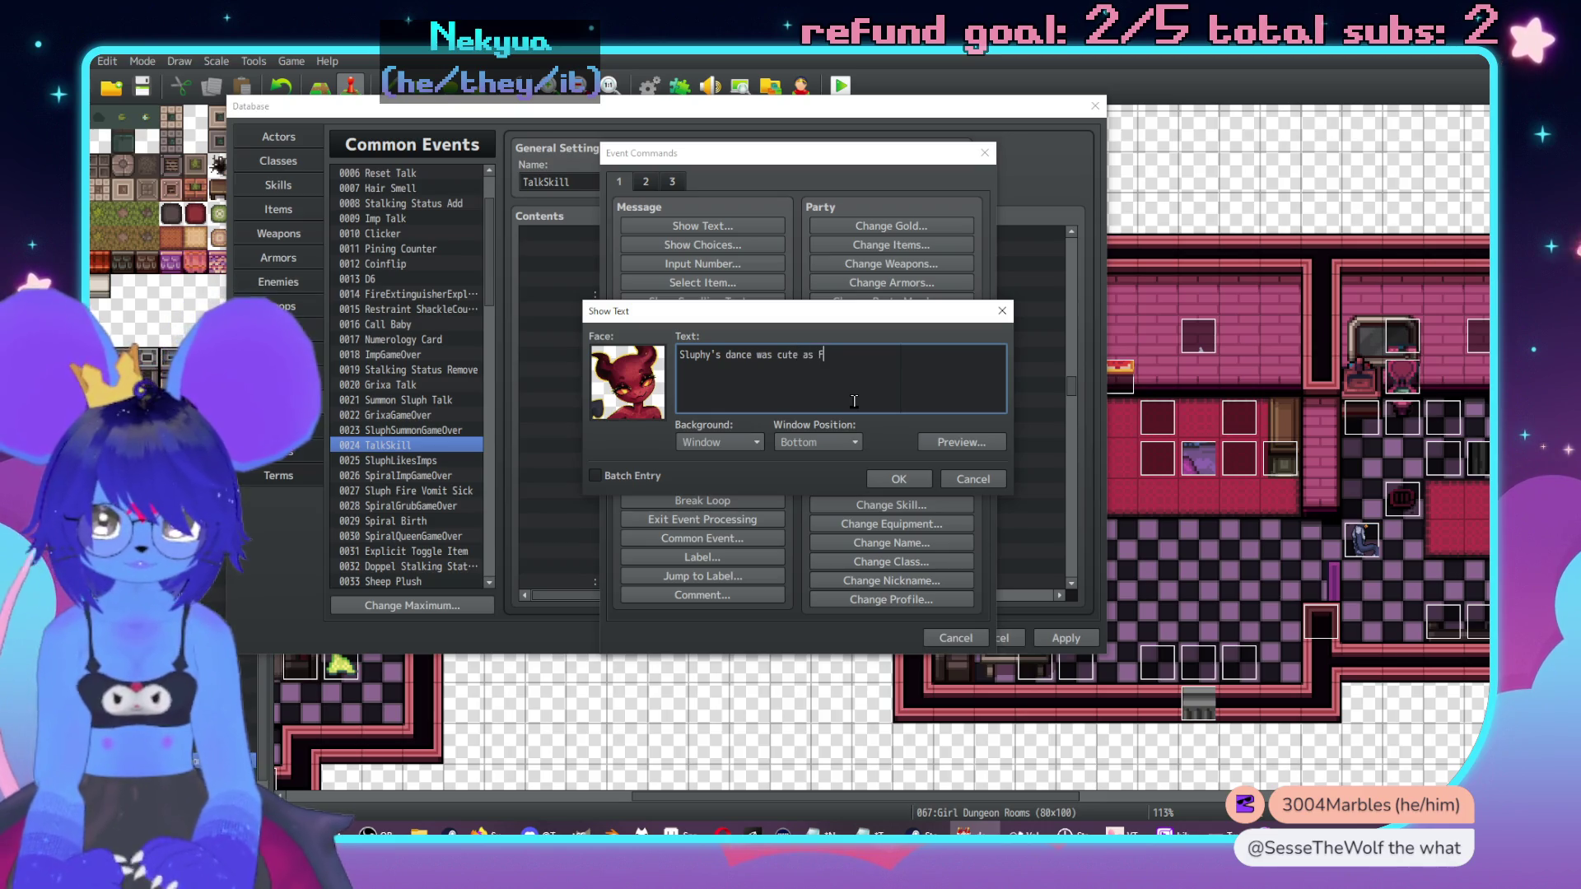
pyautogui.write("UCK!\\. I'm sti")
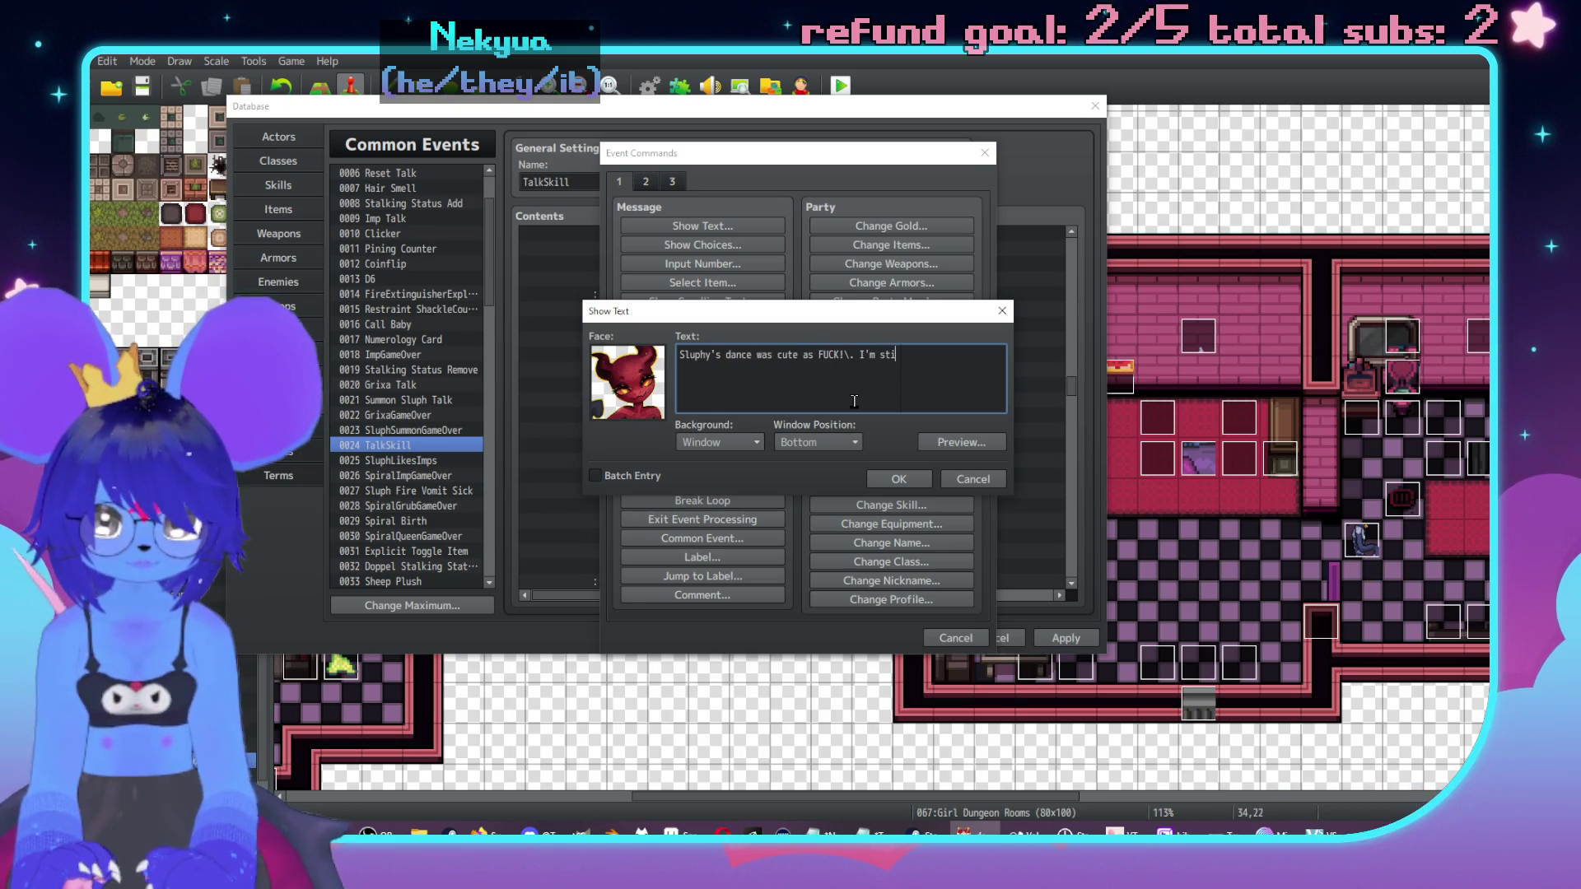
pyautogui.write("ll thinkin' about it!")
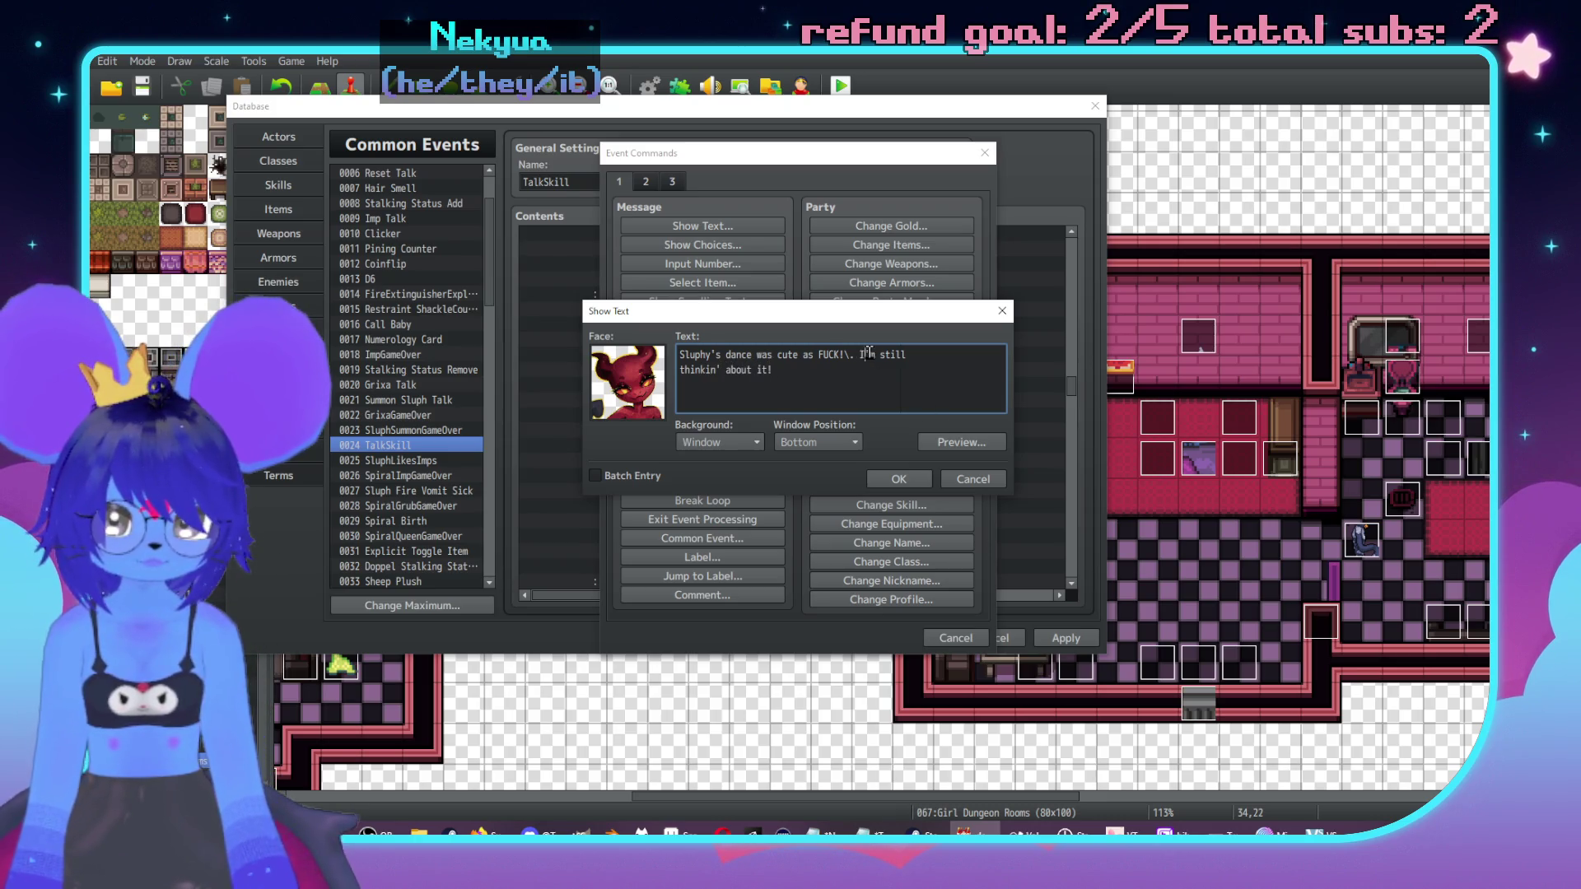
pyautogui.press('Return')
pyautogui.press('BackSpace')
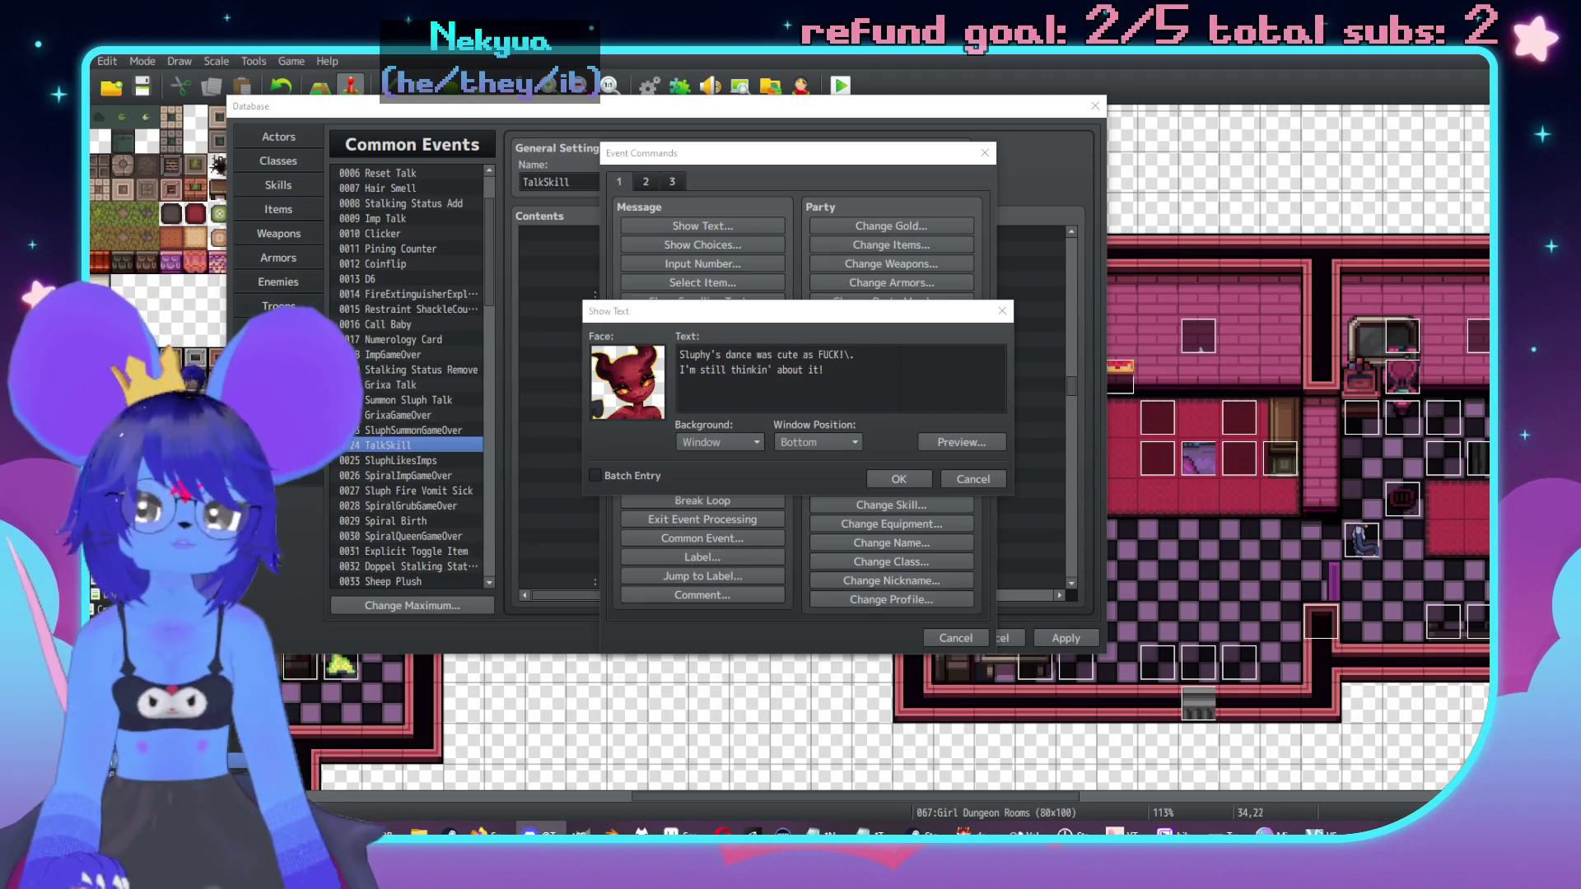
pyautogui.click(877, 408)
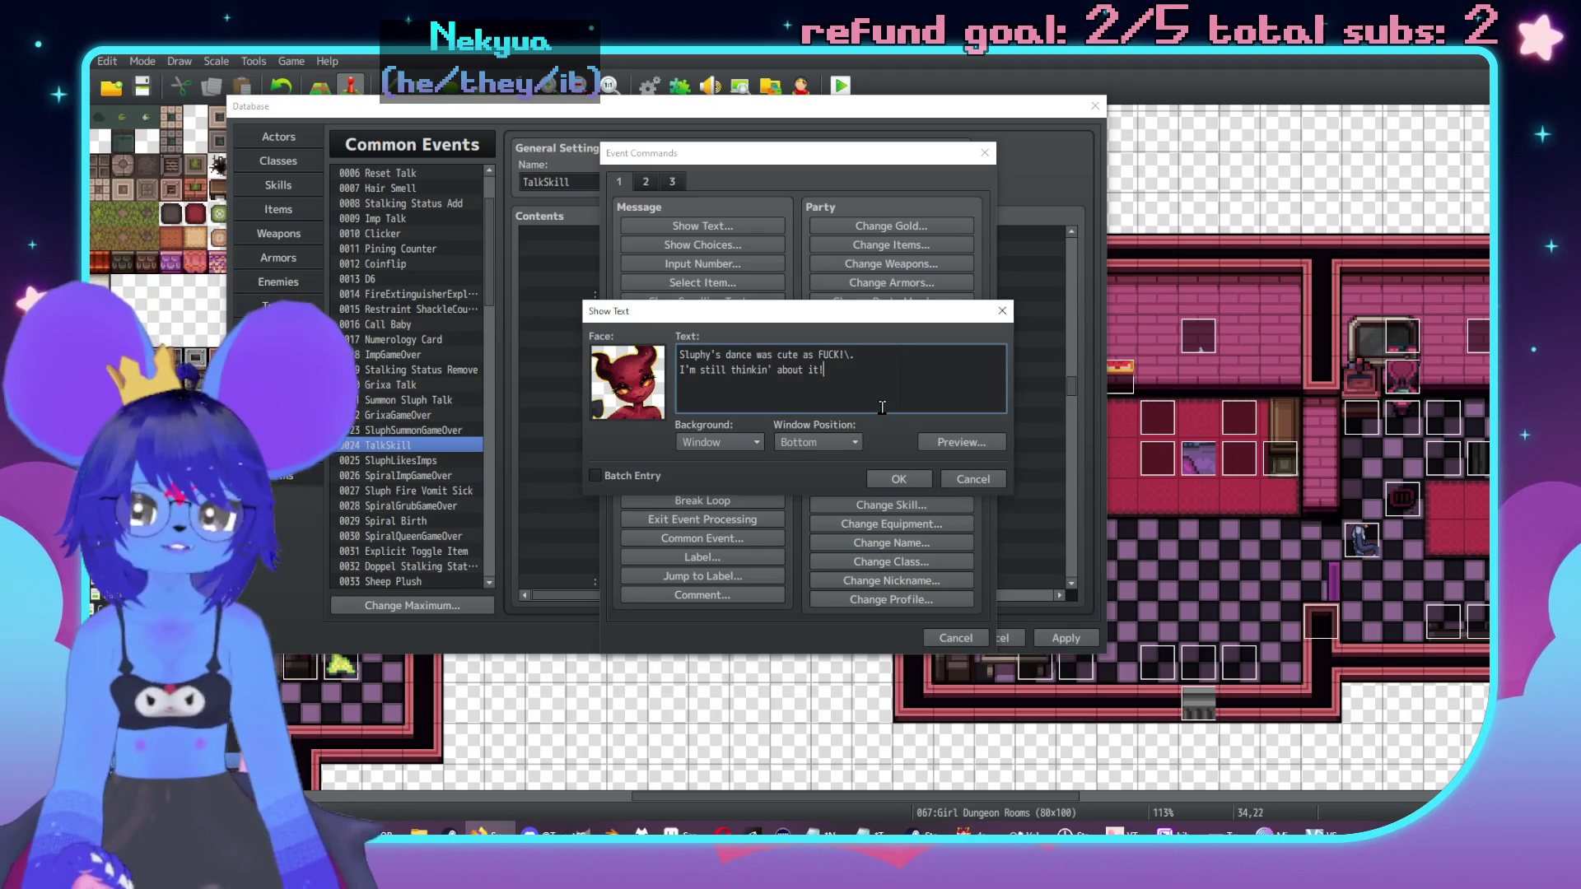
pyautogui.click(898, 478)
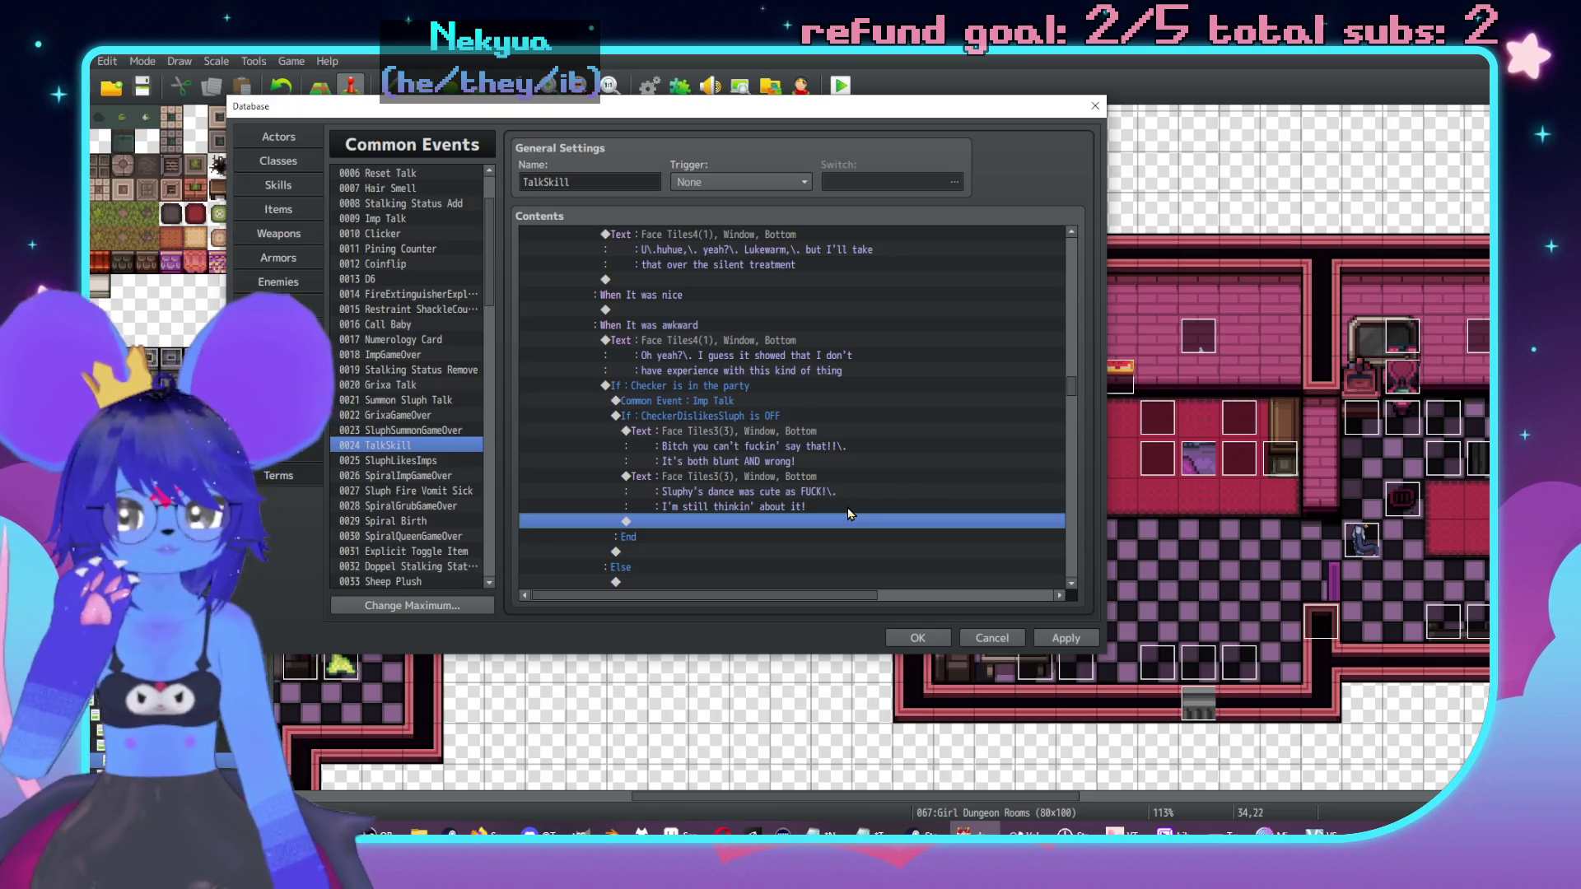
# Step: Start a new Else-branch message using the second Face Tiles4 face
pyautogui.doubleClick(768, 527)
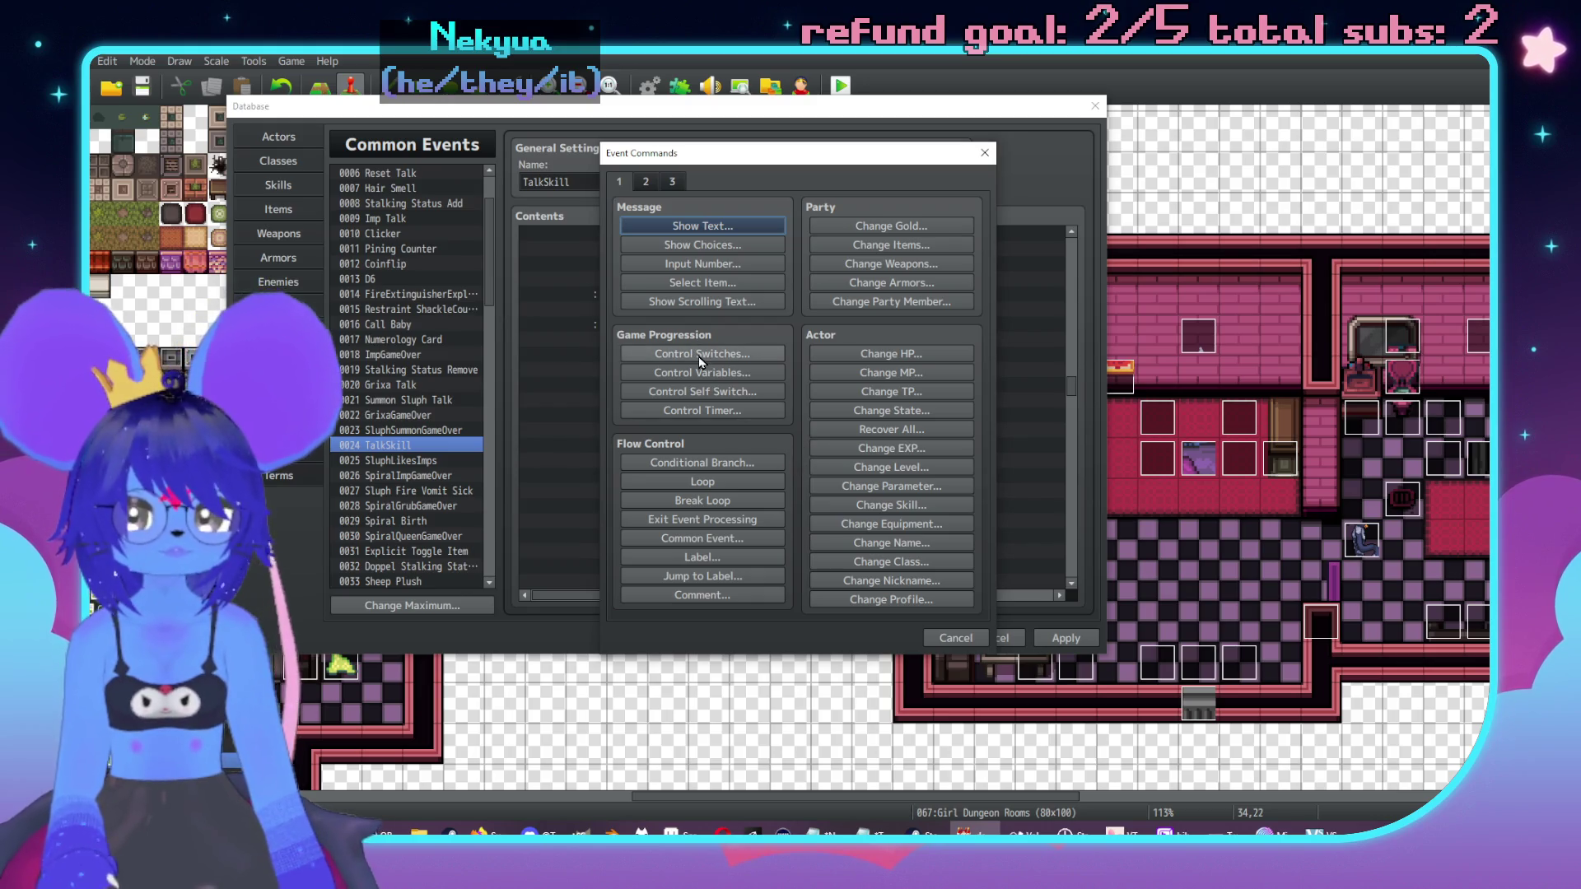
pyautogui.click(956, 638)
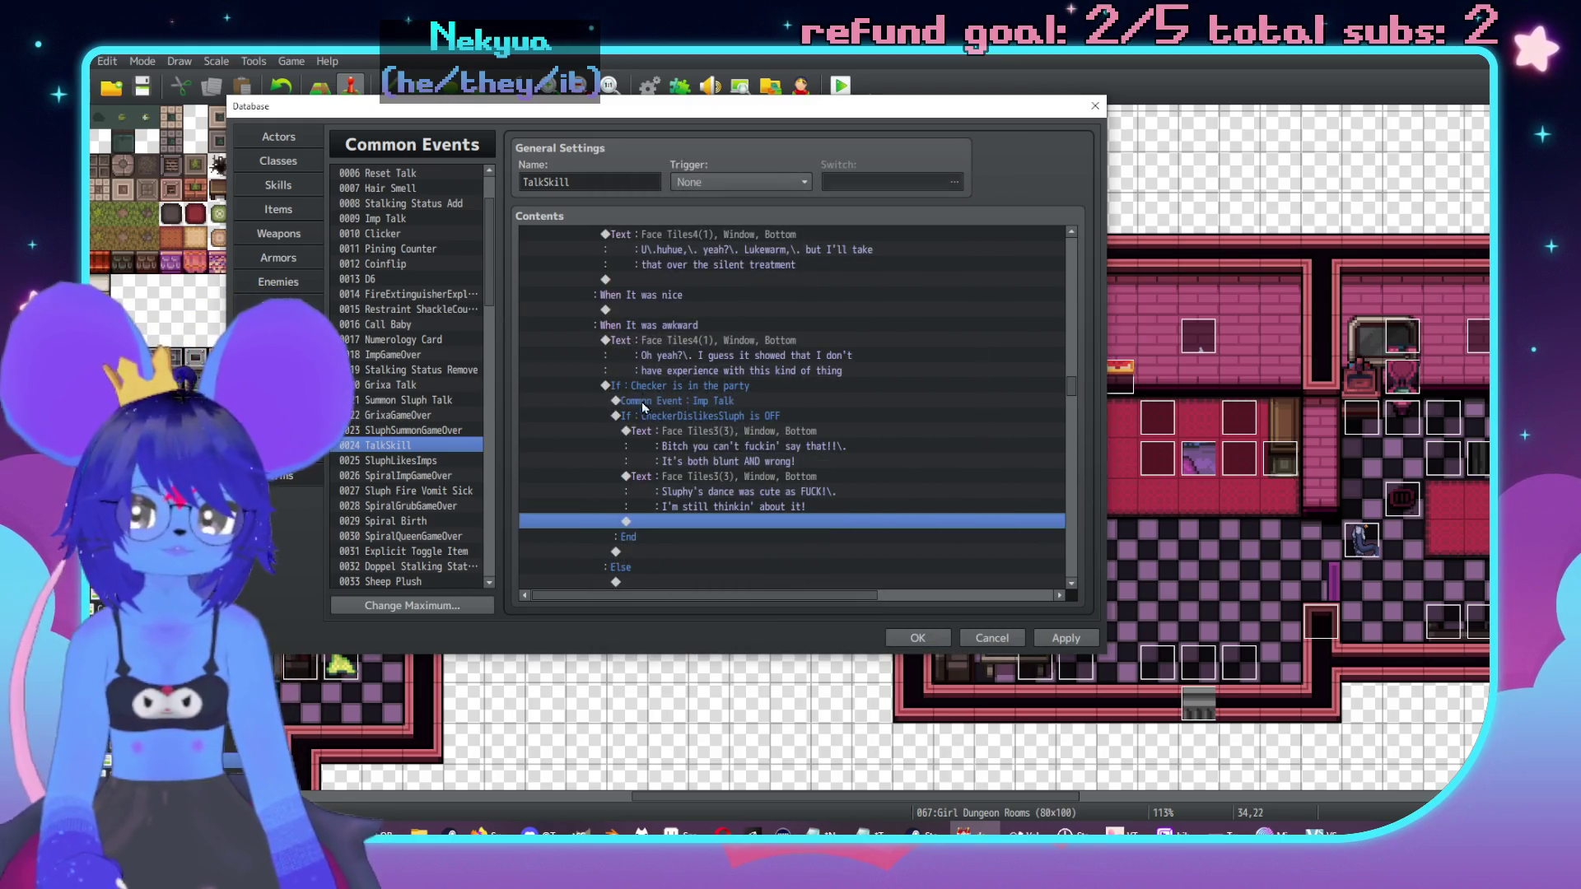
pyautogui.click(707, 387)
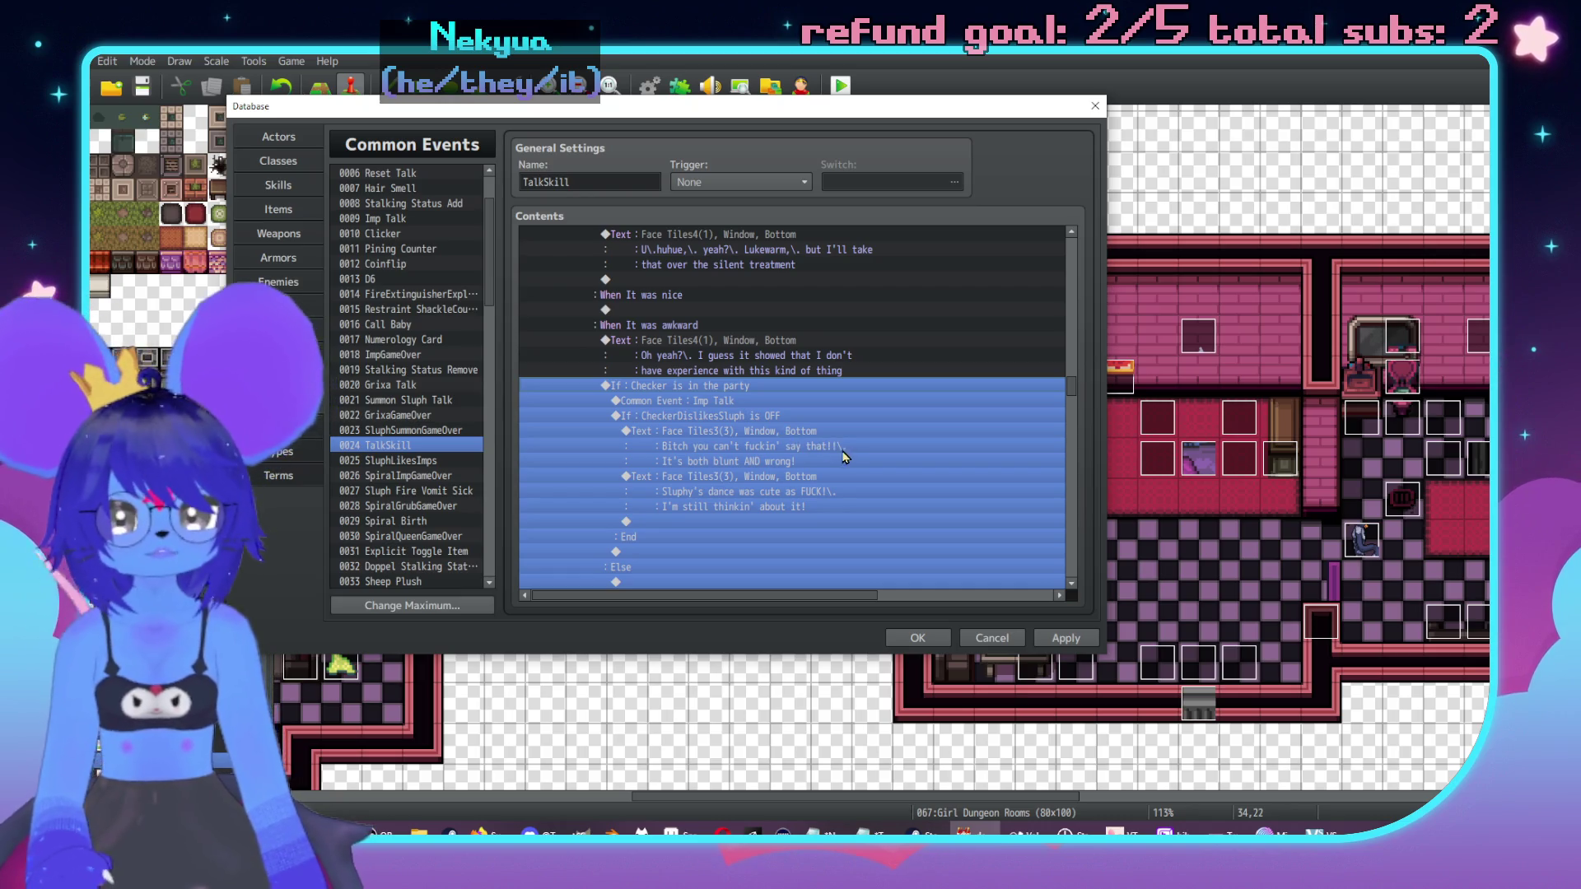
pyautogui.scroll(-1, 823, 461)
pyautogui.doubleClick(655, 557)
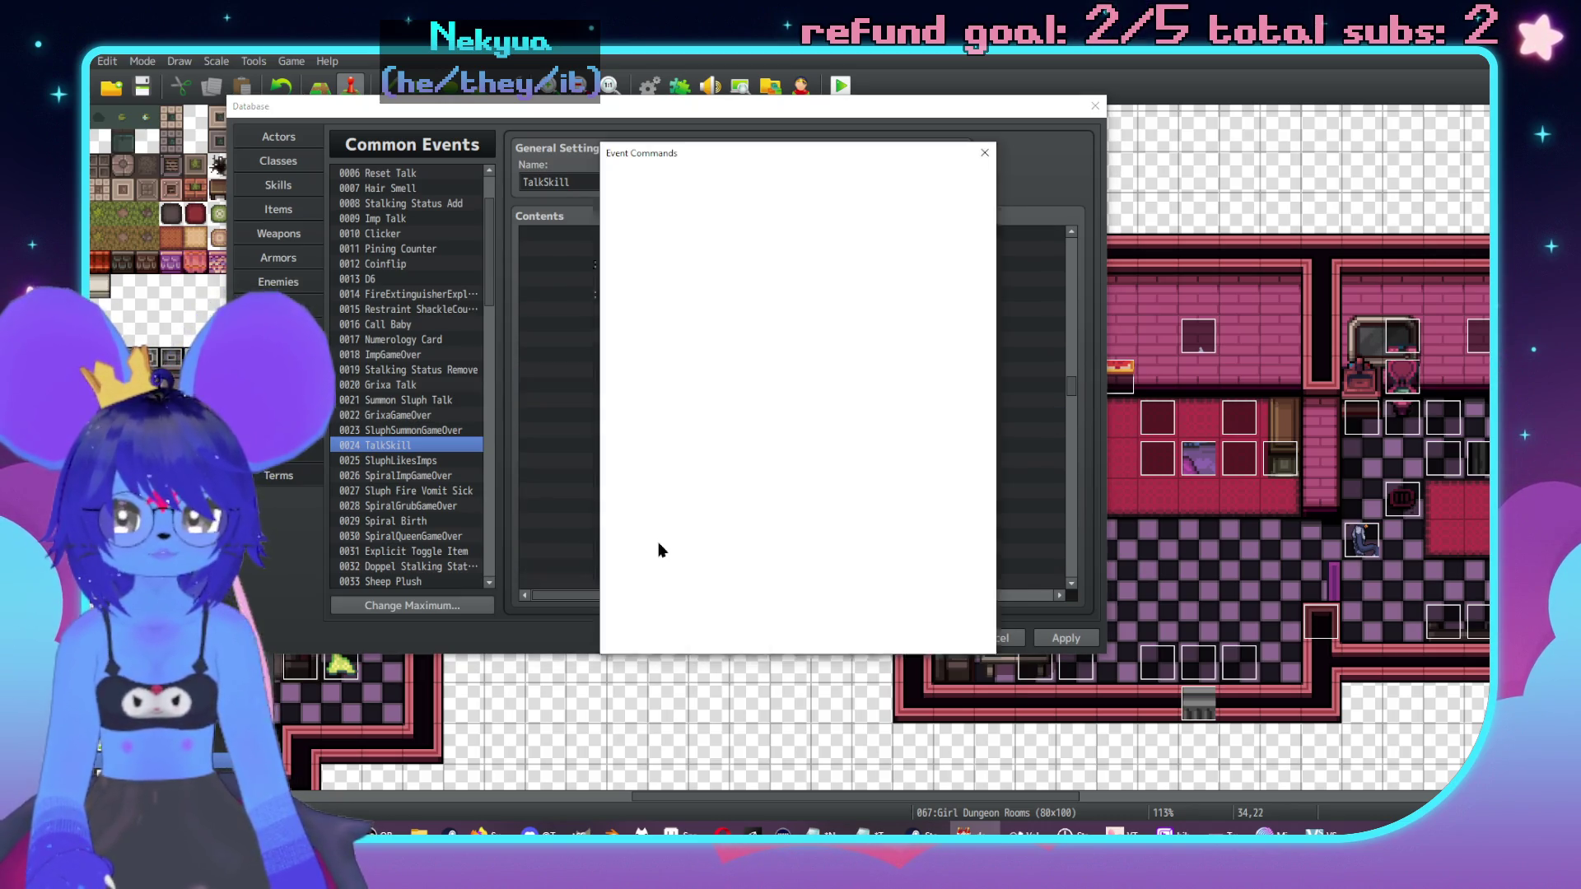
pyautogui.click(973, 277)
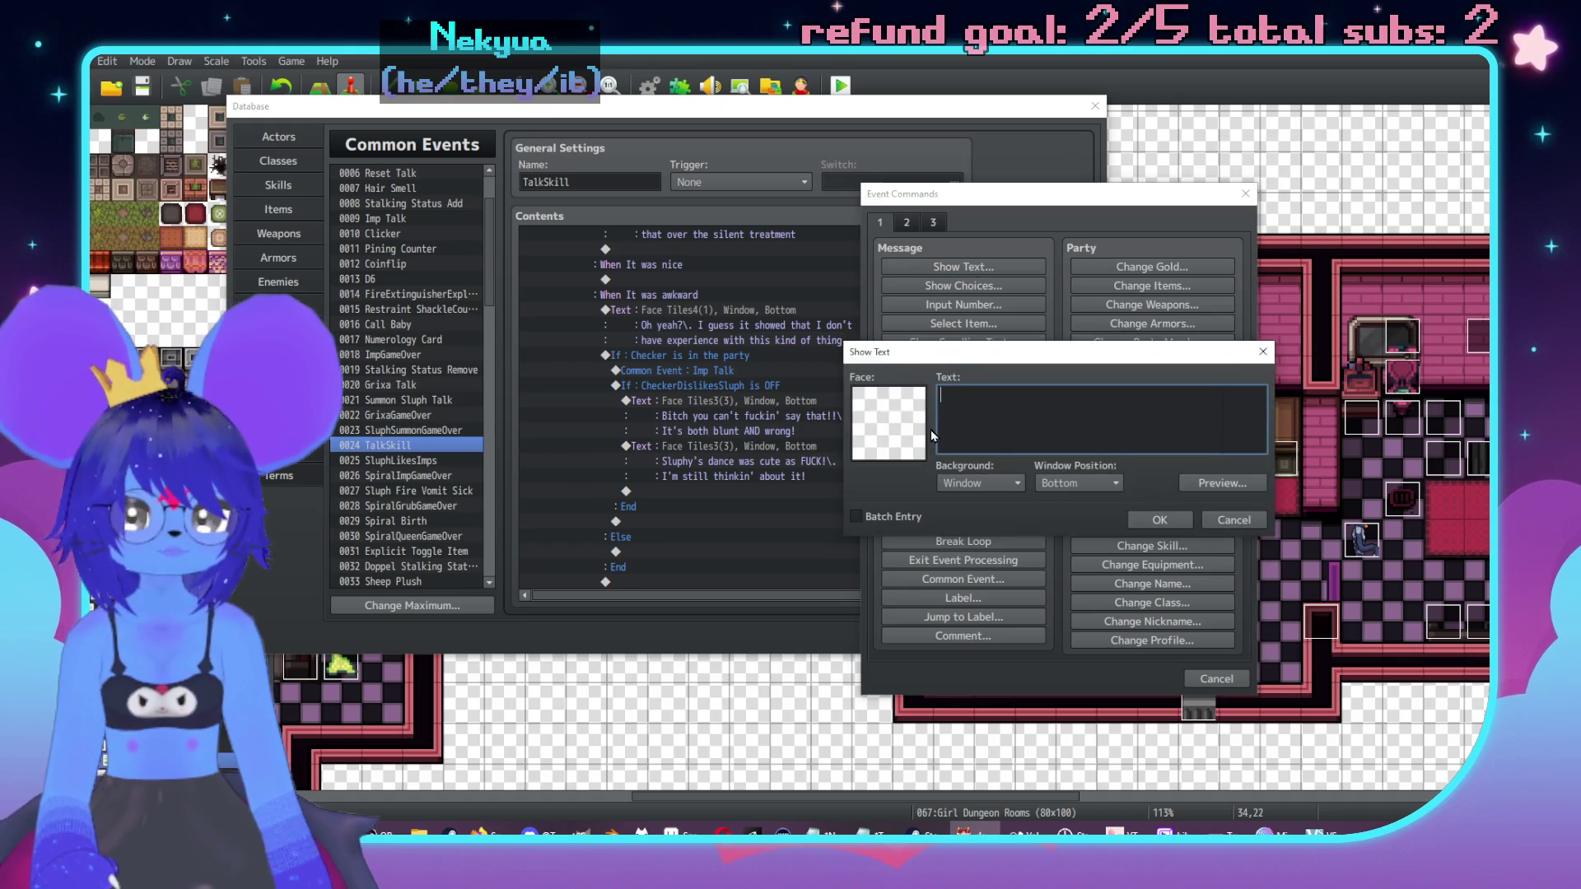
pyautogui.doubleClick(892, 417)
pyautogui.click(865, 354)
pyautogui.doubleClick(1059, 323)
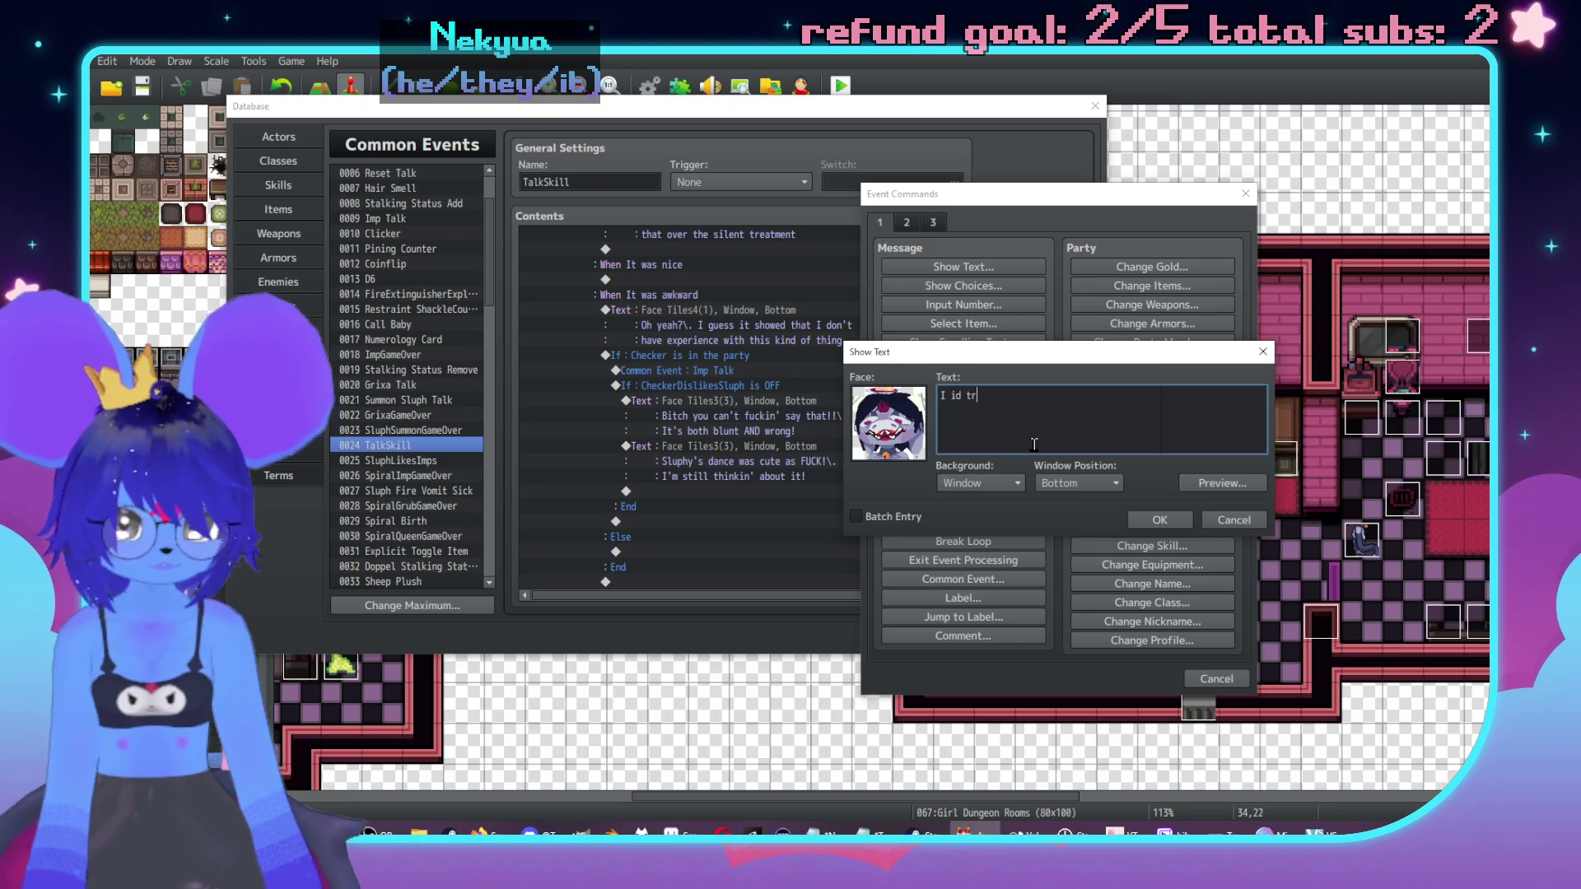
# Step: Enter 'I did try,\. but I guess it's fair that it wasn't so good' over two lines and confirm
pyautogui.press('BackSpace')
pyautogui.write('did trym')
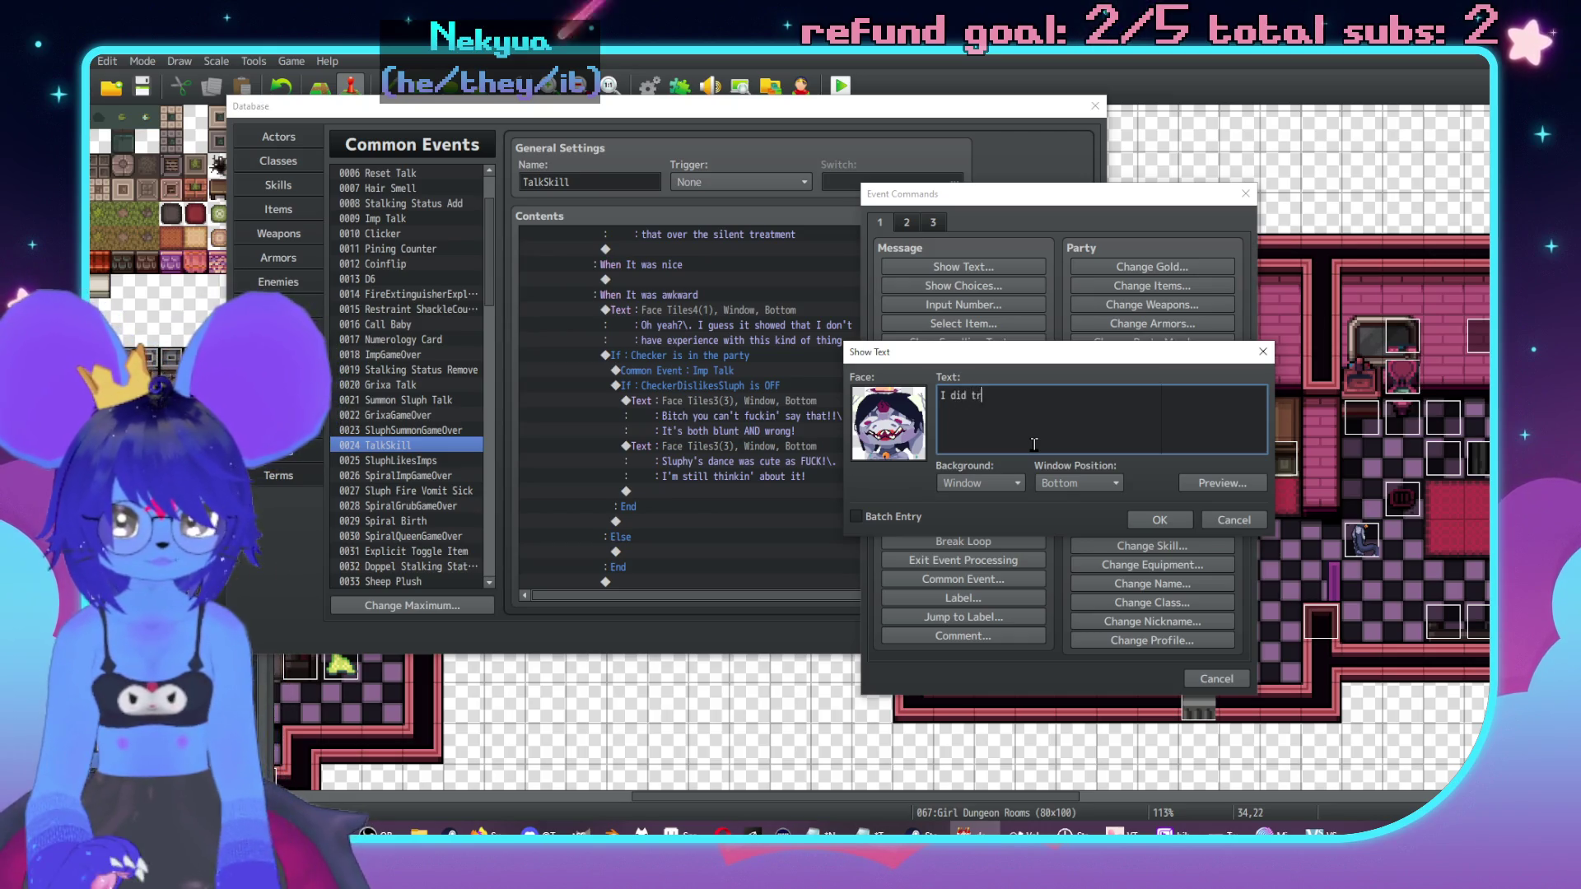
pyautogui.write('. bu')
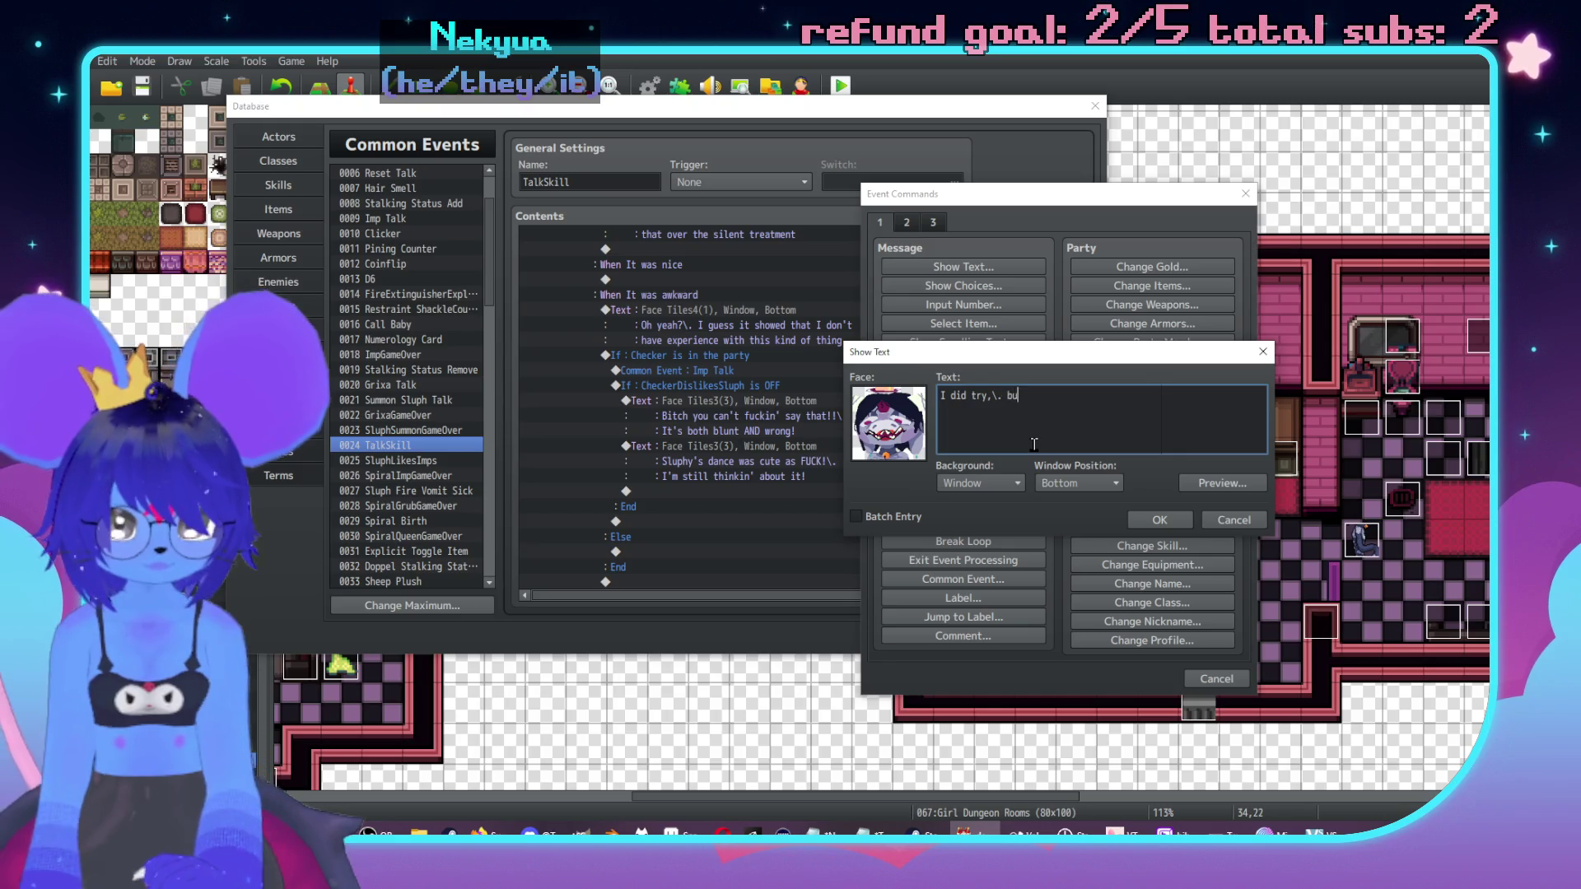
pyautogui.write(" guess it's")
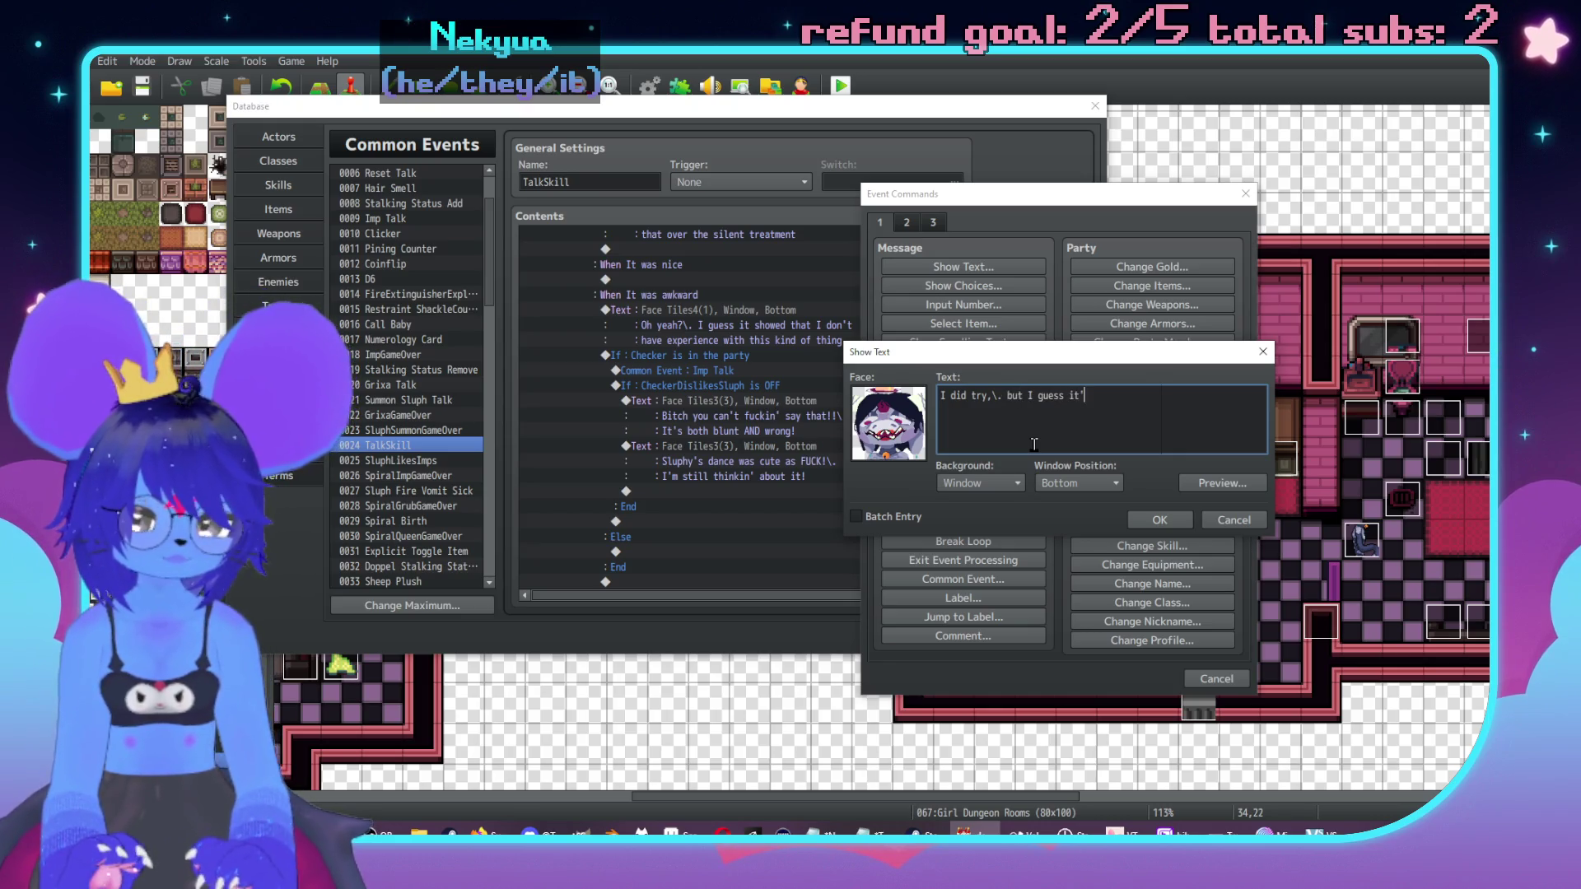
pyautogui.write(' fair that is')
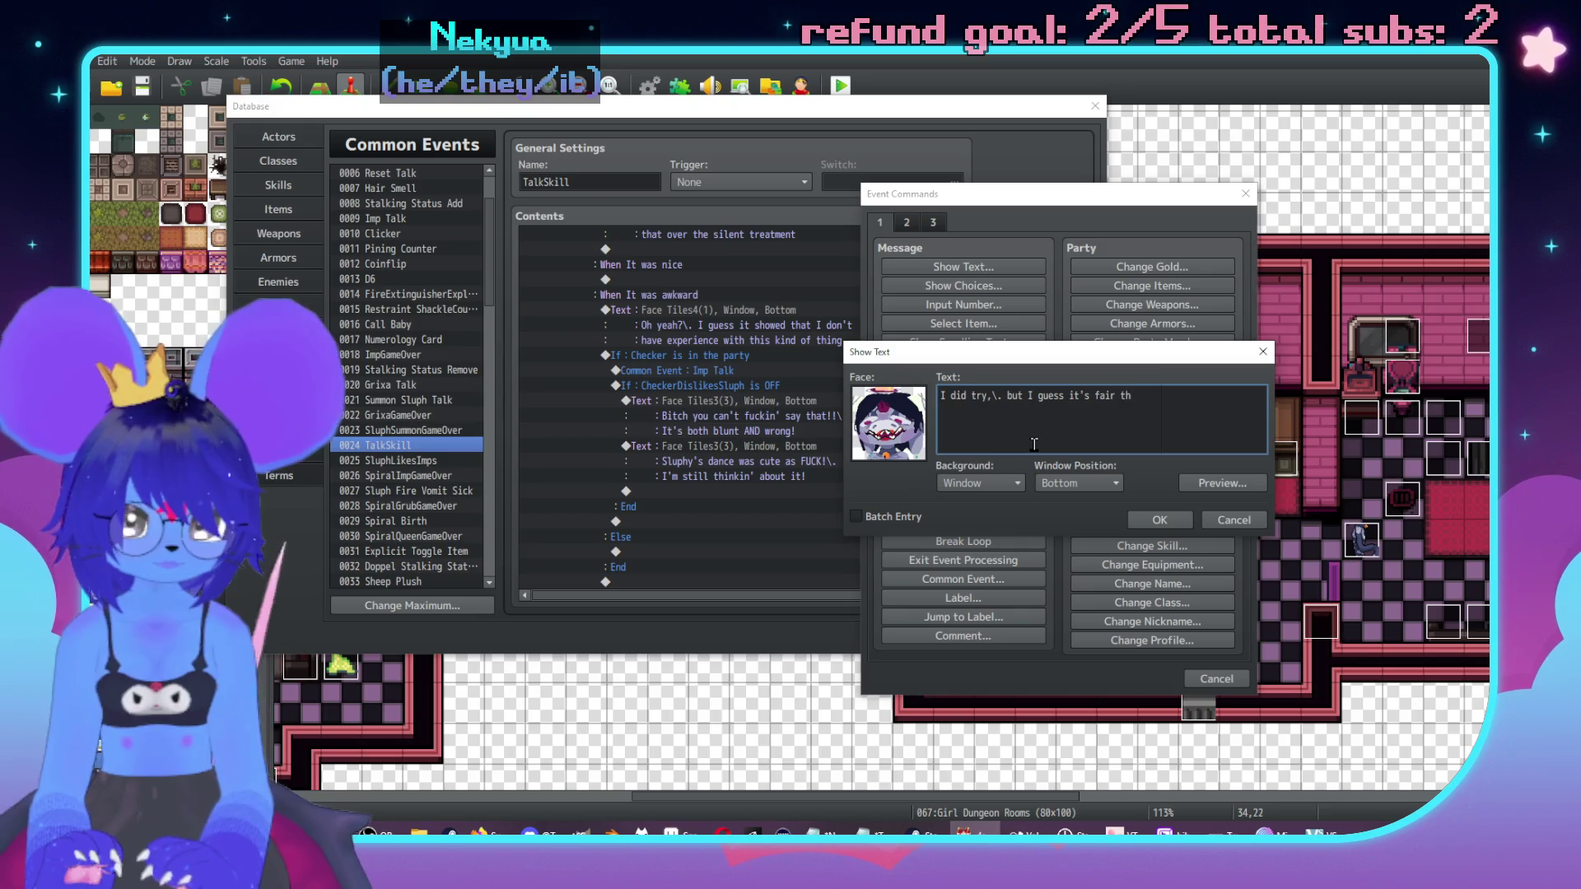
pyautogui.press('Return')
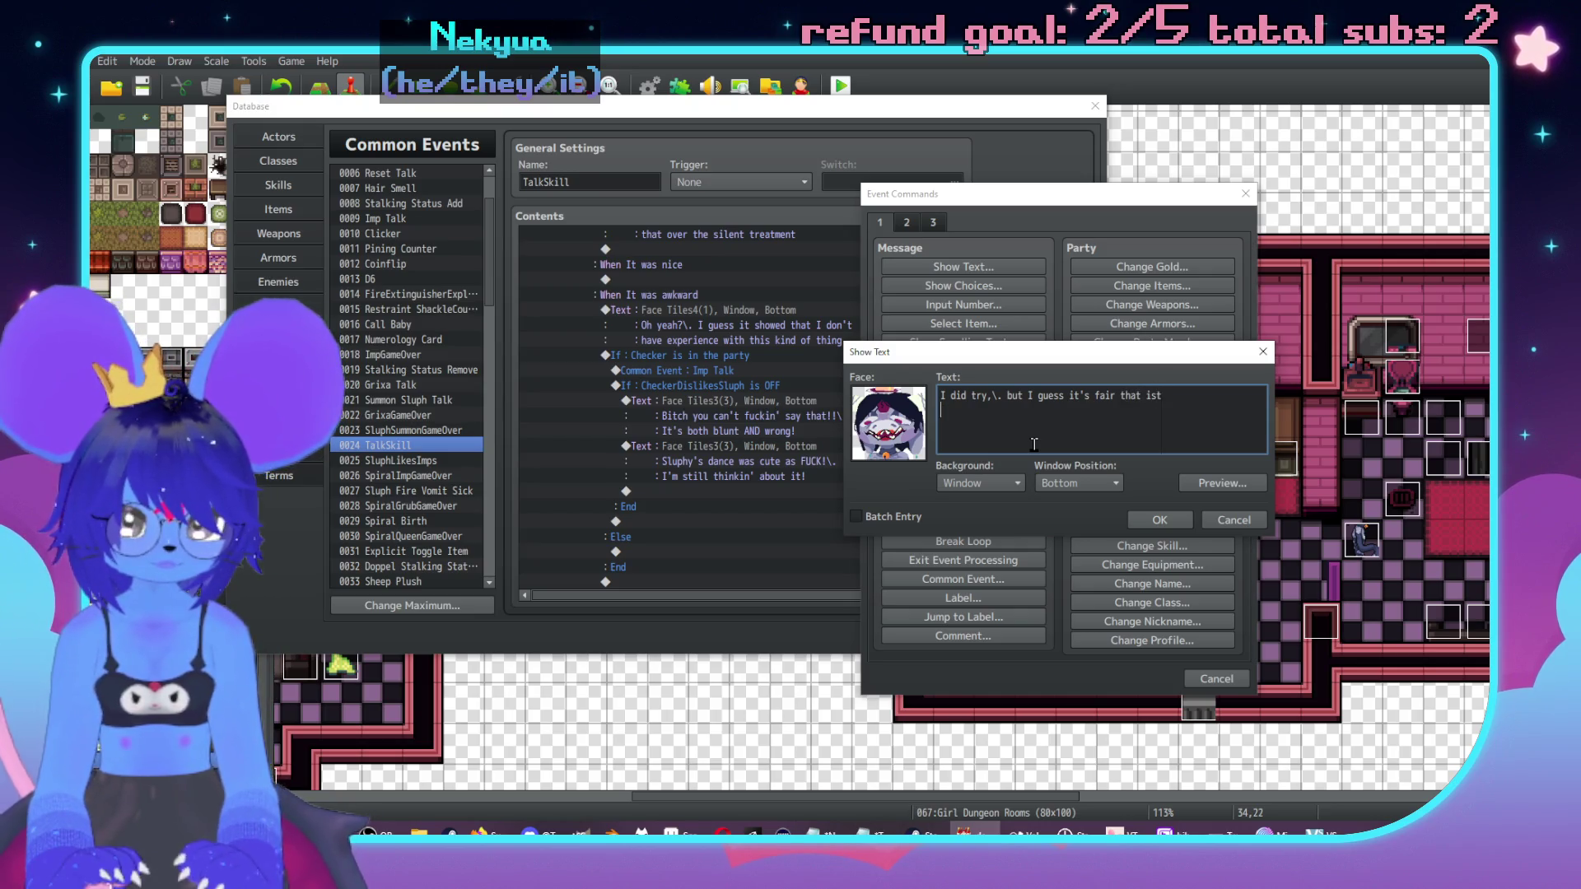
pyautogui.press('BackSpace')
pyautogui.press('BackSpace')
pyautogui.press('BackSpace')
pyautogui.write('t')
pyautogui.press('Return')
pyautogui.write("wasn'")
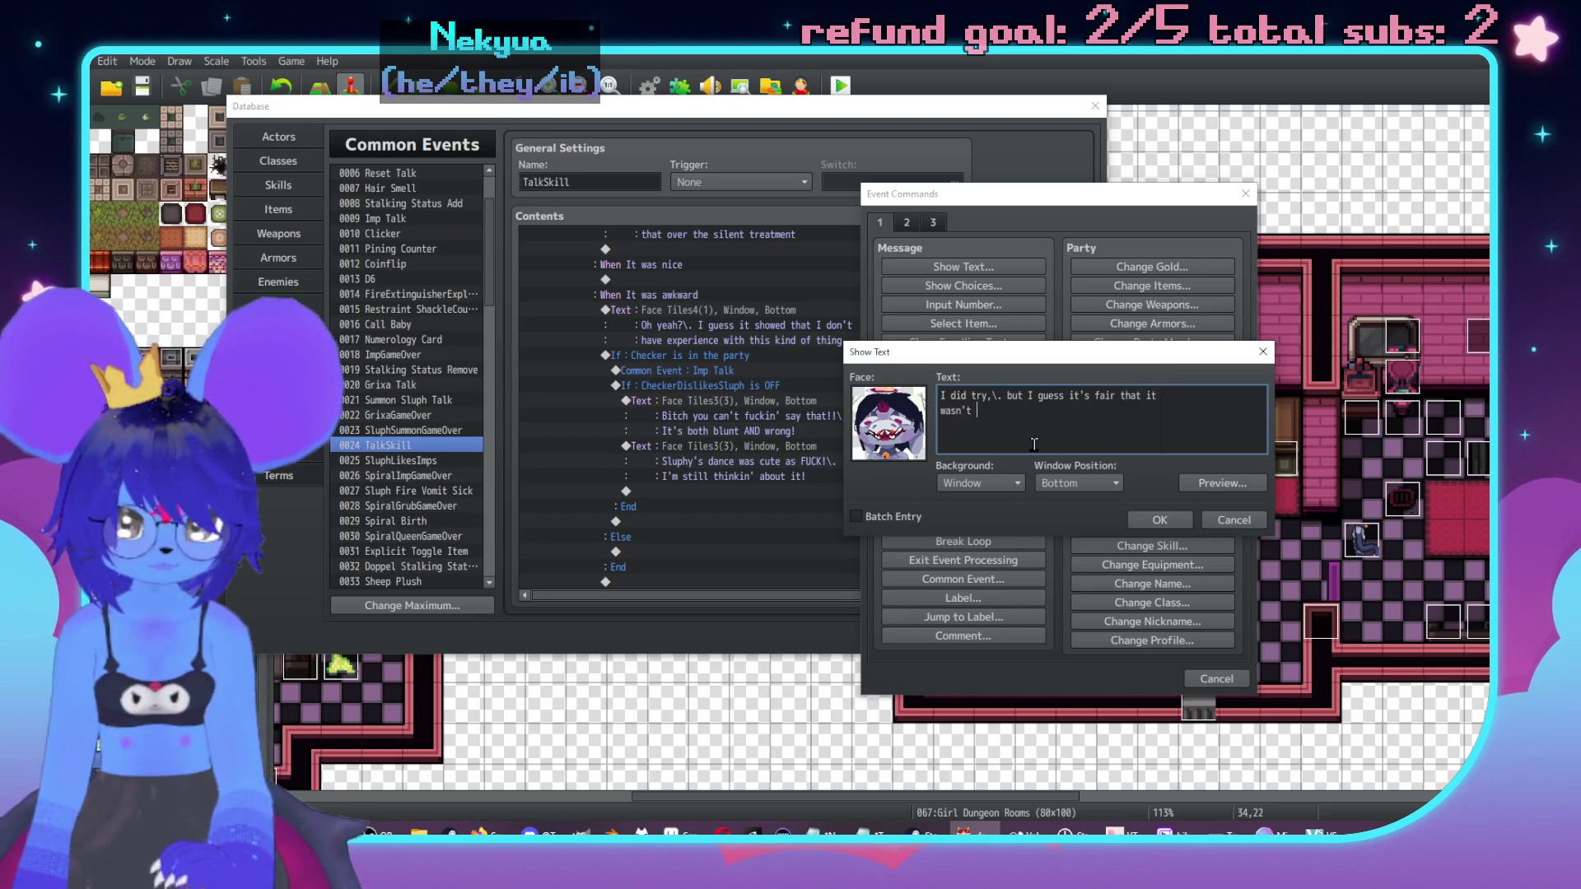
pyautogui.write(' so good')
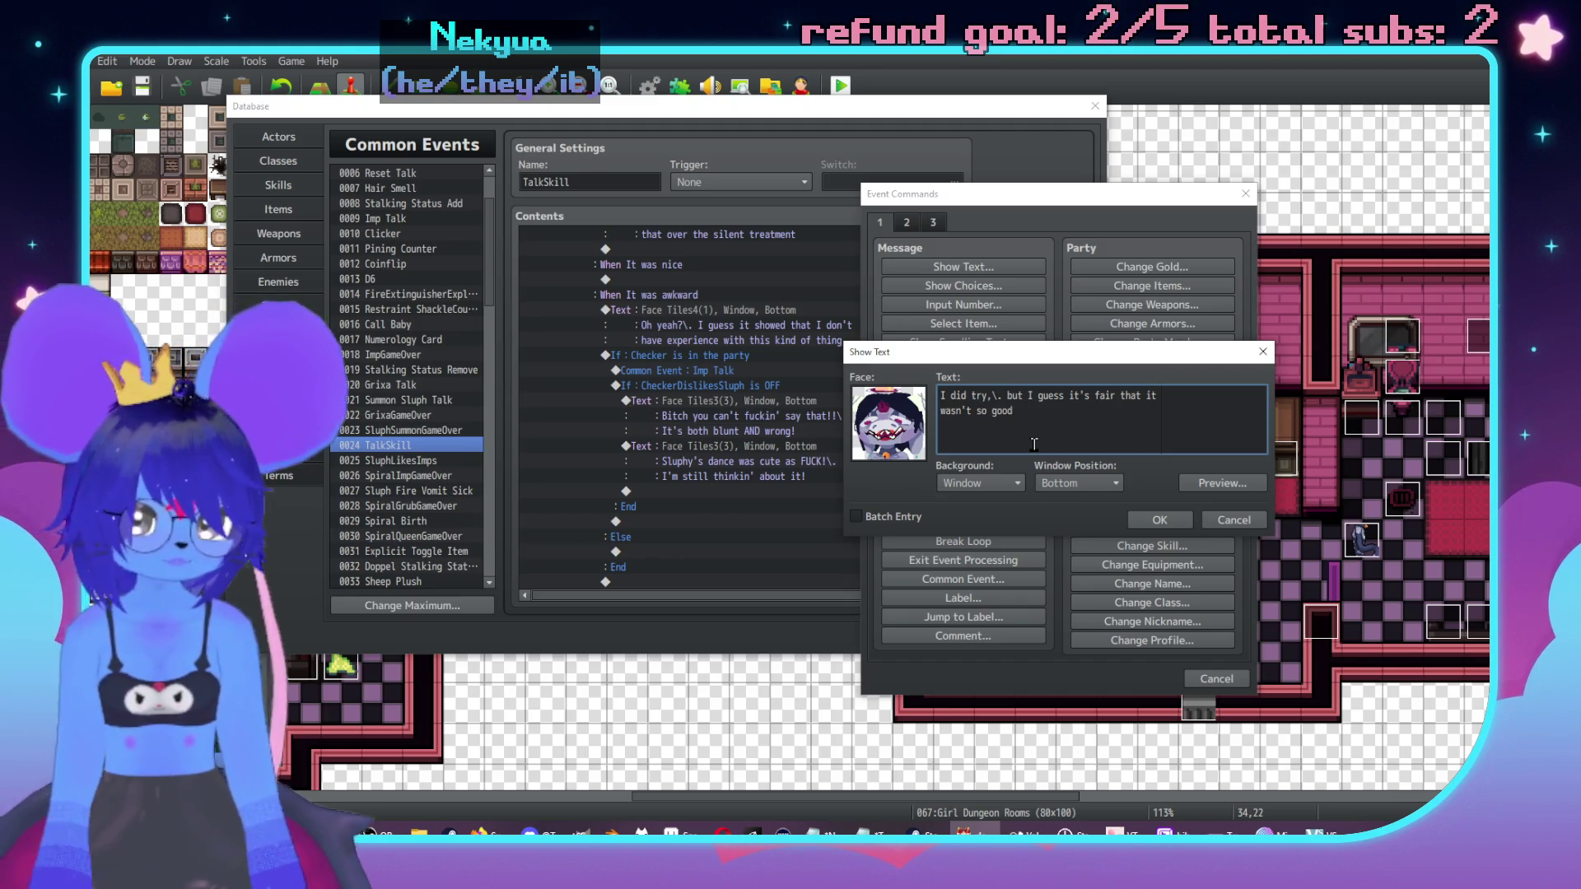
pyautogui.click(1166, 524)
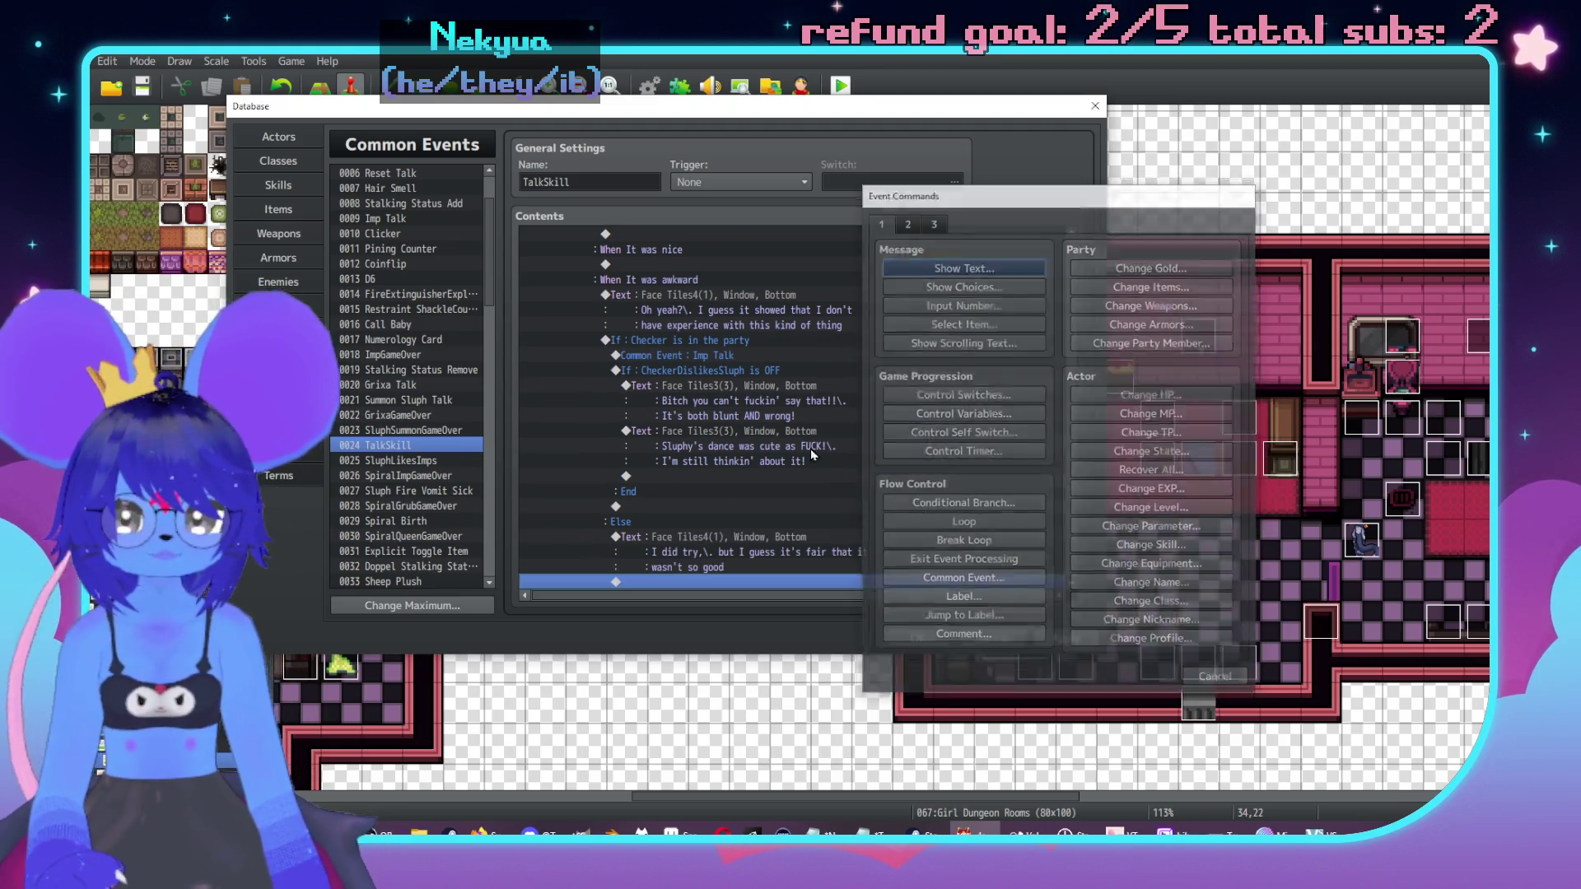
pyautogui.scroll(-1, 713, 489)
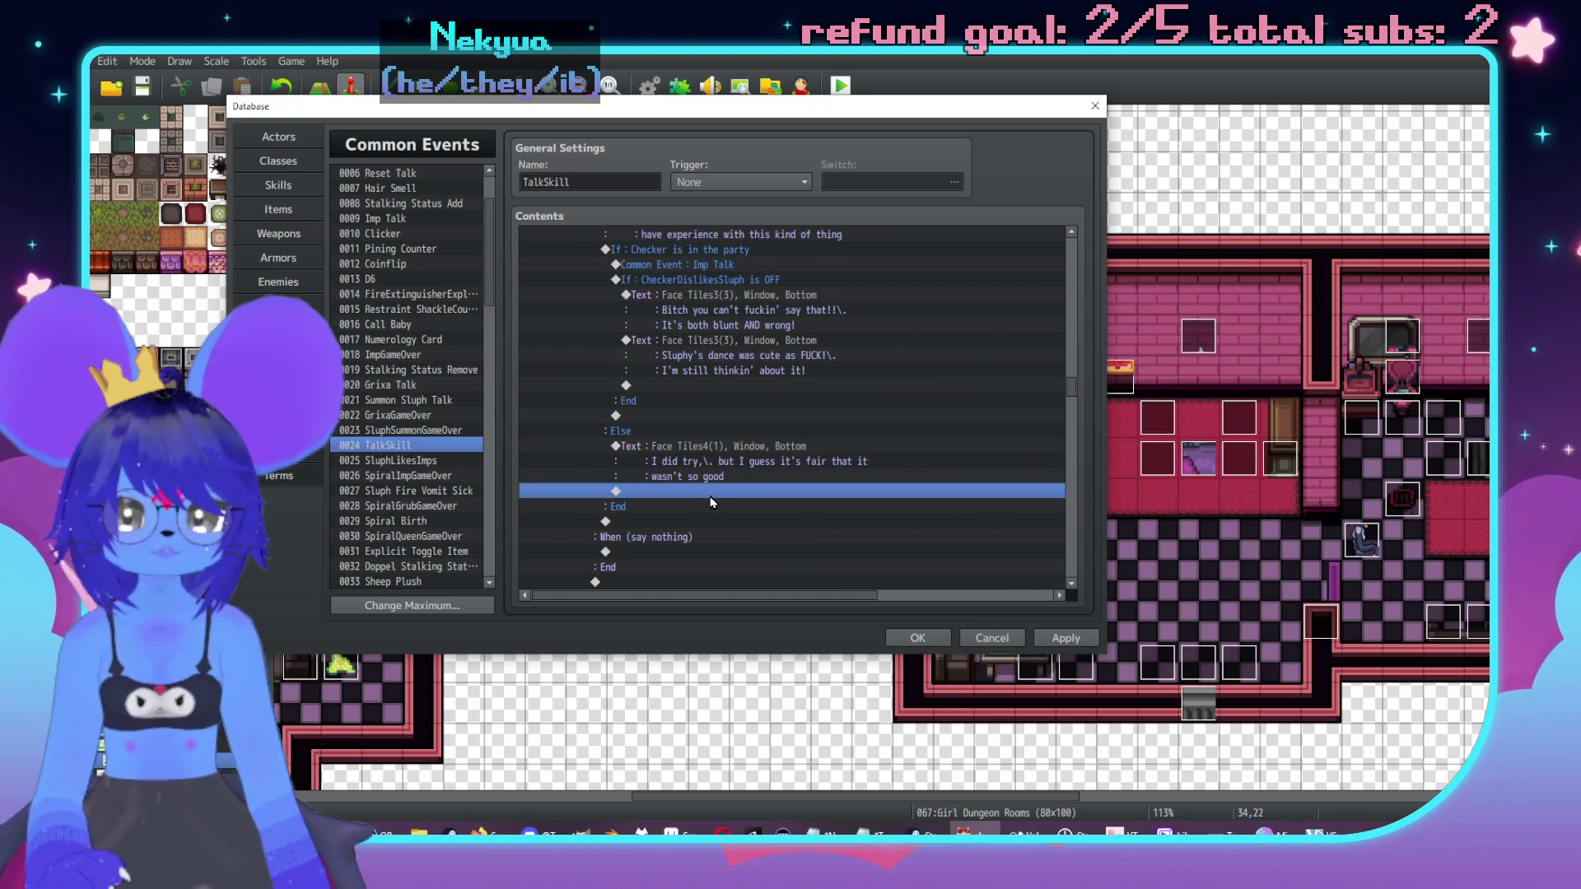
# Step: Insert a call to common event 0006 Reset Talk after the 'I did try' message
pyautogui.doubleClick(713, 489)
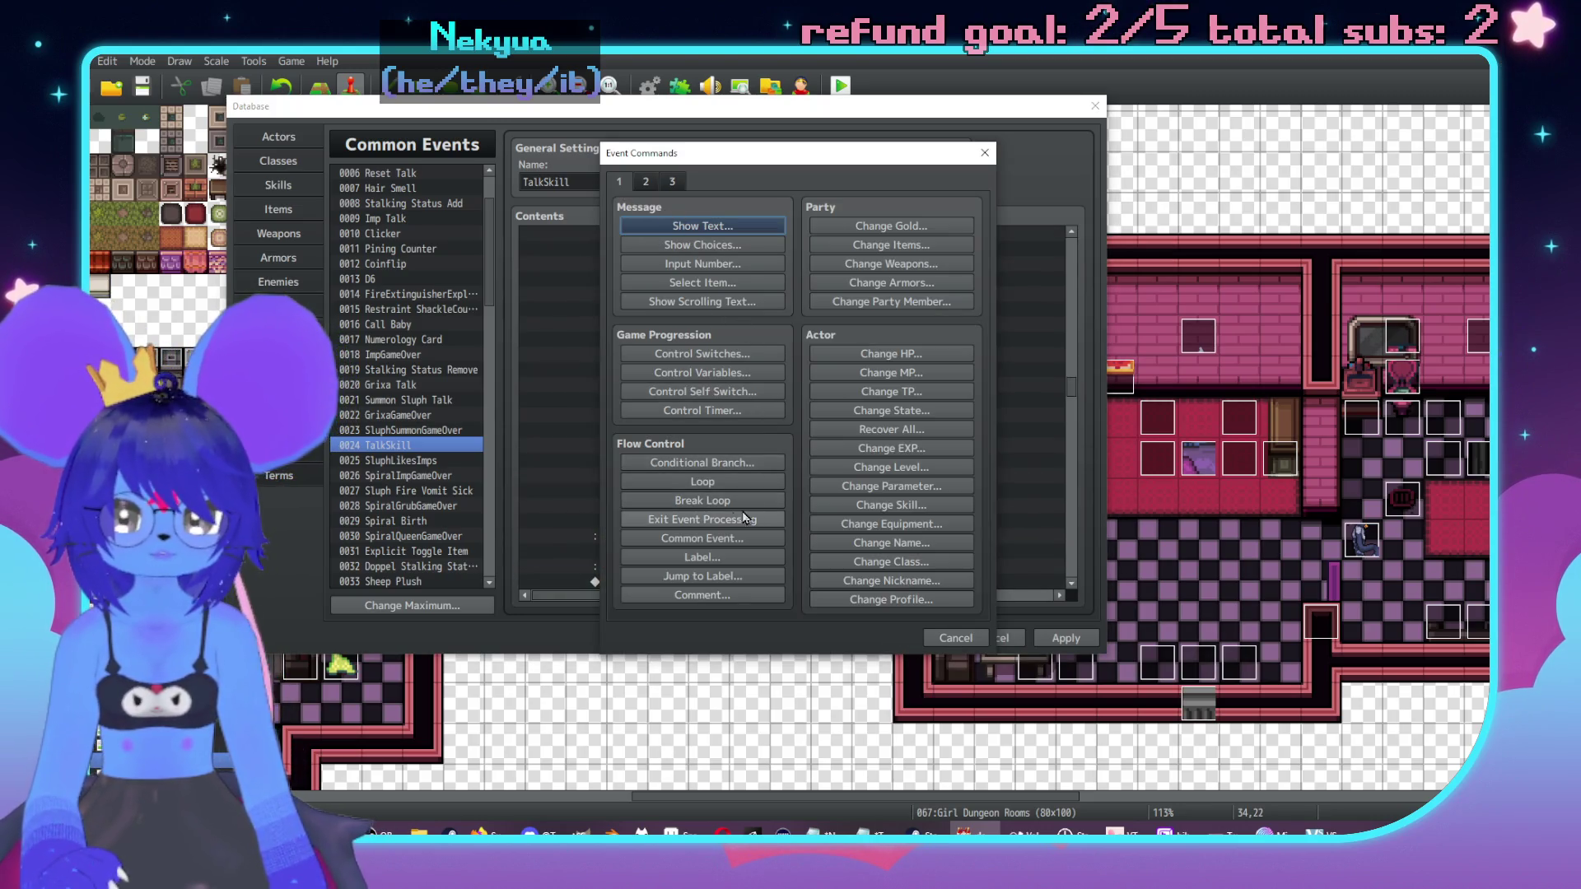
pyautogui.click(713, 539)
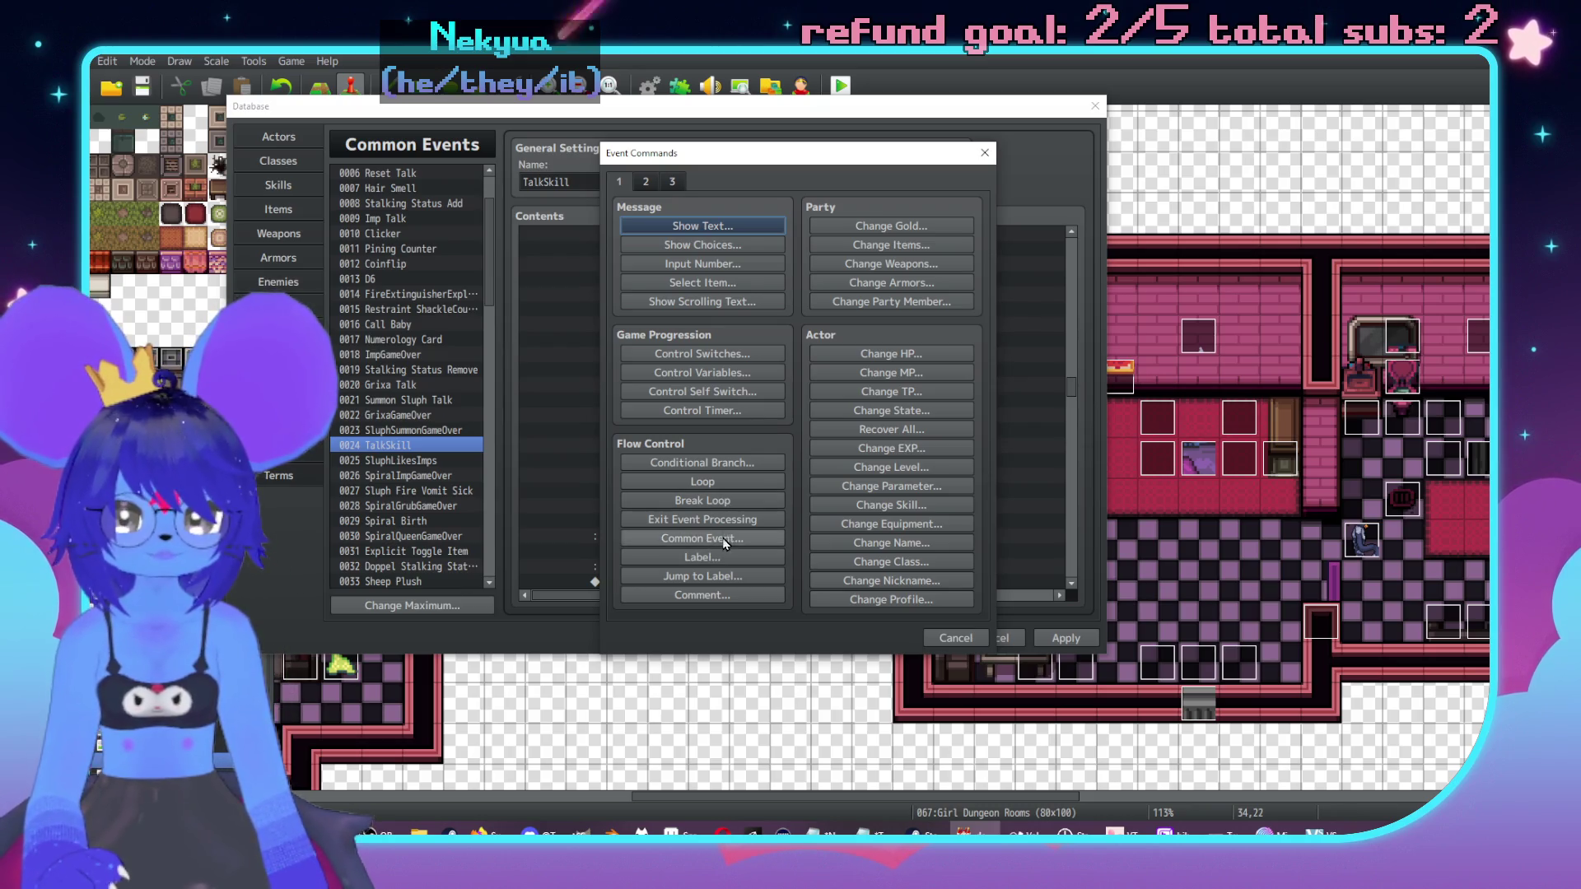
pyautogui.click(763, 403)
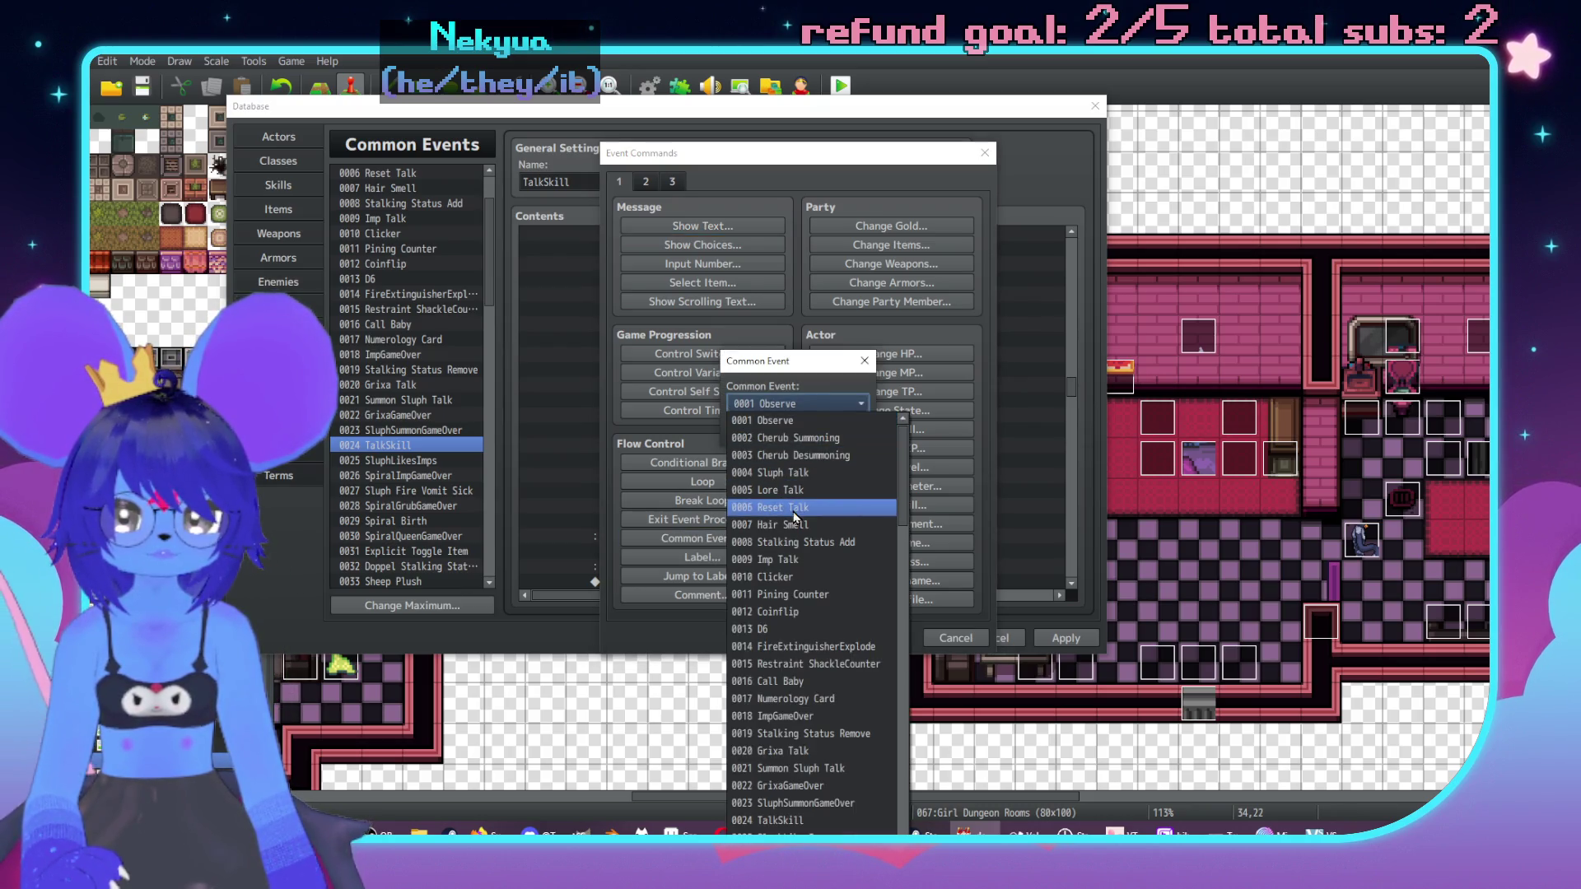
pyautogui.click(786, 507)
pyautogui.click(792, 441)
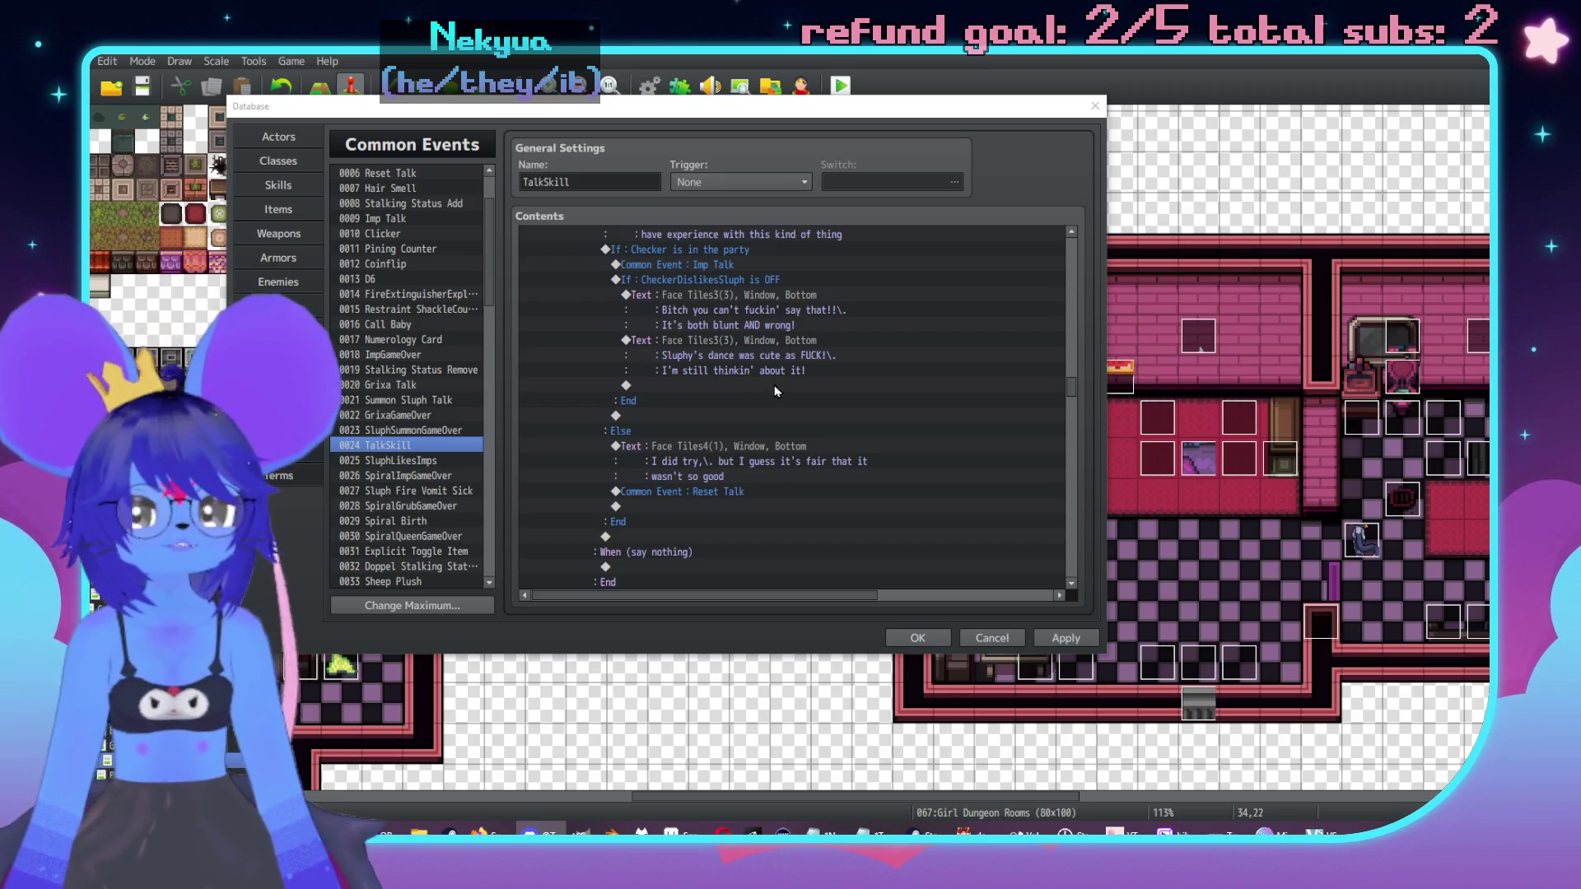
pyautogui.click(750, 346)
# Step: Change 'cute' to 'hot' and end line two with 'her ass throwin' around!'
pyautogui.scroll(2, 754, 445)
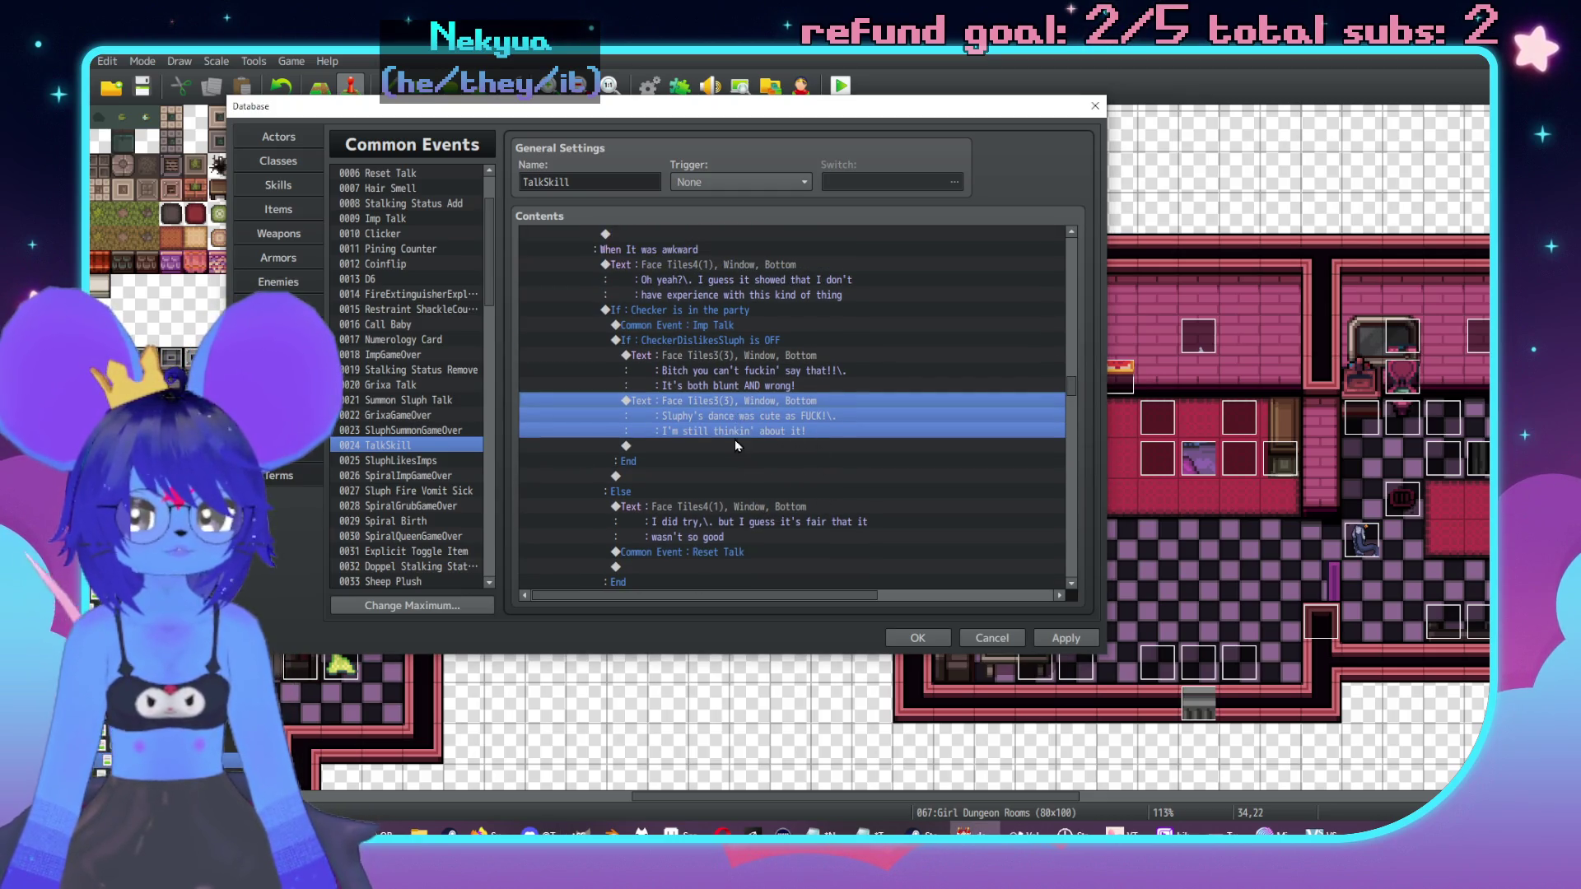
pyautogui.doubleClick(796, 393)
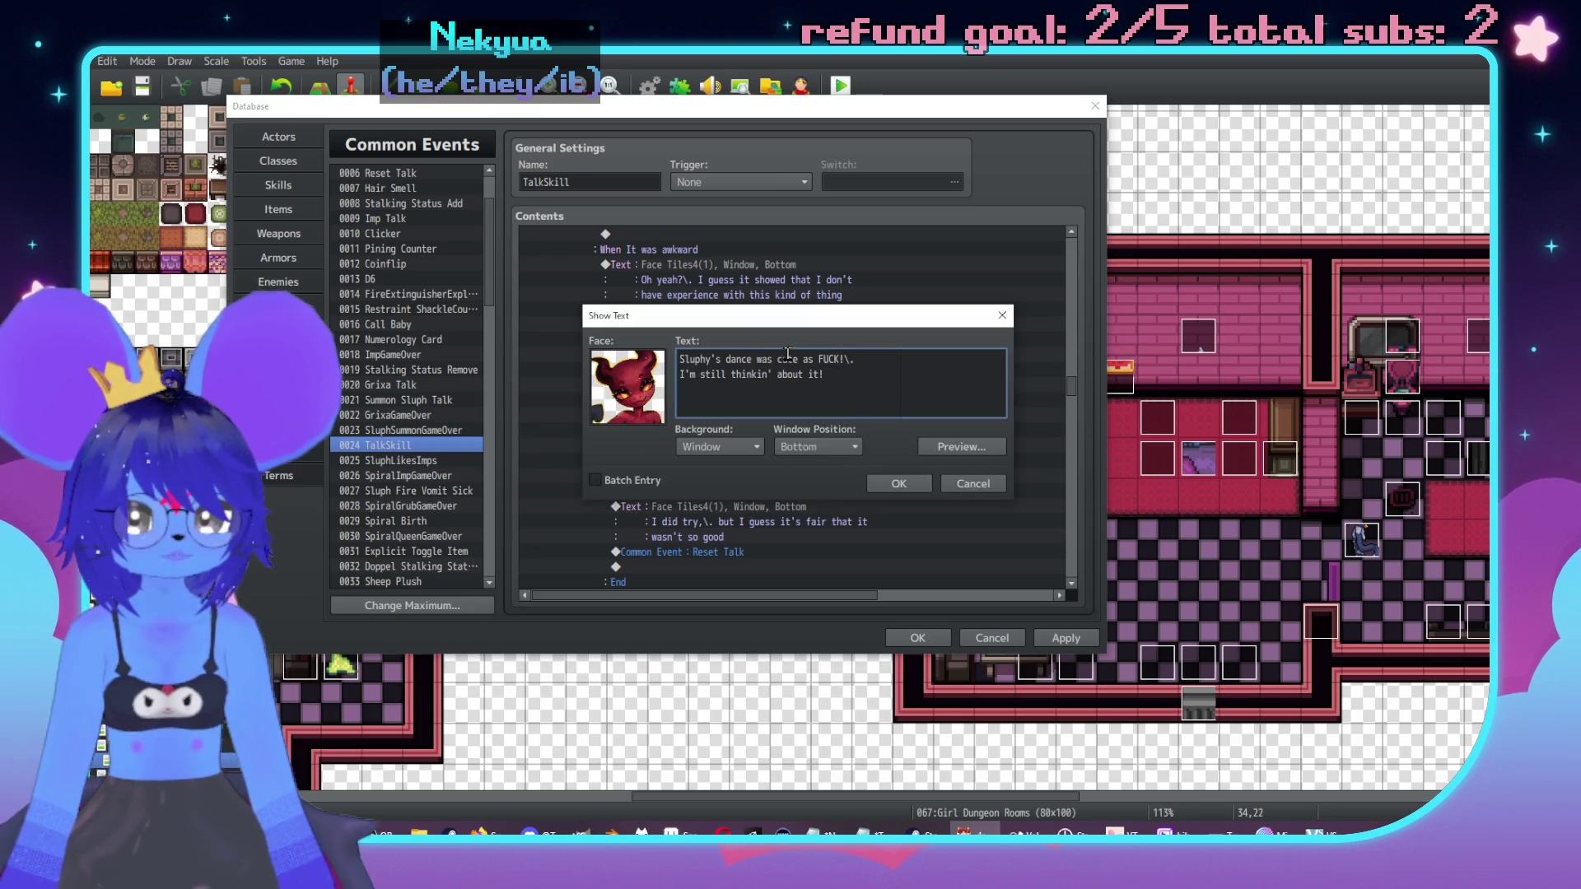
pyautogui.moveTo(797, 359); pyautogui.dragTo(785, 358)
pyautogui.press('BackSpace')
pyautogui.press('BackSpace')
pyautogui.write('hot')
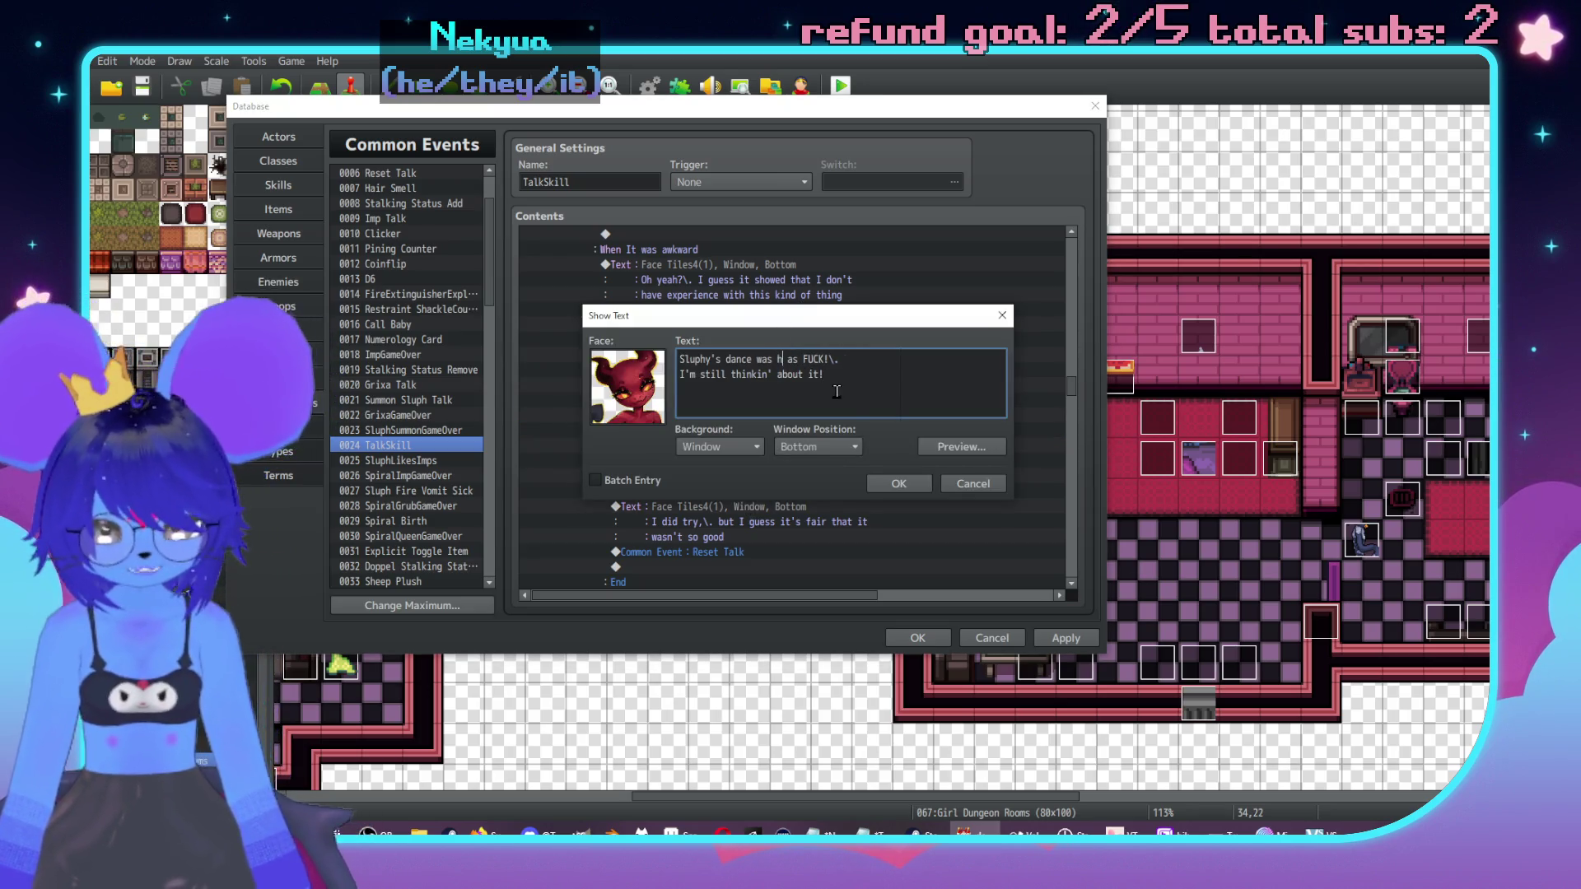
pyautogui.click(836, 389)
pyautogui.press('BackSpace')
pyautogui.press('BackSpace')
pyautogui.press('BackSpace')
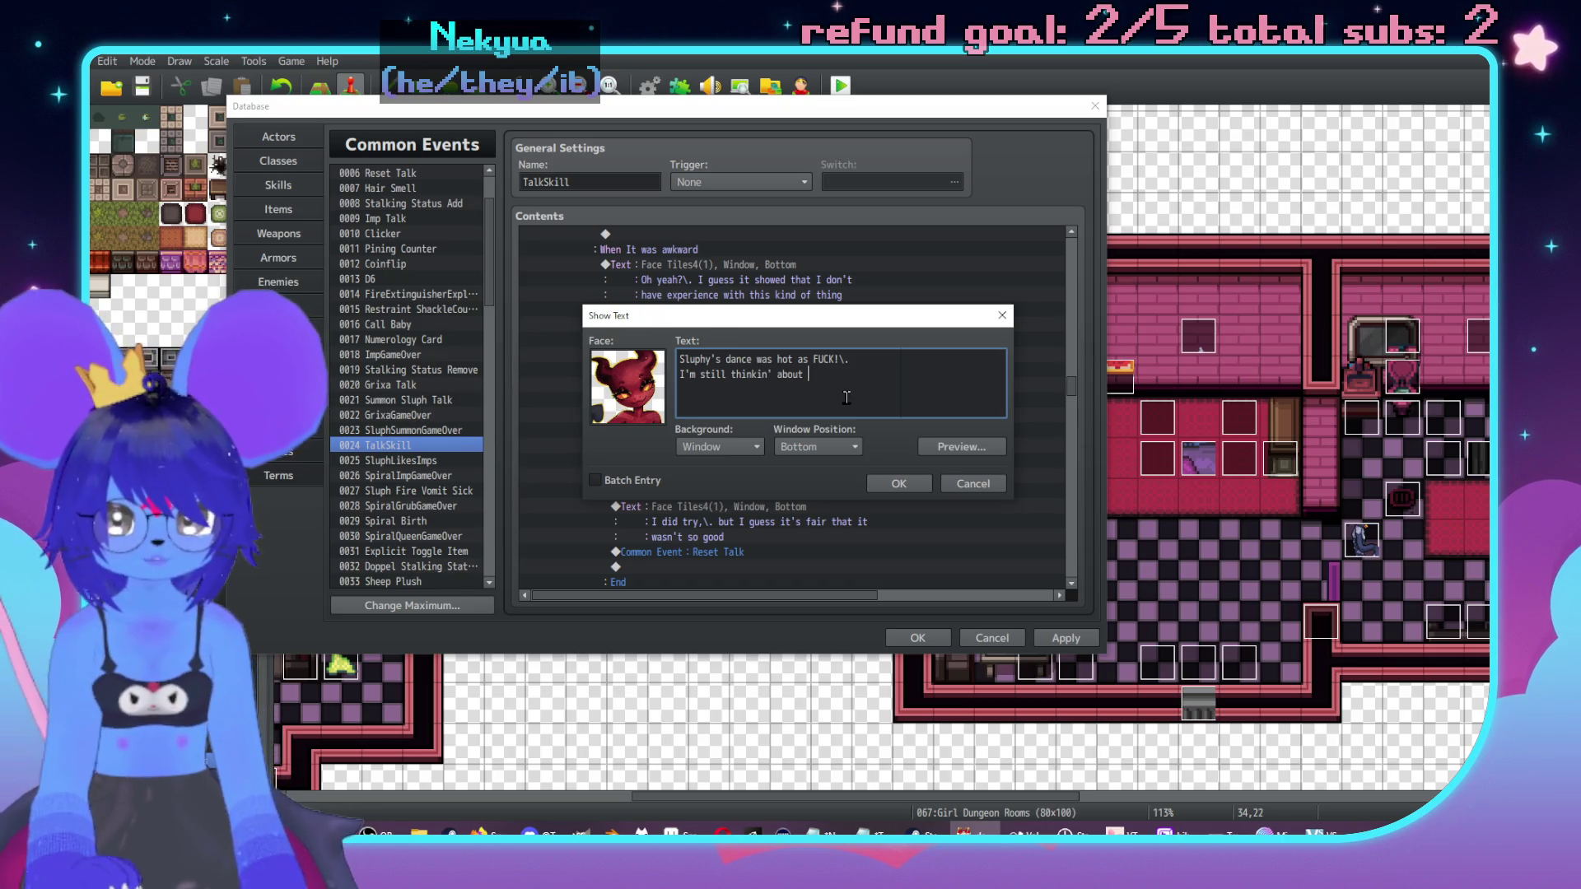
pyautogui.write('her a')
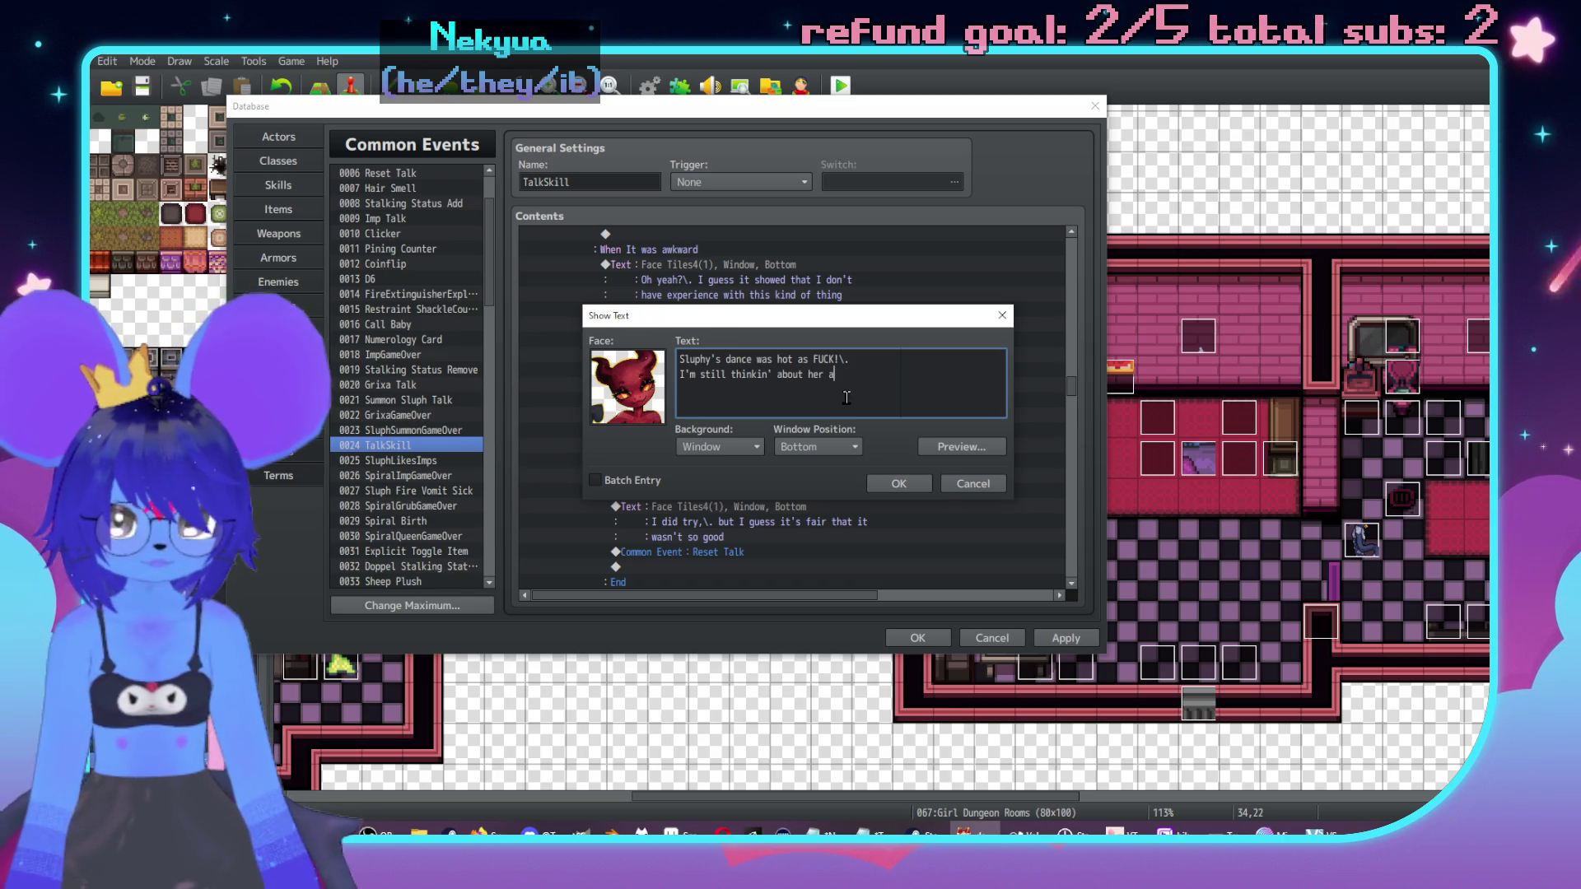
pyautogui.write("ss throwin' ")
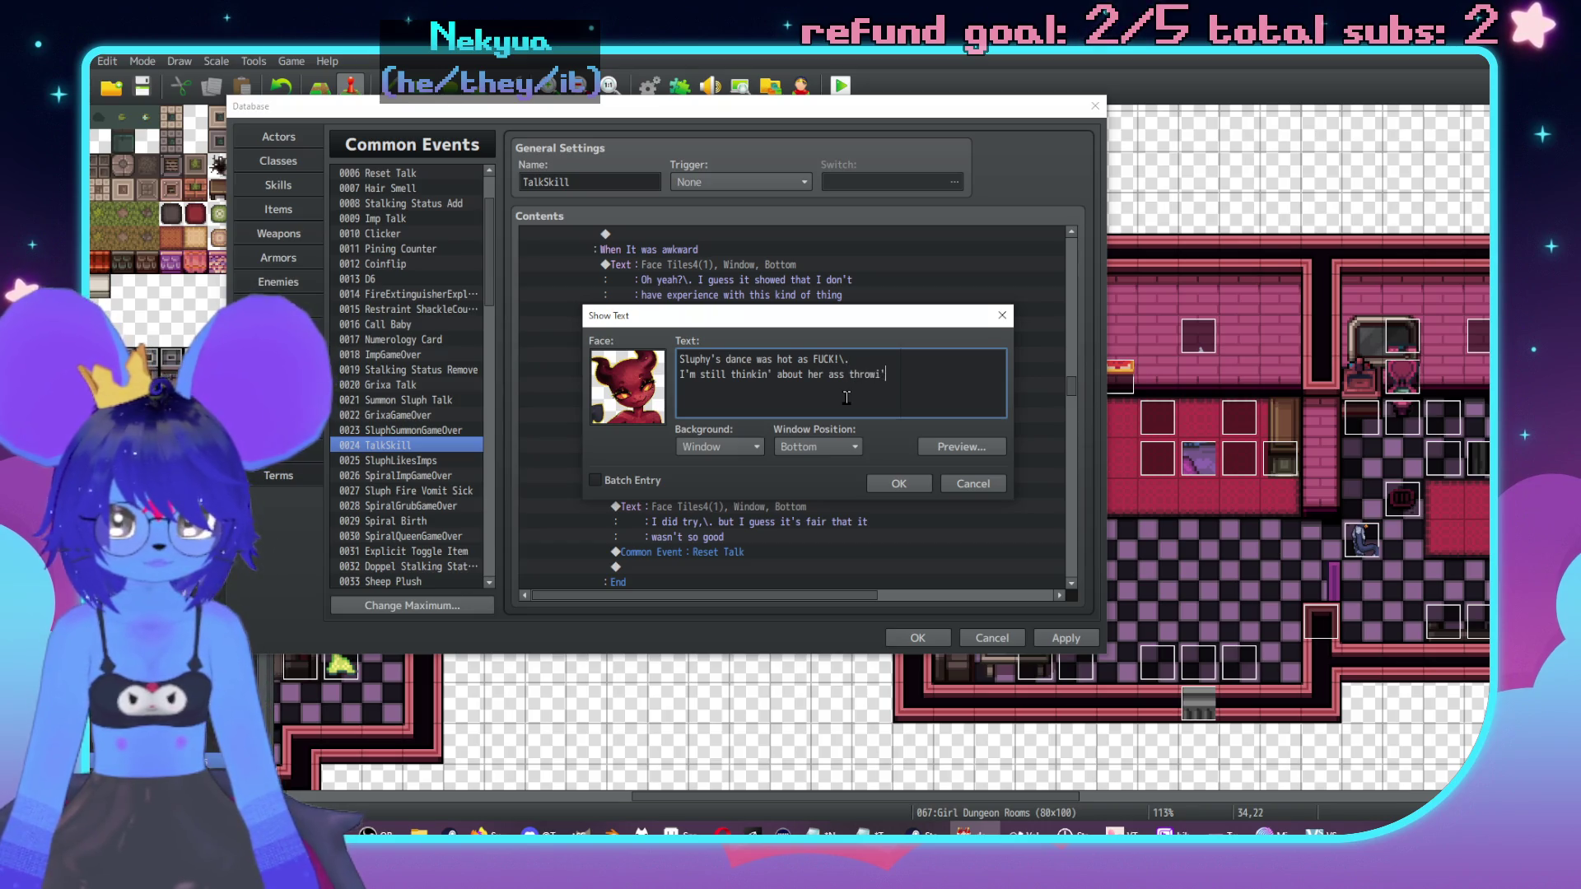
pyautogui.write('around!')
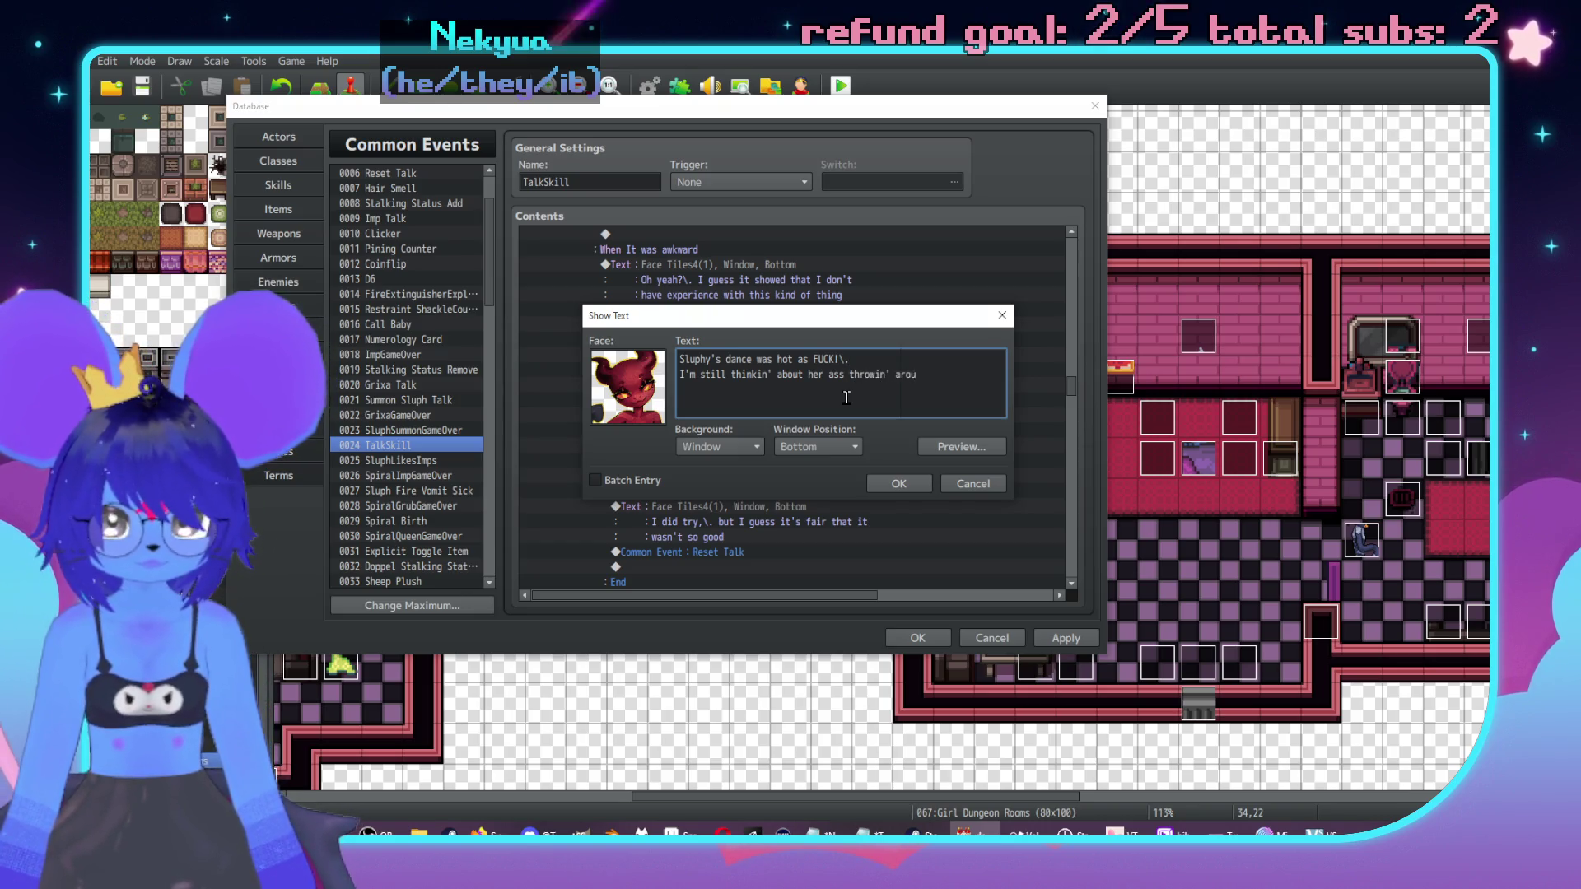
pyautogui.click(891, 487)
pyautogui.scroll(-1, 896, 410)
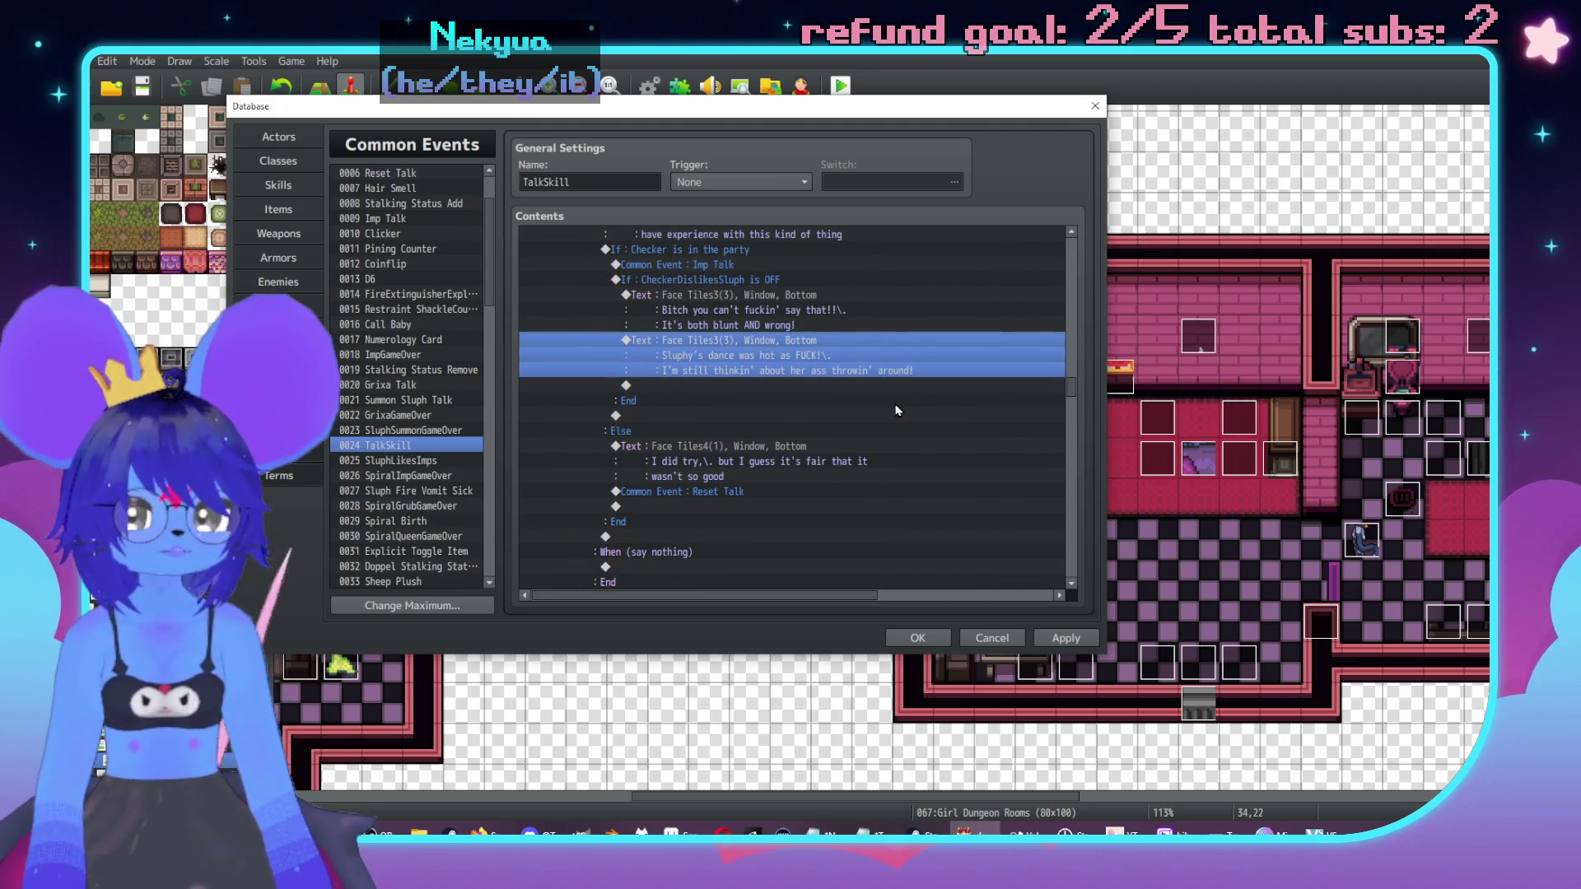
# Step: Below Reset Talk, begin a faceless narration: 'Her face remains neutral,\. but you can see the daemon's ears droop slightly.'
pyautogui.click(854, 451)
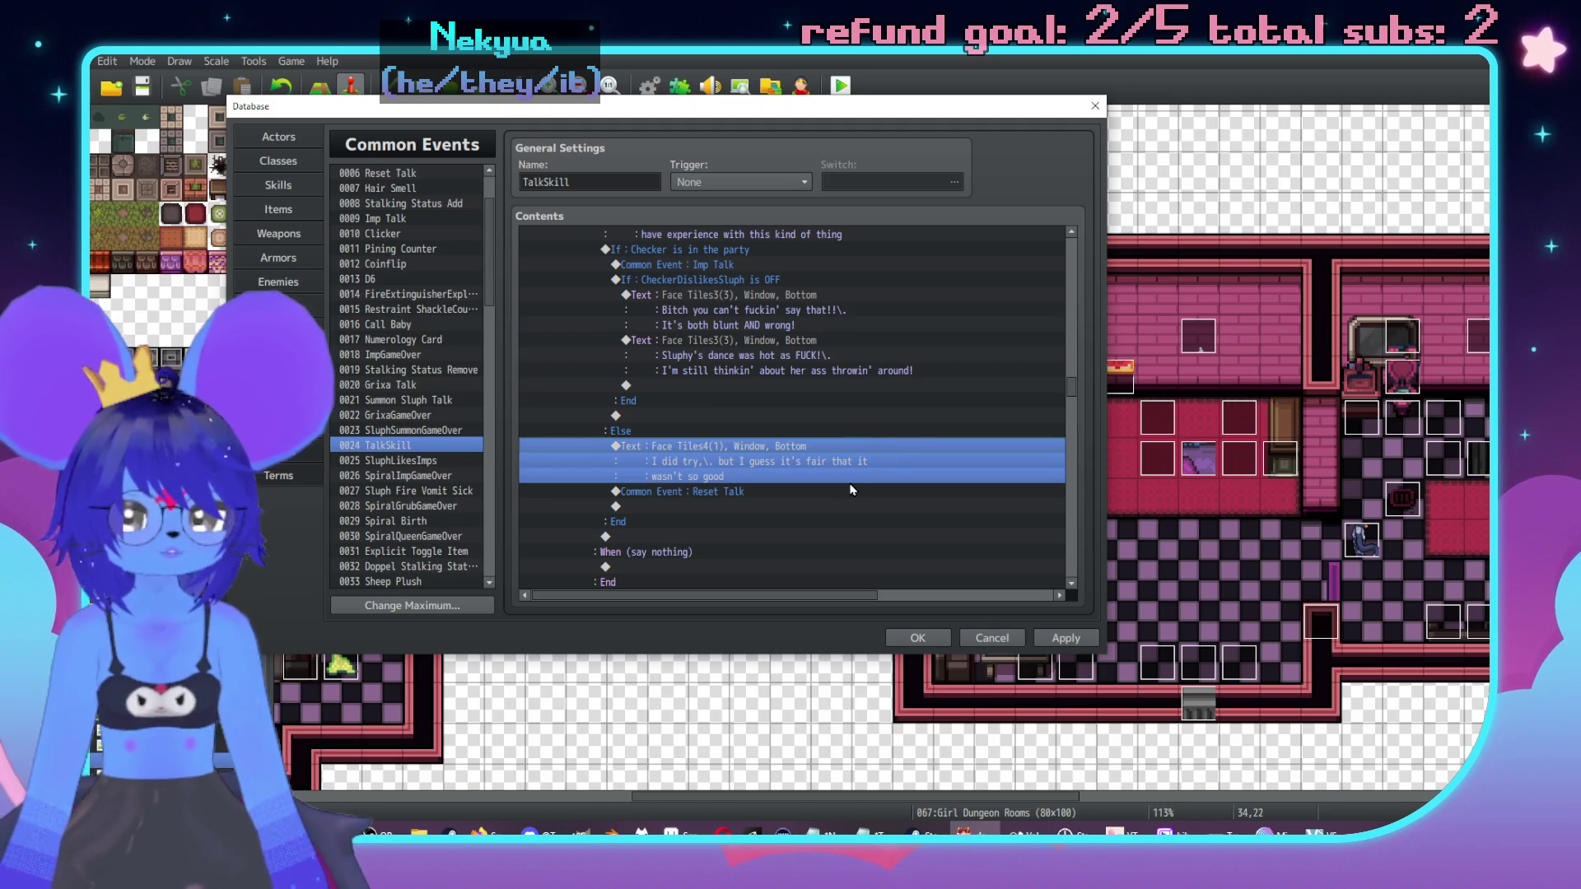
pyautogui.doubleClick(789, 507)
pyautogui.click(715, 227)
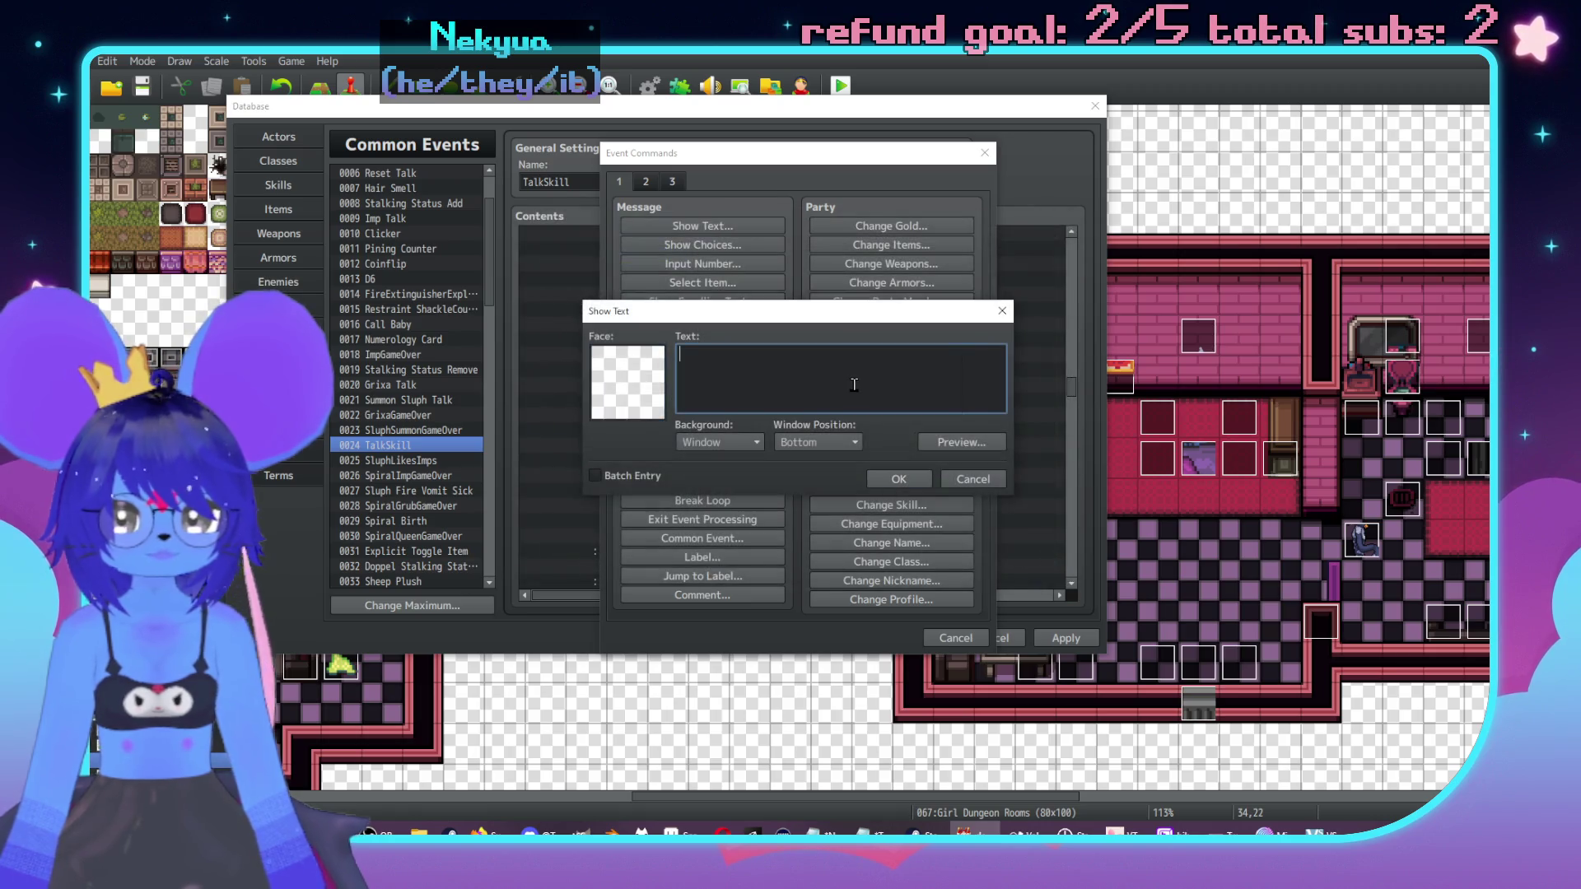
pyautogui.write('Her face remains neutr')
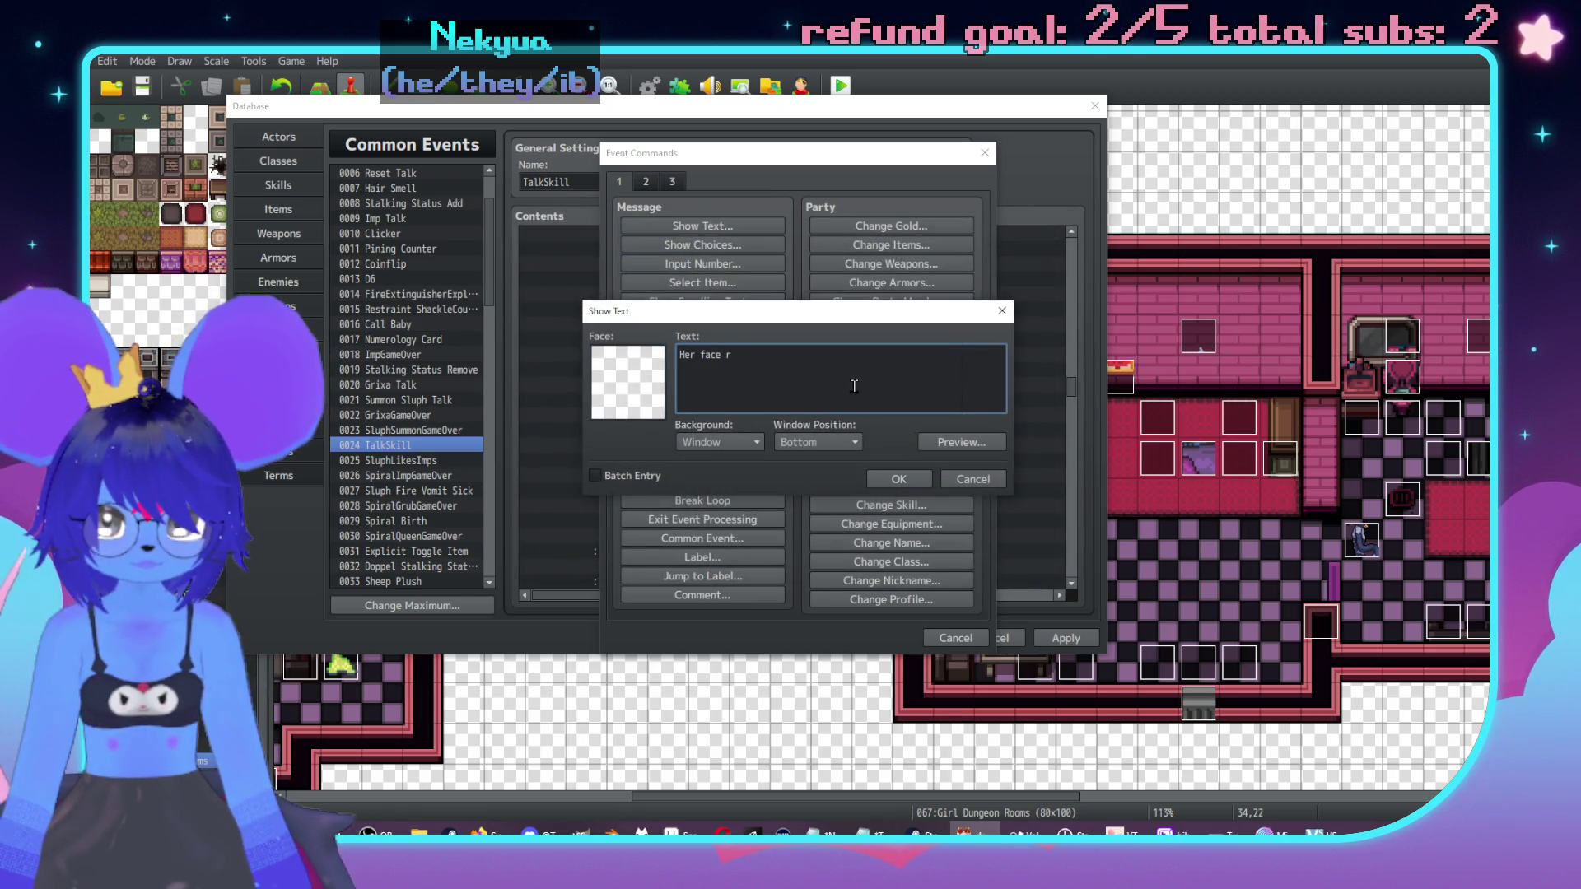
pyautogui.write('al,')
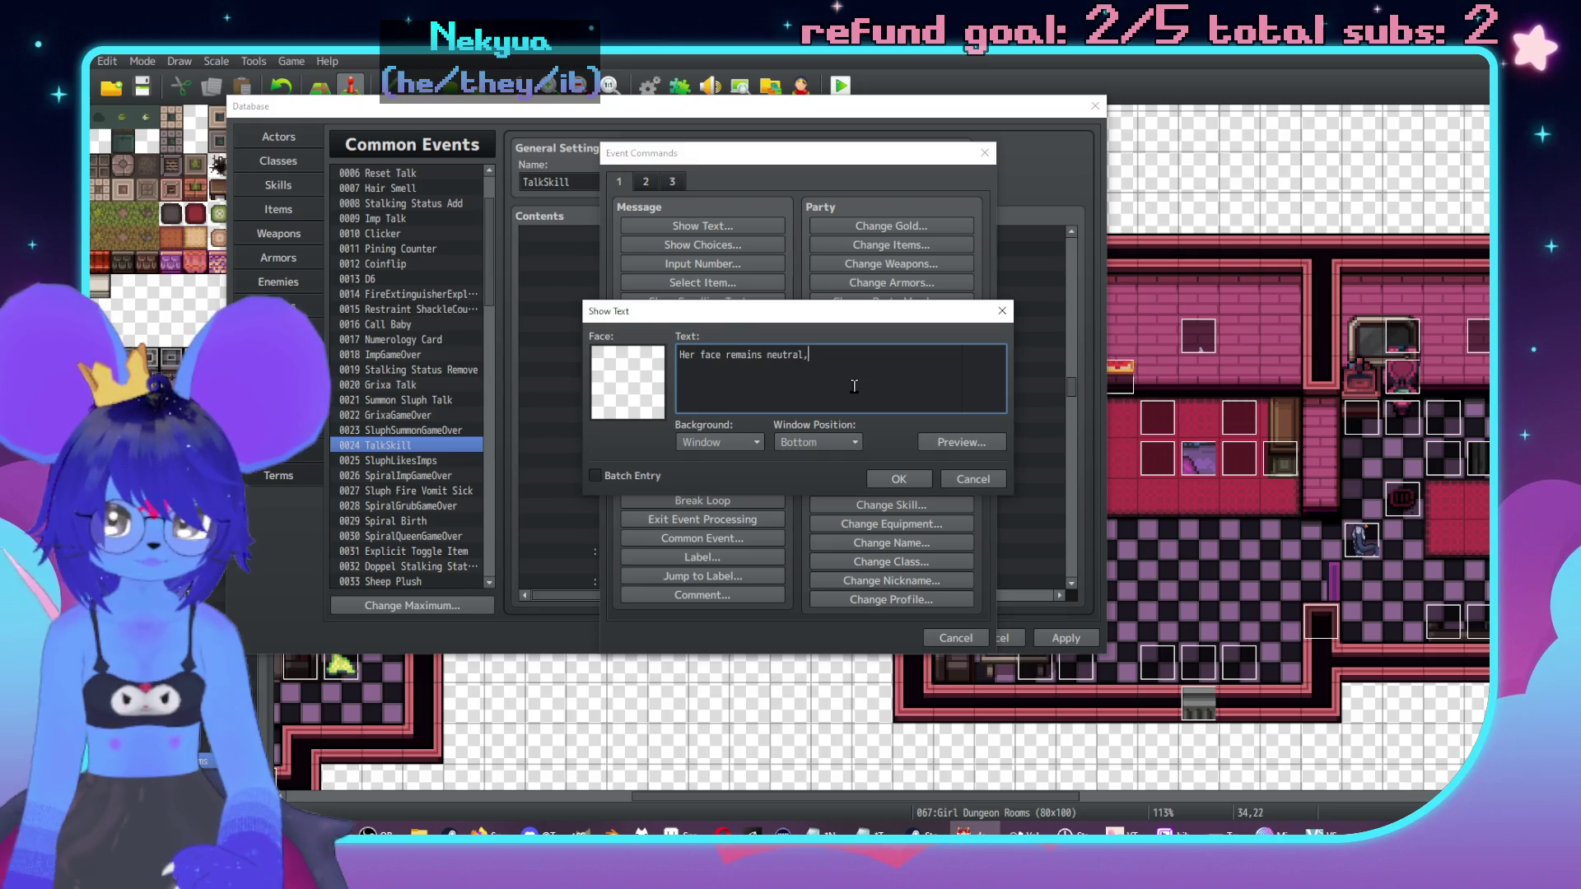
pyautogui.write('\\. but you can ')
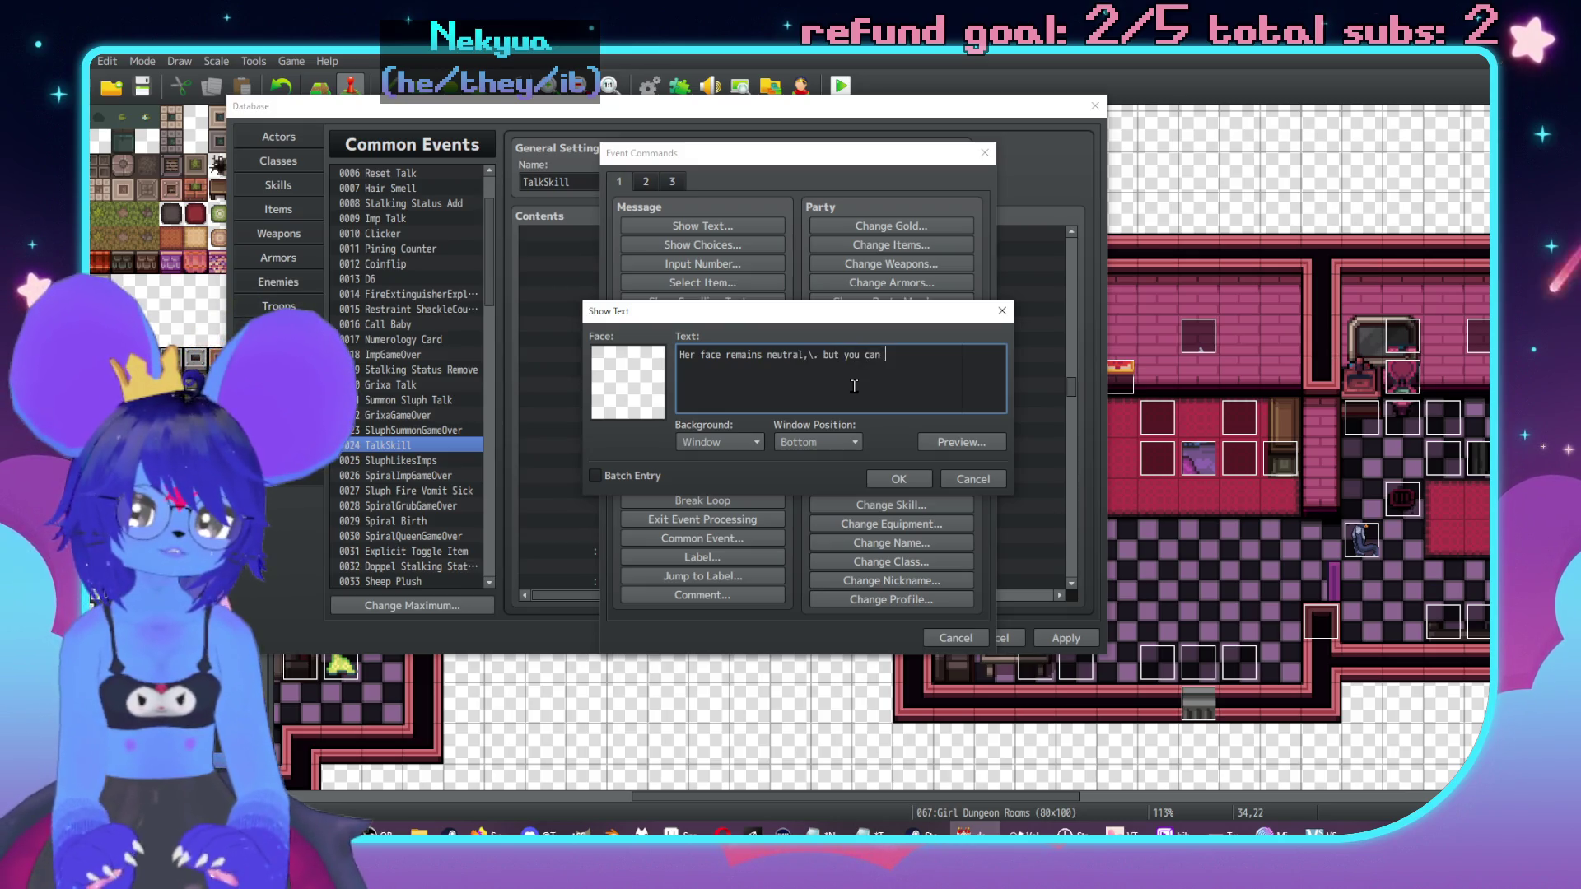
pyautogui.write('see the daemon')
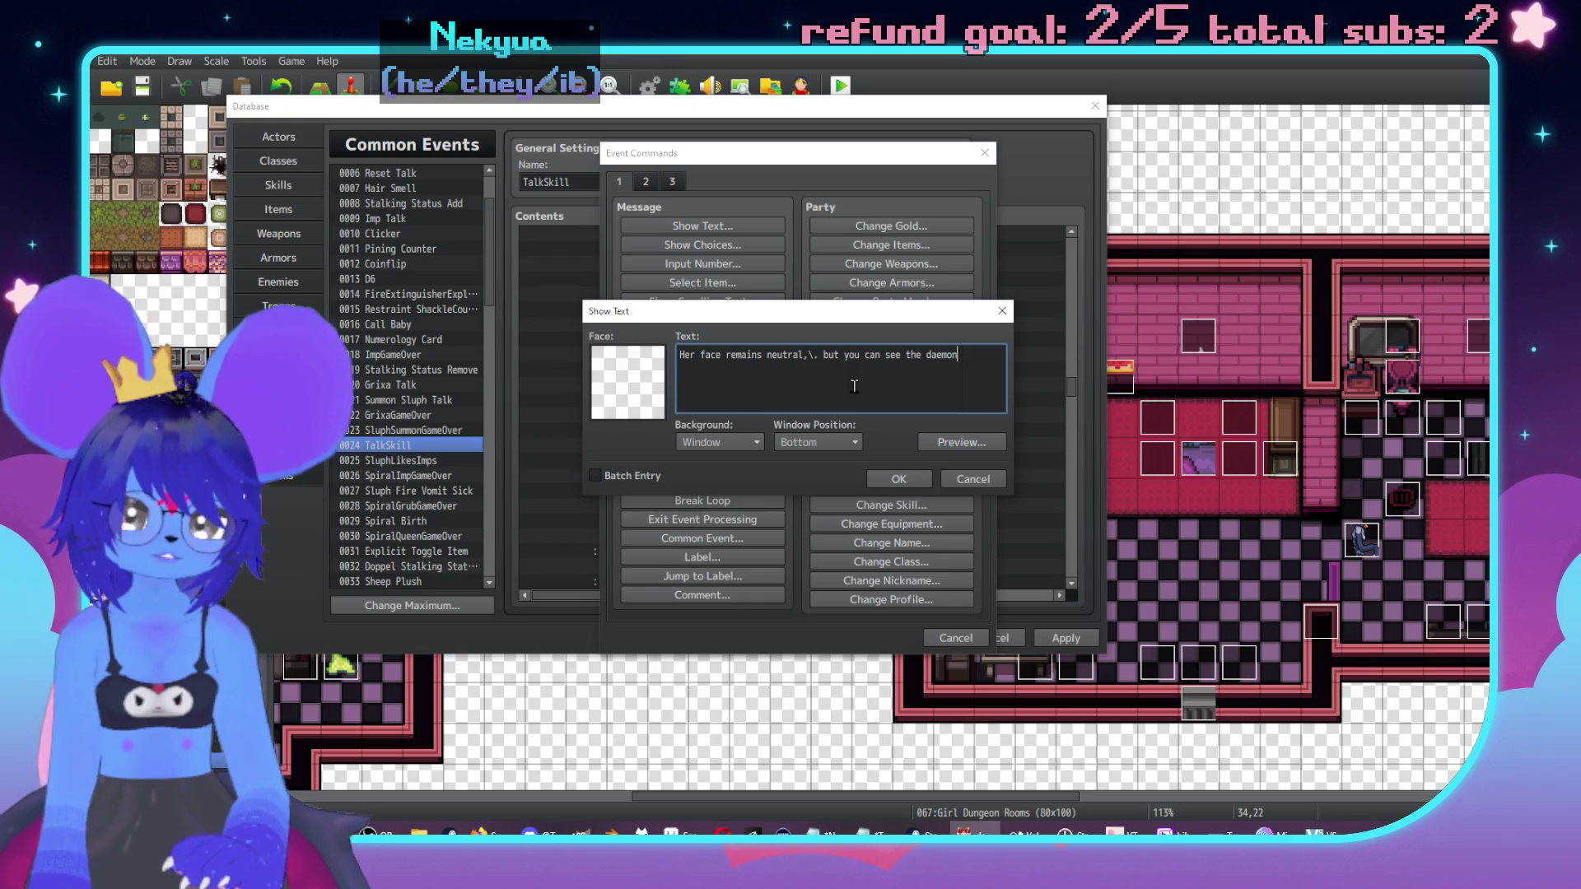
pyautogui.write("'s ears droop sl")
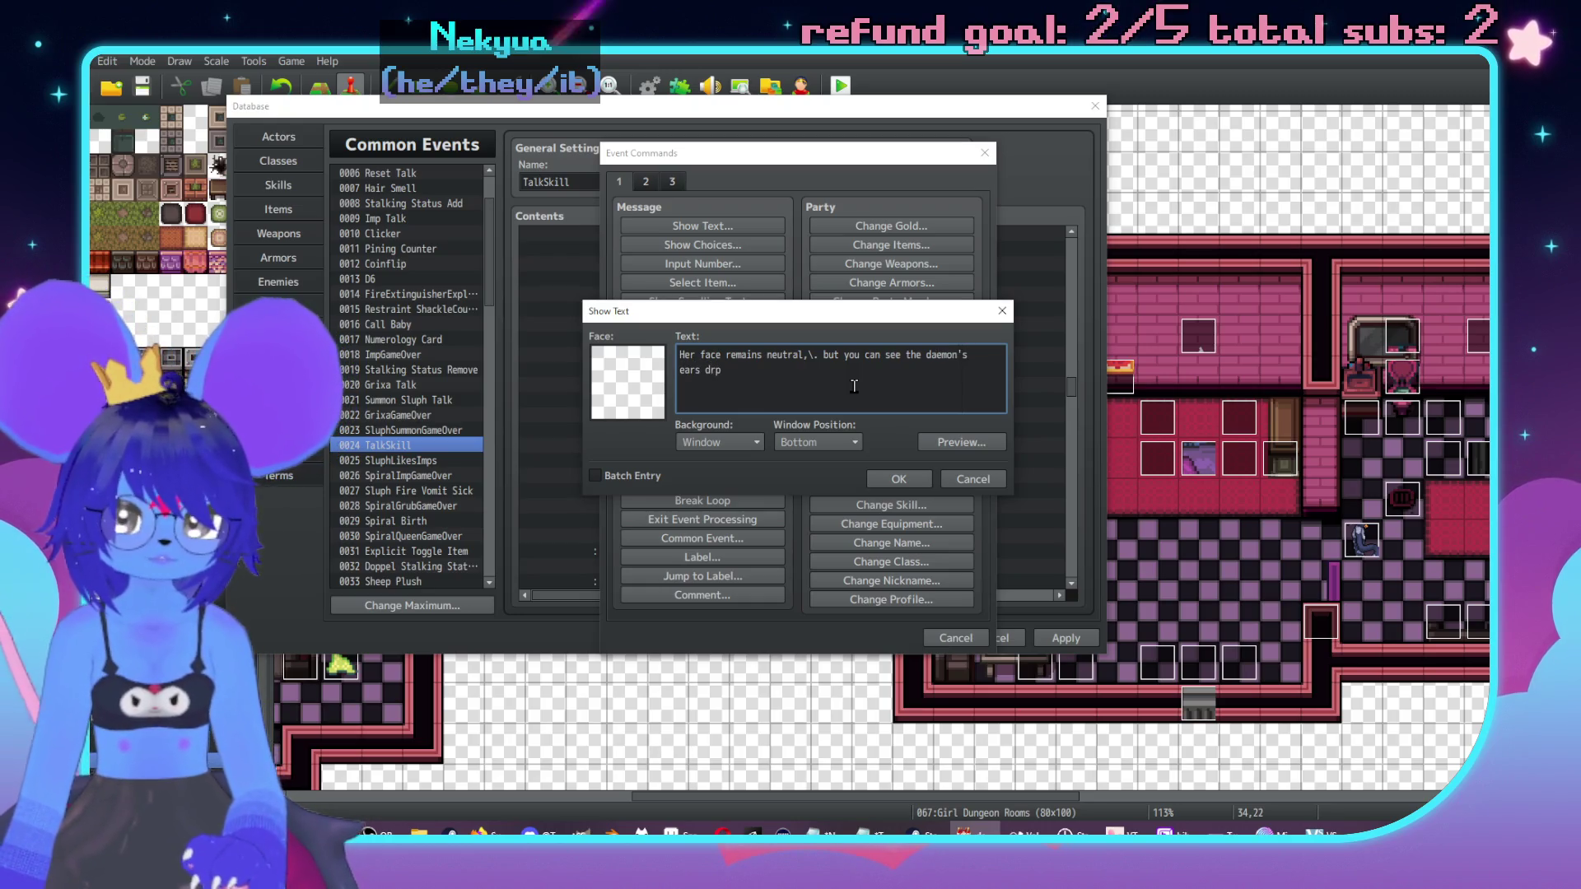
pyautogui.write('ightl')
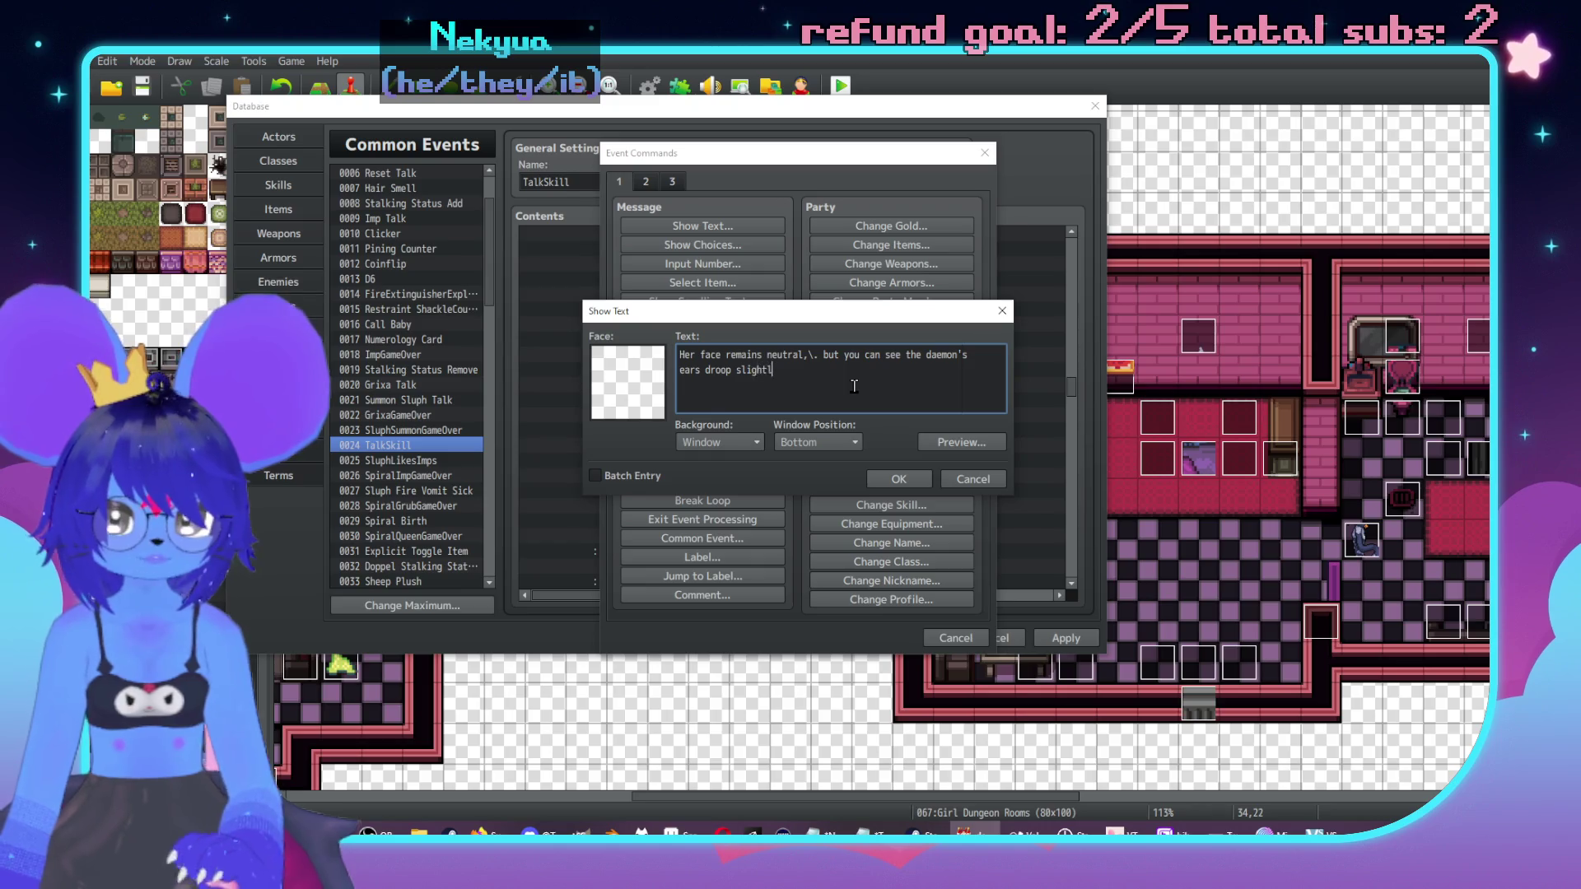
pyautogui.write('y.\\')
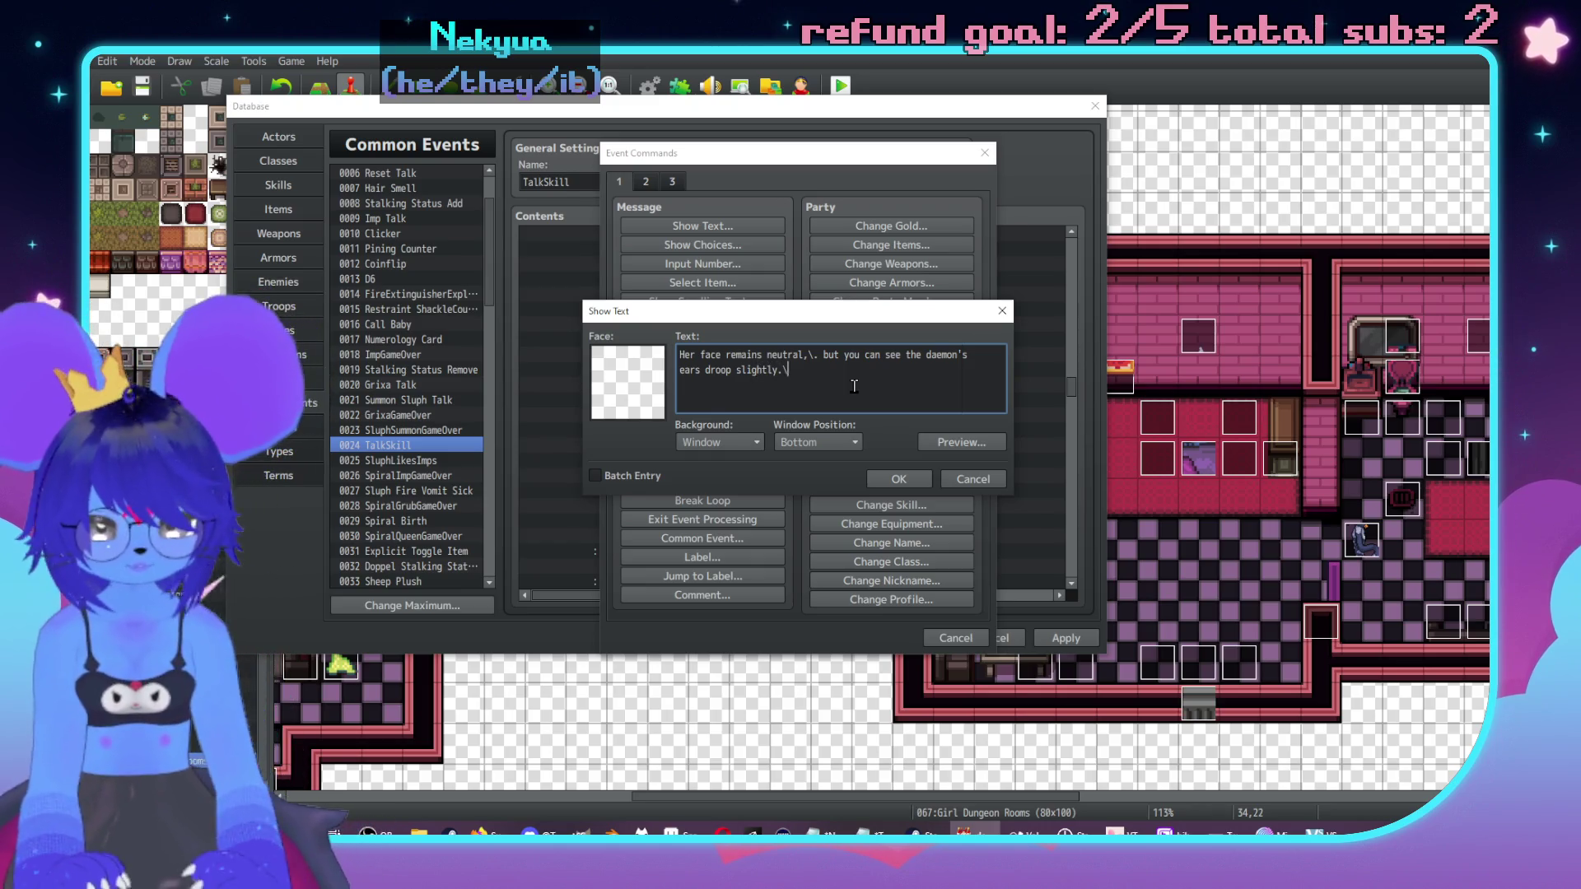
pyautogui.write('. She swallows audibly/')
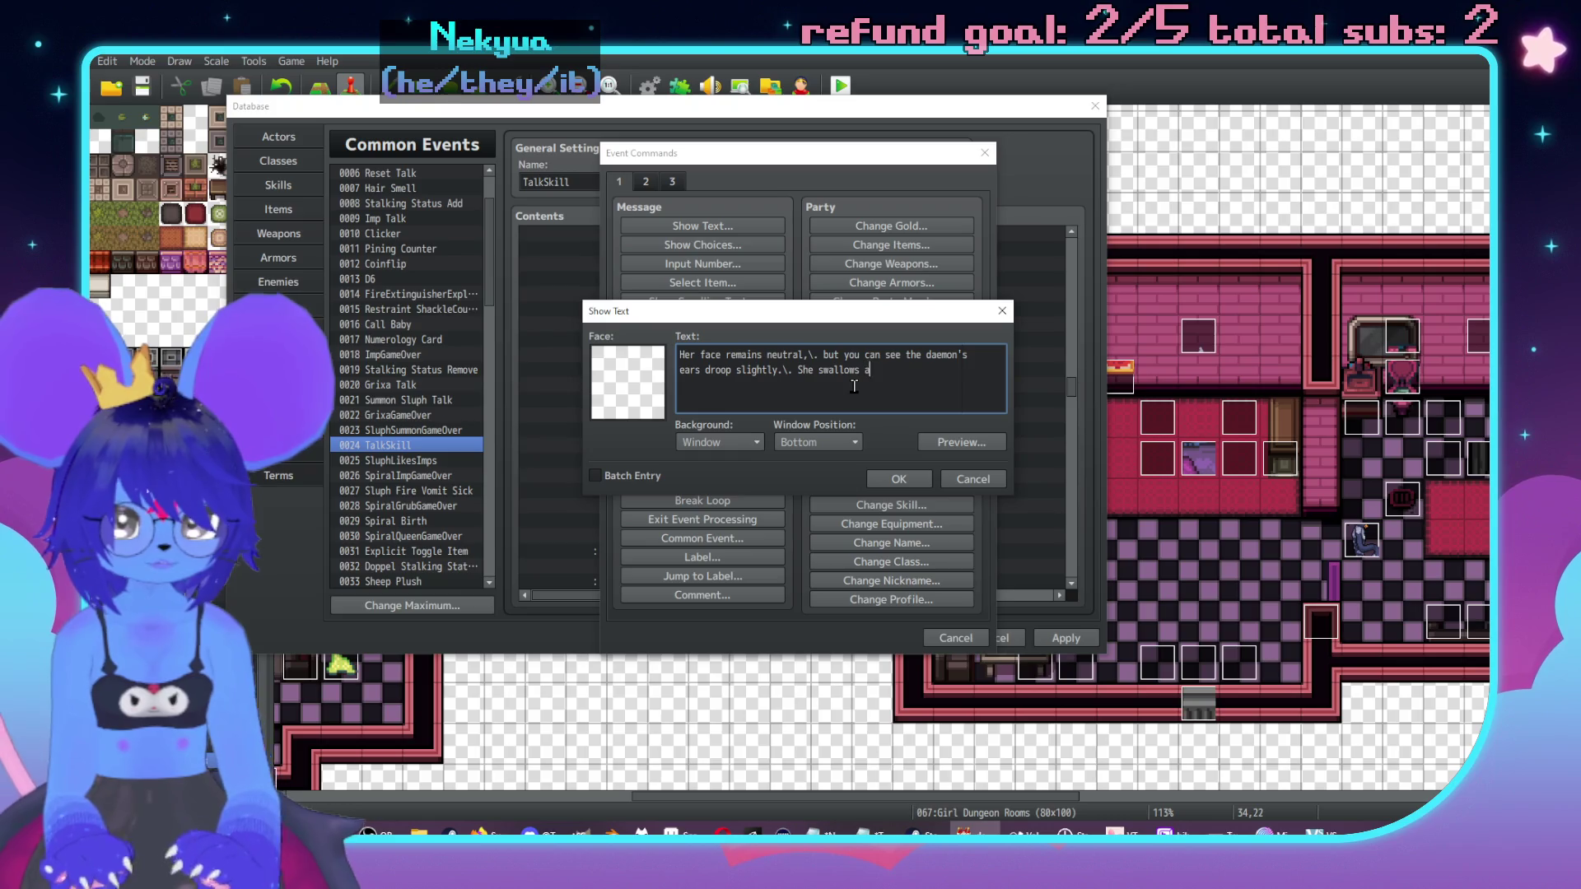
pyautogui.press('BackSpace')
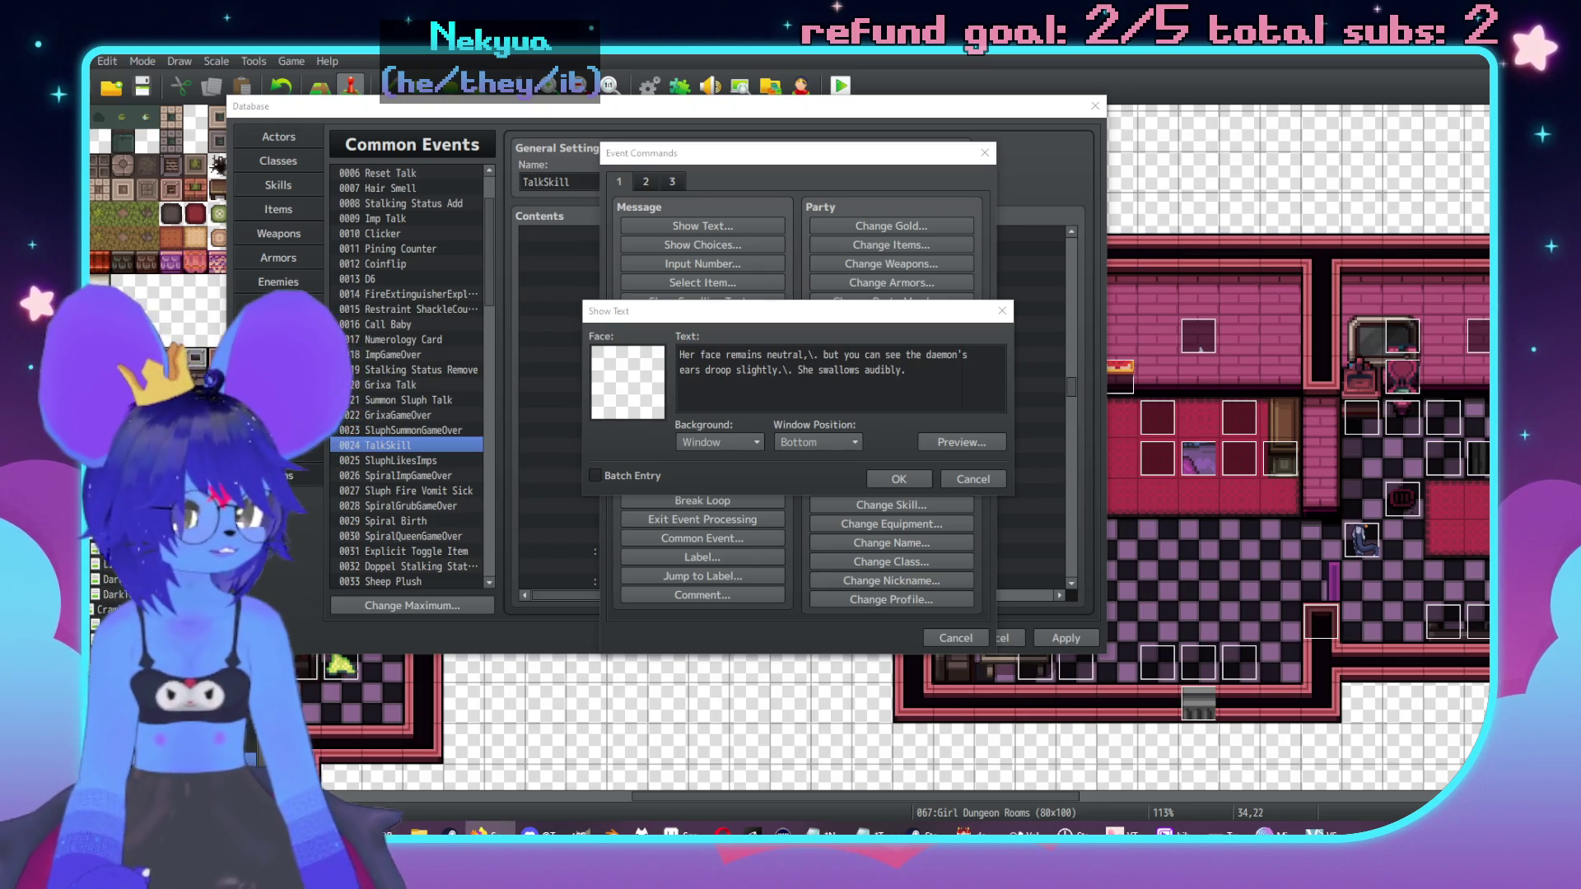
# Step: Confirm the drooping-ears narration message into the Else branch
pyautogui.click(942, 374)
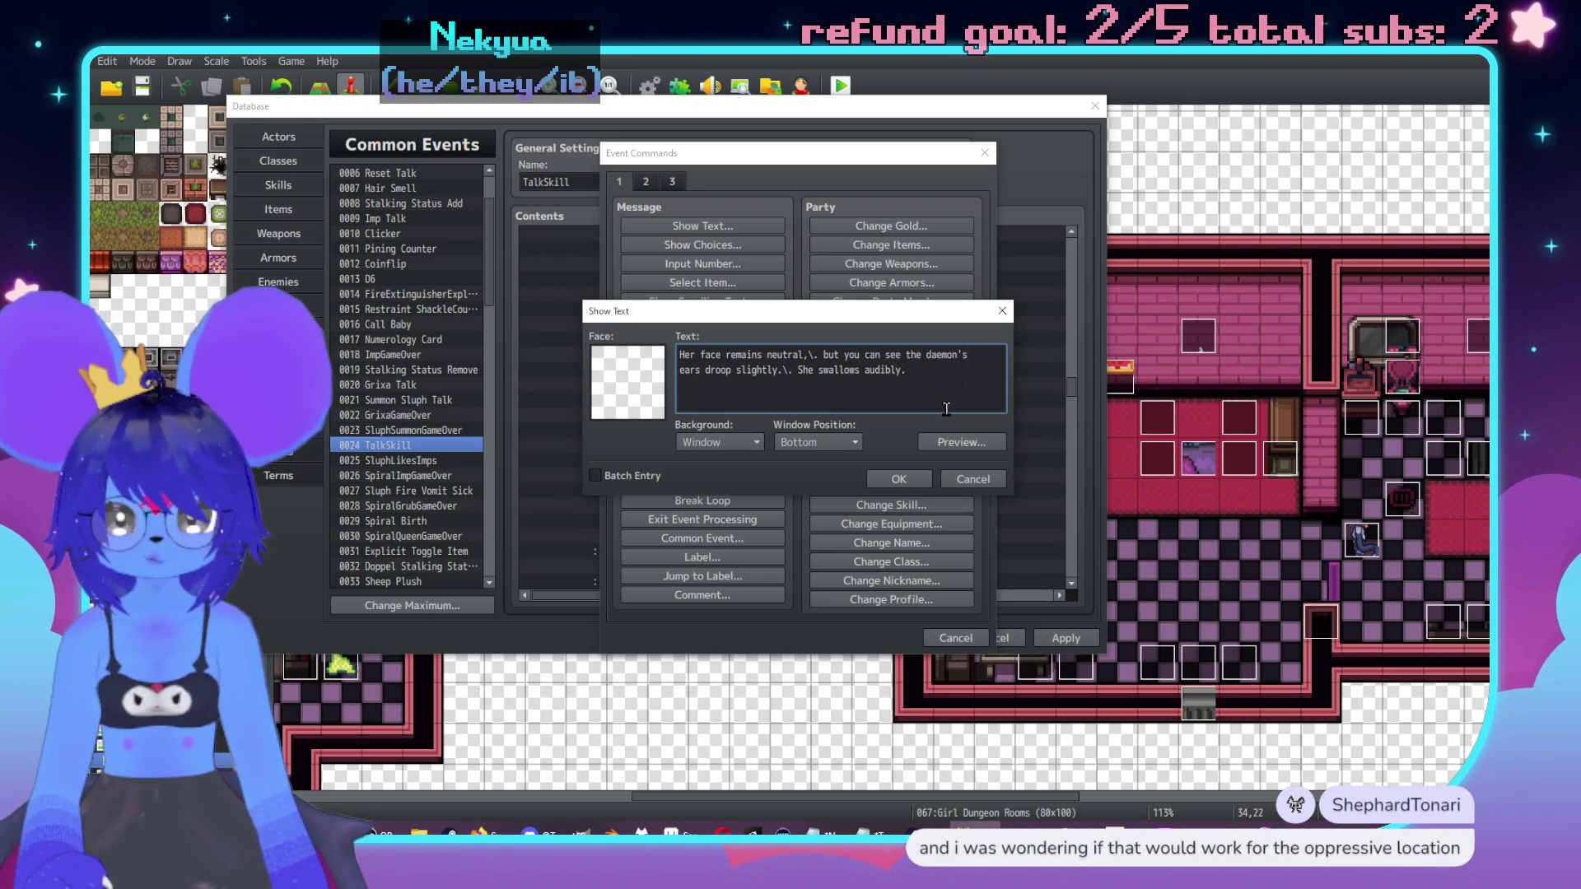
pyautogui.click(898, 481)
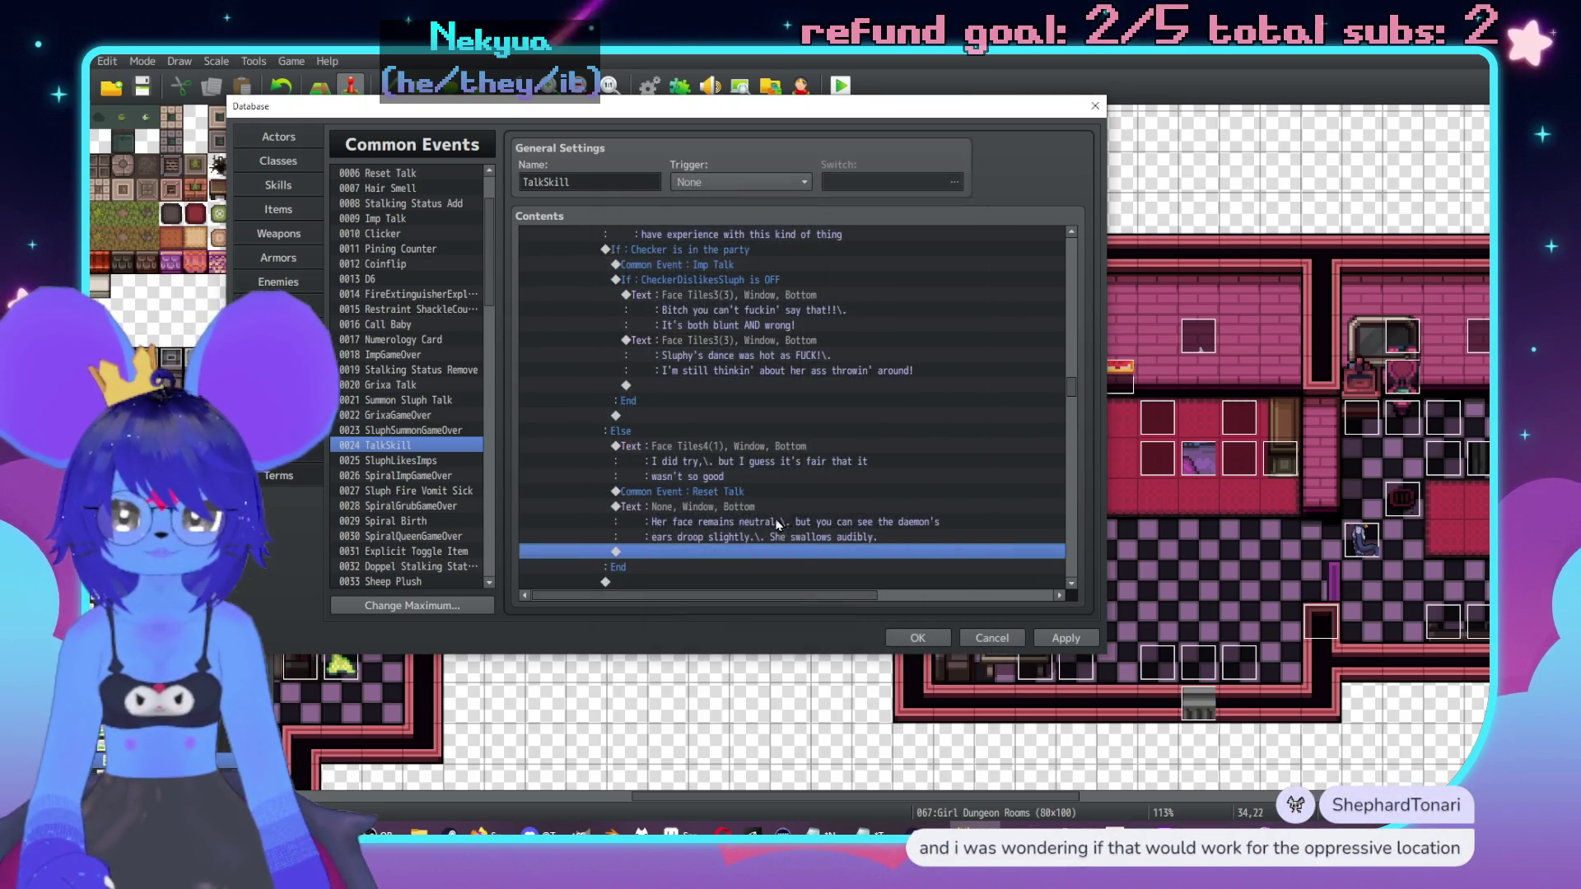
pyautogui.scroll(-1, 763, 423)
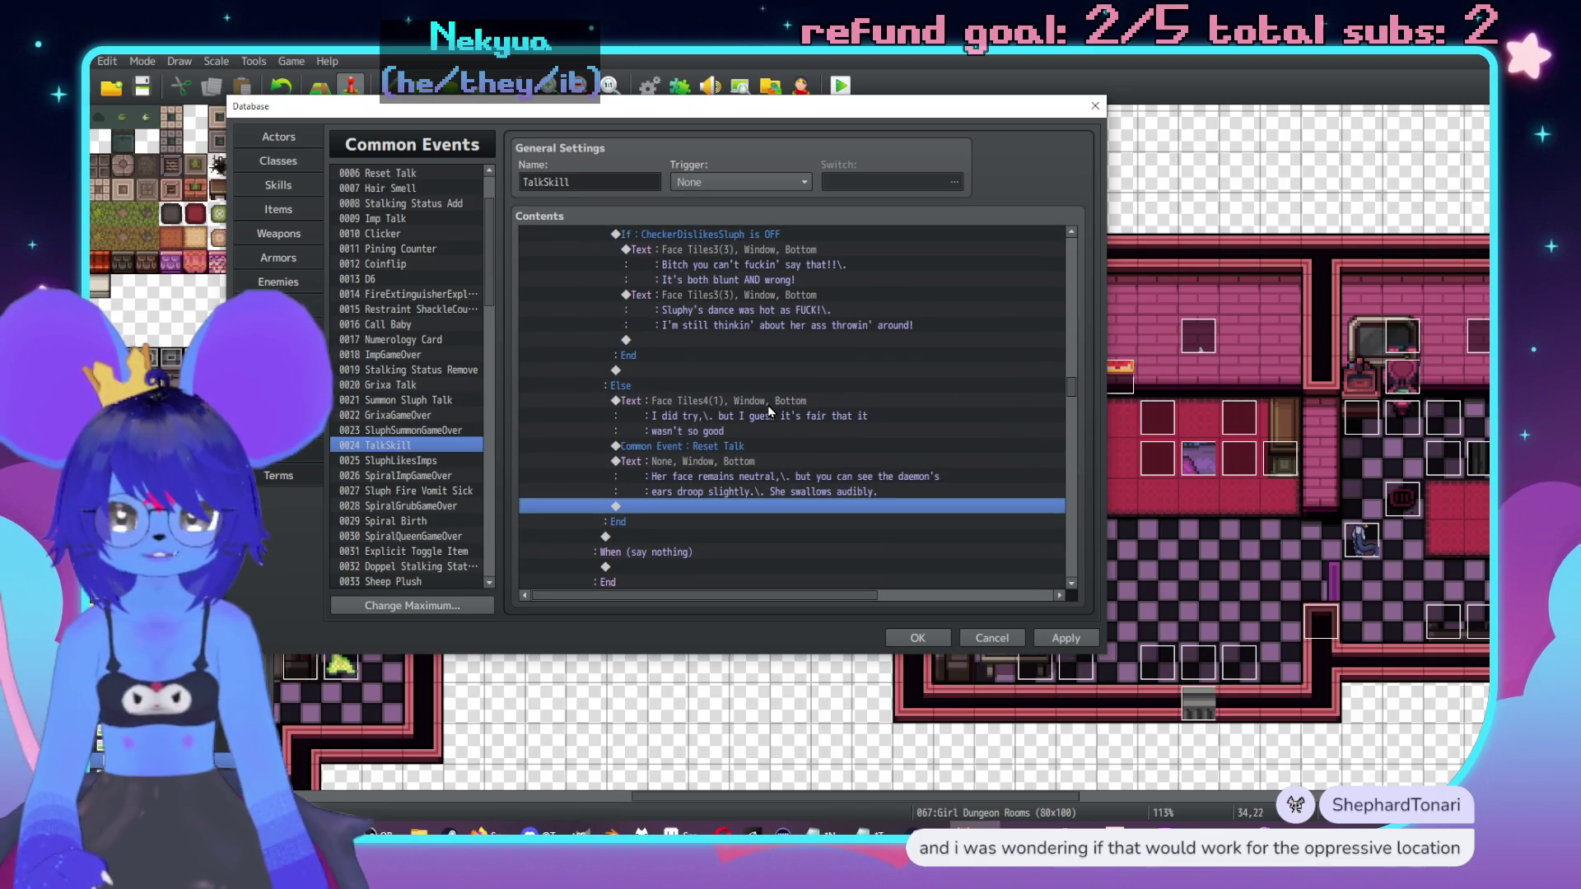
pyautogui.click(765, 406)
pyautogui.scroll(-1, 780, 459)
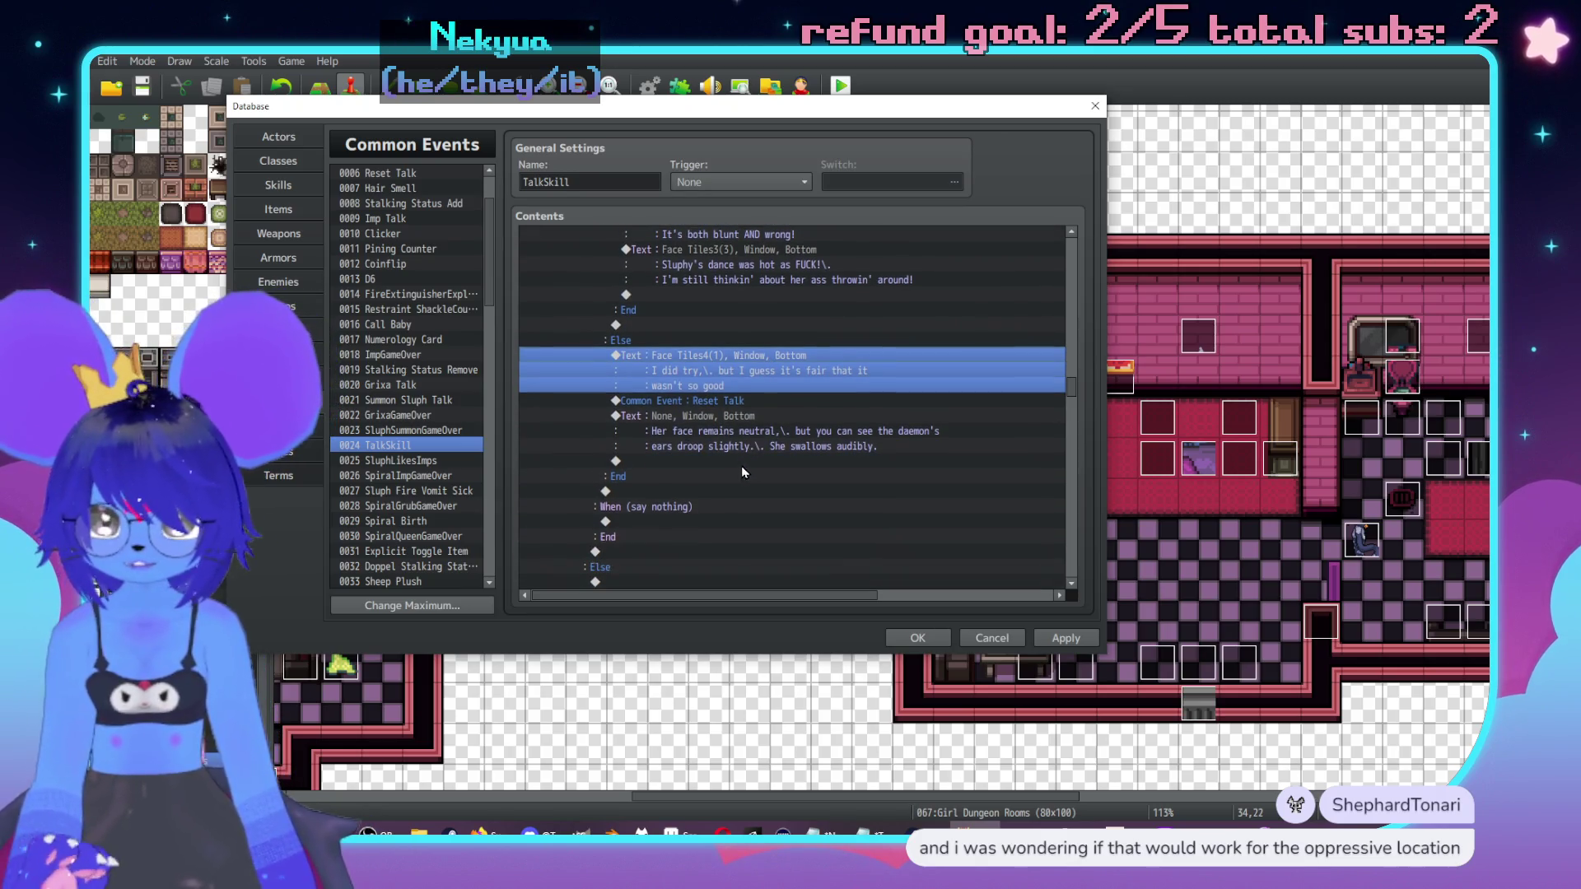
# Step: Insert a call to common event 0004 Sluph Talk after the narration
pyautogui.doubleClick(726, 463)
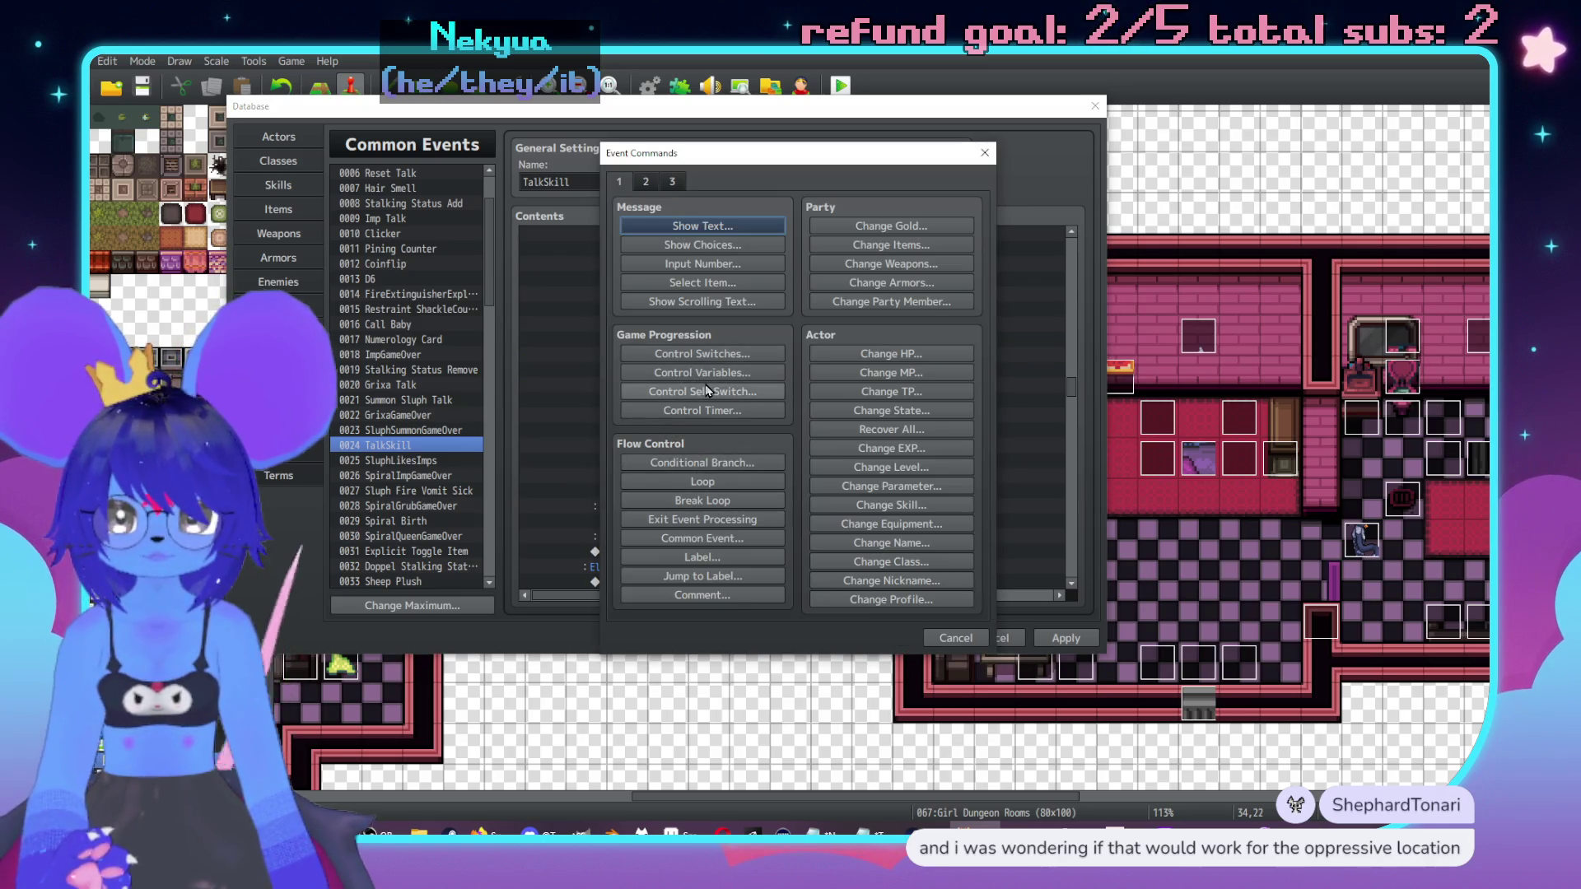
pyautogui.click(708, 391)
pyautogui.click(858, 462)
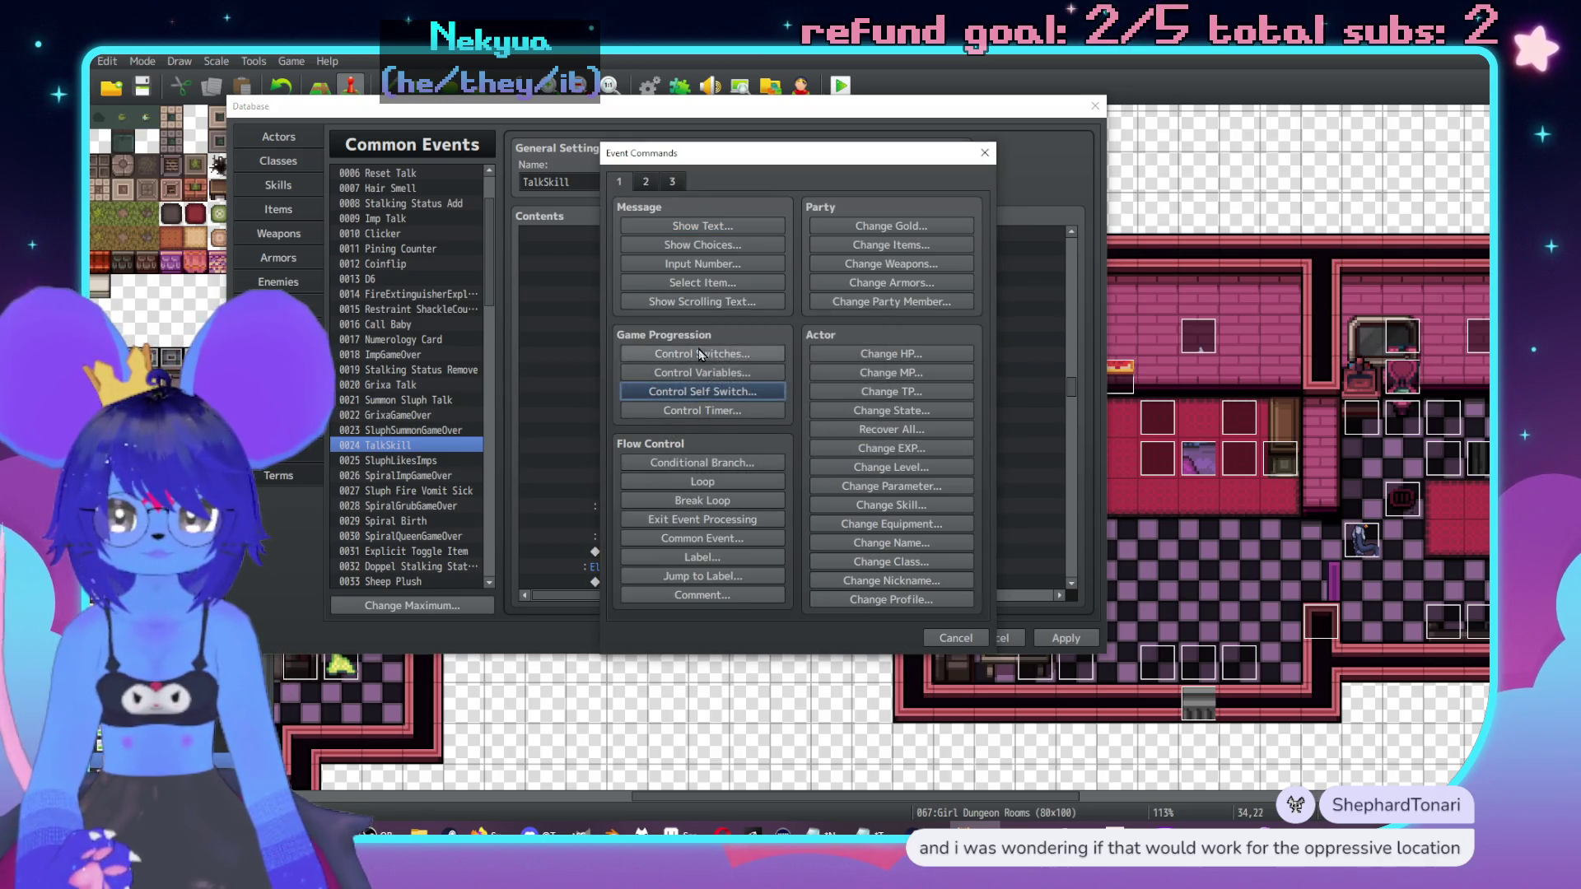
pyautogui.click(702, 354)
pyautogui.press('Escape')
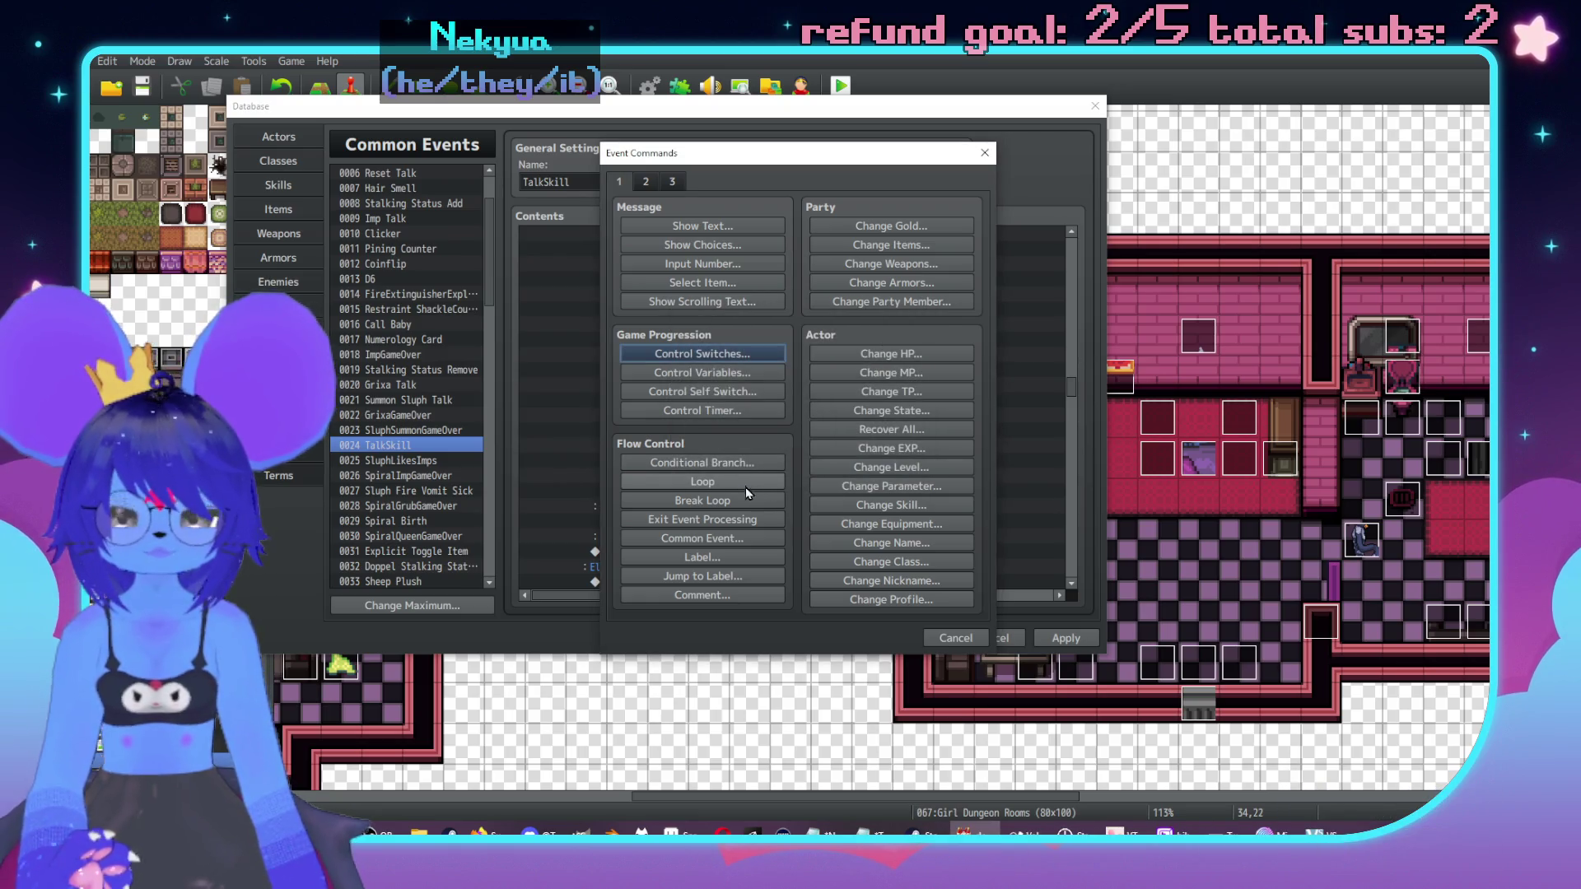
pyautogui.click(703, 540)
pyautogui.click(804, 405)
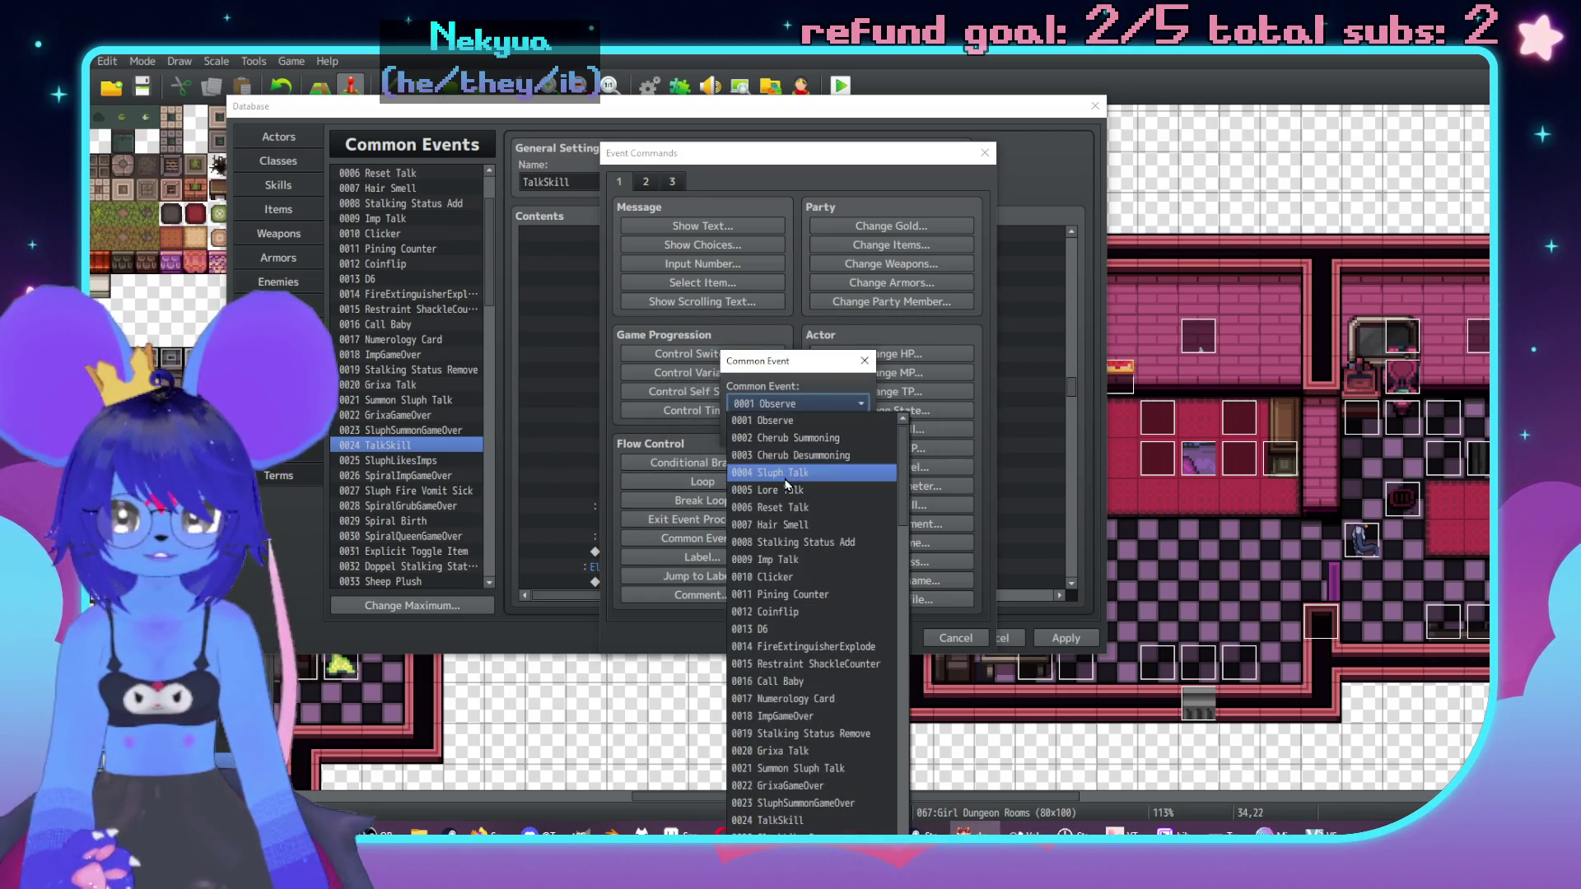
pyautogui.click(784, 475)
pyautogui.click(762, 438)
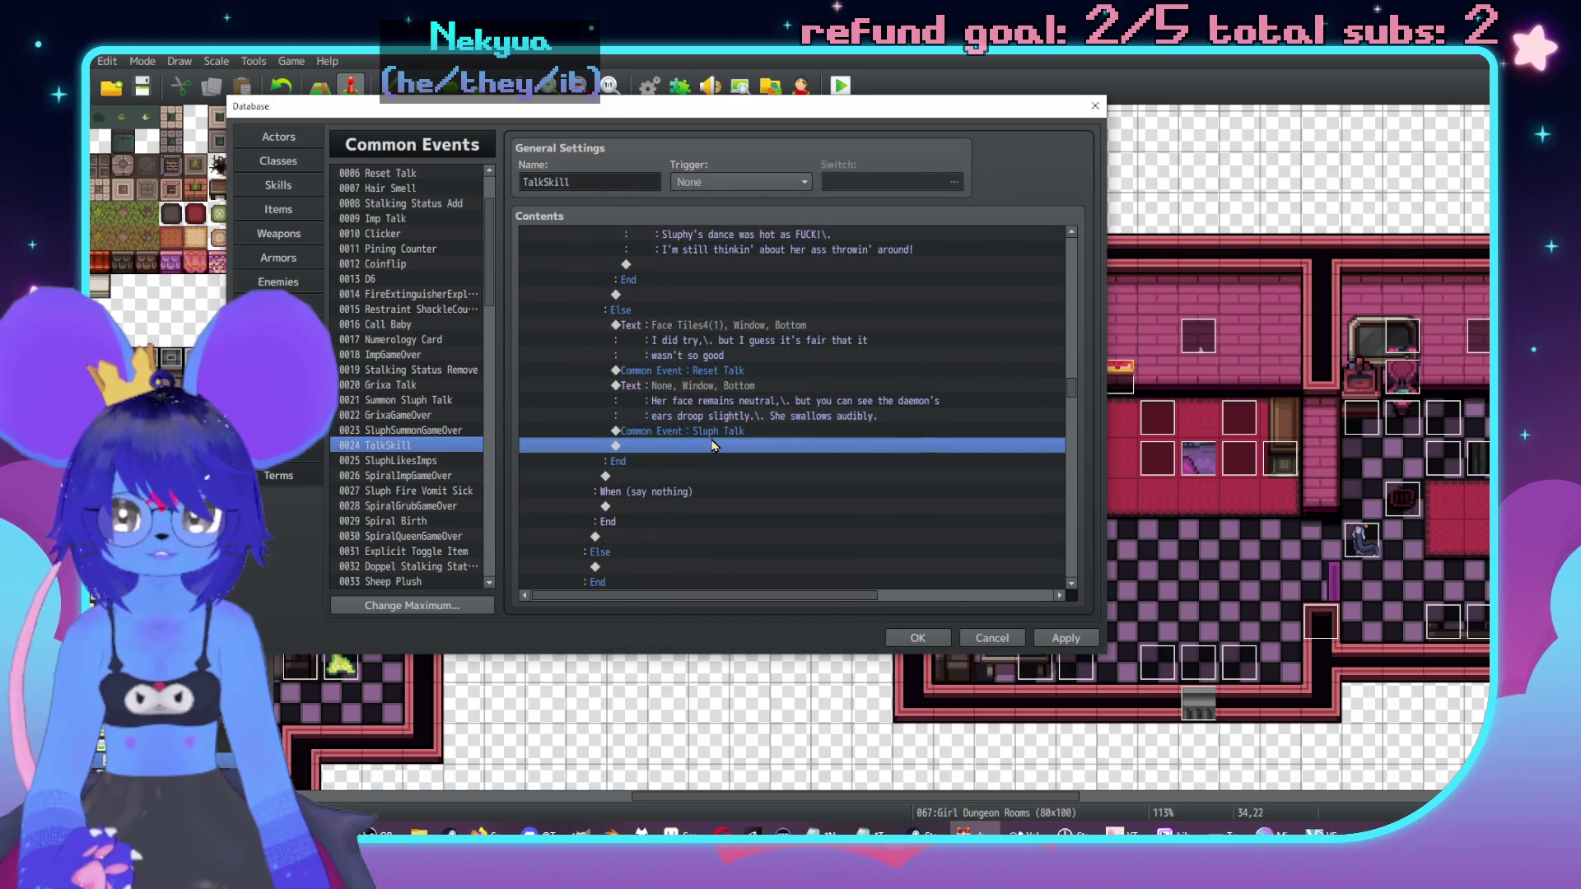
pyautogui.doubleClick(713, 446)
pyautogui.click(703, 225)
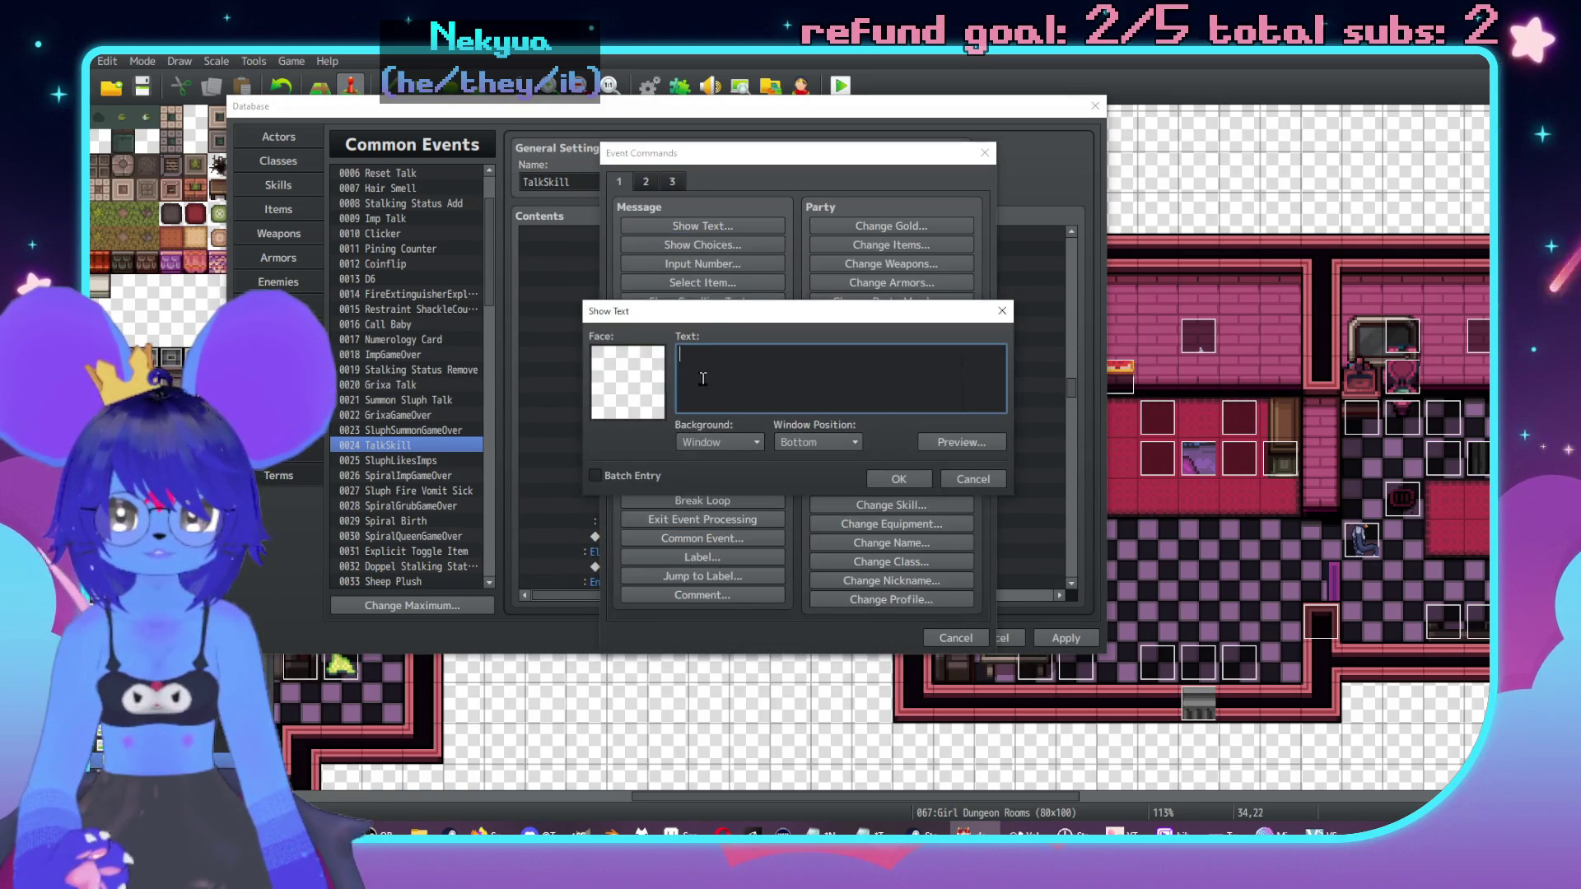
# Step: Add the Face Tiles4(1) line 'Uhh,\. sorry about that,\. \c[18]Red\c[0]'
pyautogui.write('Uhh,\\. sorry ')
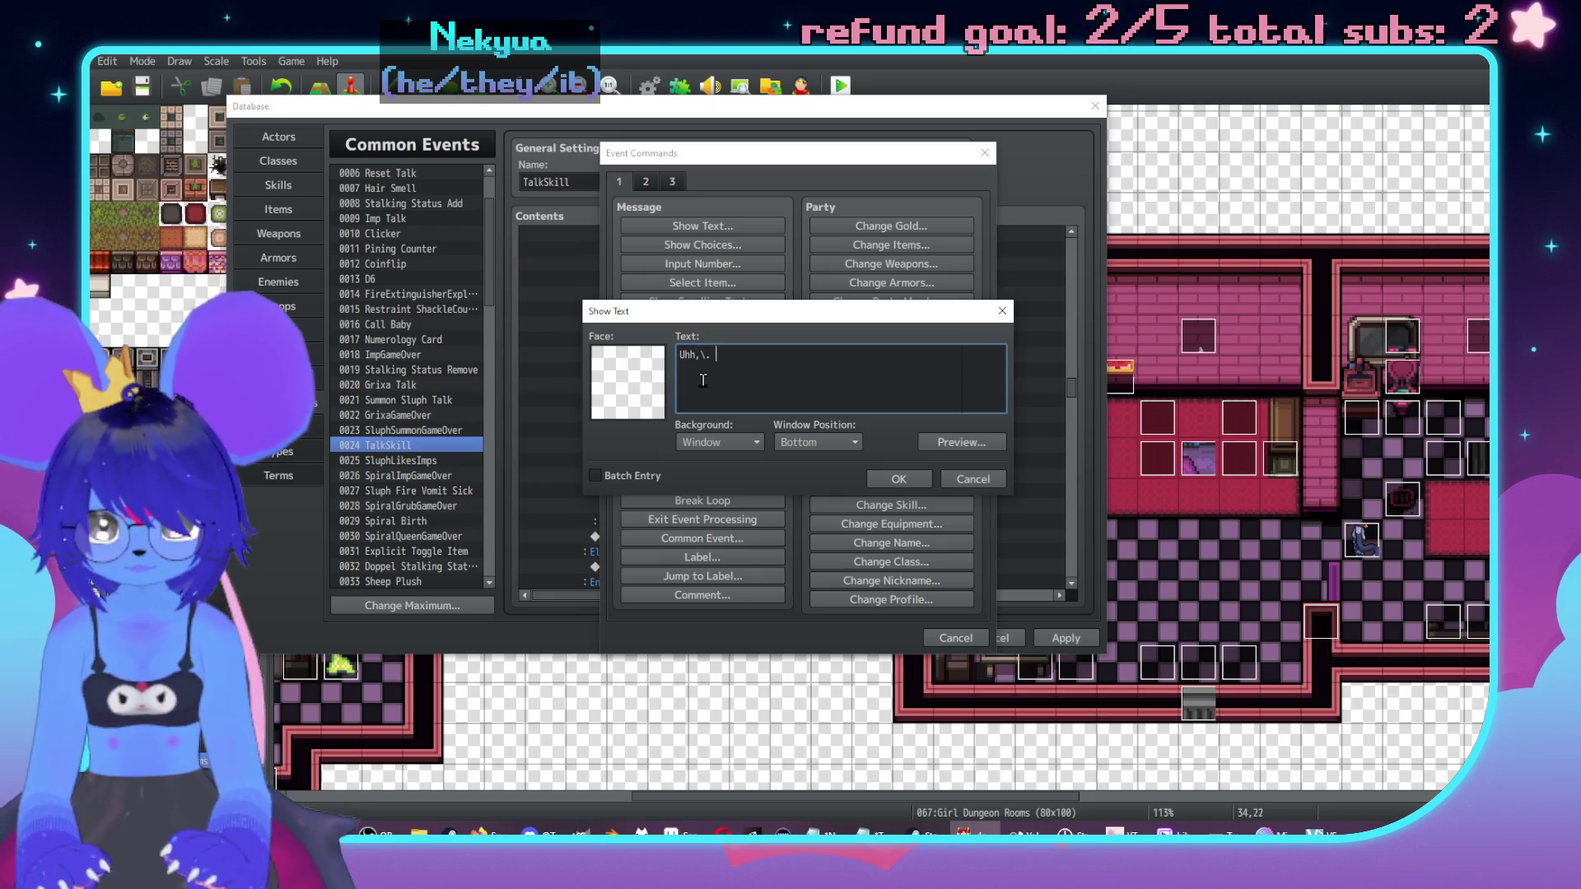
pyautogui.write('about that,')
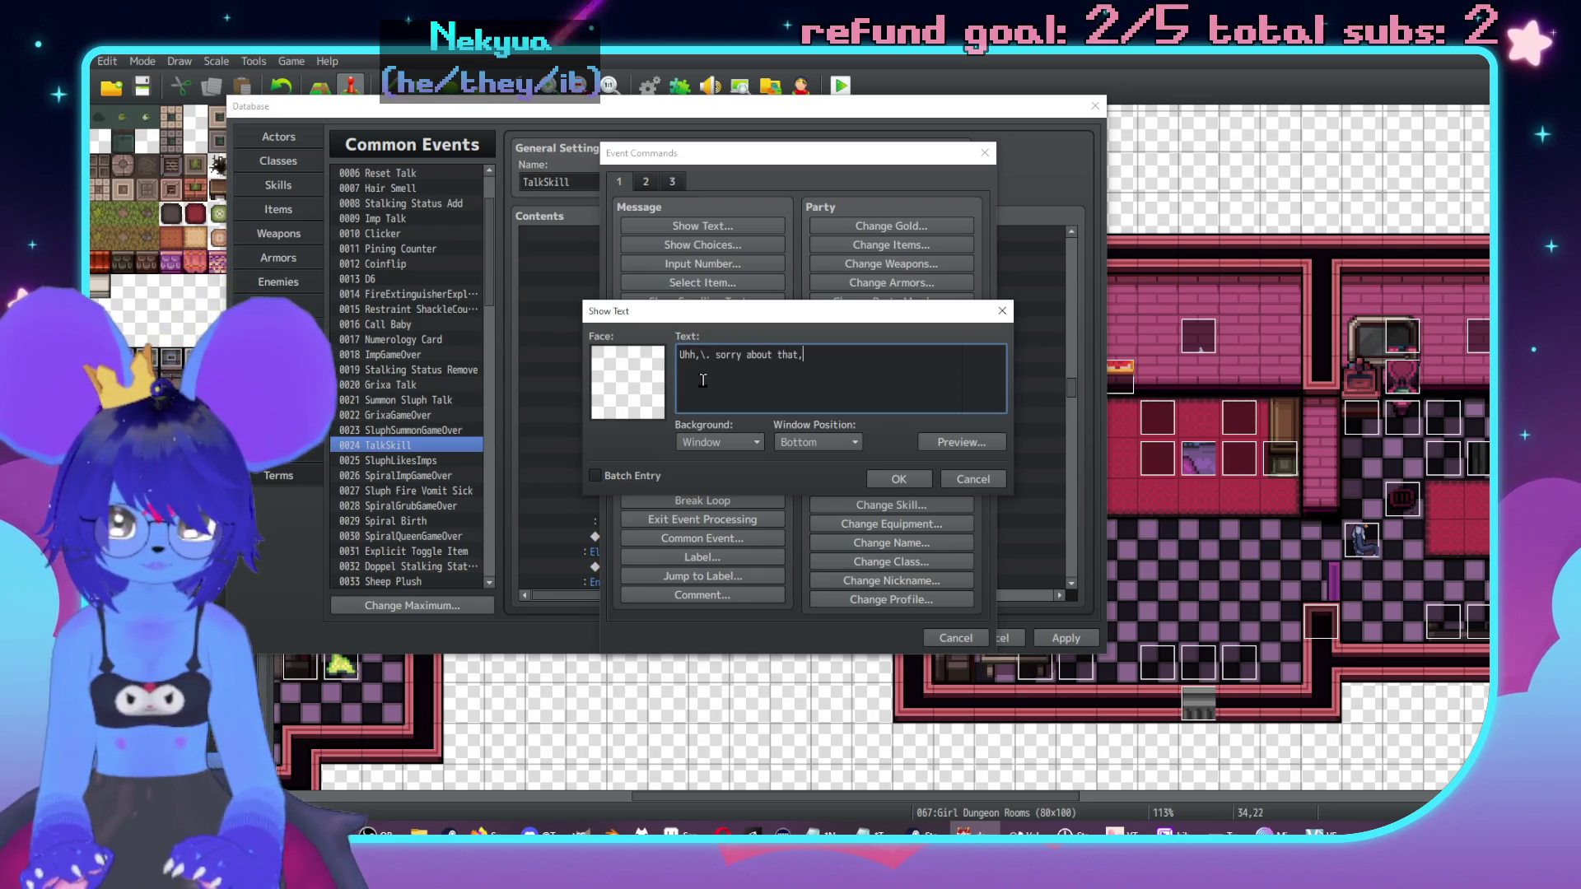
pyautogui.write('\\. \\c[18')
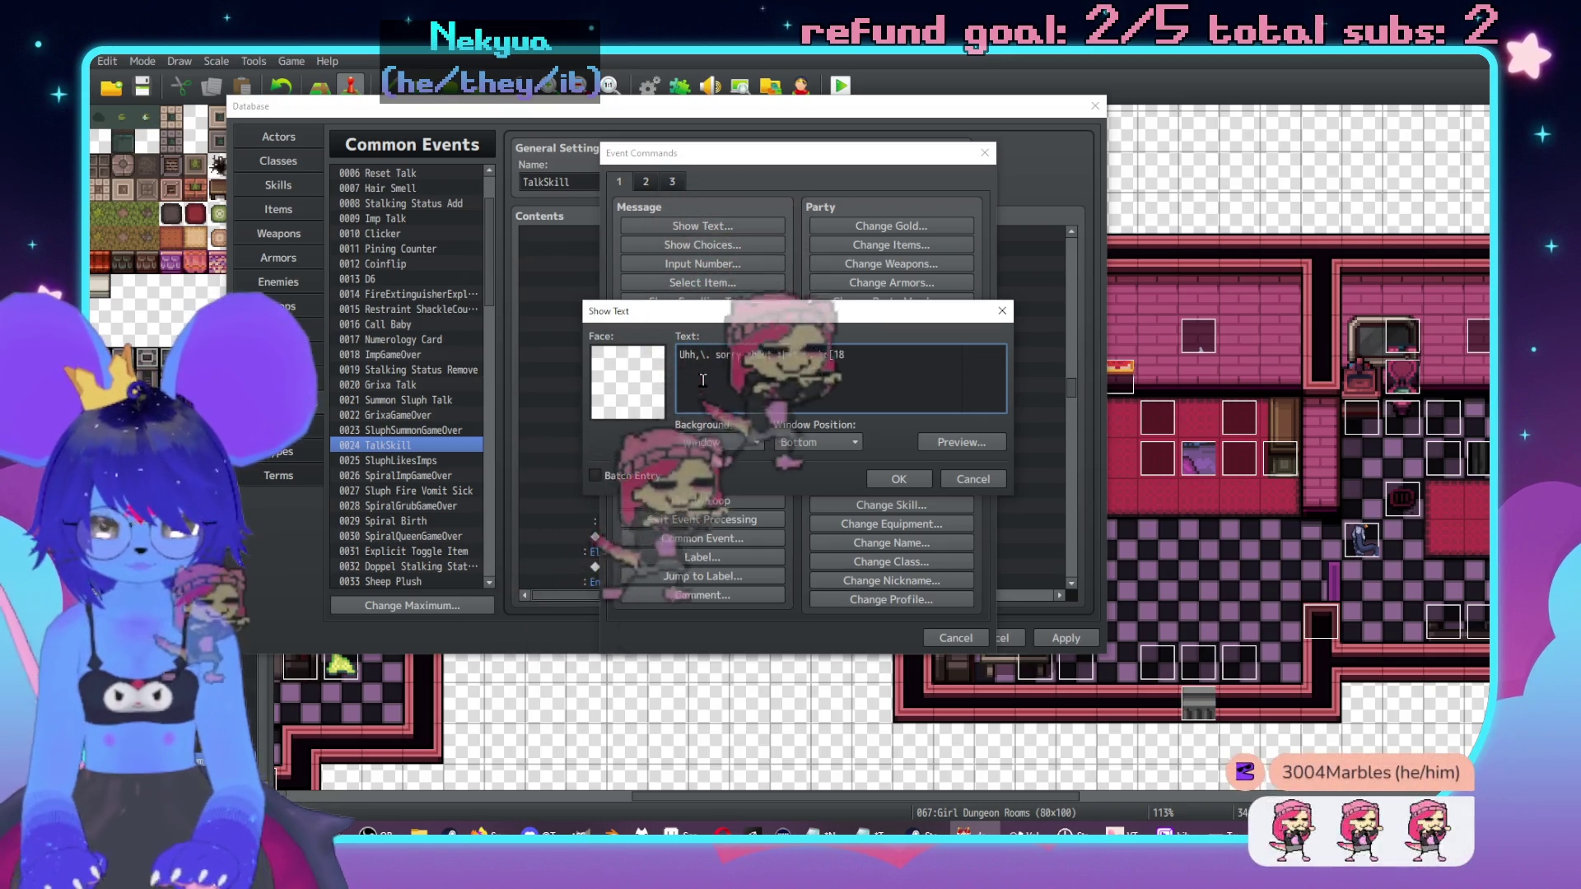
pyautogui.write(']Red\\c[0')
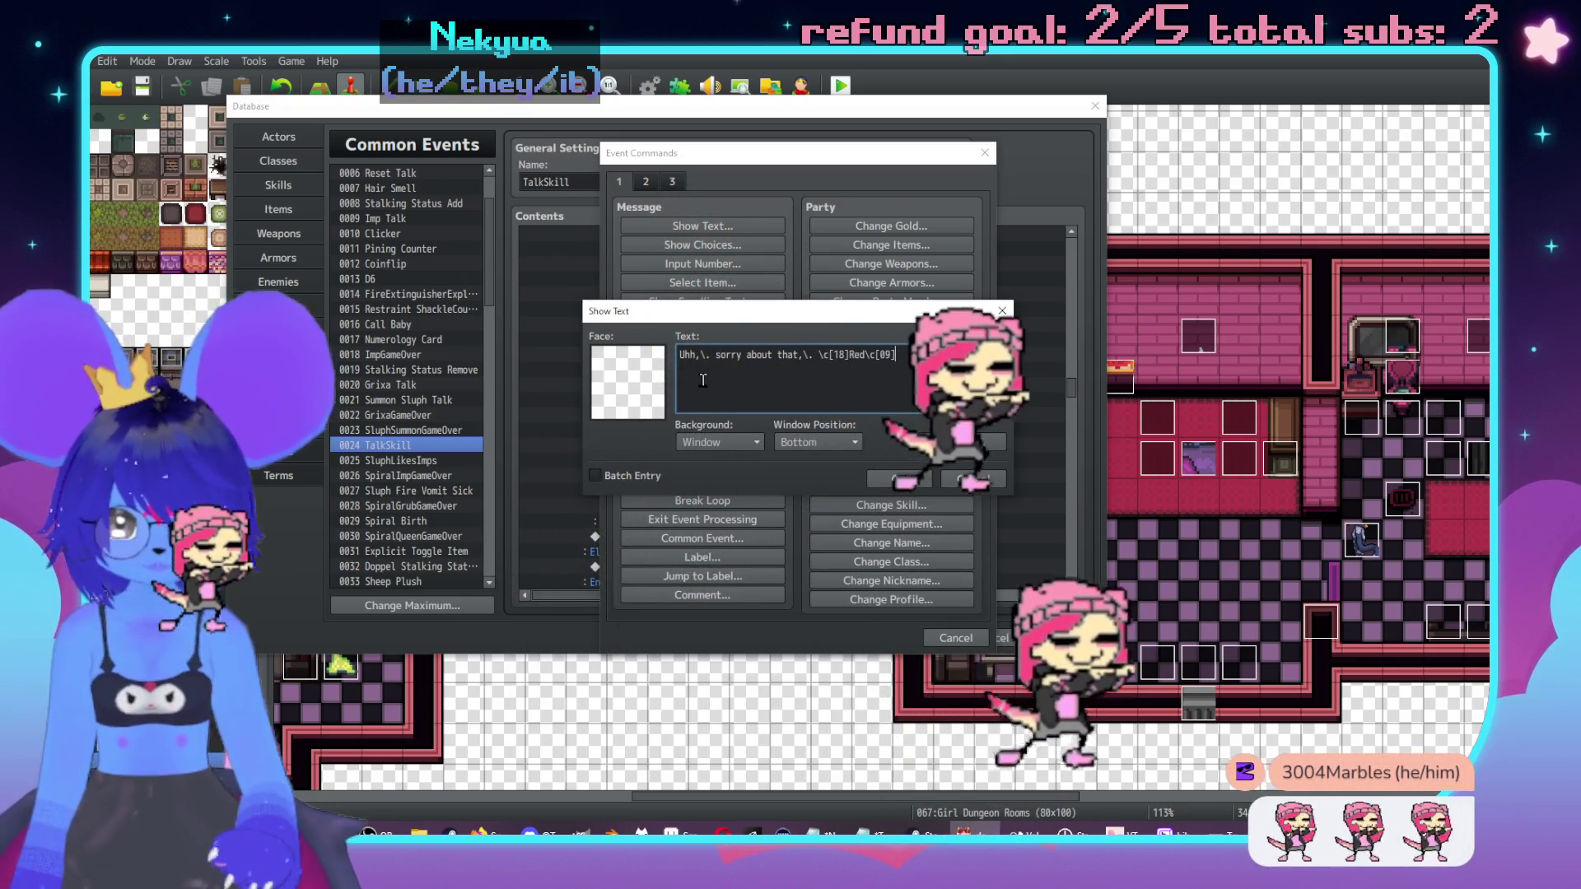
pyautogui.write(']')
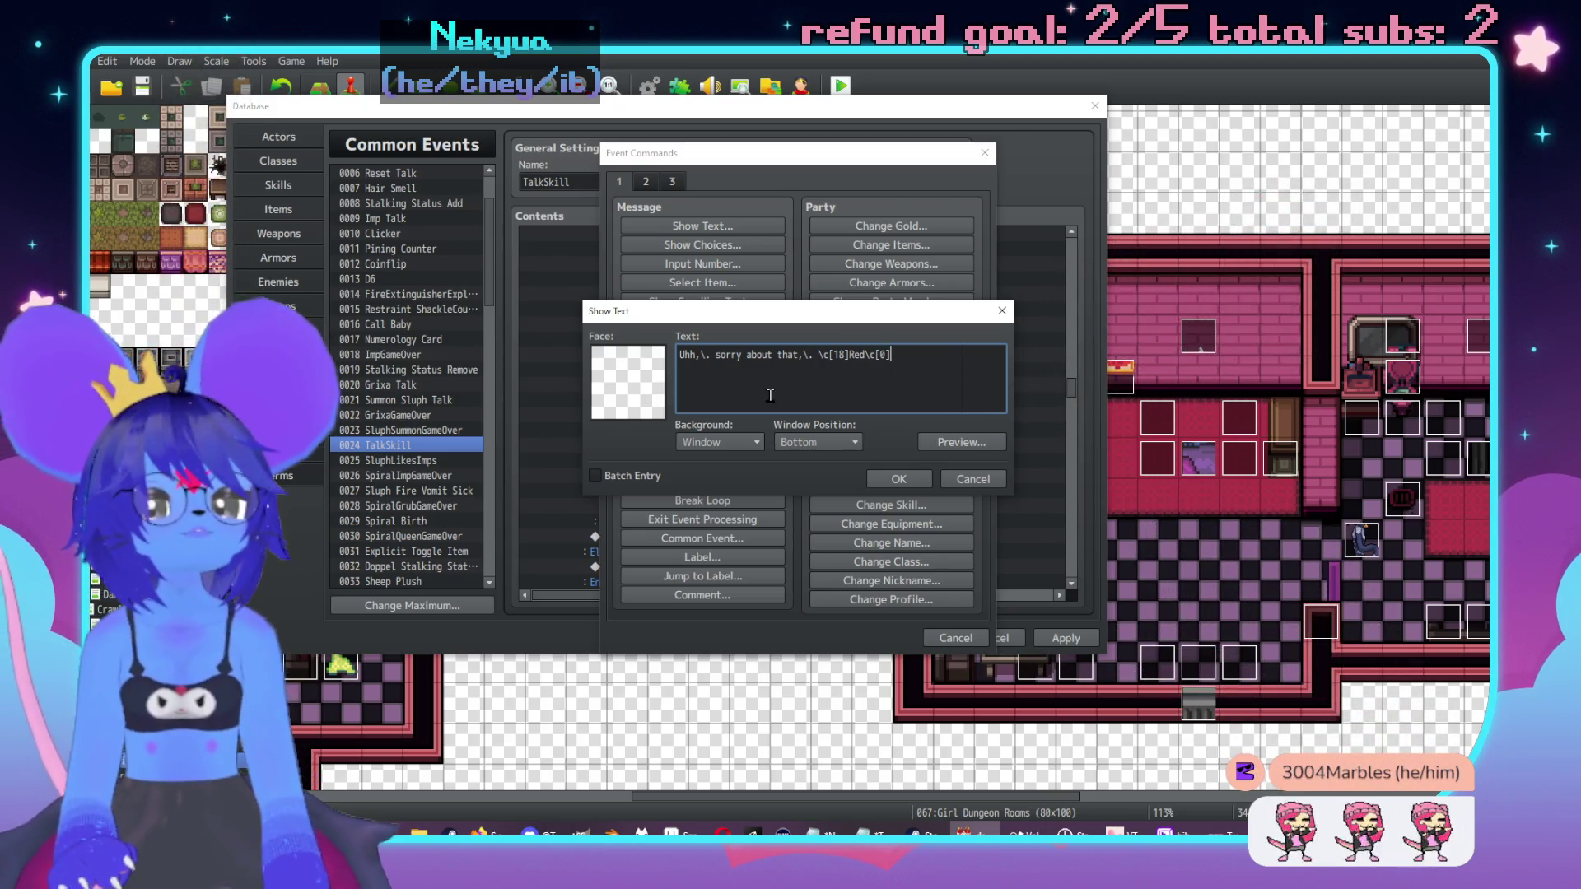
pyautogui.moveTo(770, 395)
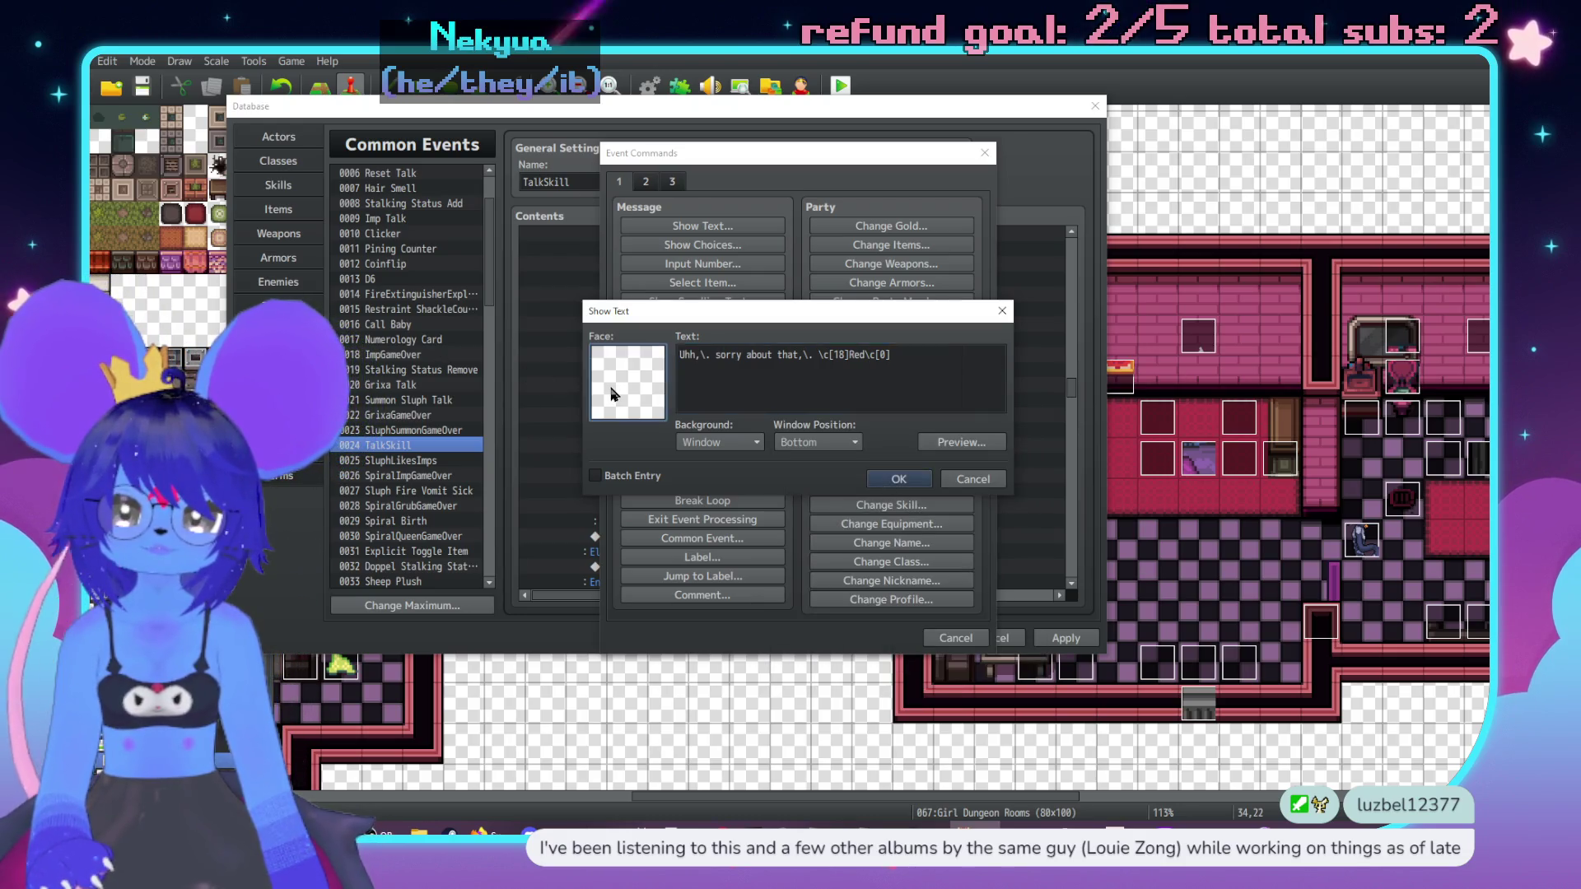
pyautogui.doubleClick(646, 372)
pyautogui.press('Escape')
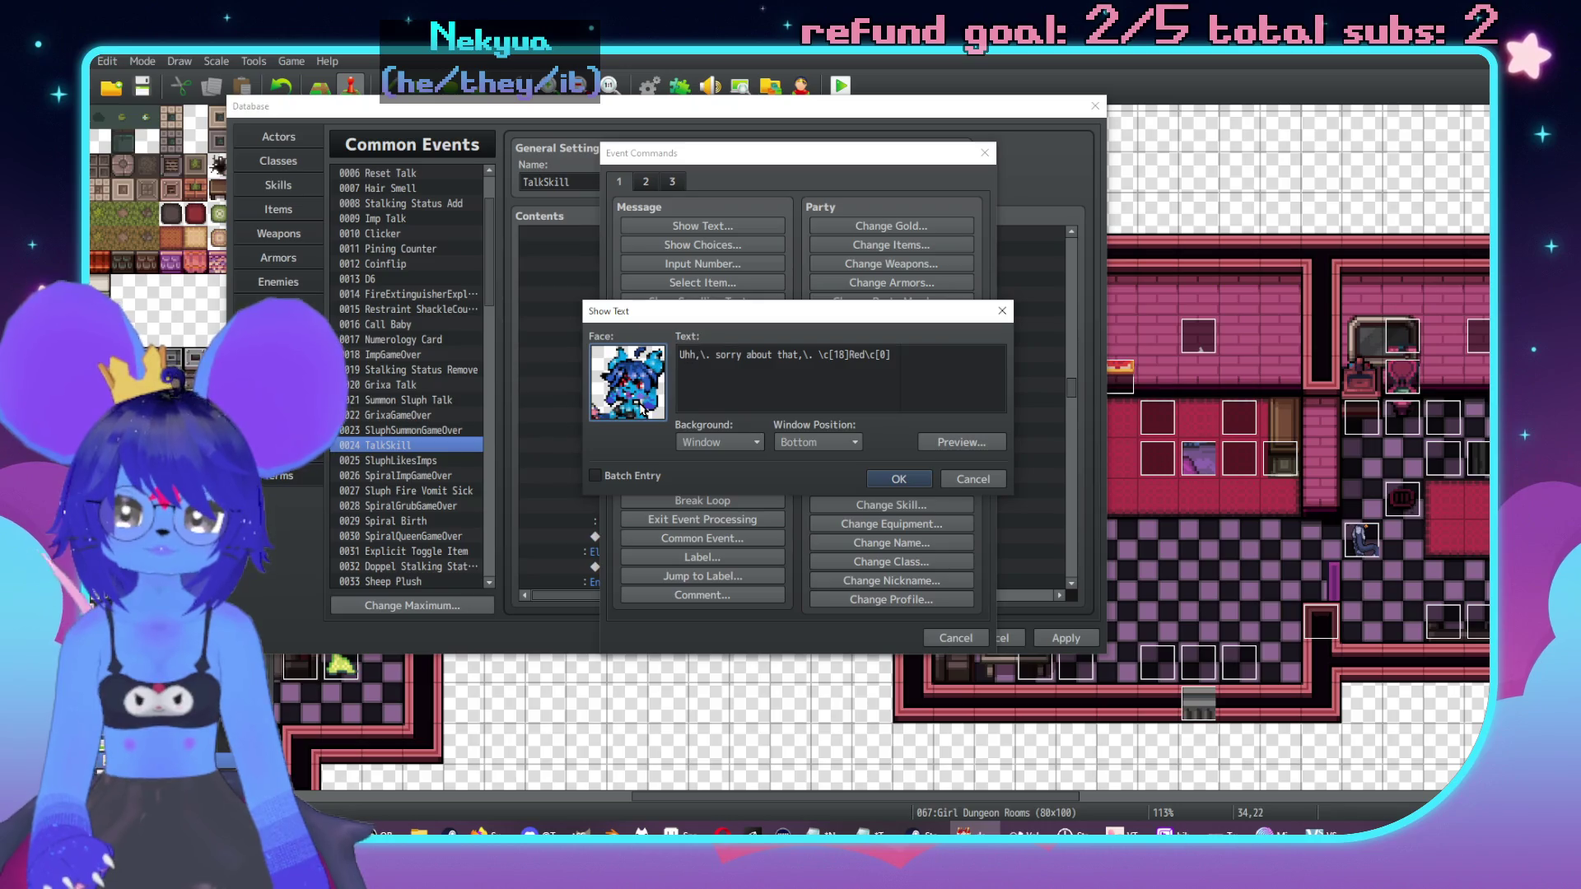
pyautogui.doubleClick(646, 372)
pyautogui.press('Escape')
pyautogui.click(898, 478)
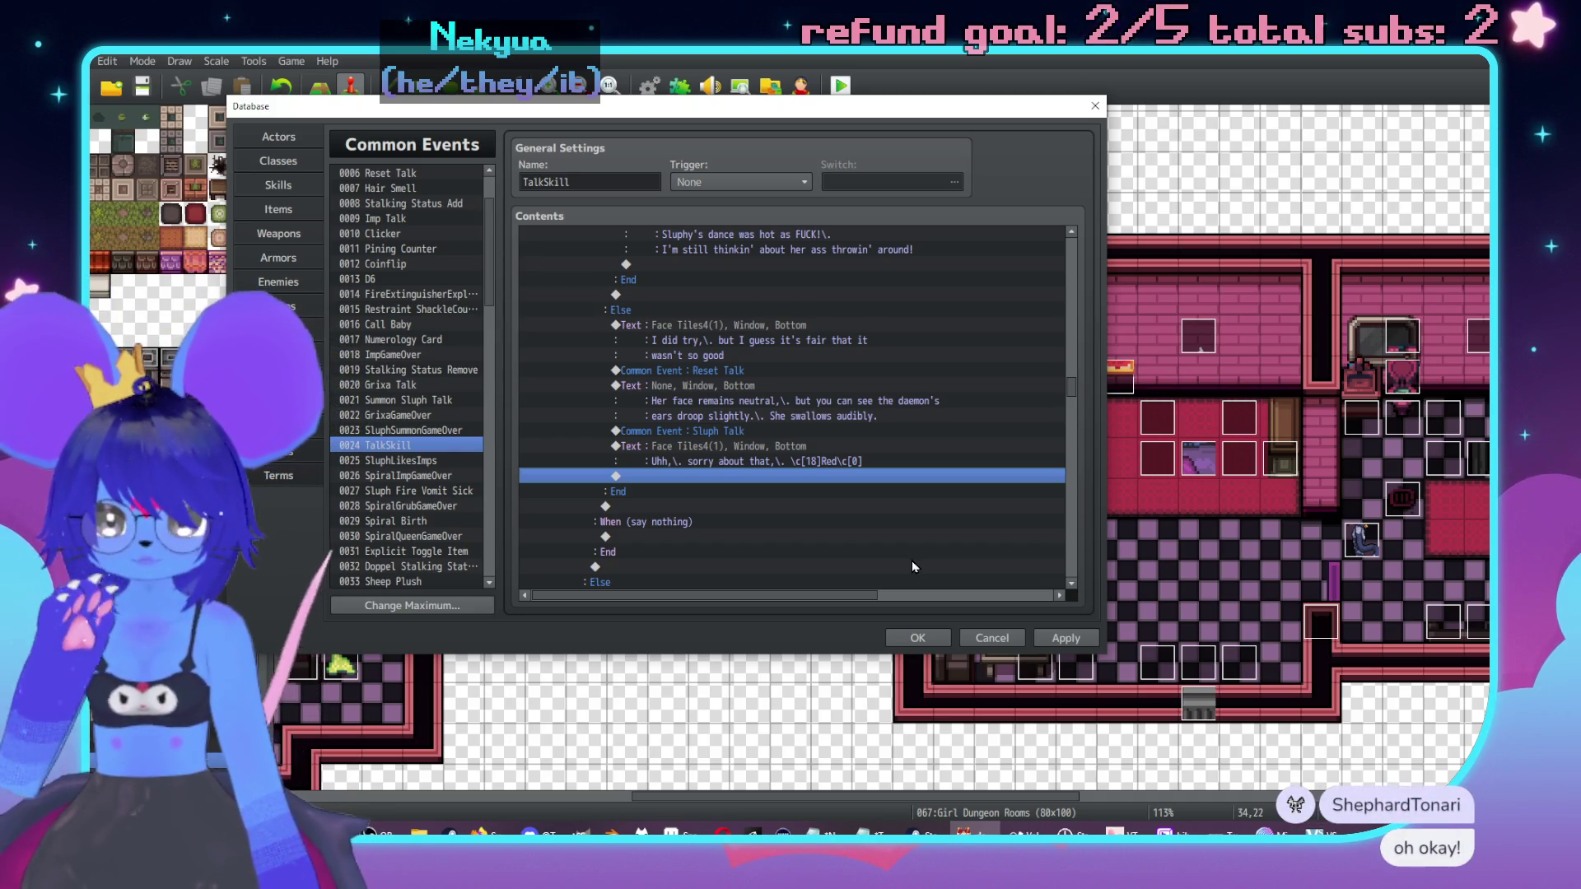
# Step: Insert a conditional branch with Else on switch 0379, naming the switch GDMirrorChat
pyautogui.scroll(3, 879, 498)
pyautogui.scroll(5, 879, 498)
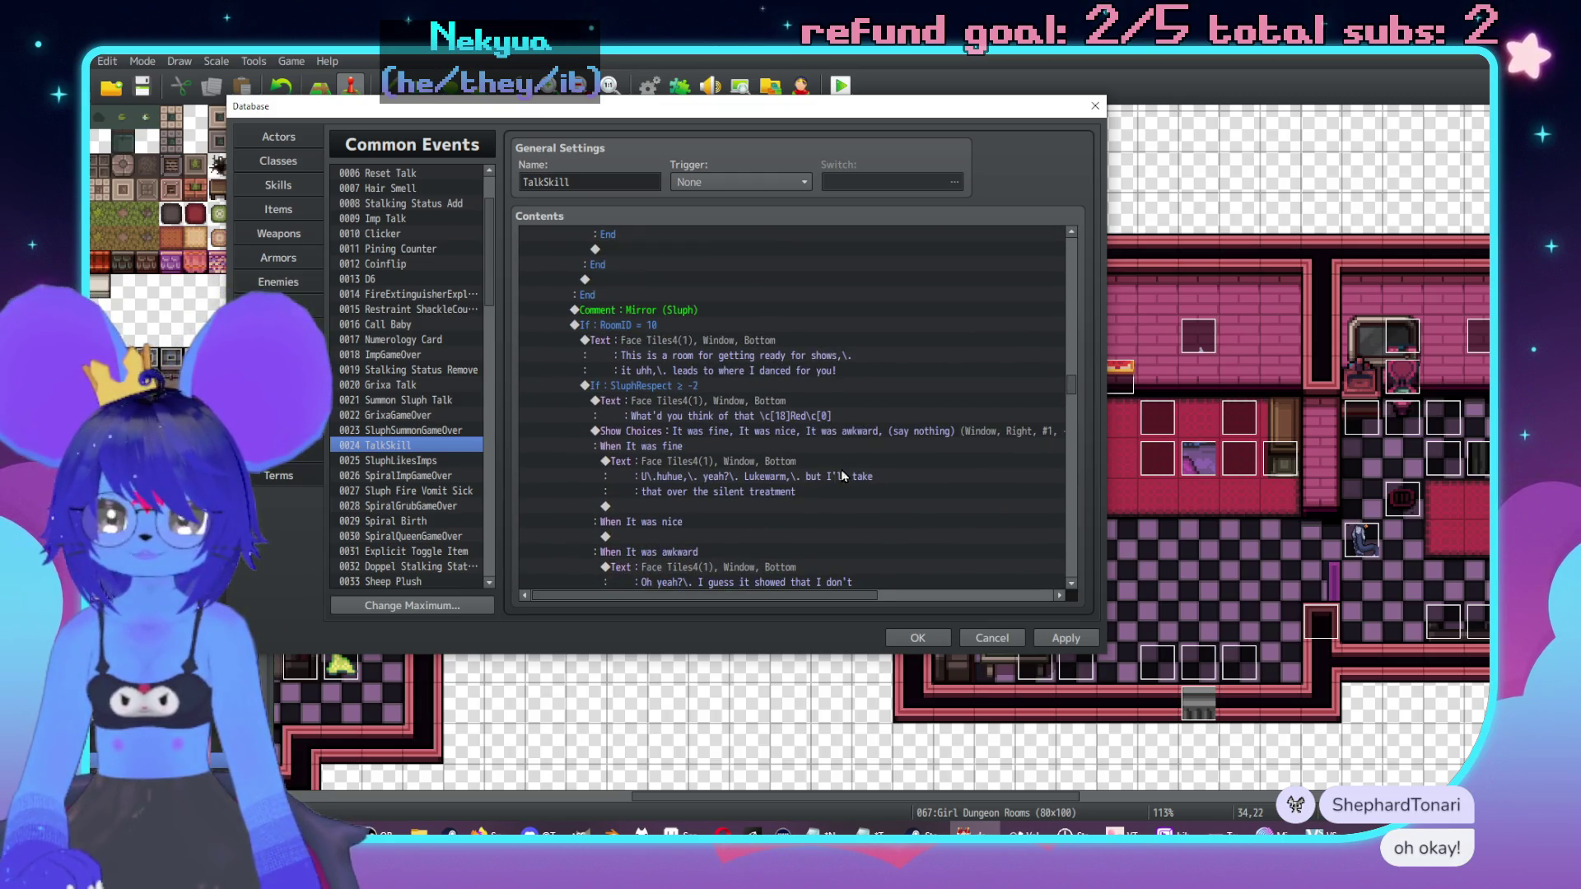
pyautogui.click(750, 349)
pyautogui.press('Insert')
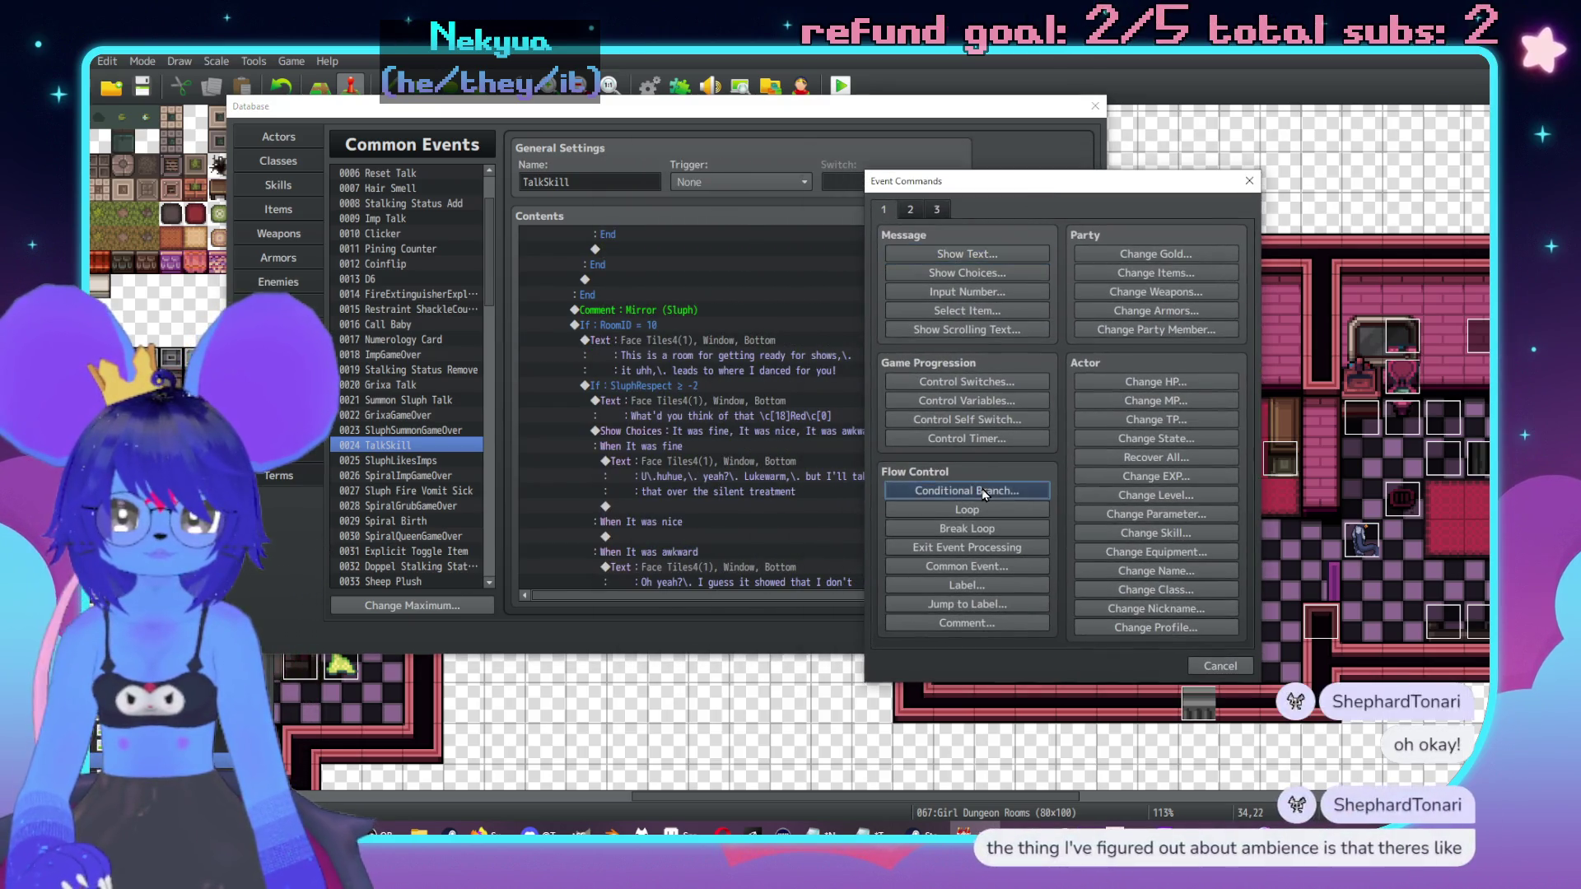
pyautogui.click(976, 491)
pyautogui.click(1050, 336)
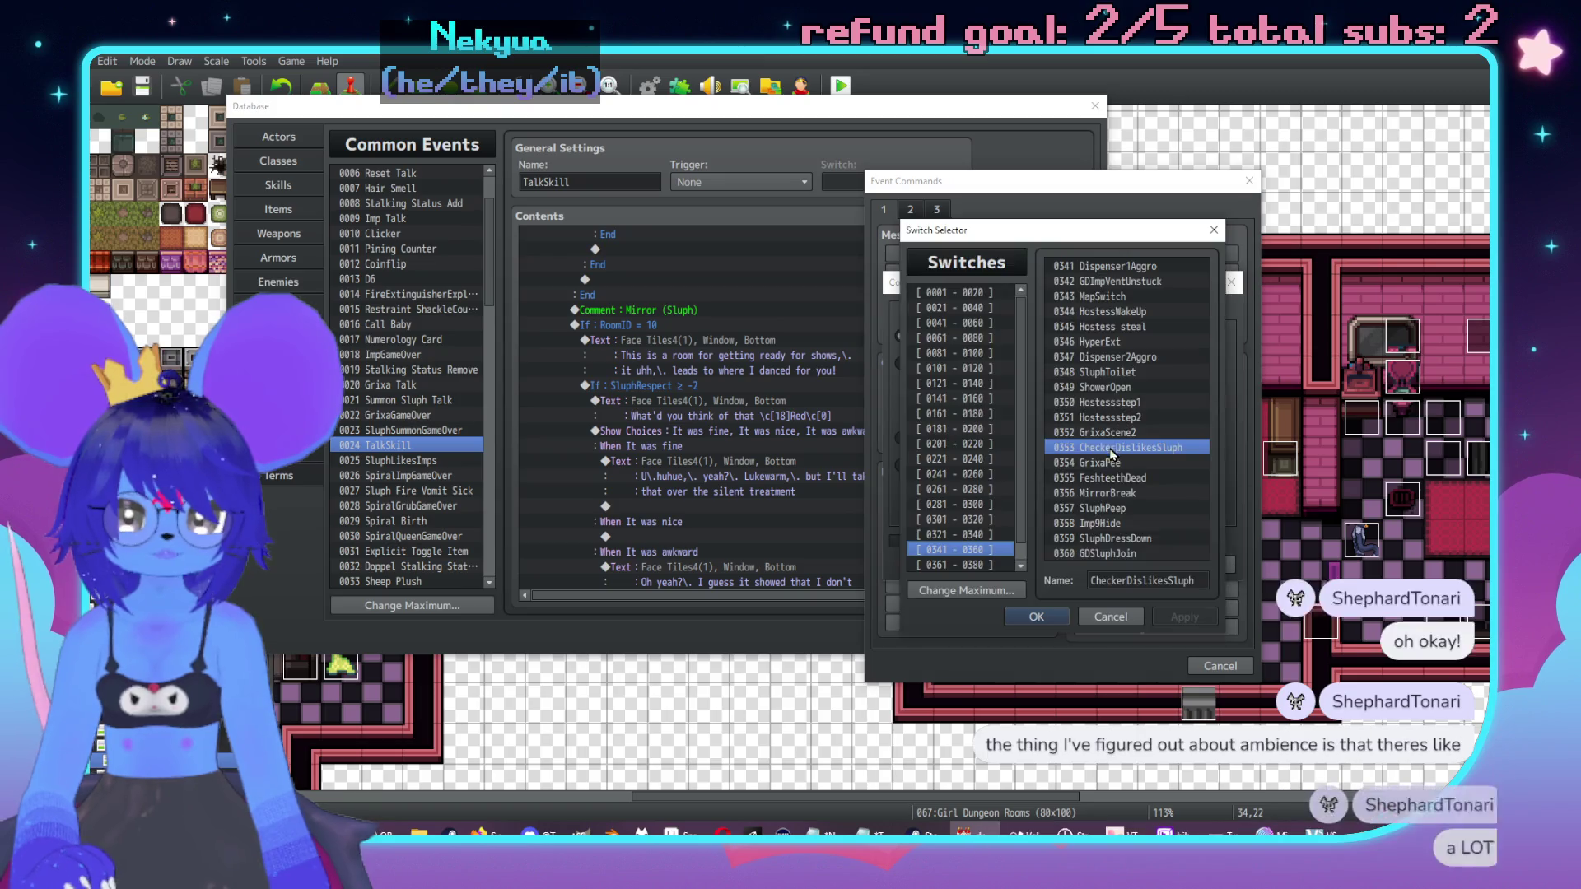
pyautogui.click(967, 566)
pyautogui.click(1107, 538)
pyautogui.click(1117, 585)
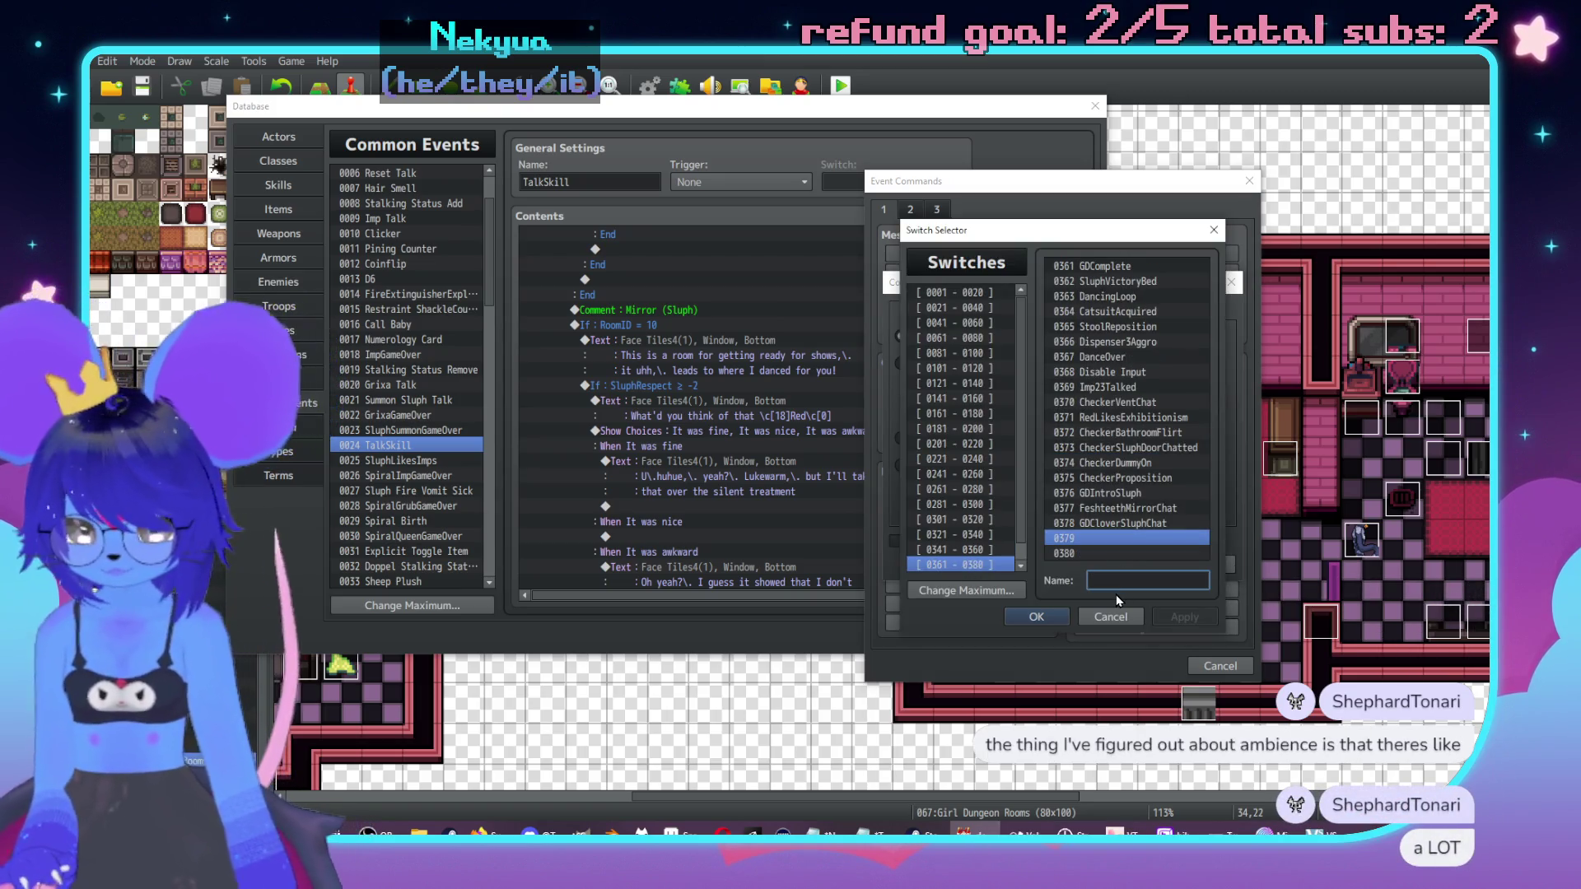
pyautogui.write('GDMirror')
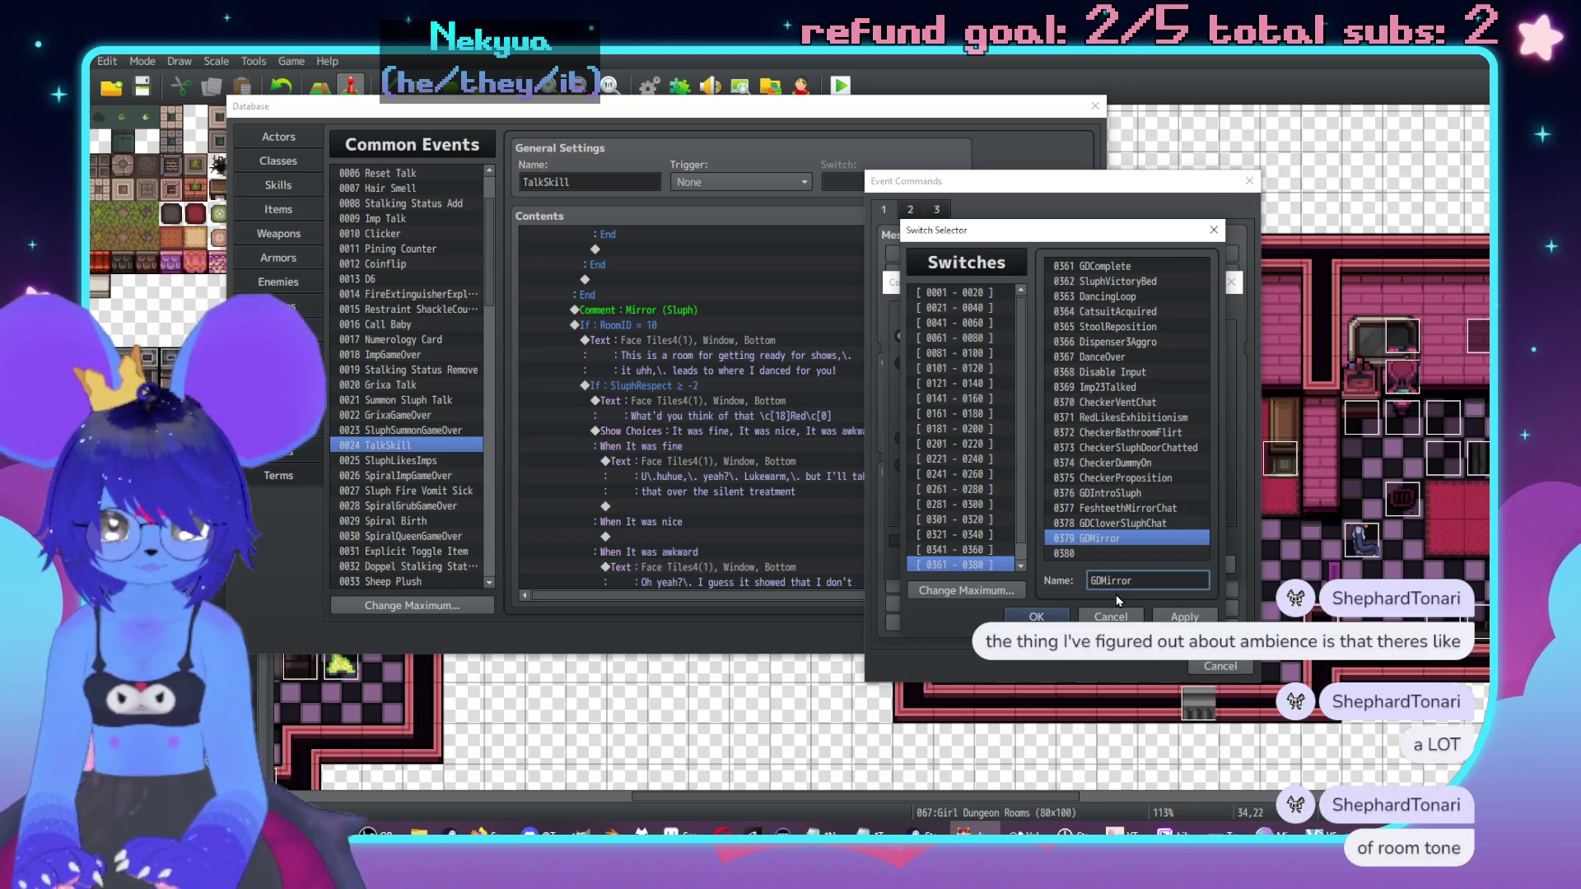
pyautogui.write('Chat')
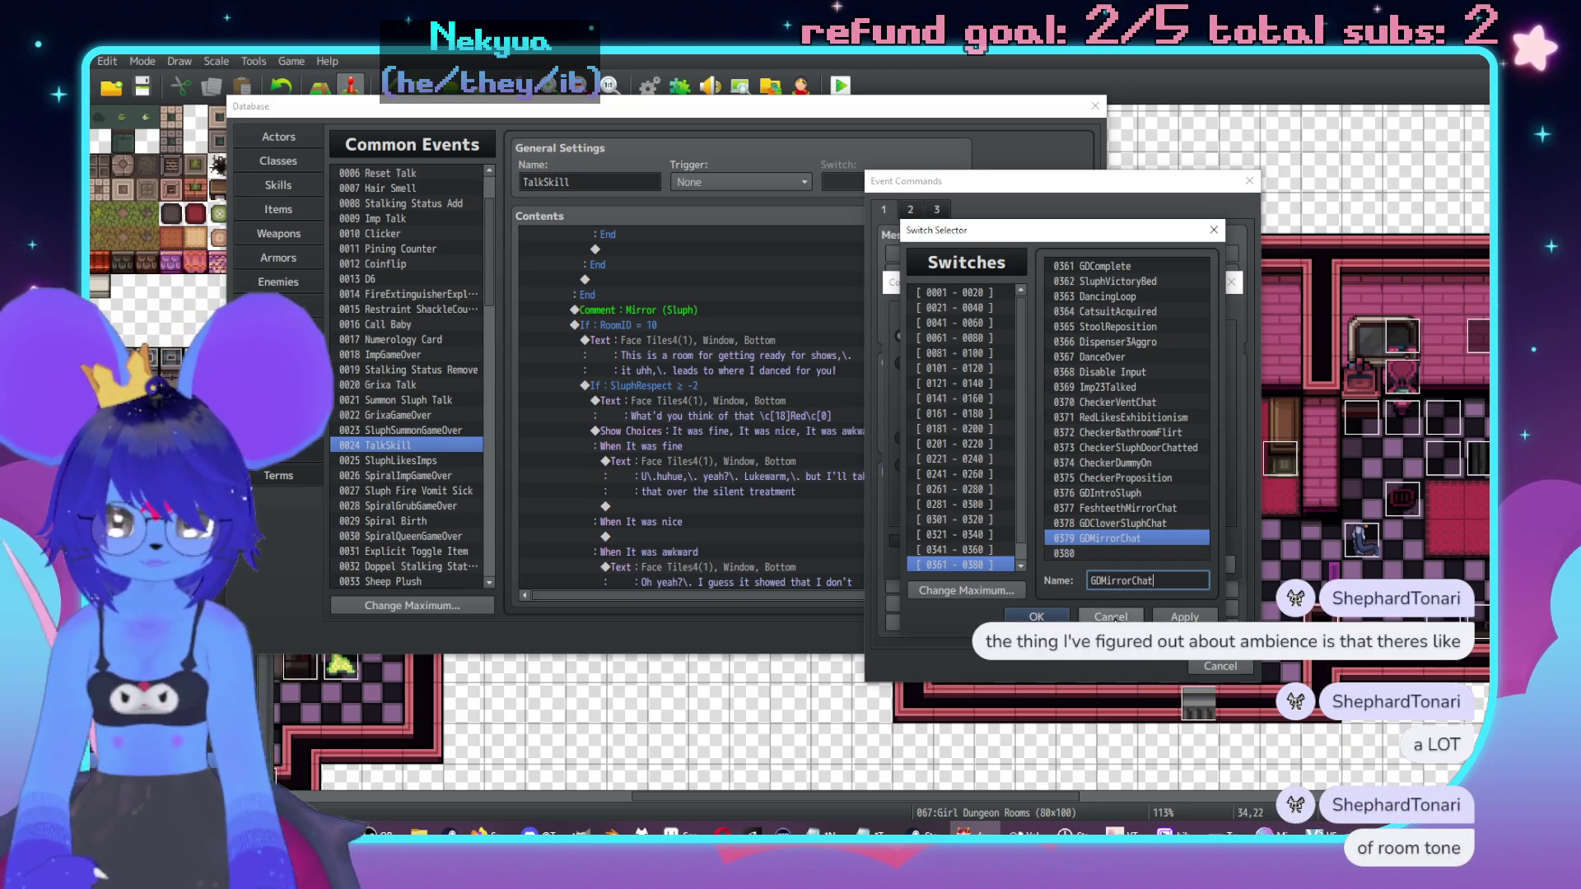
pyautogui.click(1036, 616)
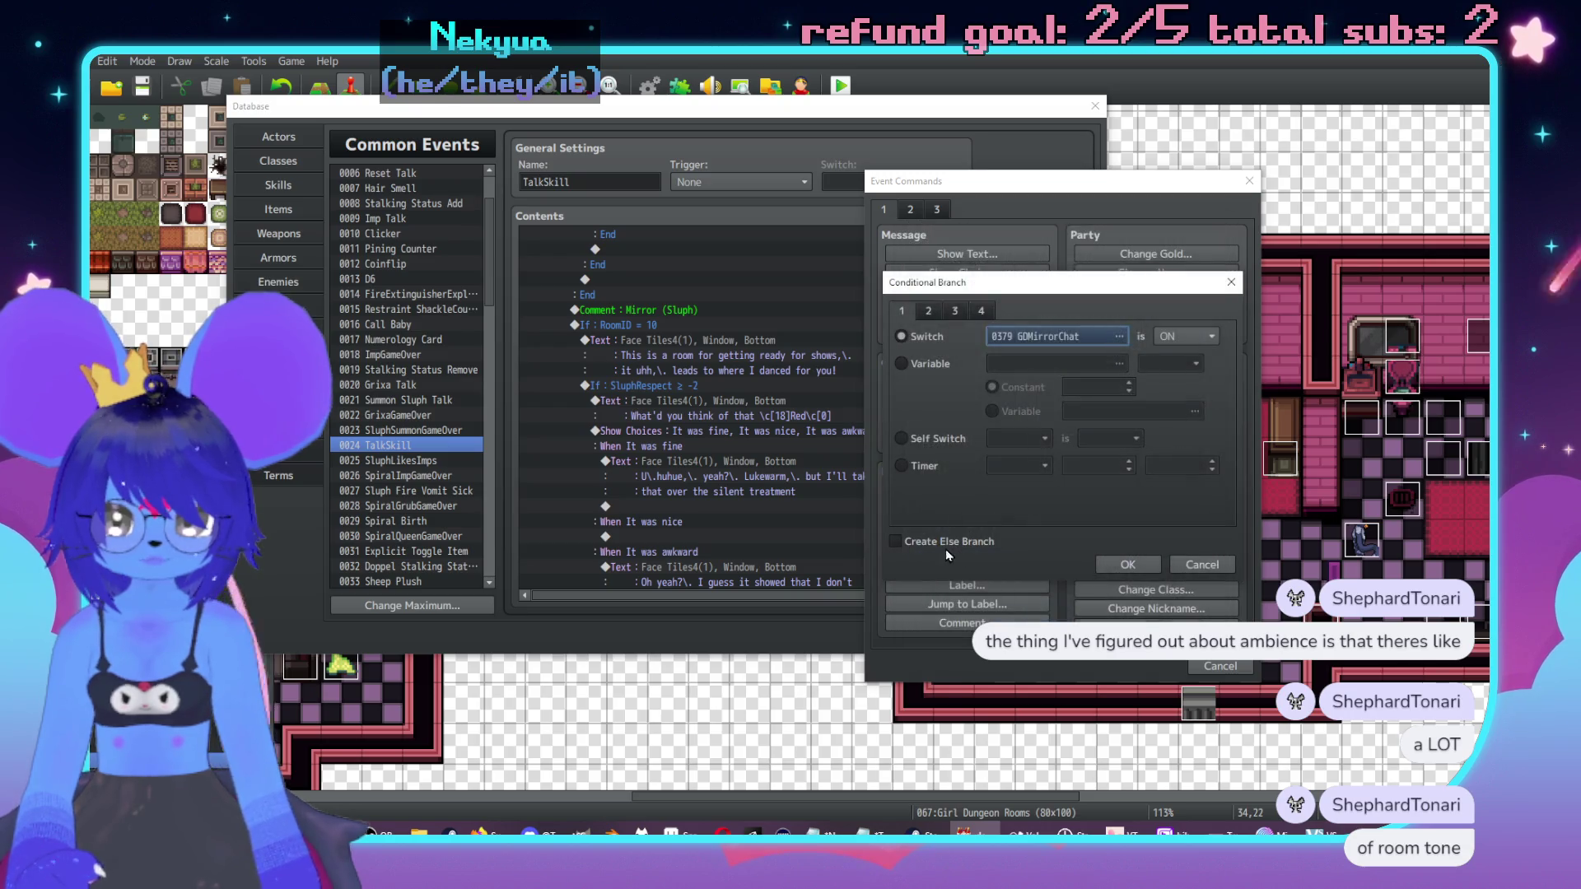
pyautogui.click(945, 544)
pyautogui.click(1127, 564)
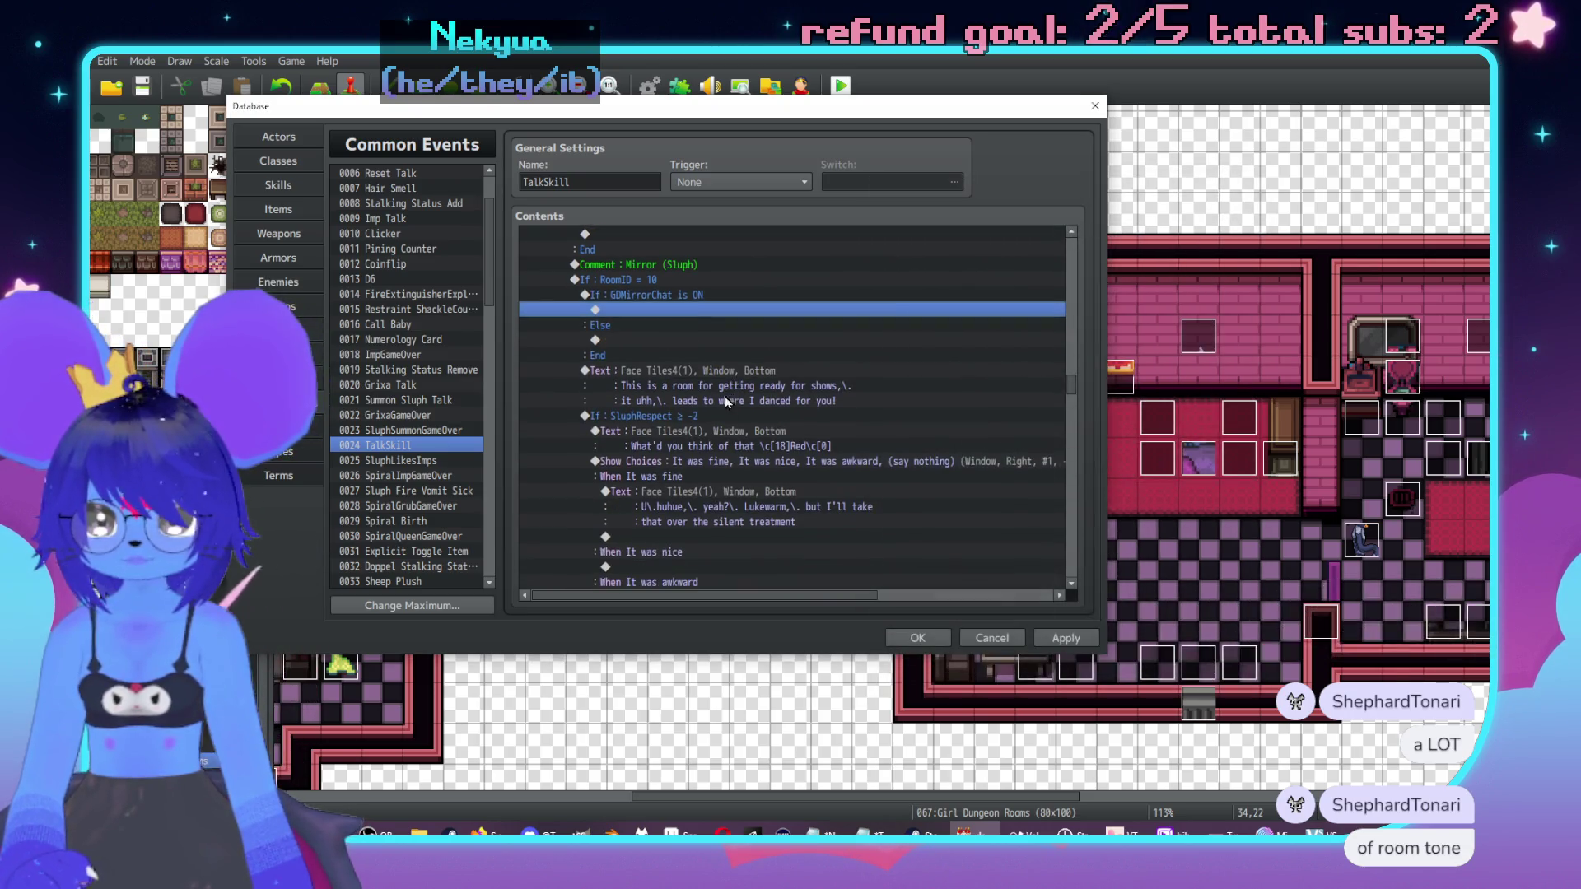
# Step: Select the old mirror room dialogue and the new branch's empty lines
pyautogui.moveTo(726, 402)
pyautogui.mouseDown()
pyautogui.moveTo(745, 593)
pyautogui.moveTo(747, 426)
pyautogui.mouseUp()
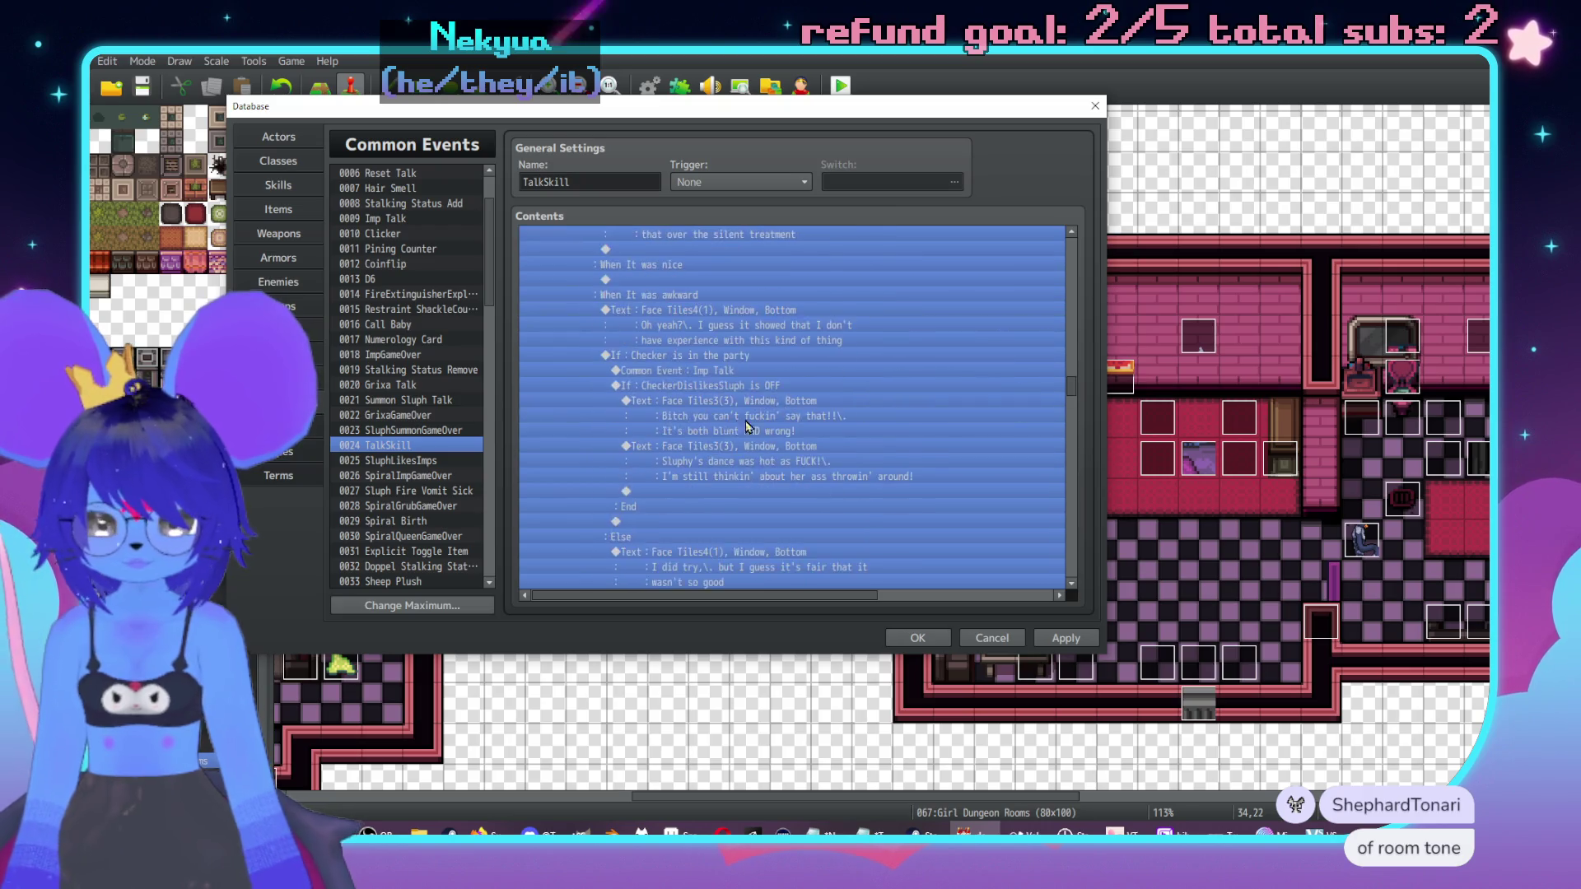
pyautogui.scroll(-1, 782, 436)
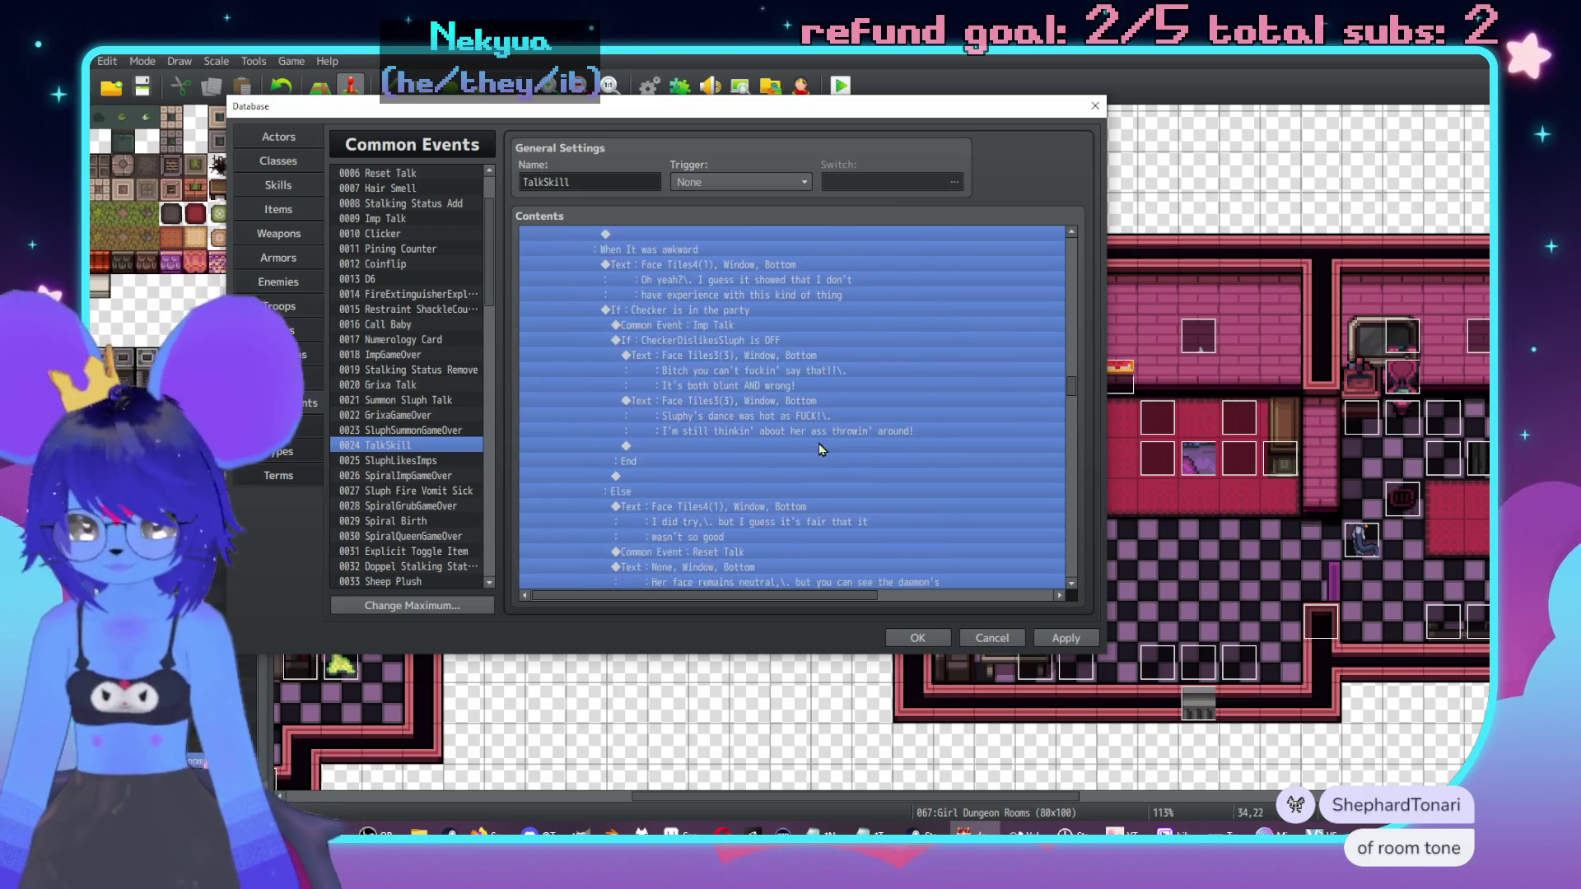
pyautogui.scroll(10, 741, 412)
pyautogui.click(632, 414)
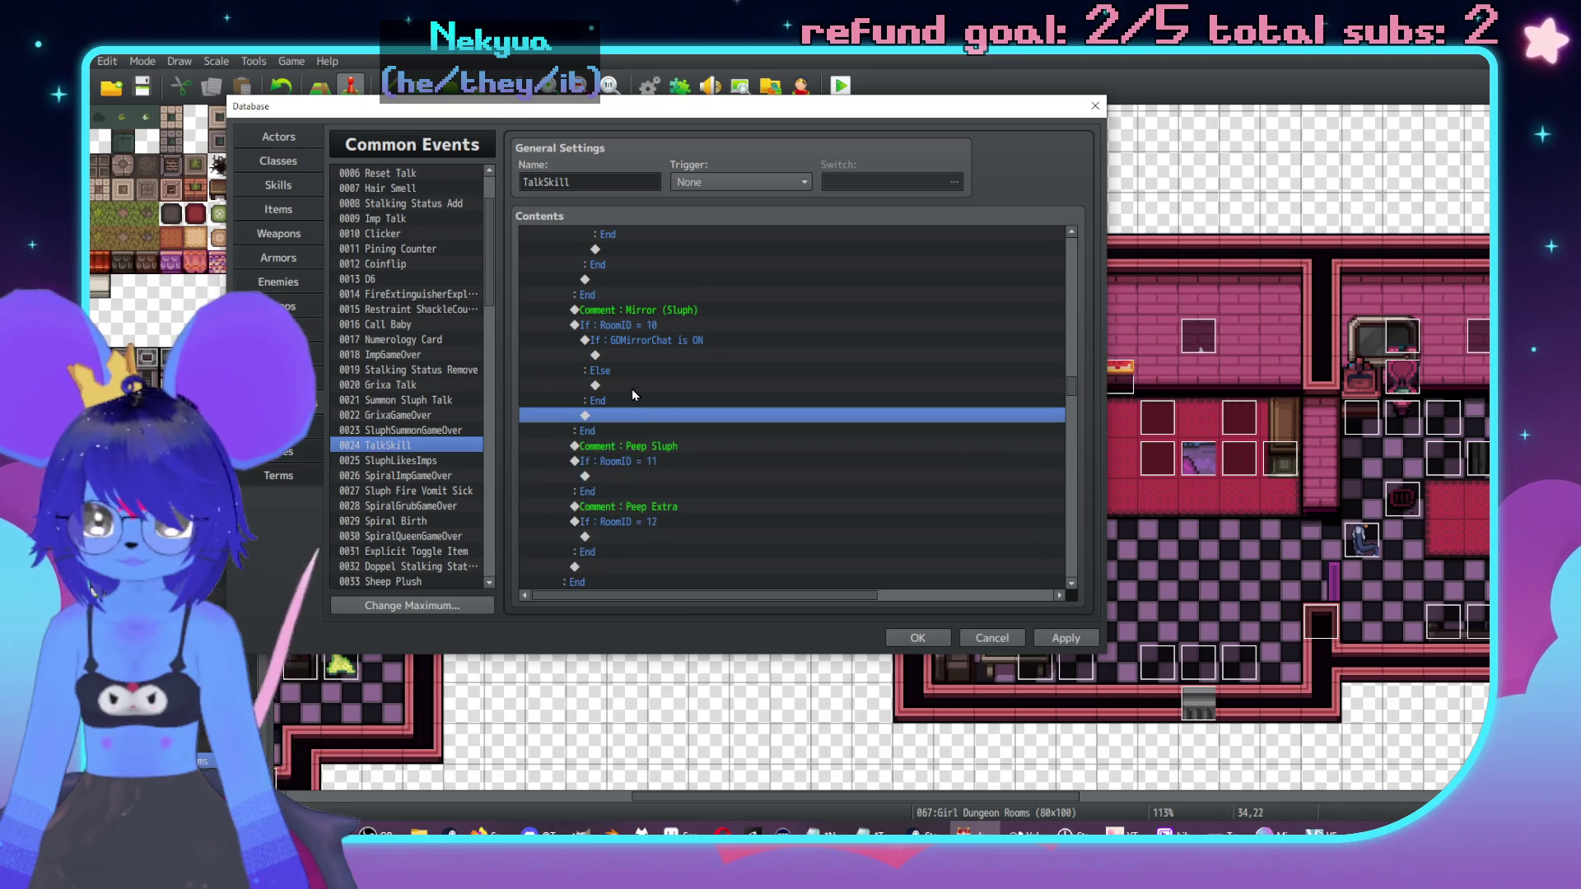
pyautogui.click(787, 386)
pyautogui.scroll(5, 815, 428)
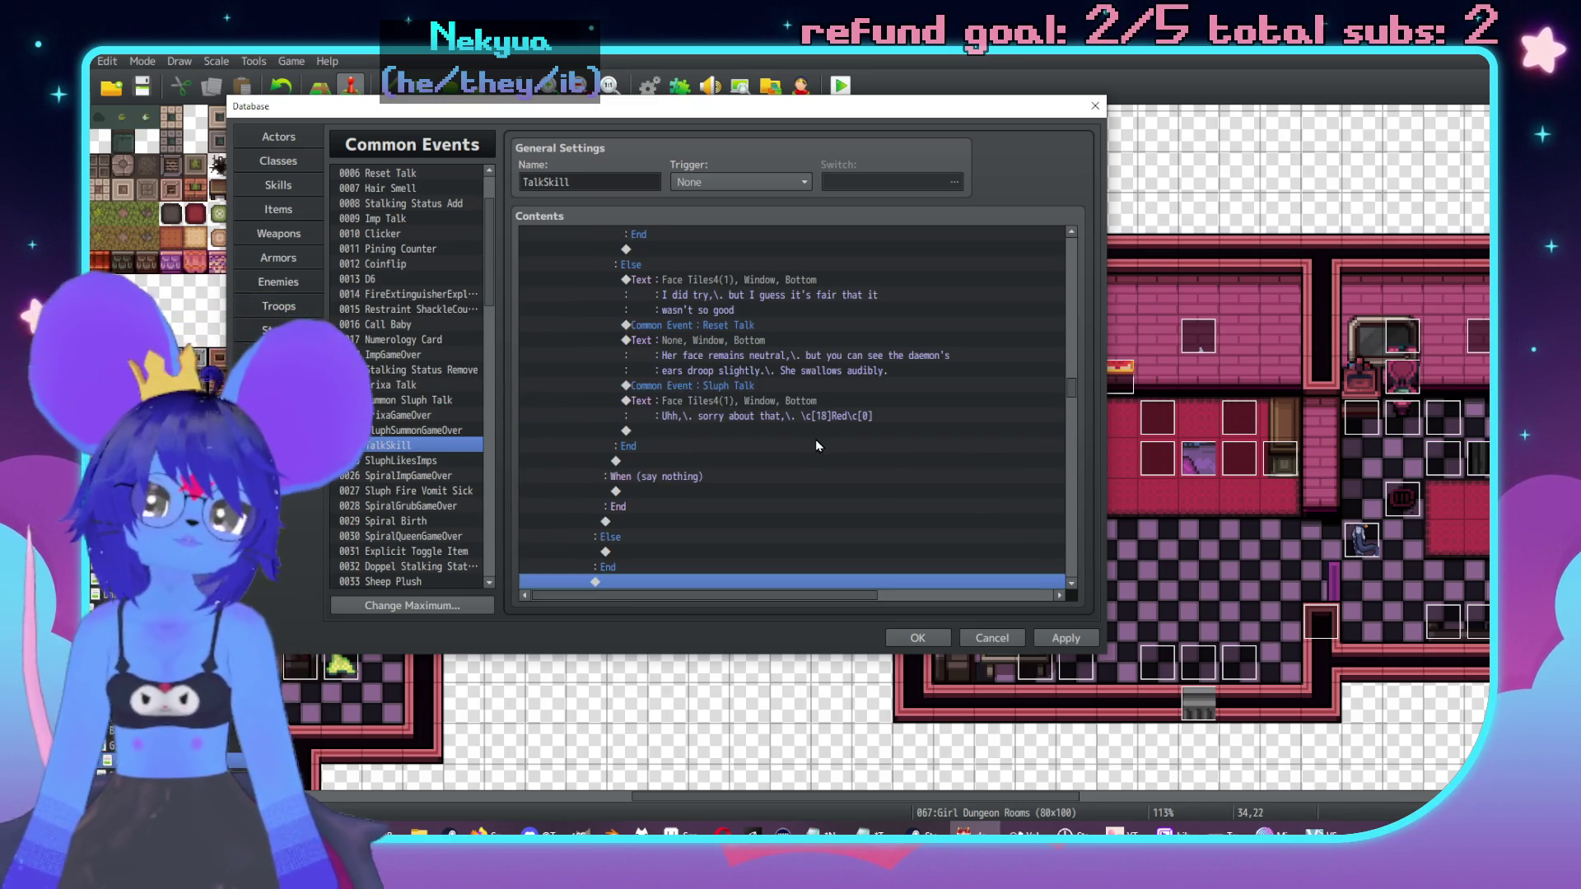
pyautogui.click(793, 476)
pyautogui.scroll(10, 792, 471)
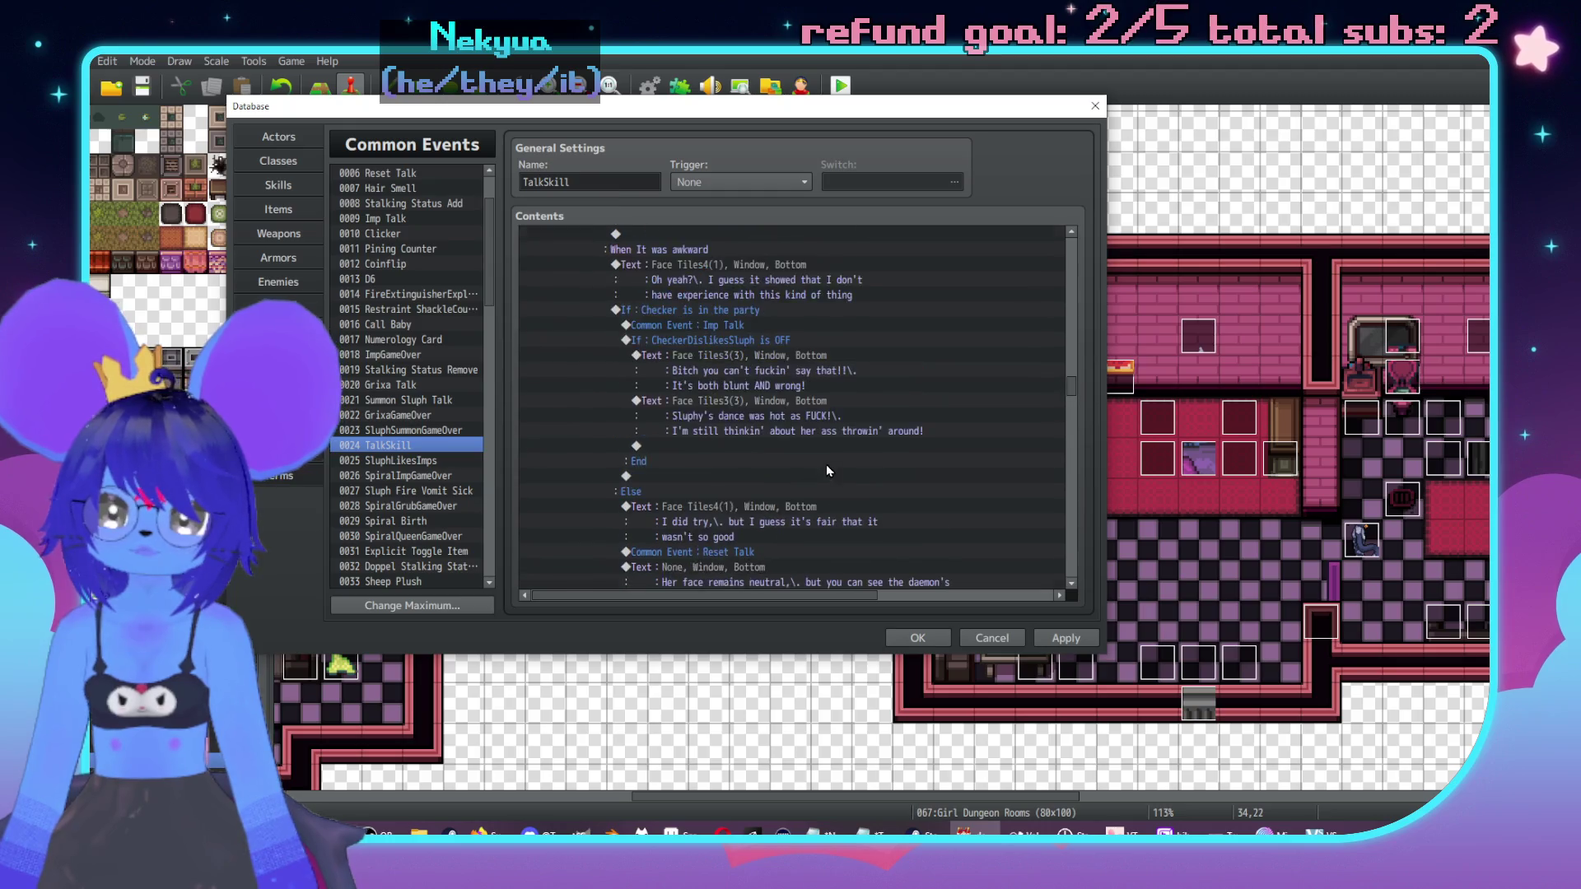
# Step: Rename choice two from 'It was nice' to 'It was really good'
pyautogui.scroll(1, 762, 449)
pyautogui.click(822, 387)
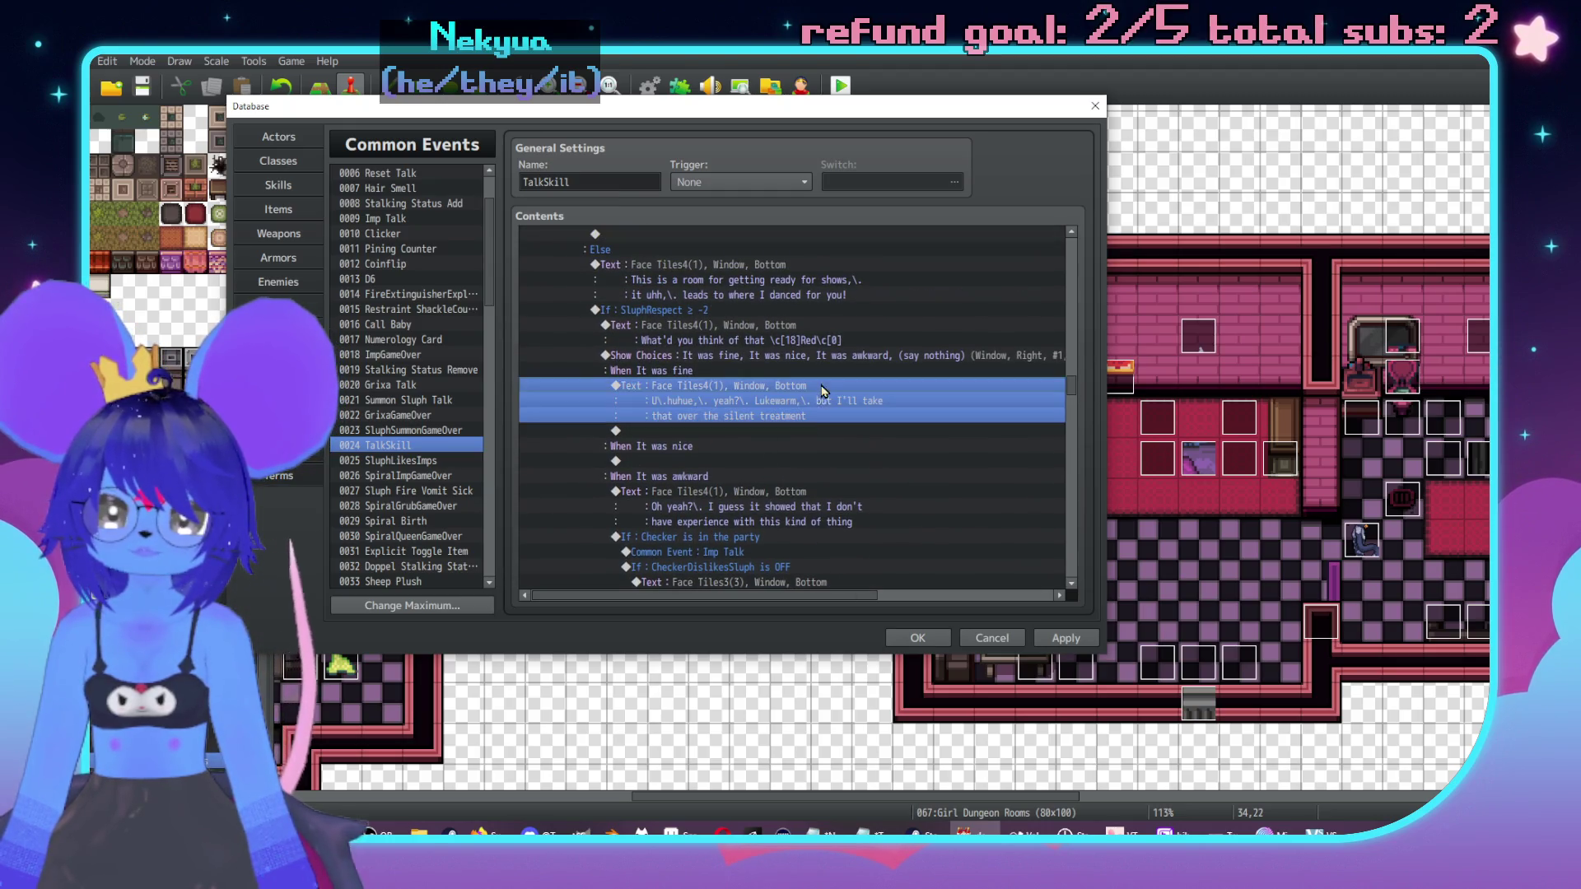
pyautogui.doubleClick(740, 362)
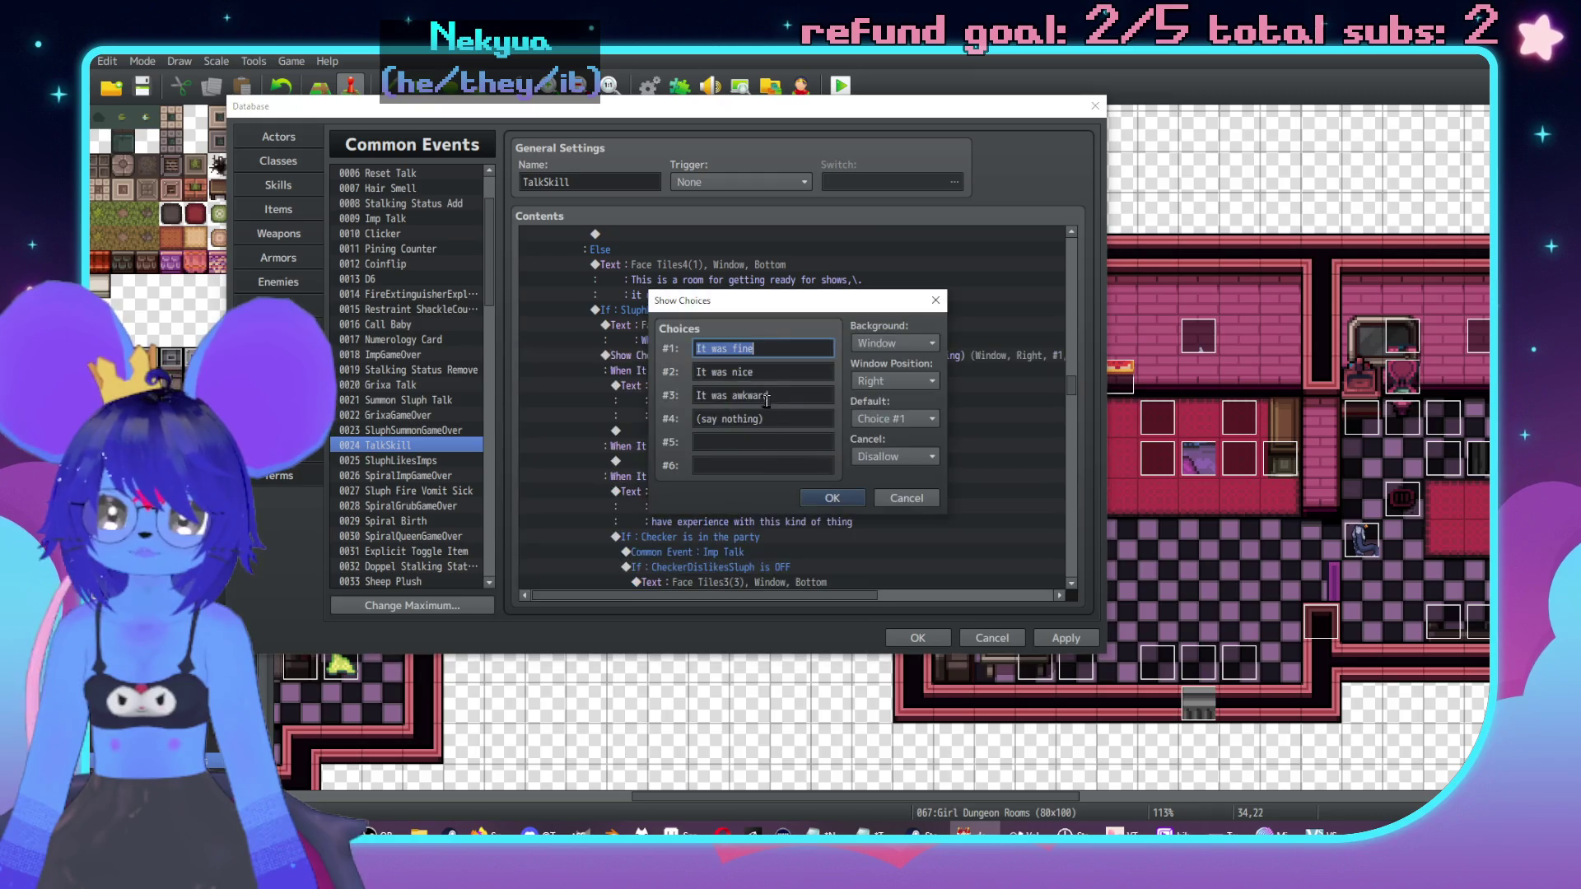
pyautogui.press('Tab')
pyautogui.click(763, 371)
pyautogui.doubleClick(762, 370)
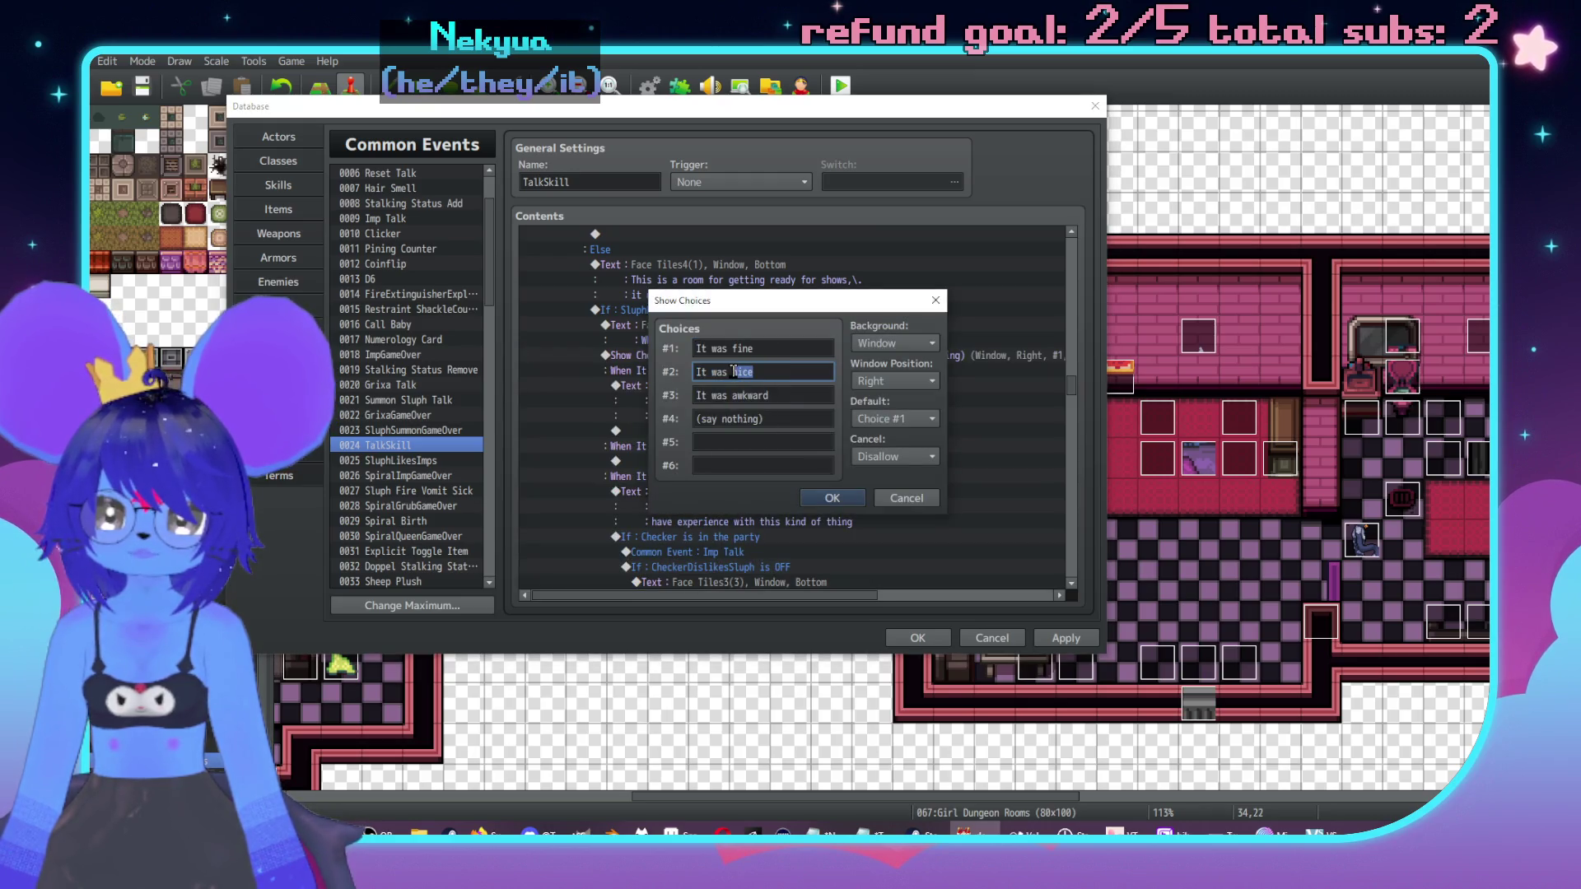
pyautogui.write('really good')
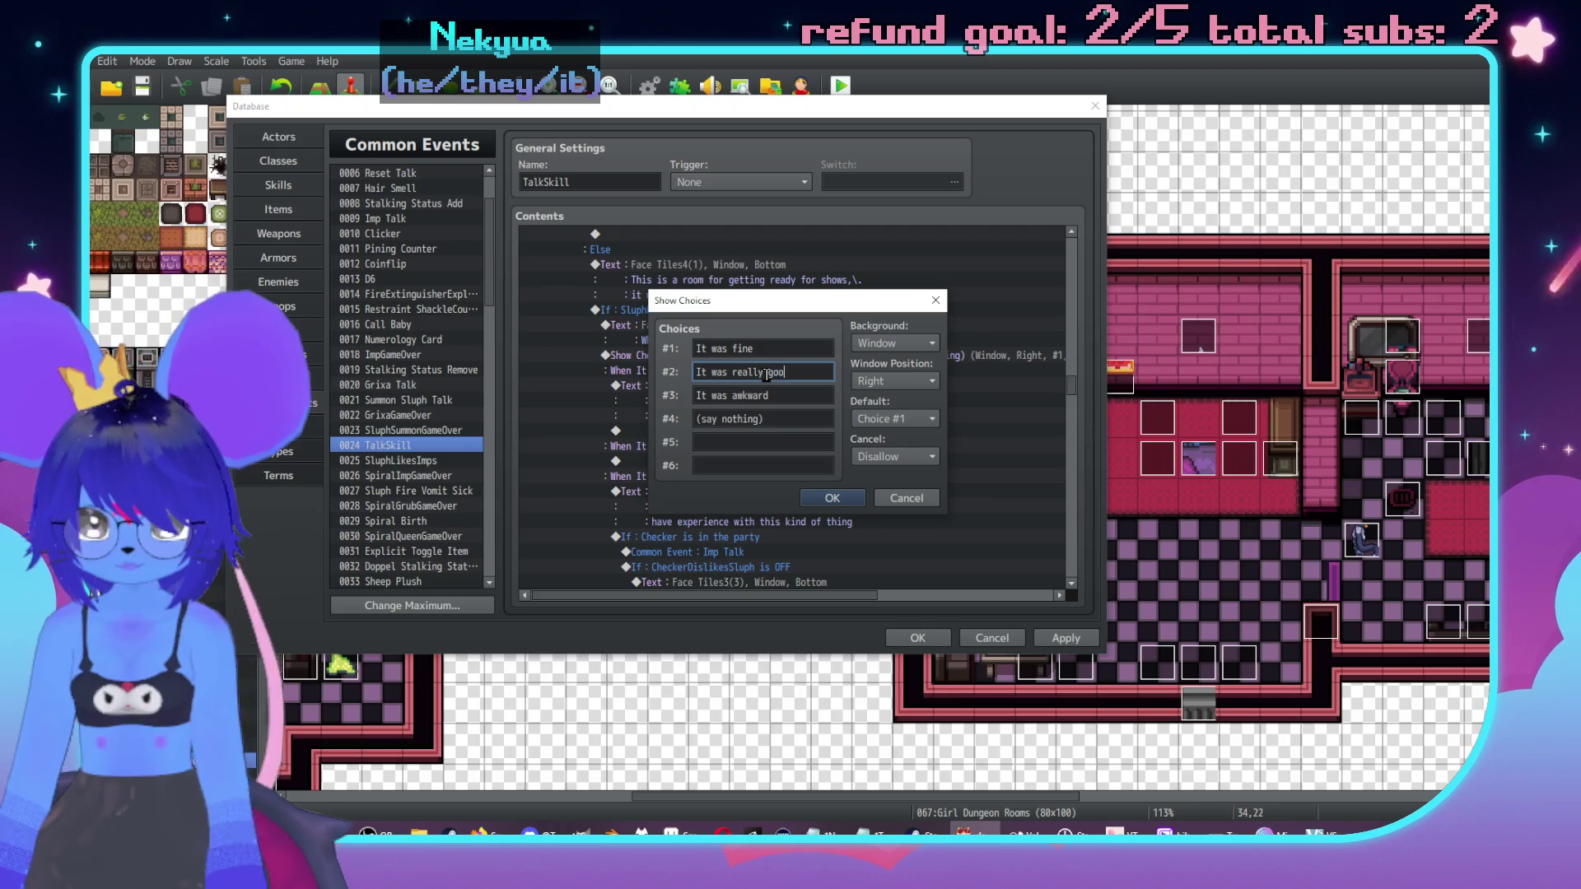
pyautogui.click(833, 497)
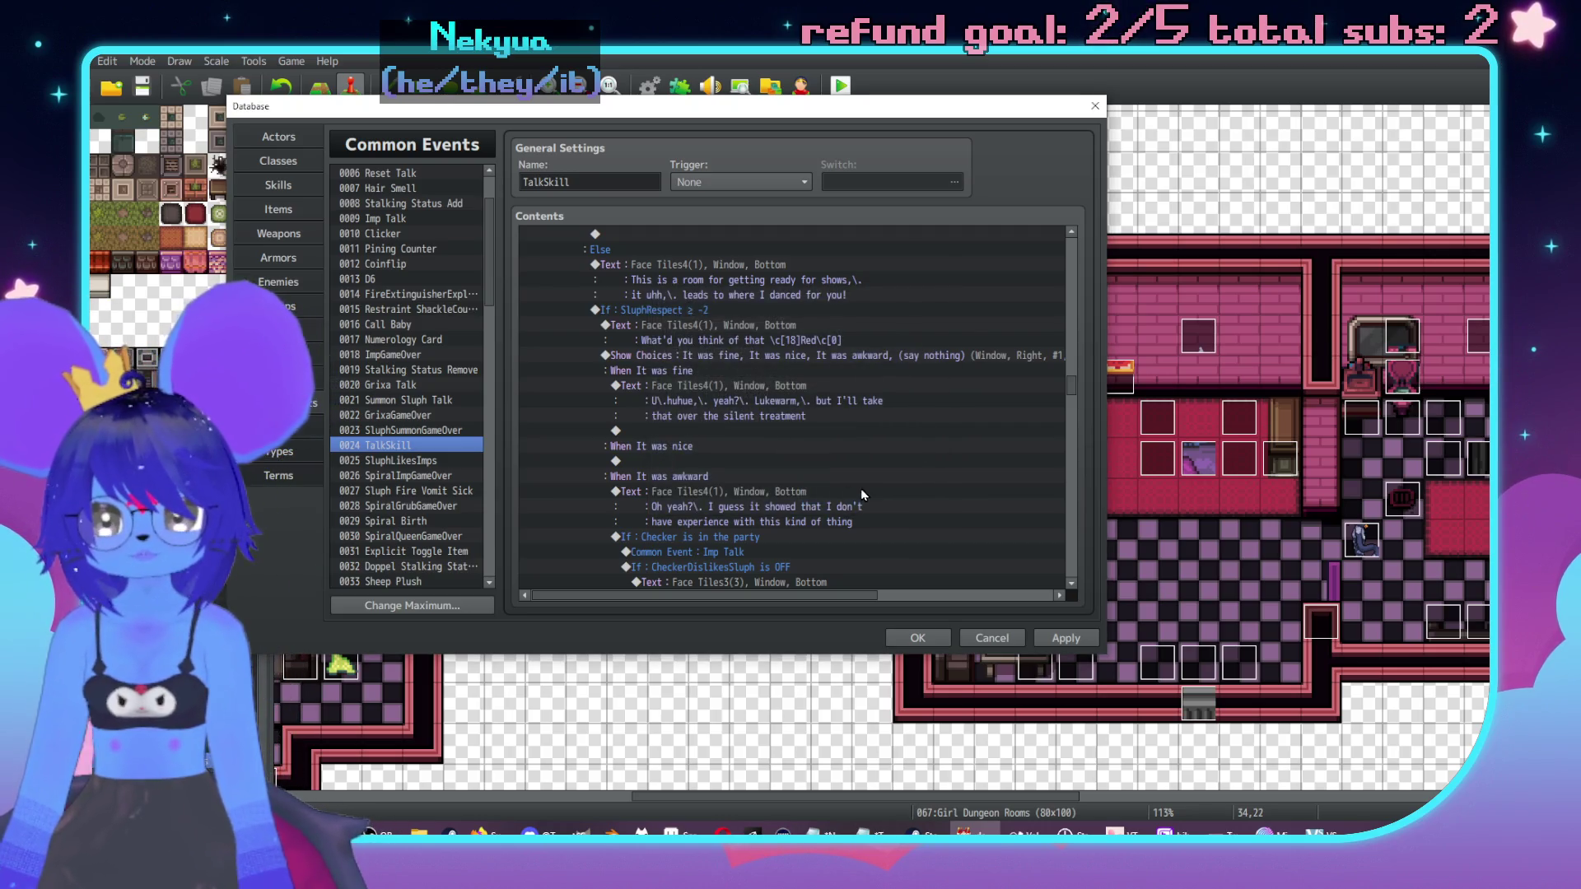
# Step: Remove the fourth choice, '(say nothing)', from the choice list
pyautogui.doubleClick(863, 437)
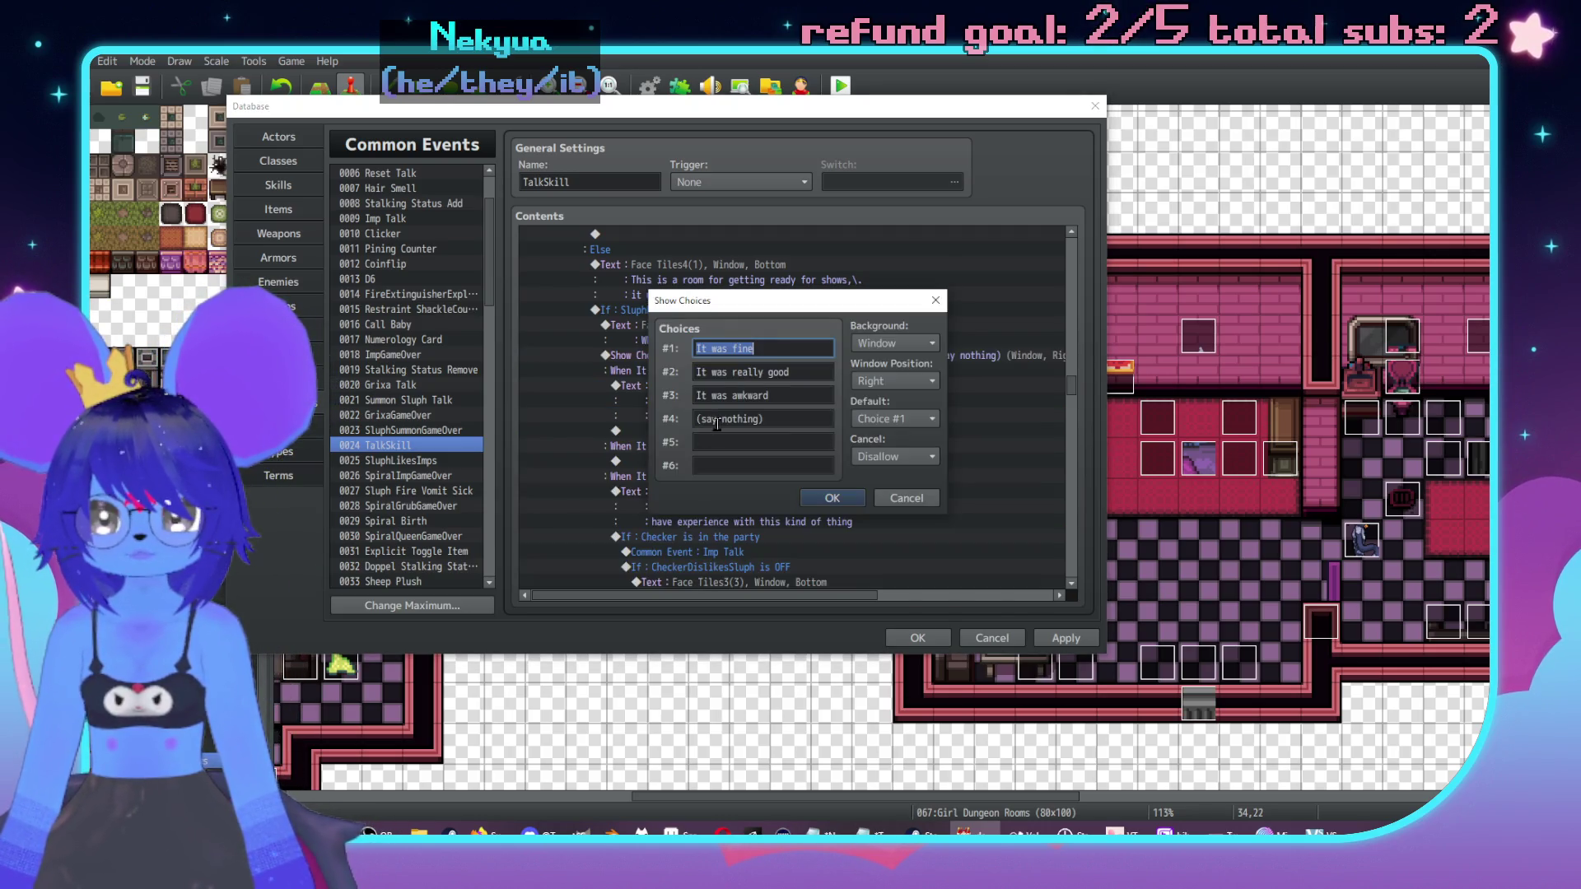
pyautogui.click(787, 421)
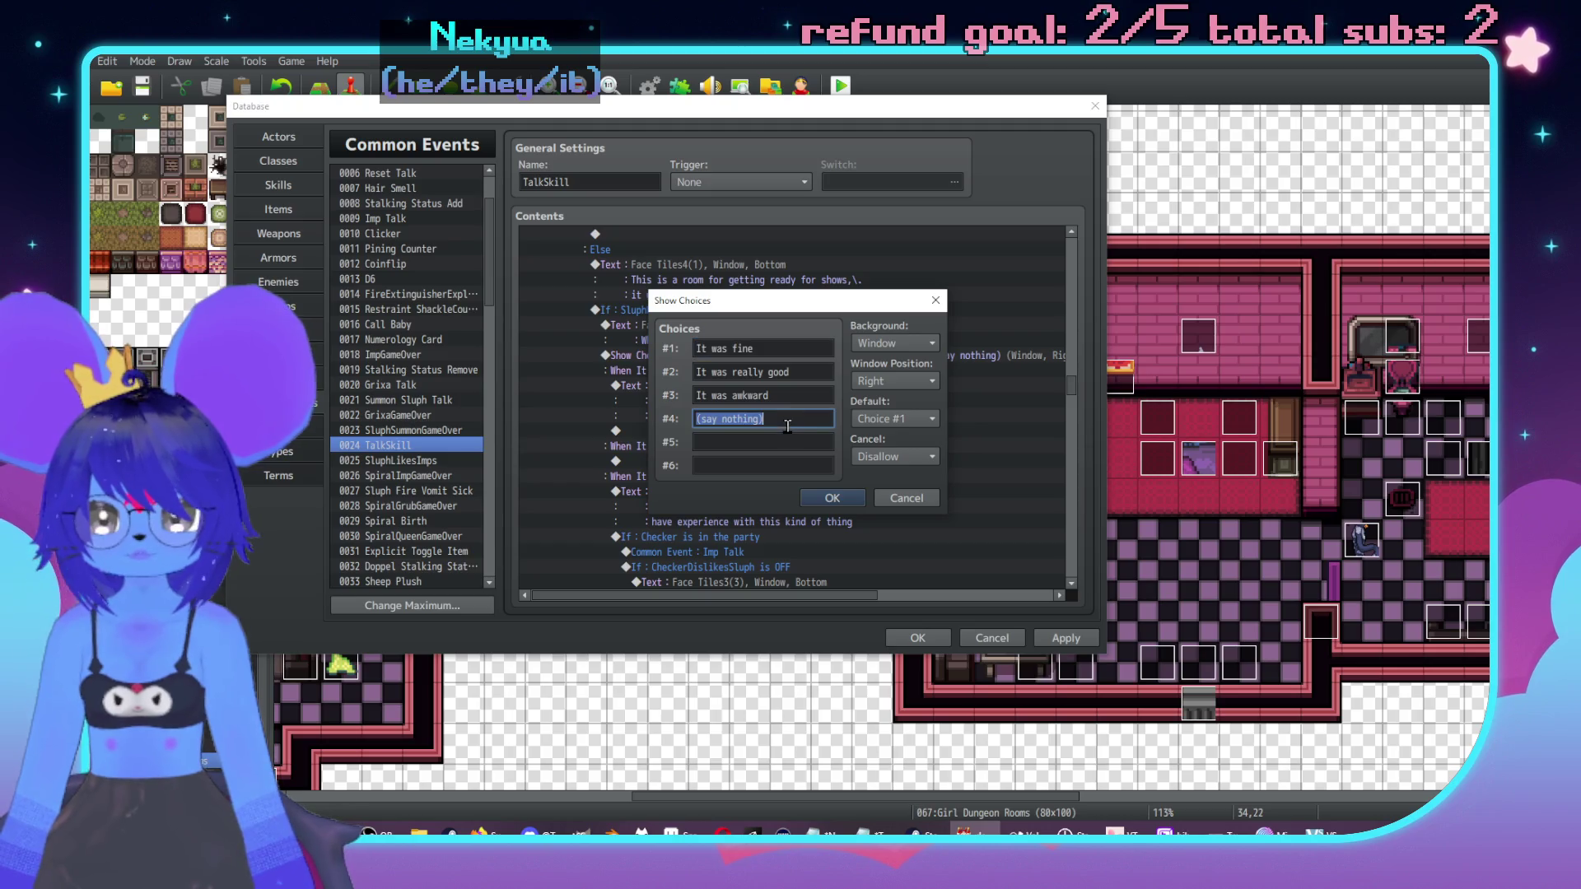
pyautogui.click(832, 497)
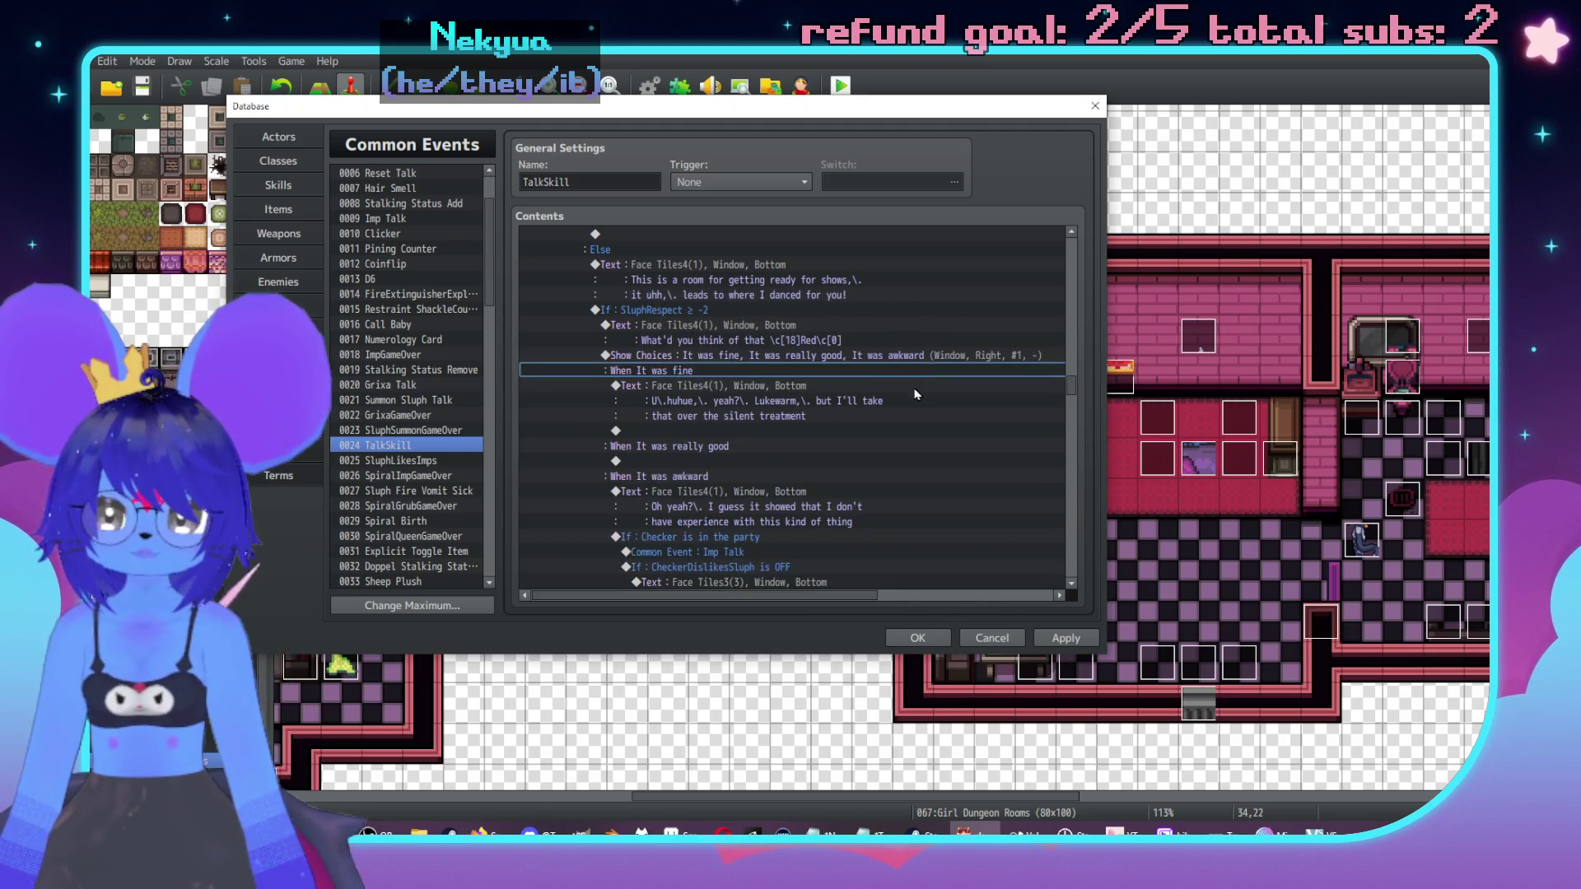
pyautogui.click(864, 461)
pyautogui.scroll(-2, 828, 427)
# Step: Browse the event command pages without inserting, then select the CheckerDislikesSluph condition block
pyautogui.scroll(-1, 828, 428)
pyautogui.doubleClick(805, 356)
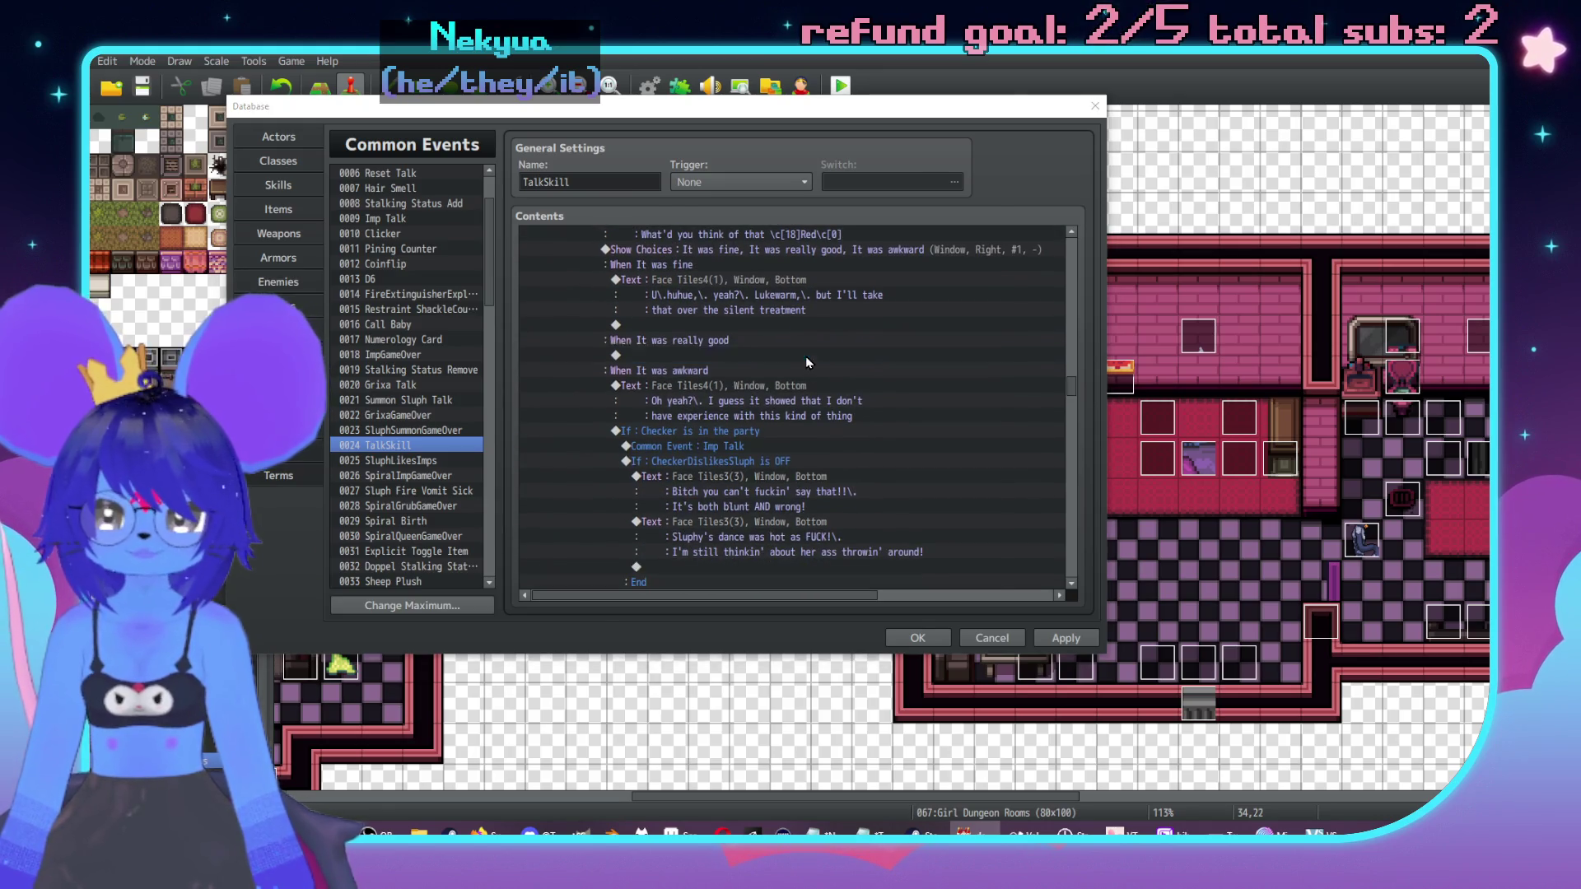
pyautogui.moveTo(804, 162); pyautogui.dragTo(1026, 180)
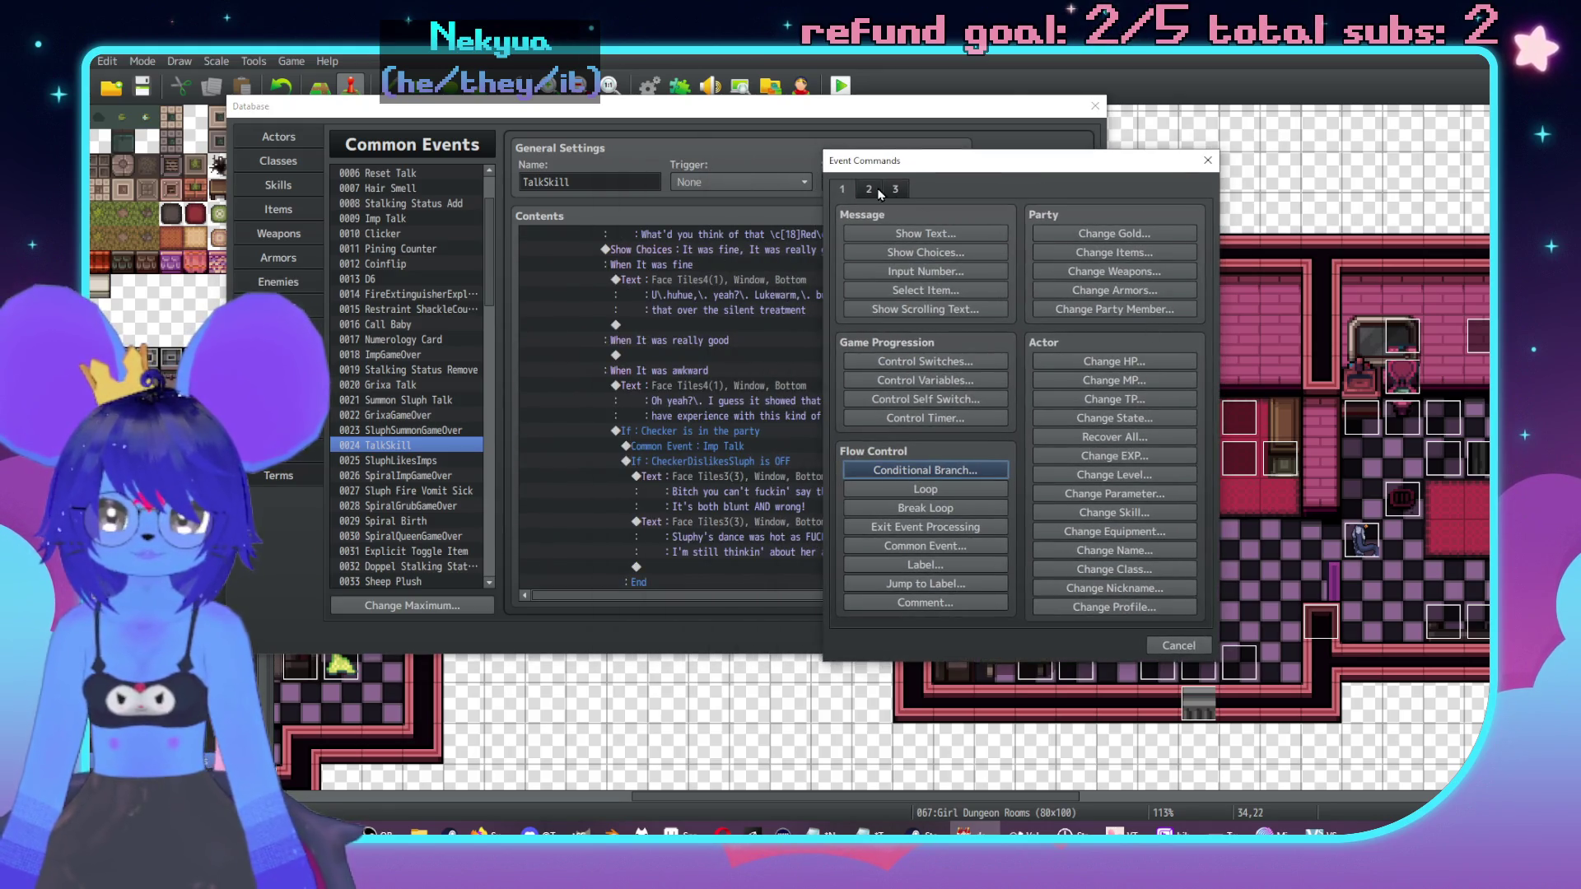
pyautogui.click(904, 198)
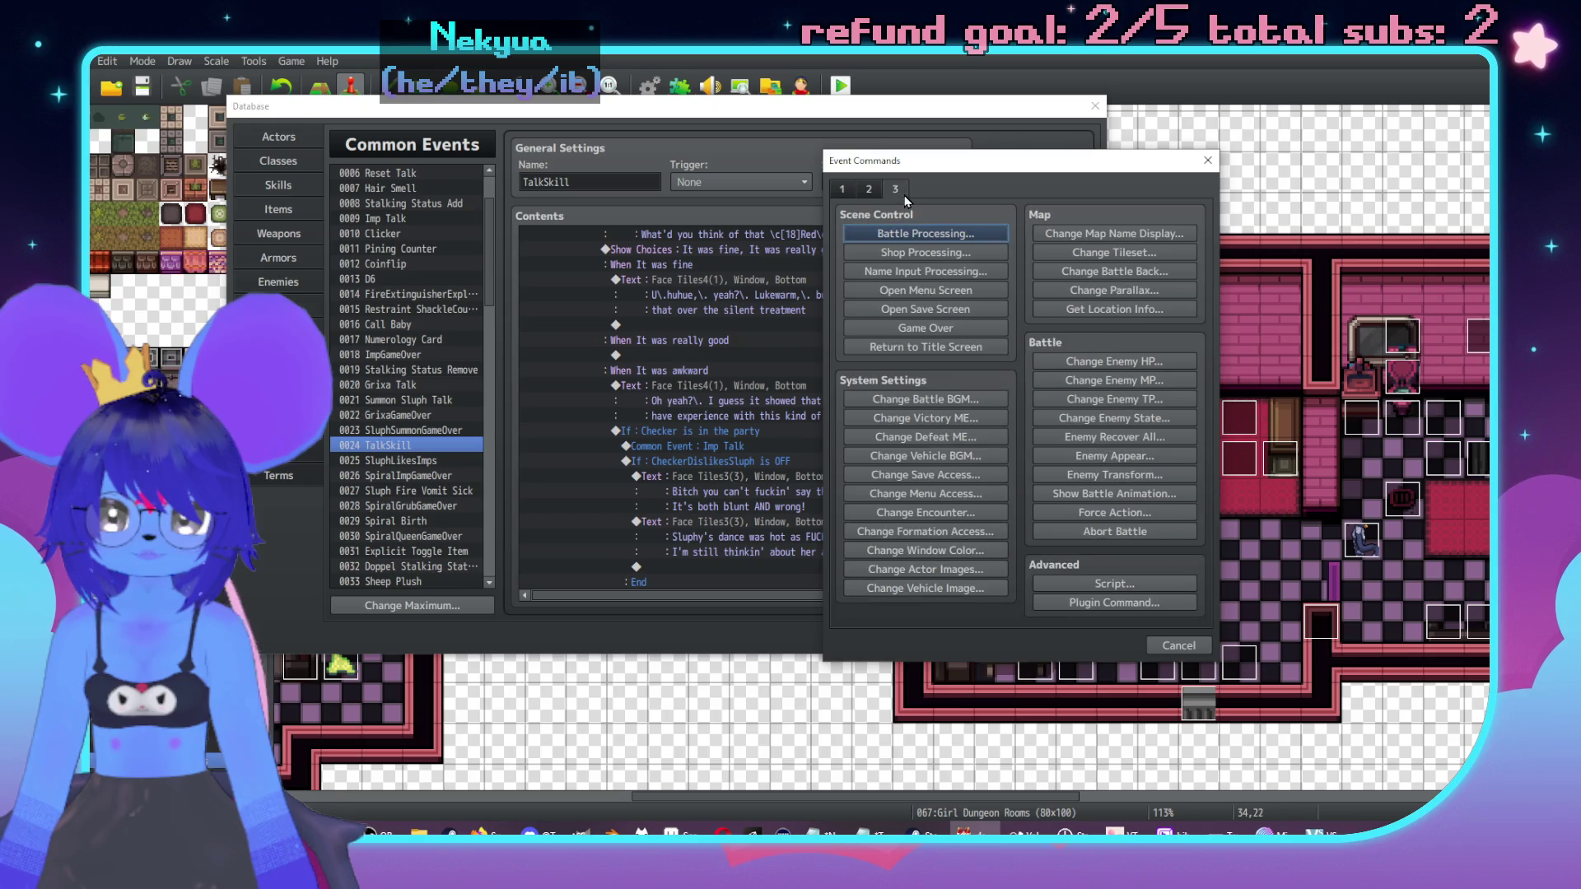
pyautogui.click(841, 188)
pyautogui.click(1178, 646)
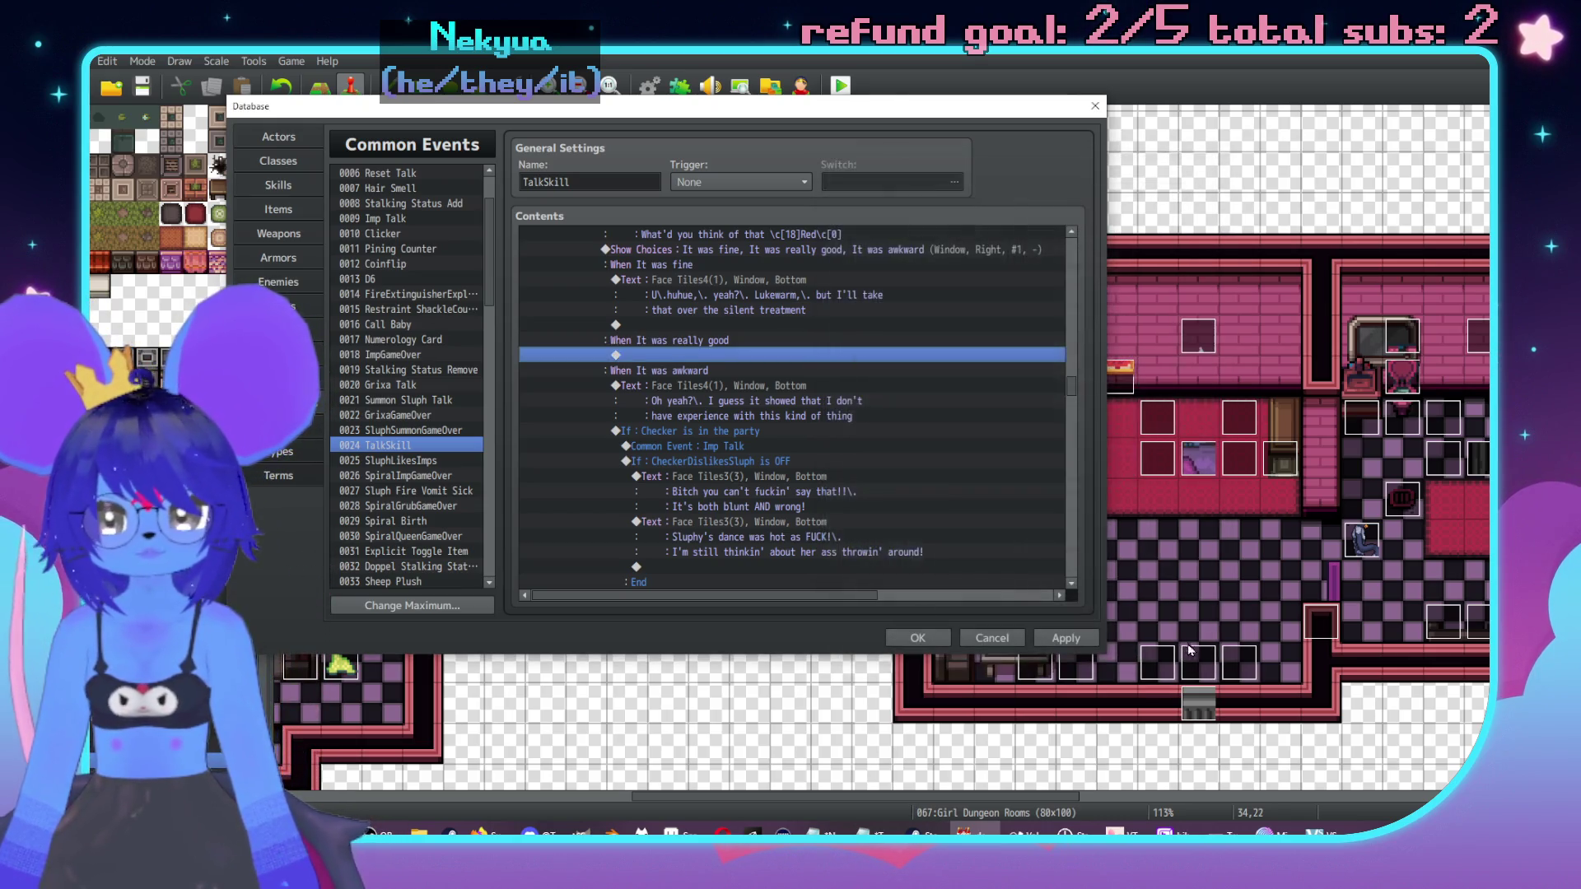
pyautogui.scroll(-3, 818, 384)
pyautogui.scroll(-2, 821, 416)
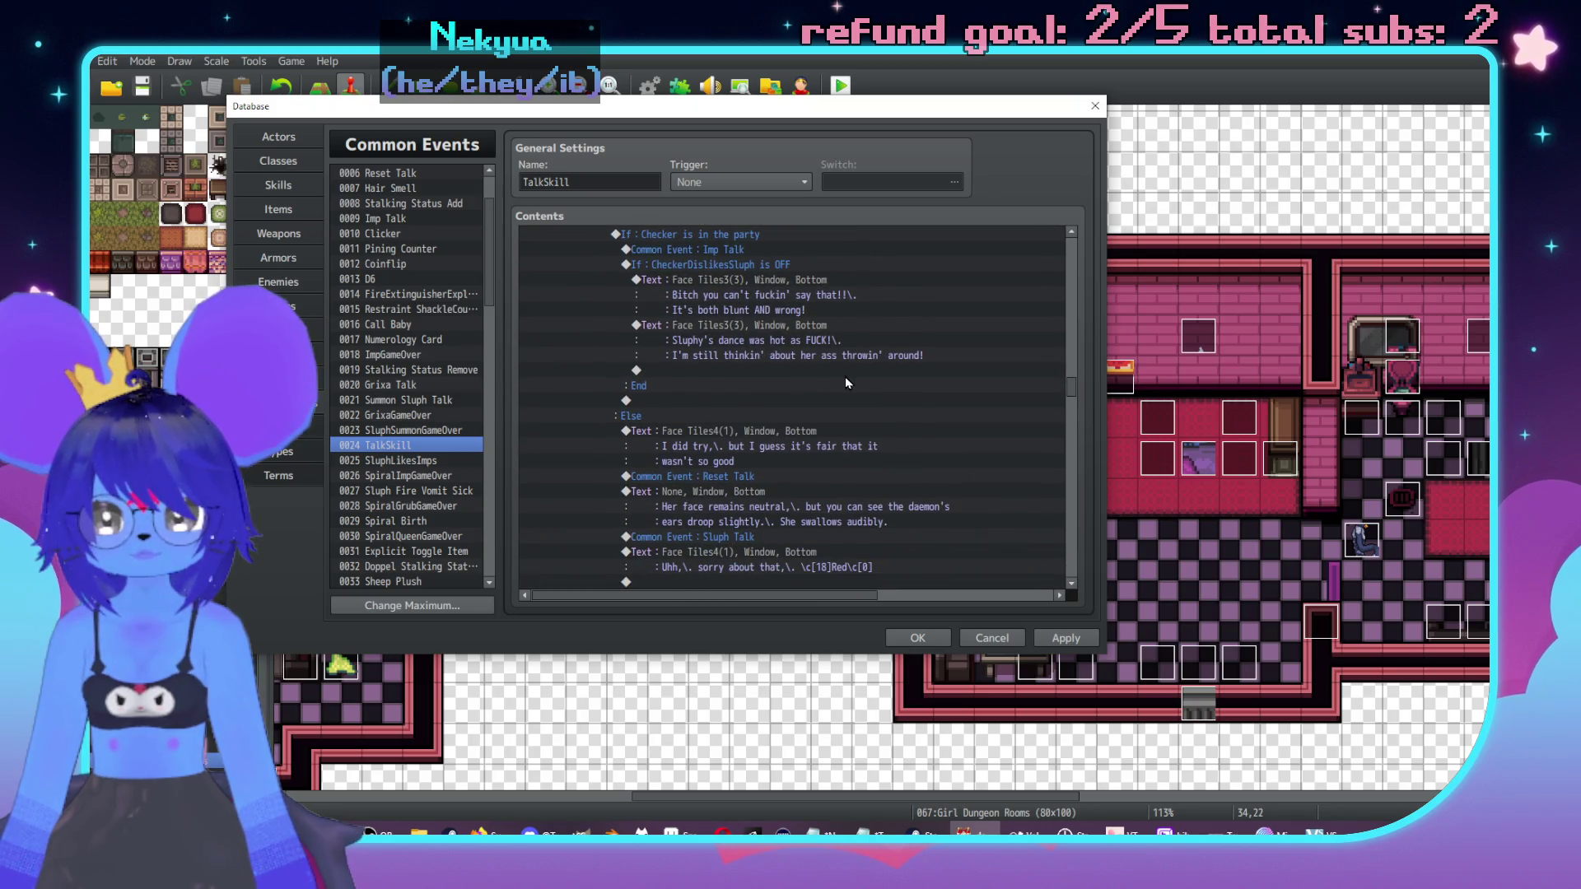
pyautogui.scroll(1, 790, 390)
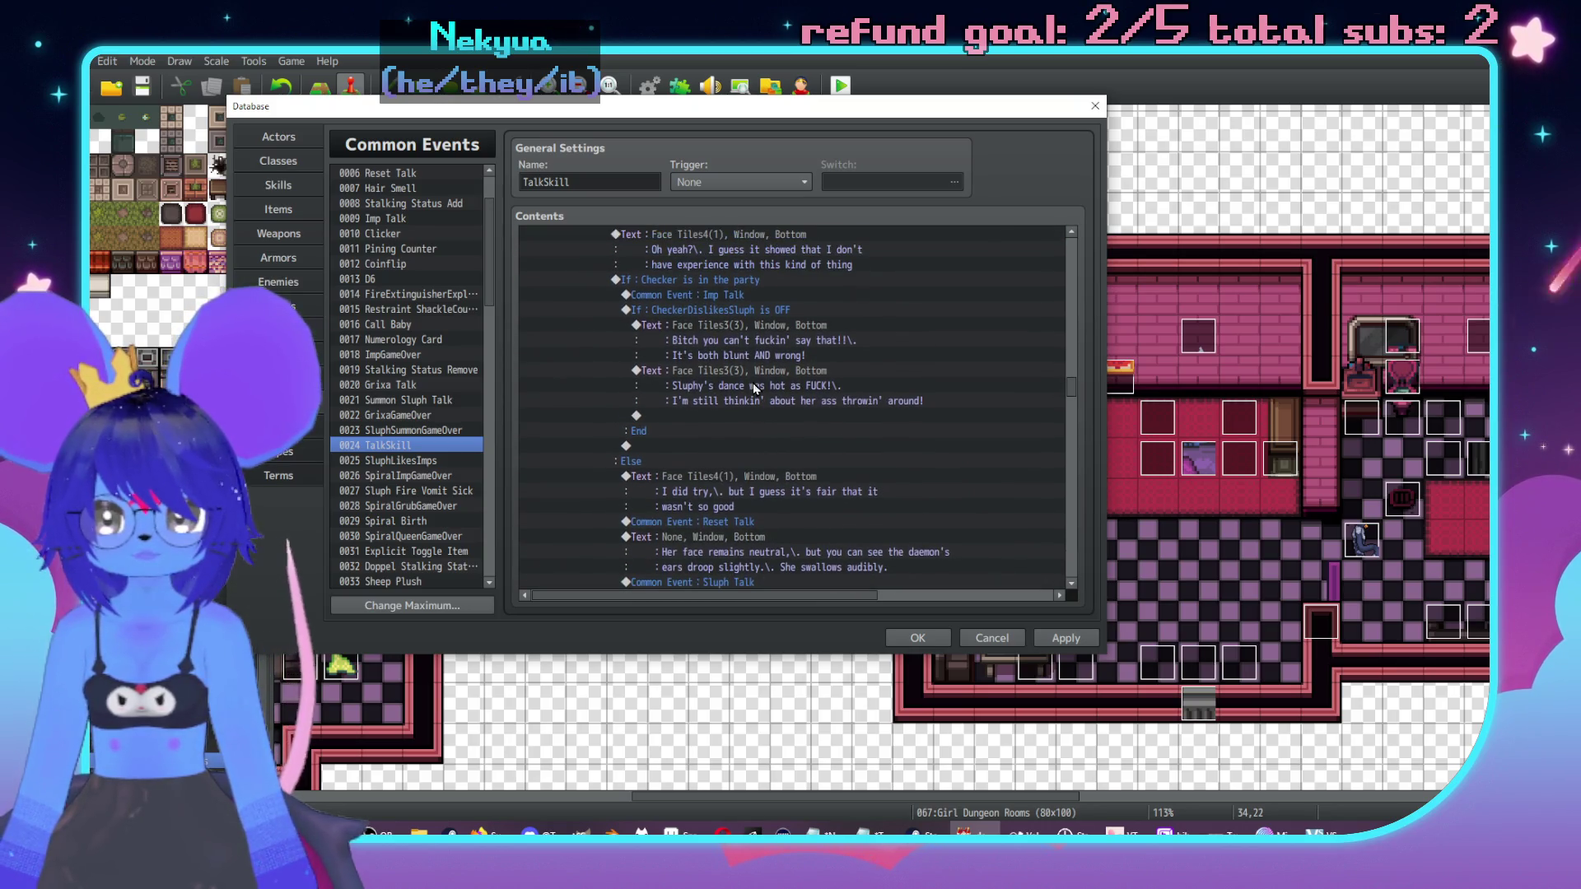
pyautogui.moveTo(722, 362); pyautogui.dragTo(725, 320)
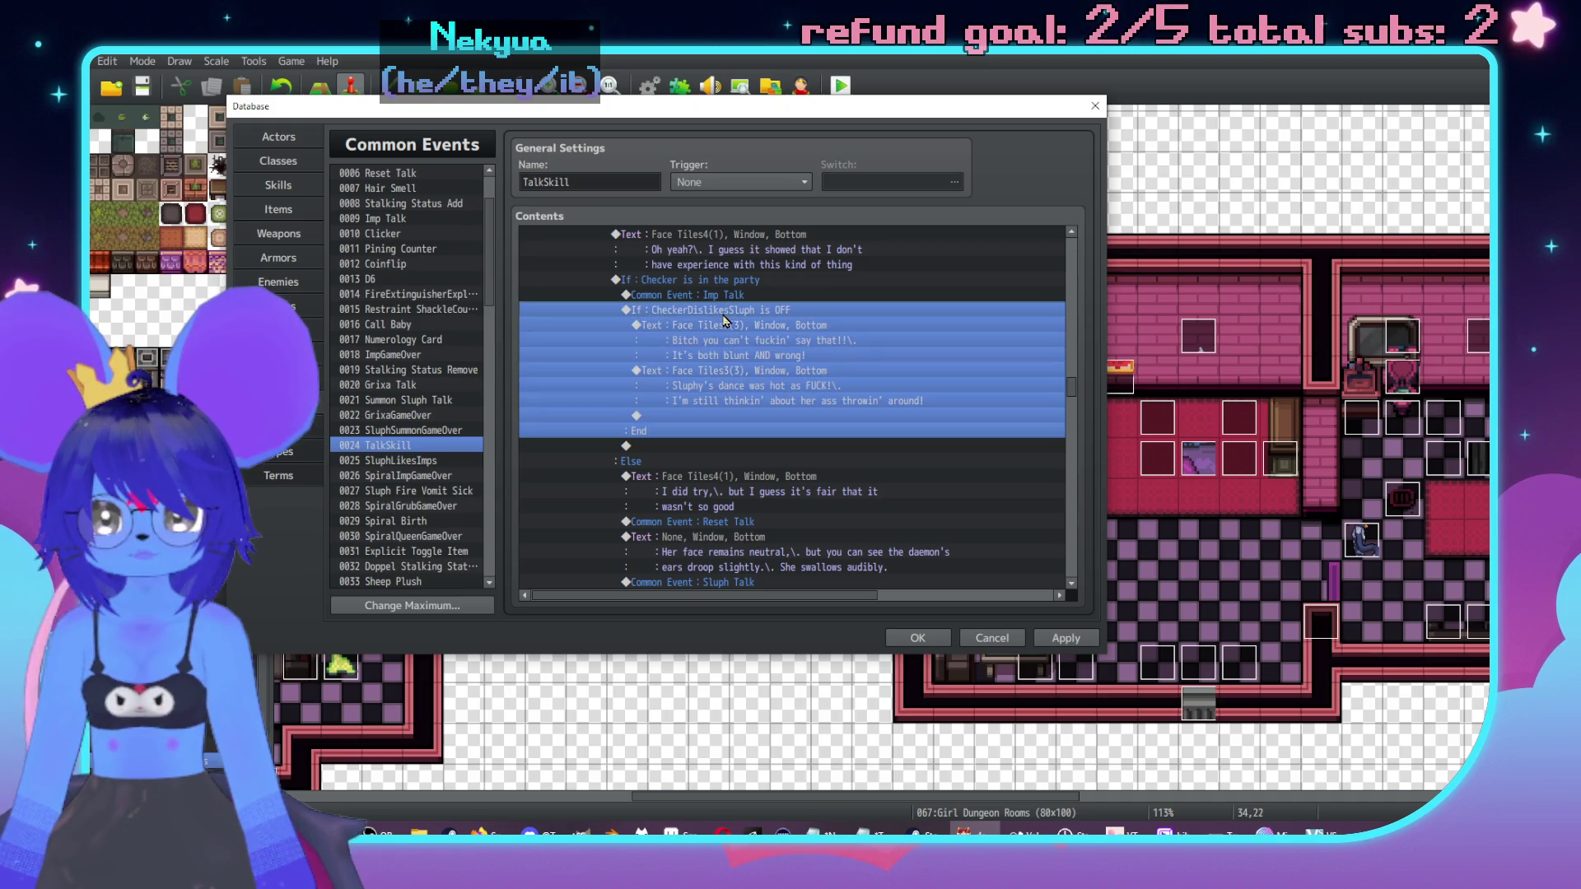
pyautogui.click(719, 296)
pyautogui.click(727, 311)
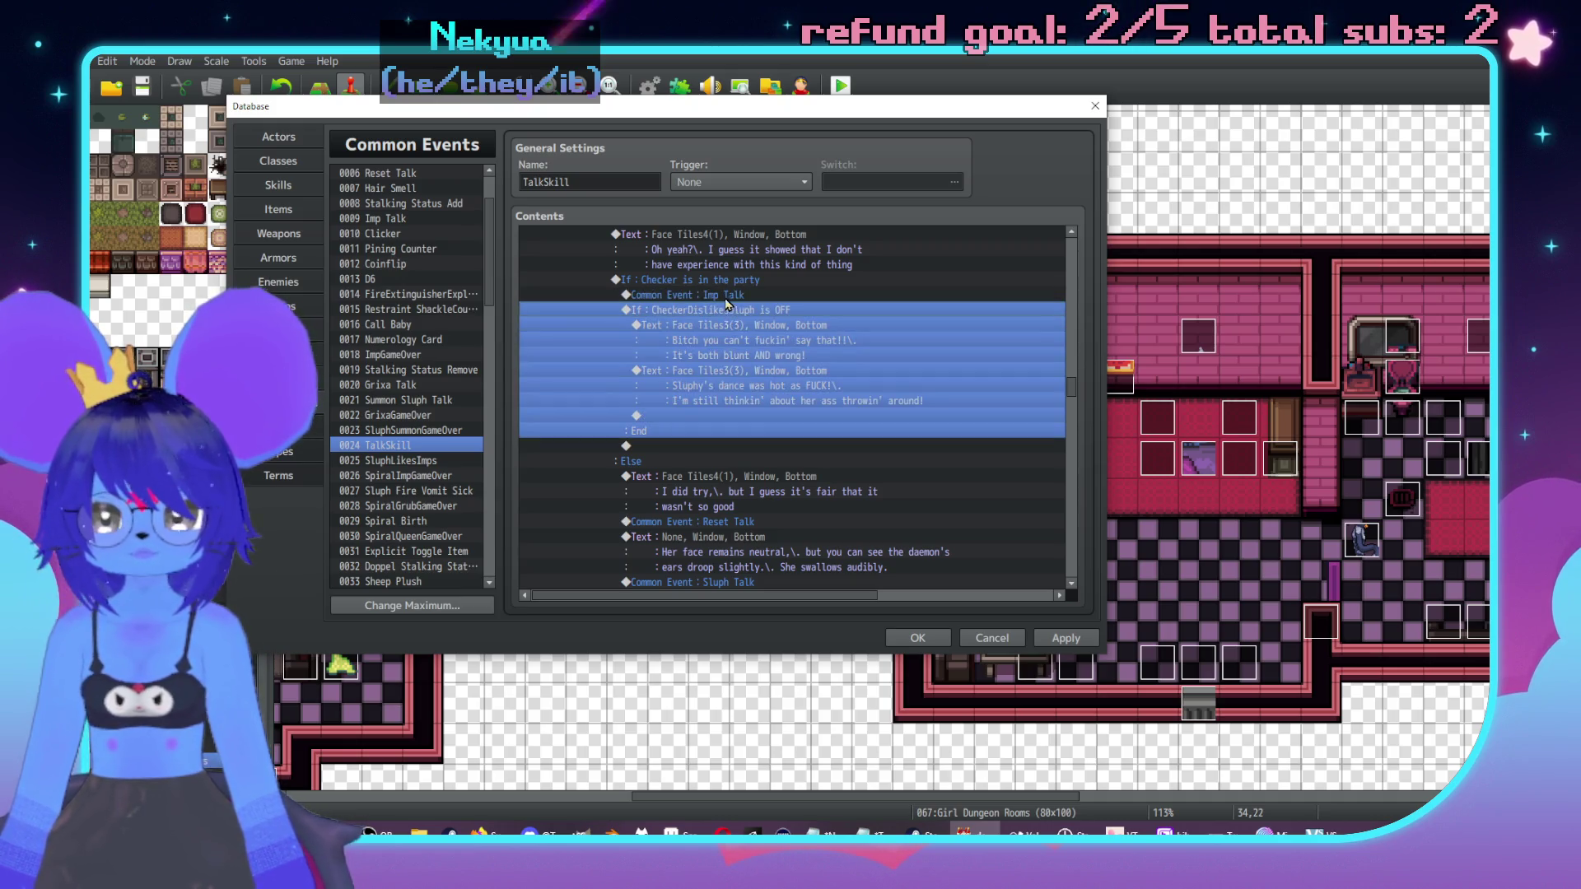
# Step: Insert a Common Event call to 0004 Sluph Talk and move it inside the Checker branch
pyautogui.doubleClick(704, 446)
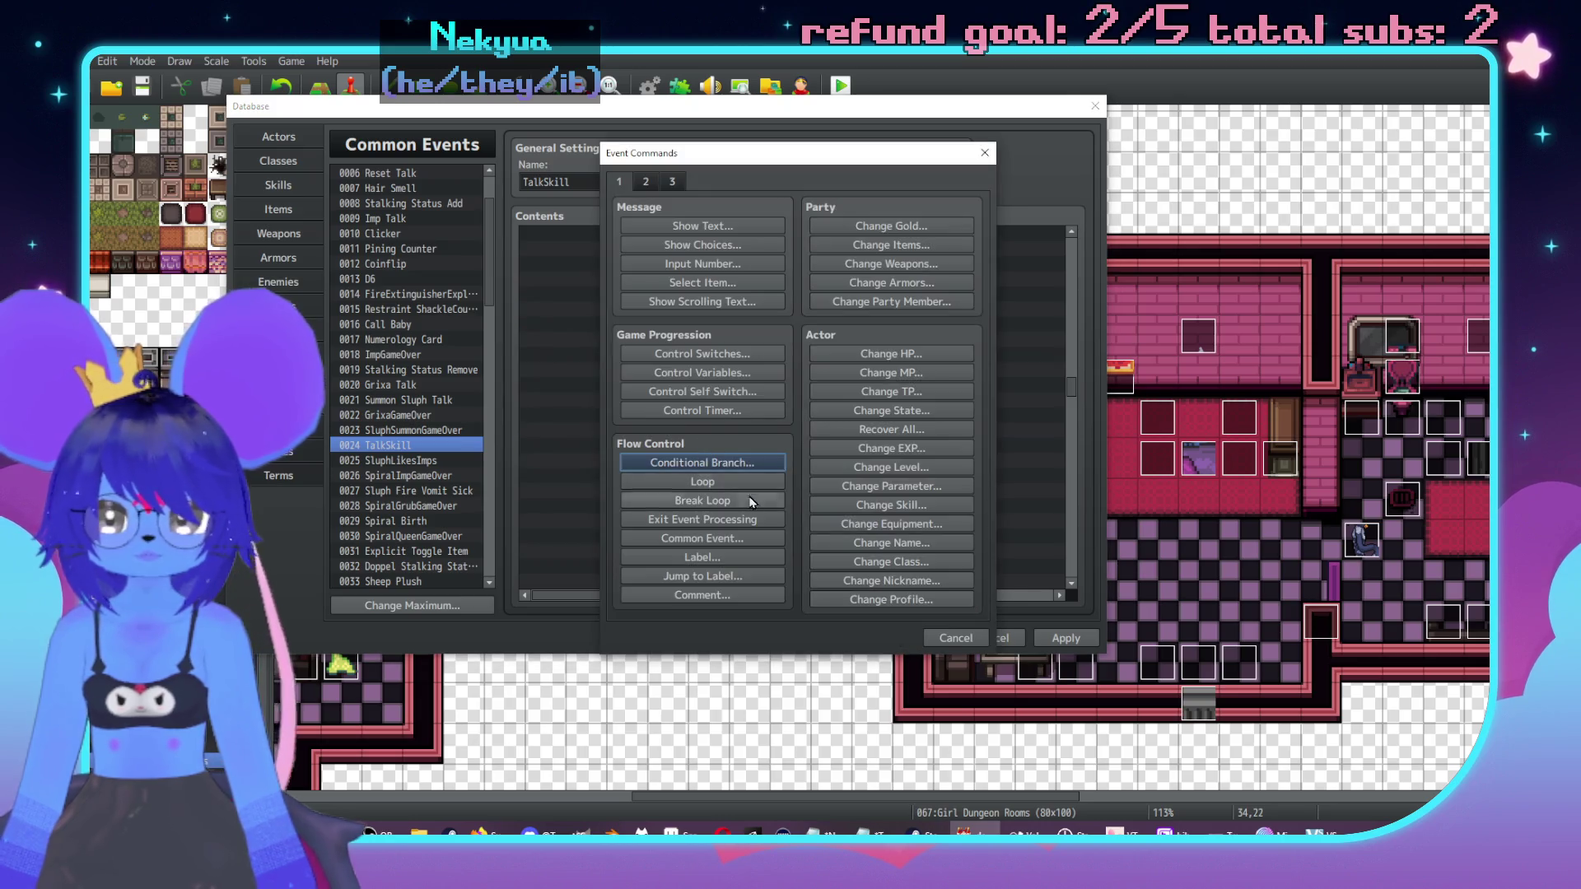
pyautogui.click(702, 537)
pyautogui.click(783, 404)
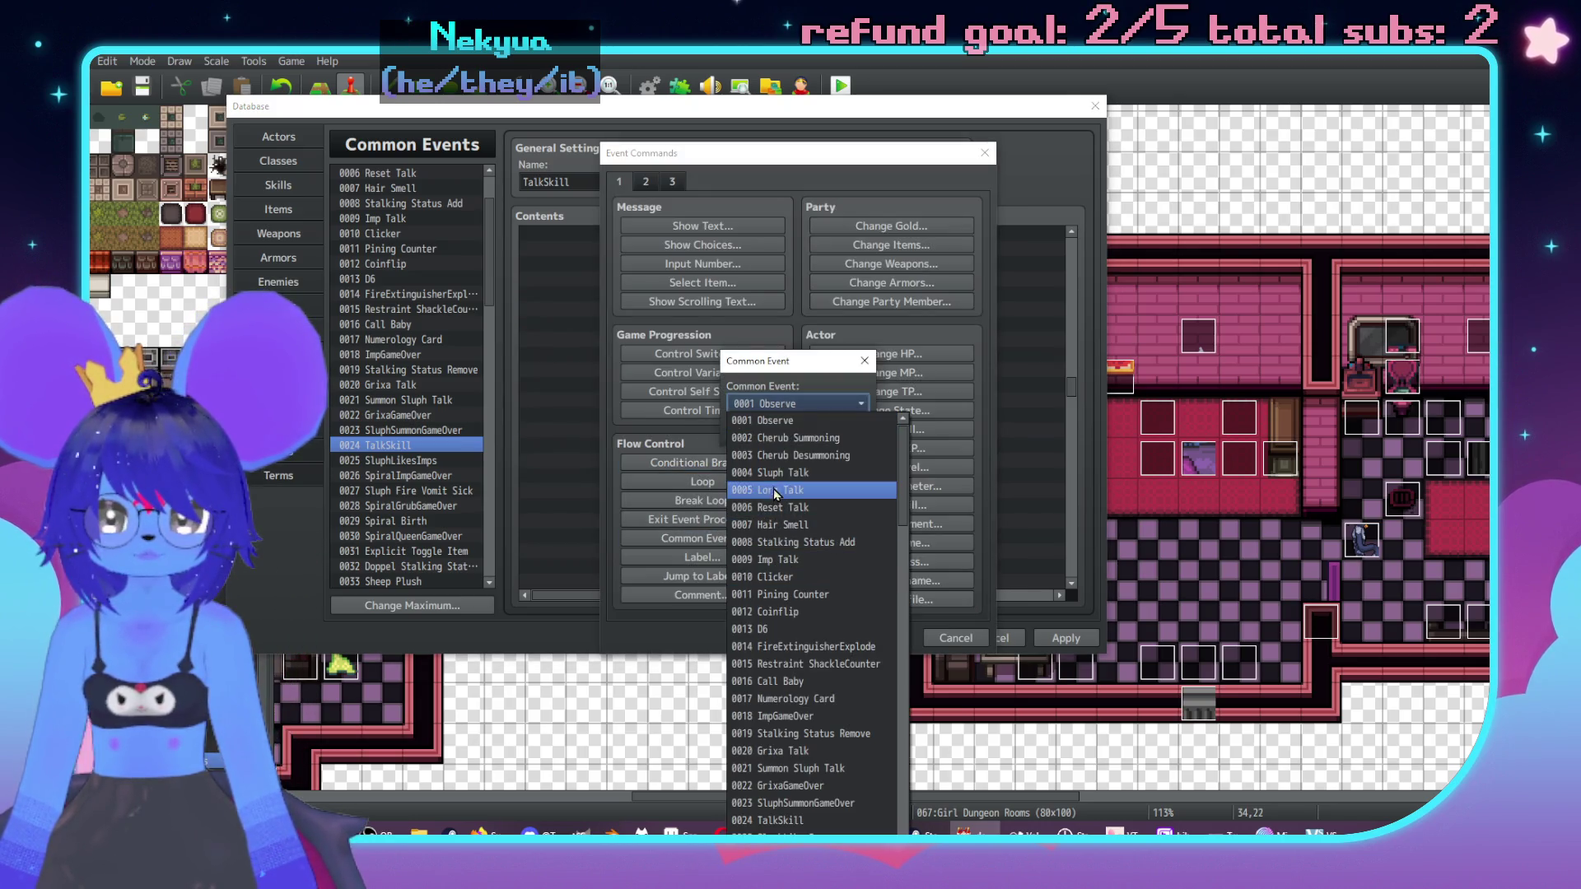
pyautogui.click(773, 486)
pyautogui.click(761, 428)
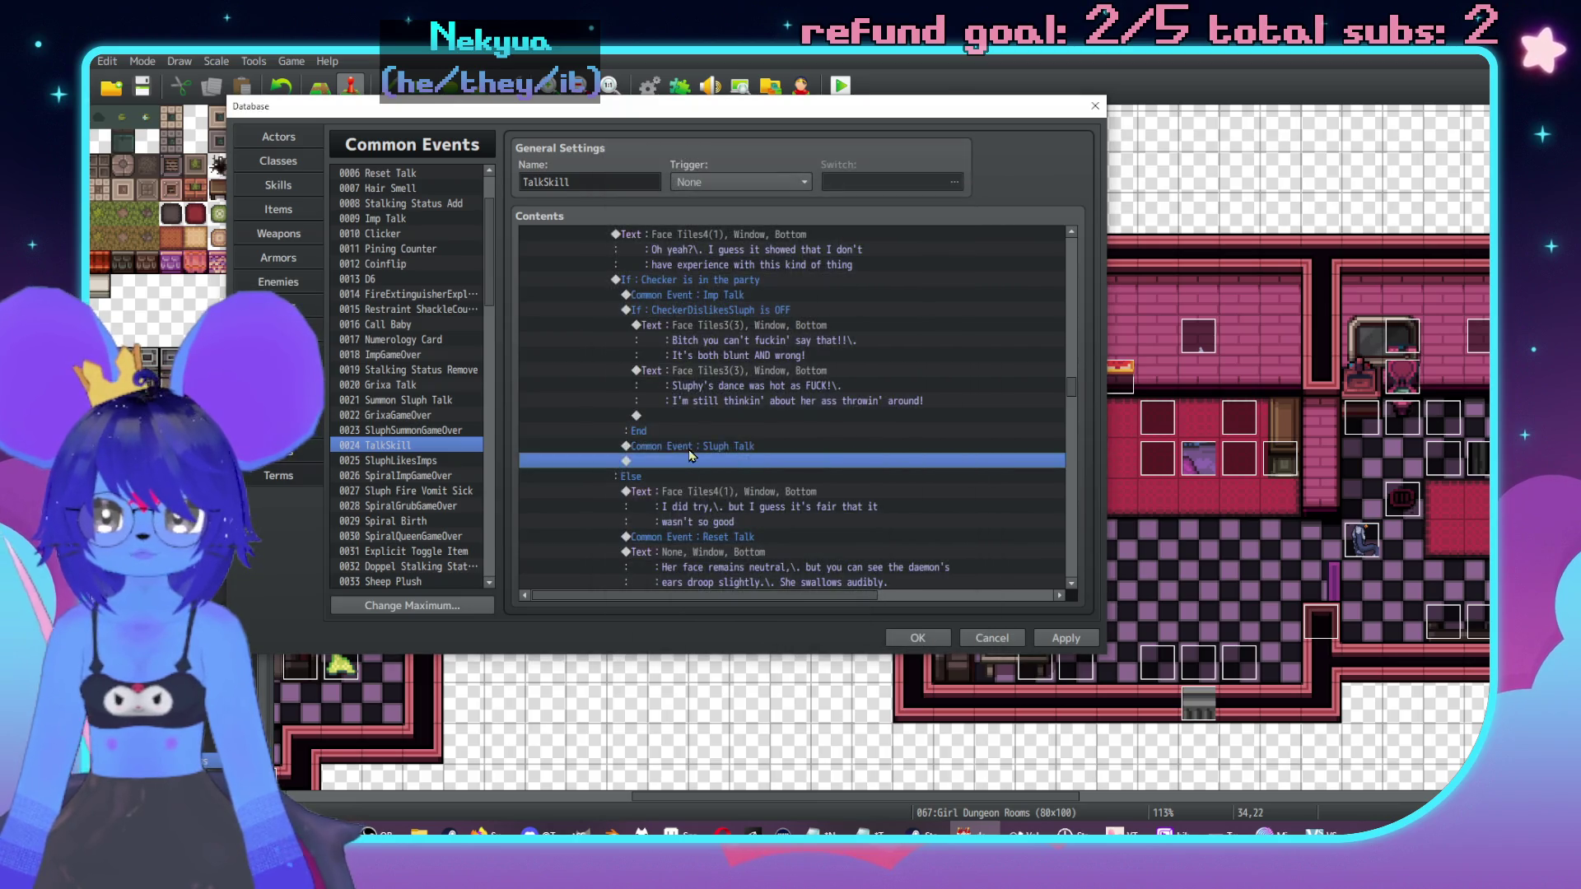
pyautogui.hotkey('ctrl', 'x')
pyautogui.click(741, 416)
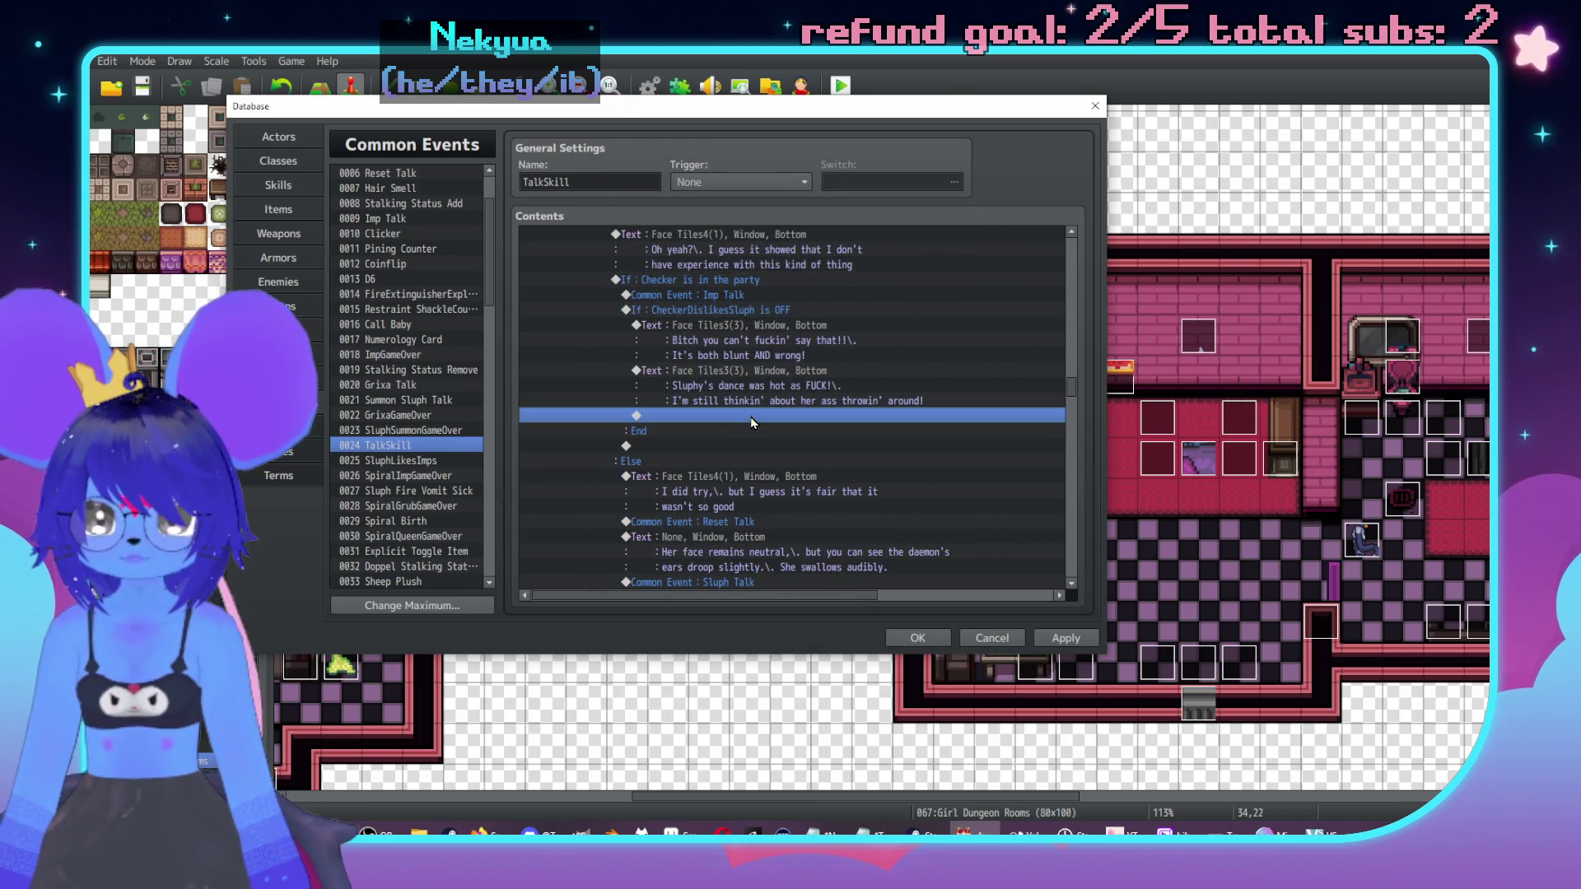
pyautogui.hotkey('ctrl', 'v')
# Step: Add a Face Tiles4 Show Text 'Uhh,\. thanks \n[6]' below Sluph Talk, previewing it first
pyautogui.doubleClick(741, 431)
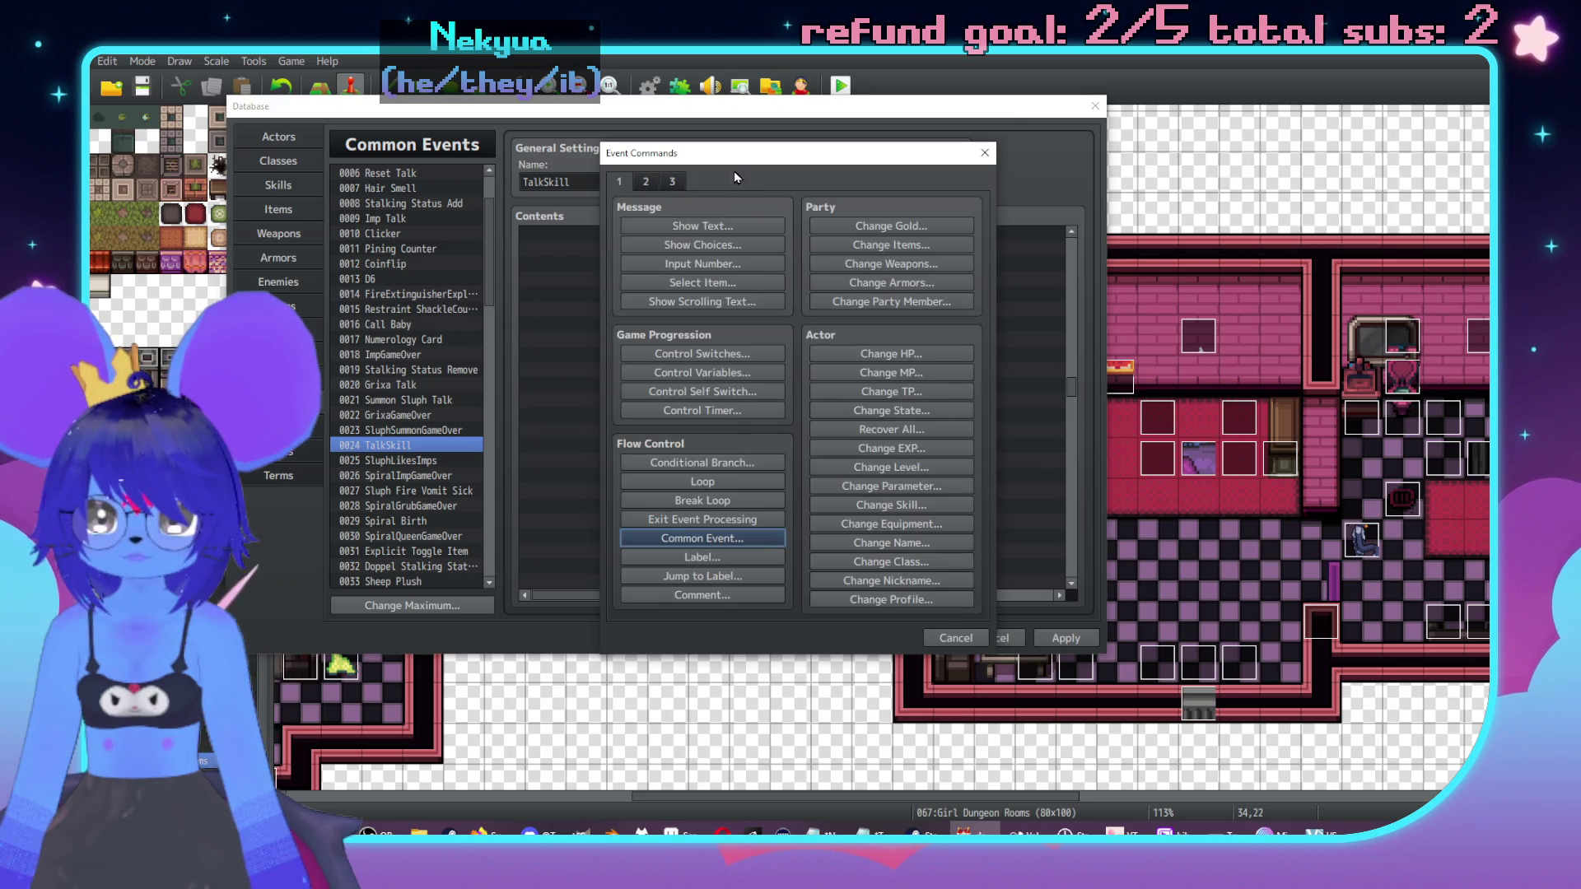
pyautogui.moveTo(733, 148); pyautogui.dragTo(1018, 181)
pyautogui.click(1004, 253)
pyautogui.doubleClick(922, 395)
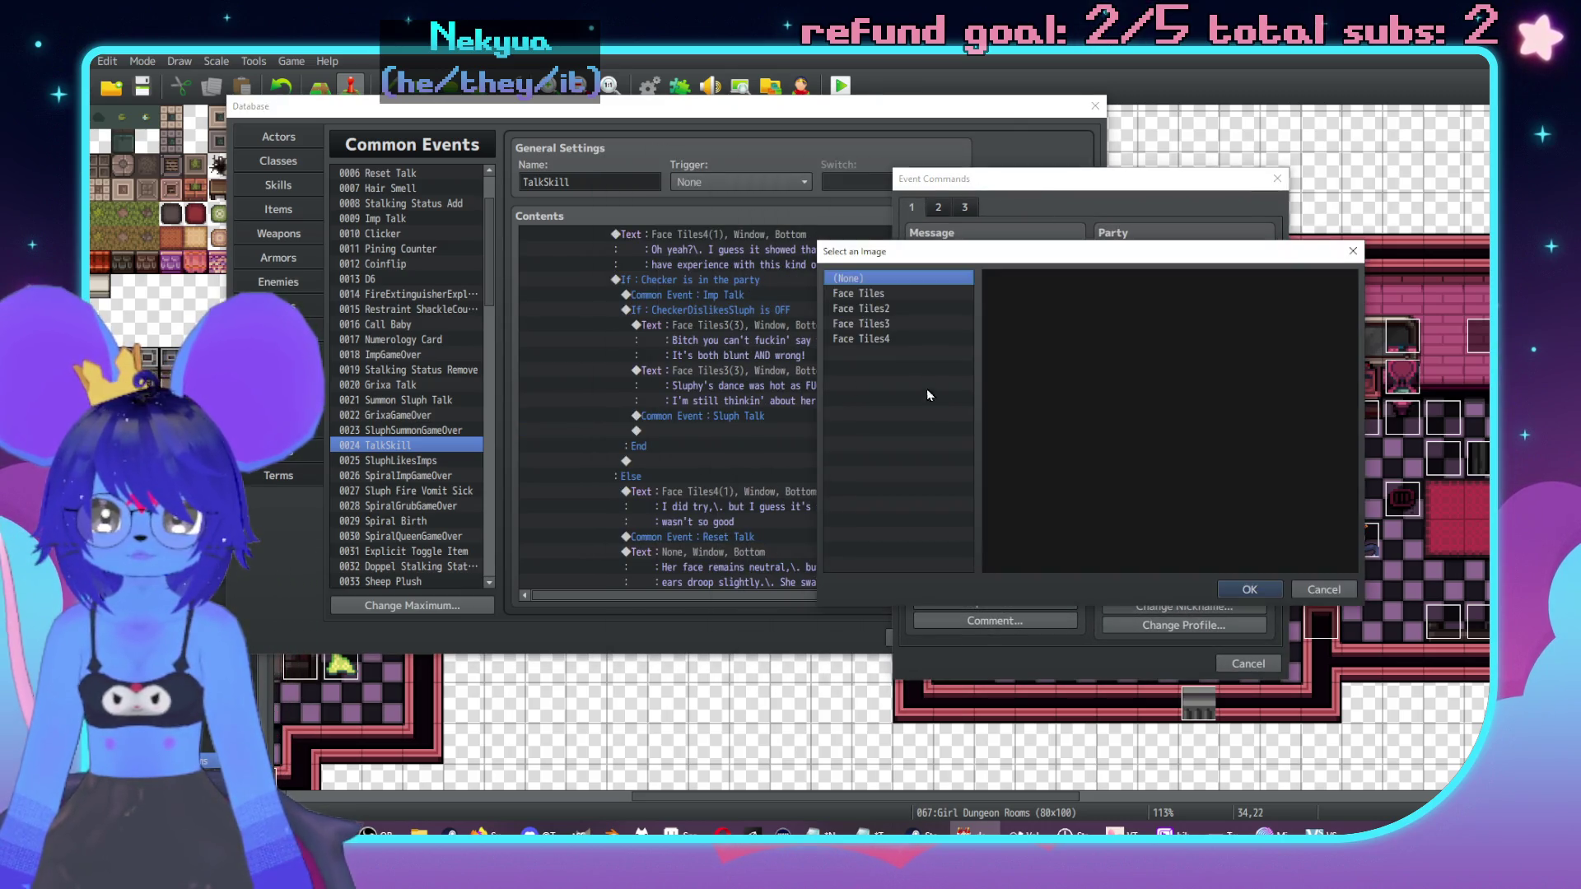
pyautogui.click(860, 338)
pyautogui.click(1099, 300)
pyautogui.doubleClick(1099, 300)
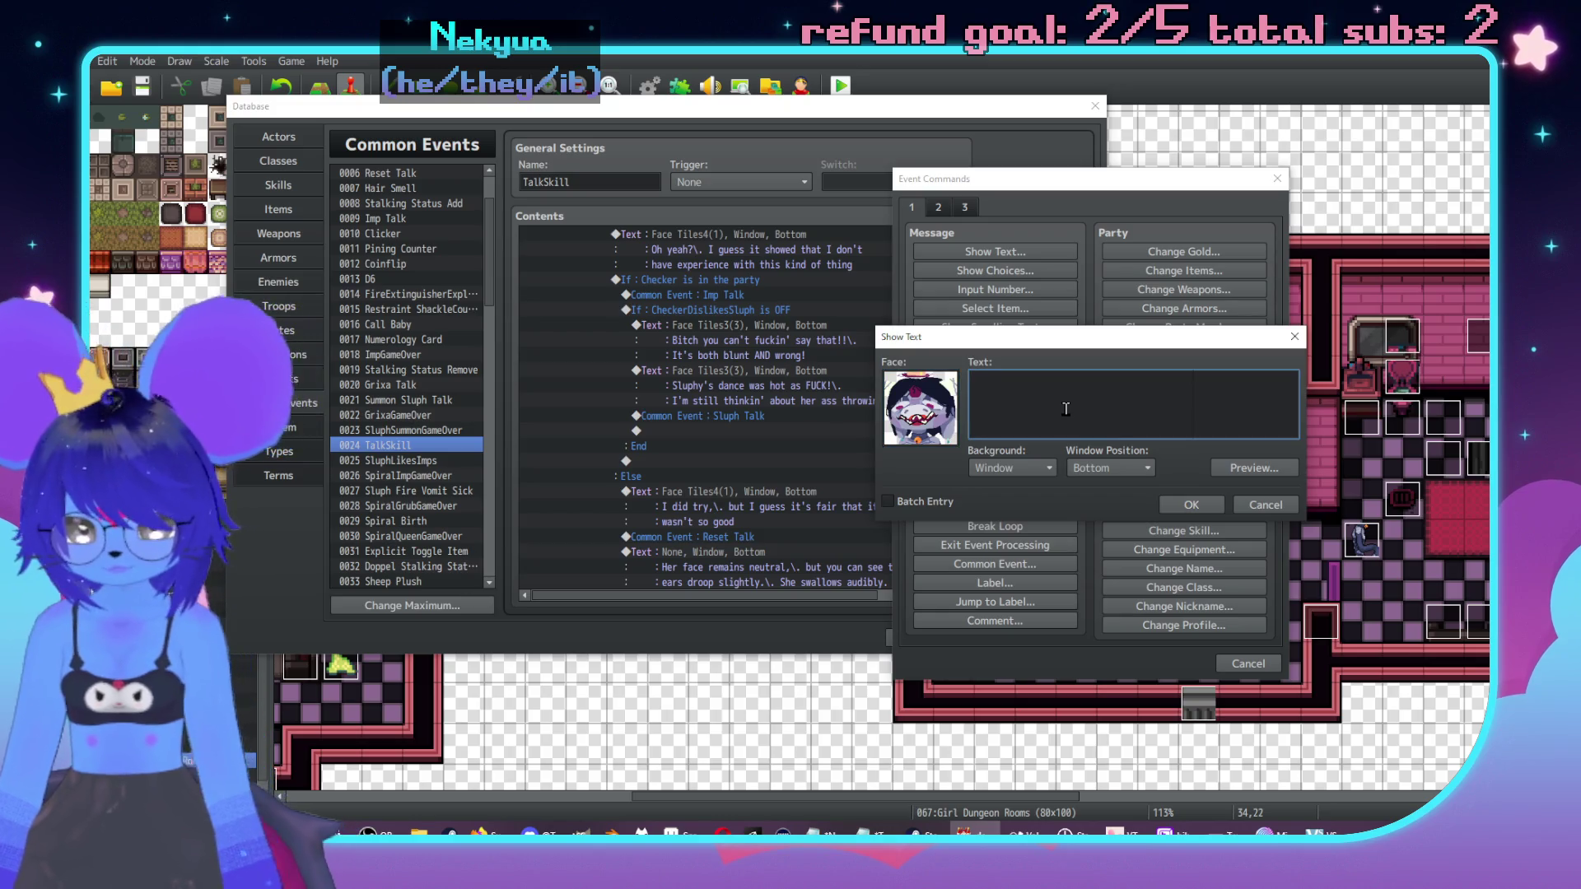
pyautogui.write('Uhh,\\. thanjs ')
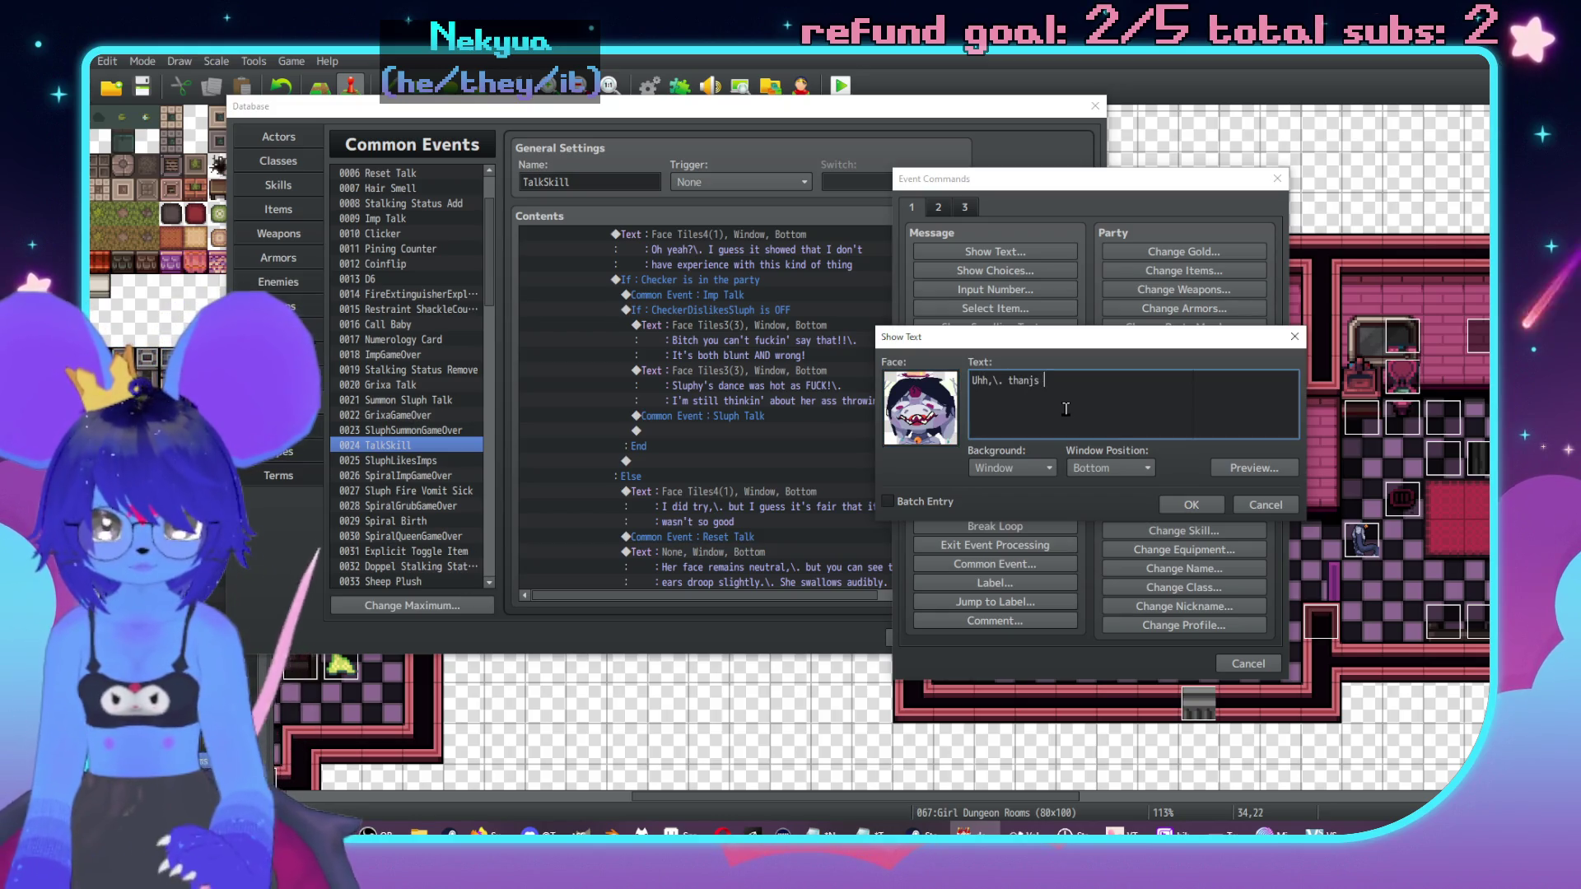
pyautogui.press('BackSpace')
pyautogui.press('BackSpace')
pyautogui.press('BackSpace')
pyautogui.write('ks \\')
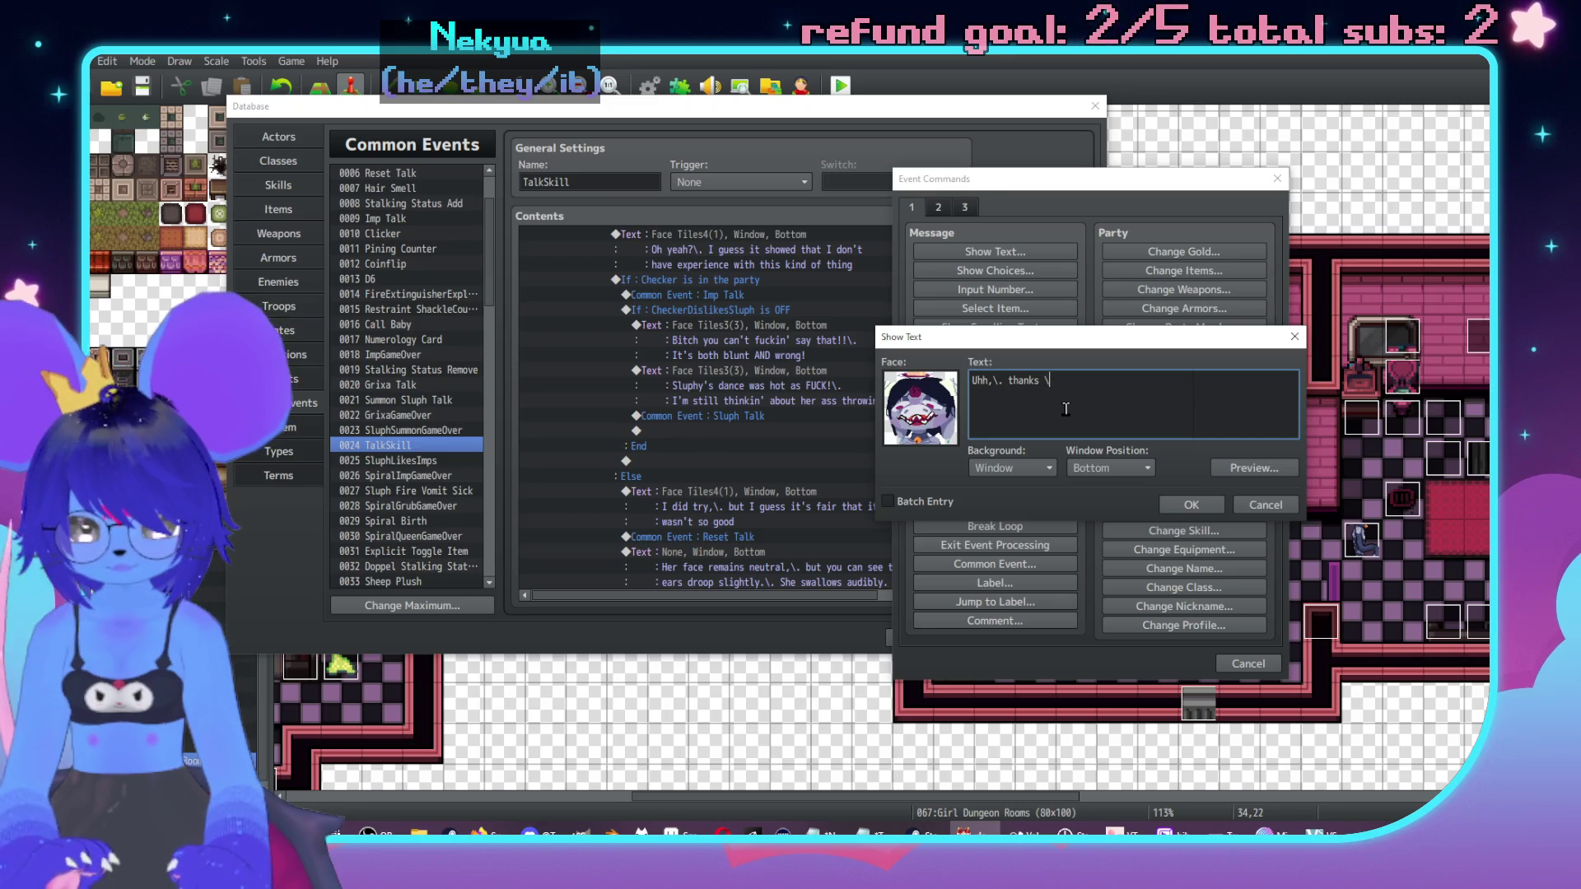
pyautogui.write('n[6]')
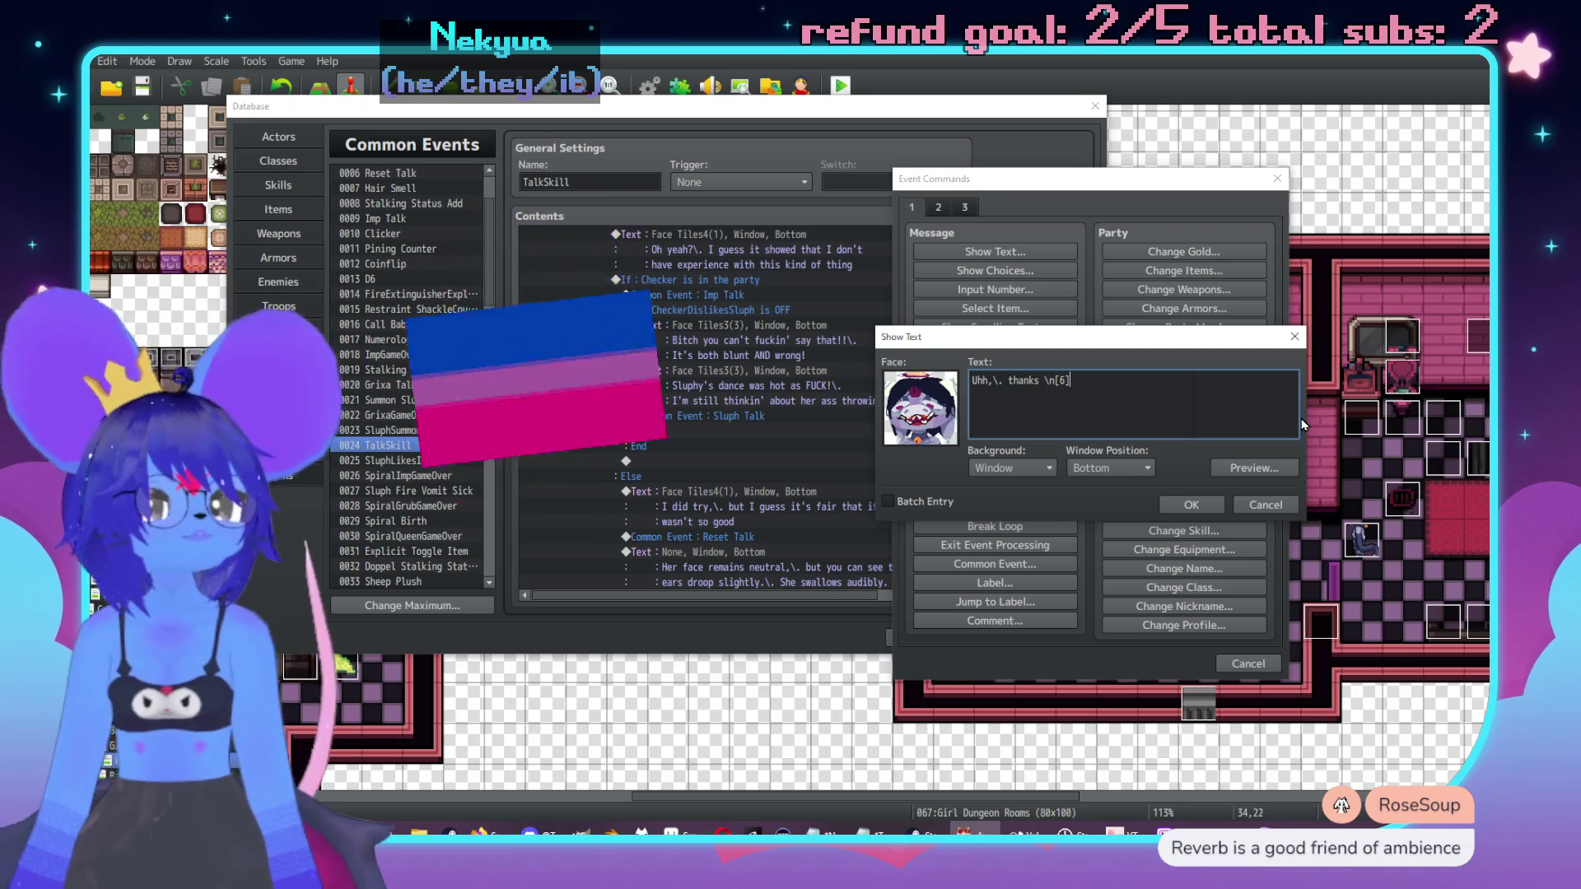
pyautogui.click(1253, 470)
pyautogui.click(1359, 499)
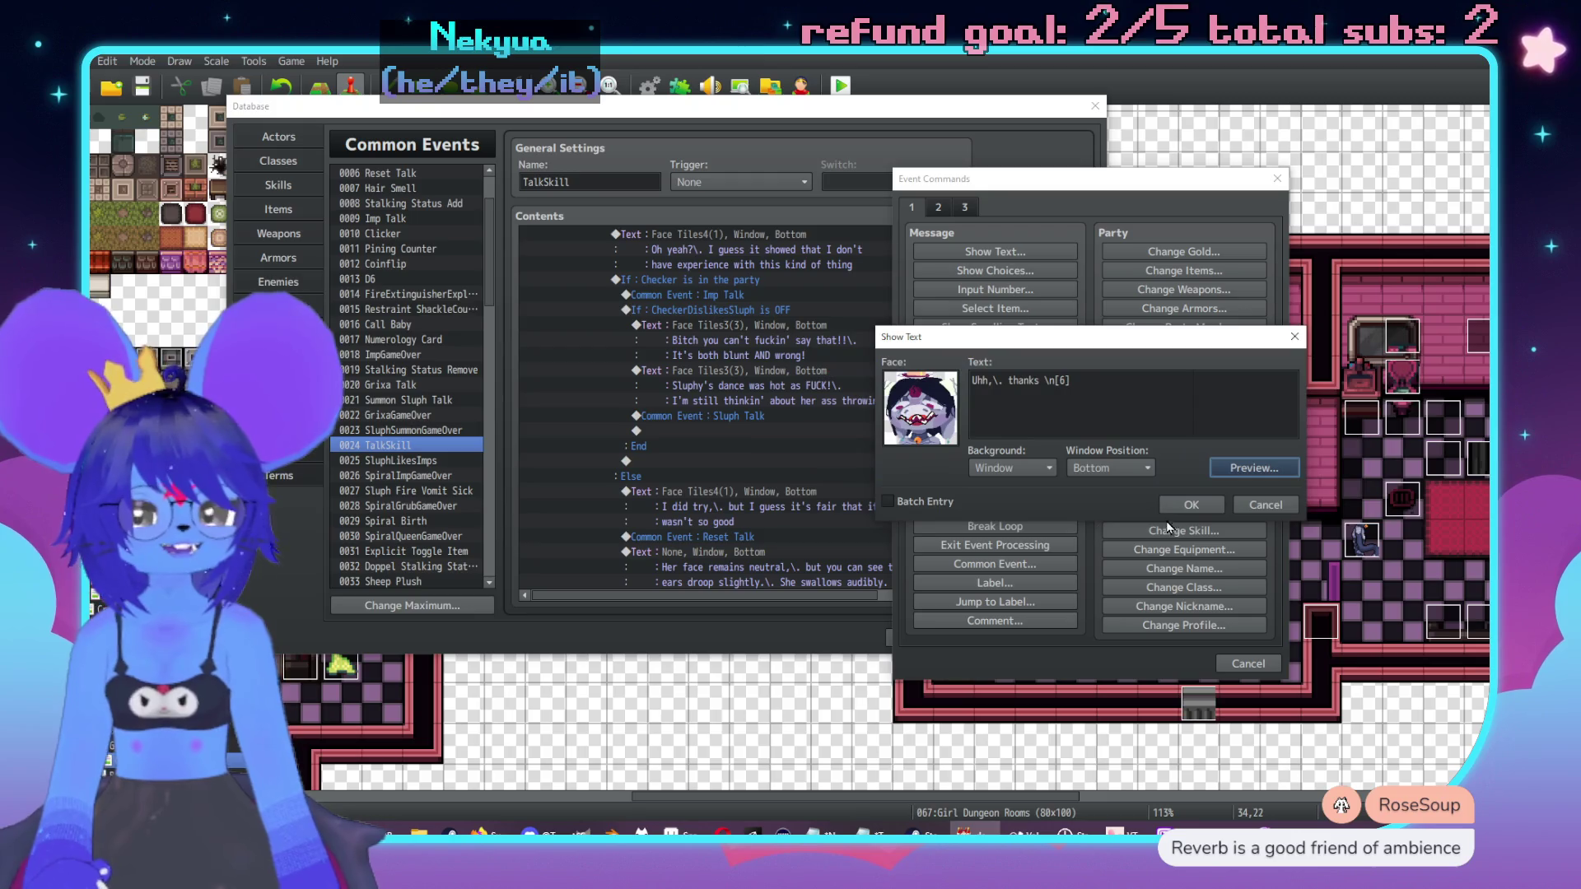
pyautogui.click(1192, 508)
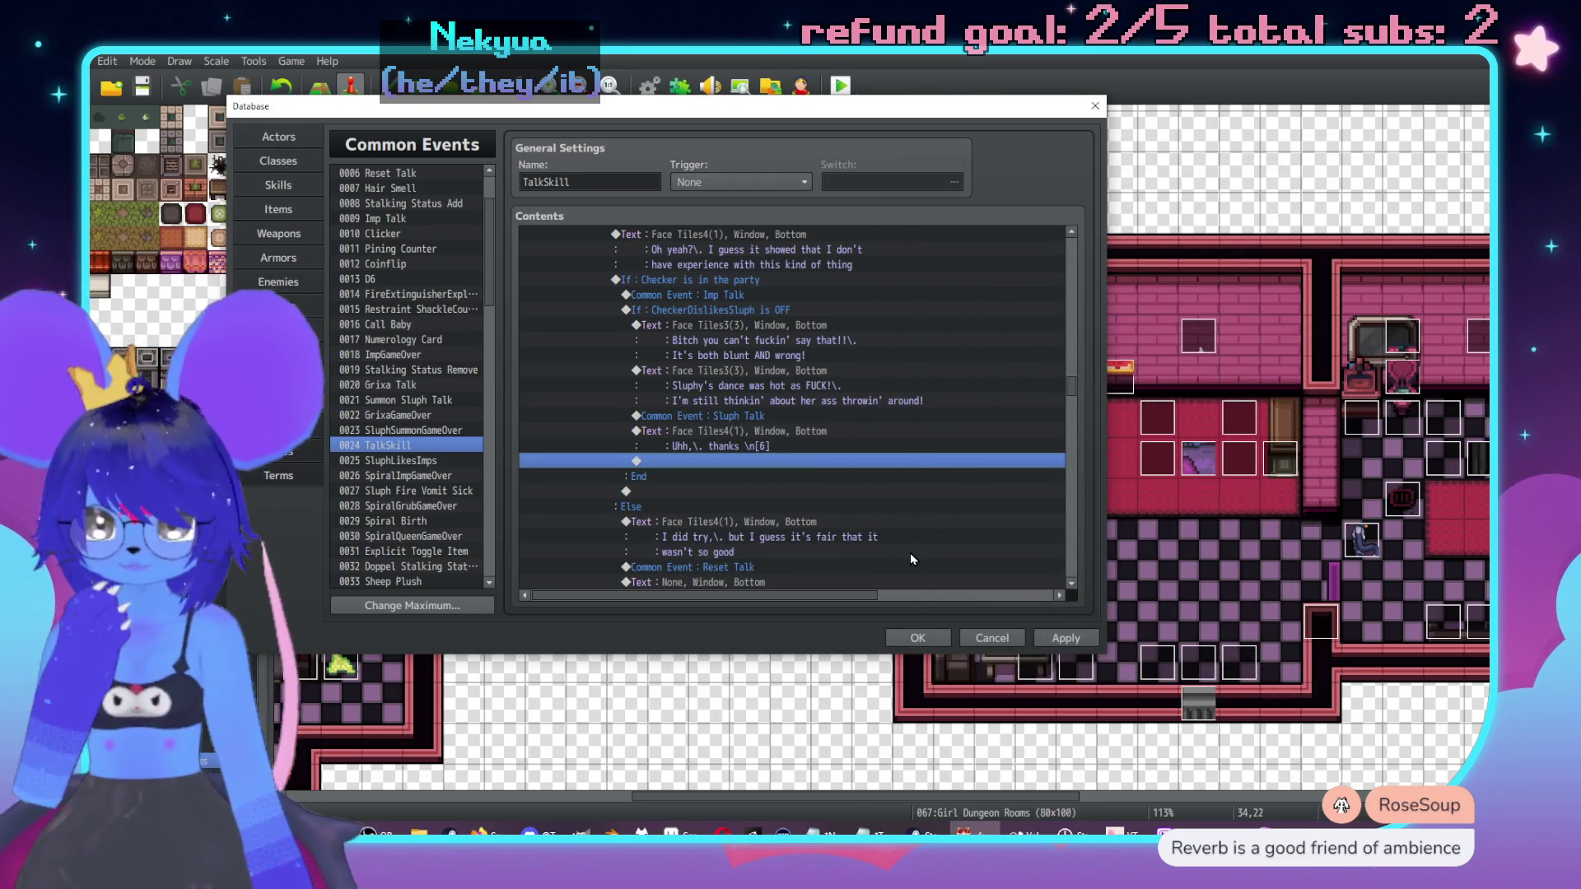
pyautogui.scroll(-1, 795, 467)
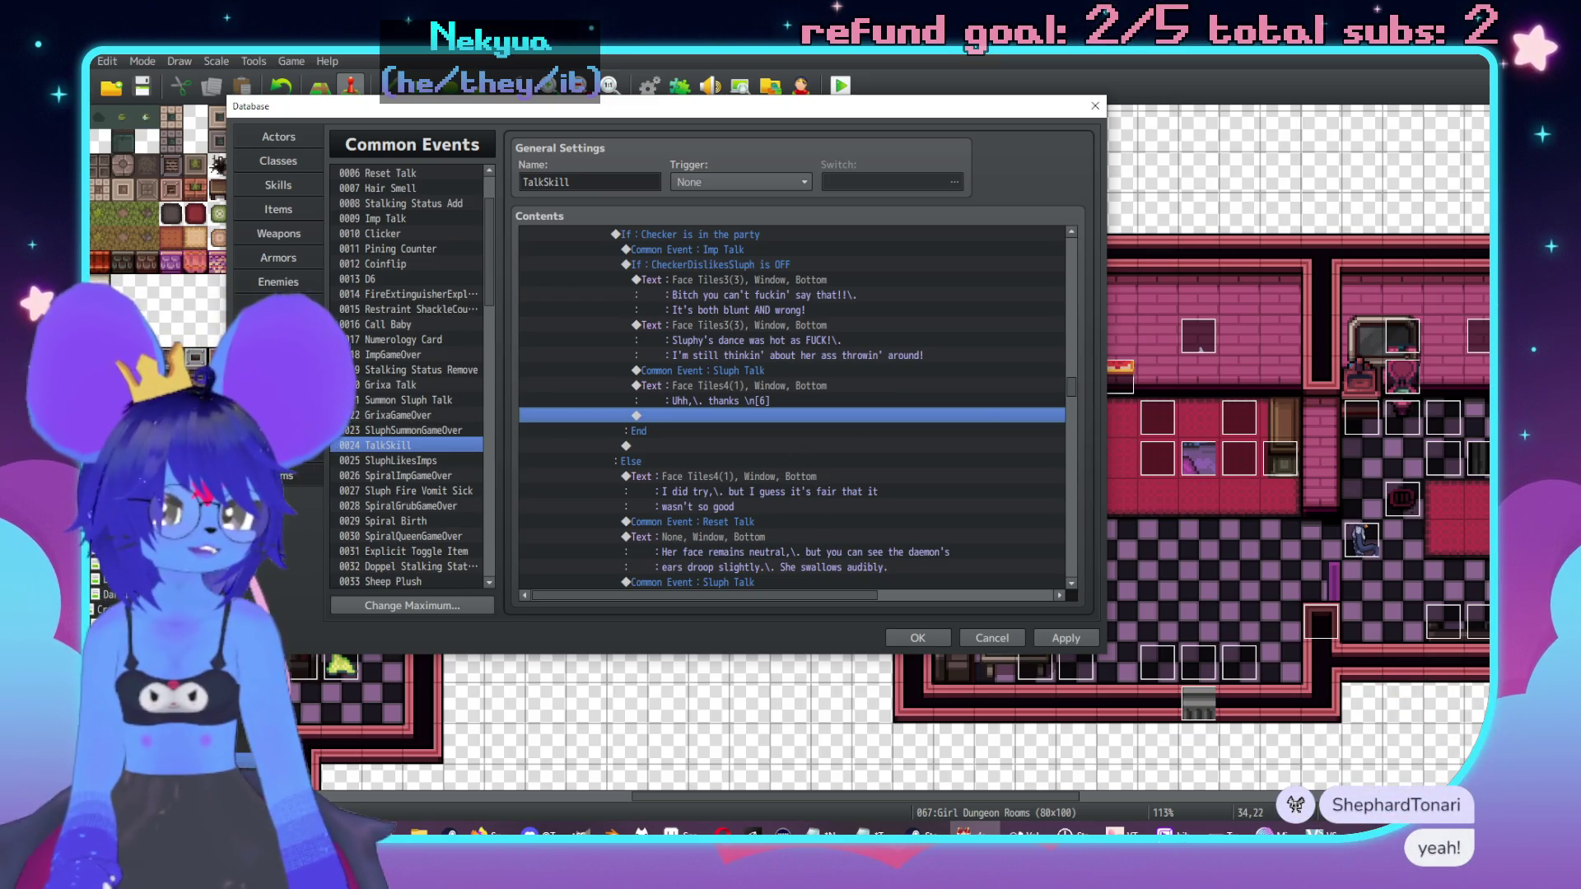
pyautogui.hotkey('alt', 'Tab')
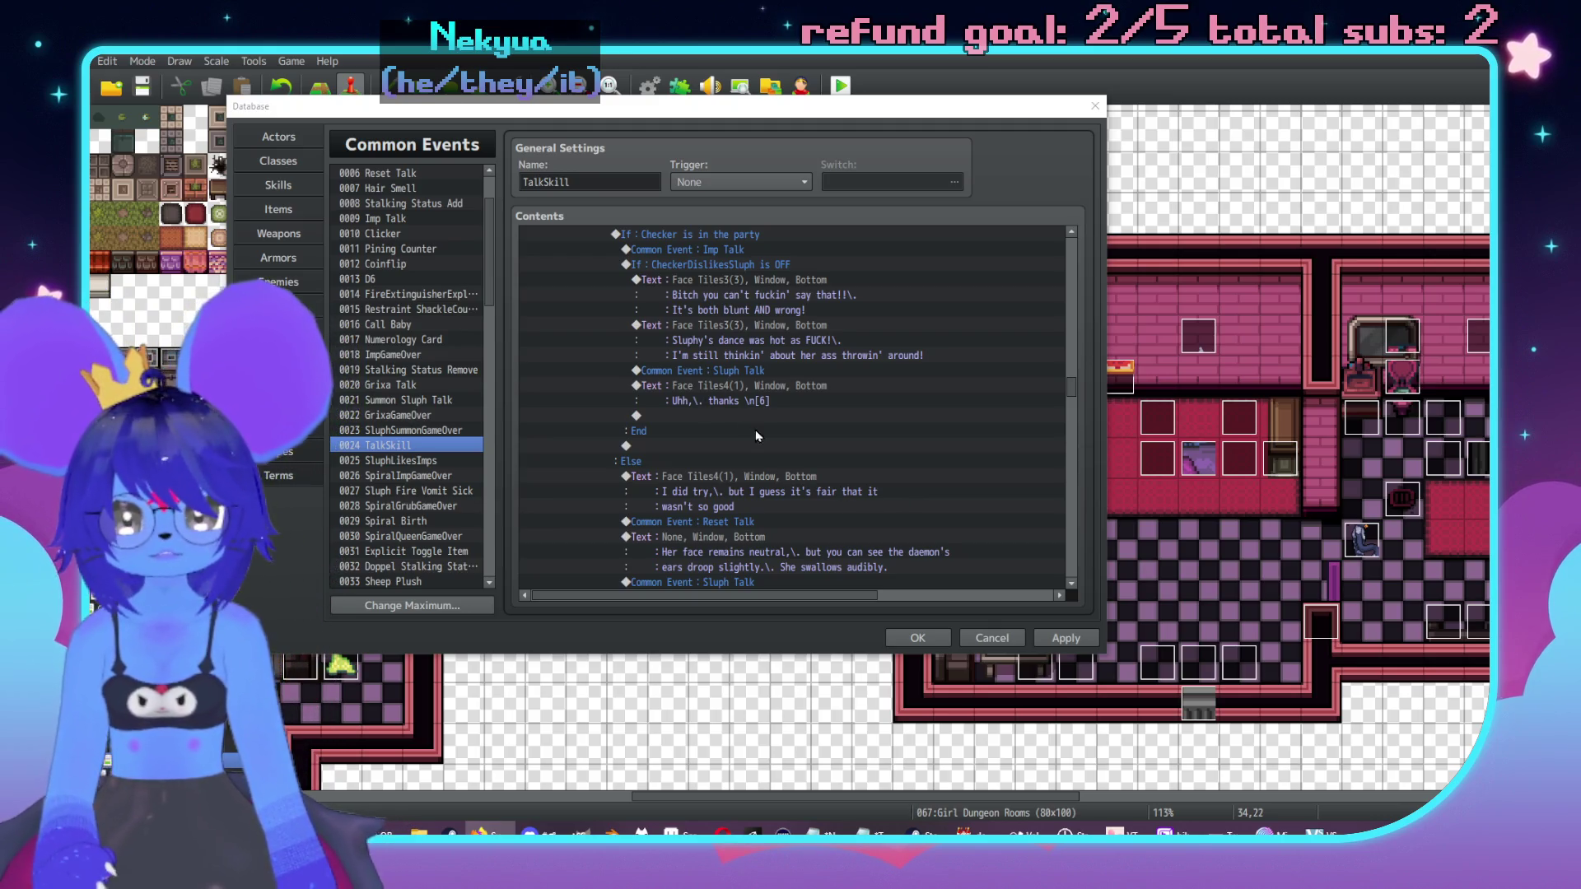
# Step: Select the If : SluphRespect ≥ -2 line in the Else branch as the insertion point
pyautogui.scroll(-2, 733, 356)
pyautogui.scroll(-1, 732, 362)
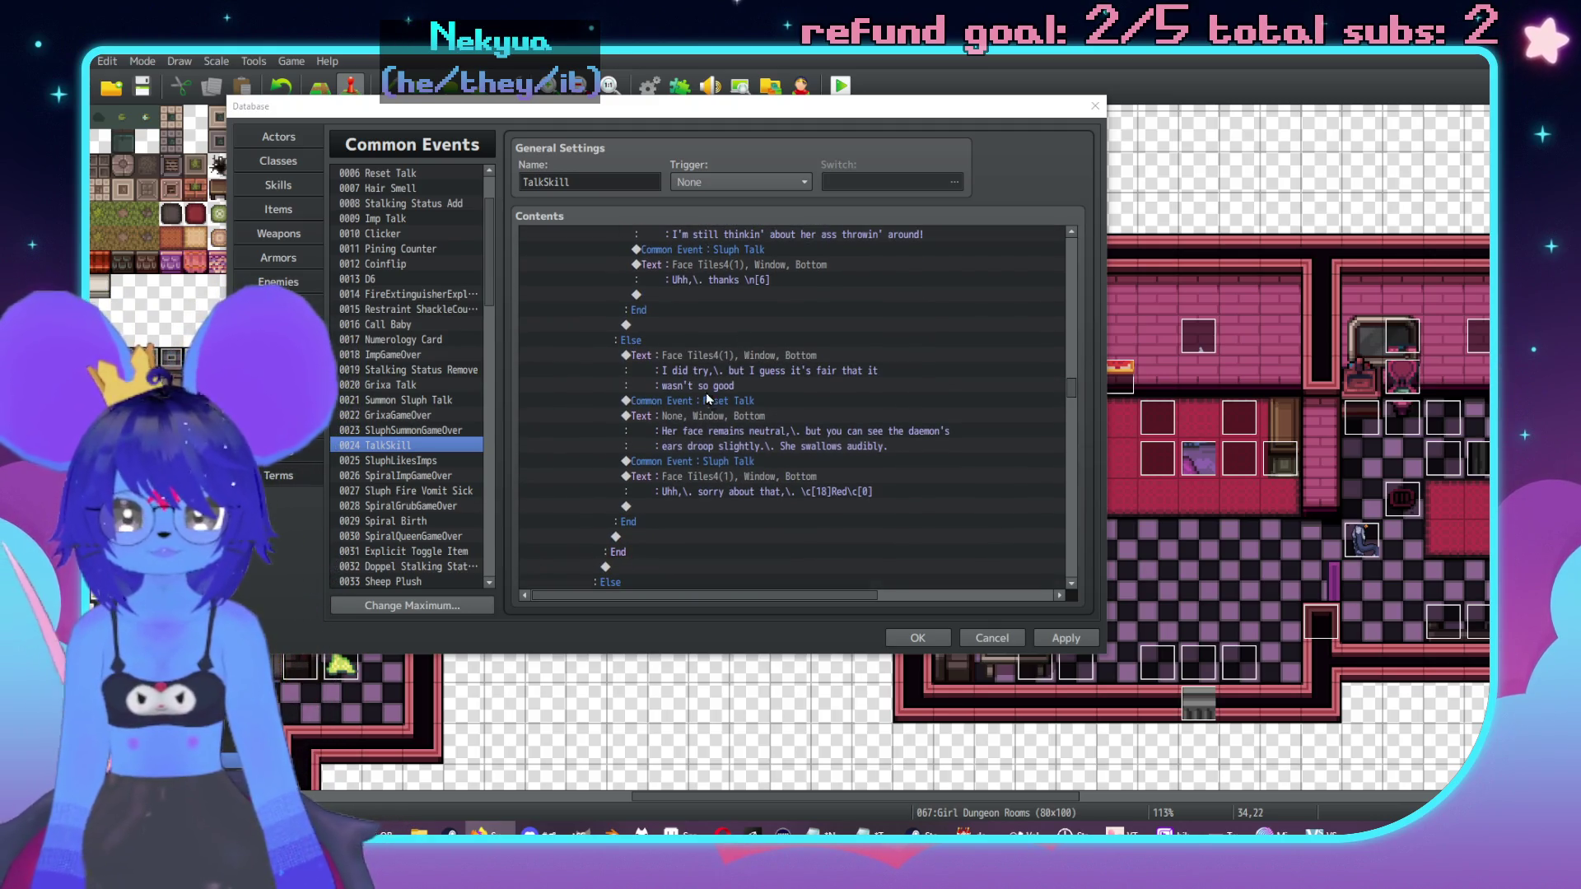
pyautogui.scroll(7, 708, 408)
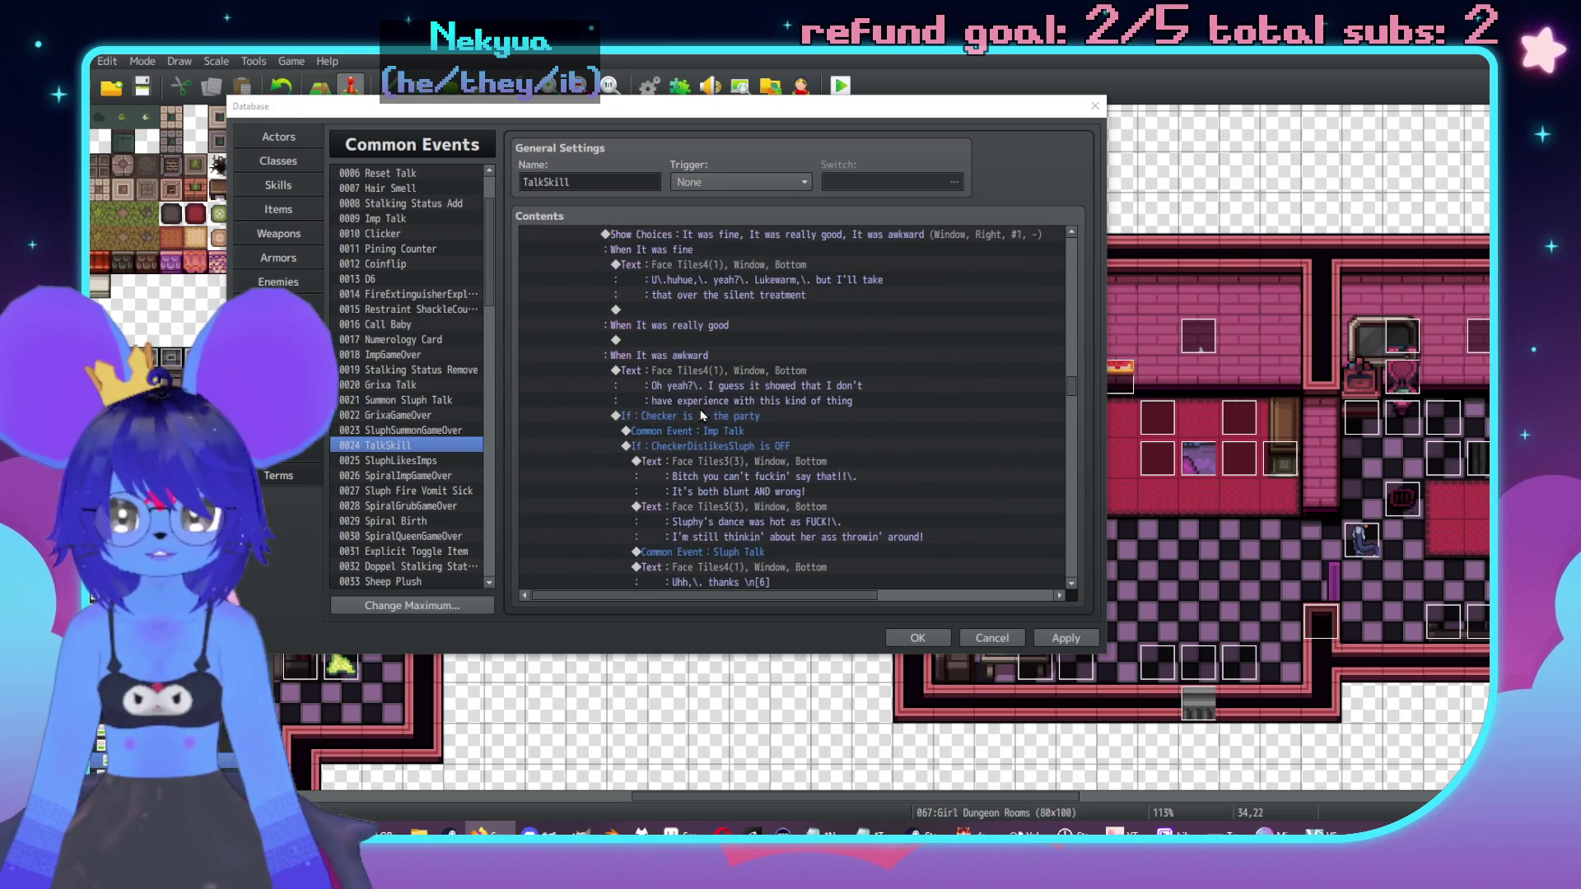
pyautogui.scroll(1, 702, 416)
pyautogui.click(831, 432)
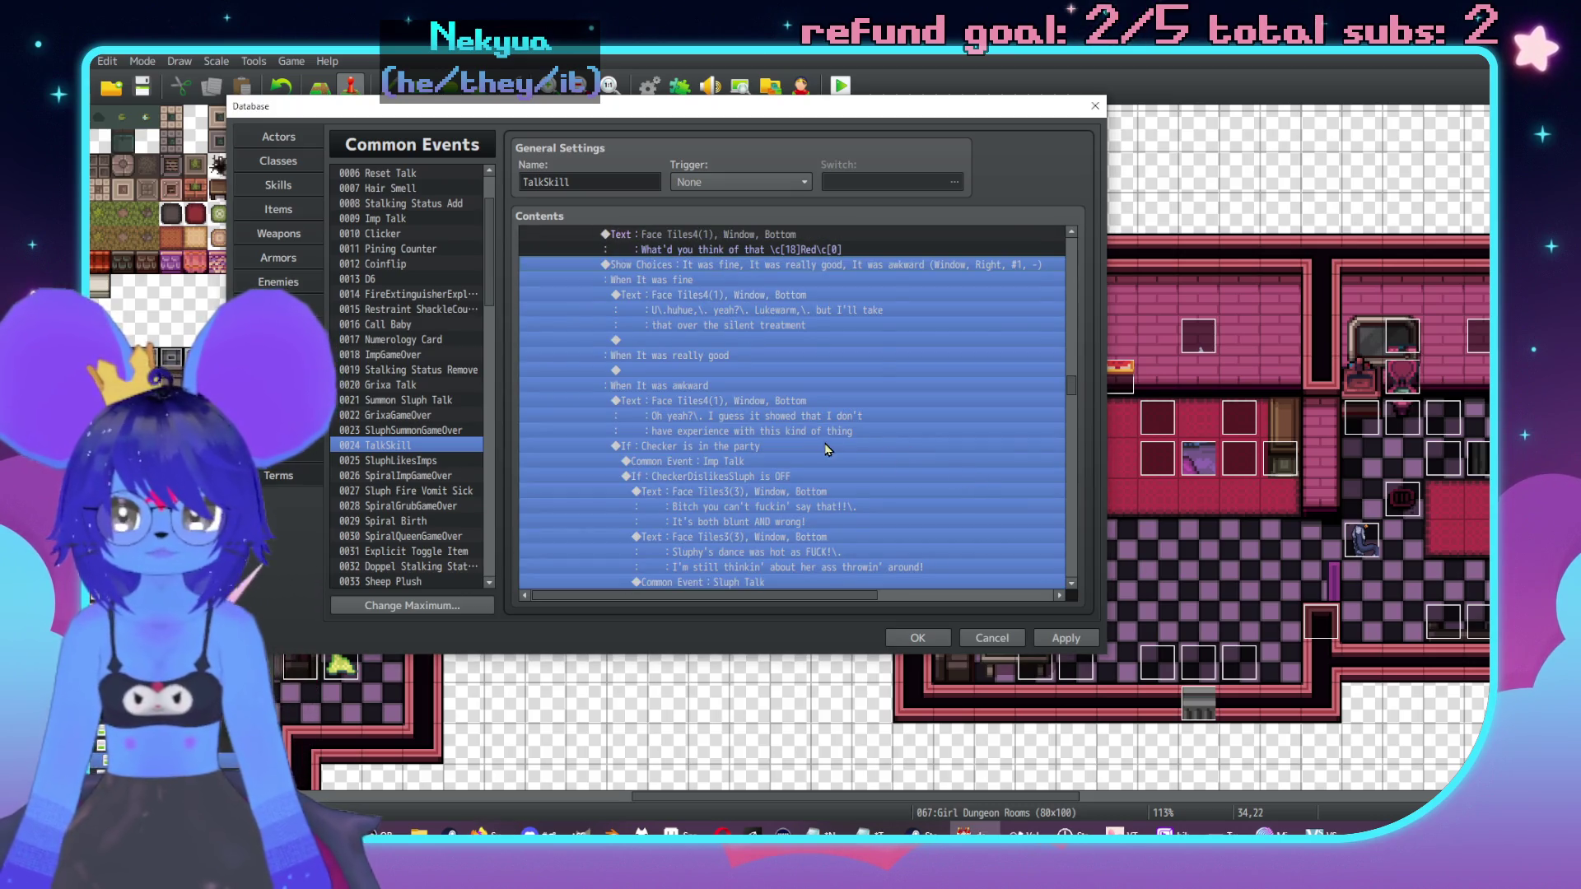
pyautogui.scroll(3, 828, 449)
pyautogui.click(807, 359)
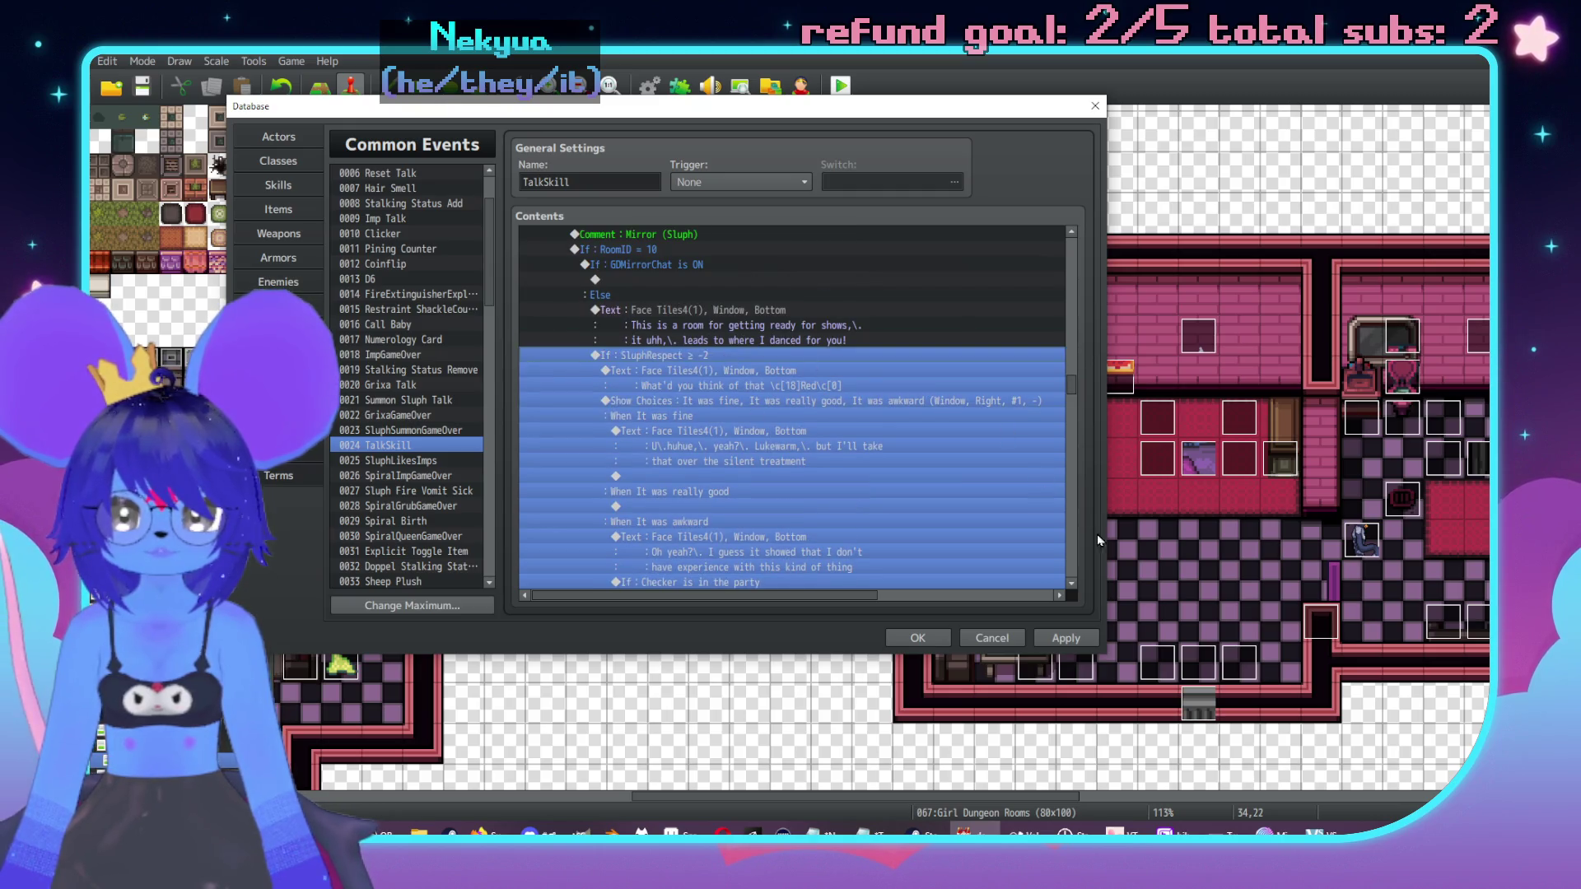
# Step: Insert Control Switches turning switch 0379 GDMirrorChat ON before the SluphRespect check
pyautogui.press('Insert')
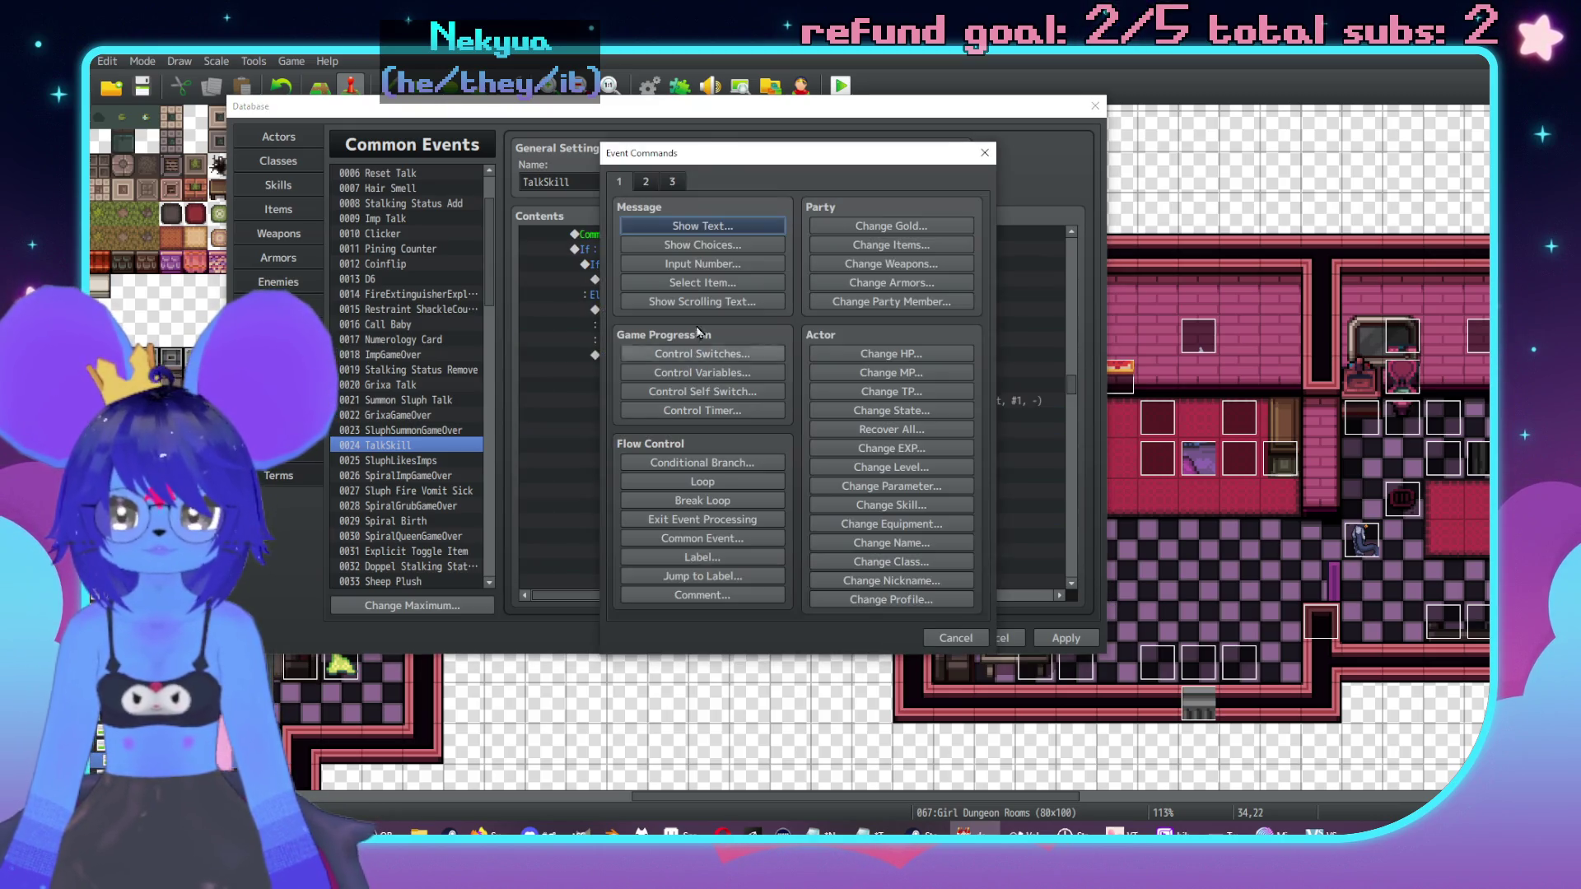
pyautogui.moveTo(712, 145); pyautogui.dragTo(1023, 162)
pyautogui.click(1048, 376)
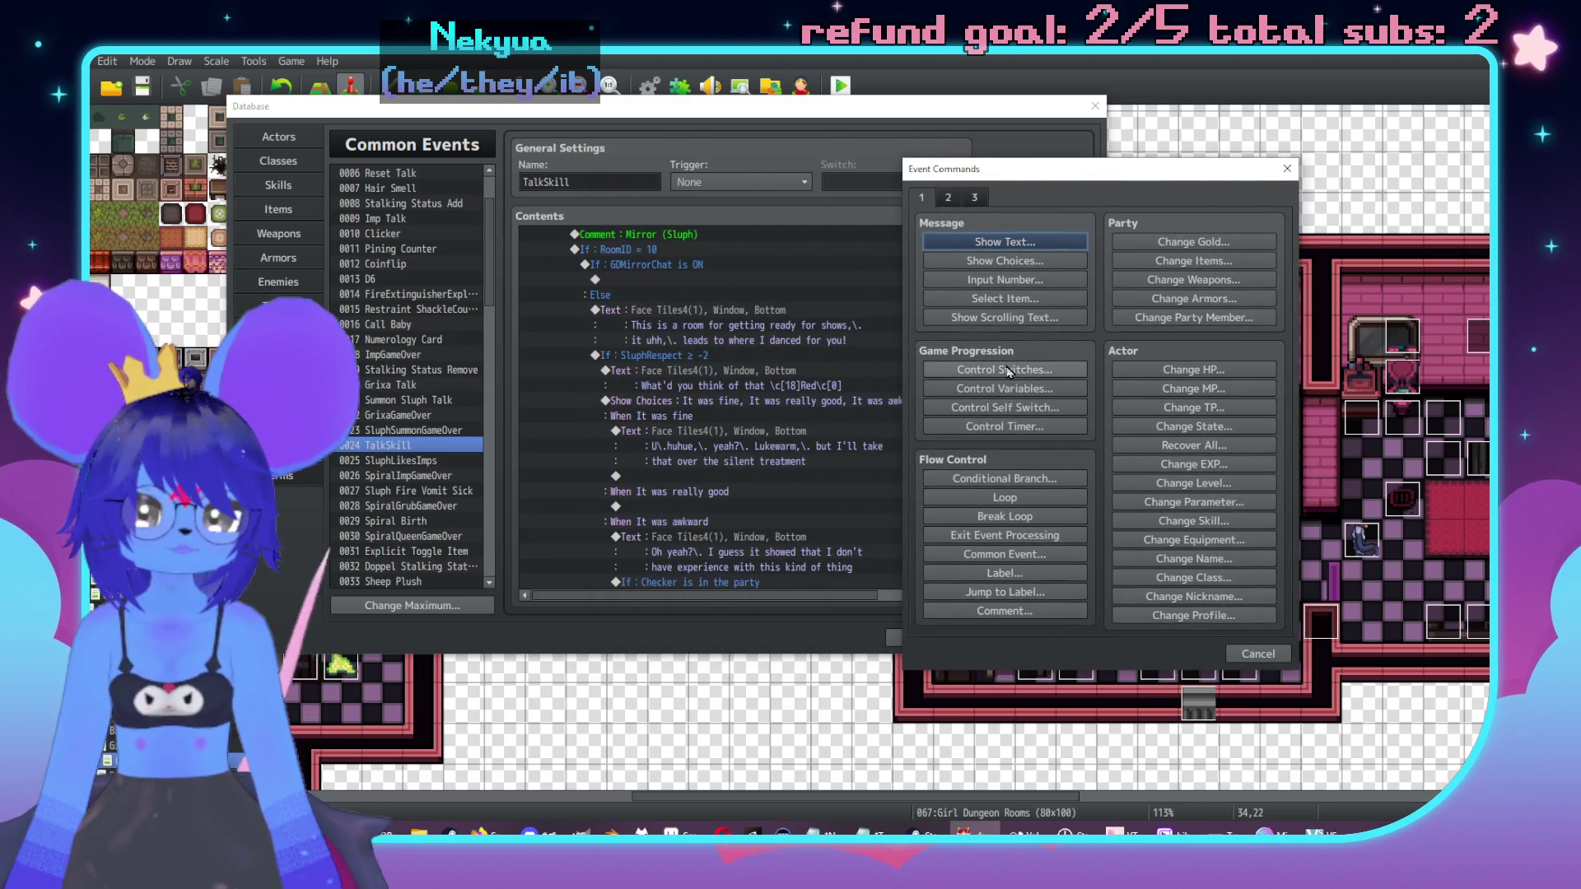
pyautogui.click(1145, 400)
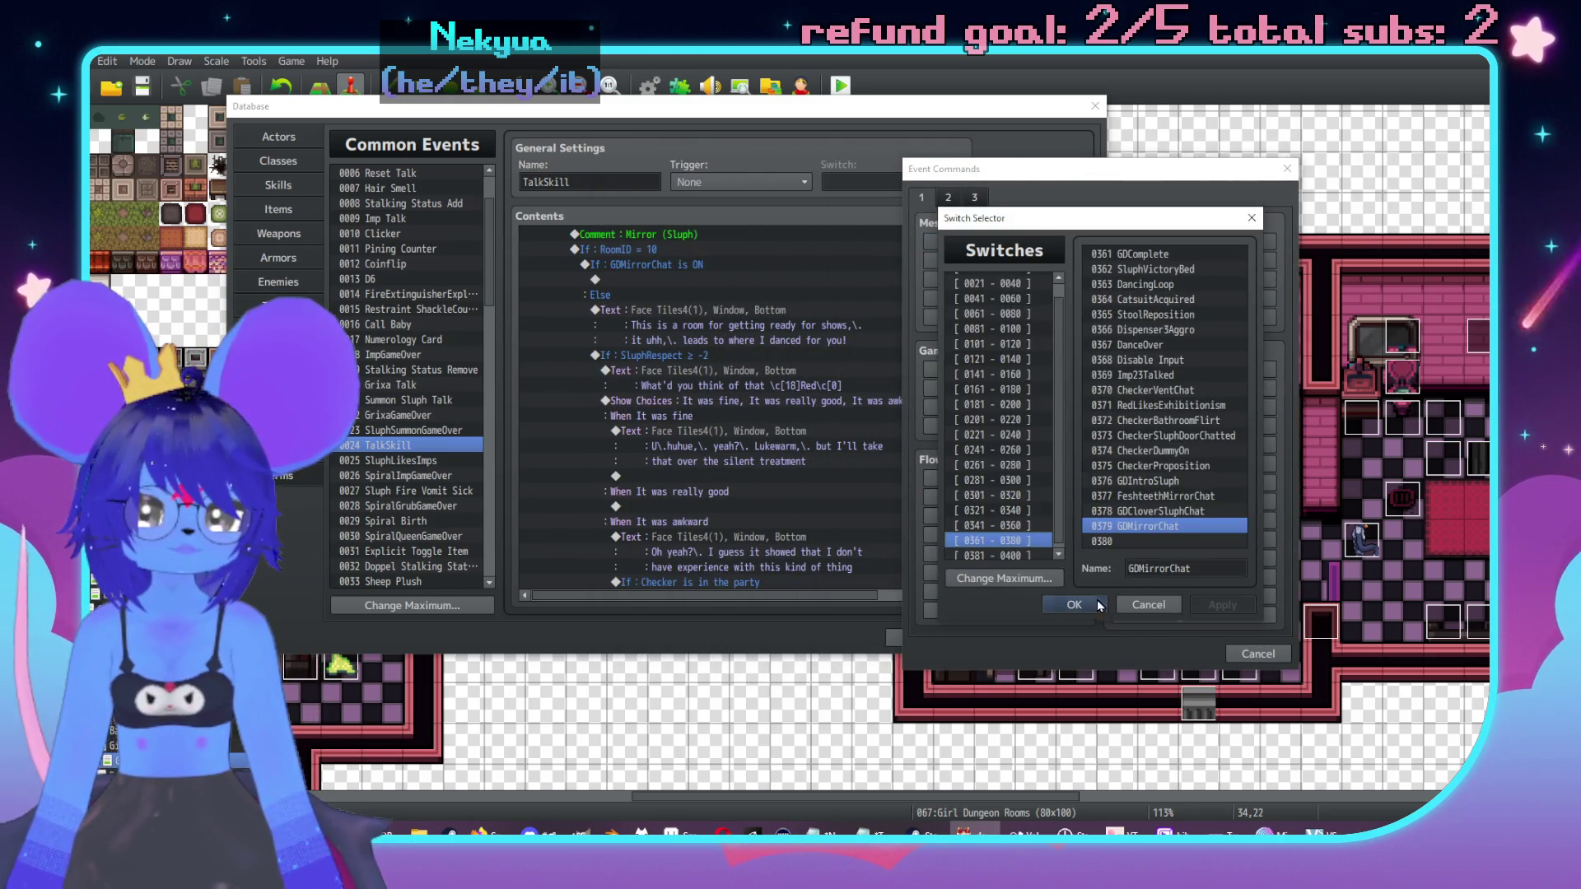
pyautogui.click(1079, 604)
pyautogui.click(1116, 492)
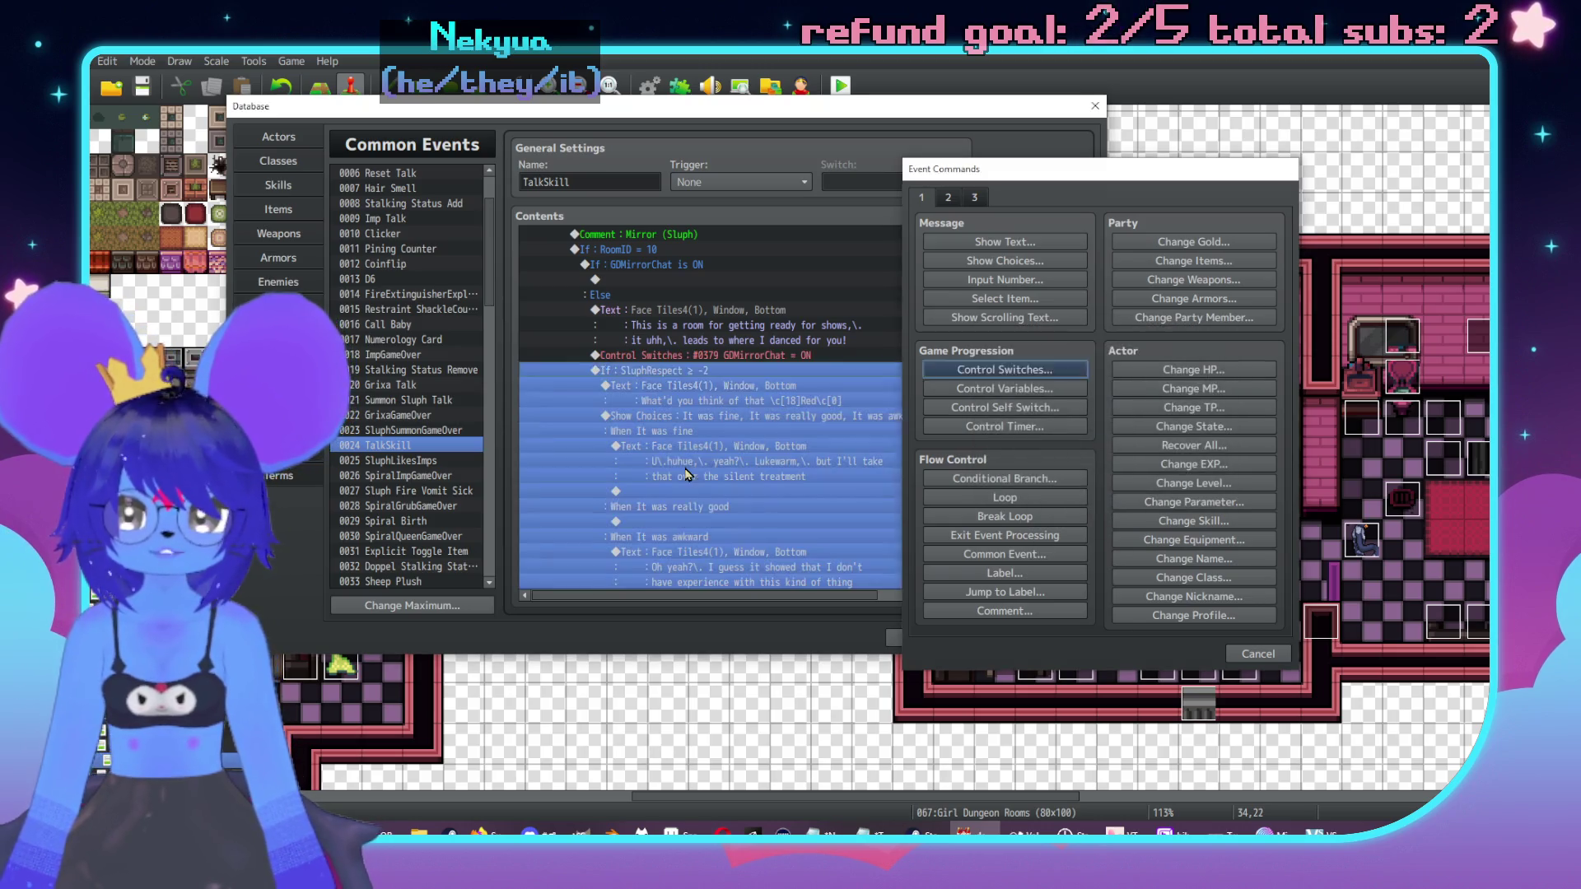
pyautogui.click(738, 340)
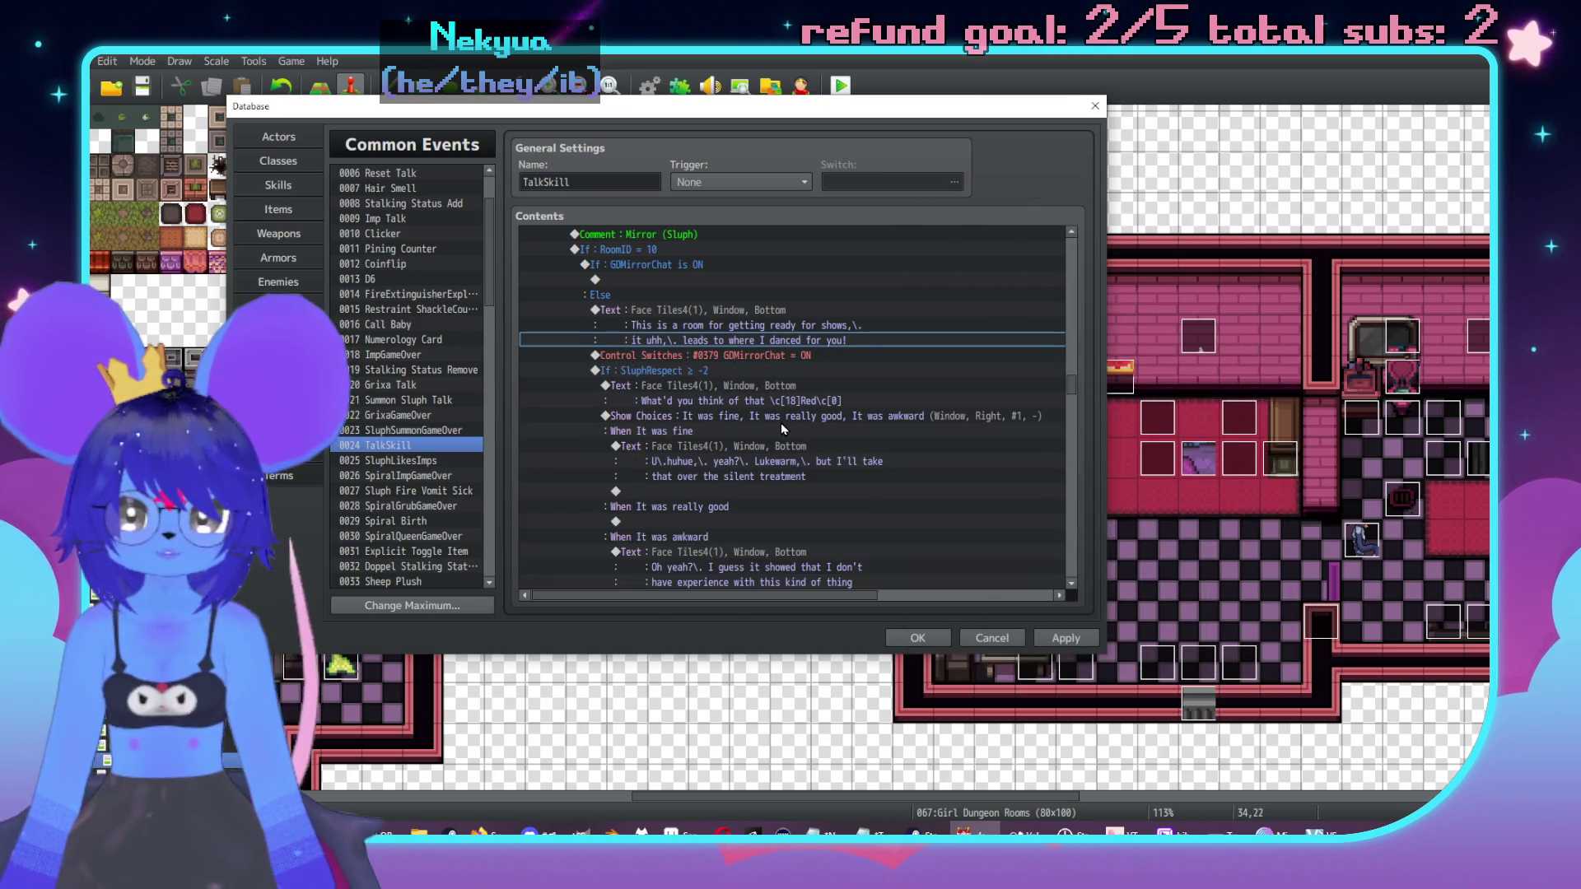
pyautogui.click(781, 418)
# Step: Remove an accidentally added Loop under 'It was really good' and reopen the command list there
pyautogui.scroll(-1, 797, 452)
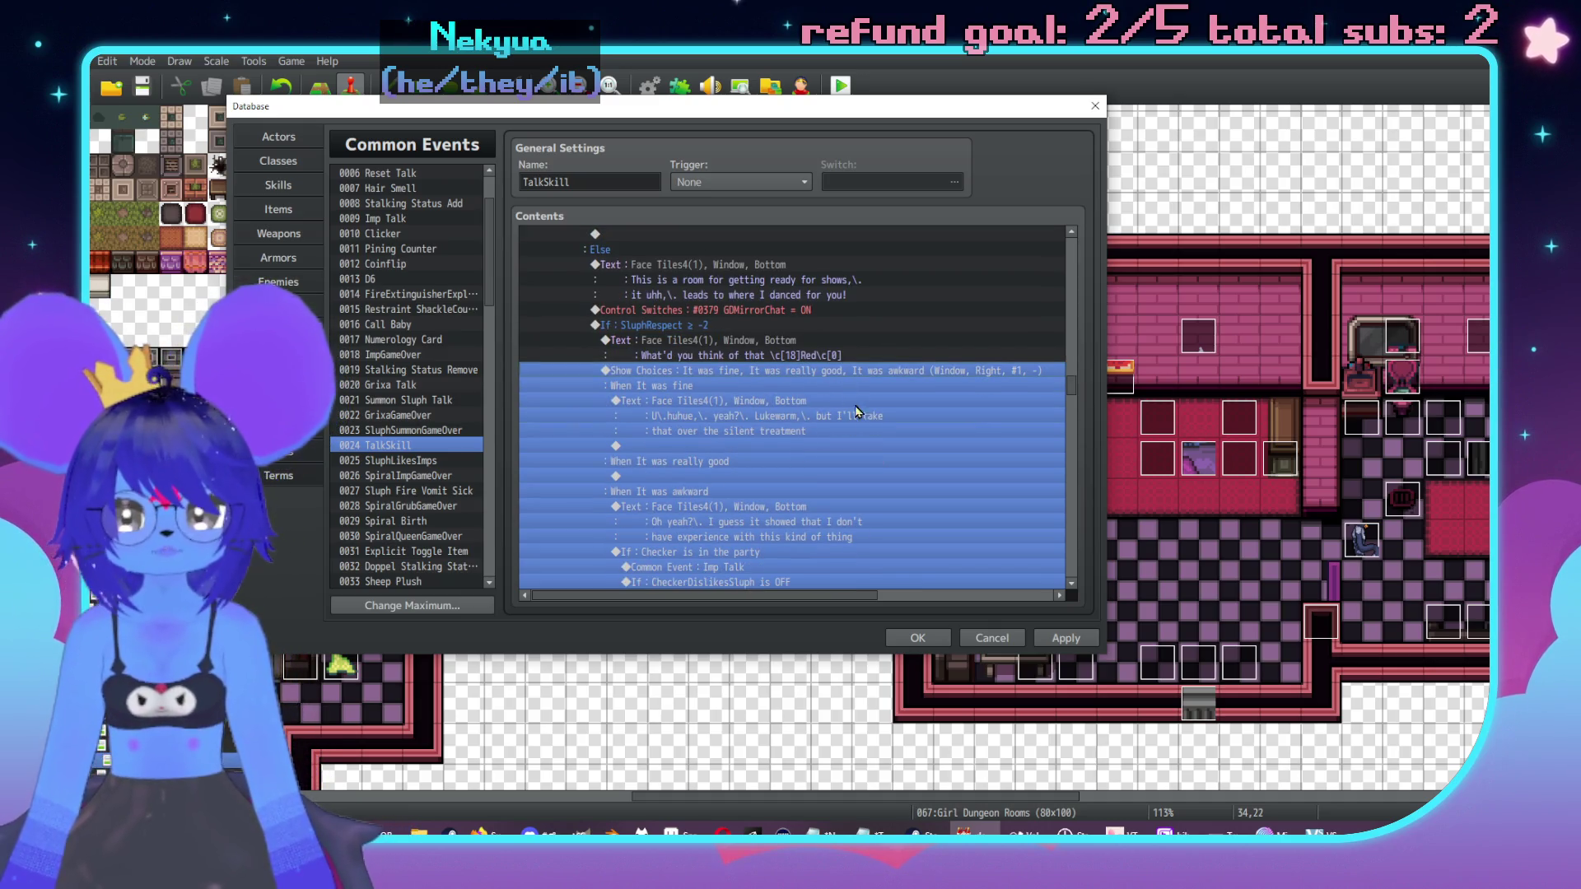
pyautogui.scroll(2, 843, 442)
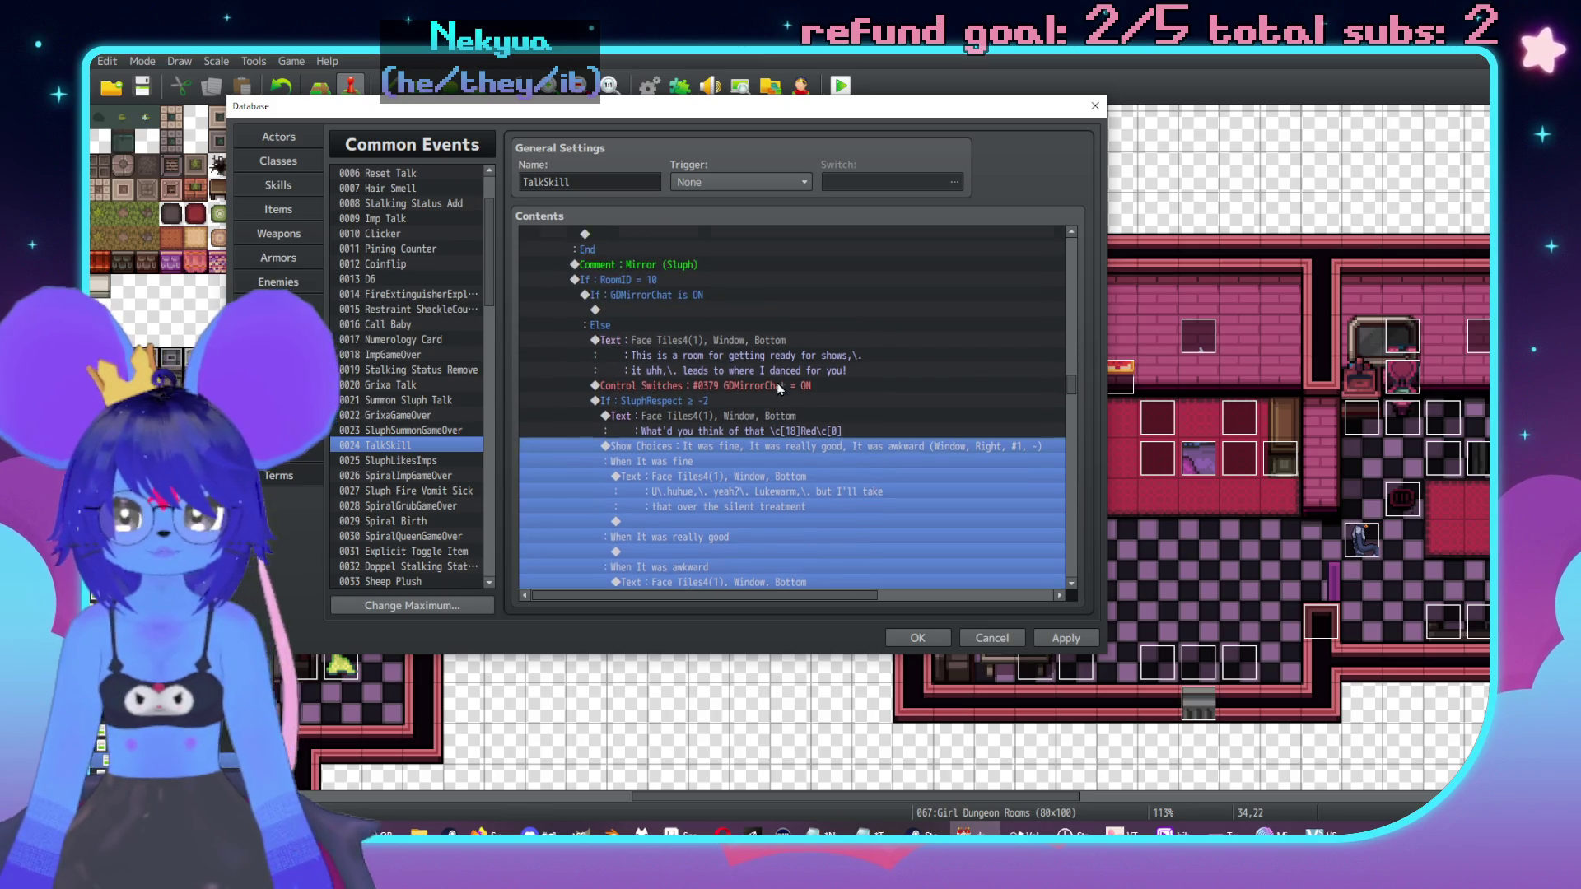
pyautogui.scroll(-3, 849, 478)
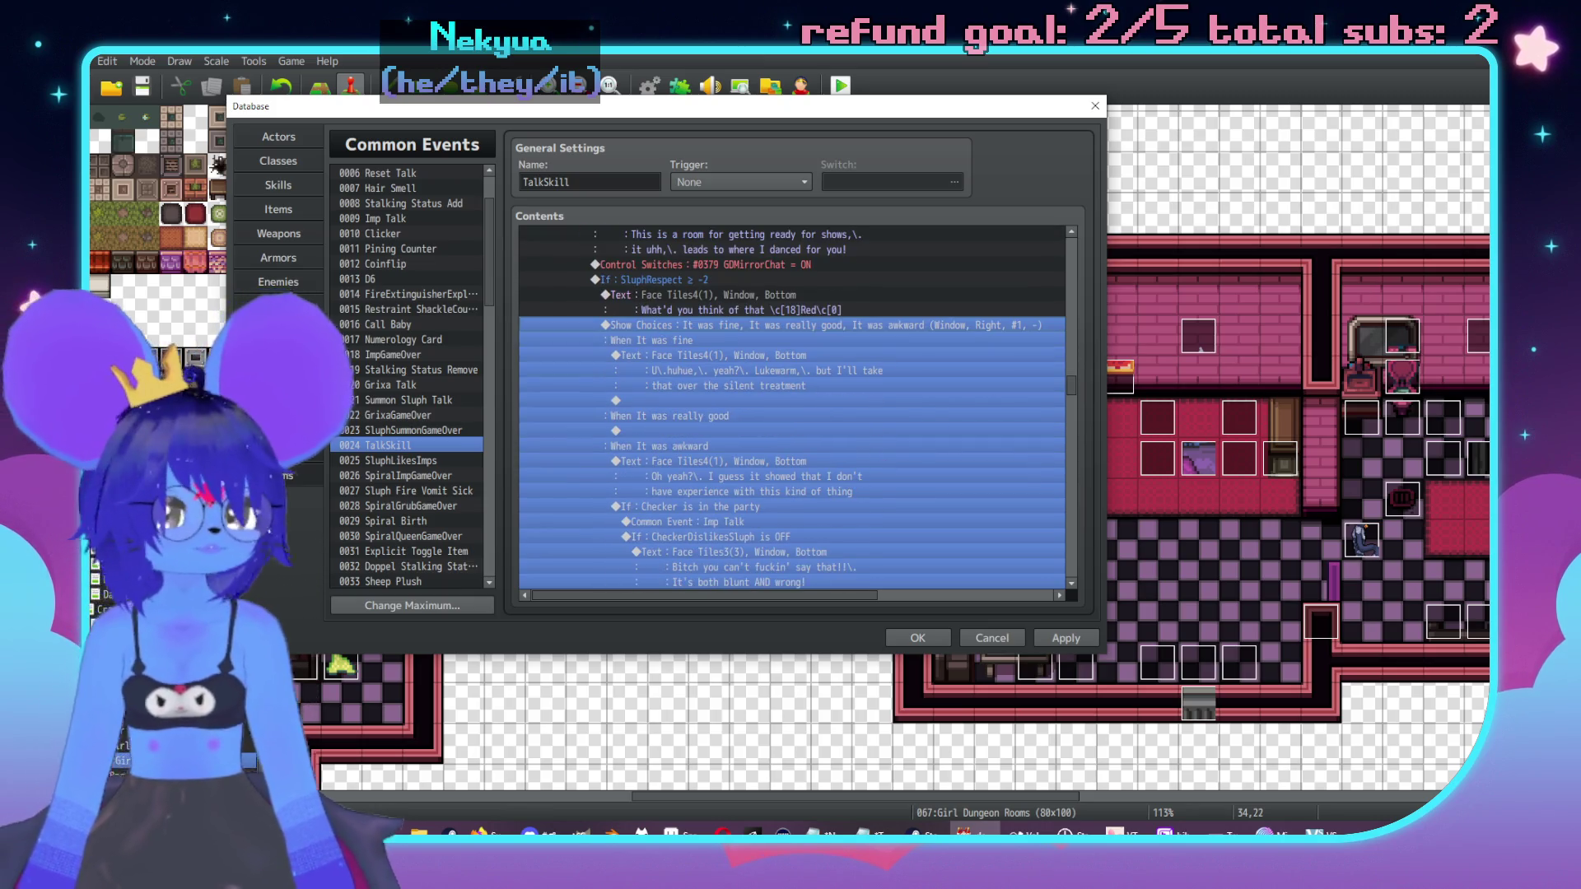
pyautogui.scroll(-2, 780, 383)
pyautogui.doubleClick(753, 377)
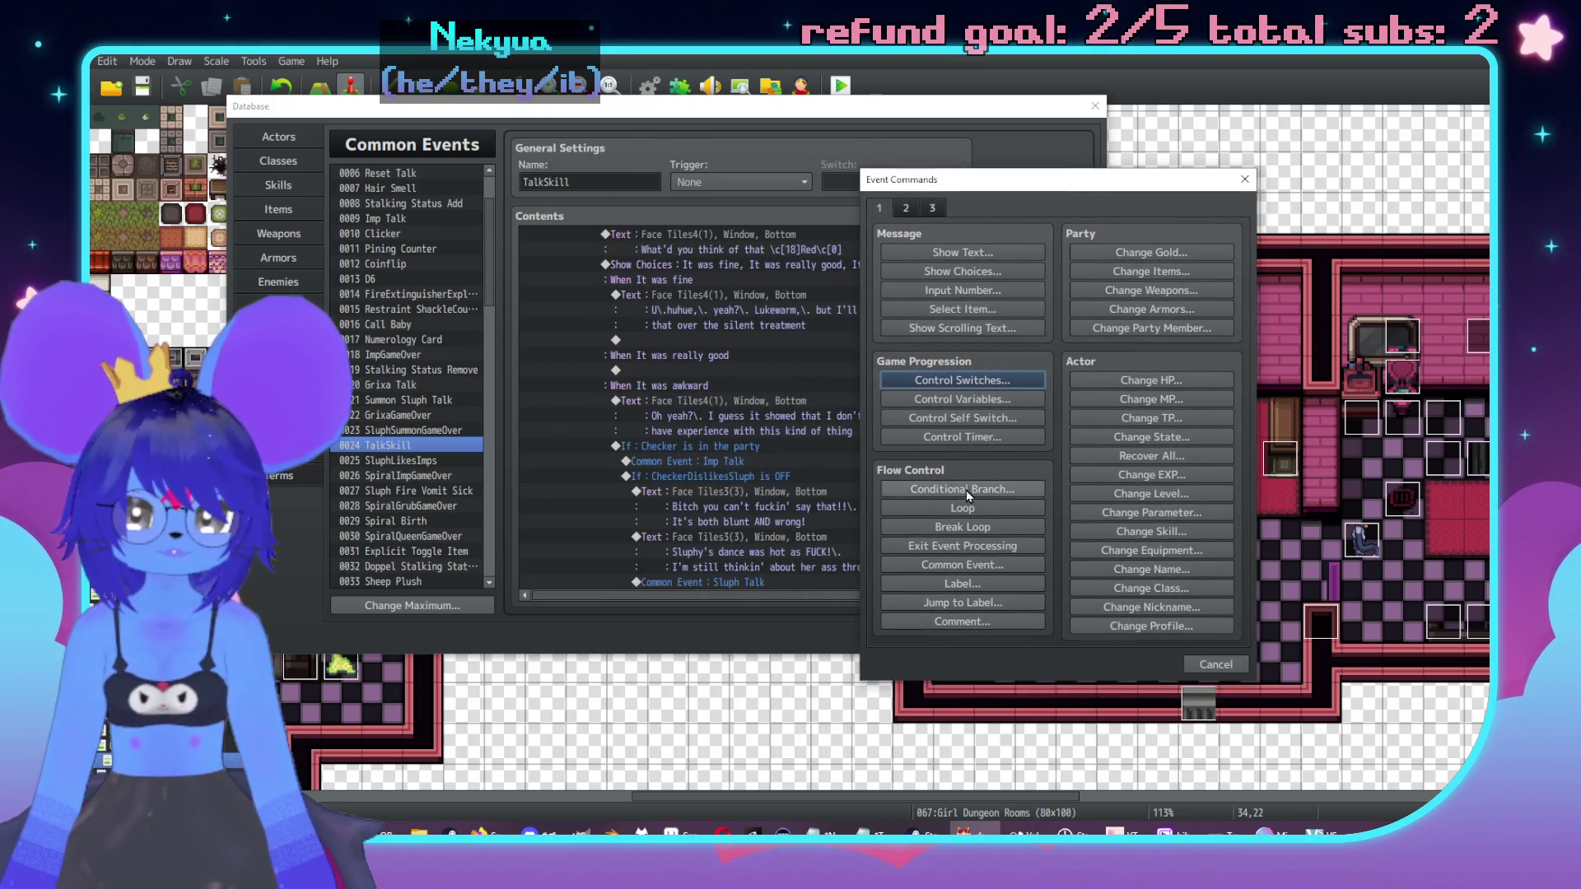
pyautogui.click(965, 508)
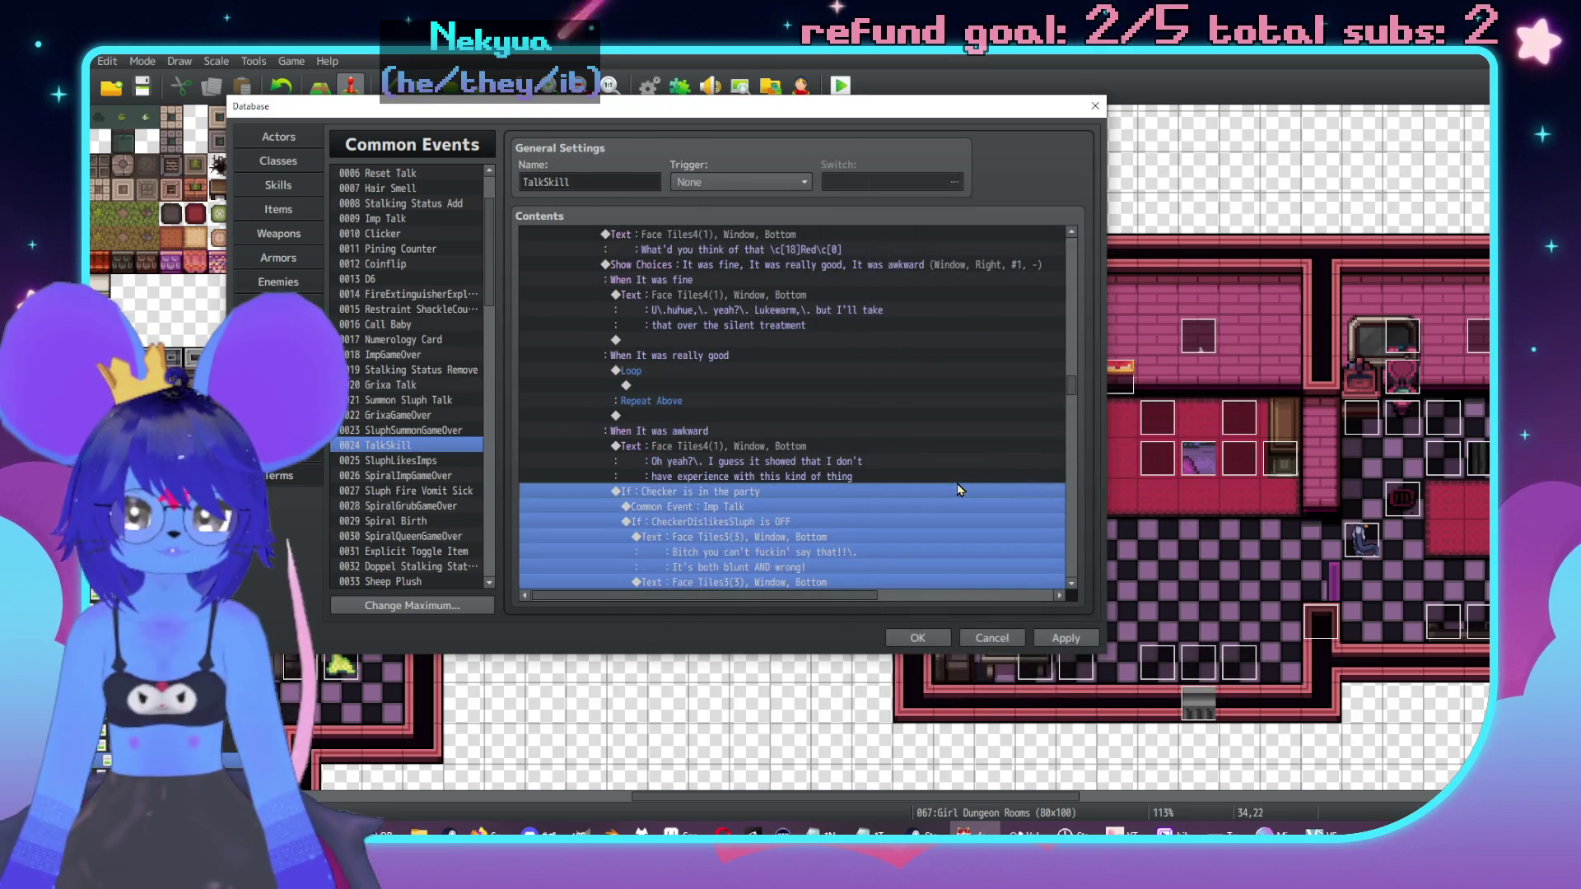
pyautogui.click(694, 398)
pyautogui.press('Delete')
pyautogui.doubleClick(673, 372)
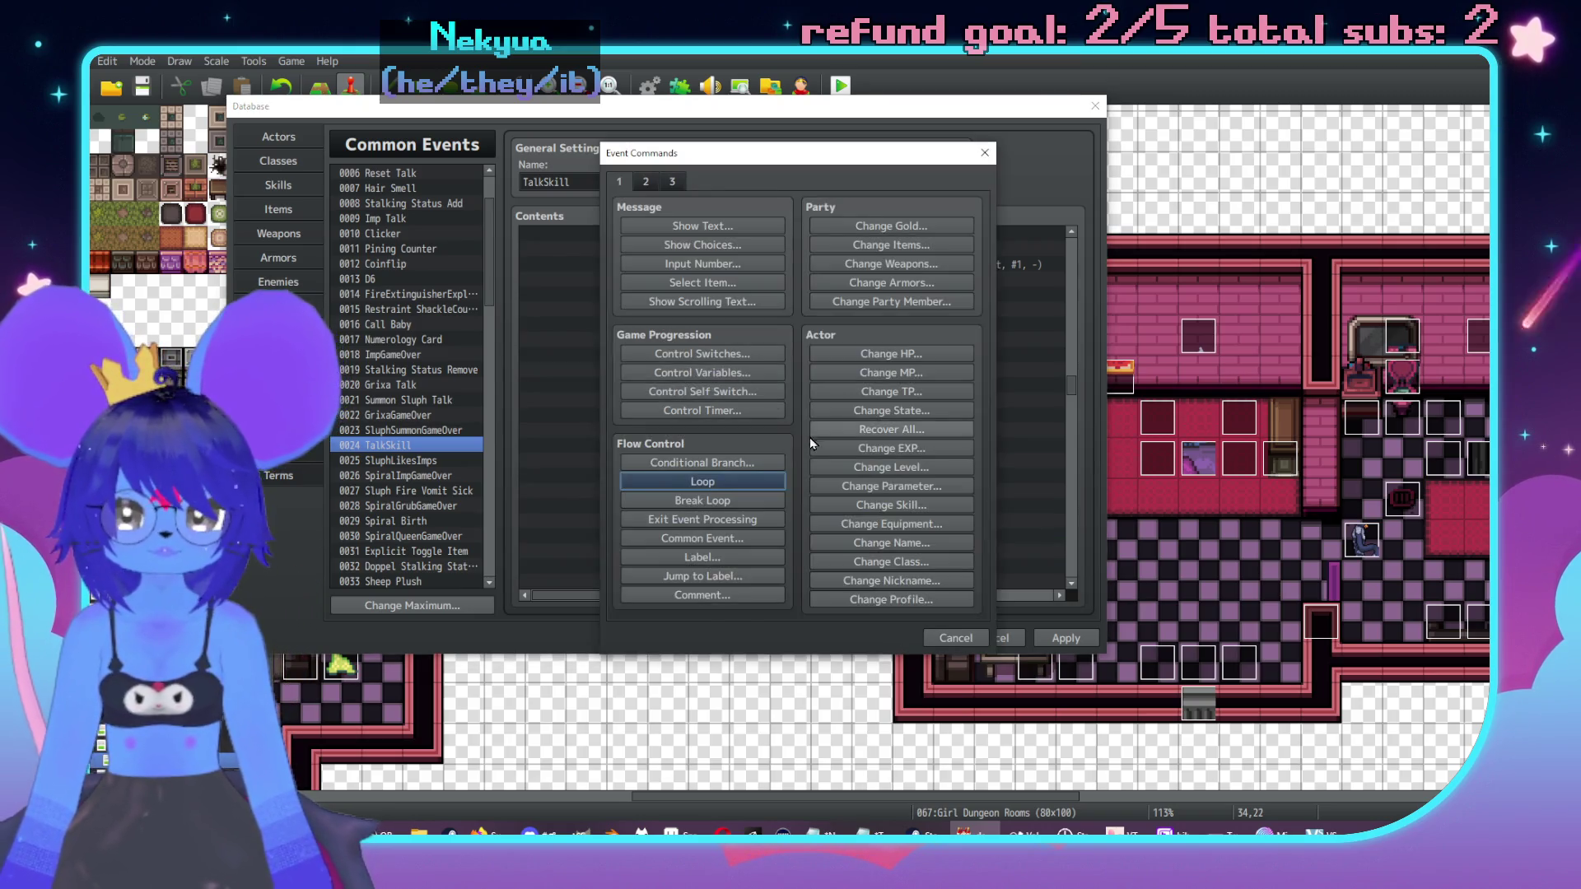
# Step: Add a Conditional Branch for actor 0006 Checker in the party, with an Else branch
pyautogui.click(738, 459)
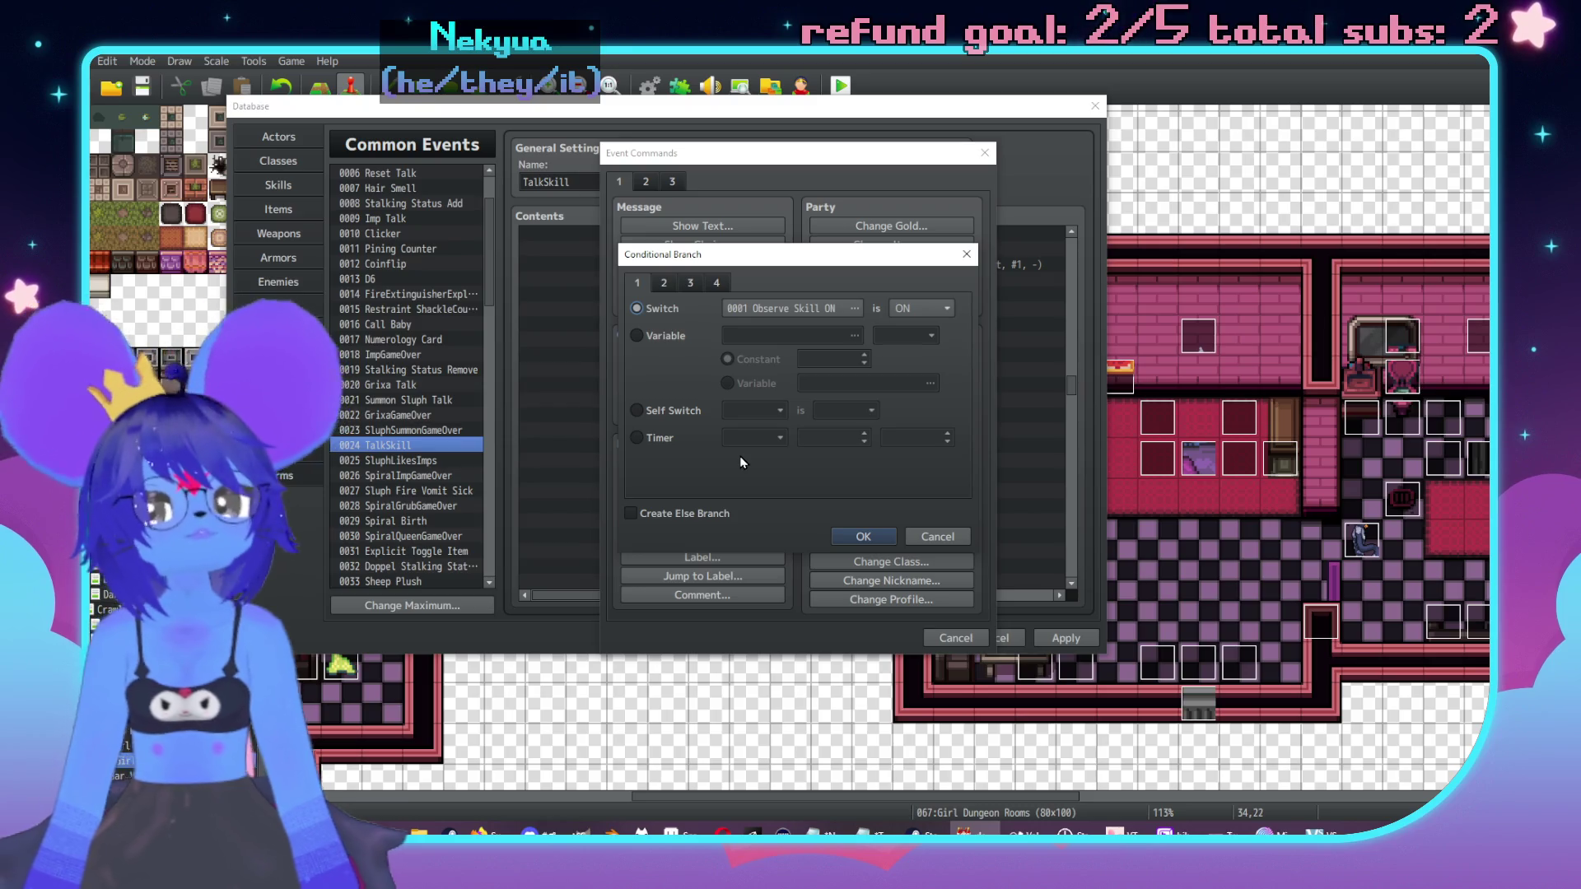
pyautogui.click(667, 284)
pyautogui.click(659, 308)
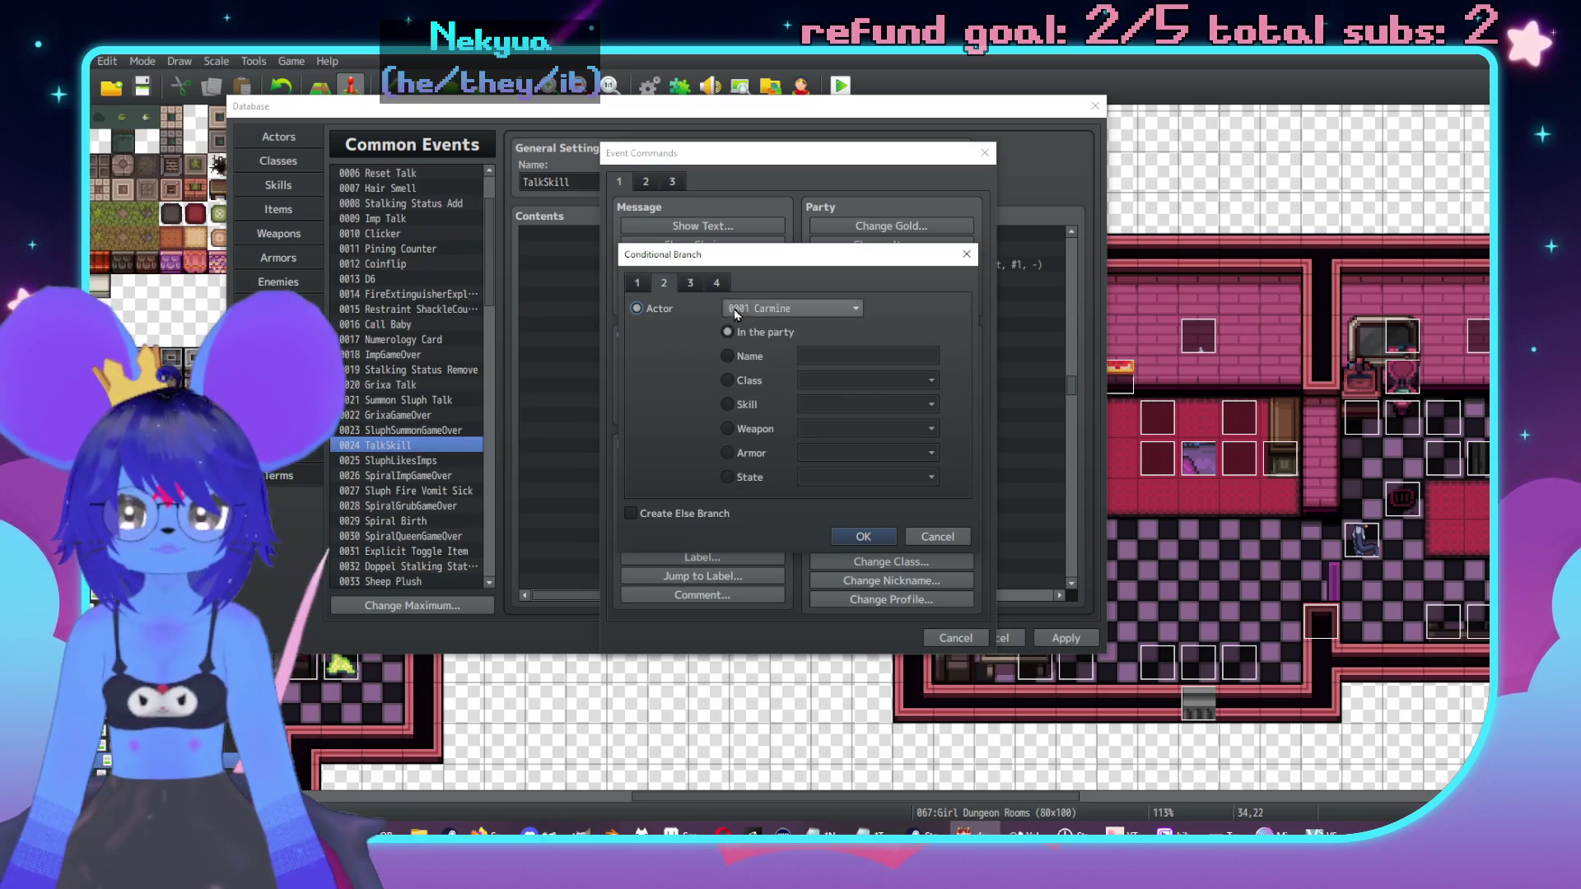
pyautogui.click(790, 308)
pyautogui.click(761, 410)
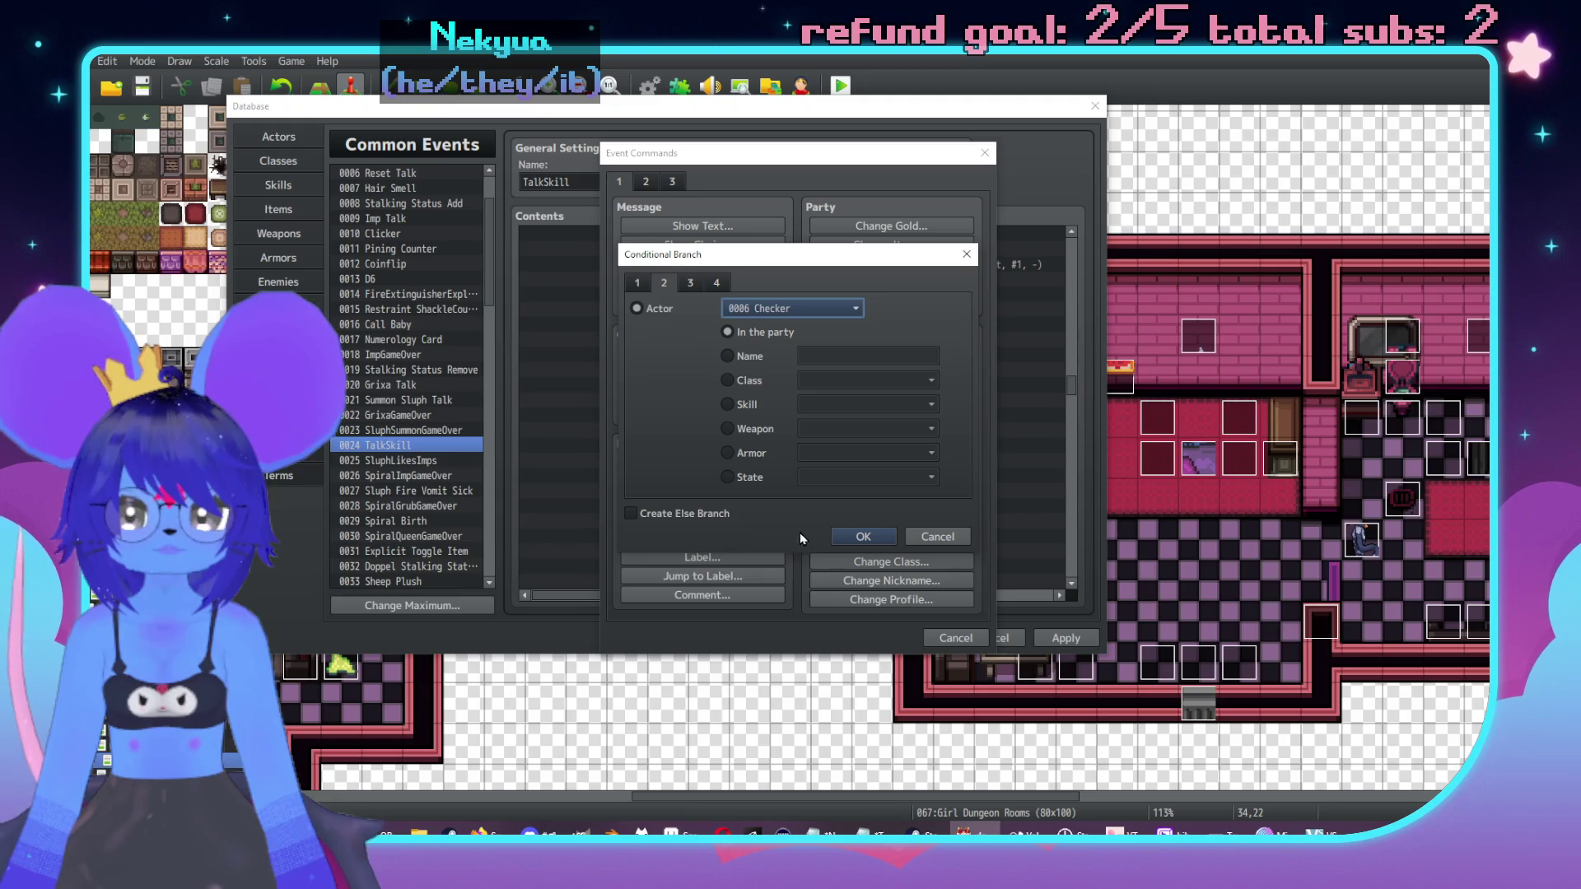
pyautogui.click(724, 513)
pyautogui.click(862, 536)
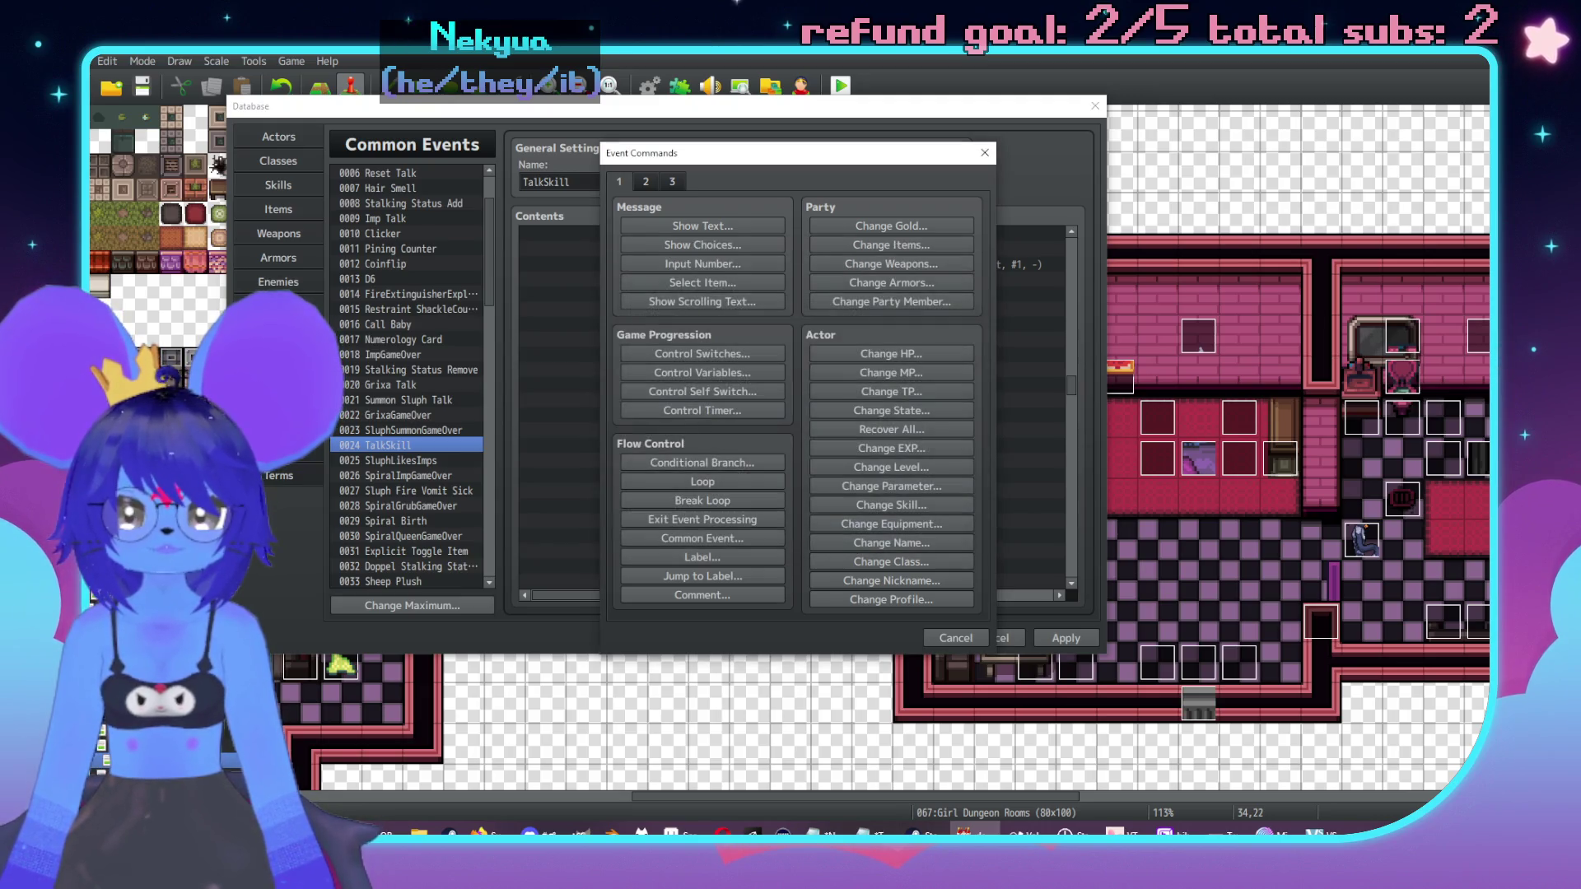
# Step: Add a Plugin Command 'Follower 2' inside the Checker branch and apply
pyautogui.doubleClick(722, 390)
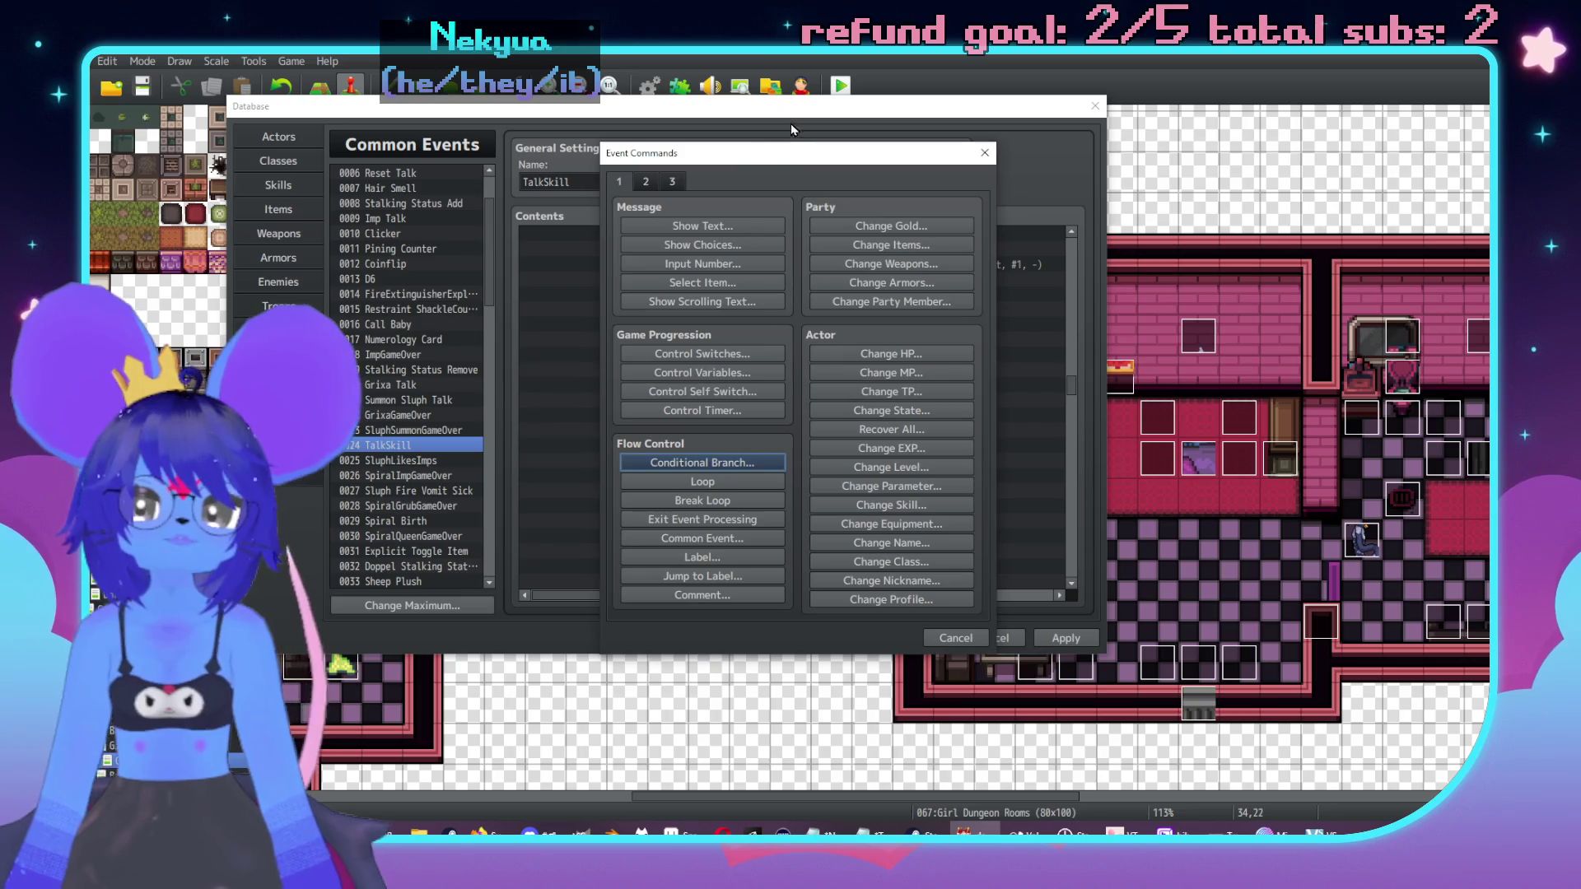
pyautogui.moveTo(576, 151)
pyautogui.mouseDown()
pyautogui.moveTo(976, 151)
pyautogui.moveTo(894, 152)
pyautogui.mouseUp()
pyautogui.click(888, 181)
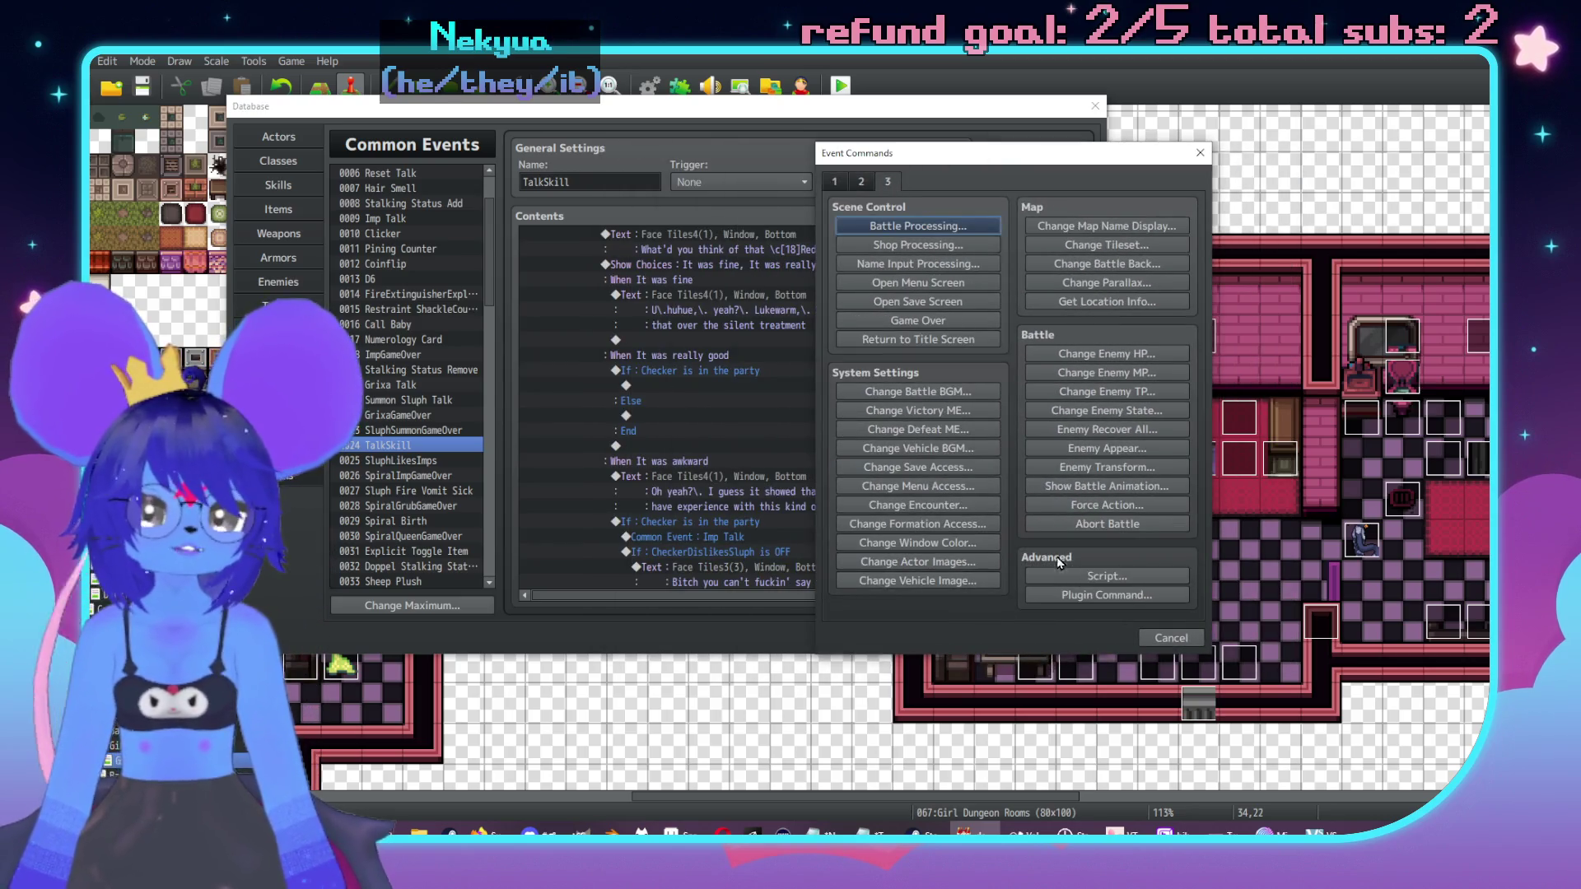
pyautogui.click(1083, 596)
pyautogui.write('Foll')
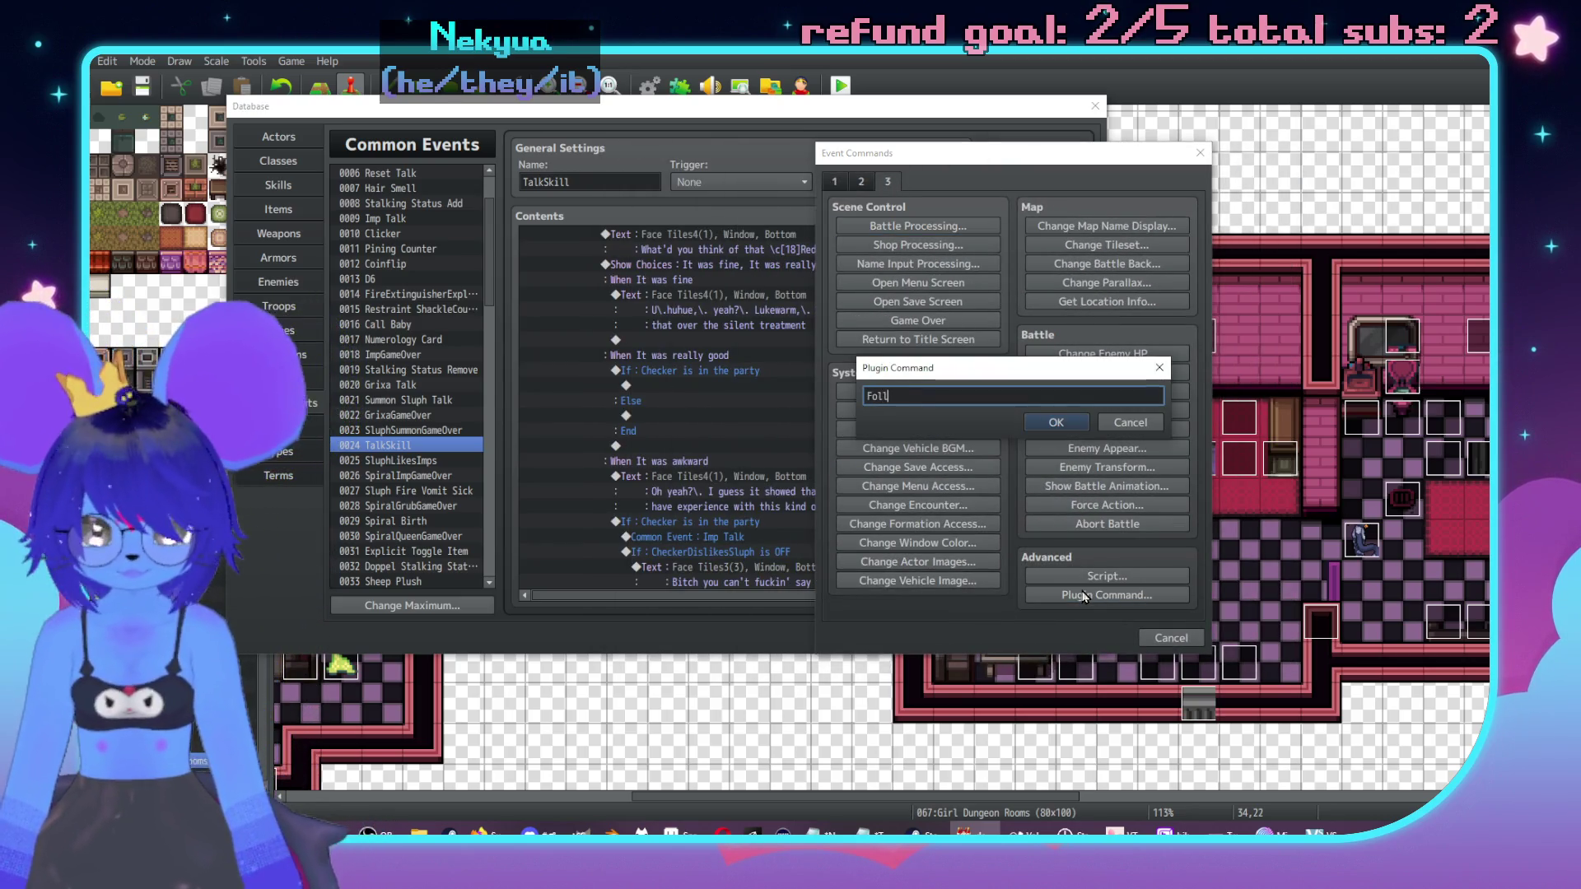
pyautogui.write('ower 2')
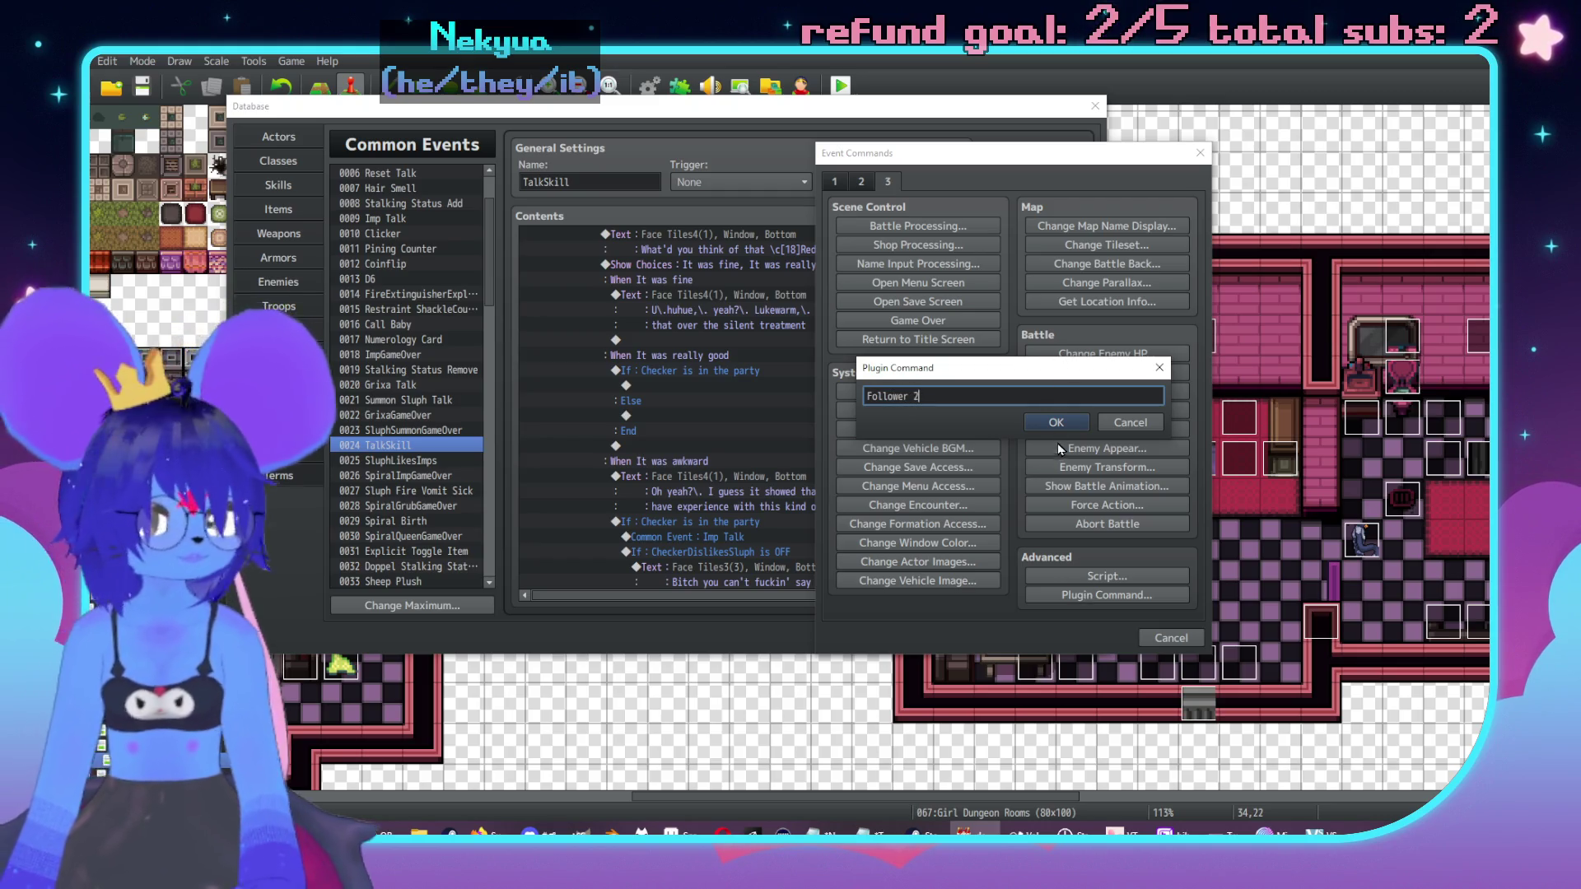
pyautogui.click(1055, 422)
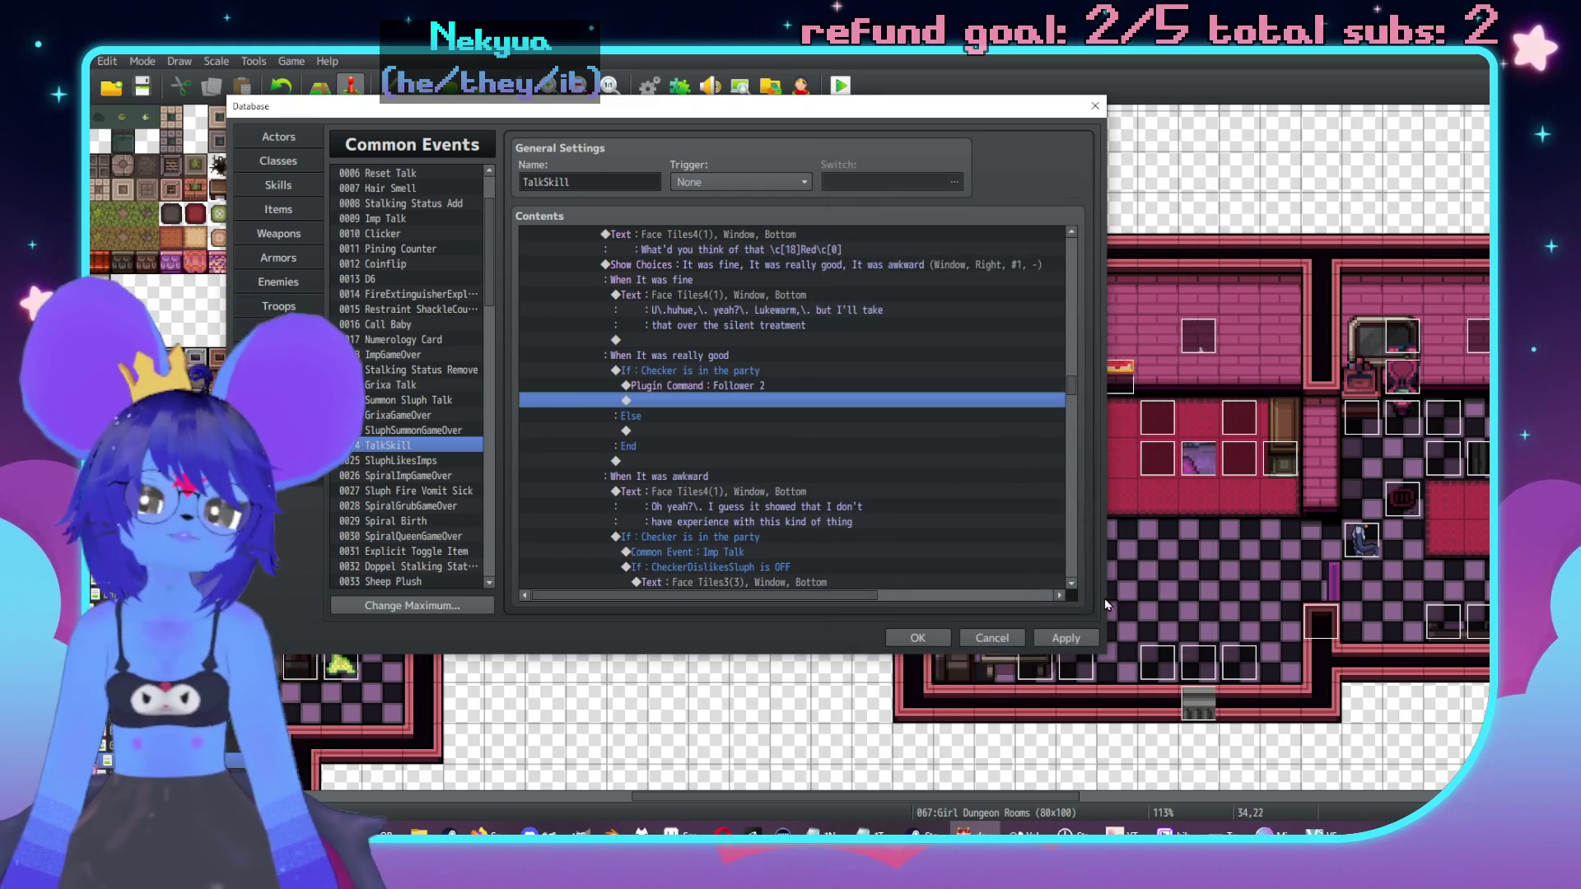
pyautogui.click(1066, 638)
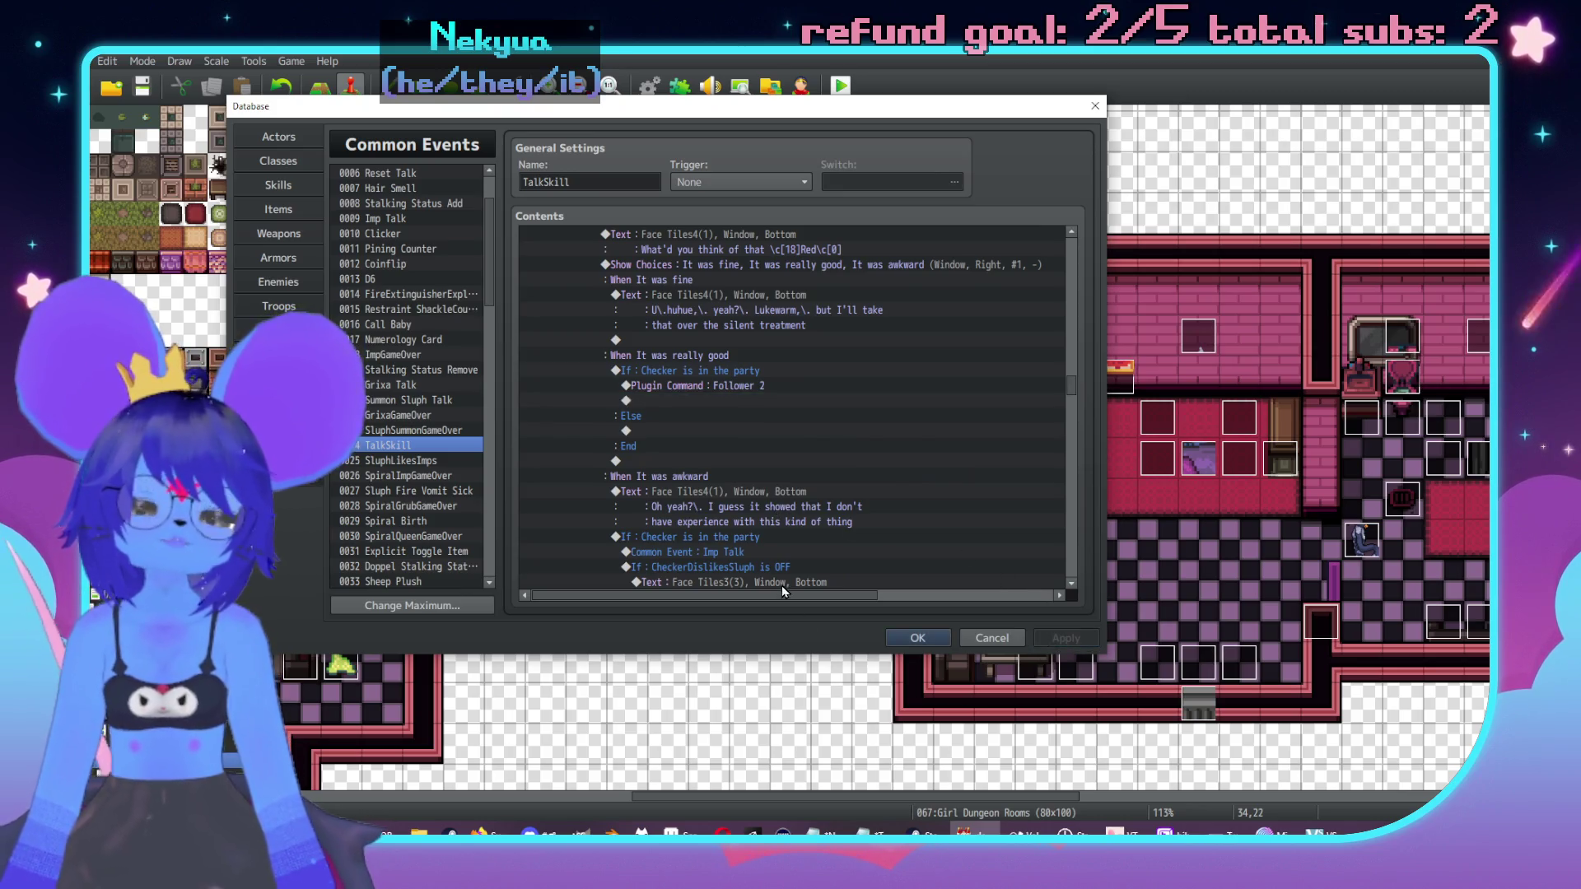
# Step: Copy the command under Else as 'Follower 1', apply, and close the database with OK
pyautogui.click(725, 387)
pyautogui.hotkey('ctrl', 'c')
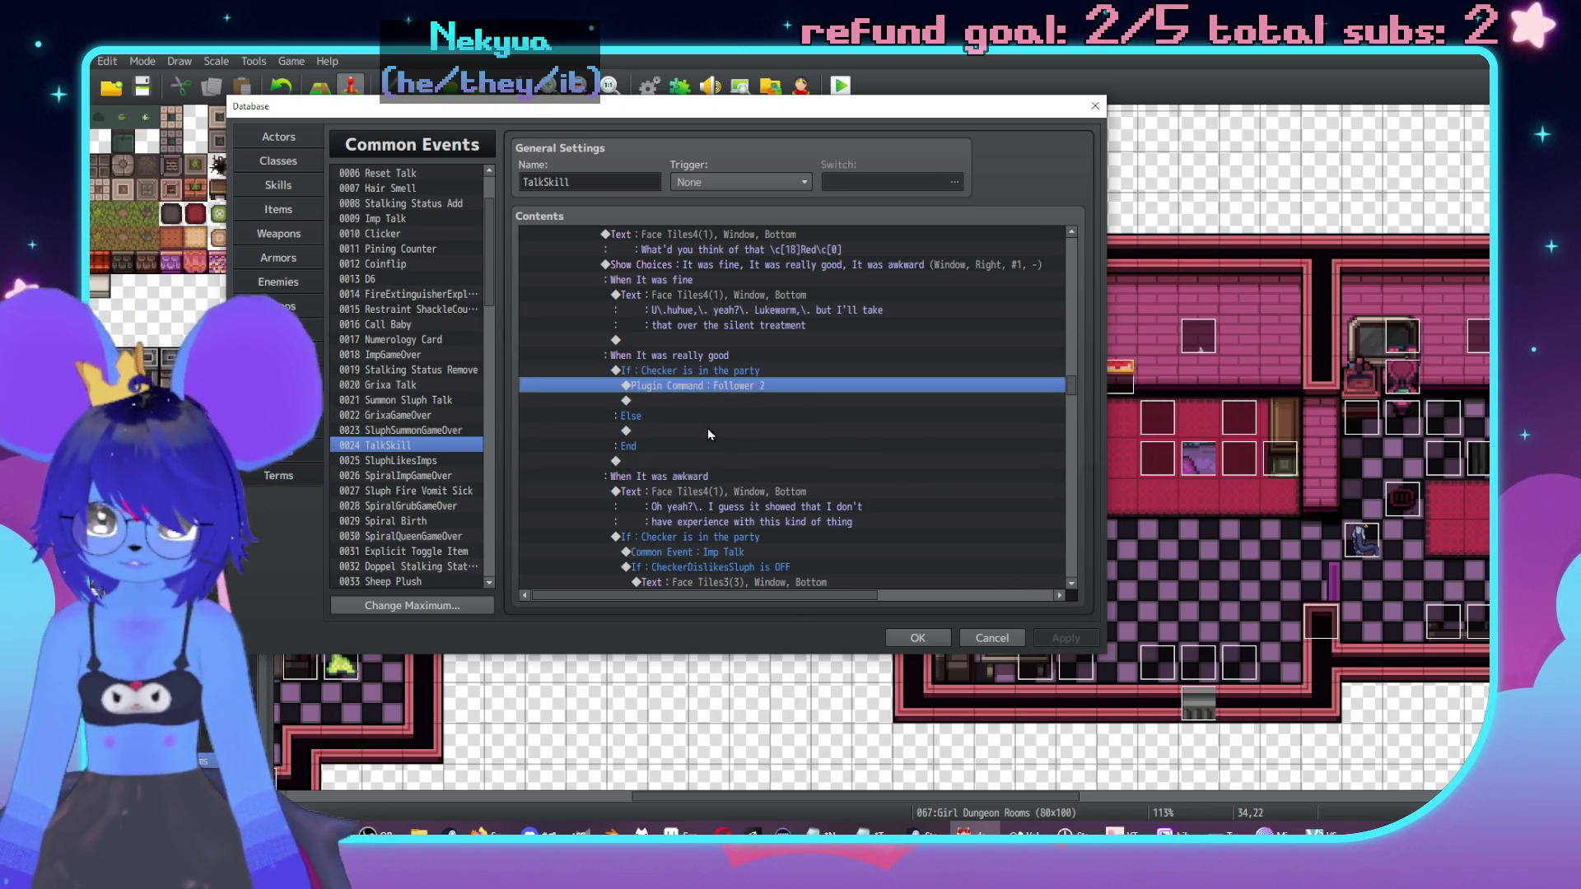
pyautogui.click(709, 431)
pyautogui.hotkey('ctrl', 'v')
pyautogui.doubleClick(716, 431)
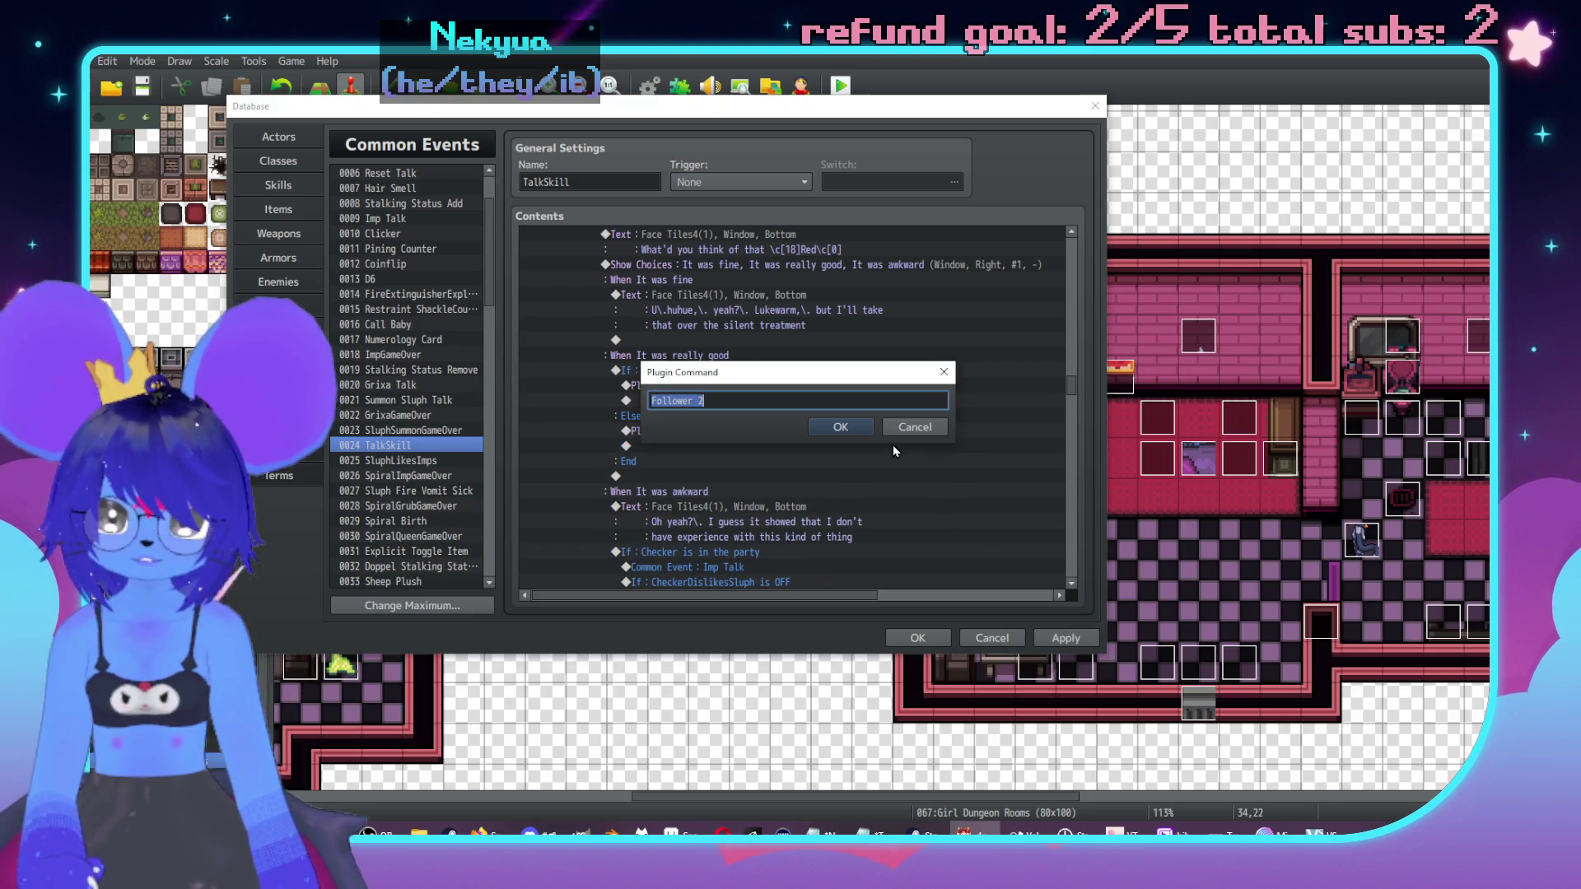
pyautogui.write('Follower 1')
pyautogui.click(840, 426)
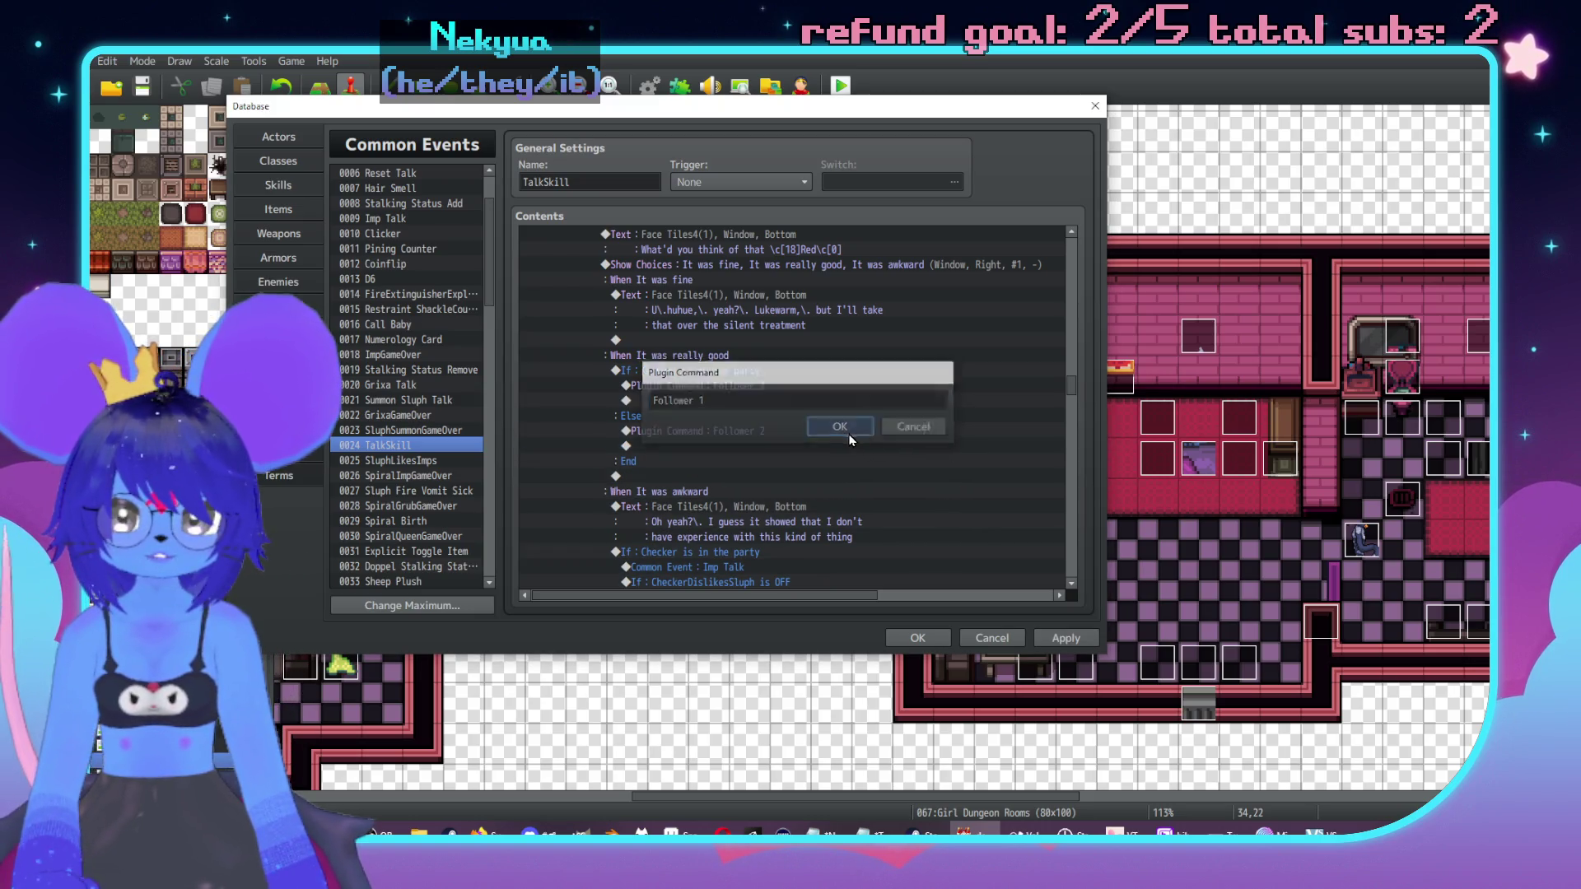
pyautogui.click(1065, 638)
pyautogui.click(917, 638)
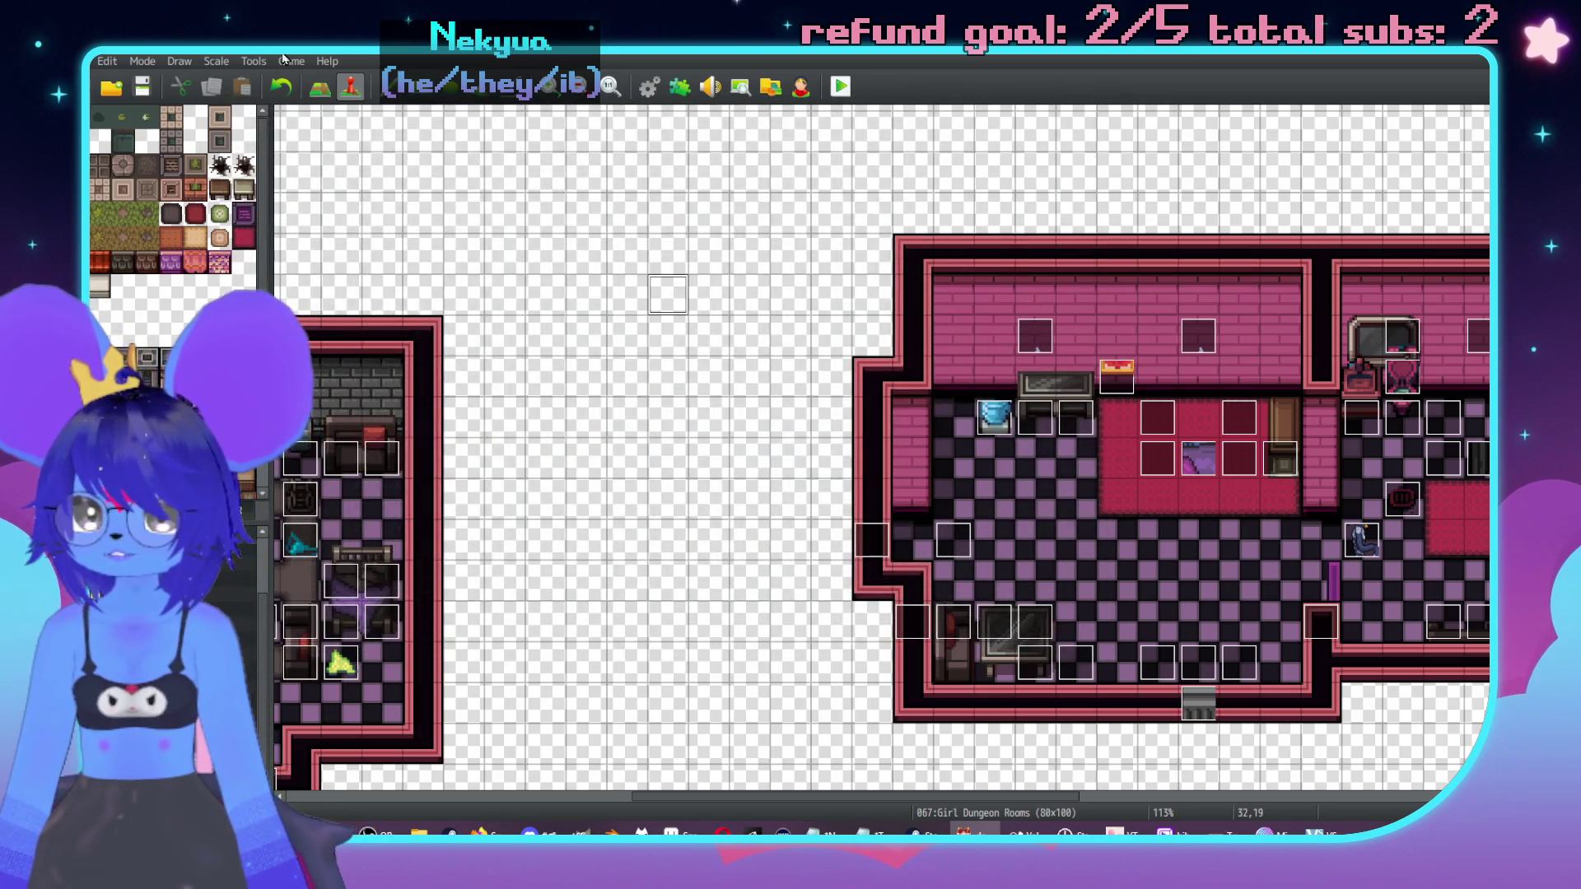
pyautogui.click(253, 62)
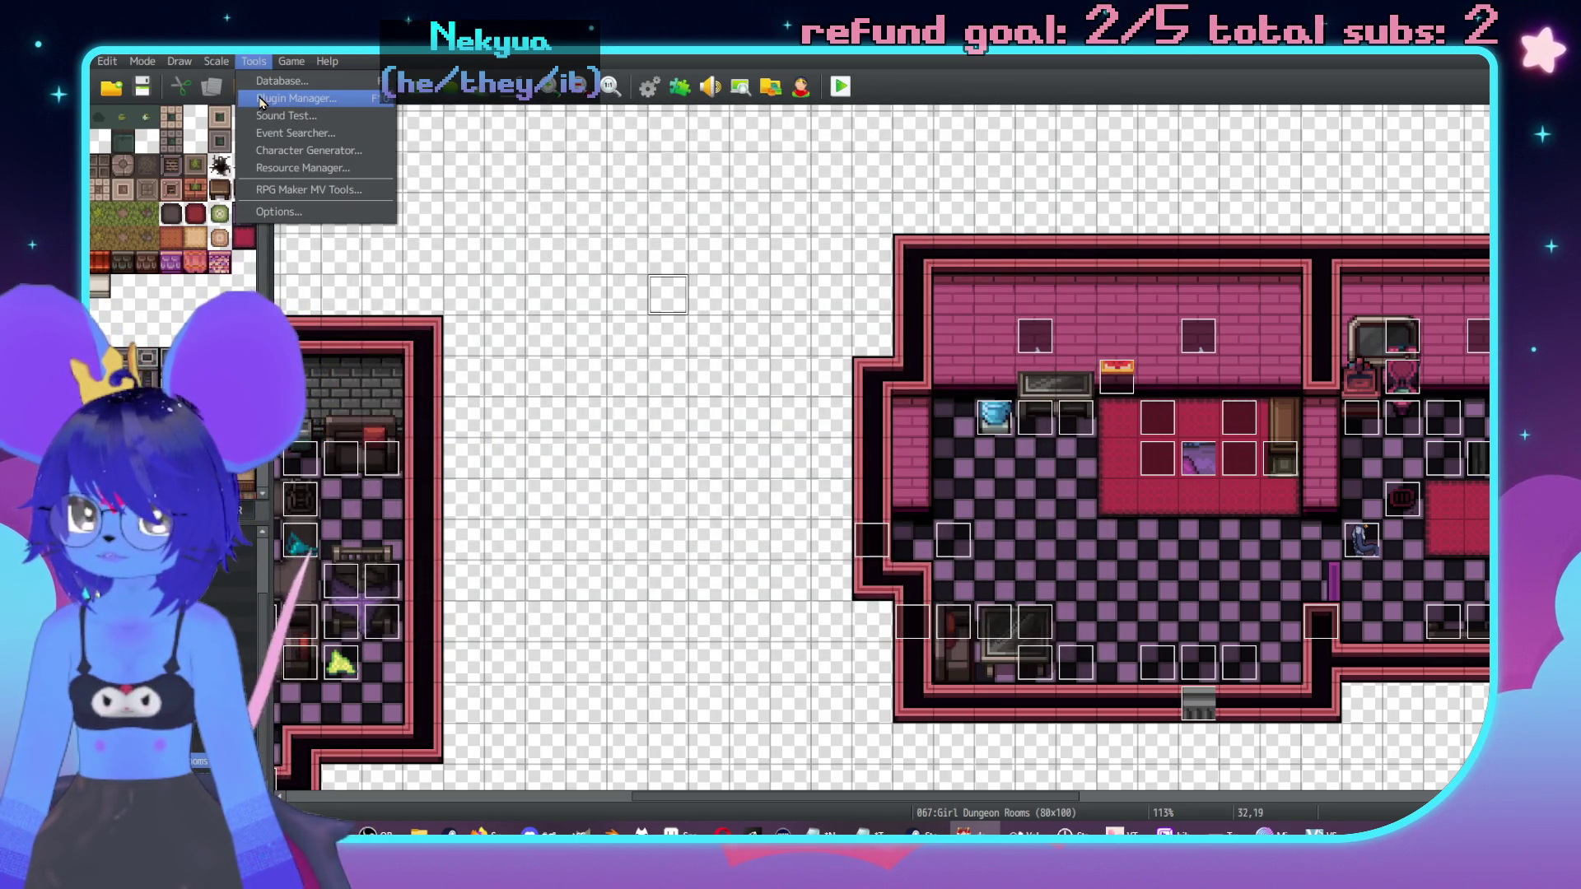
pyautogui.click(264, 99)
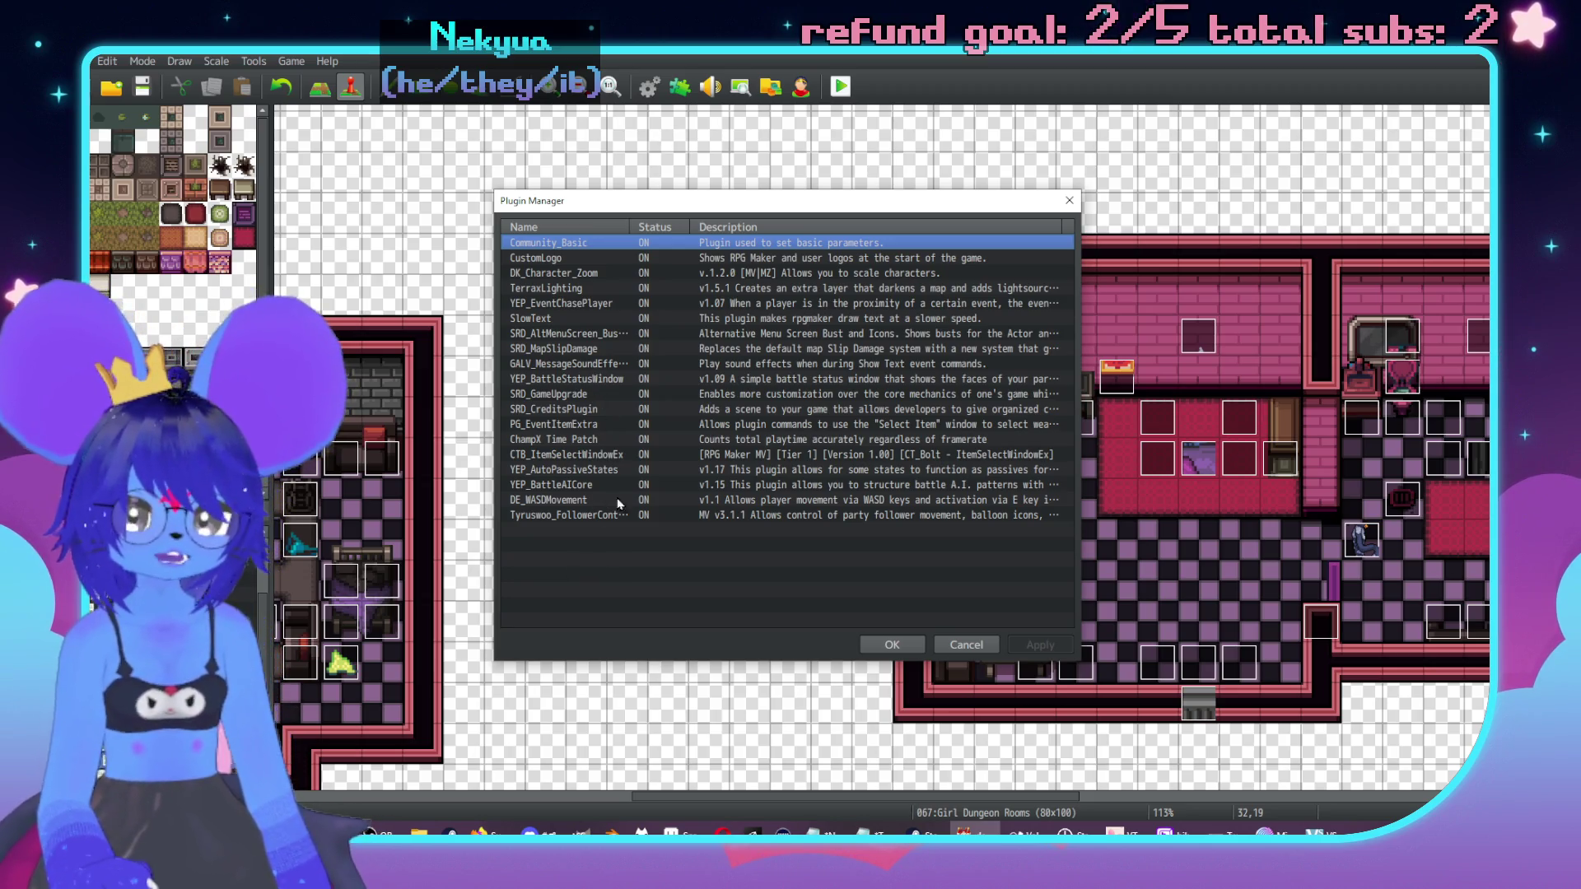
pyautogui.doubleClick(590, 516)
pyautogui.scroll(-2, 623, 472)
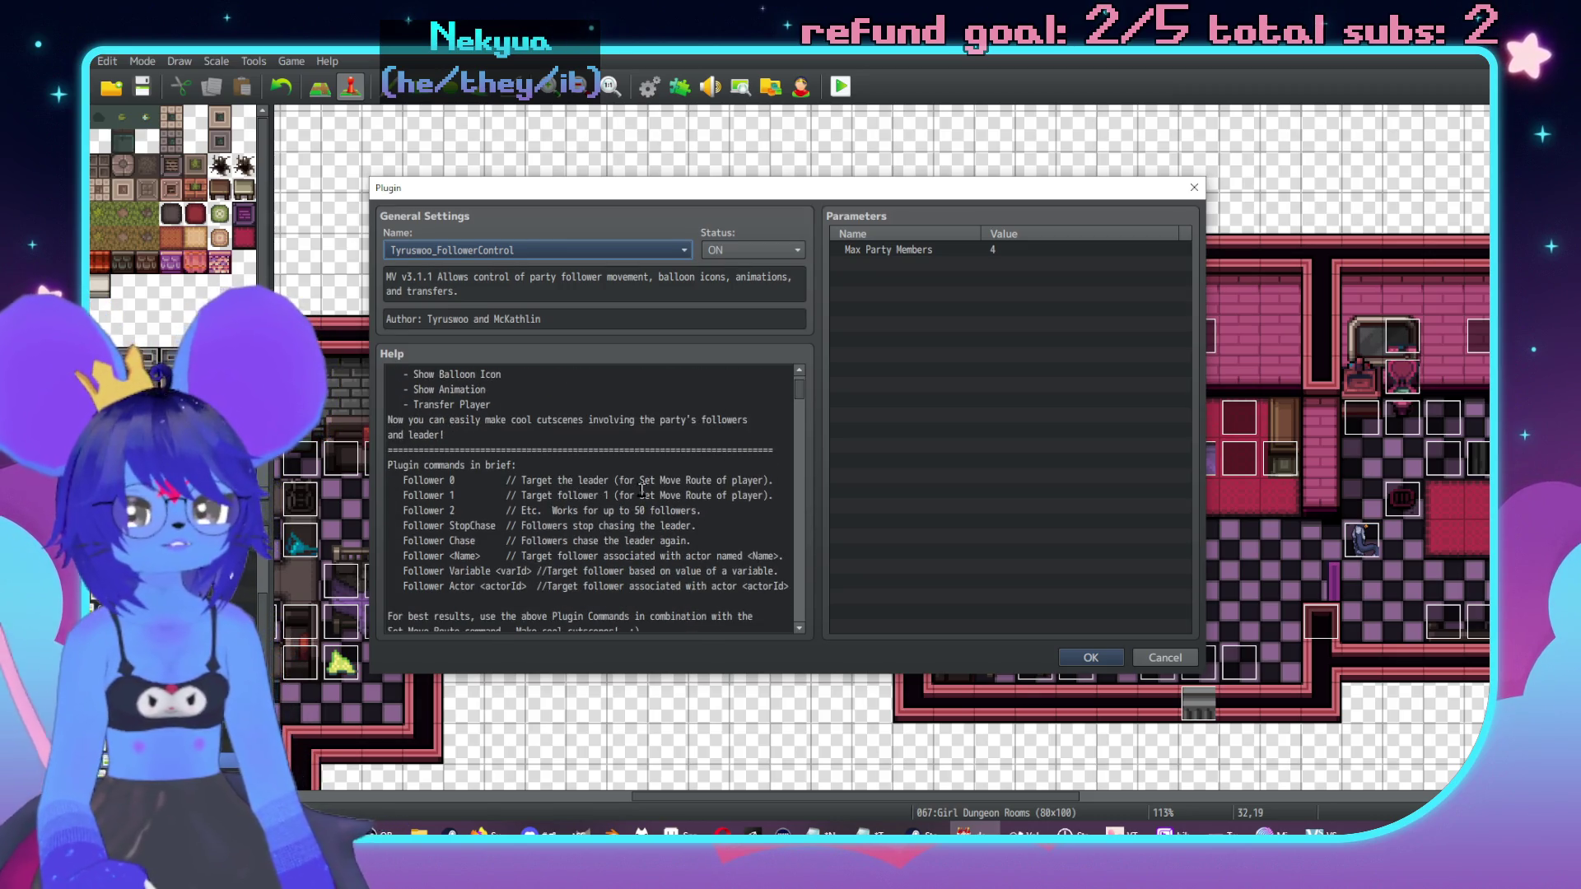
pyautogui.click(1089, 657)
pyautogui.click(957, 652)
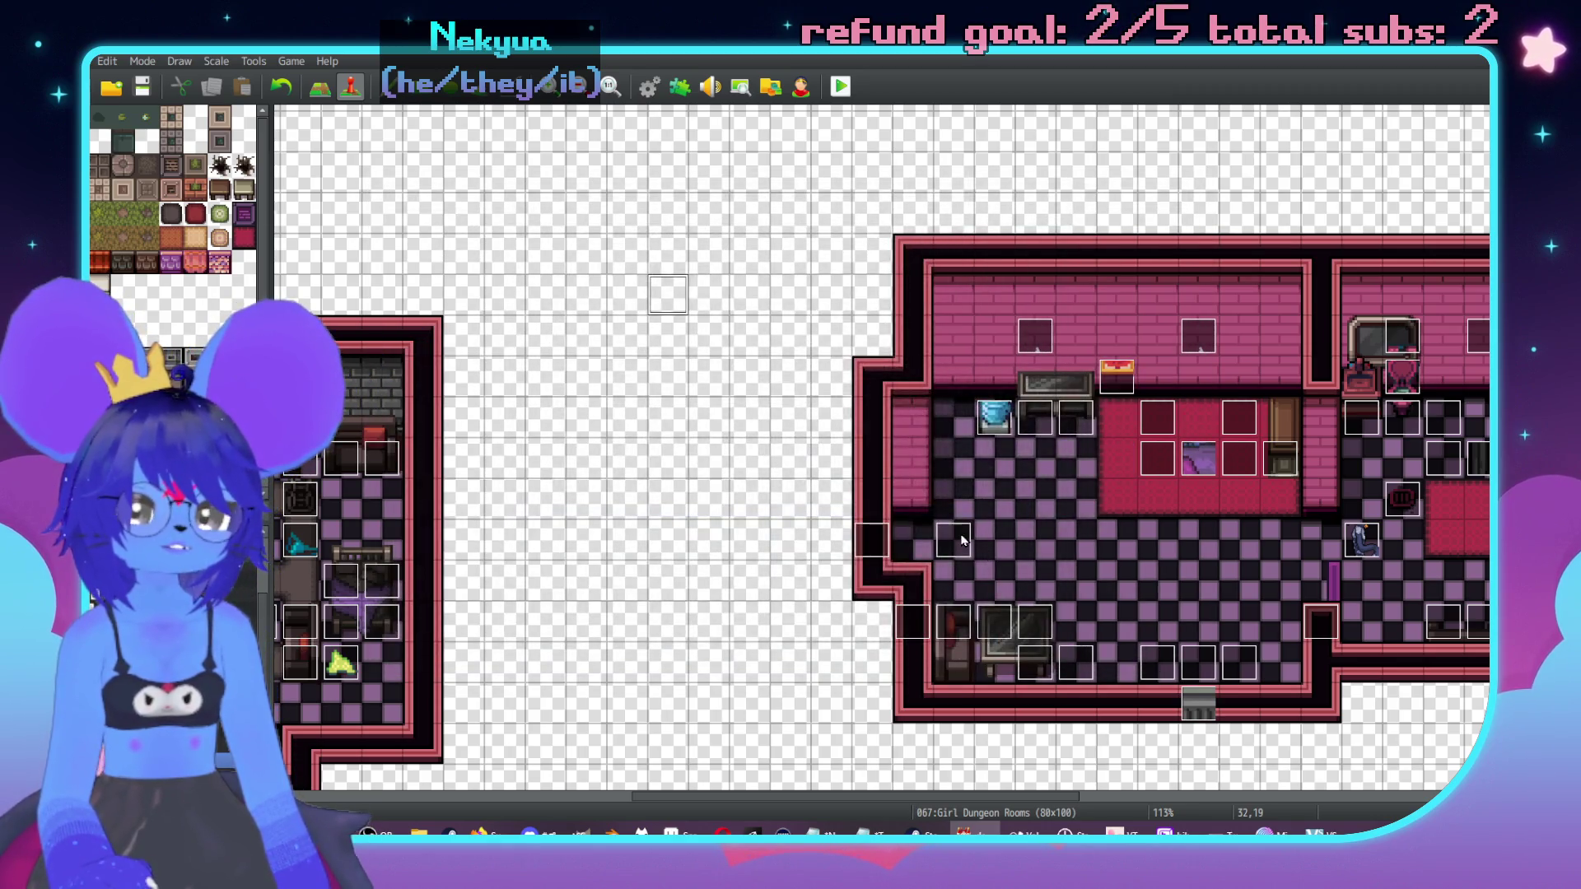
pyautogui.doubleClick(960, 537)
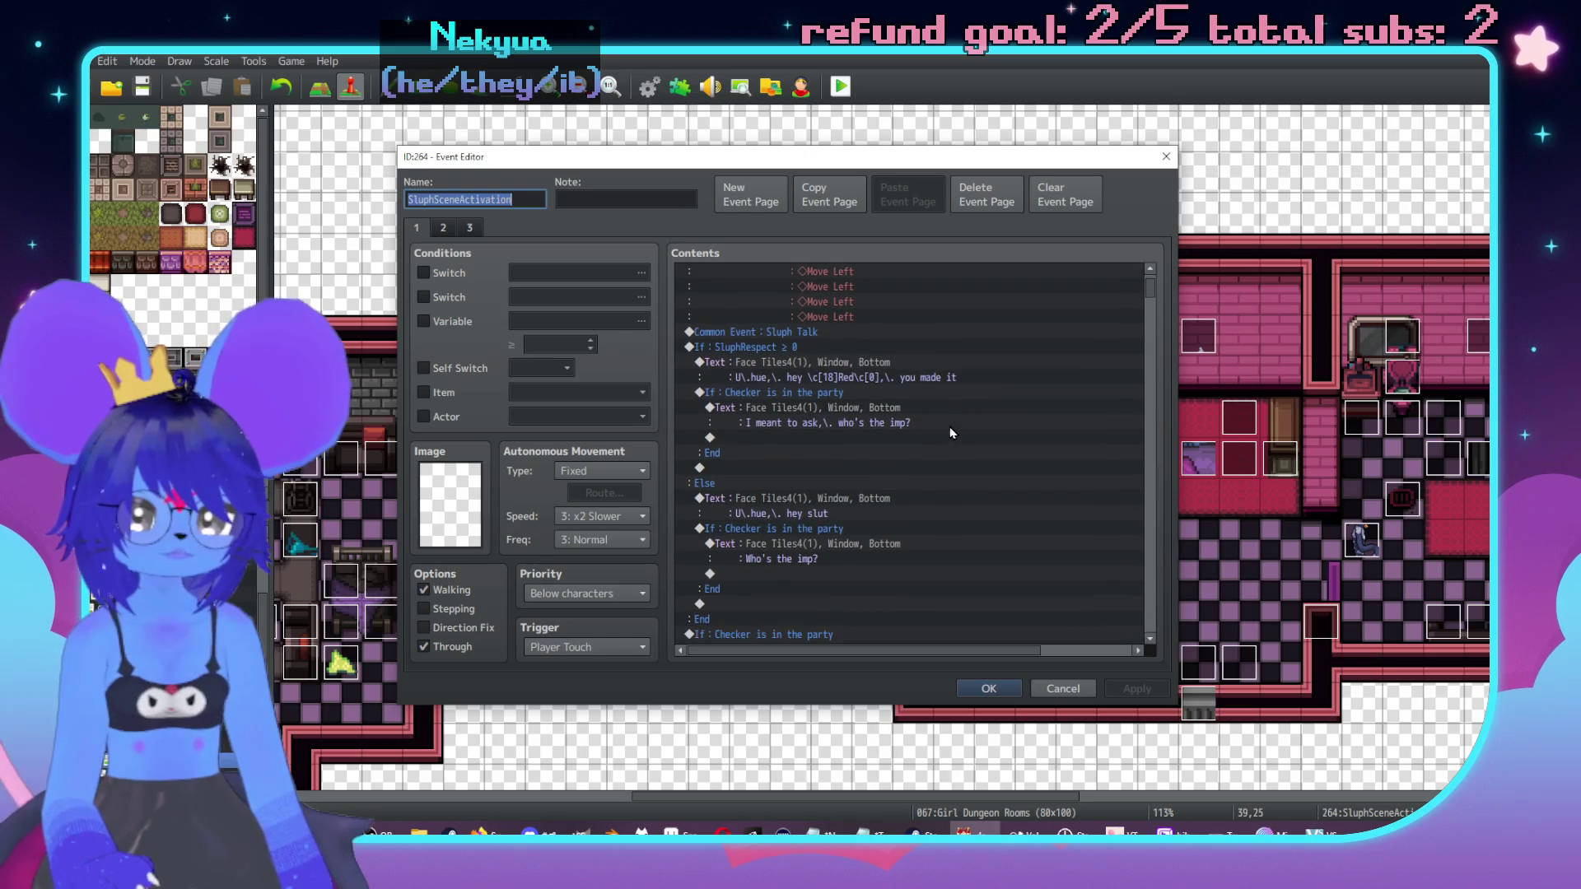
pyautogui.scroll(-10, 951, 432)
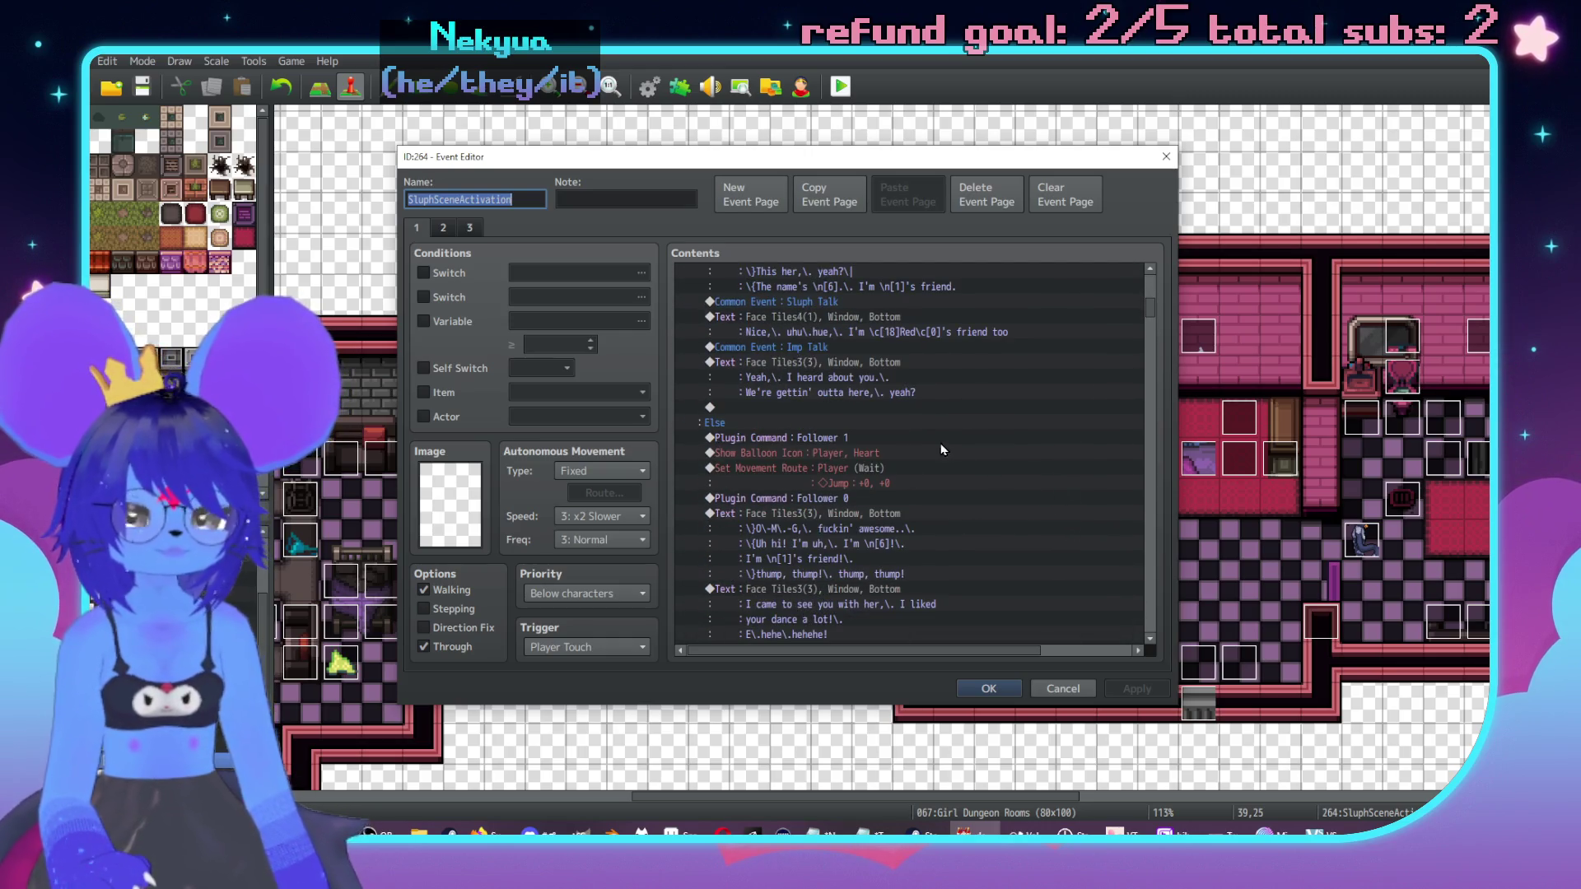
pyautogui.scroll(-10, 936, 443)
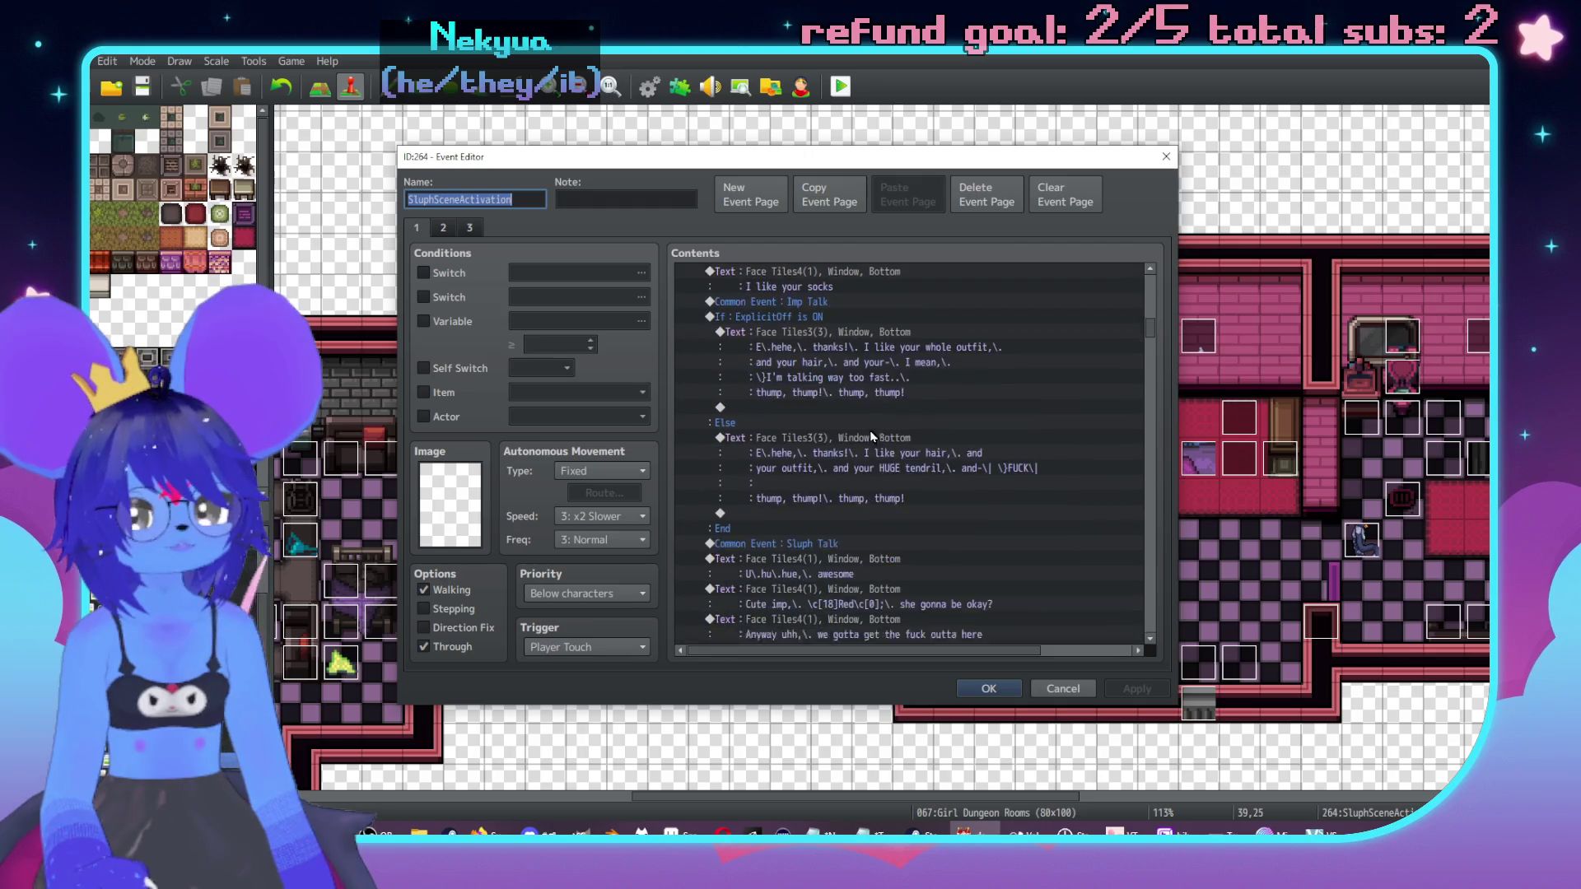
pyautogui.scroll(-10, 869, 430)
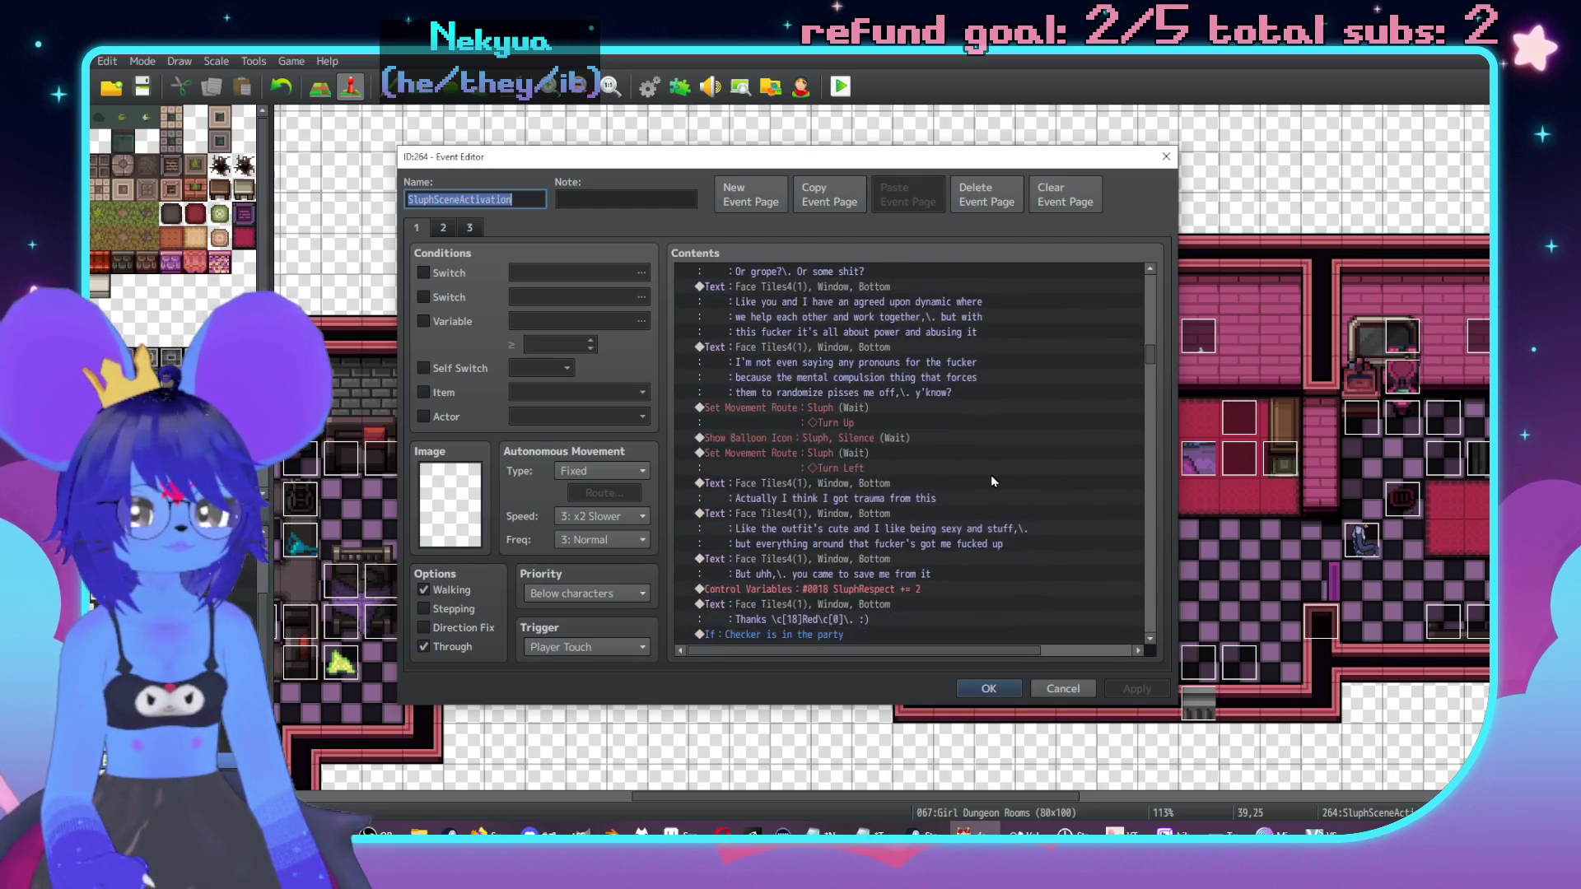
pyautogui.scroll(-10, 992, 478)
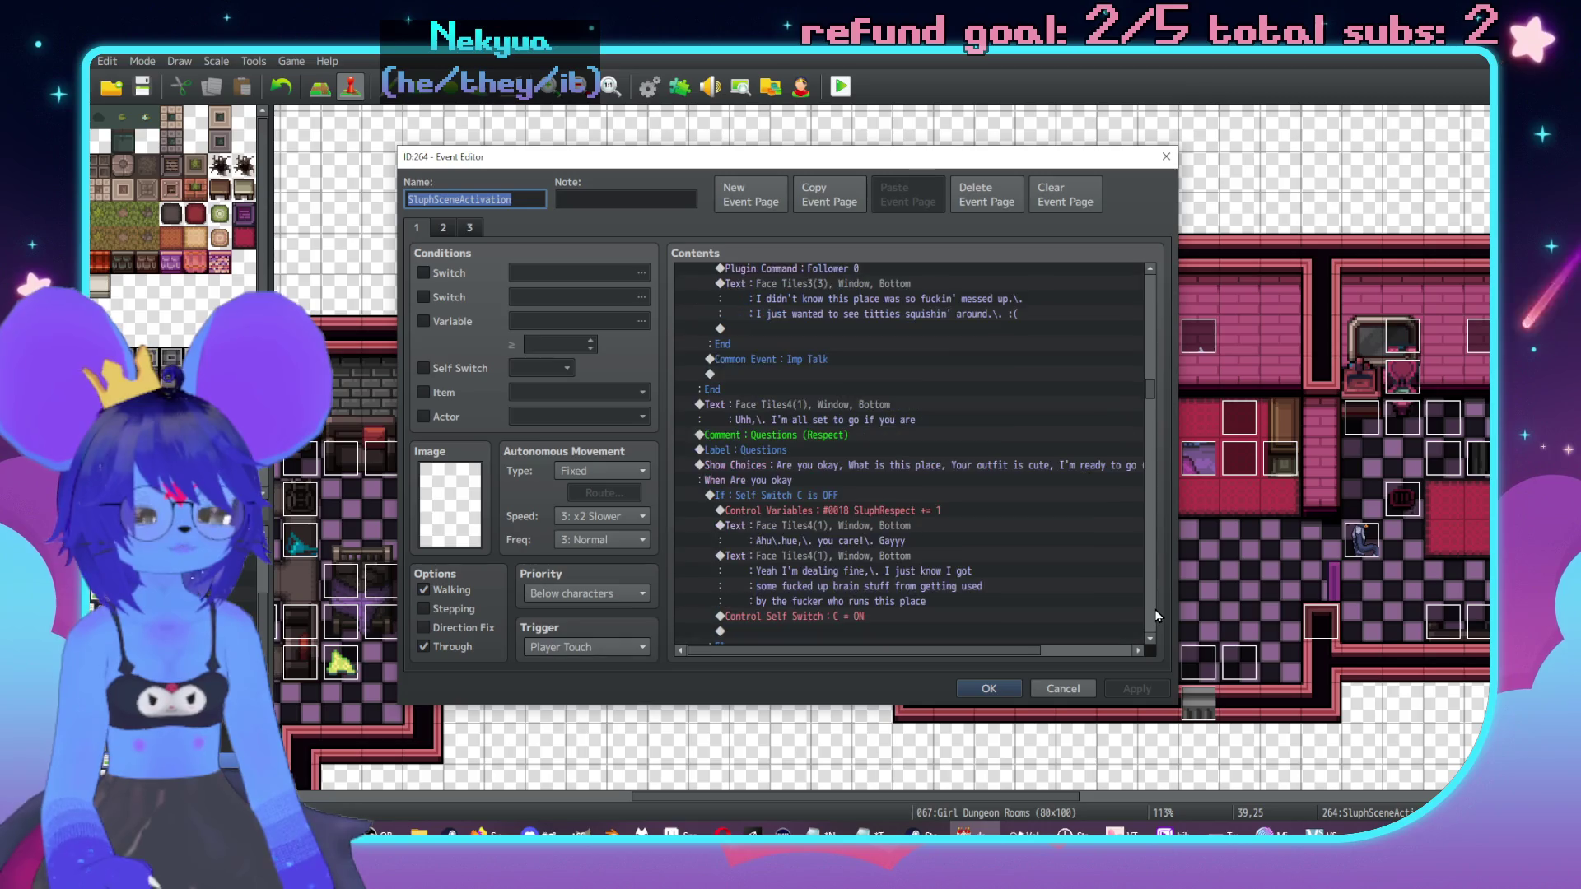
pyautogui.scroll(-8, 1157, 616)
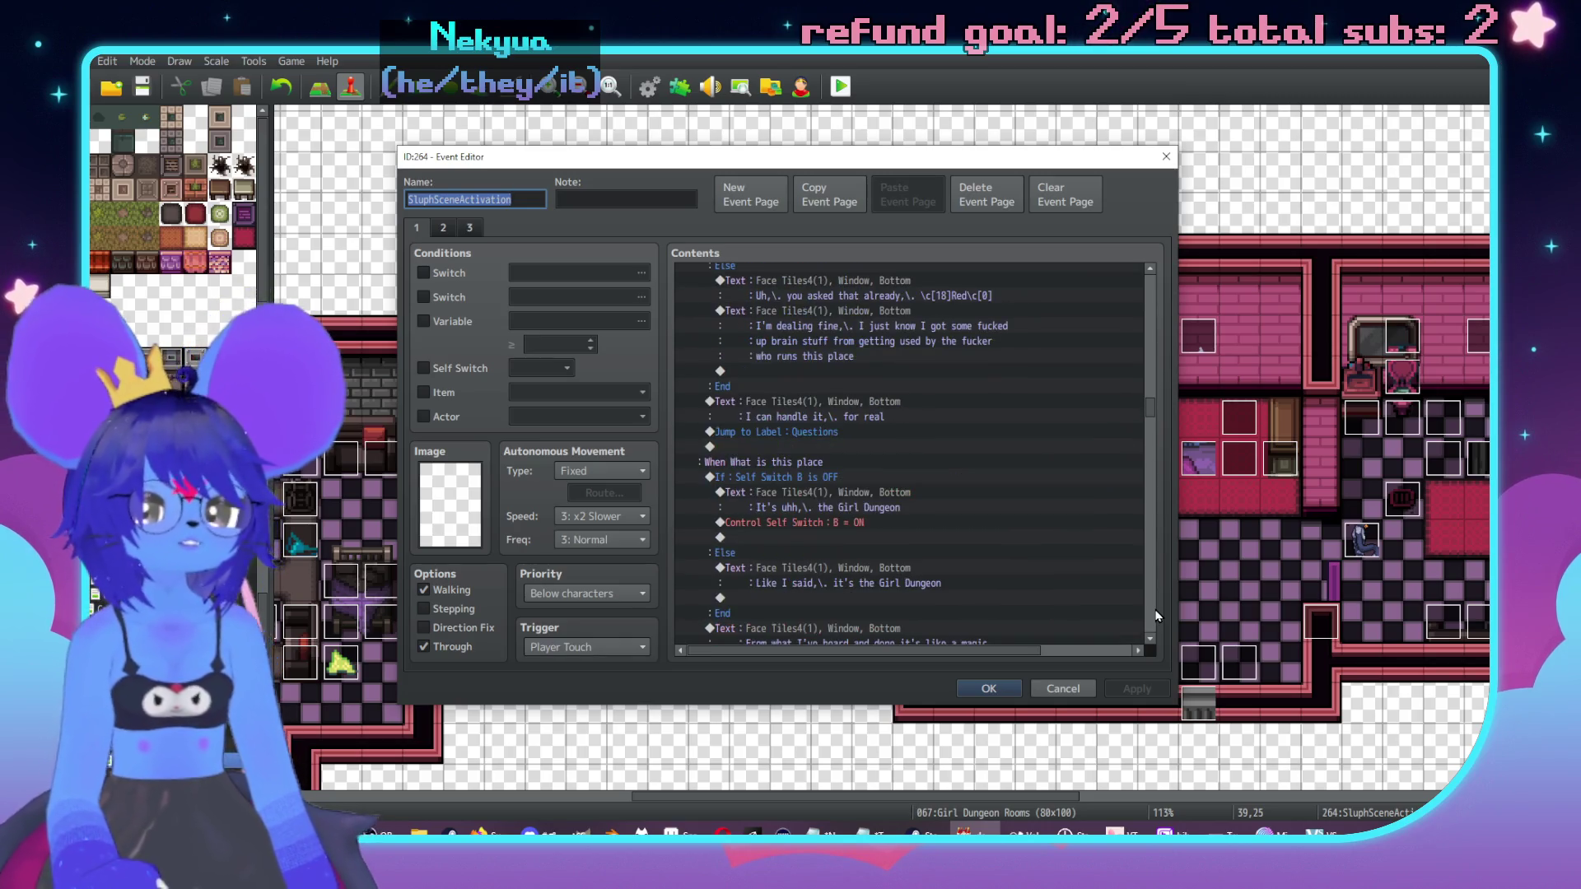
pyautogui.scroll(-15, 1157, 616)
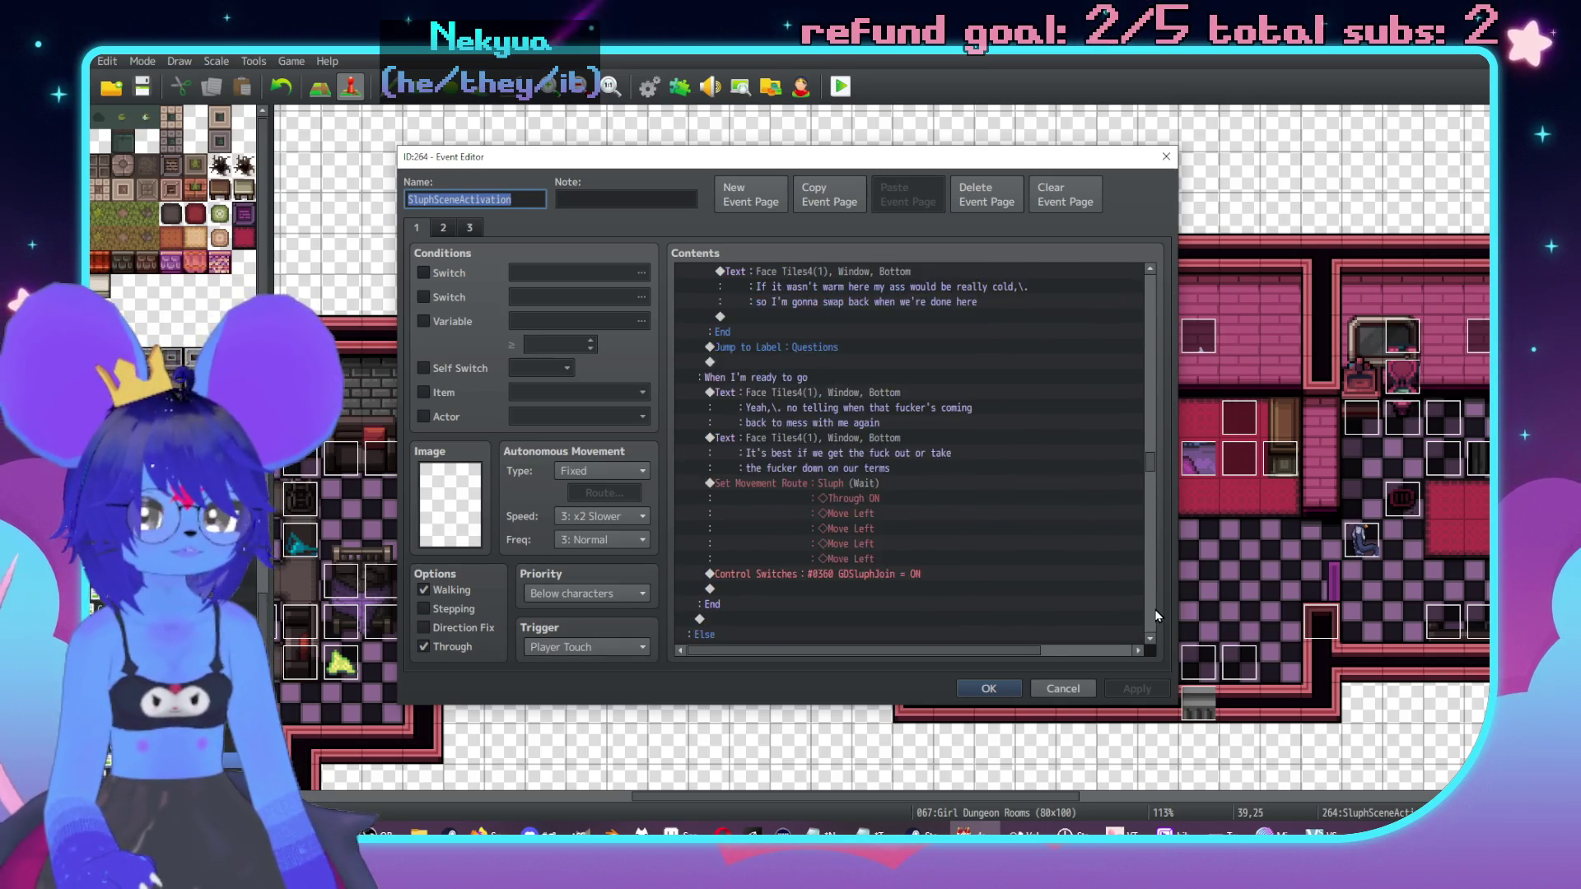
pyautogui.click(1033, 694)
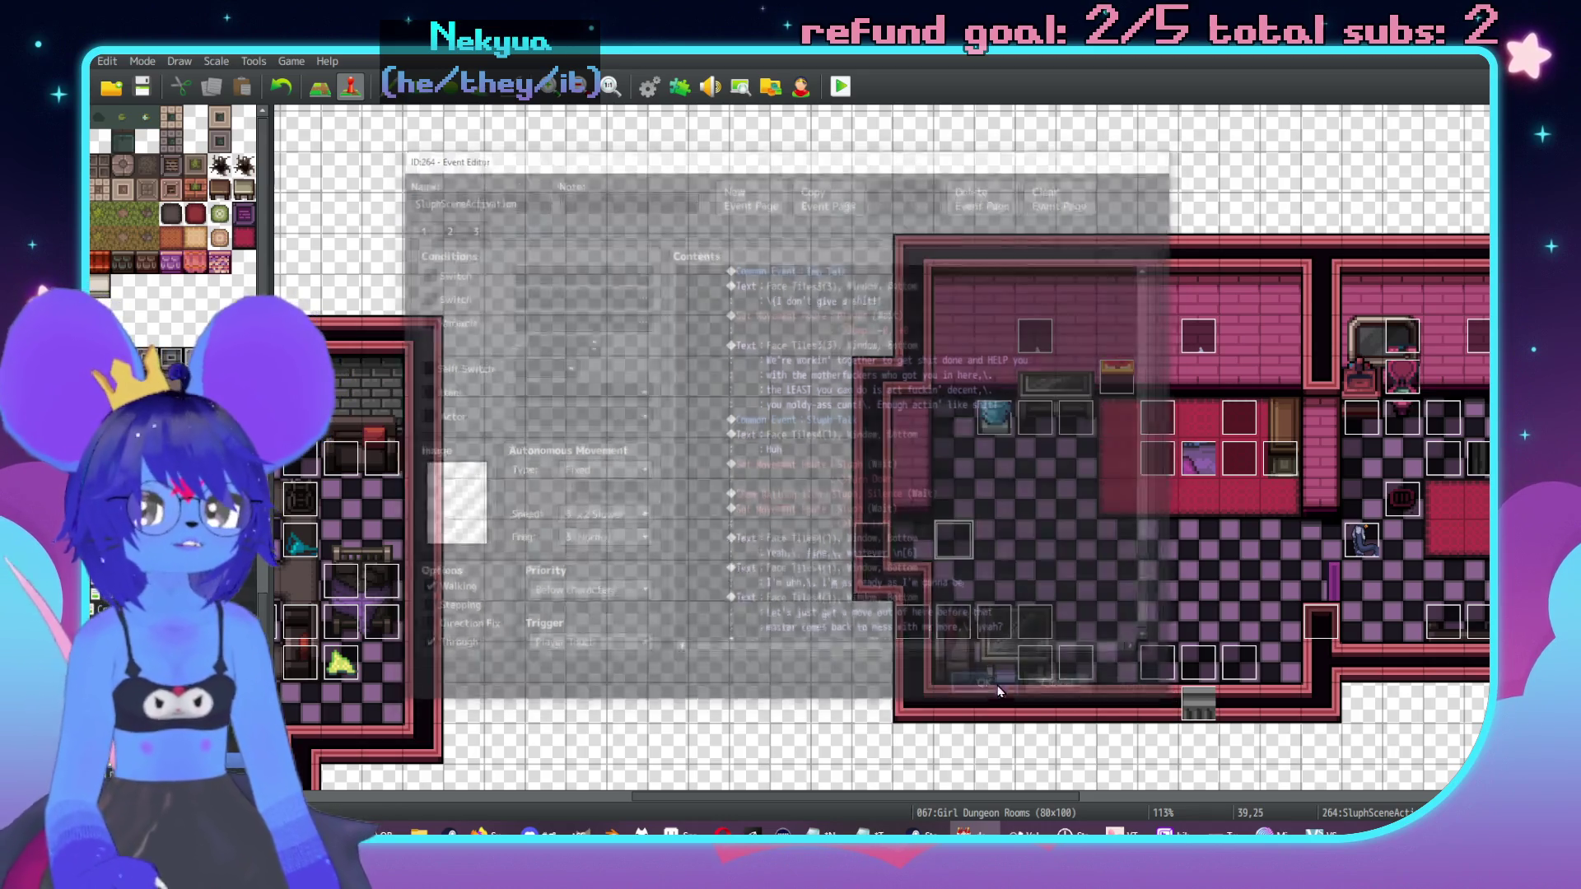
pyautogui.scroll(-15, 1016, 494)
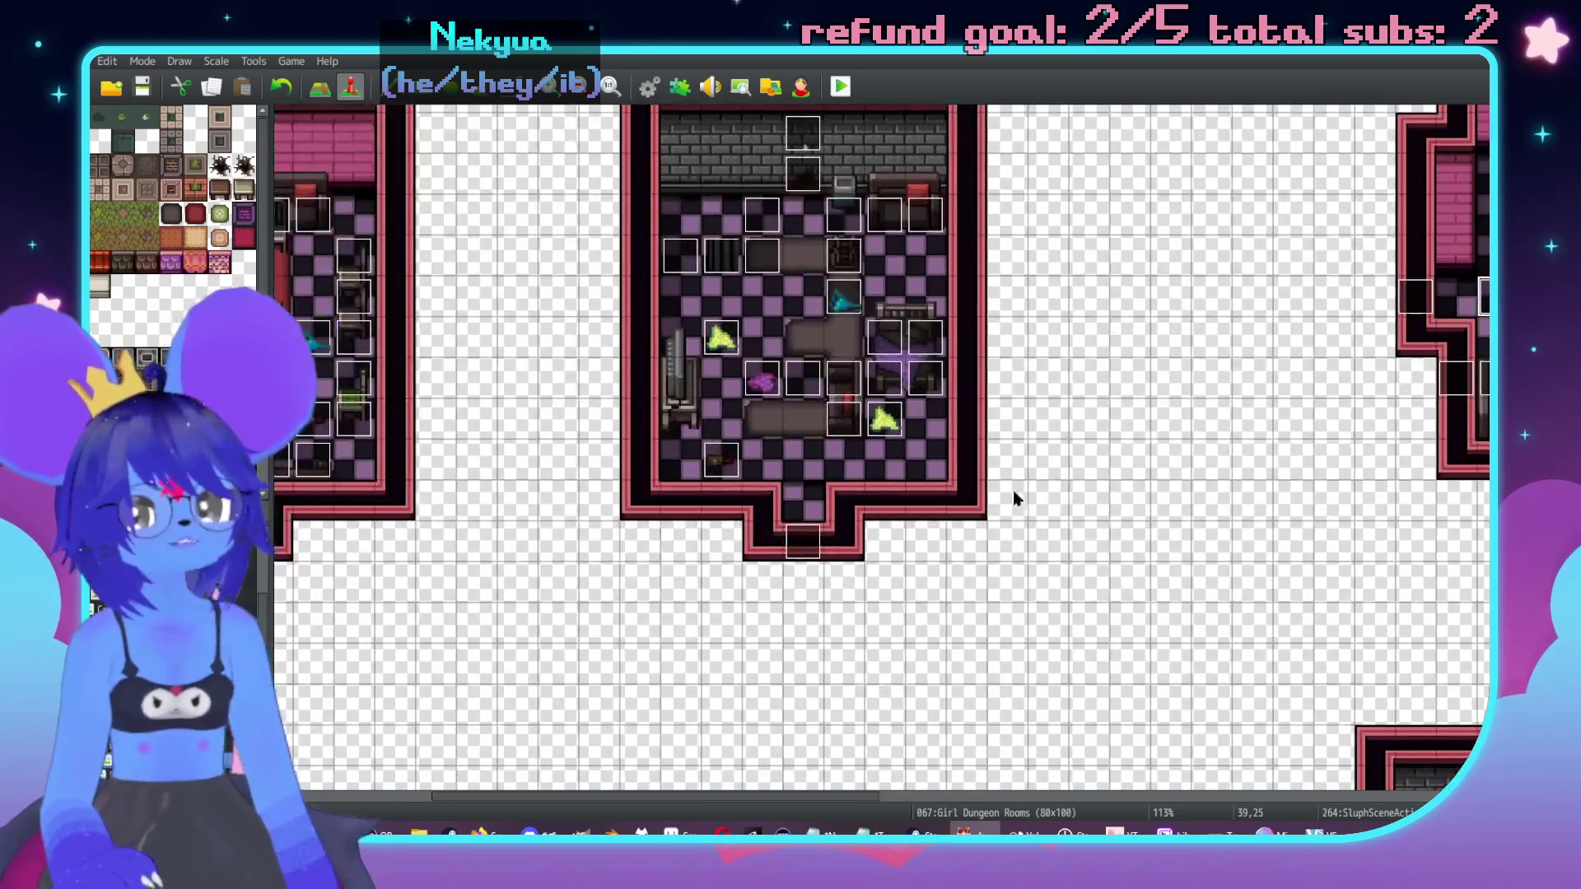
pyautogui.scroll(-10, 1262, 511)
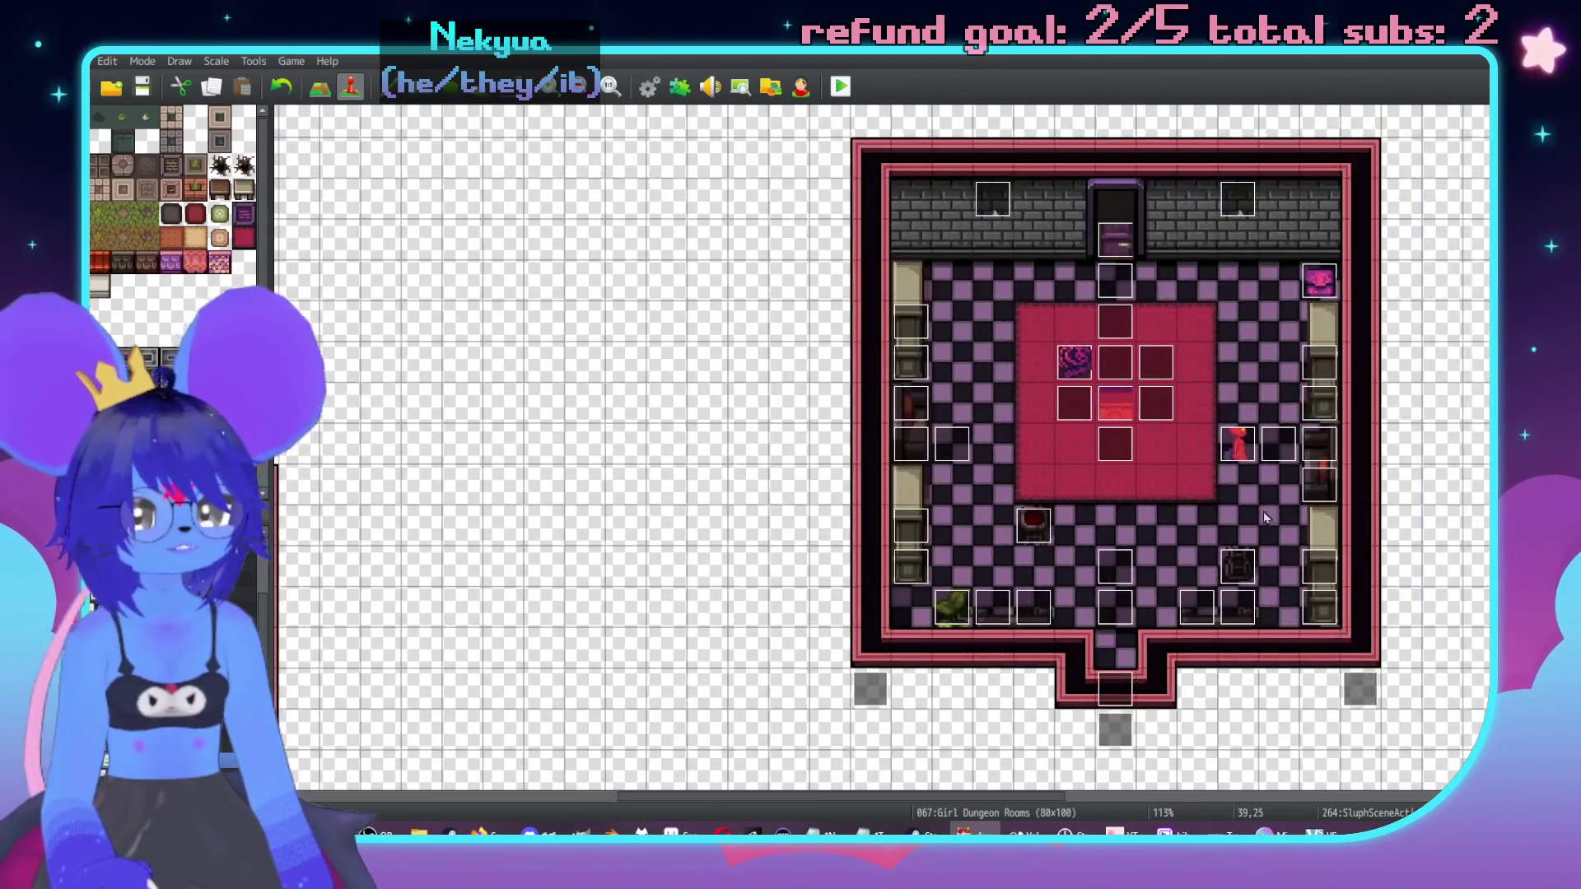
pyautogui.doubleClick(1113, 608)
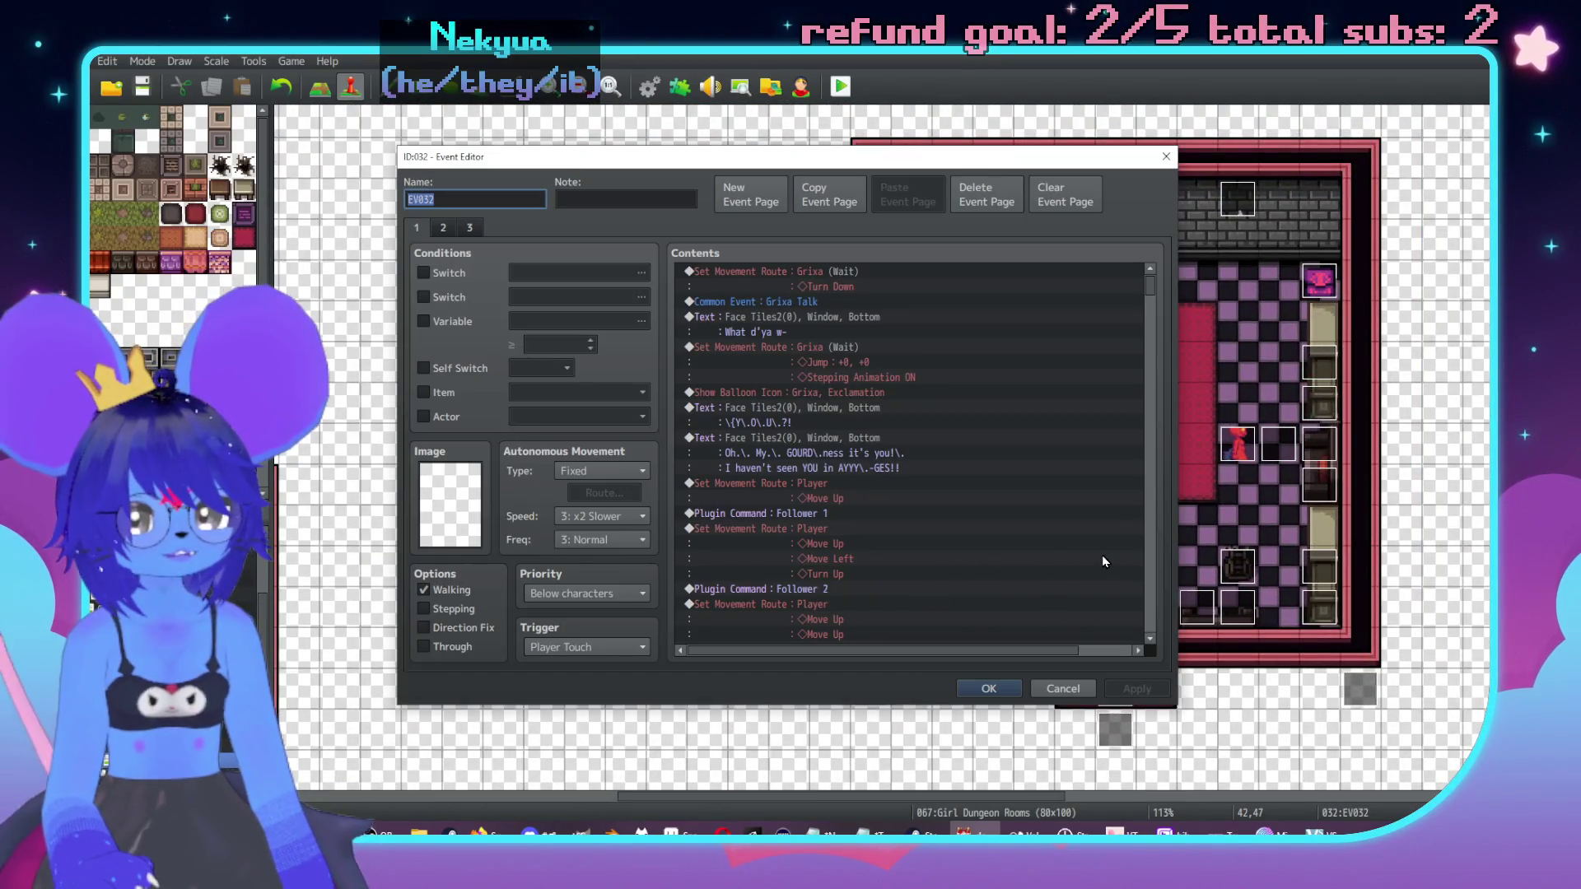
pyautogui.click(1149, 546)
pyautogui.click(1149, 545)
pyautogui.click(1149, 543)
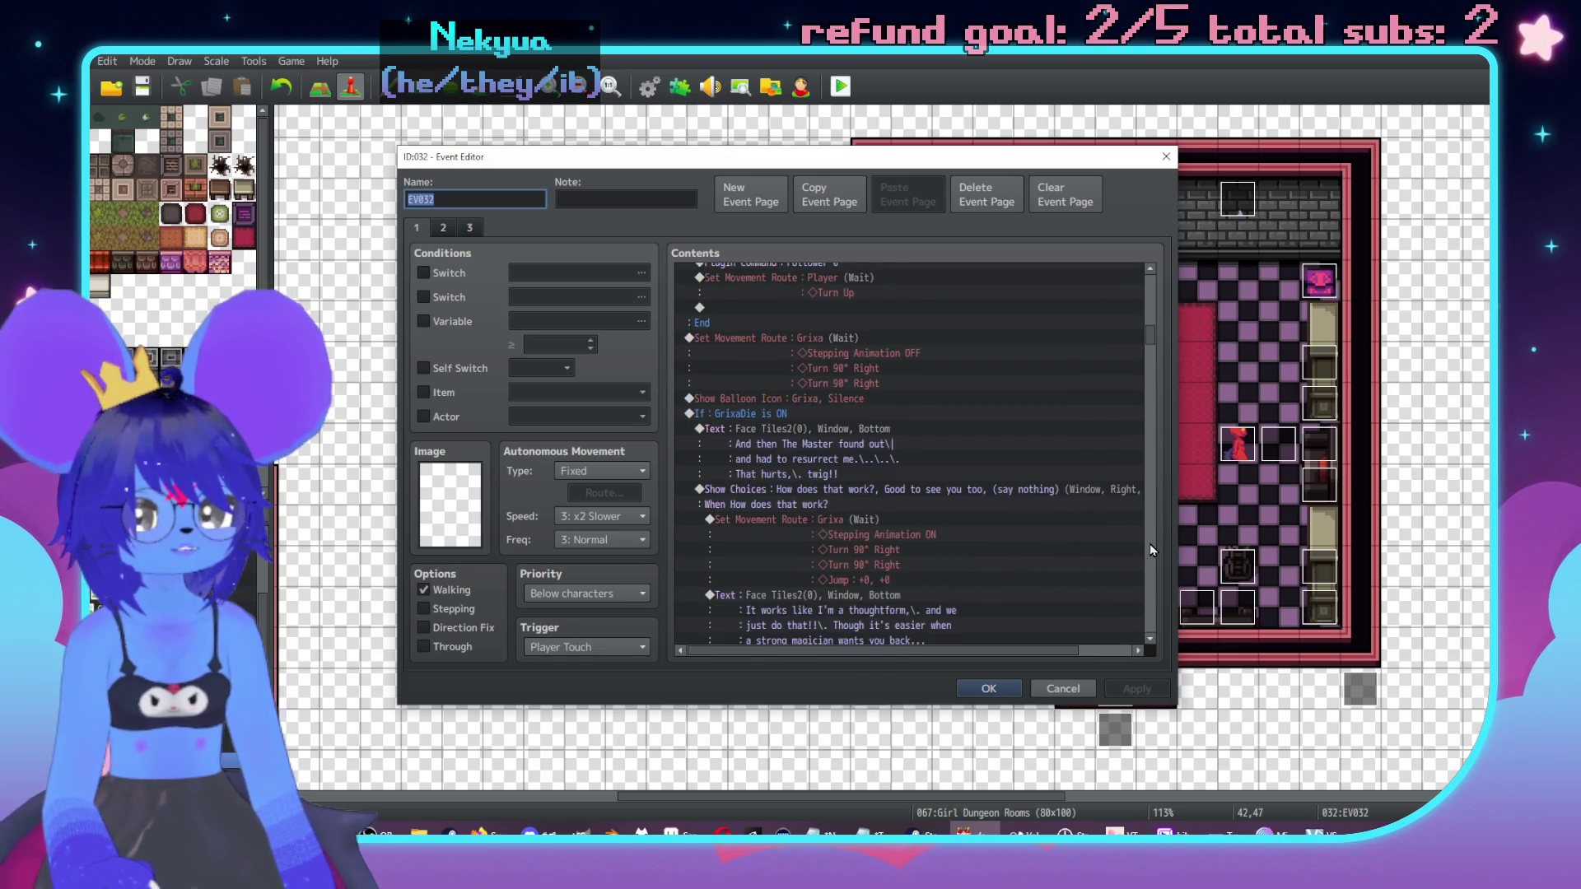
pyautogui.click(1149, 543)
pyautogui.click(1150, 543)
pyautogui.click(1149, 543)
pyautogui.click(1149, 544)
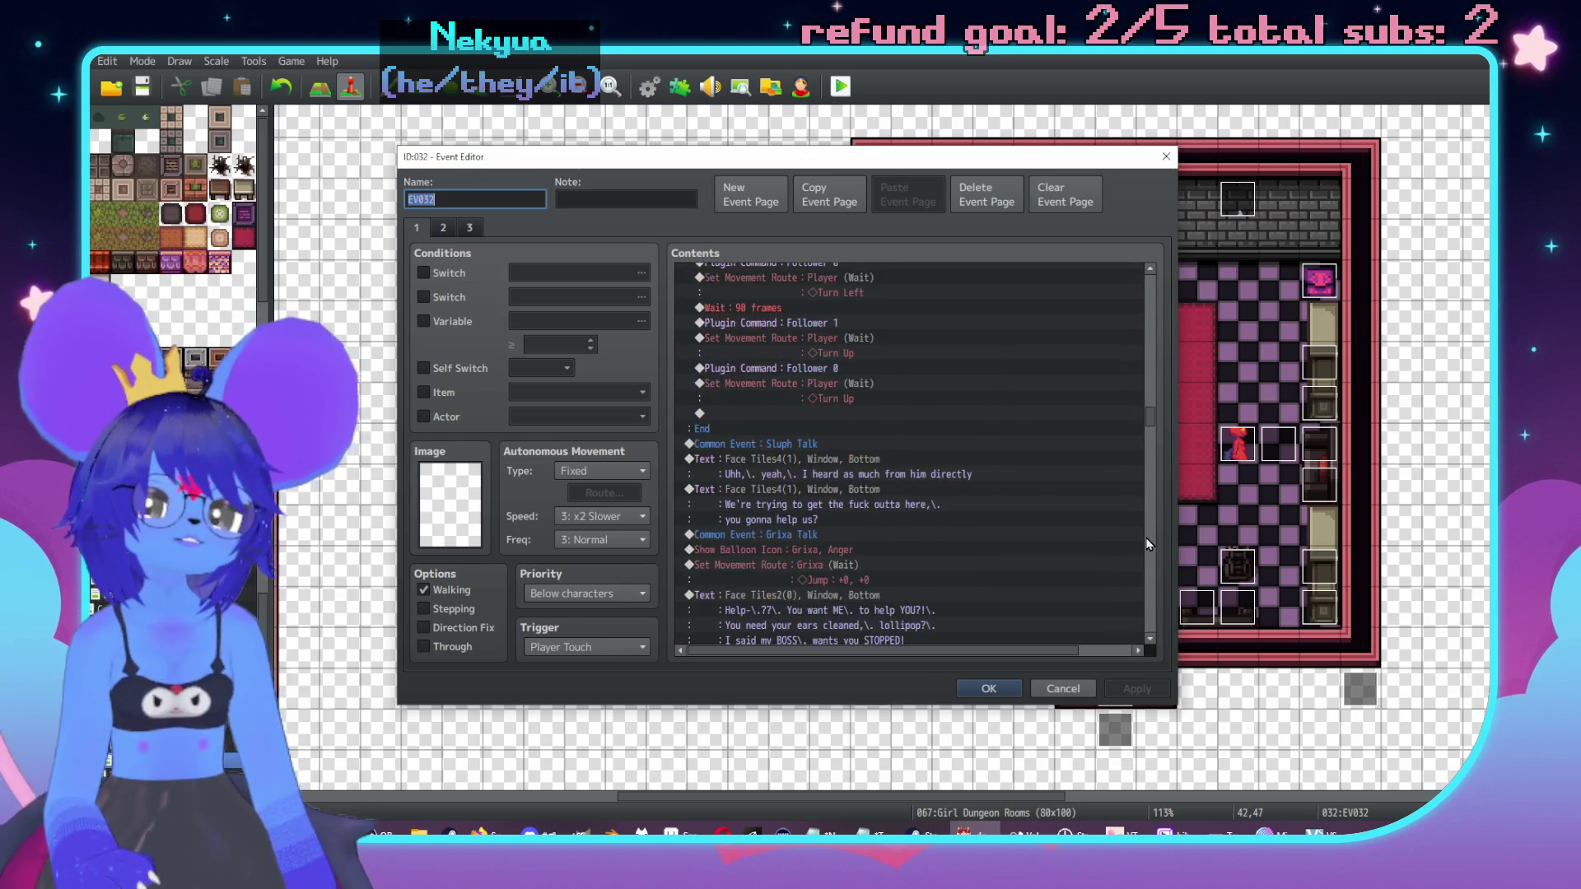
pyautogui.click(1150, 543)
pyautogui.click(1150, 543)
pyautogui.click(1111, 533)
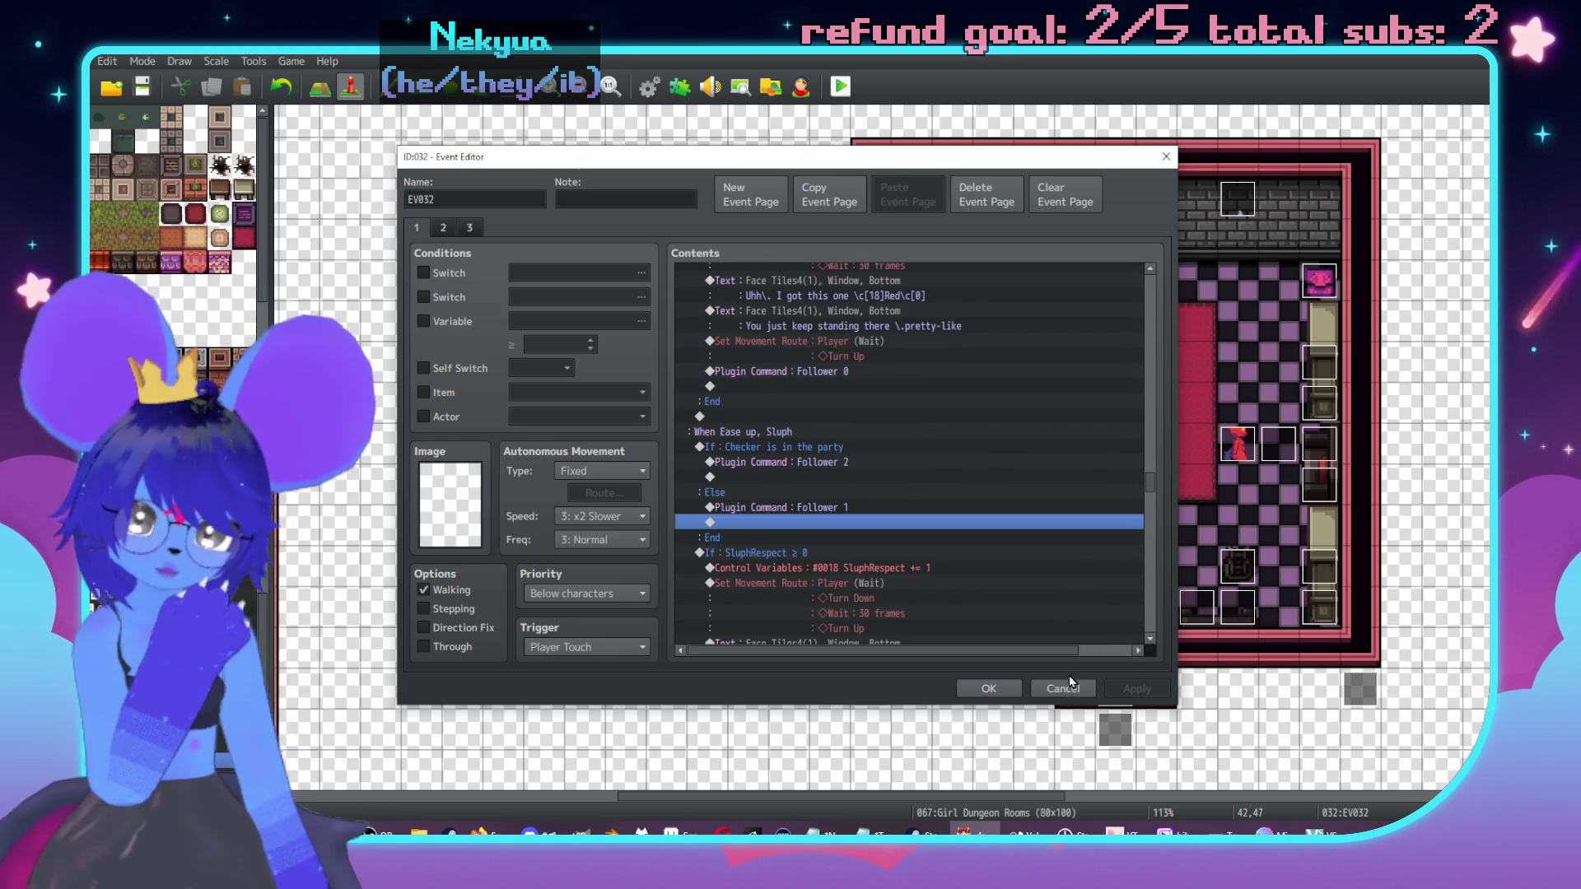
pyautogui.click(1067, 689)
pyautogui.scroll(5, 645, 272)
pyautogui.hscroll(-5, 1136, 505)
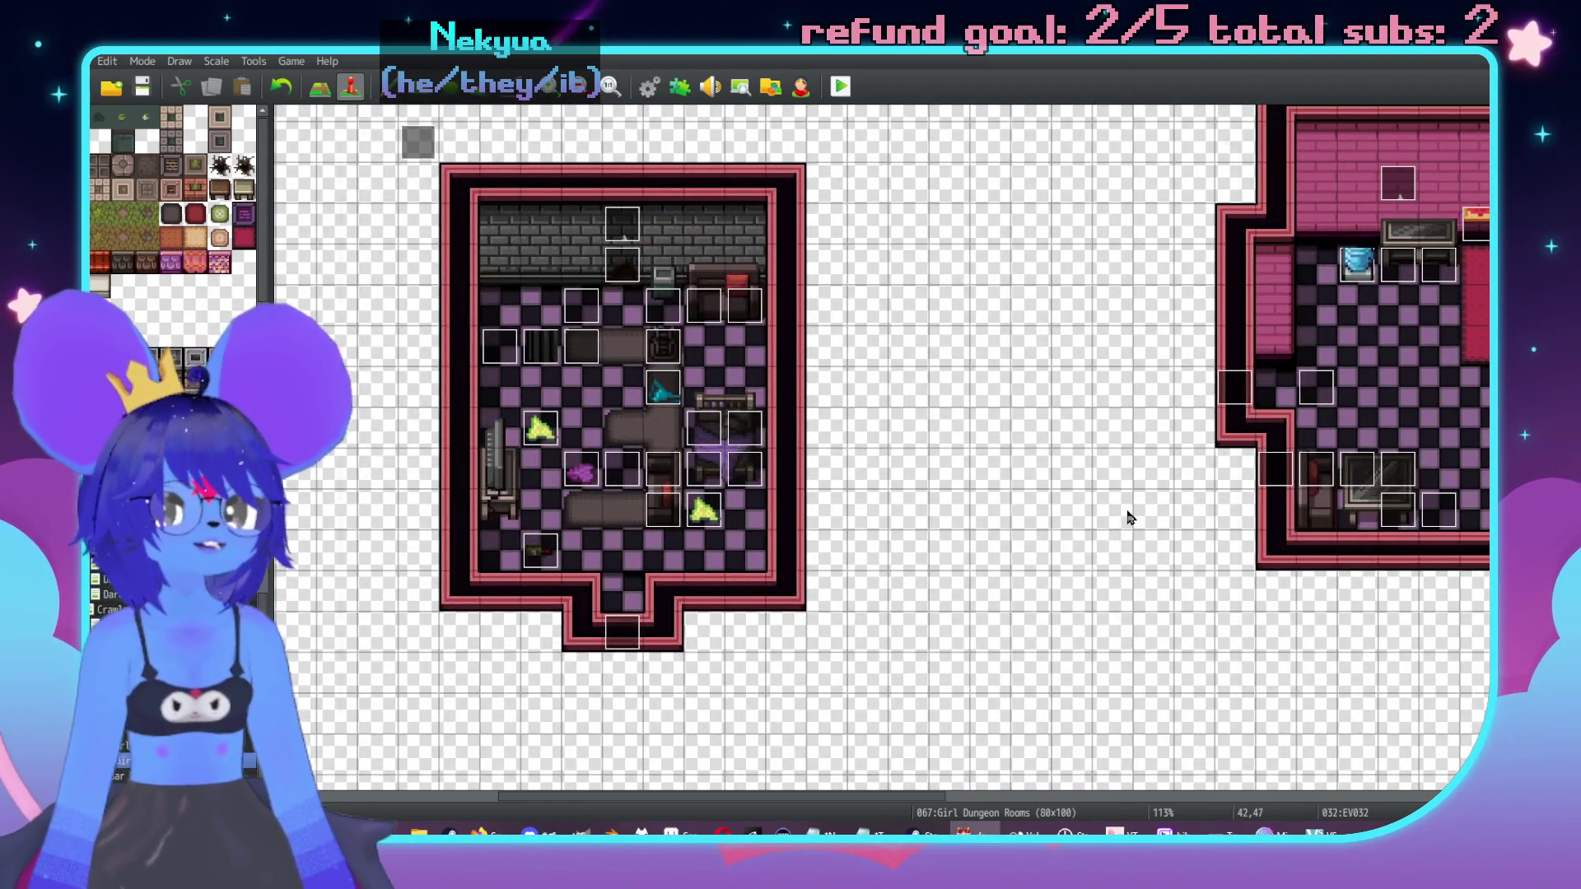
pyautogui.press('F9')
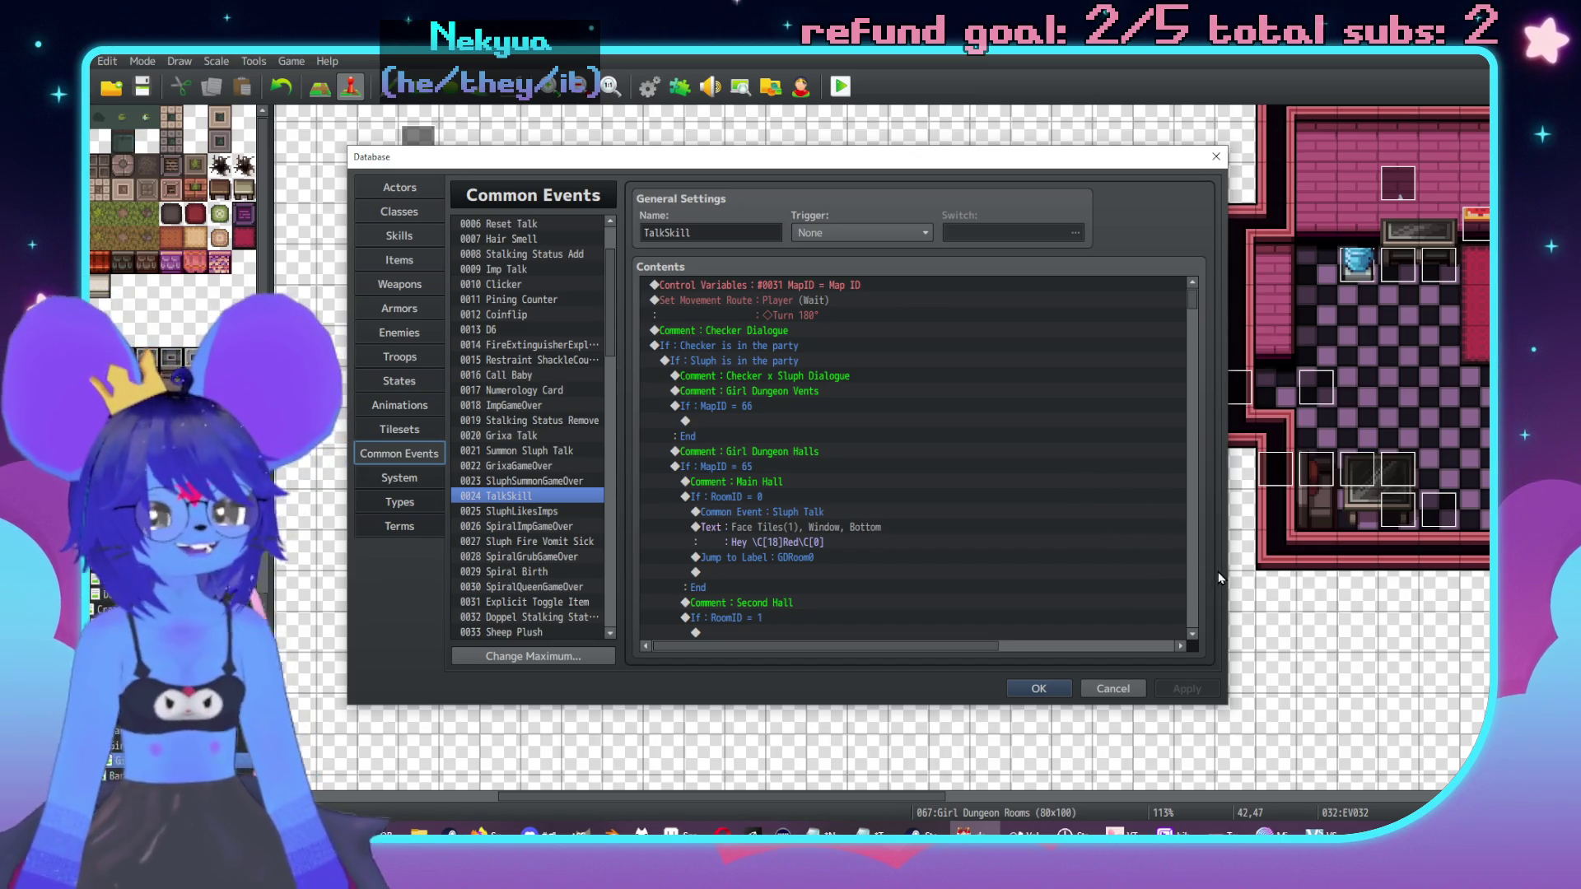
pyautogui.scroll(-10, 1195, 579)
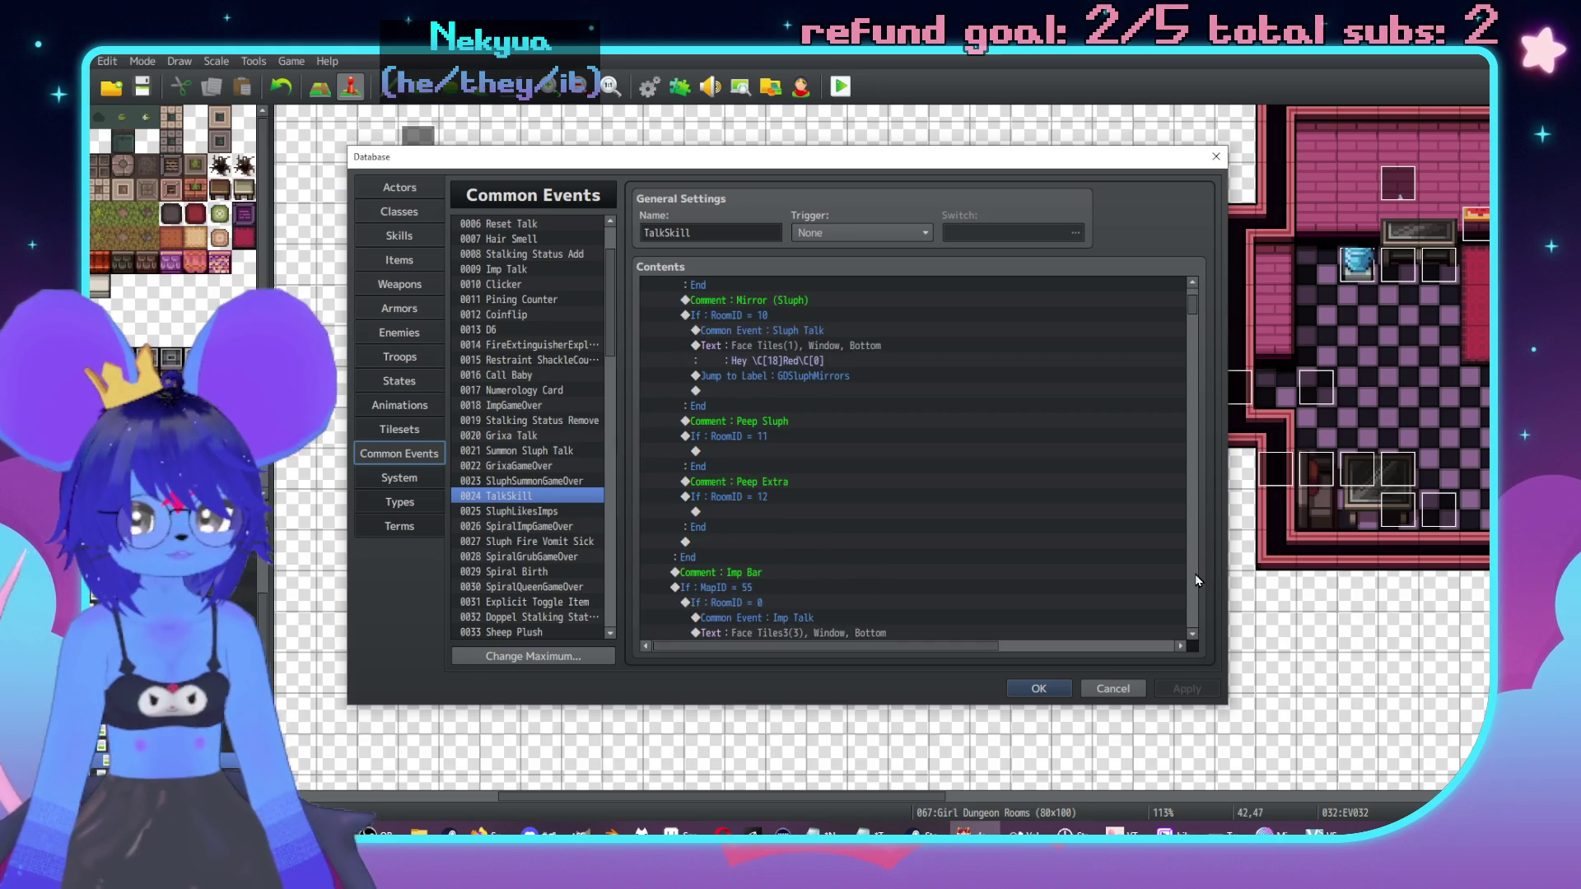
pyautogui.scroll(-10, 1195, 579)
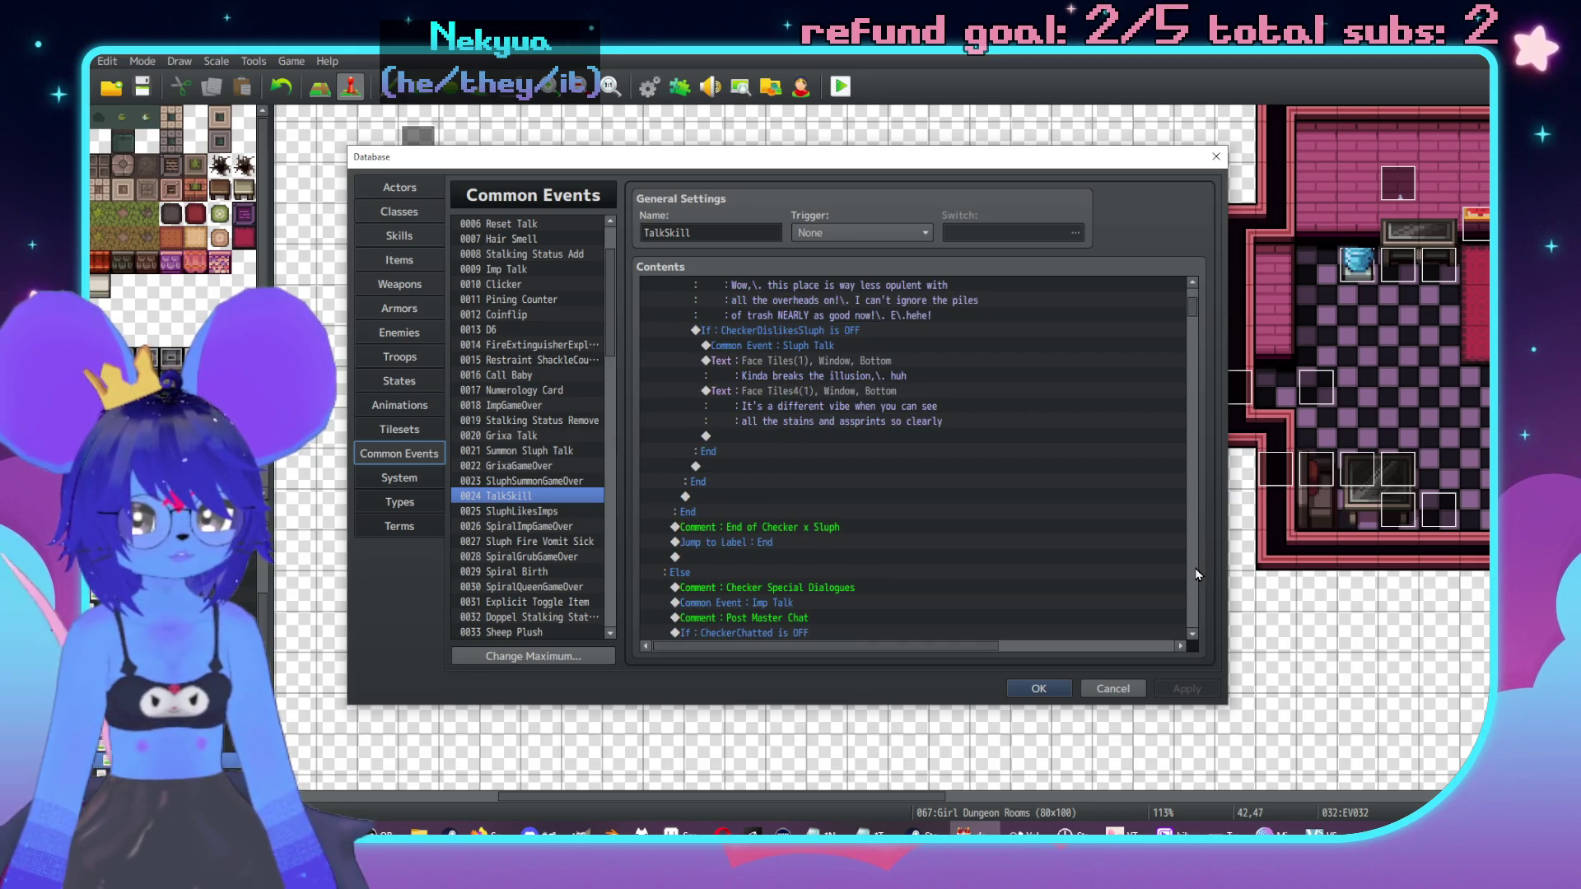
pyautogui.scroll(-15, 1196, 574)
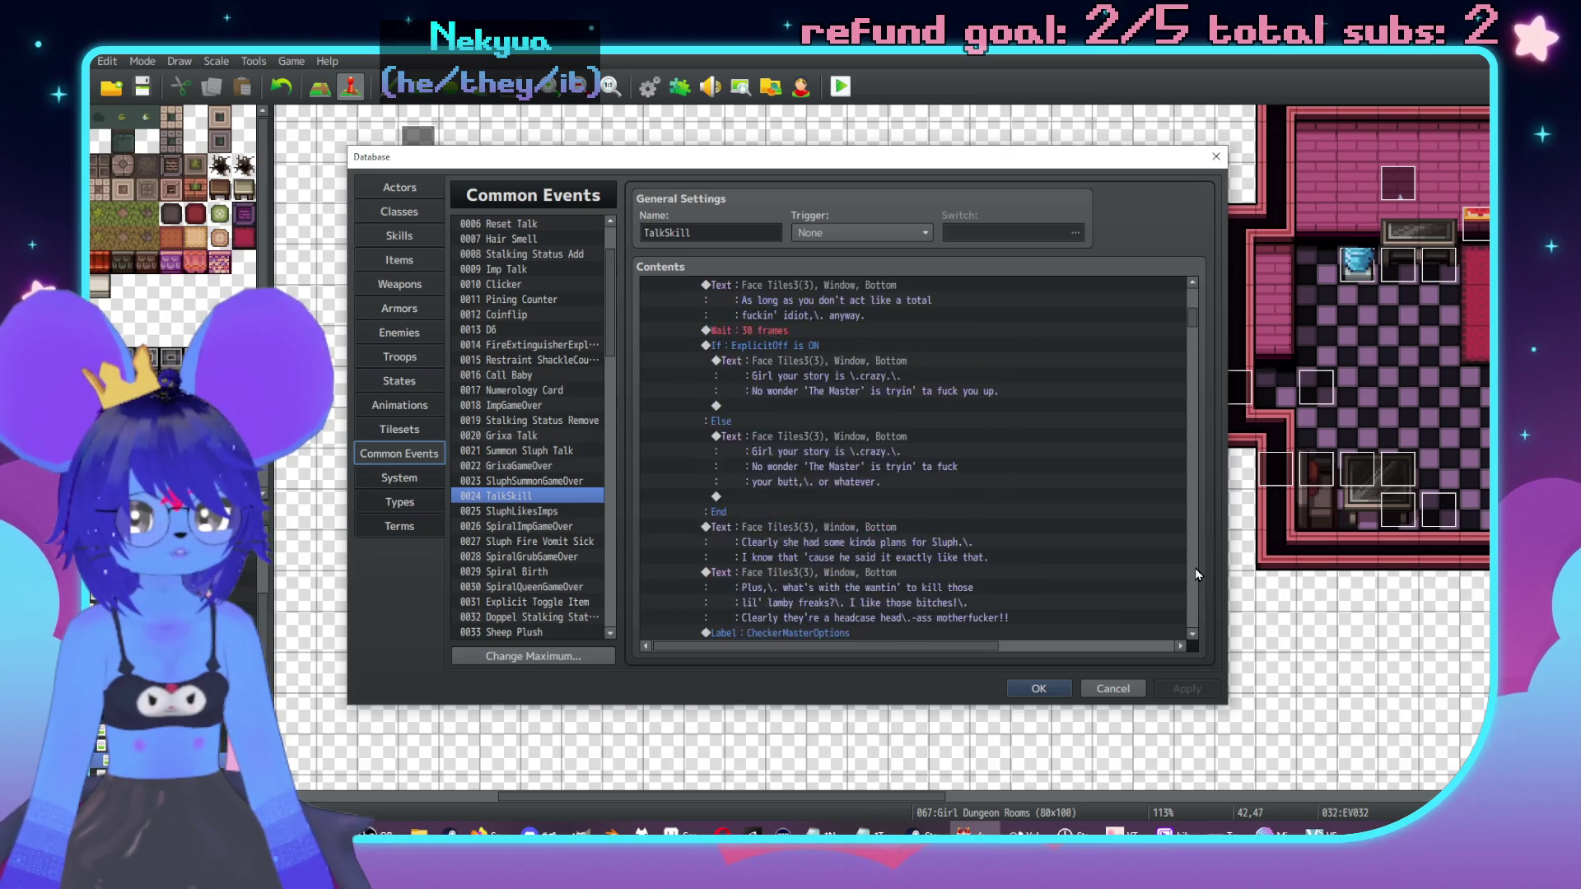
pyautogui.scroll(-10, 1196, 574)
pyautogui.scroll(-20, 1196, 574)
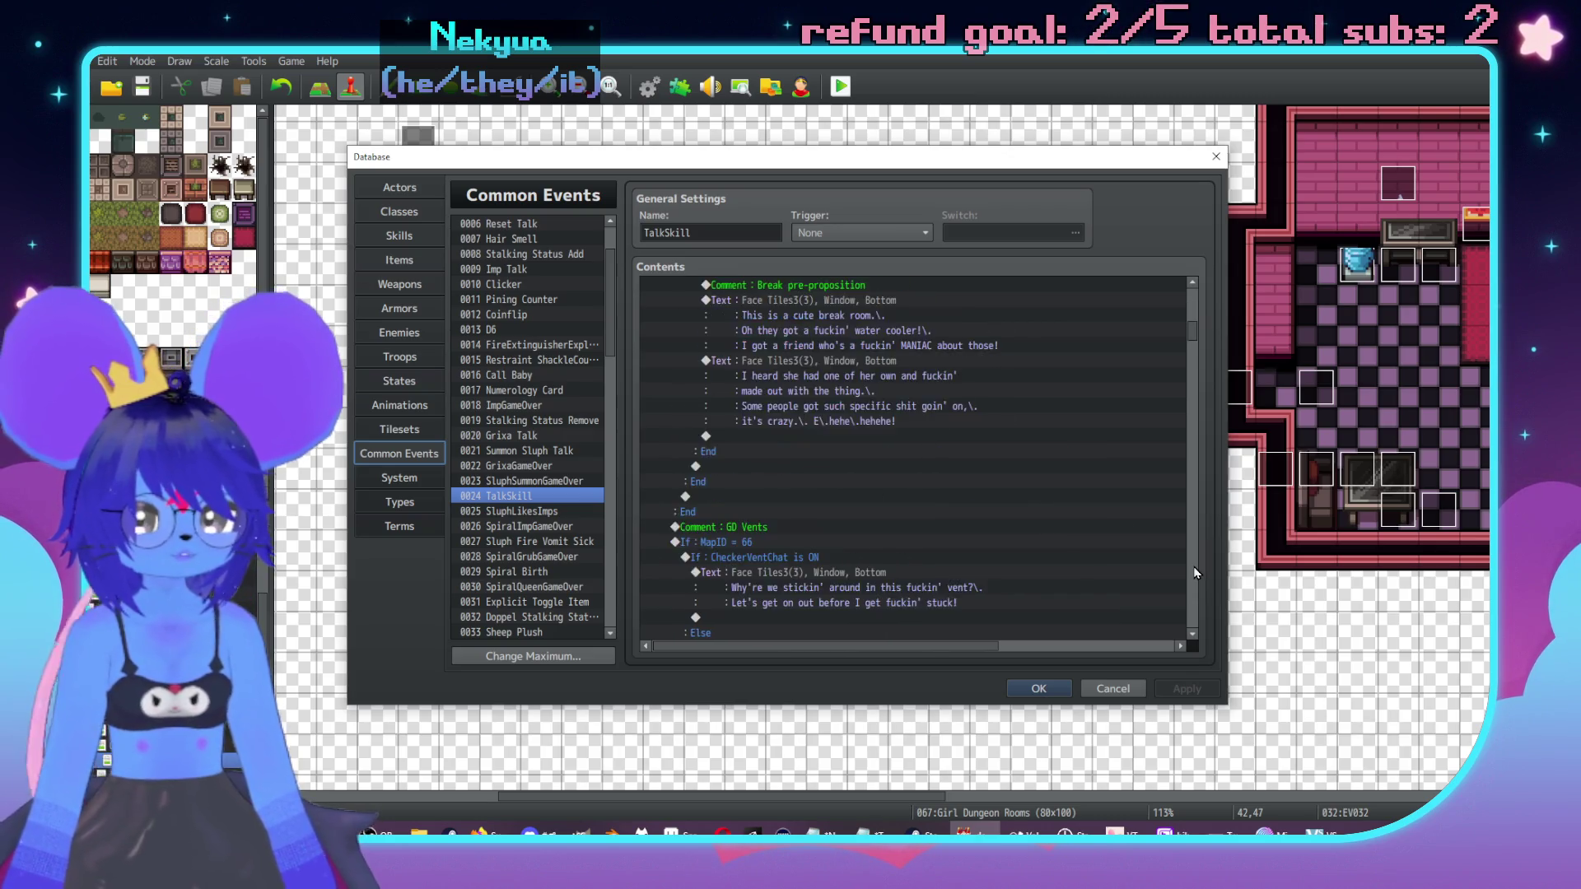
pyautogui.scroll(-15, 1196, 574)
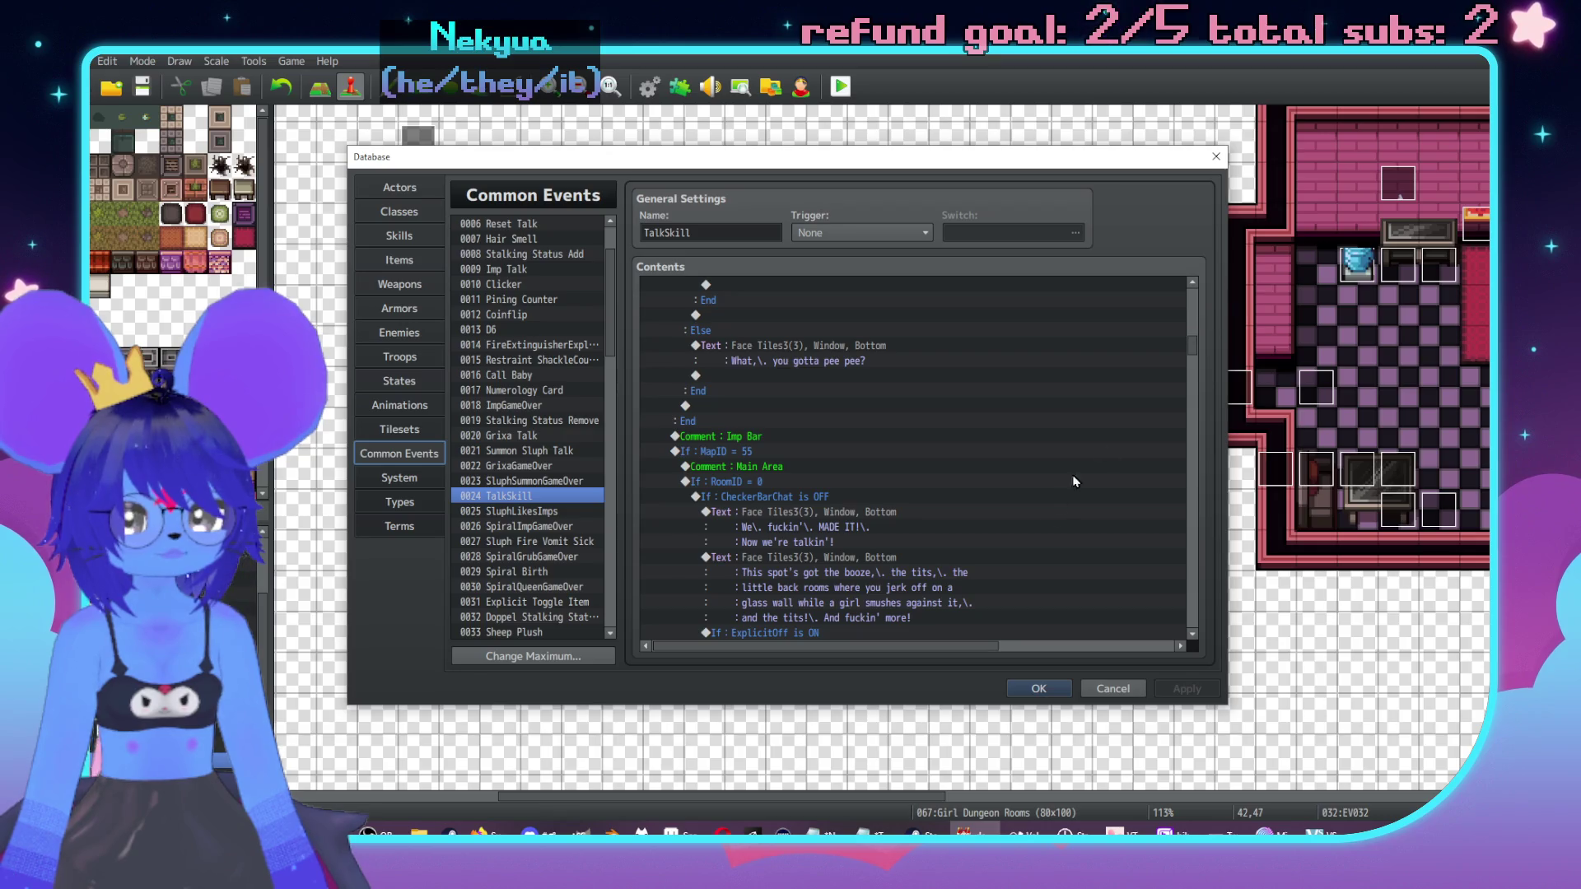
pyautogui.scroll(2, 1049, 495)
pyautogui.scroll(-1, 1049, 496)
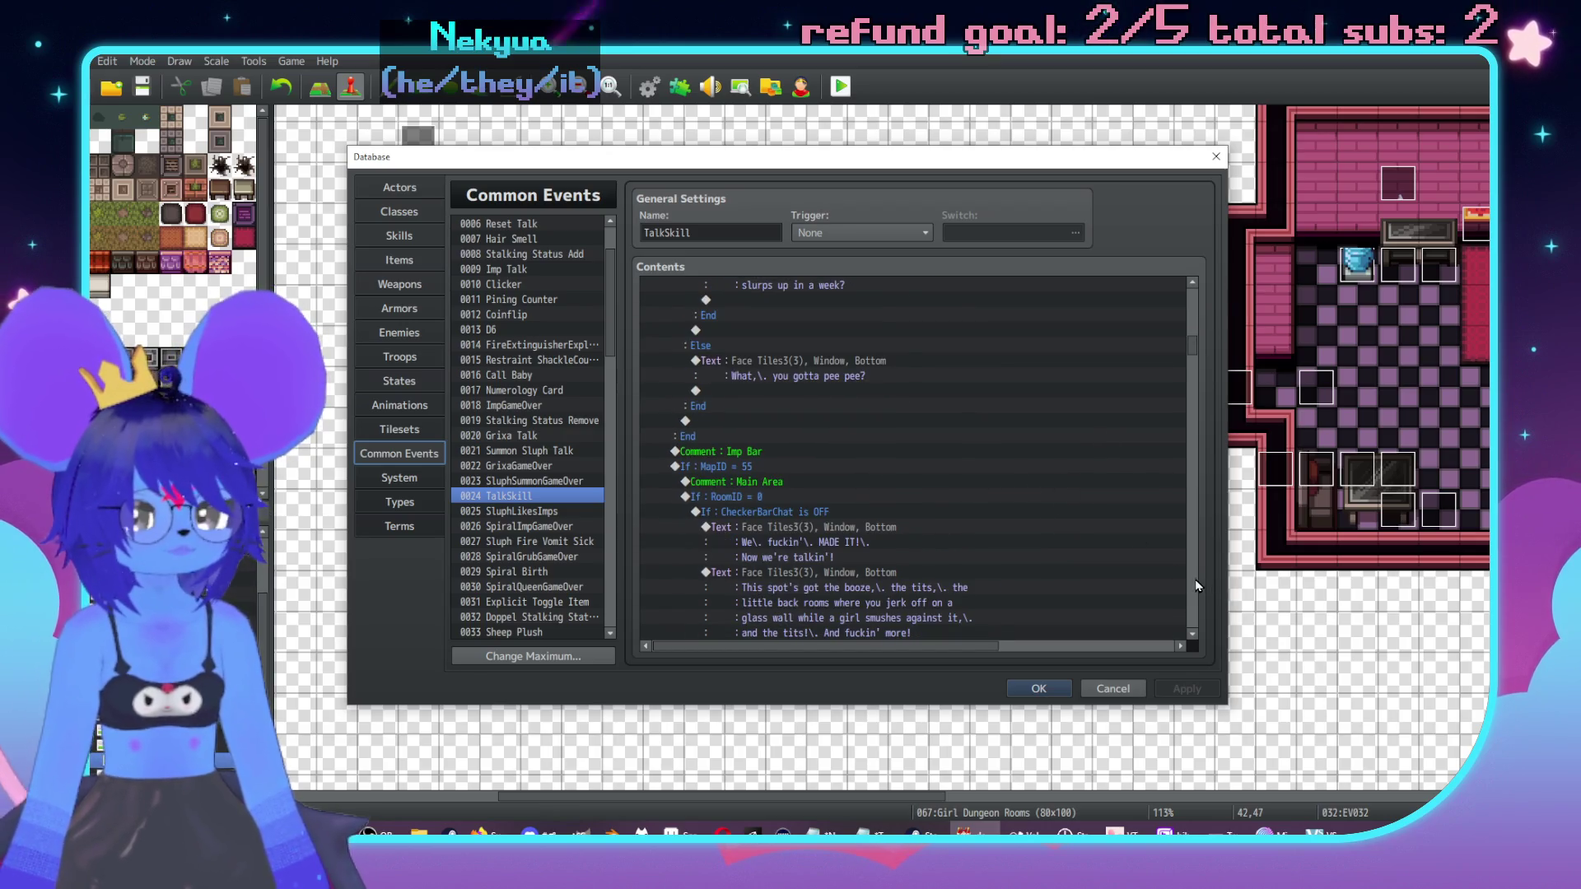
pyautogui.scroll(-10, 1202, 586)
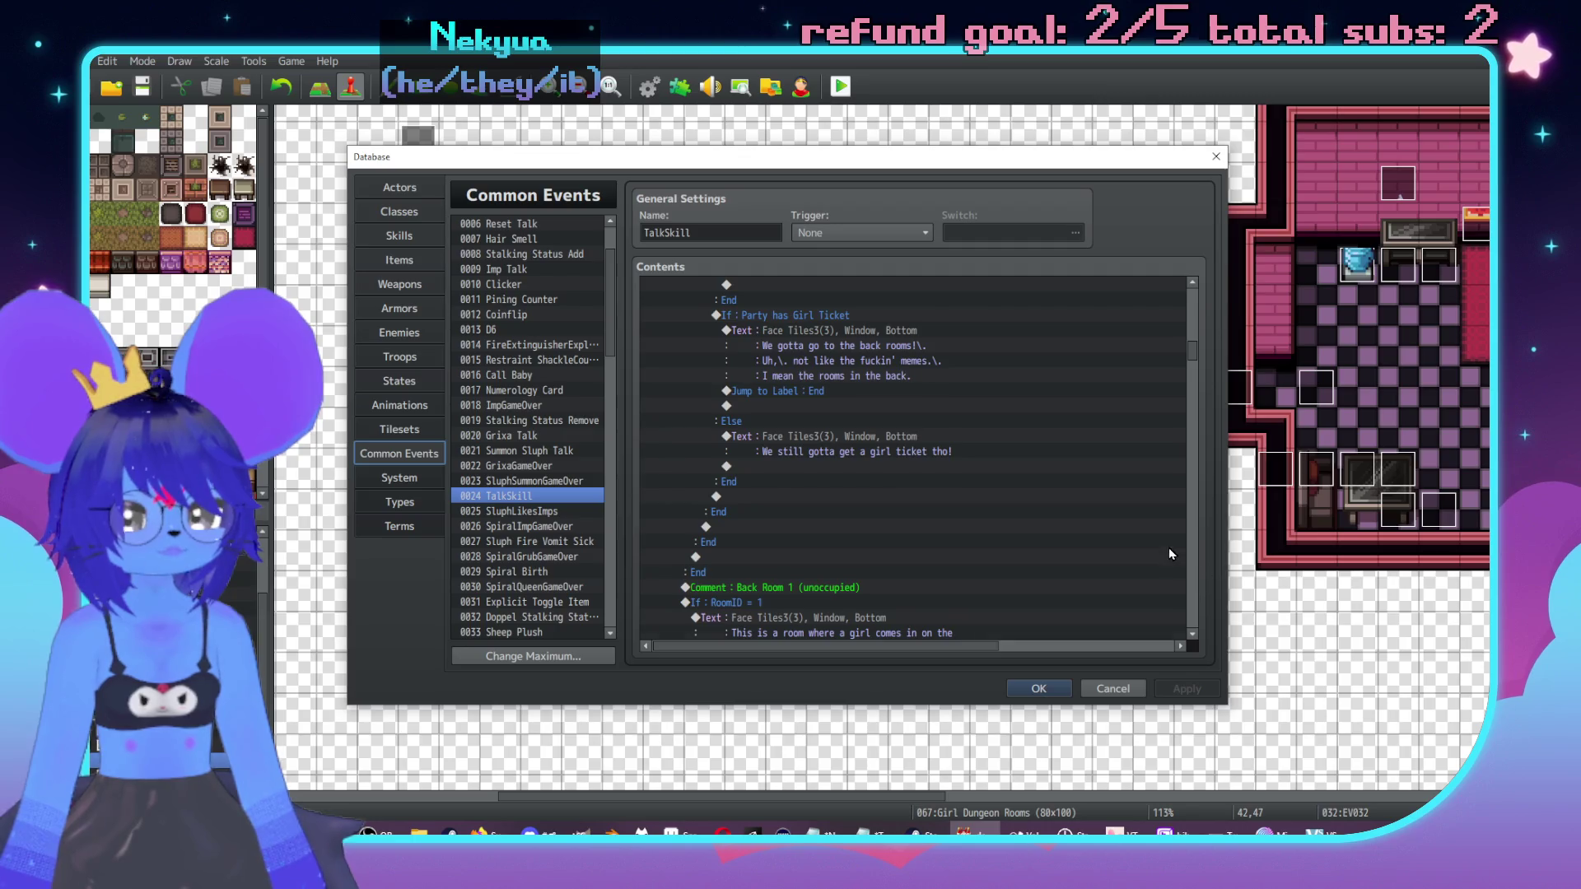
pyautogui.scroll(-3, 1171, 553)
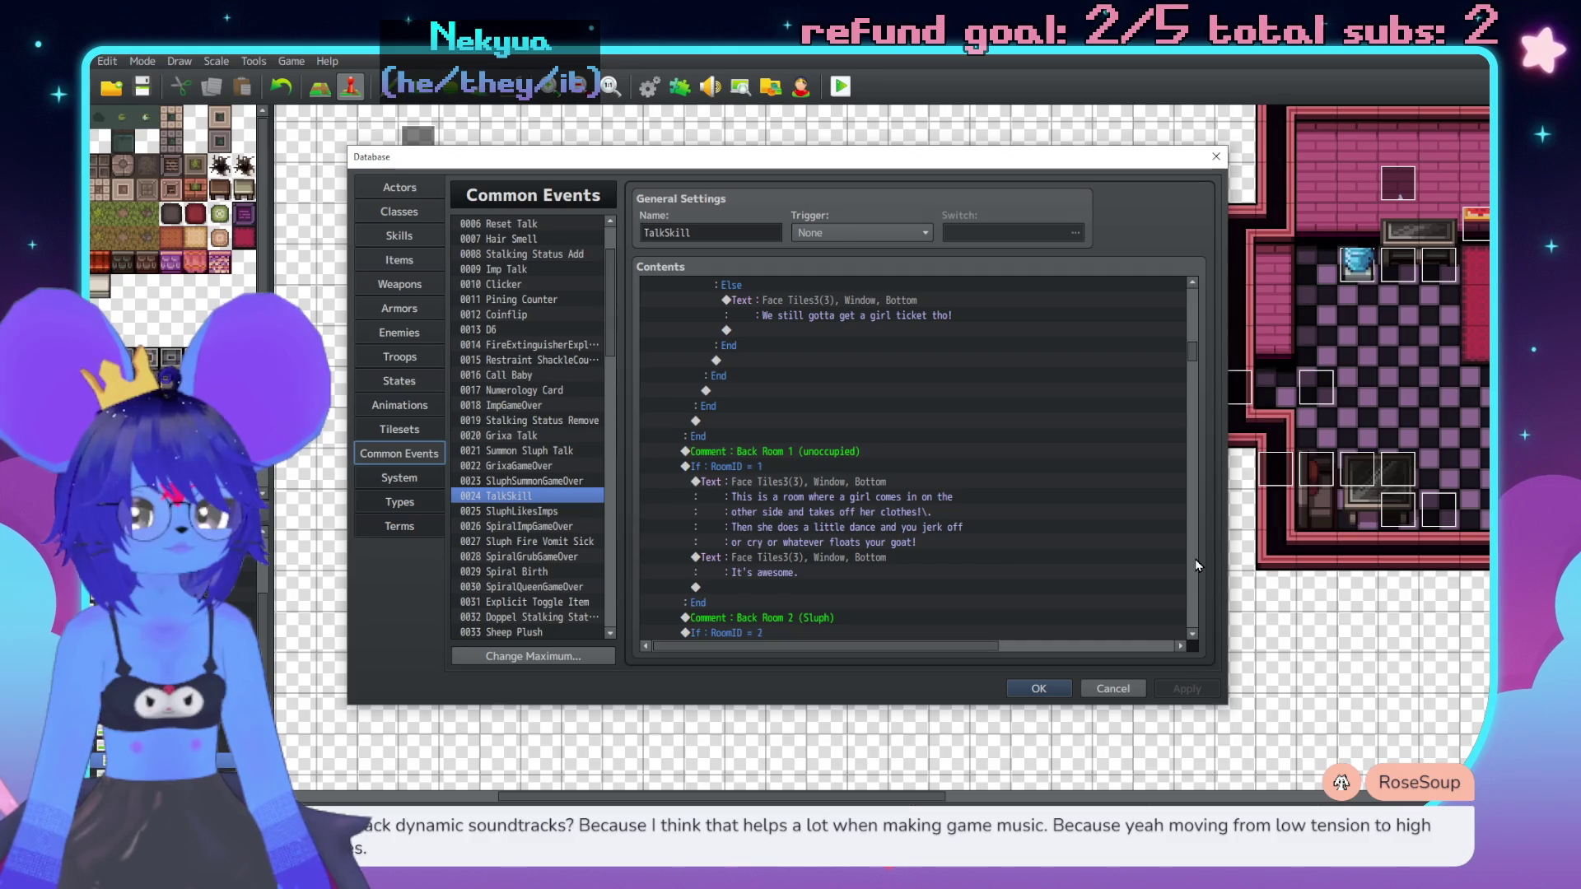
pyautogui.scroll(-5, 1198, 566)
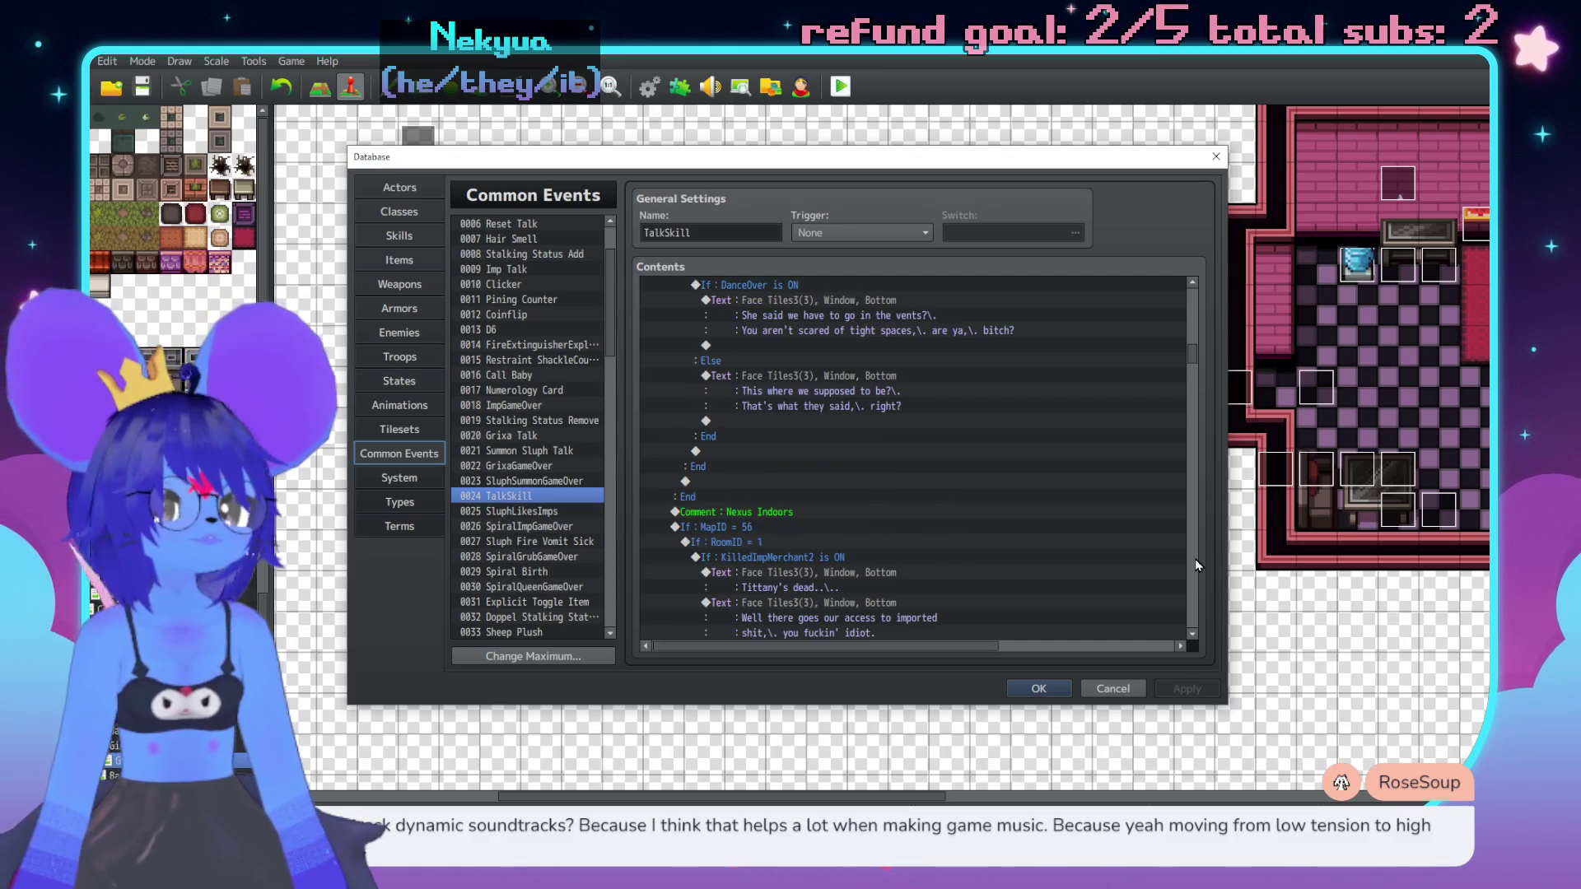
pyautogui.scroll(-5, 1197, 566)
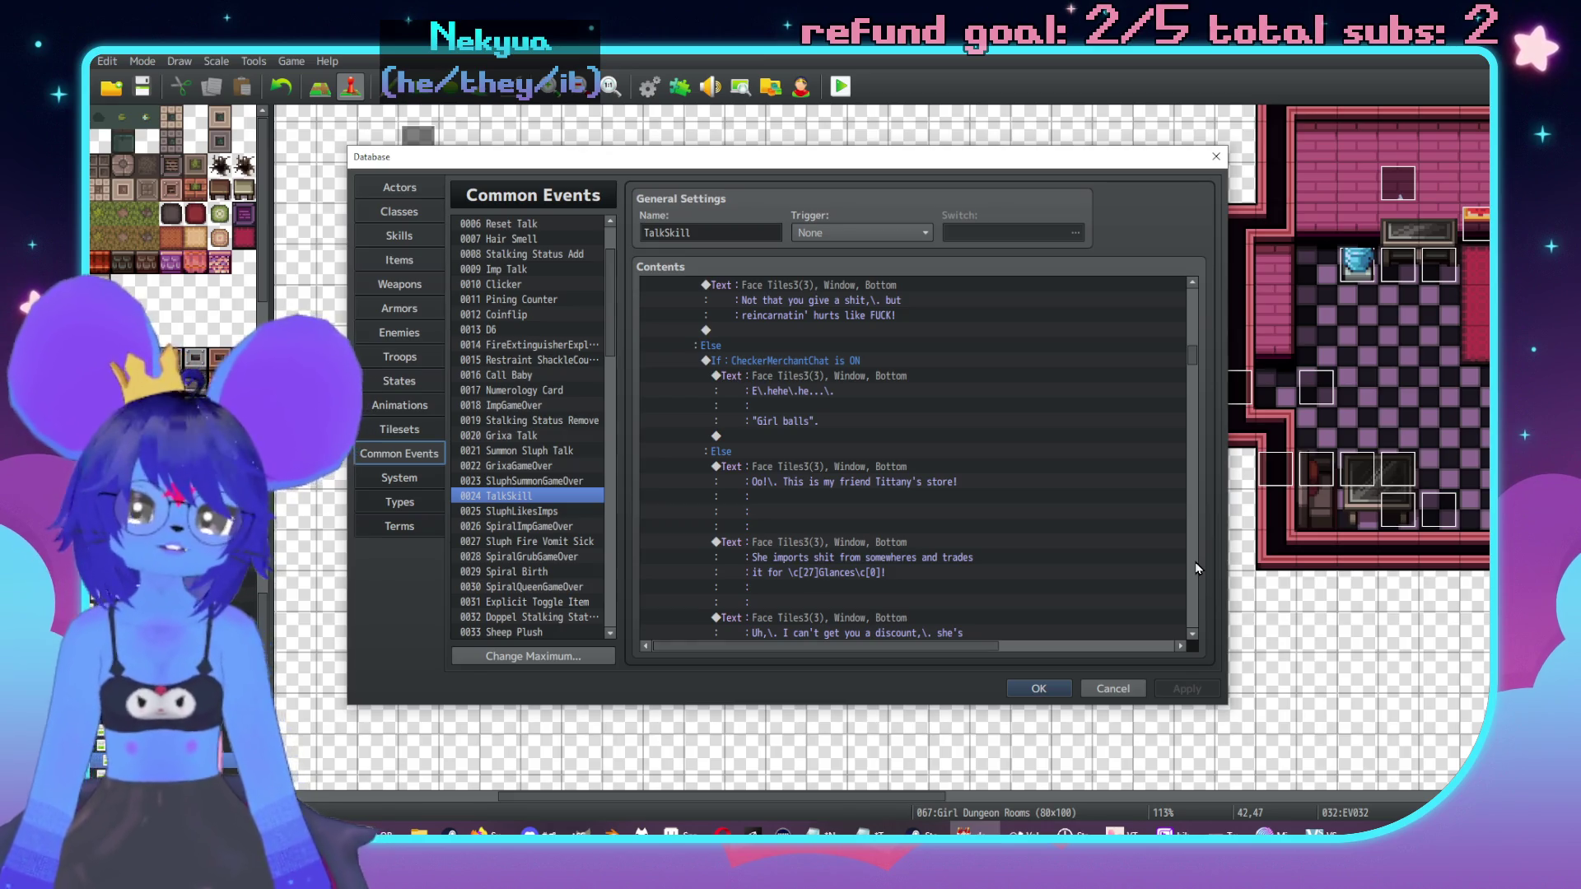
pyautogui.scroll(-10, 1196, 568)
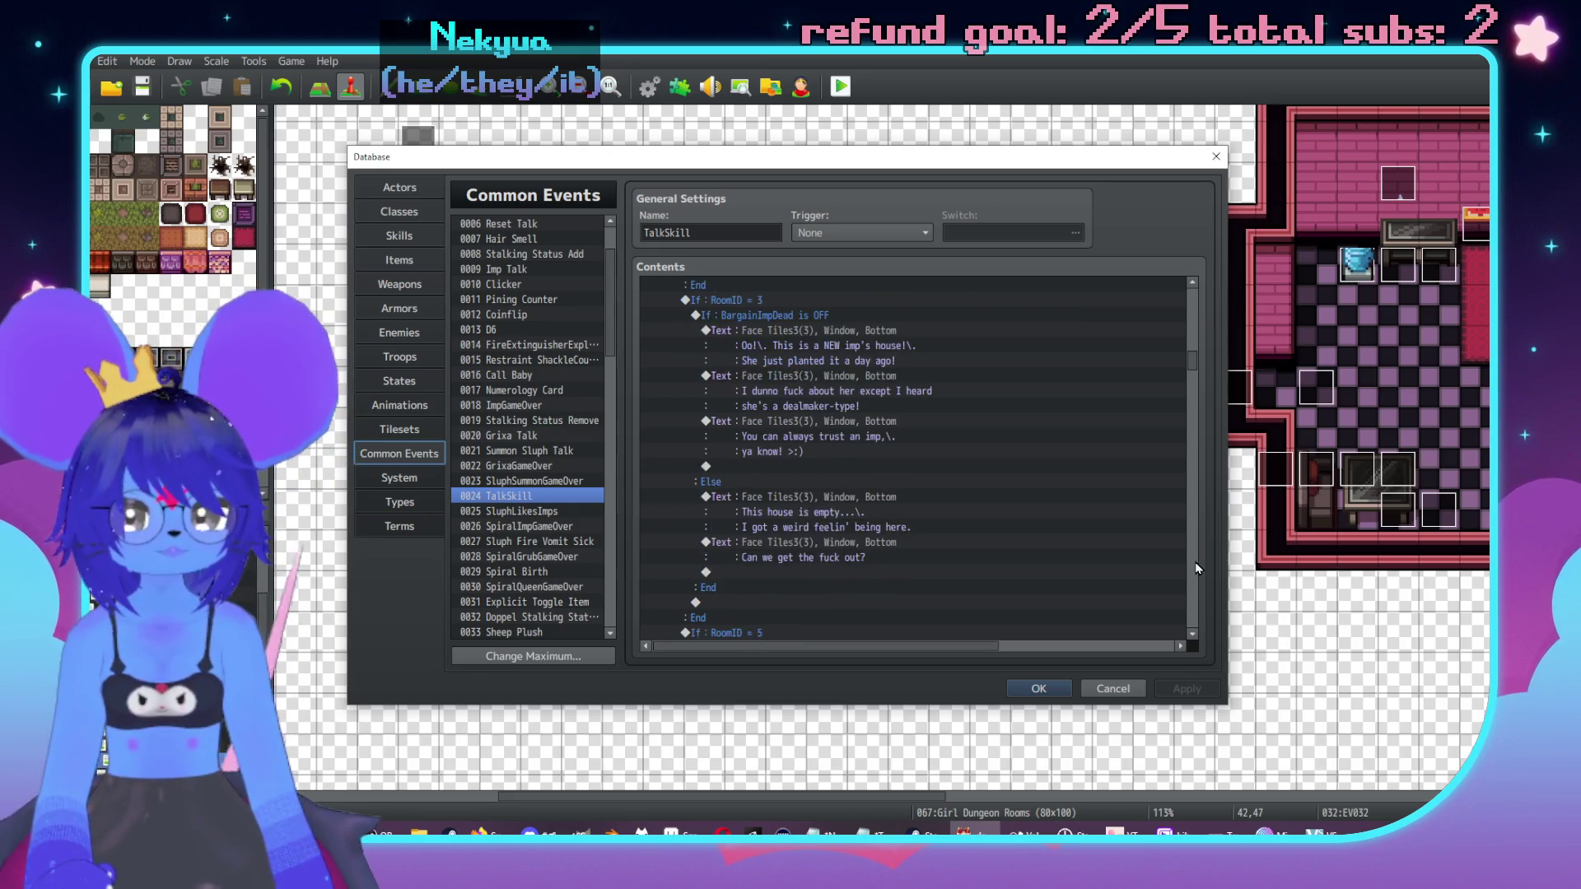
pyautogui.scroll(-10, 1196, 568)
pyautogui.scroll(-5, 1196, 568)
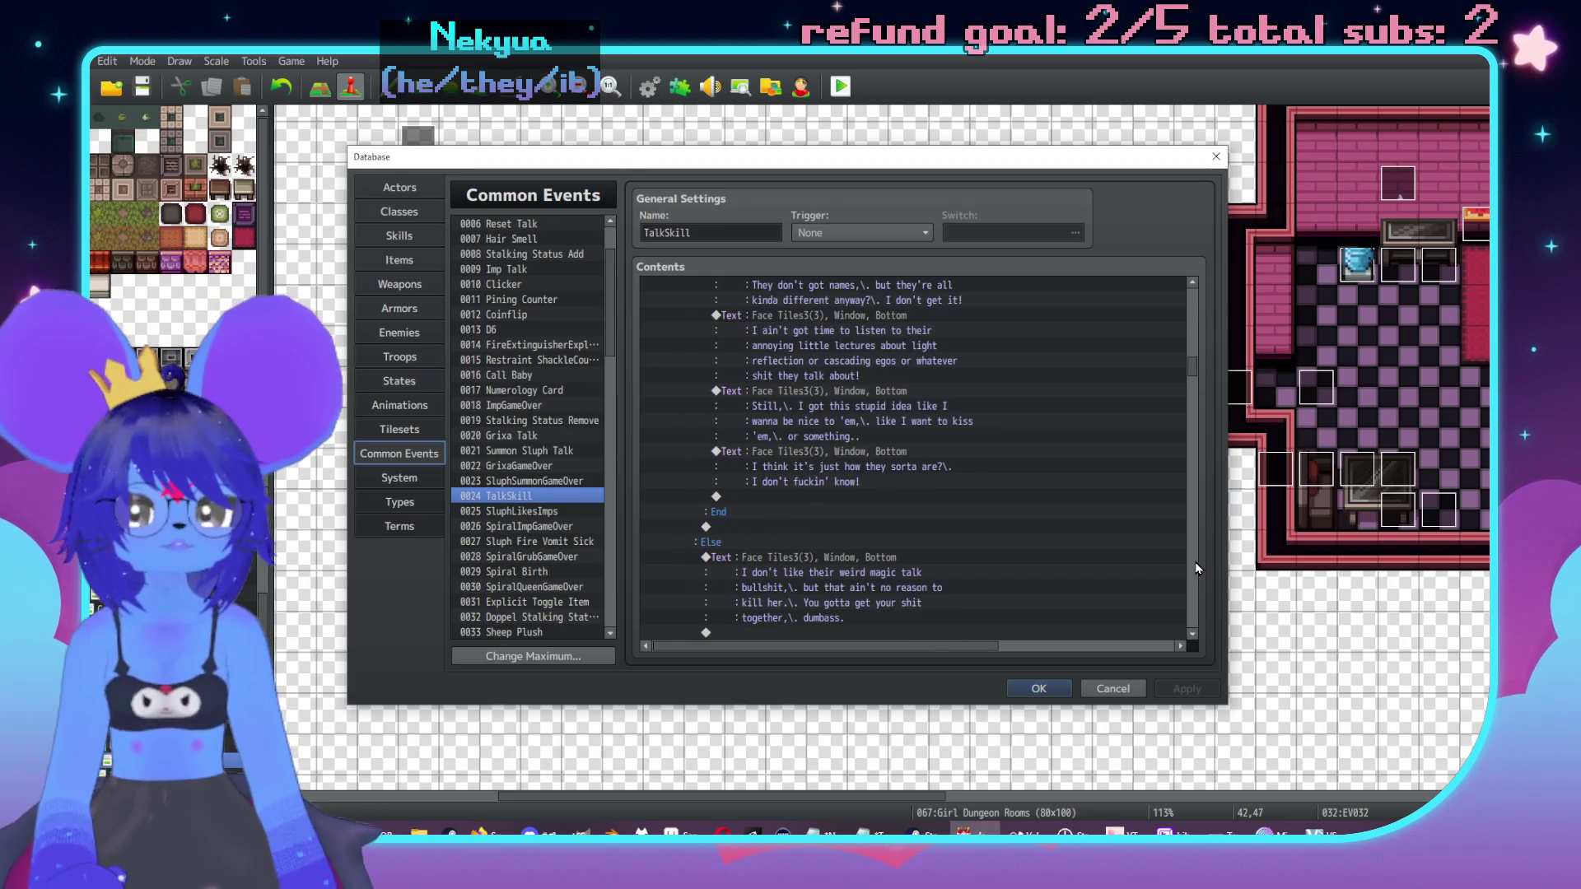
pyautogui.scroll(-10, 1197, 568)
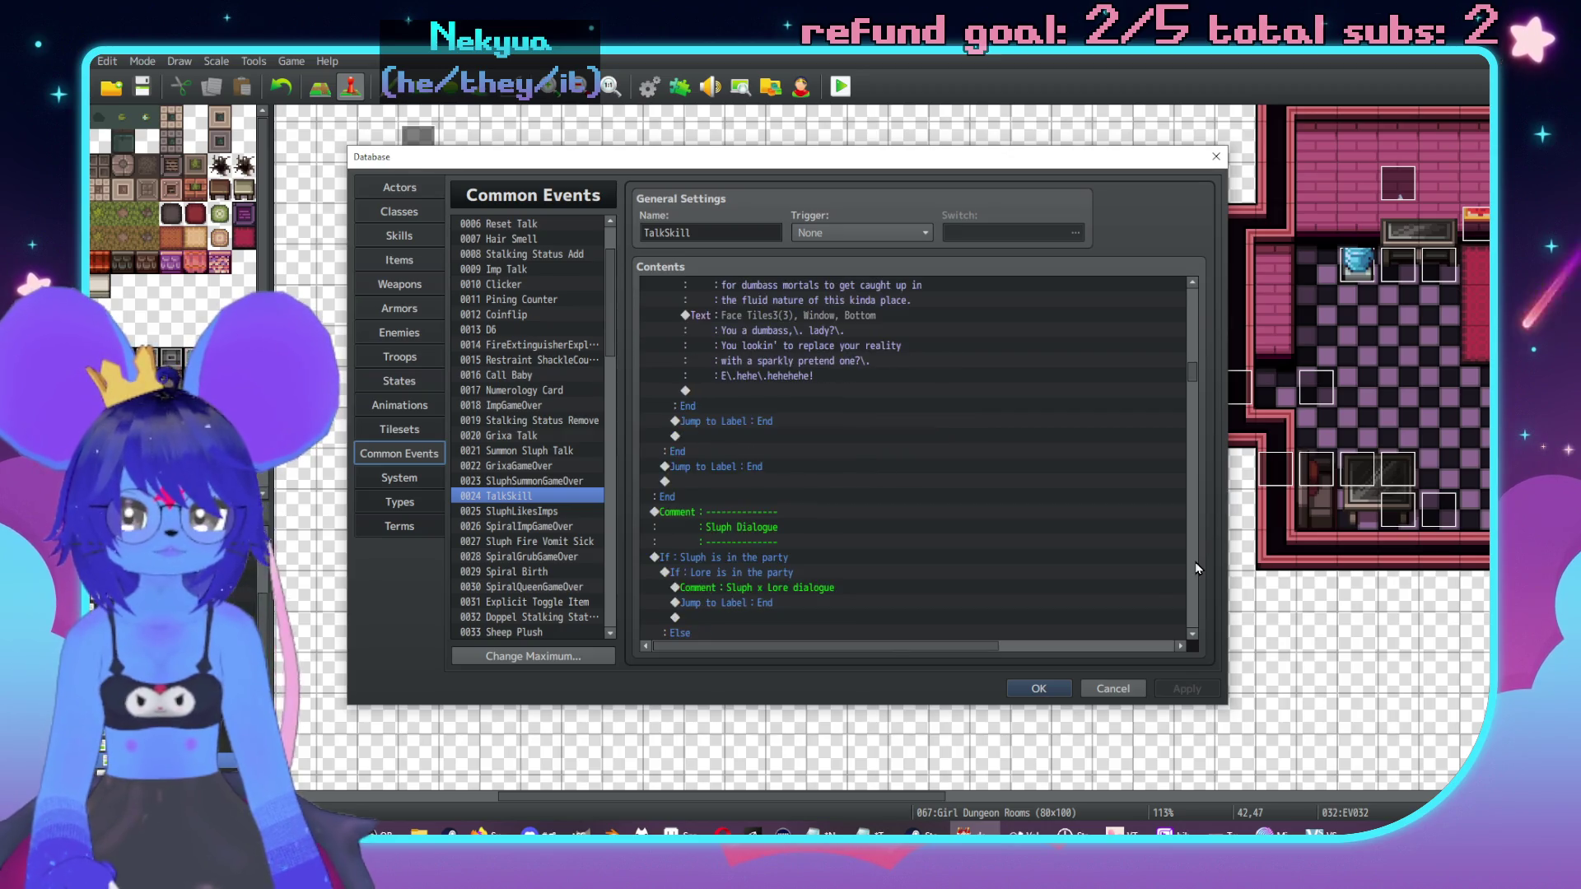
pyautogui.scroll(-6, 979, 458)
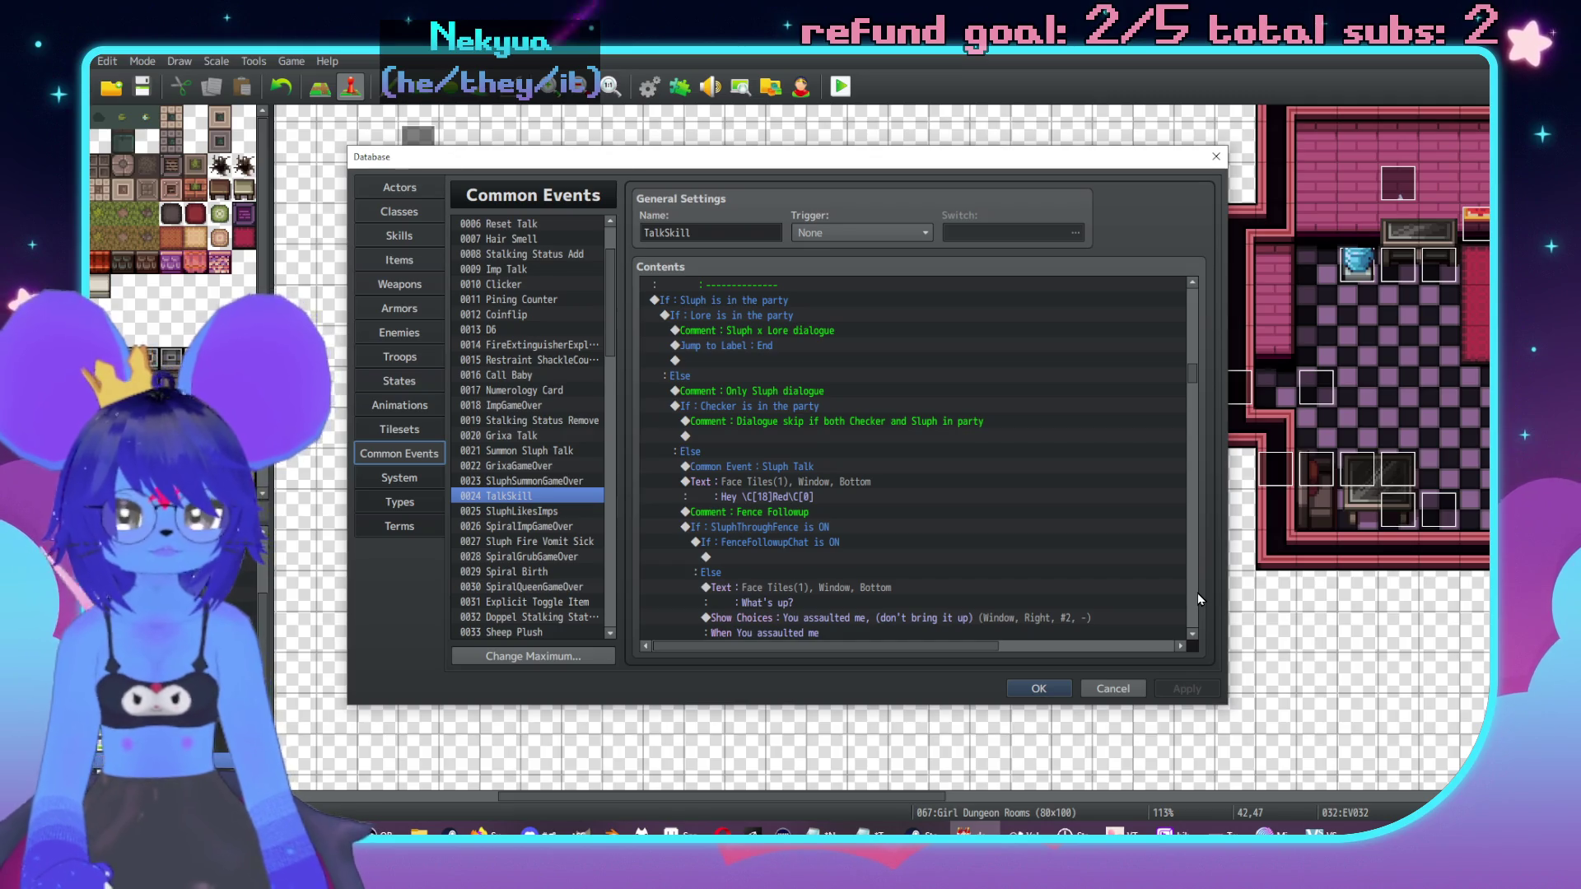
pyautogui.scroll(-10, 1197, 598)
pyautogui.scroll(-5, 1197, 592)
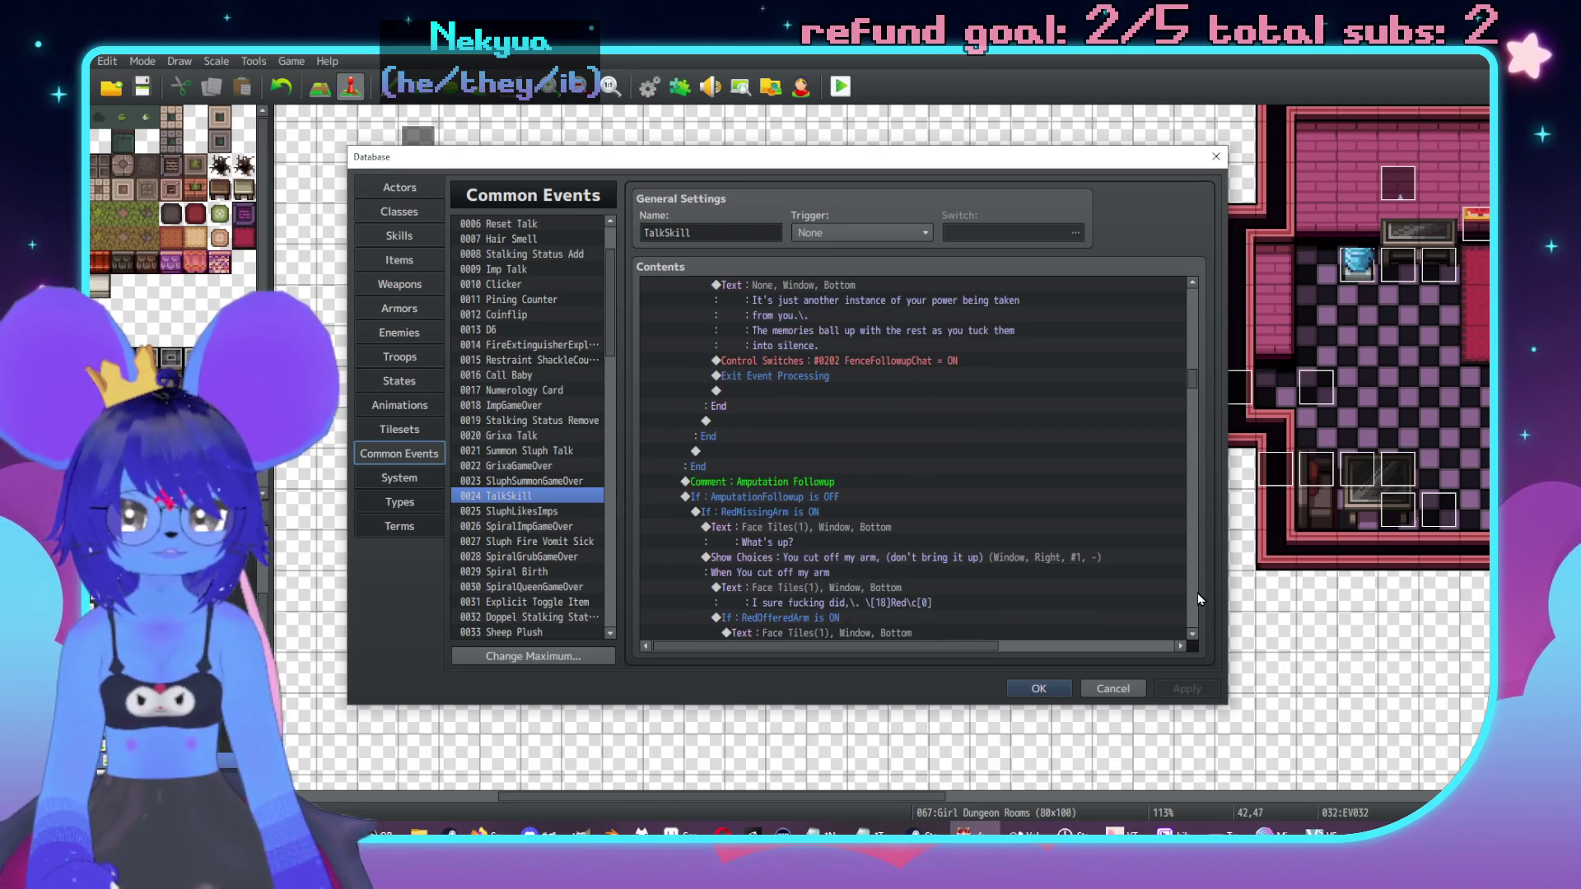
pyautogui.scroll(-5, 1197, 595)
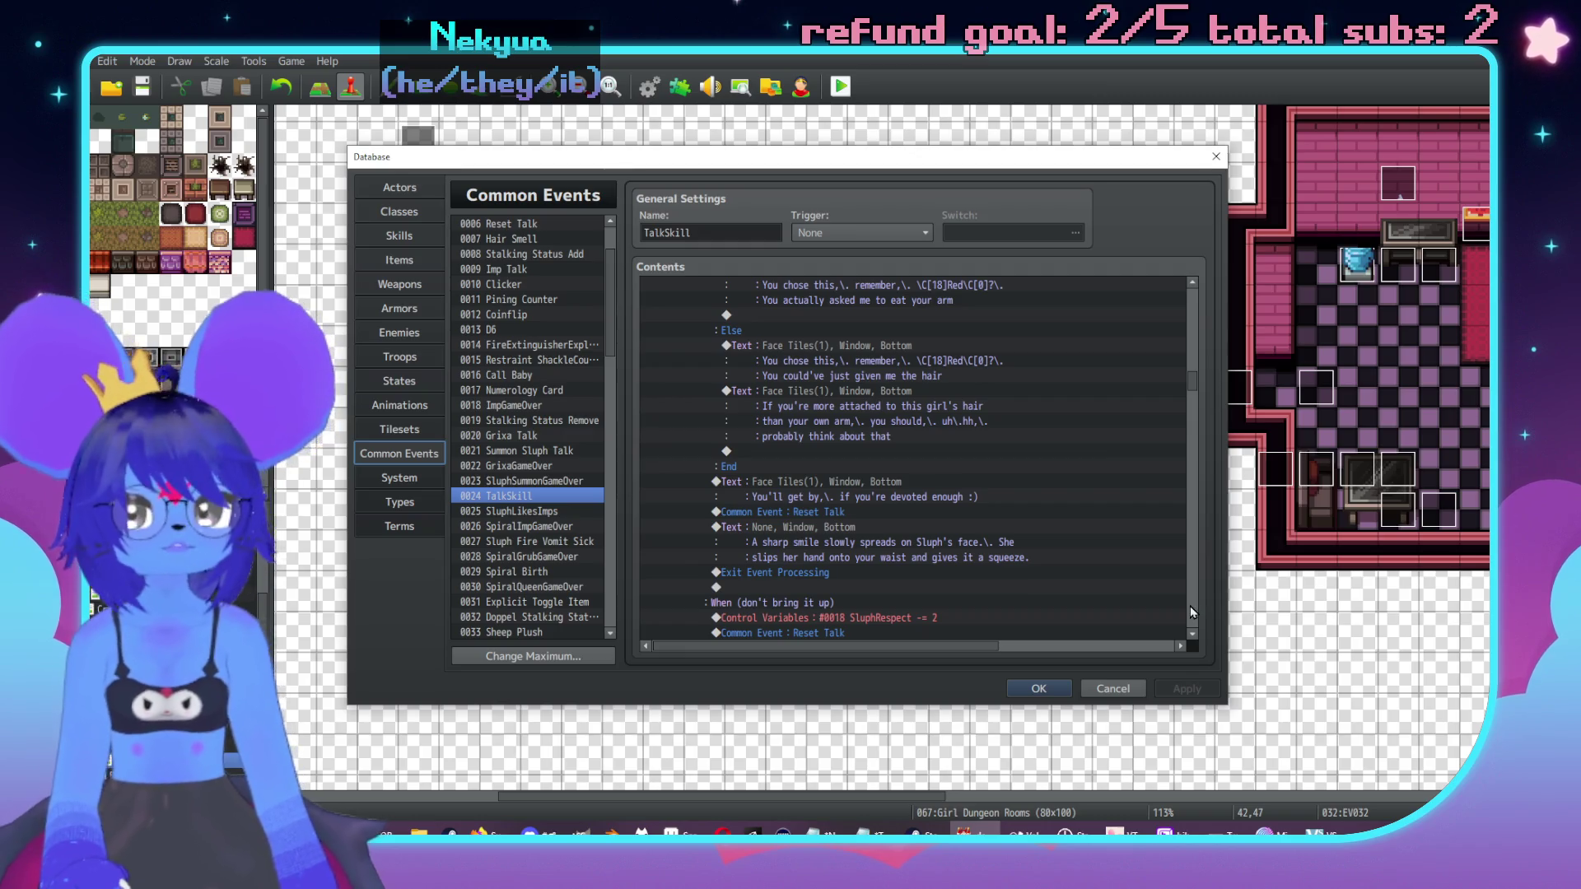
pyautogui.scroll(-5, 1190, 613)
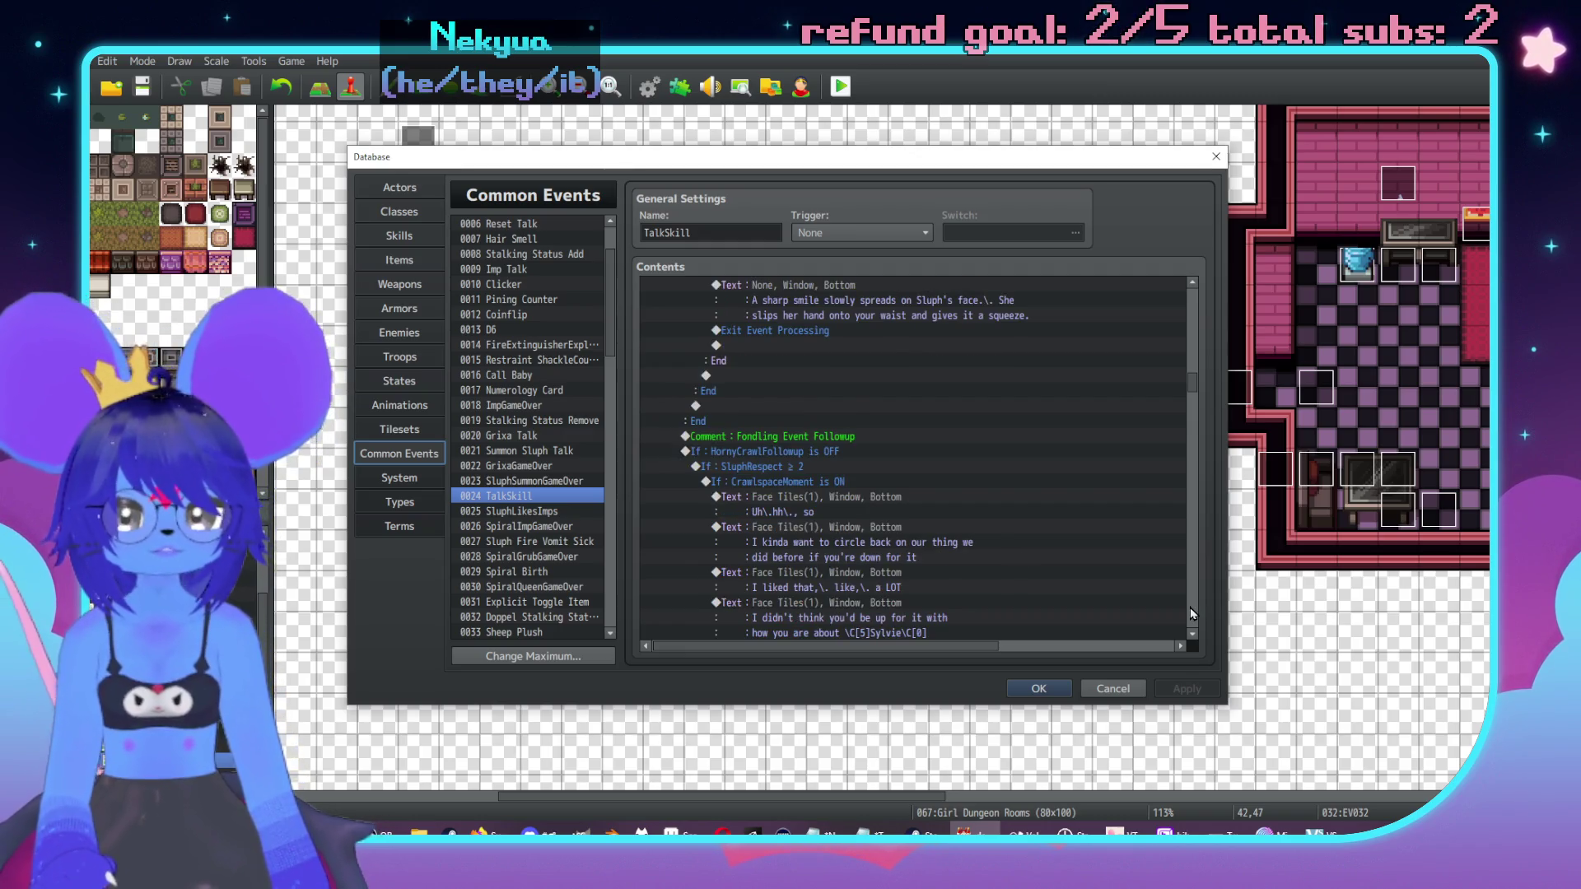
pyautogui.scroll(-5, 1190, 613)
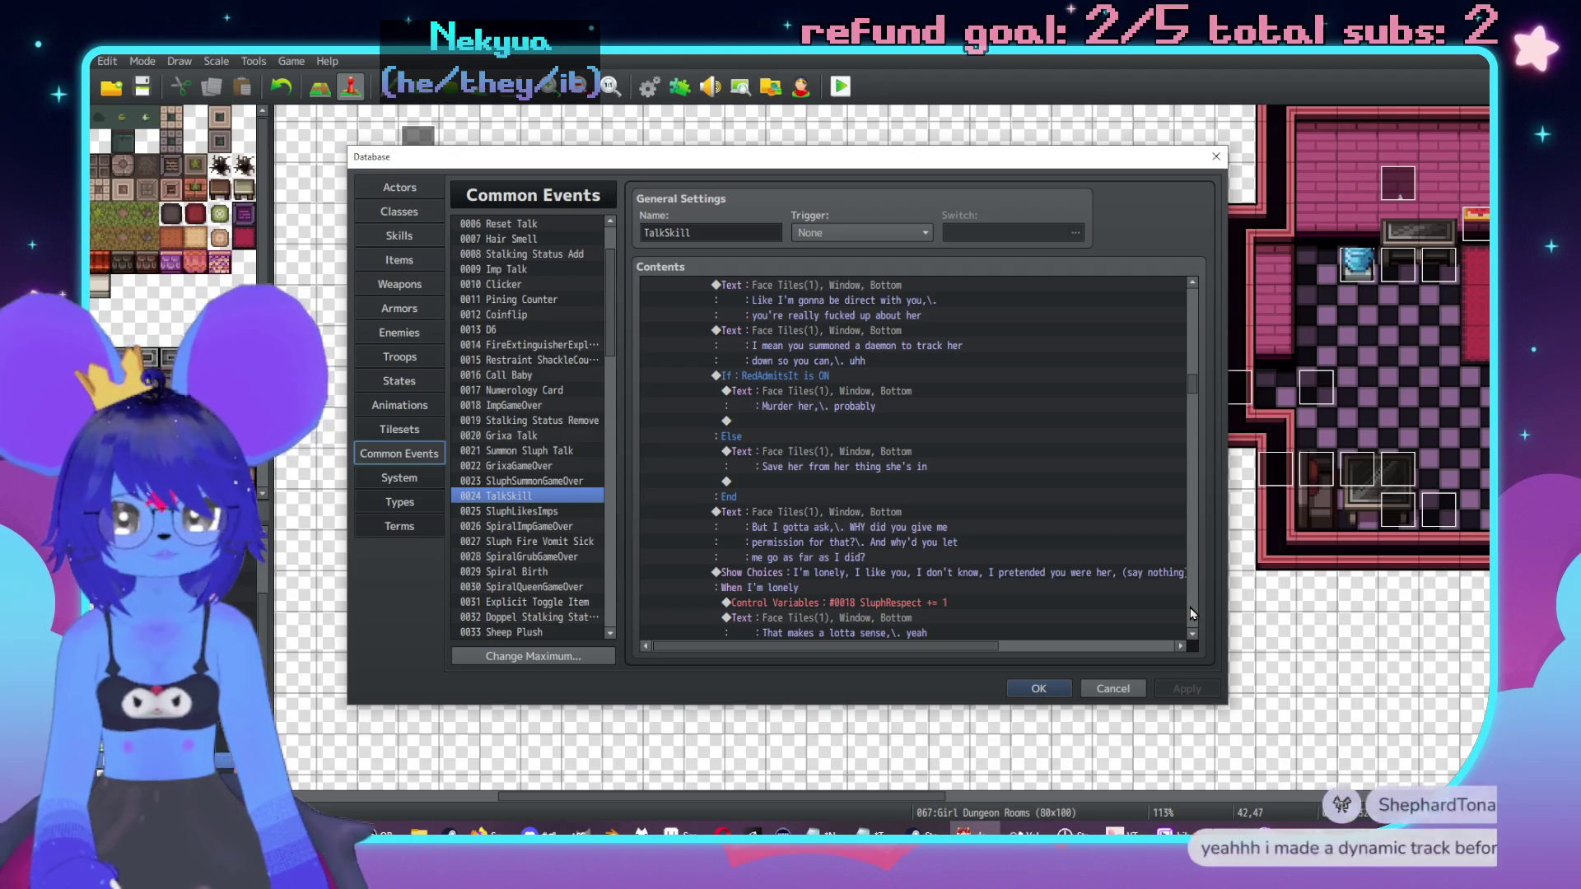
pyautogui.scroll(-5, 1190, 613)
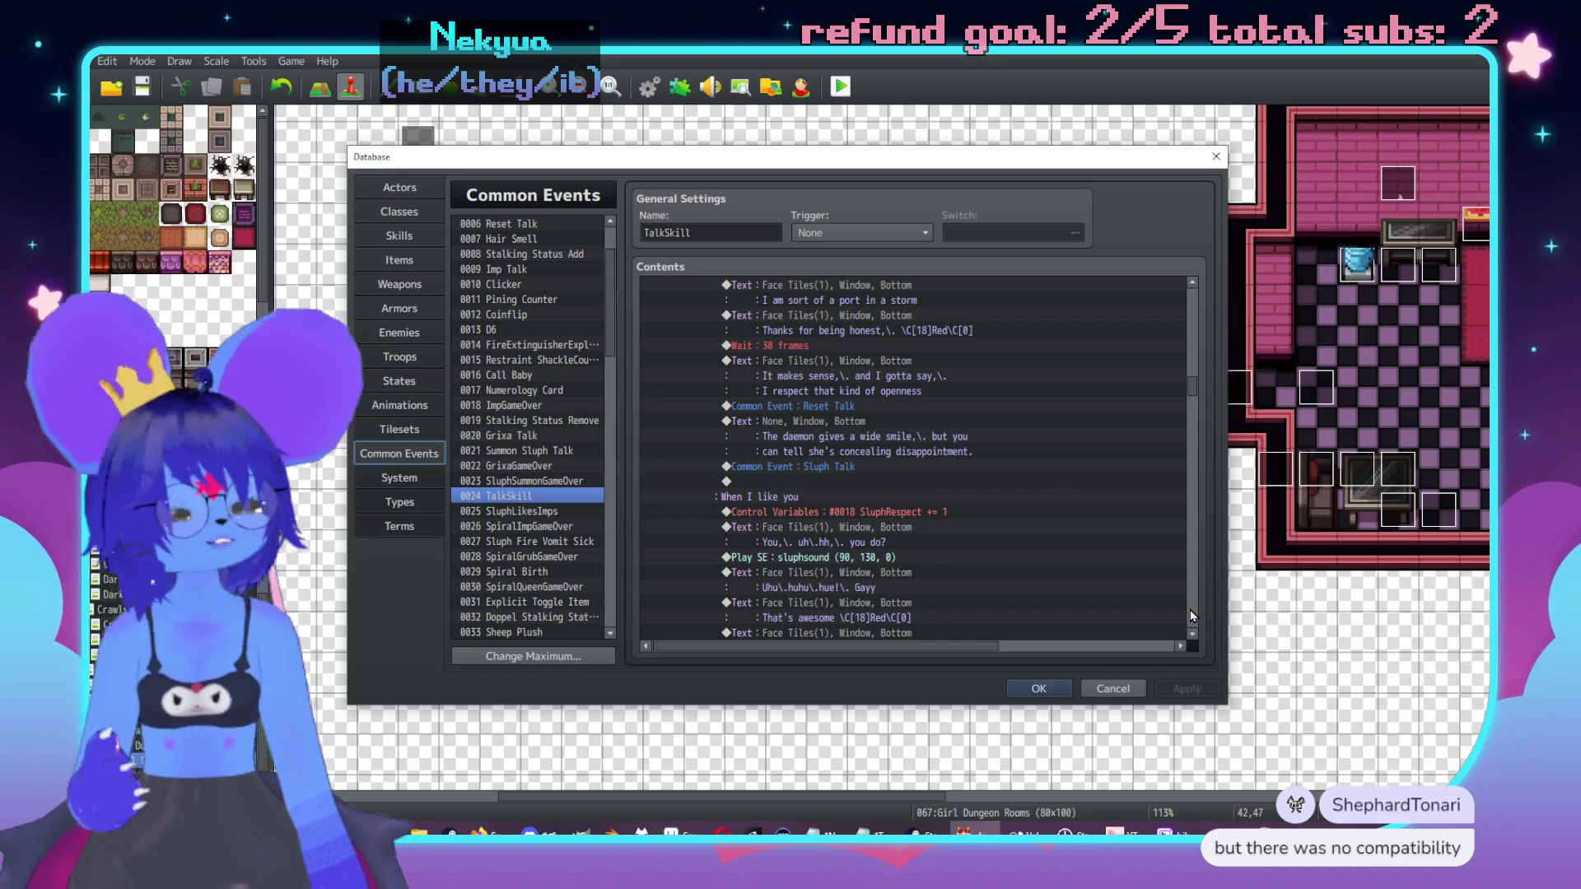
pyautogui.click(1189, 610)
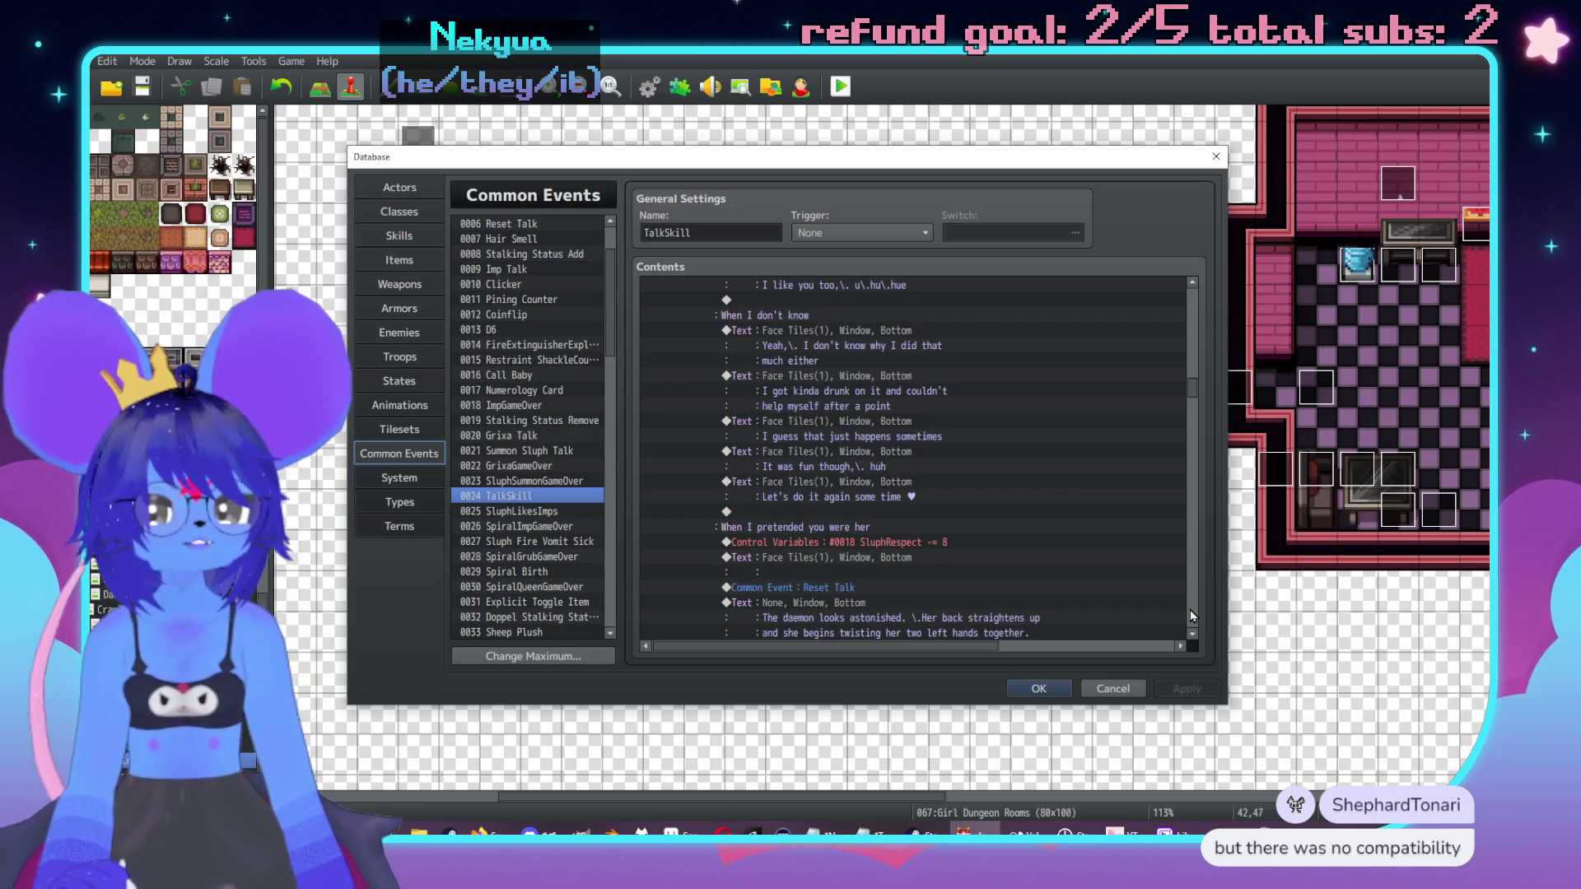
pyautogui.click(1189, 616)
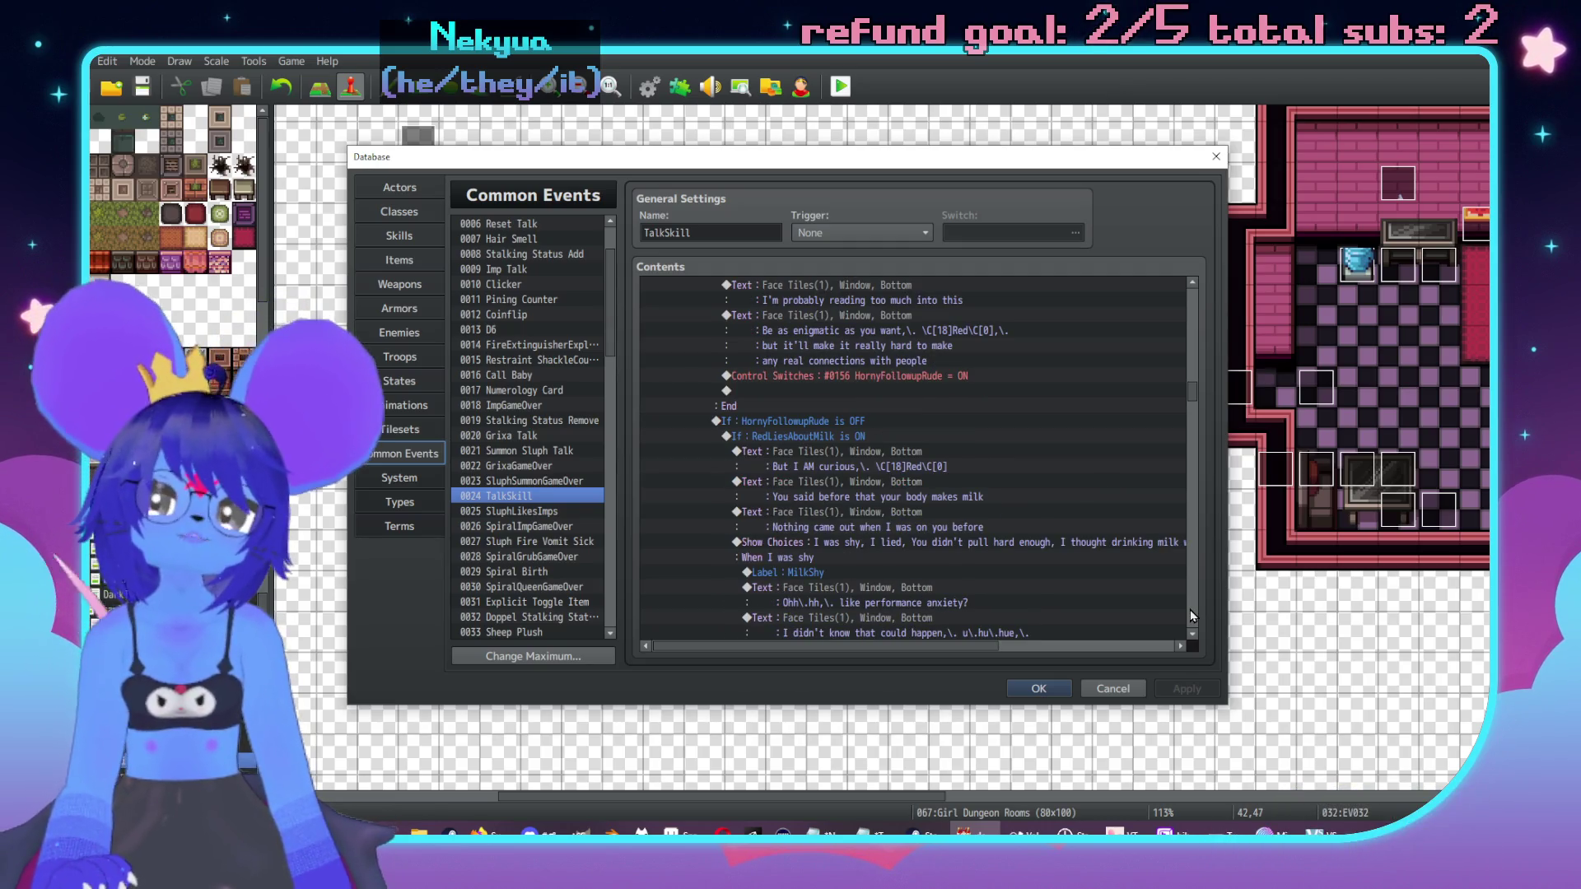
pyautogui.click(1190, 616)
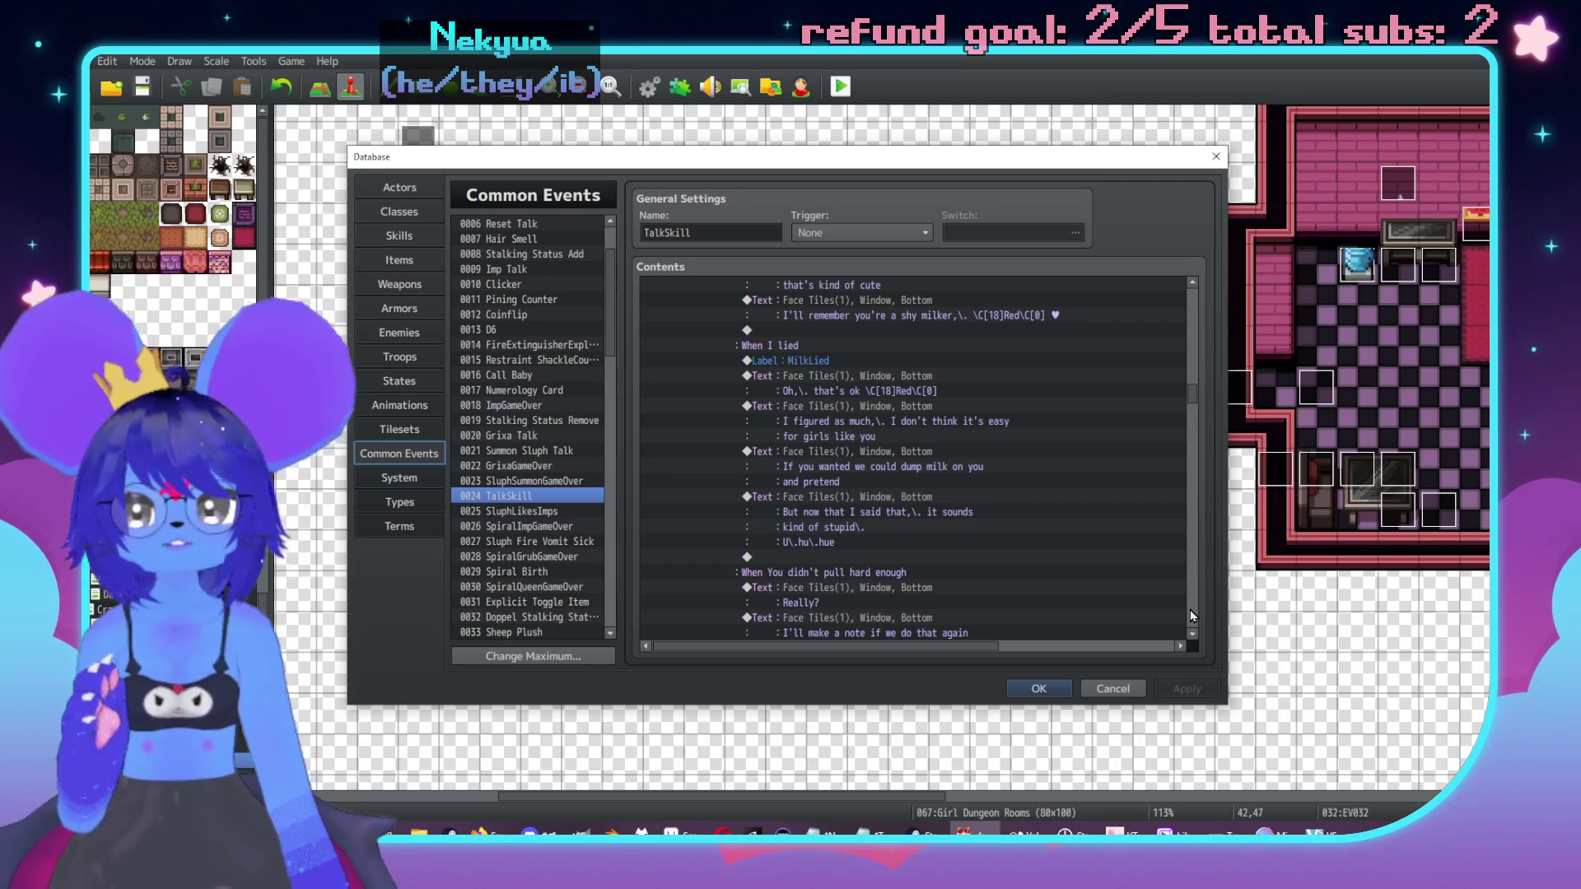
pyautogui.scroll(-10, 1190, 611)
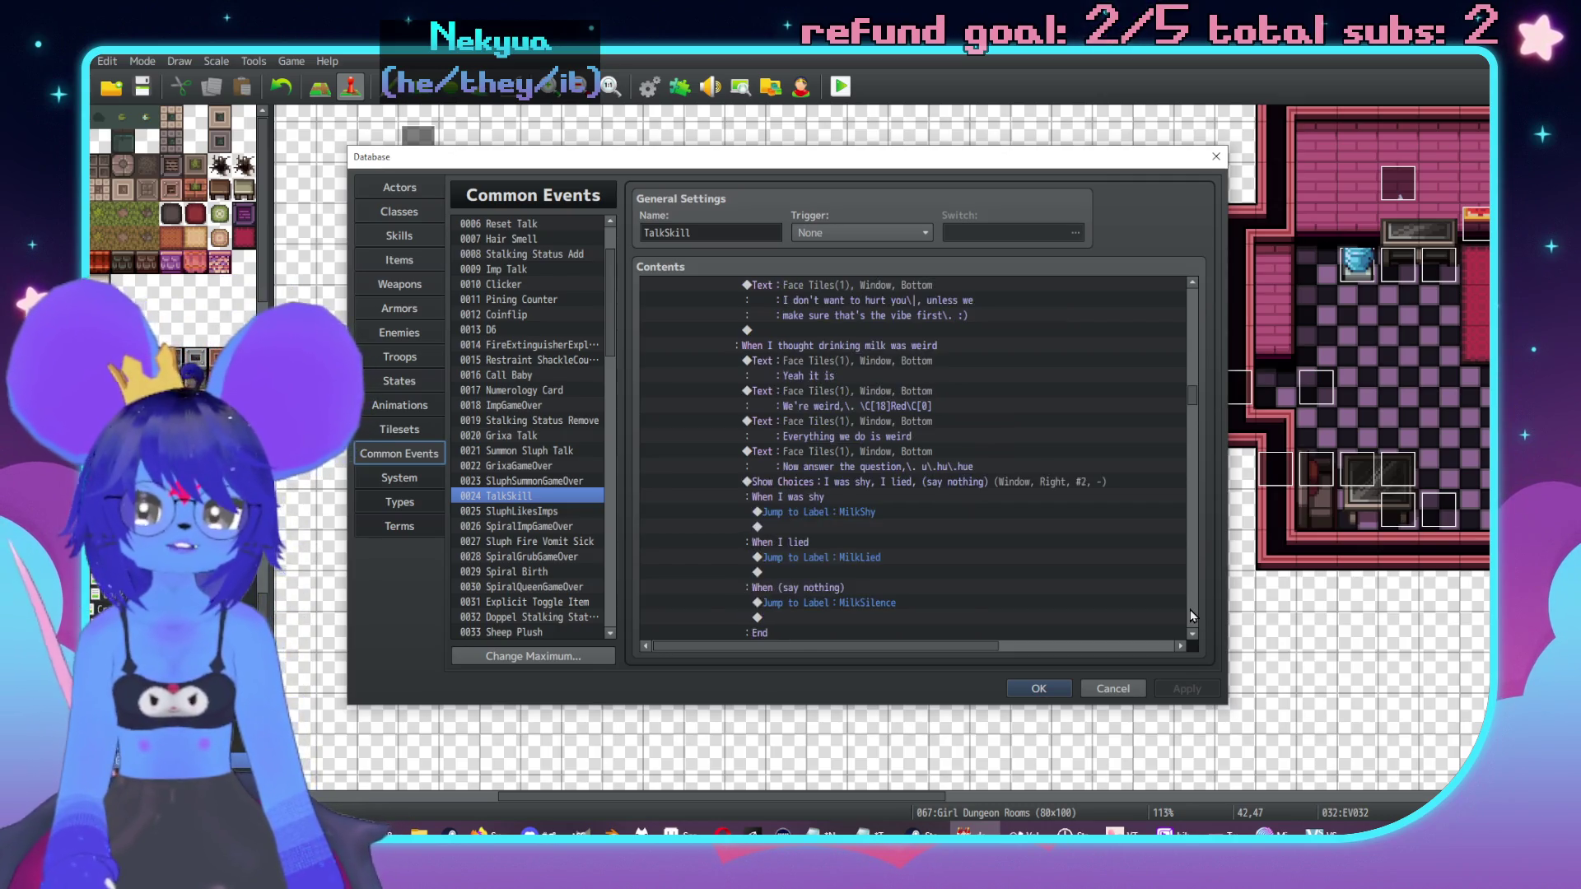
pyautogui.scroll(8, 1200, 354)
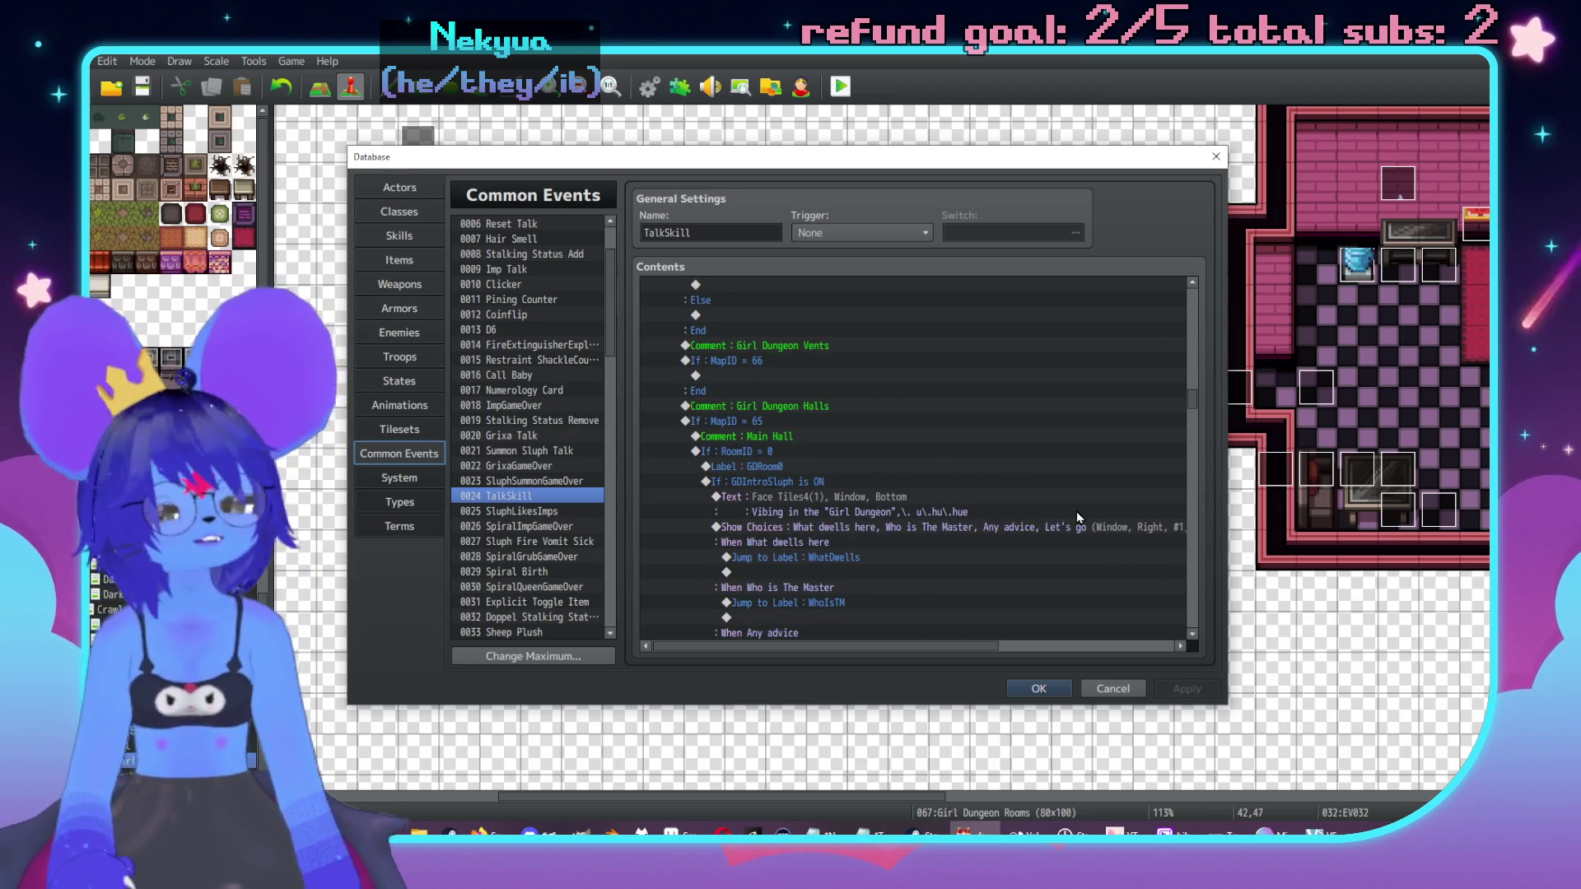
pyautogui.scroll(-2, 1075, 514)
pyautogui.hotkey('alt', 'Tab')
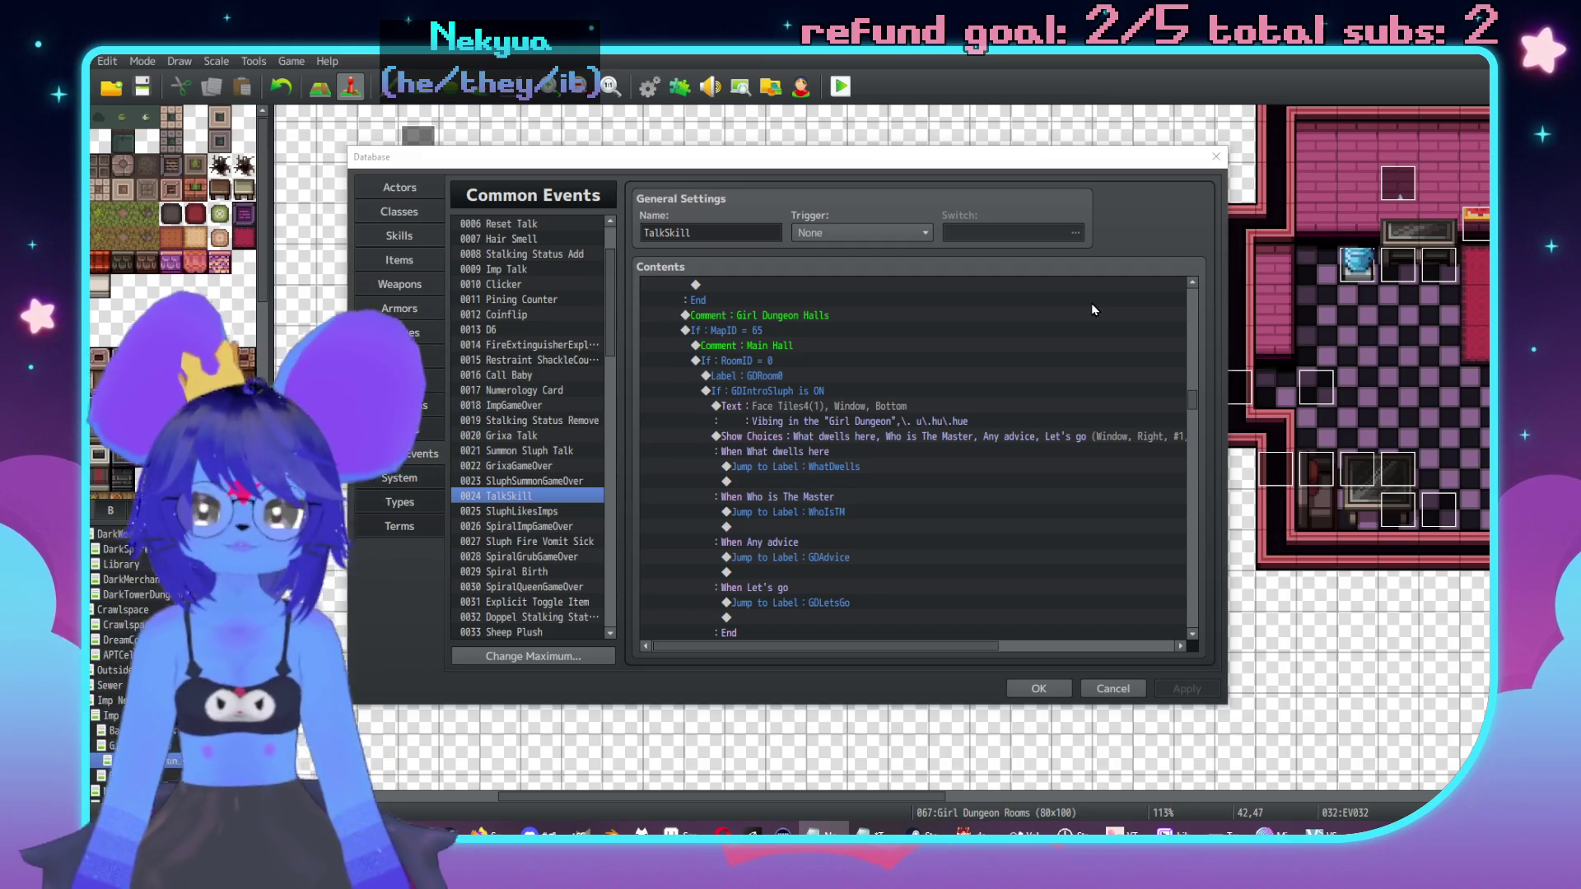
pyautogui.scroll(-5, 966, 488)
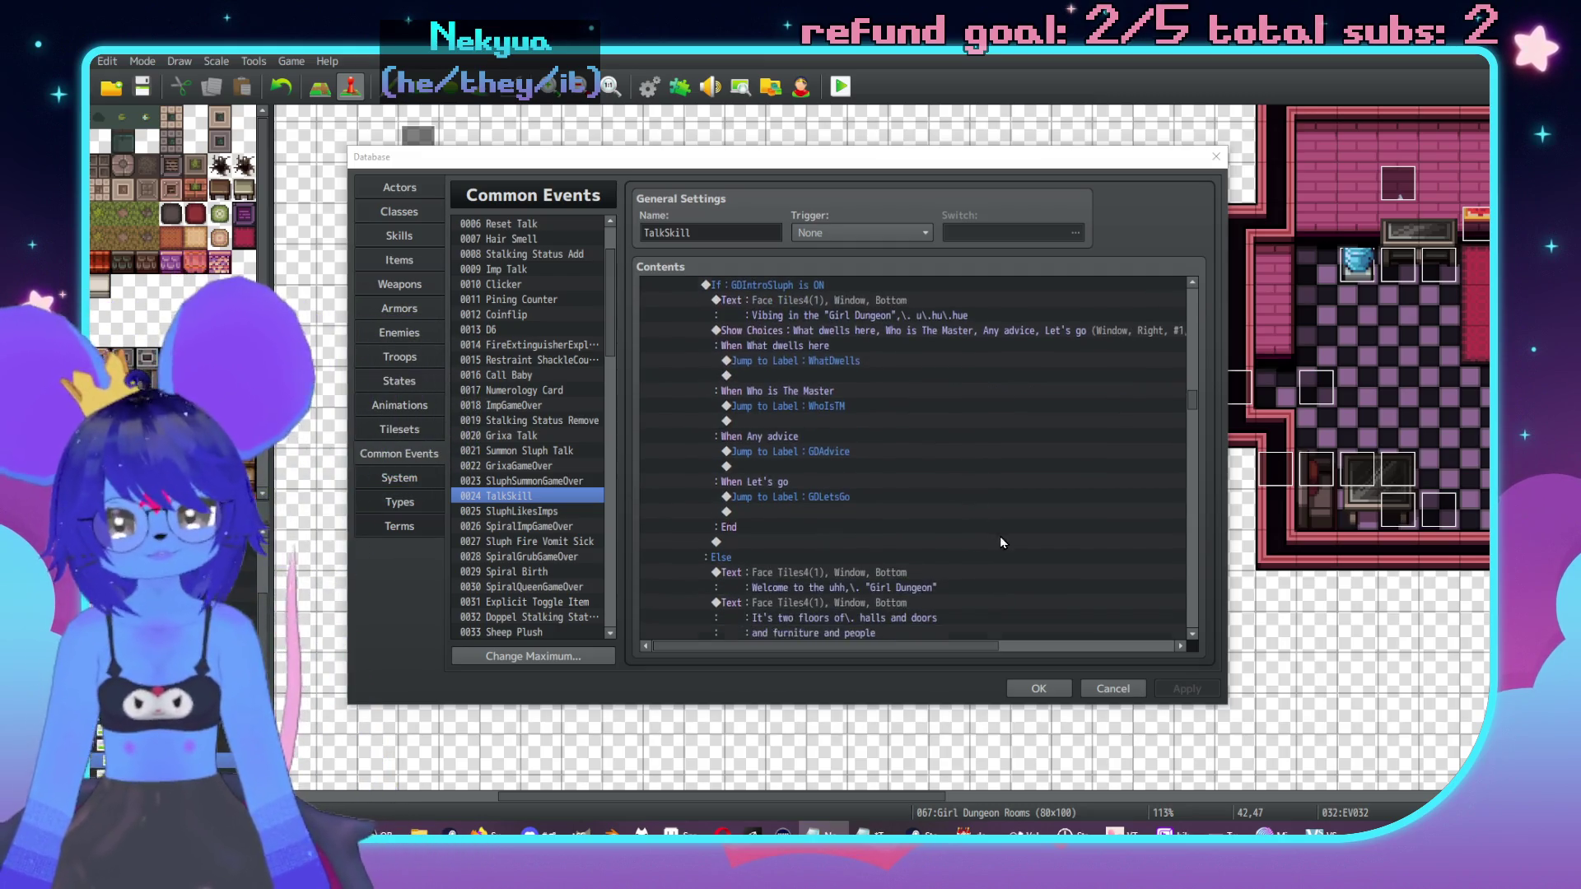
pyautogui.scroll(-5, 897, 495)
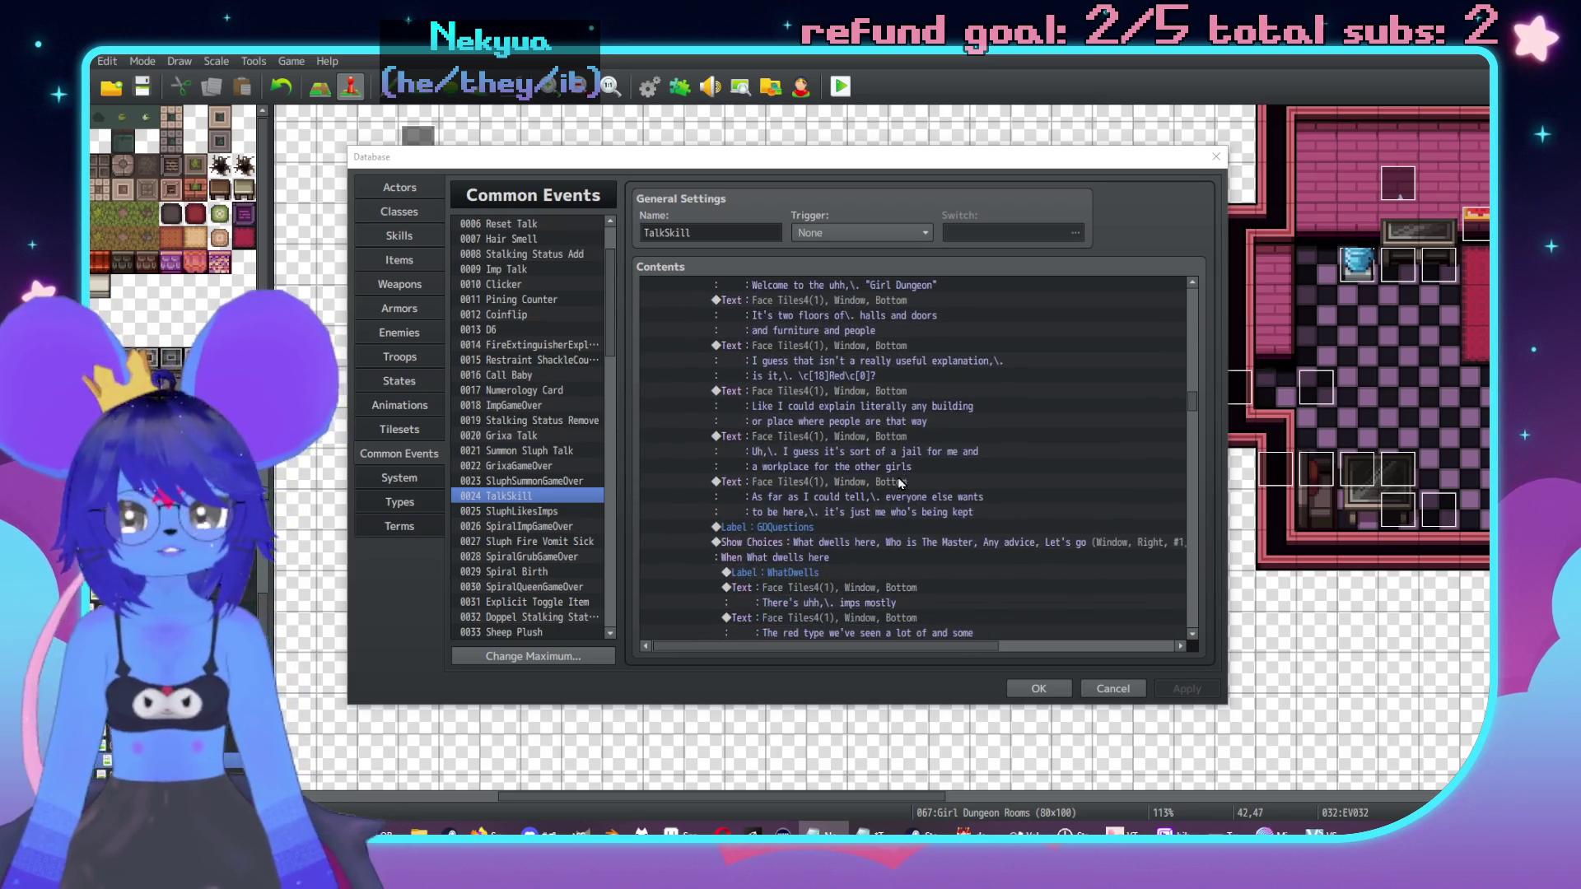
pyautogui.scroll(-10, 1189, 596)
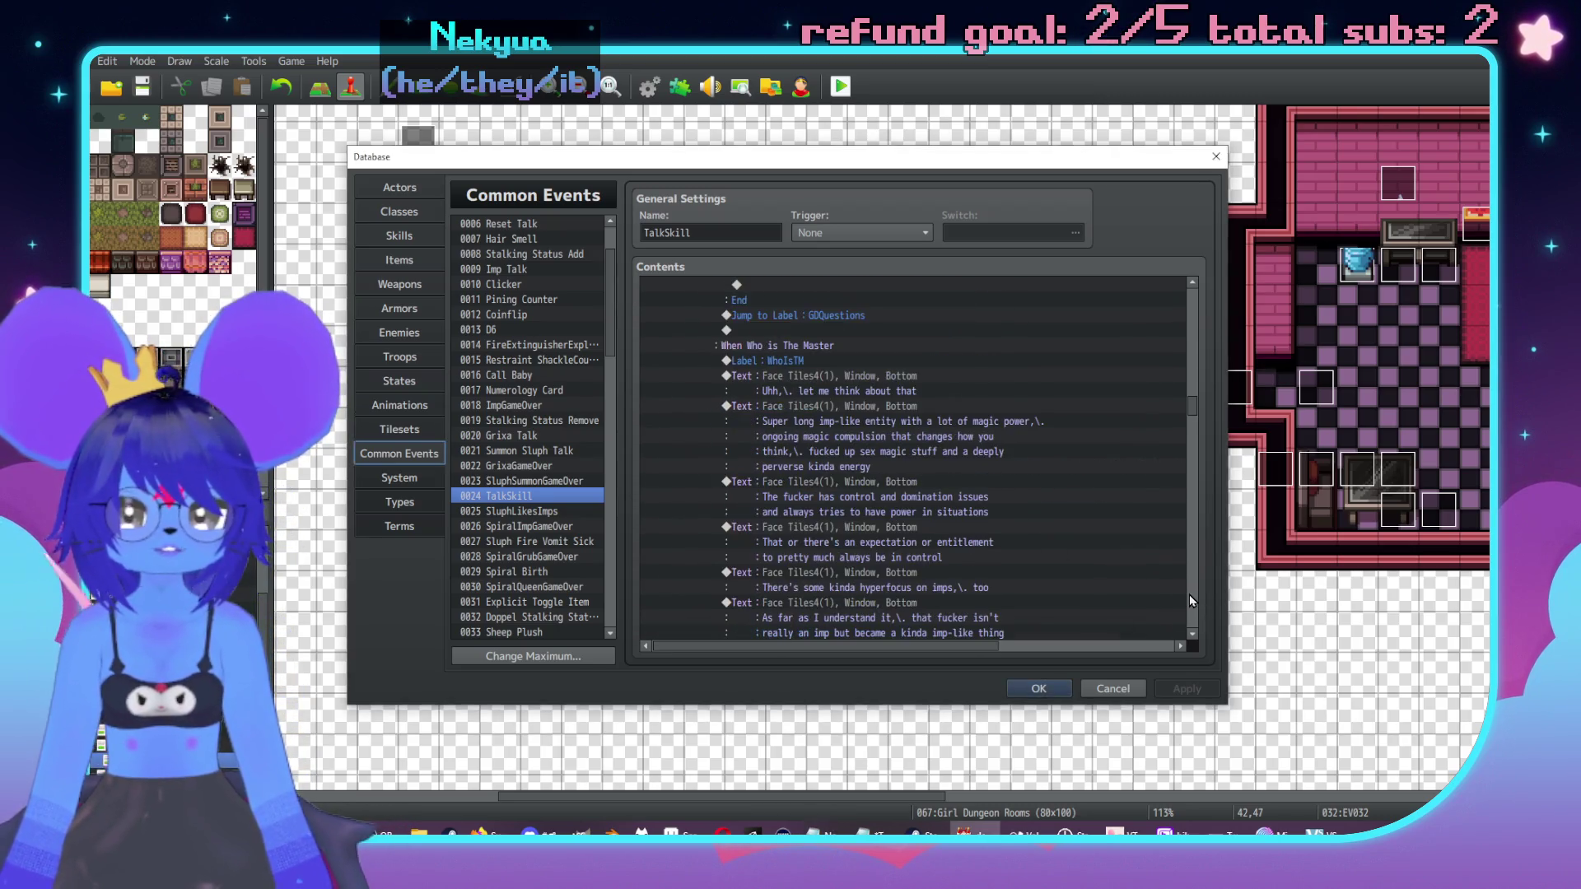
pyautogui.scroll(-5, 1189, 594)
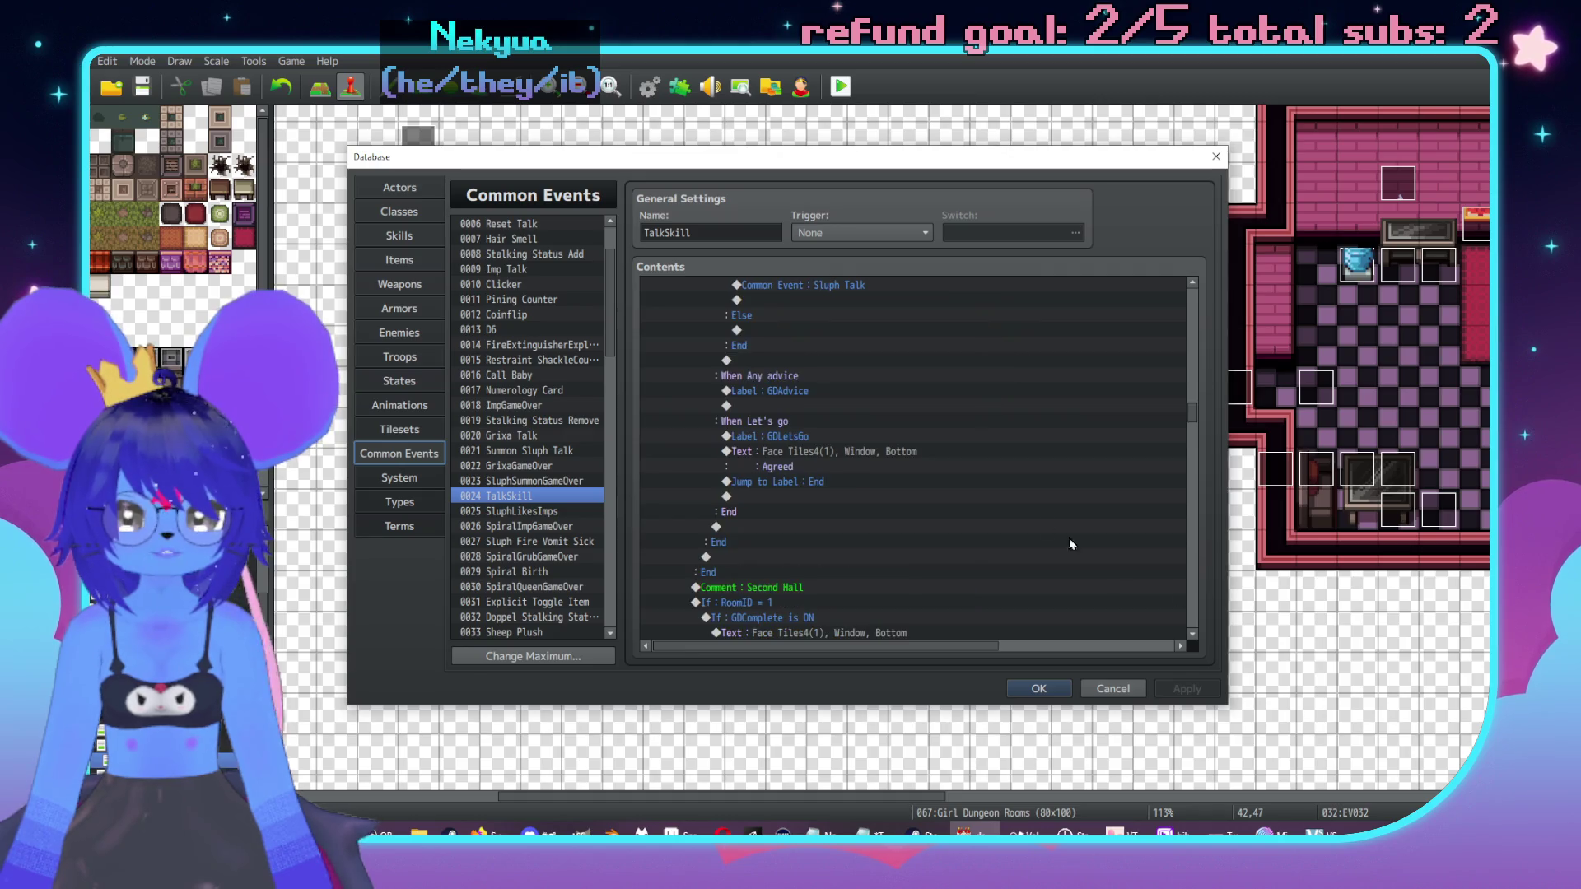
pyautogui.scroll(-2, 1031, 466)
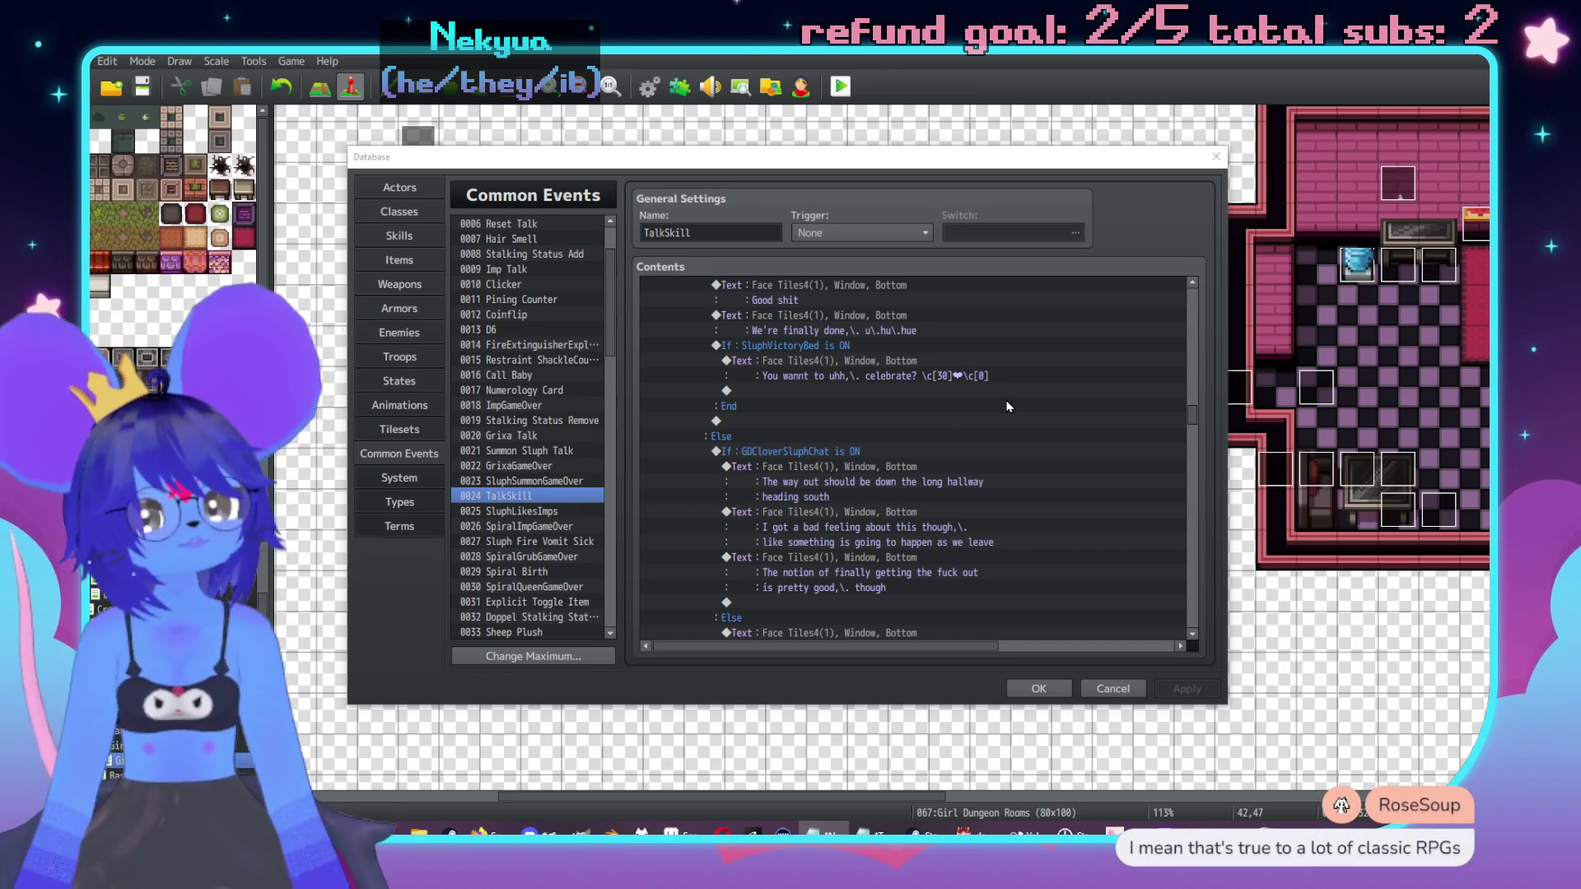
pyautogui.click(1187, 590)
pyautogui.scroll(-10, 1187, 590)
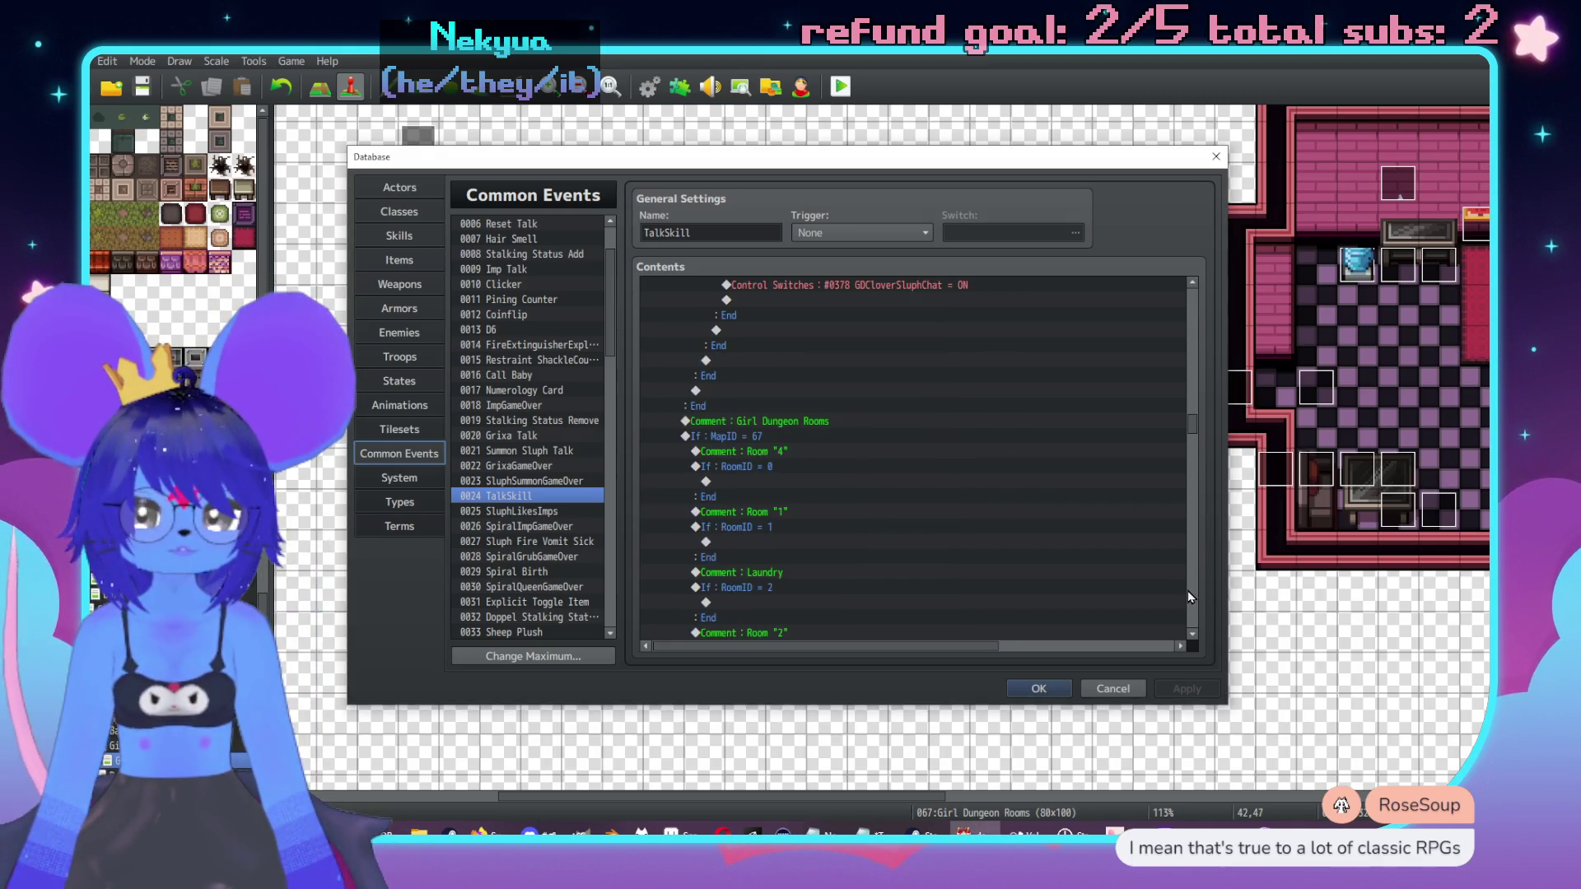
pyautogui.scroll(-6, 1014, 461)
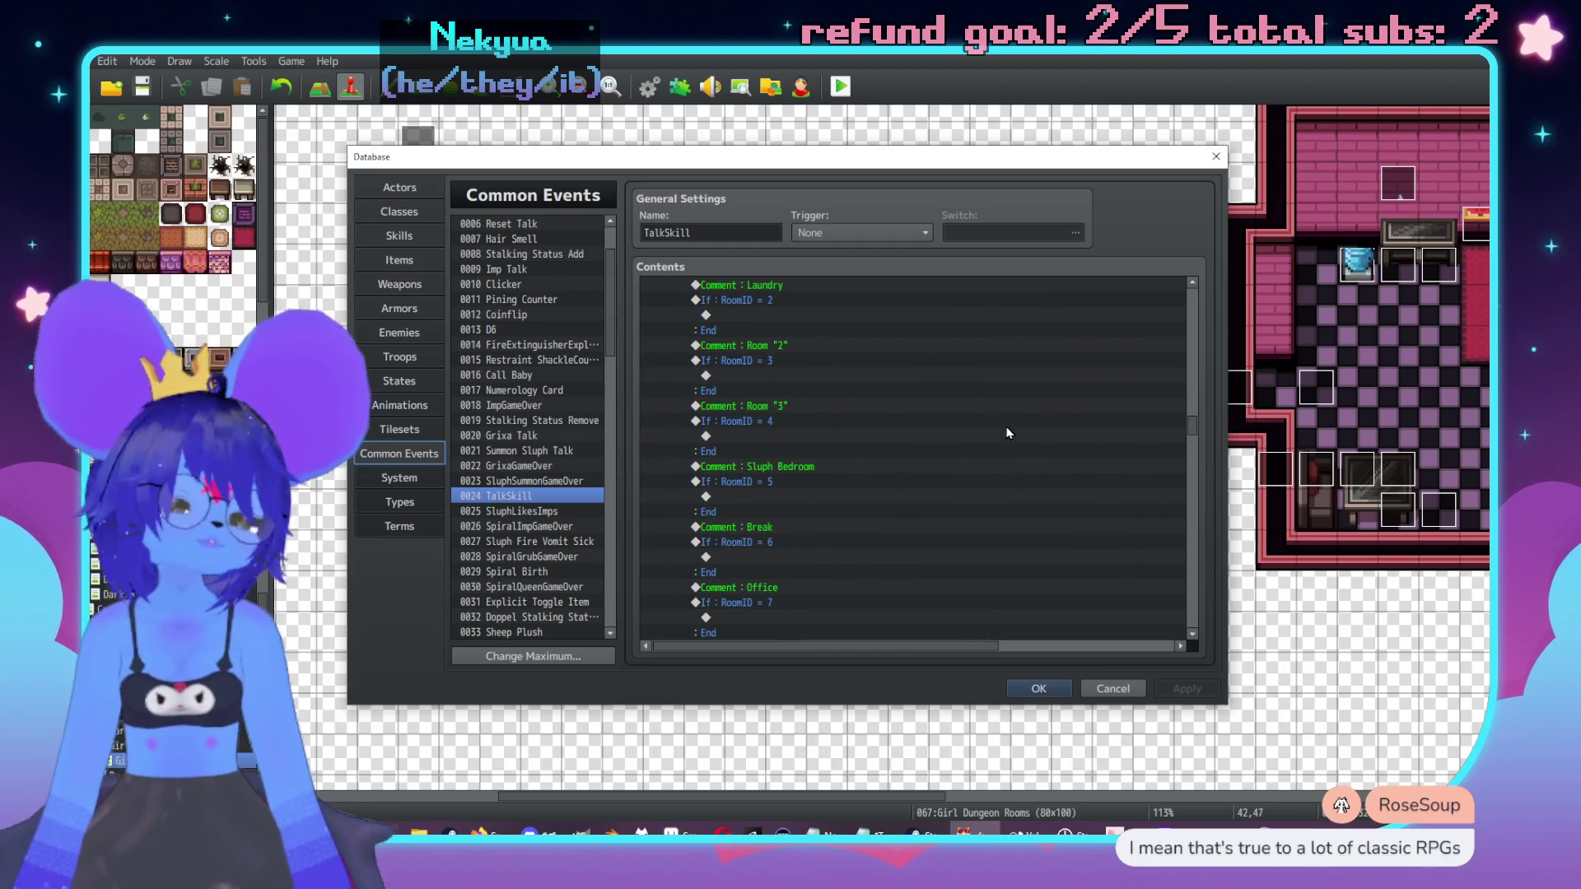
pyautogui.scroll(-5, 1004, 407)
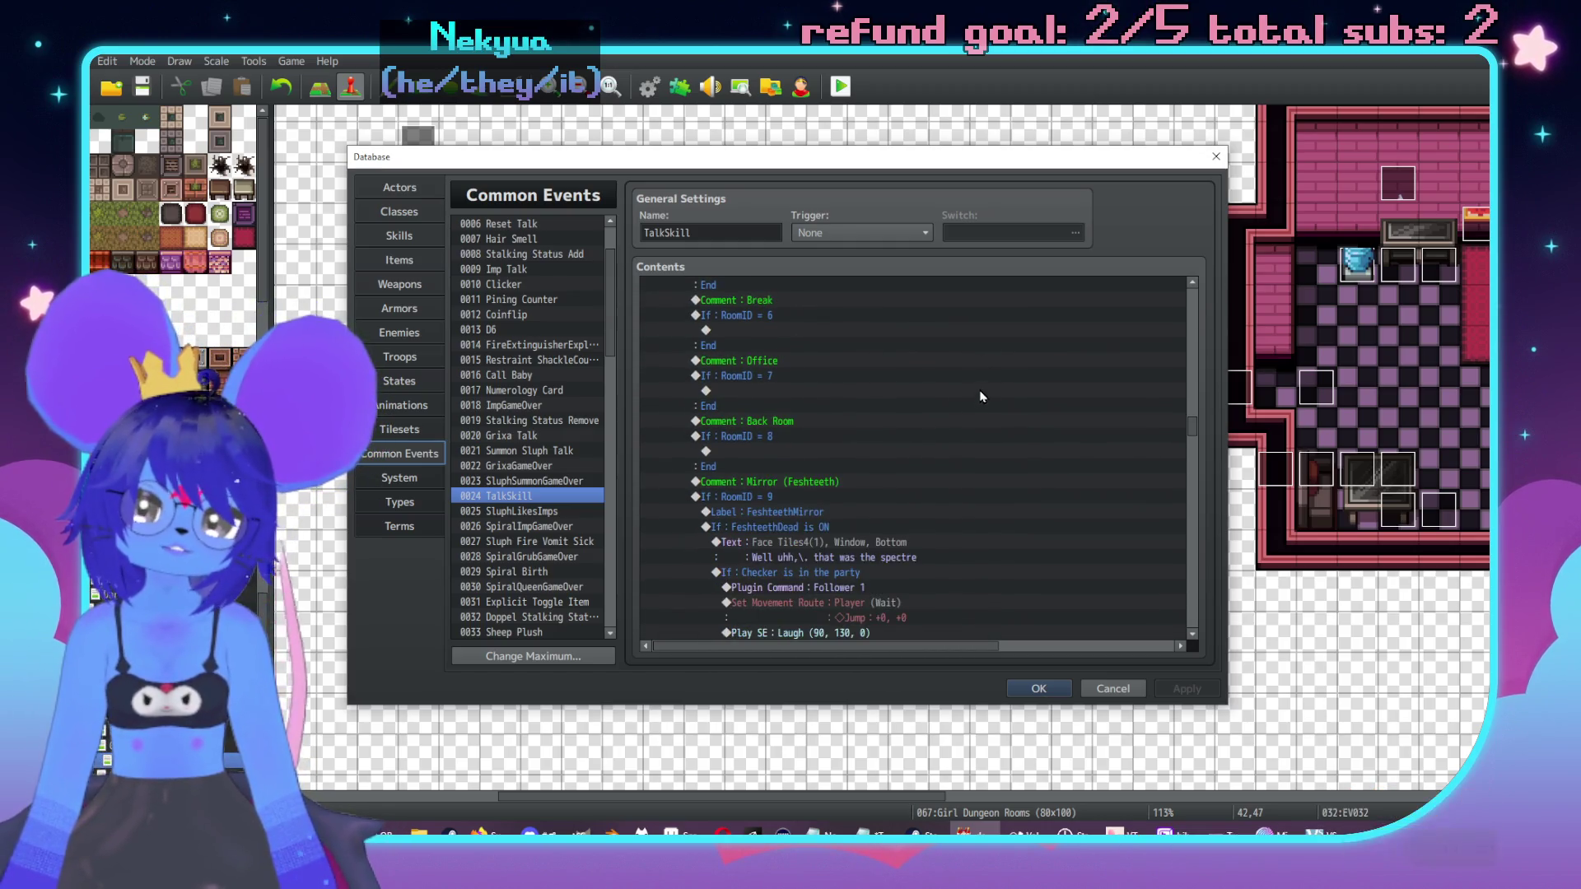
pyautogui.scroll(-2, 984, 400)
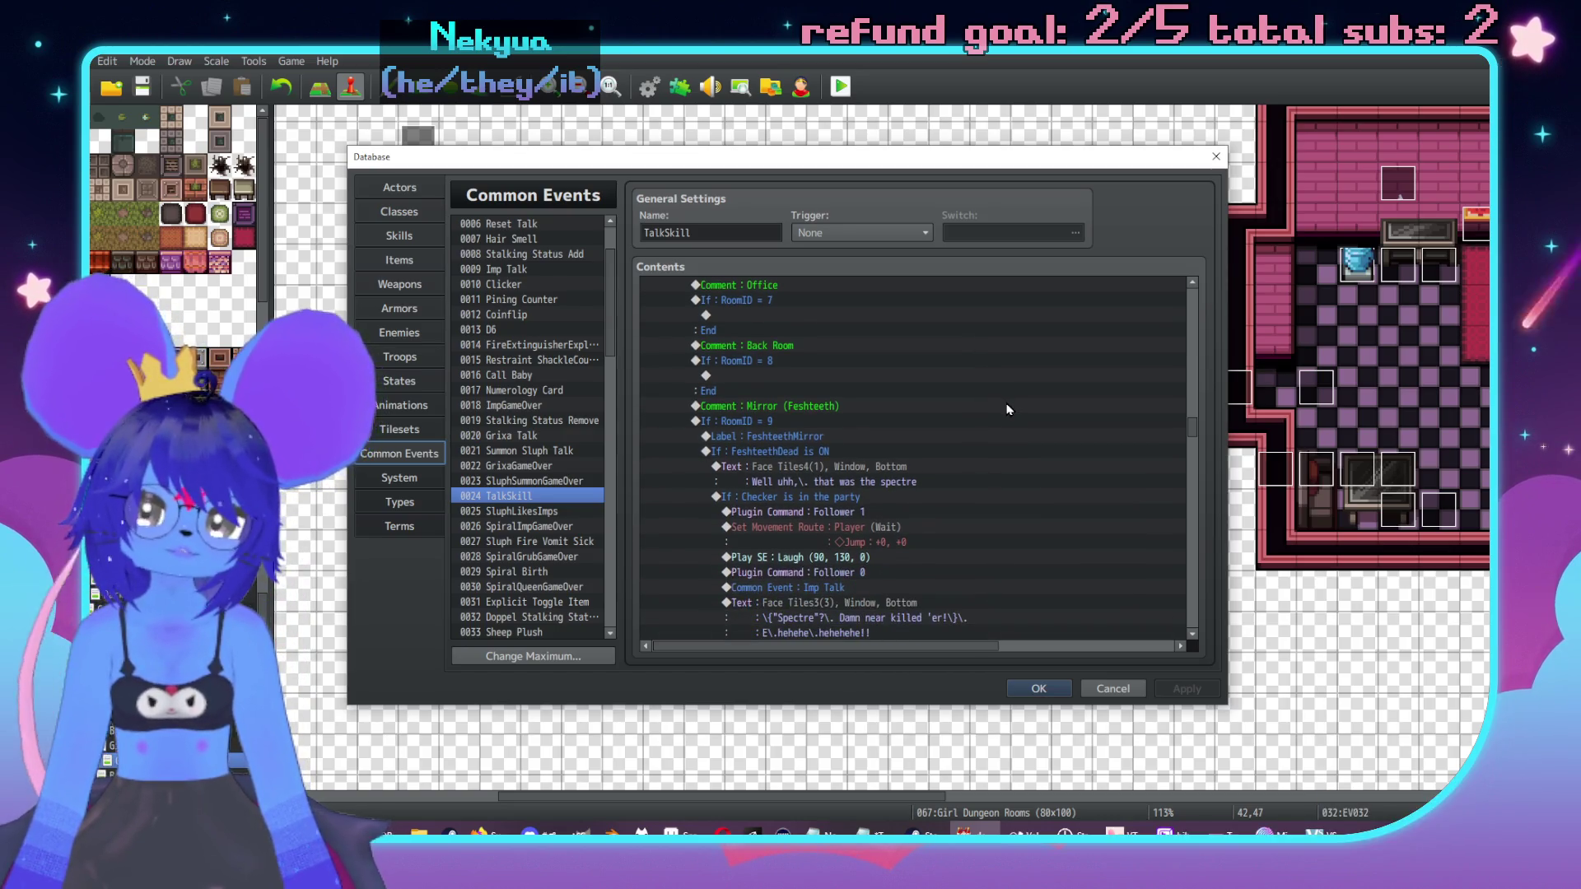
pyautogui.scroll(-4, 1007, 445)
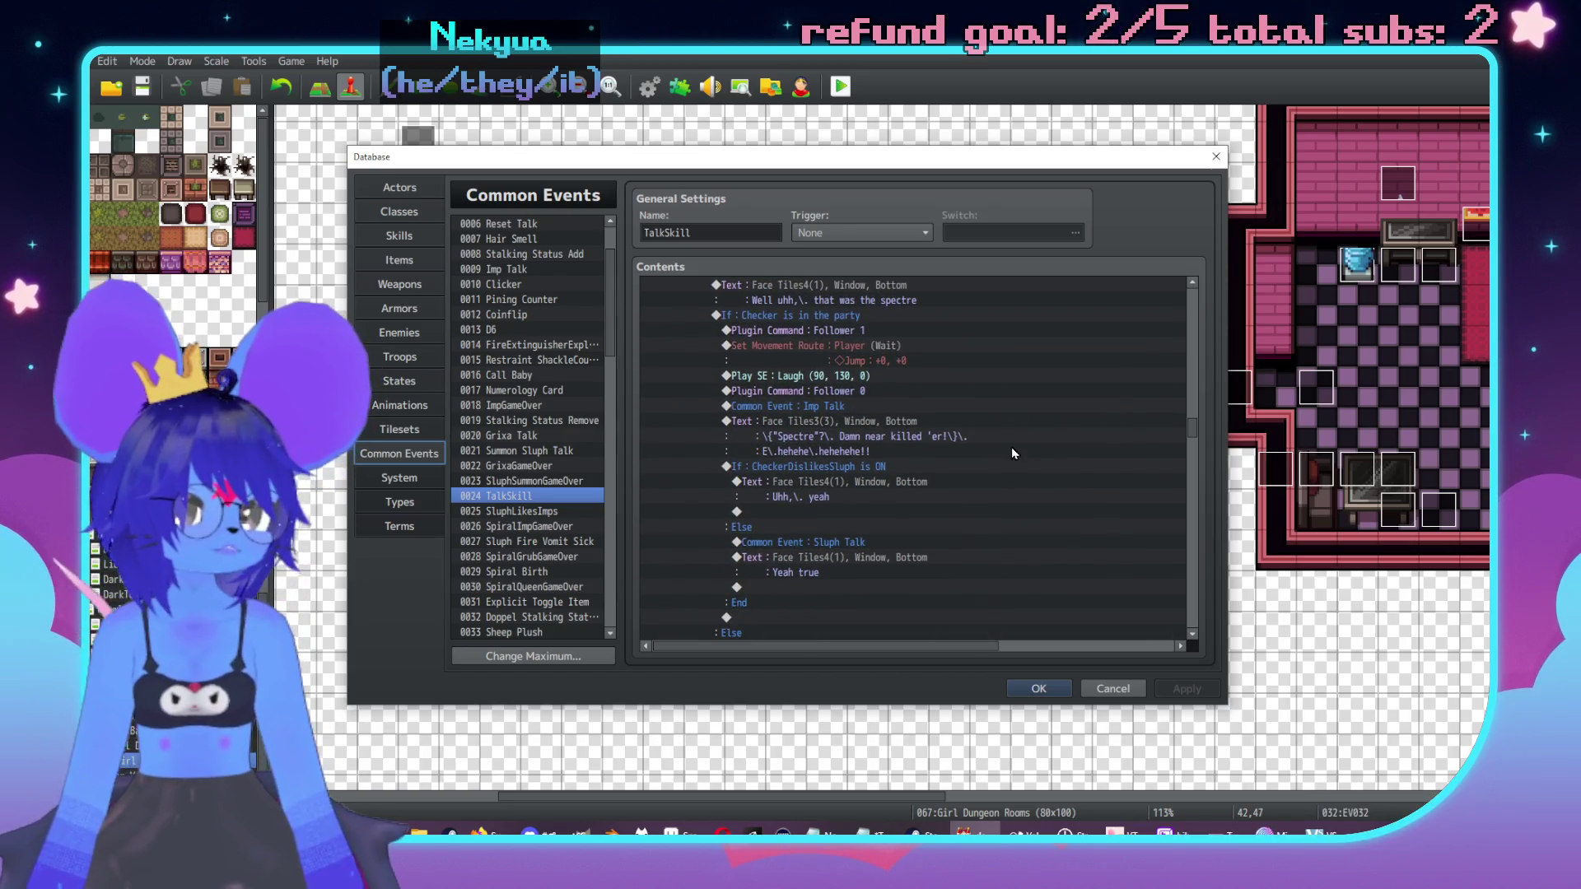
pyautogui.scroll(-3, 1011, 447)
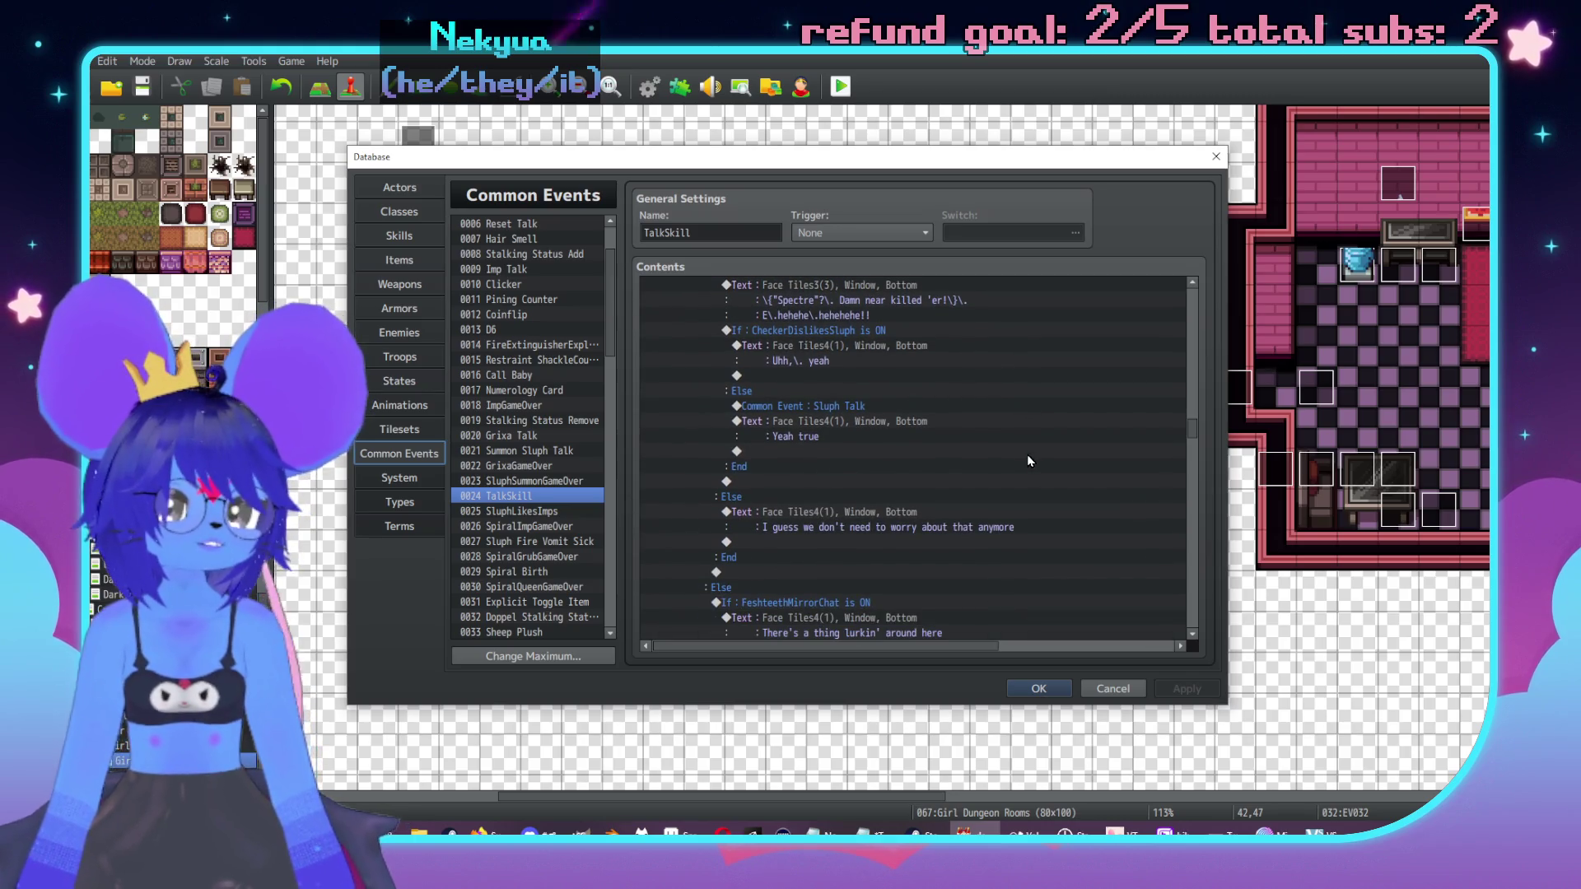
pyautogui.scroll(-4, 1021, 460)
pyautogui.scroll(-8, 972, 447)
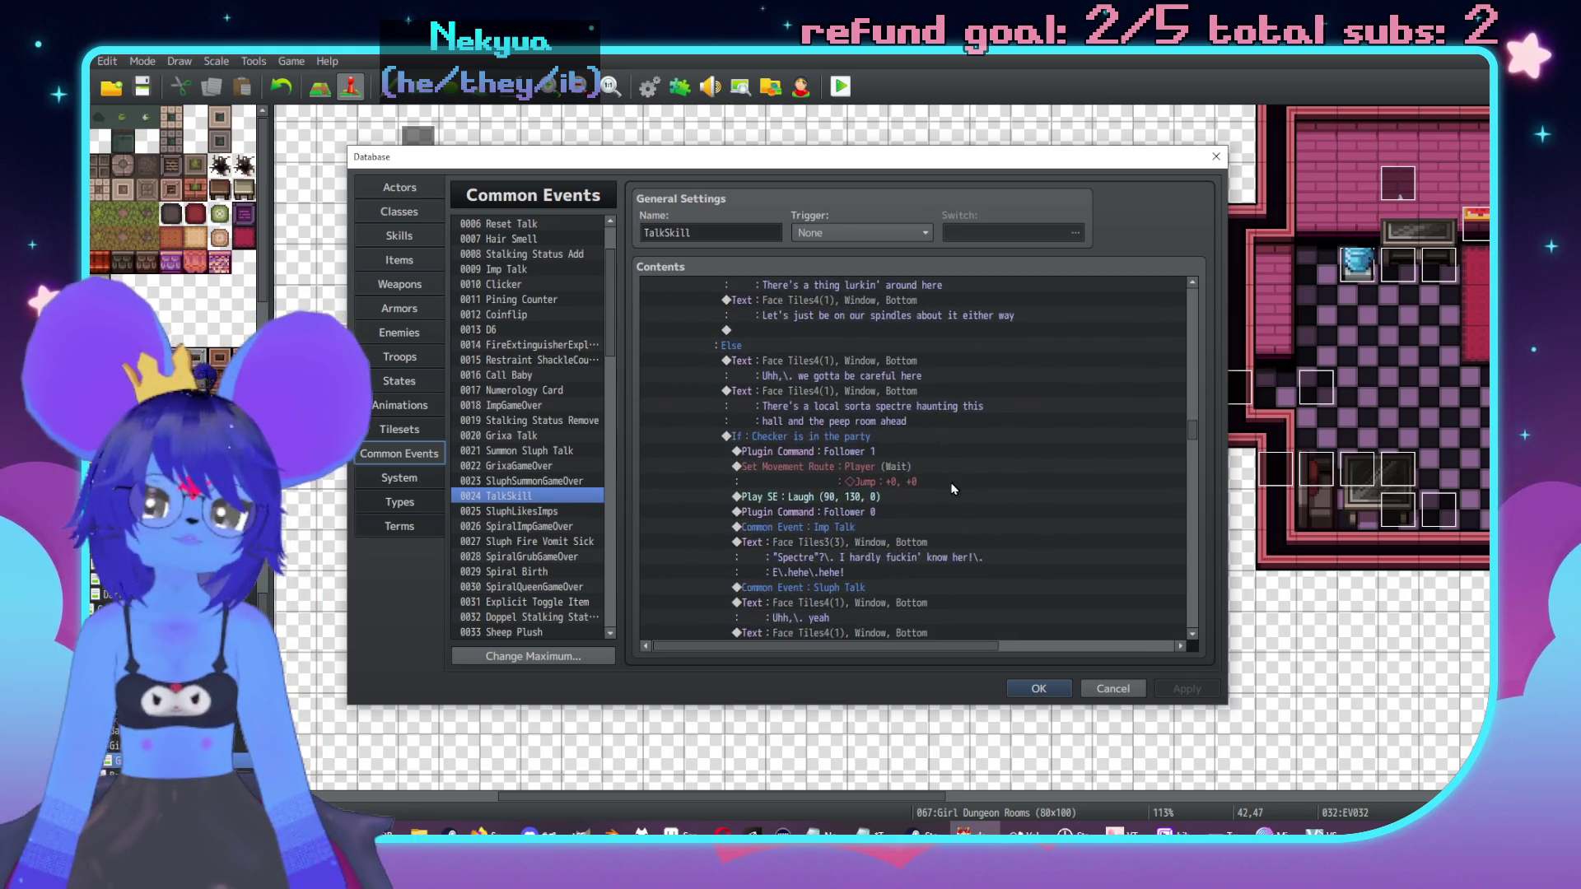
pyautogui.scroll(-10, 1001, 504)
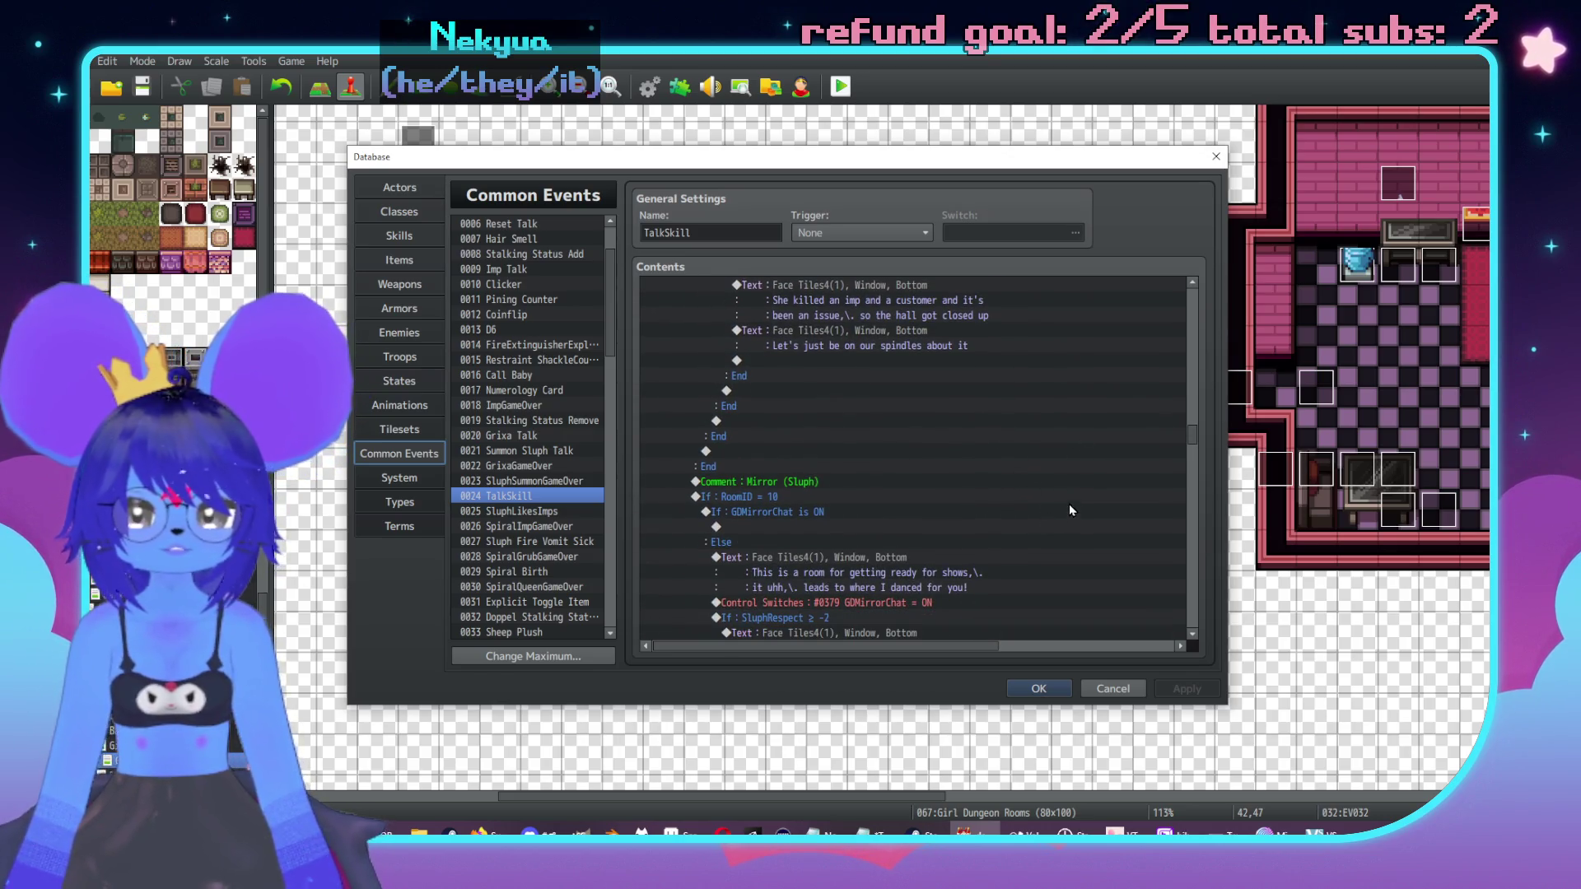
pyautogui.scroll(-3, 1069, 515)
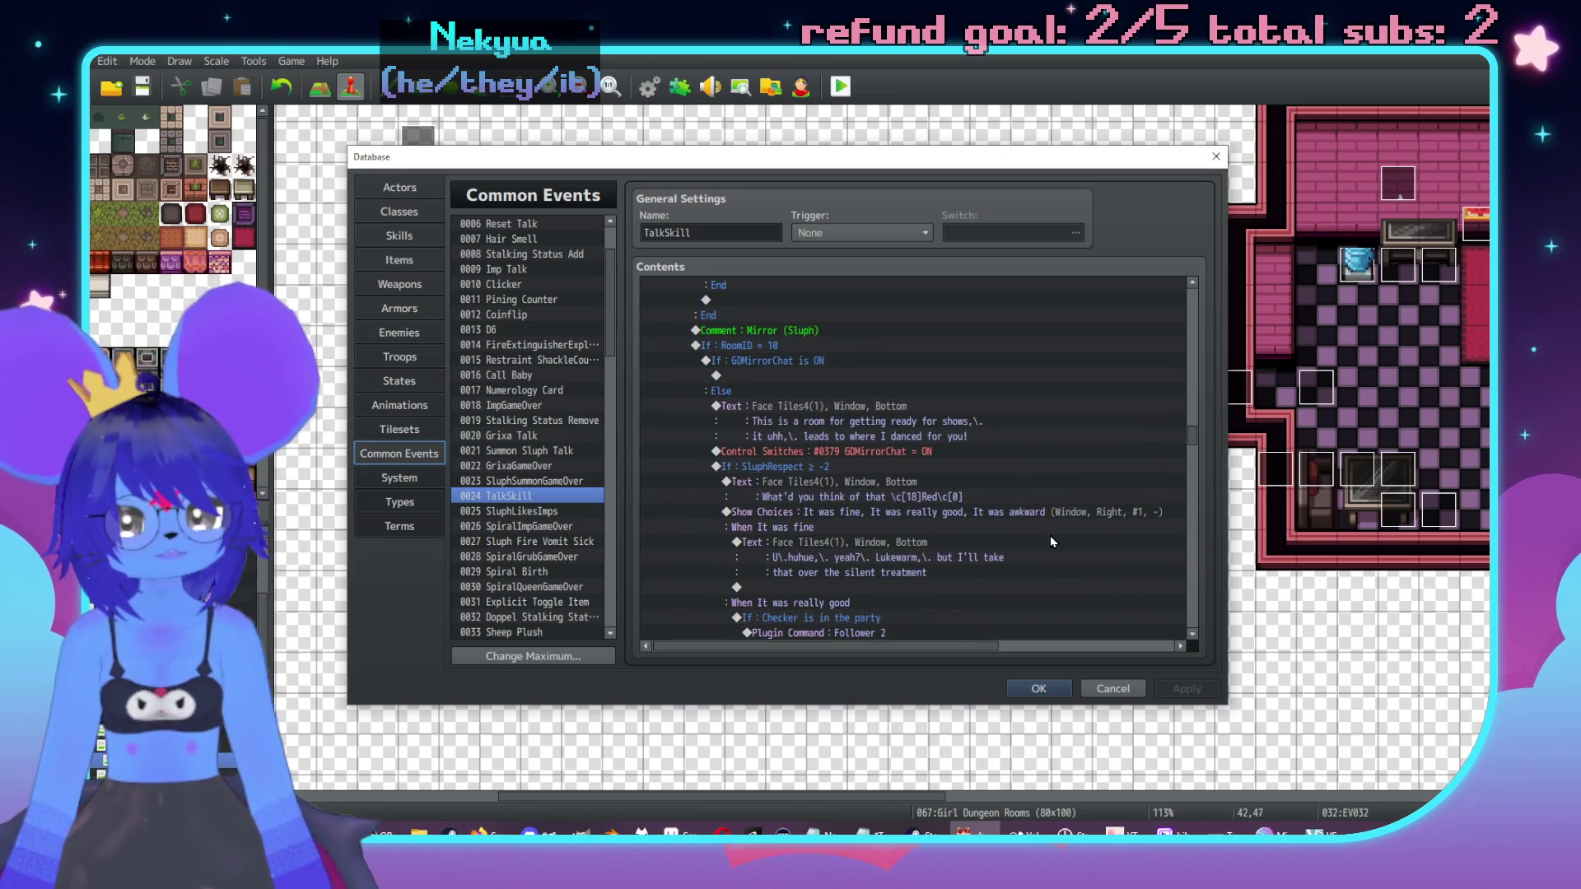
# Step: Append ',?' to the 'What'd you think of that' question line
pyautogui.doubleClick(886, 491)
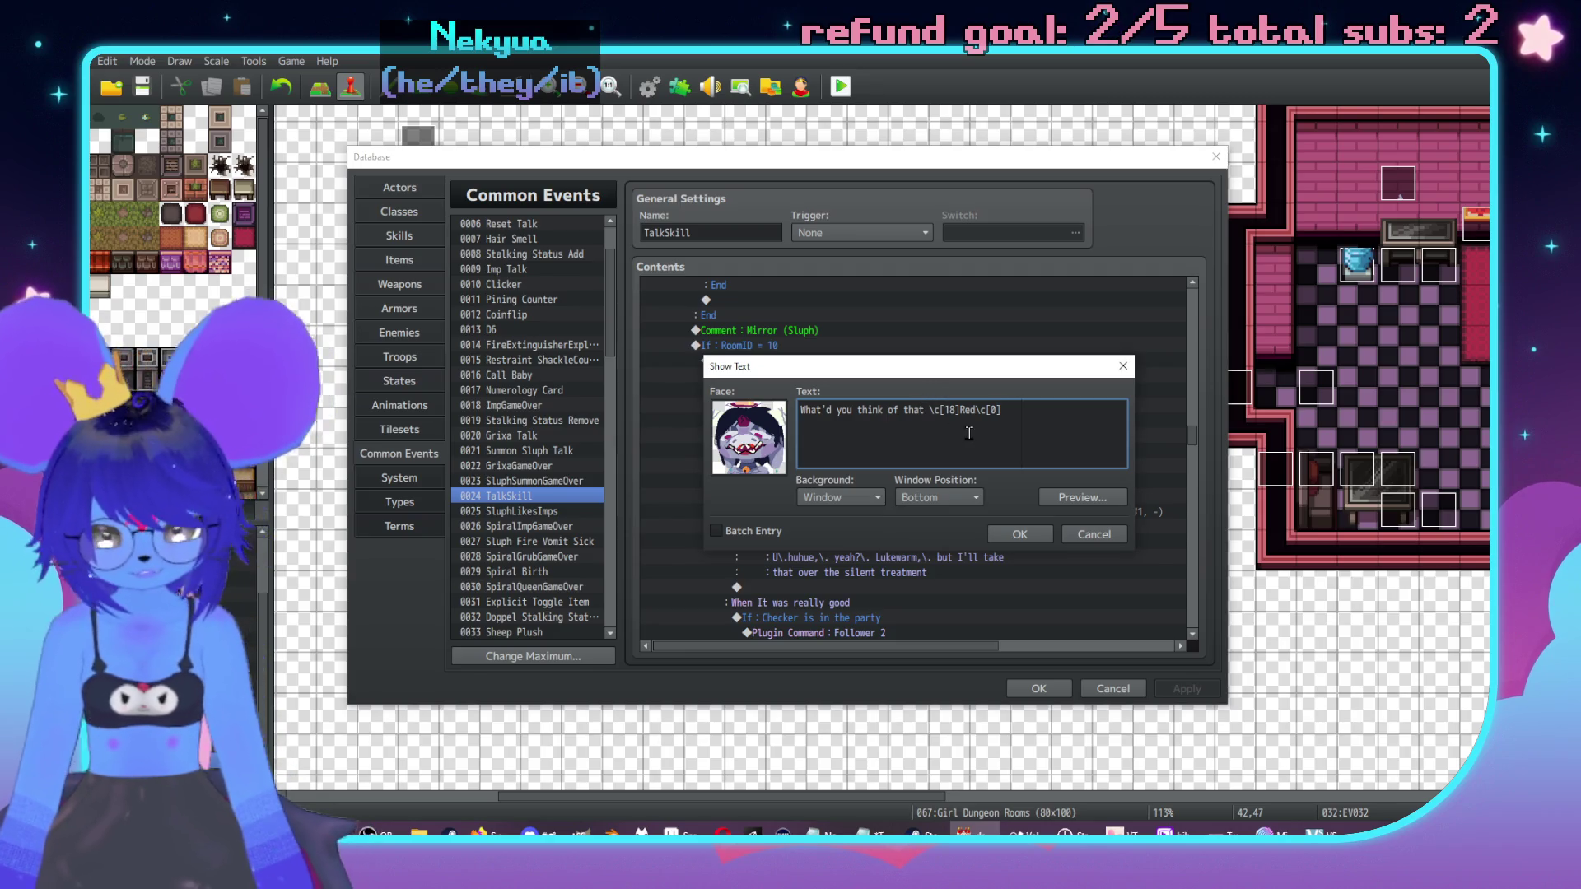
pyautogui.write(',')
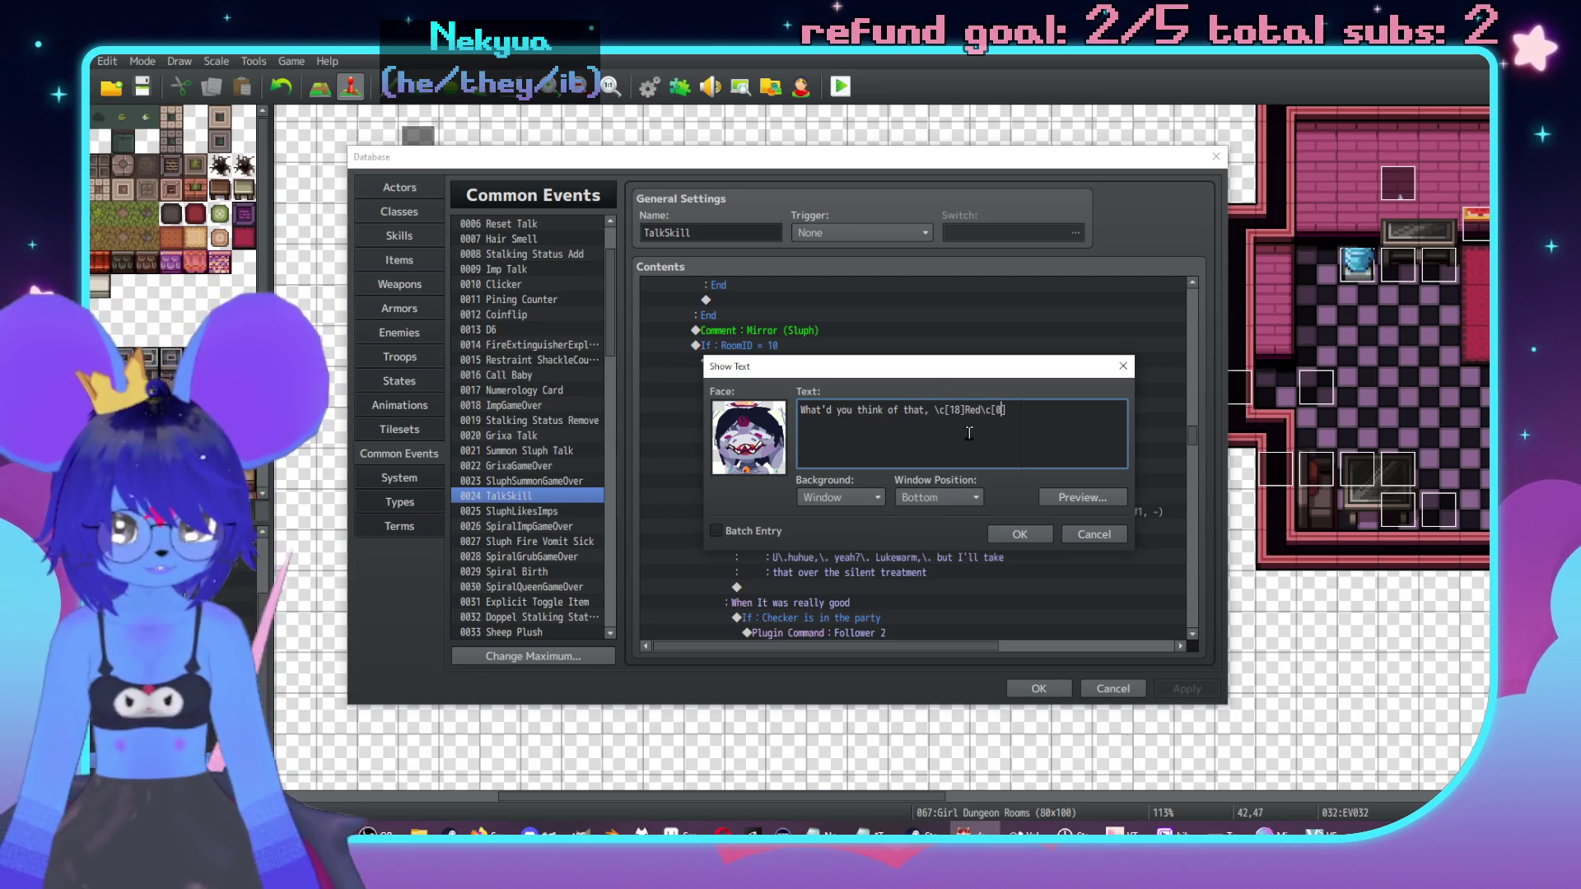
pyautogui.write('?')
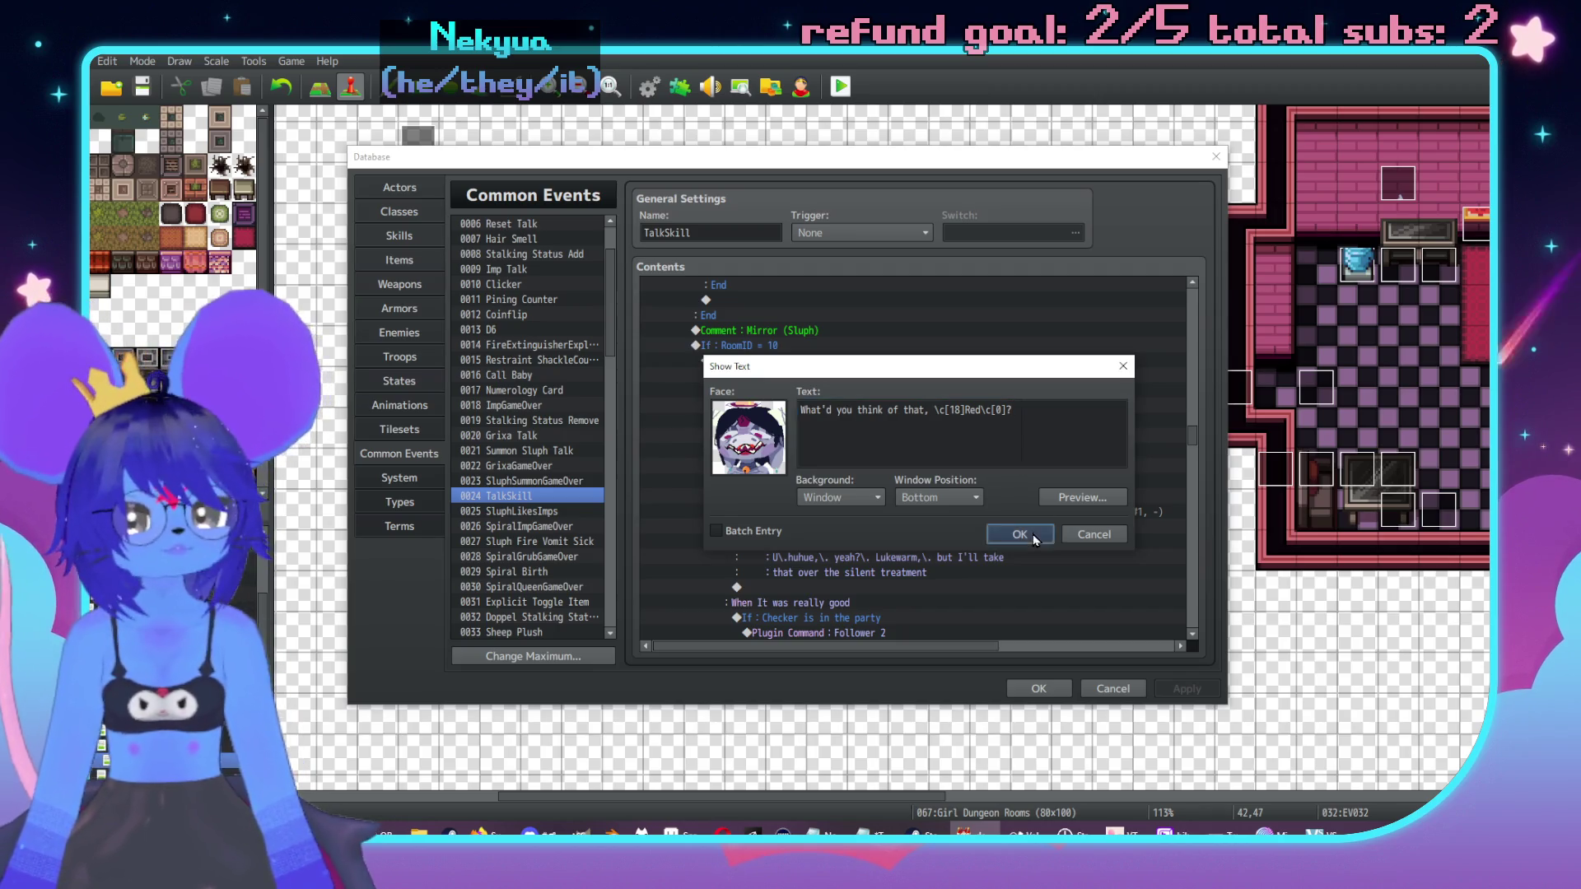
pyautogui.click(1035, 536)
pyautogui.scroll(2, 897, 427)
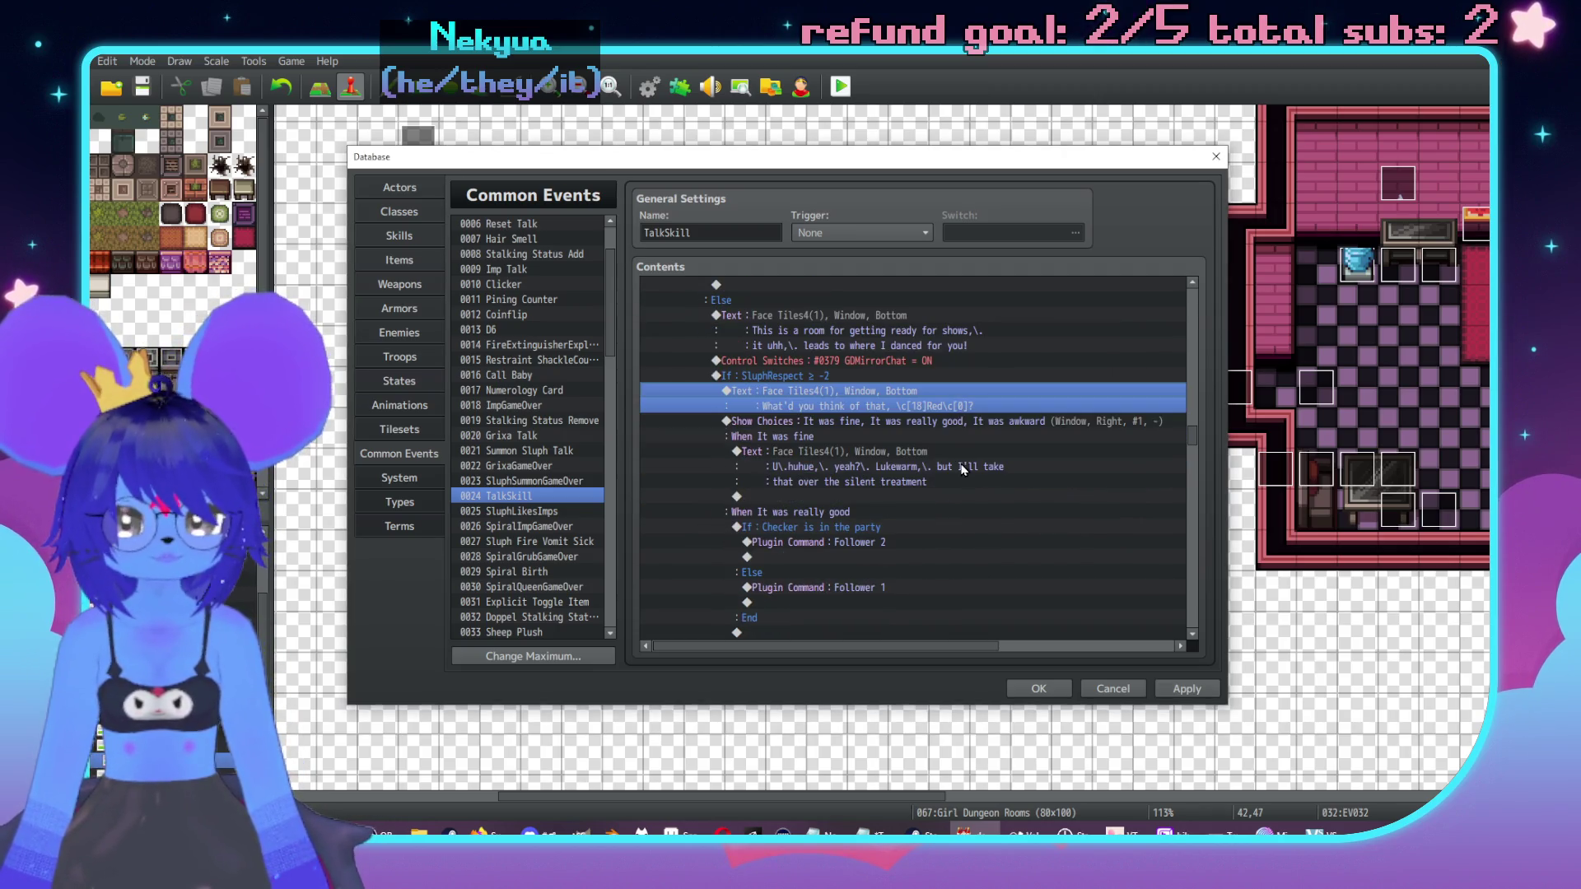
pyautogui.scroll(-2, 947, 461)
pyautogui.scroll(-1, 881, 432)
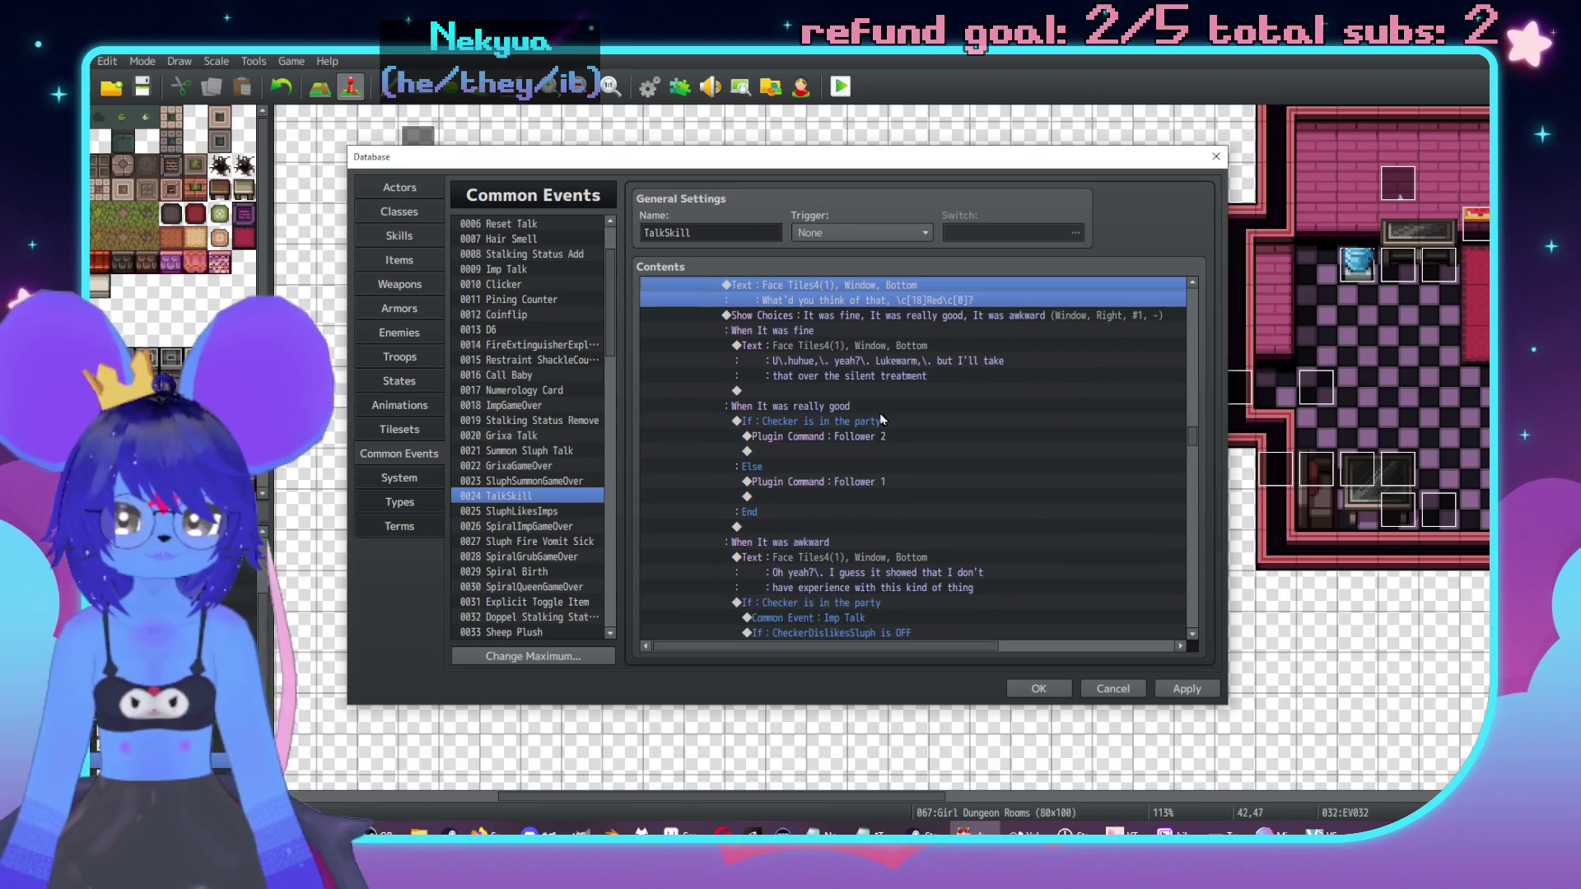
pyautogui.doubleClick(907, 391)
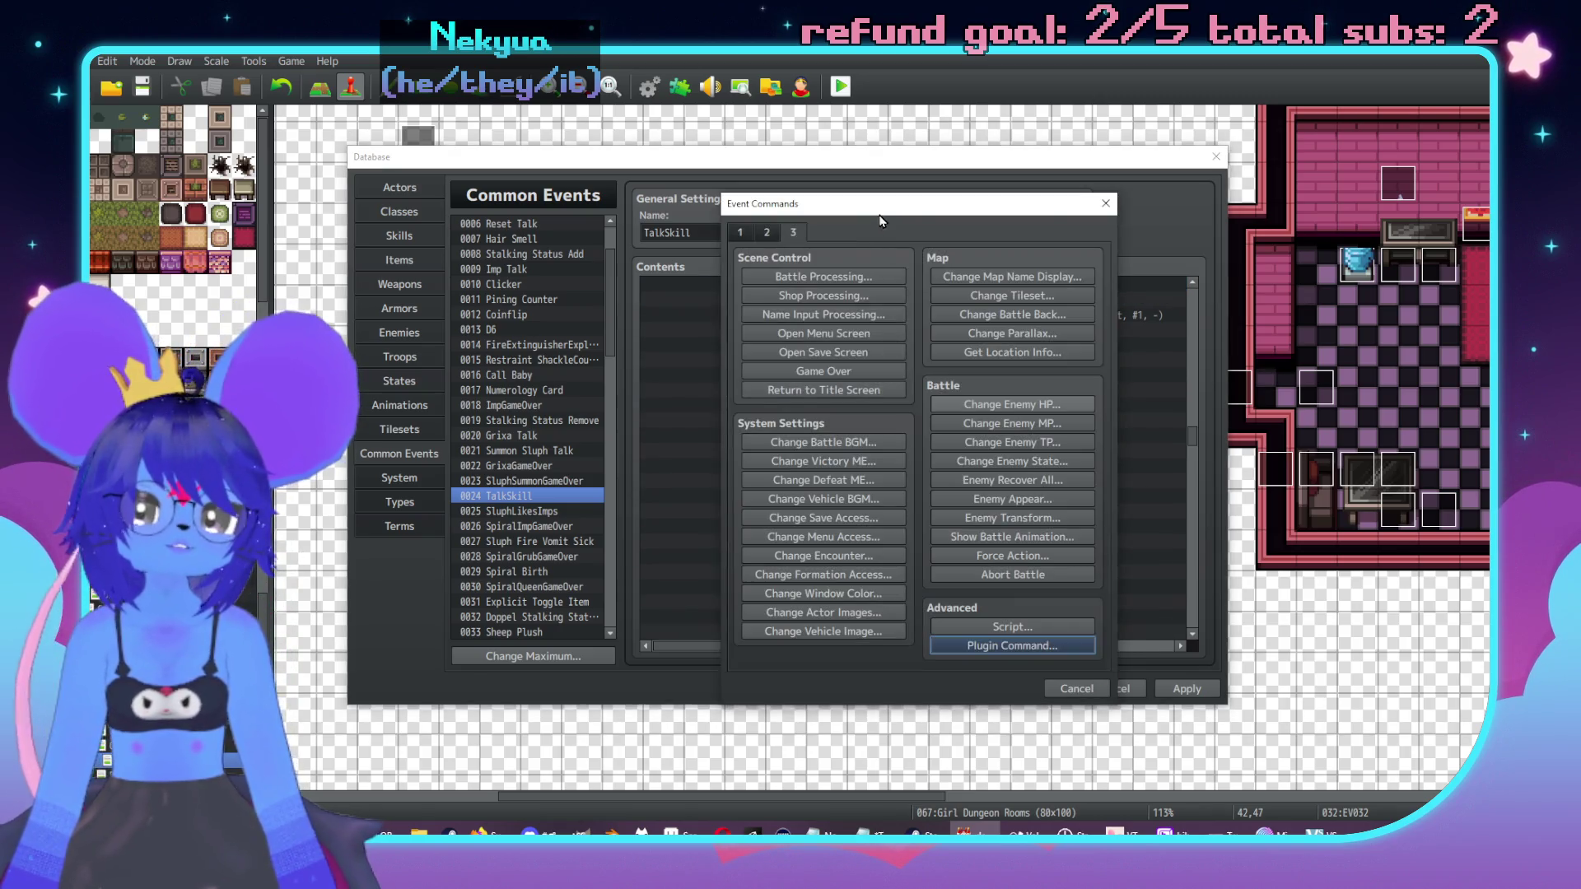
pyautogui.click(1105, 203)
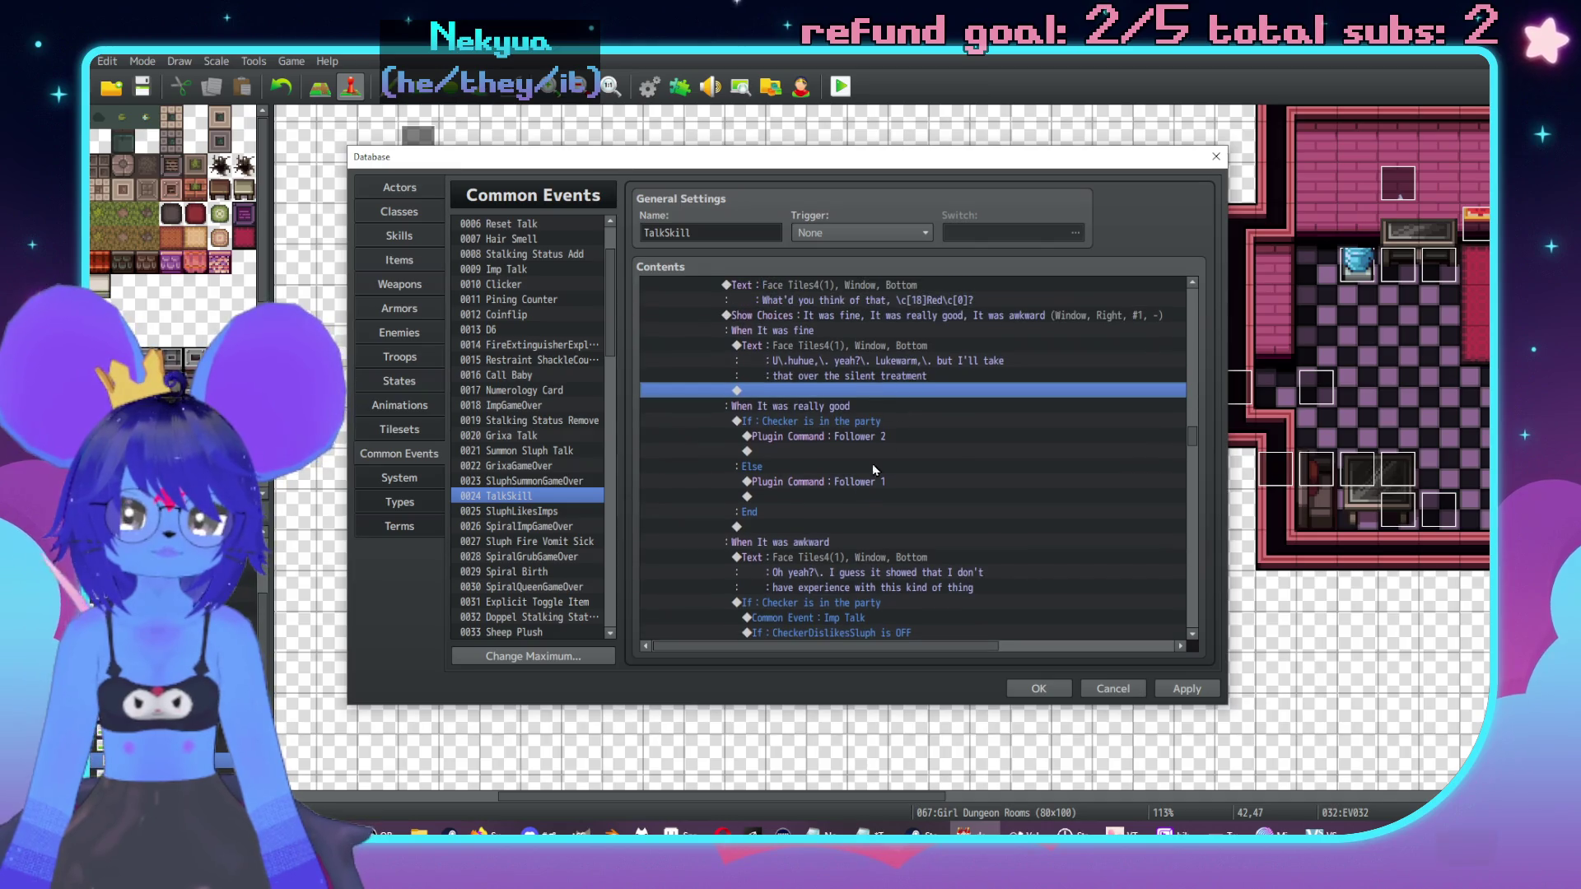
# Step: Show a Heart balloon icon over the player below the Checker branch
pyautogui.moveTo(833, 511); pyautogui.dragTo(823, 422)
pyautogui.click(815, 515)
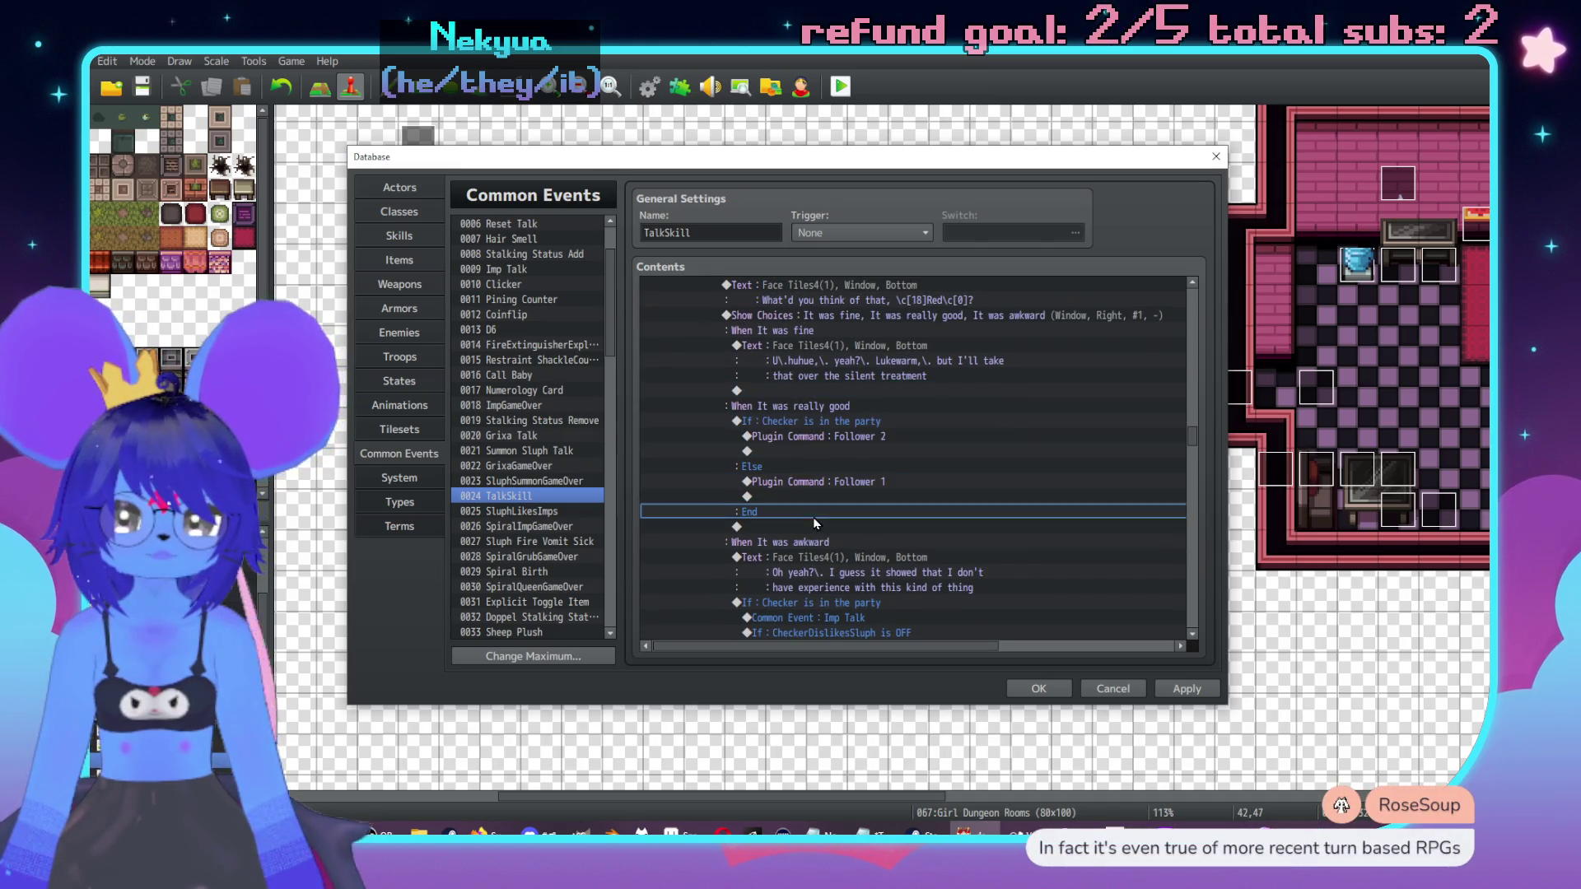
pyautogui.doubleClick(815, 525)
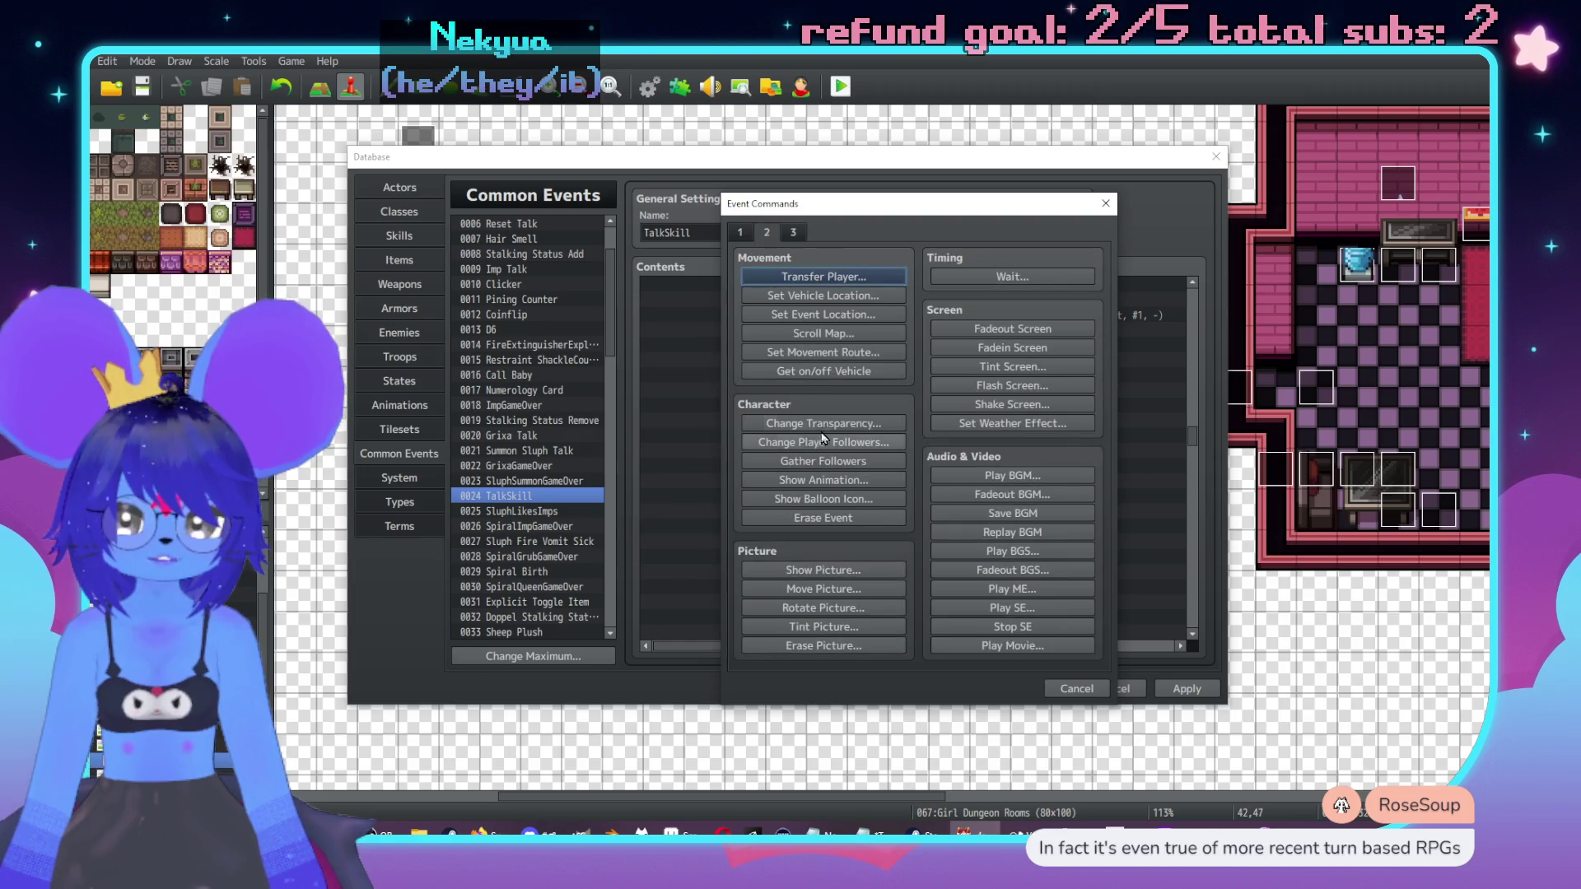
pyautogui.click(840, 499)
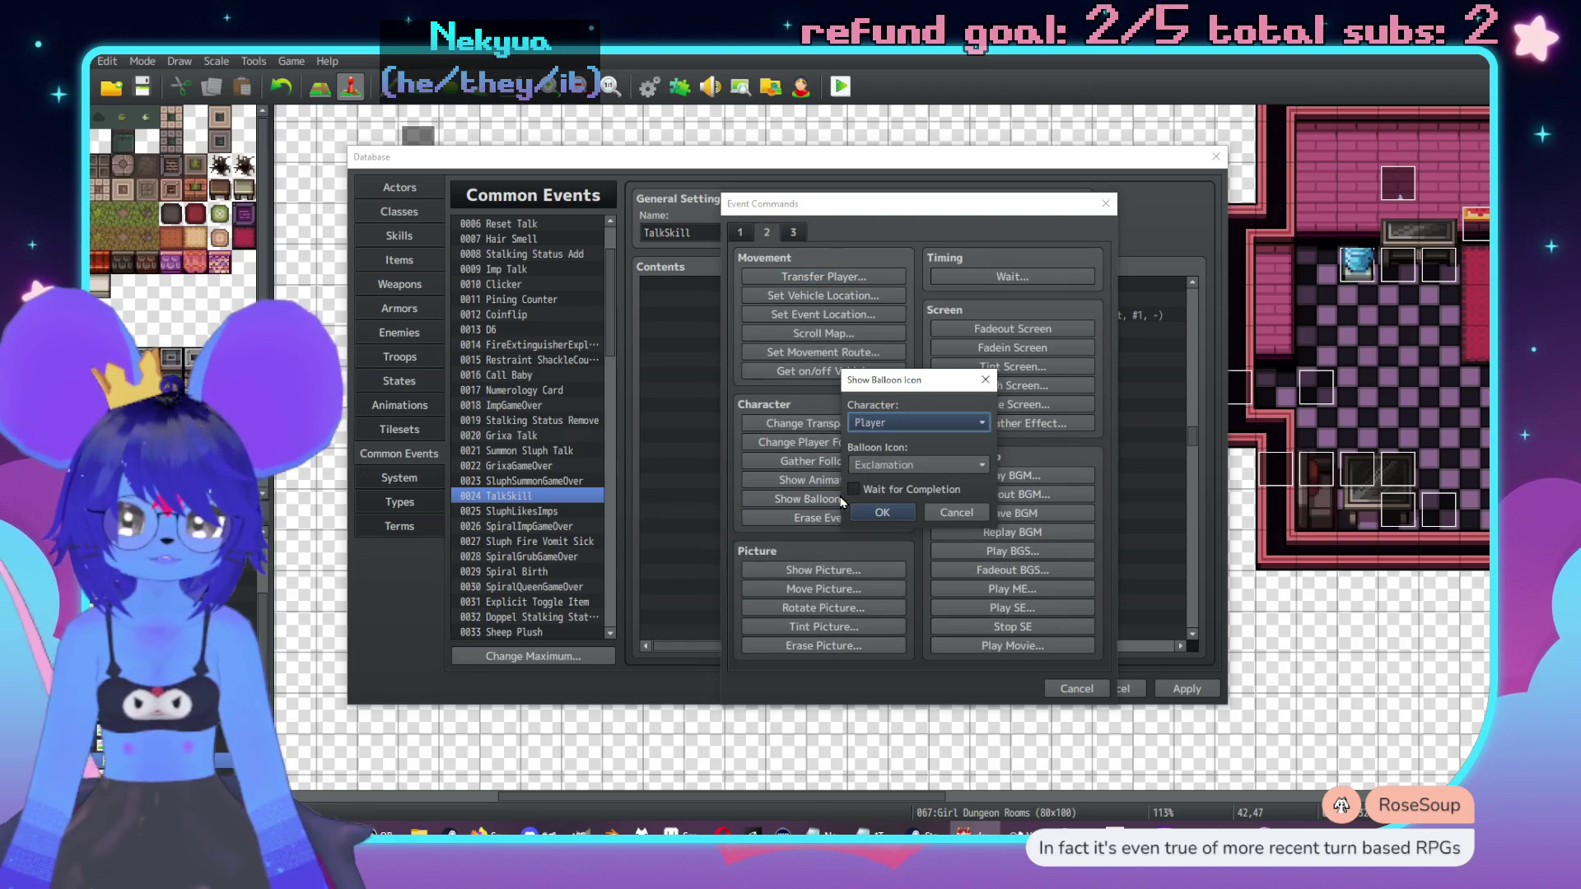
pyautogui.click(914, 464)
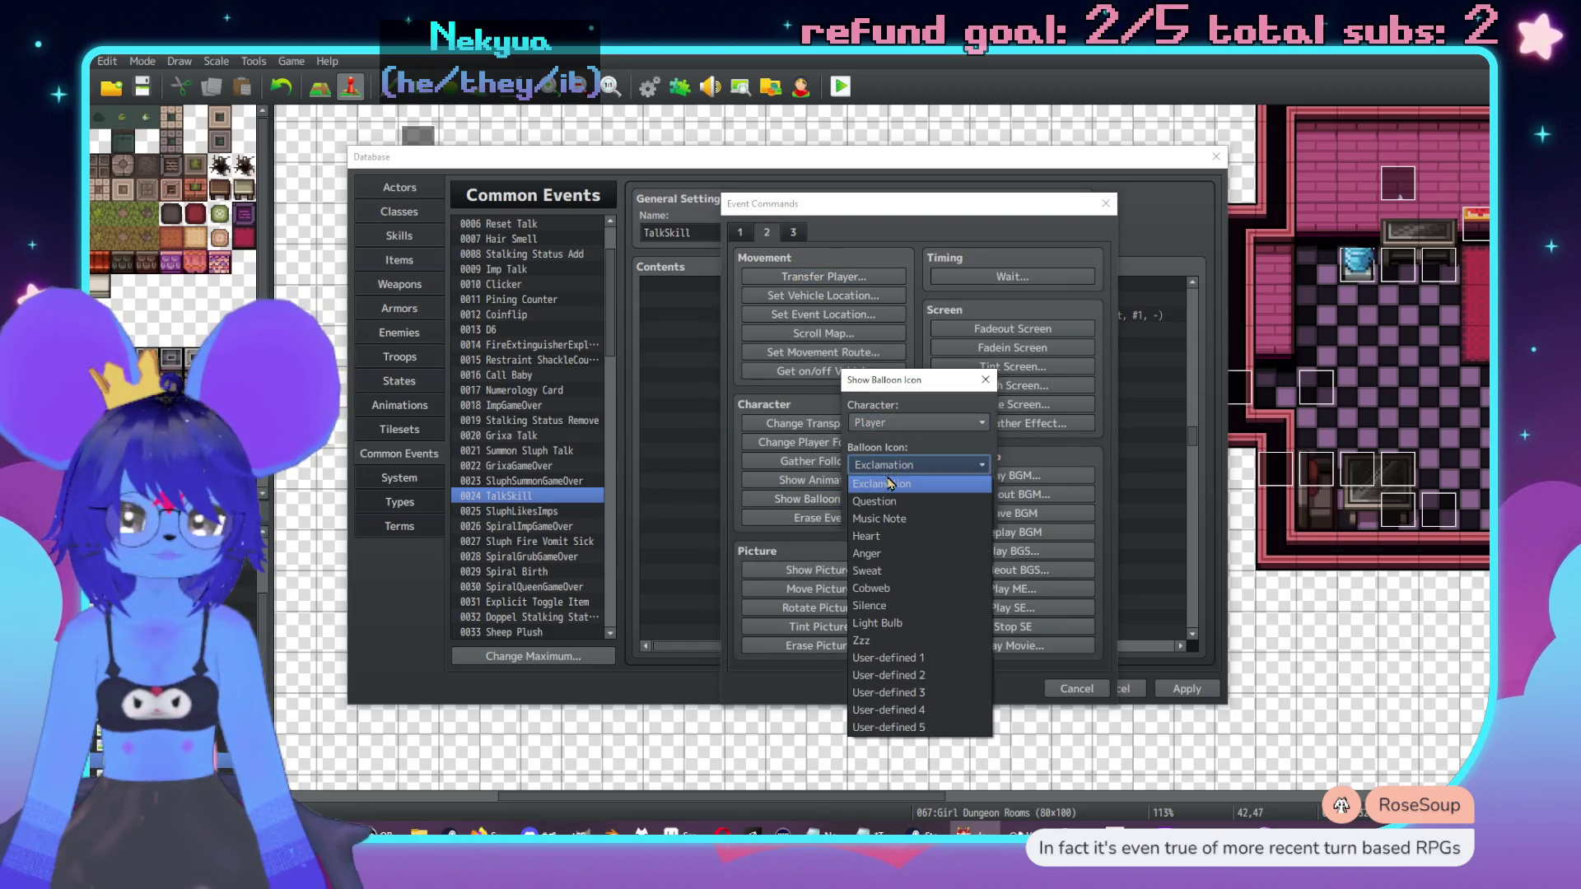
pyautogui.click(882, 537)
pyautogui.click(856, 510)
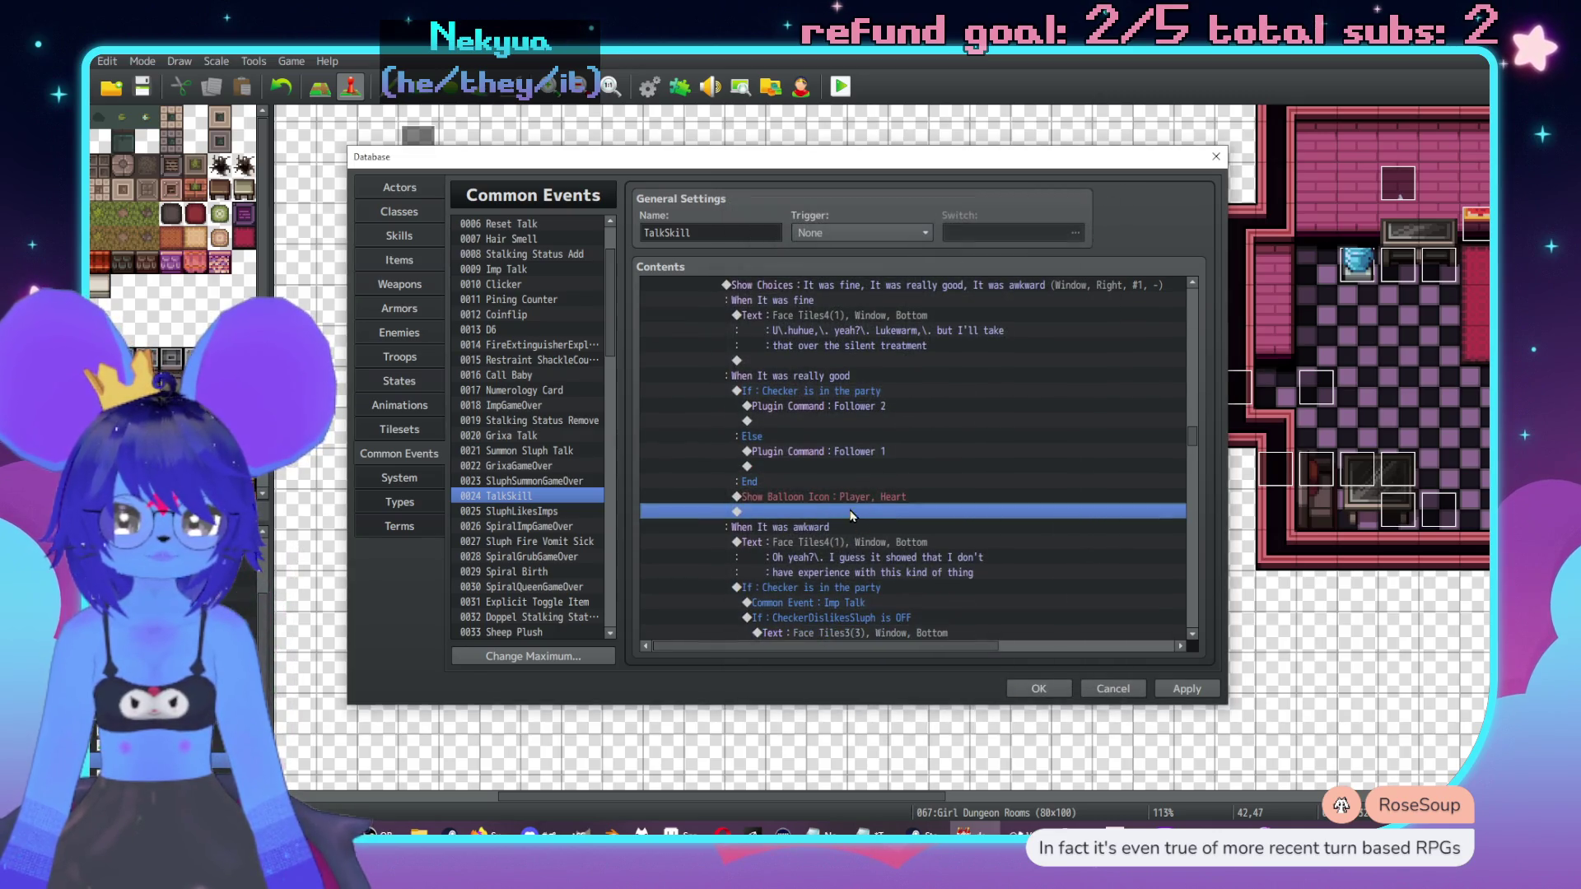
# Step: Add a Plugin Command 'Follower 0' after the heart balloon, copied from Follower 1
pyautogui.click(854, 453)
pyautogui.hotkey('ctrl', 'c')
pyautogui.click(855, 511)
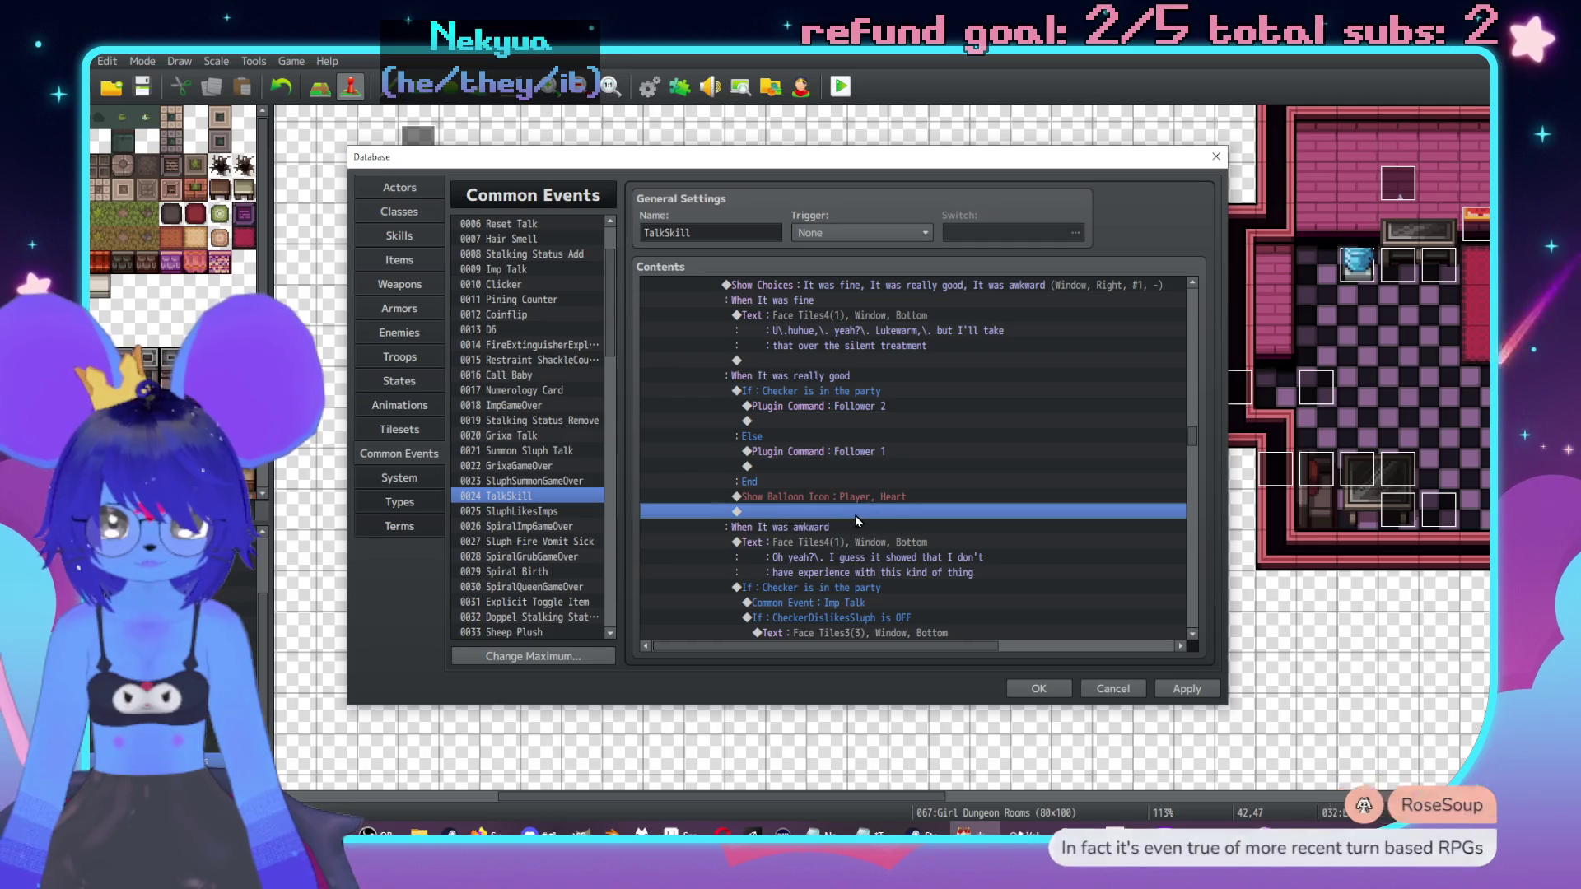
pyautogui.hotkey('ctrl', 'v')
pyautogui.doubleClick(856, 512)
pyautogui.press('BackSpace')
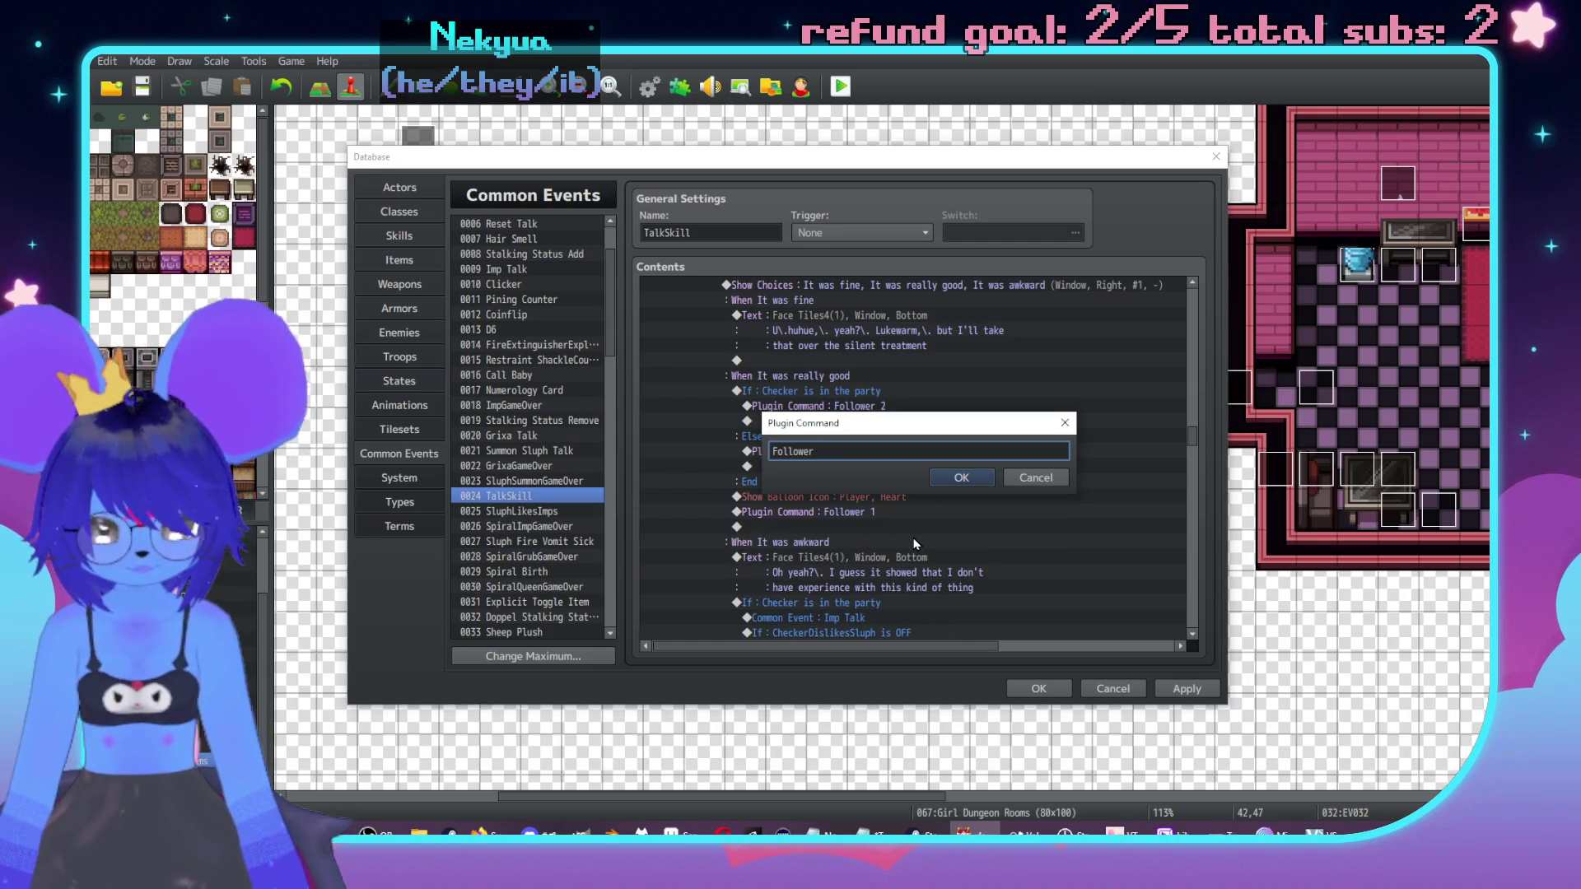
pyautogui.click(962, 478)
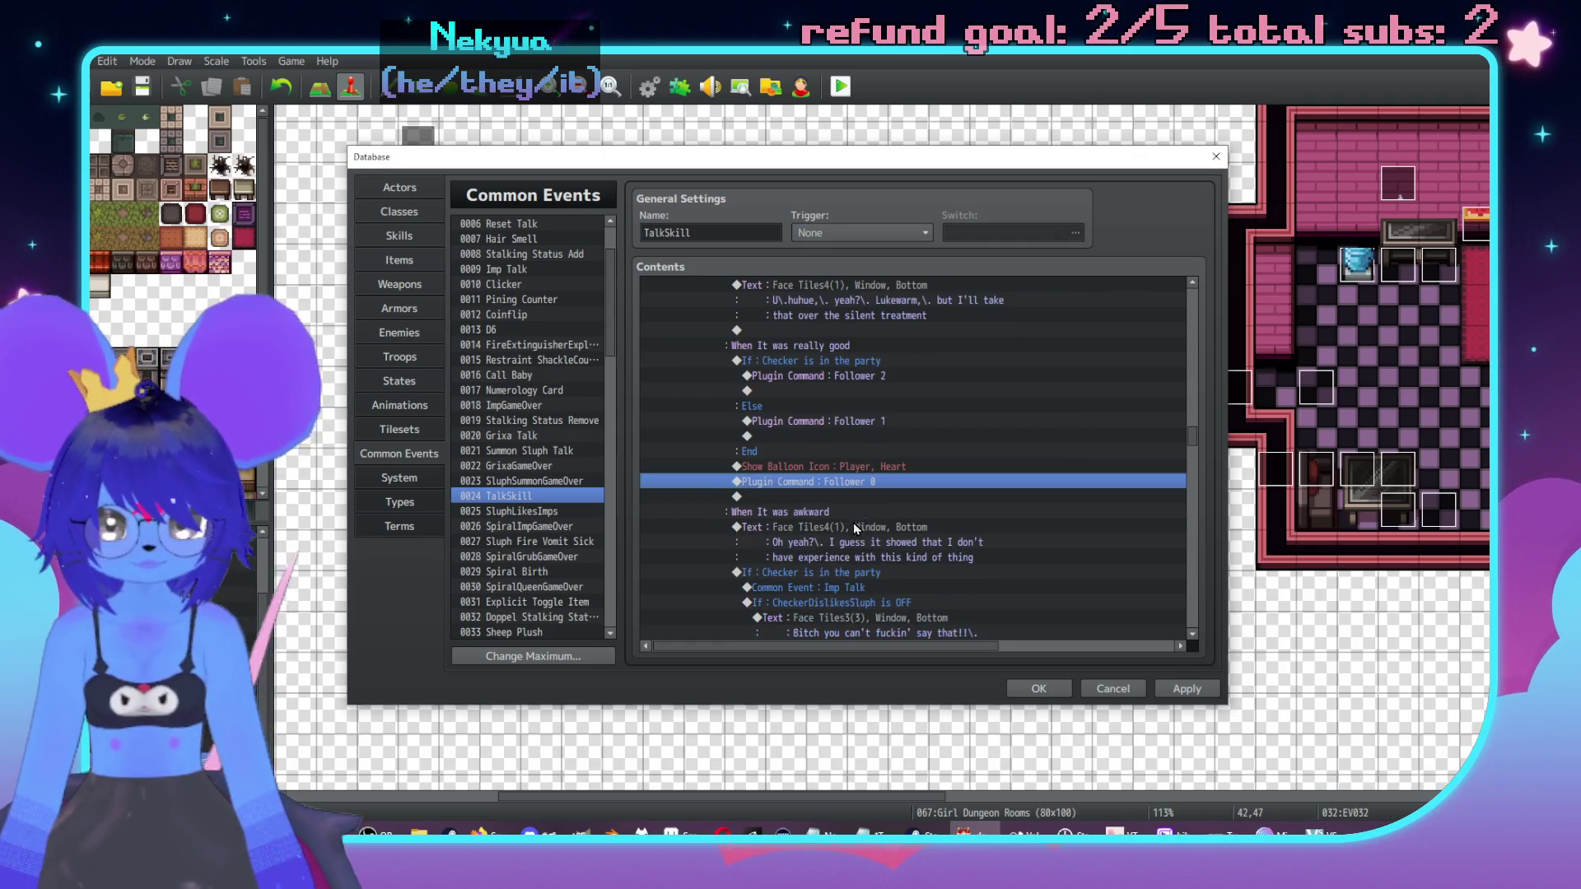
# Step: Add a Face Tiles4 message: 'huhue,\. yeah \c[18]Red\c[0]?' and 'I like that you liked it!'
pyautogui.doubleClick(853, 498)
pyautogui.moveTo(836, 204); pyautogui.dragTo(1057, 216)
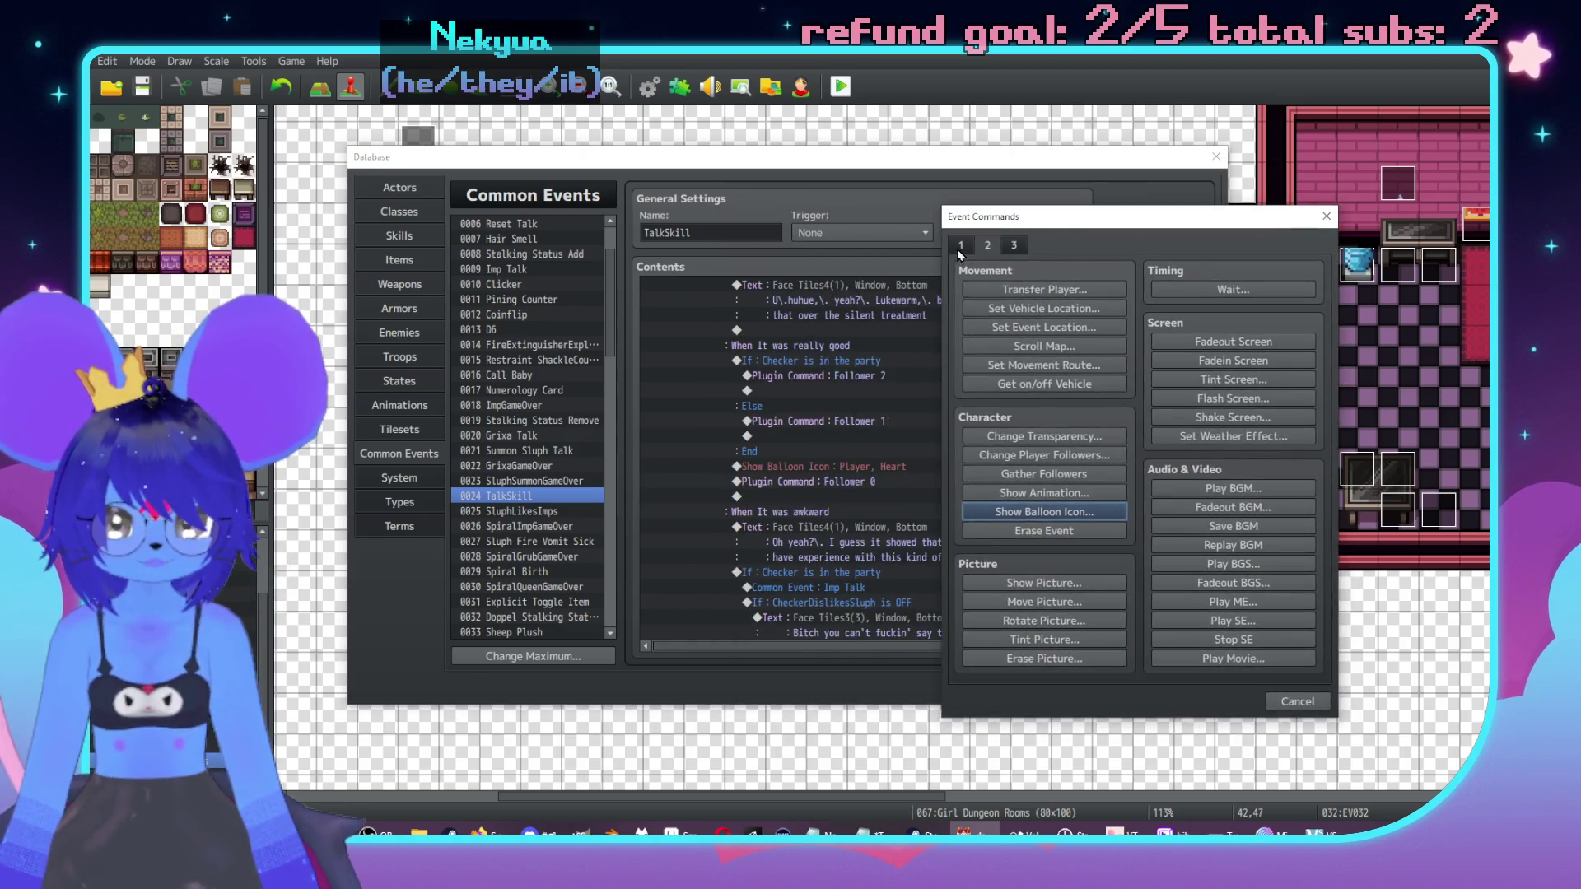
pyautogui.click(957, 247)
pyautogui.click(1006, 293)
pyautogui.doubleClick(970, 445)
pyautogui.click(947, 315)
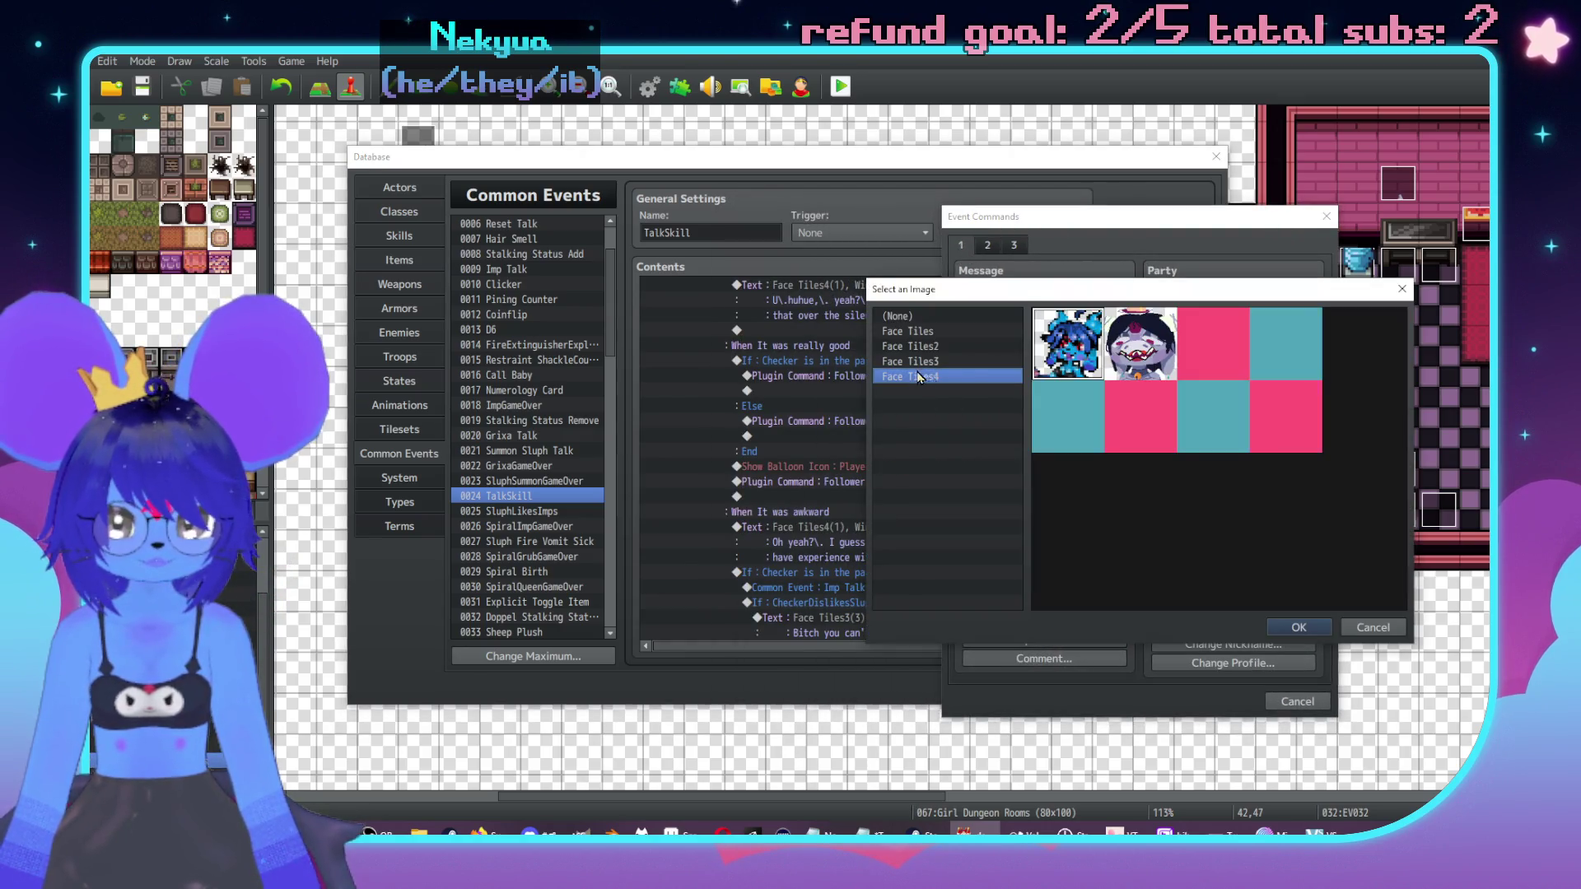
pyautogui.doubleClick(1141, 344)
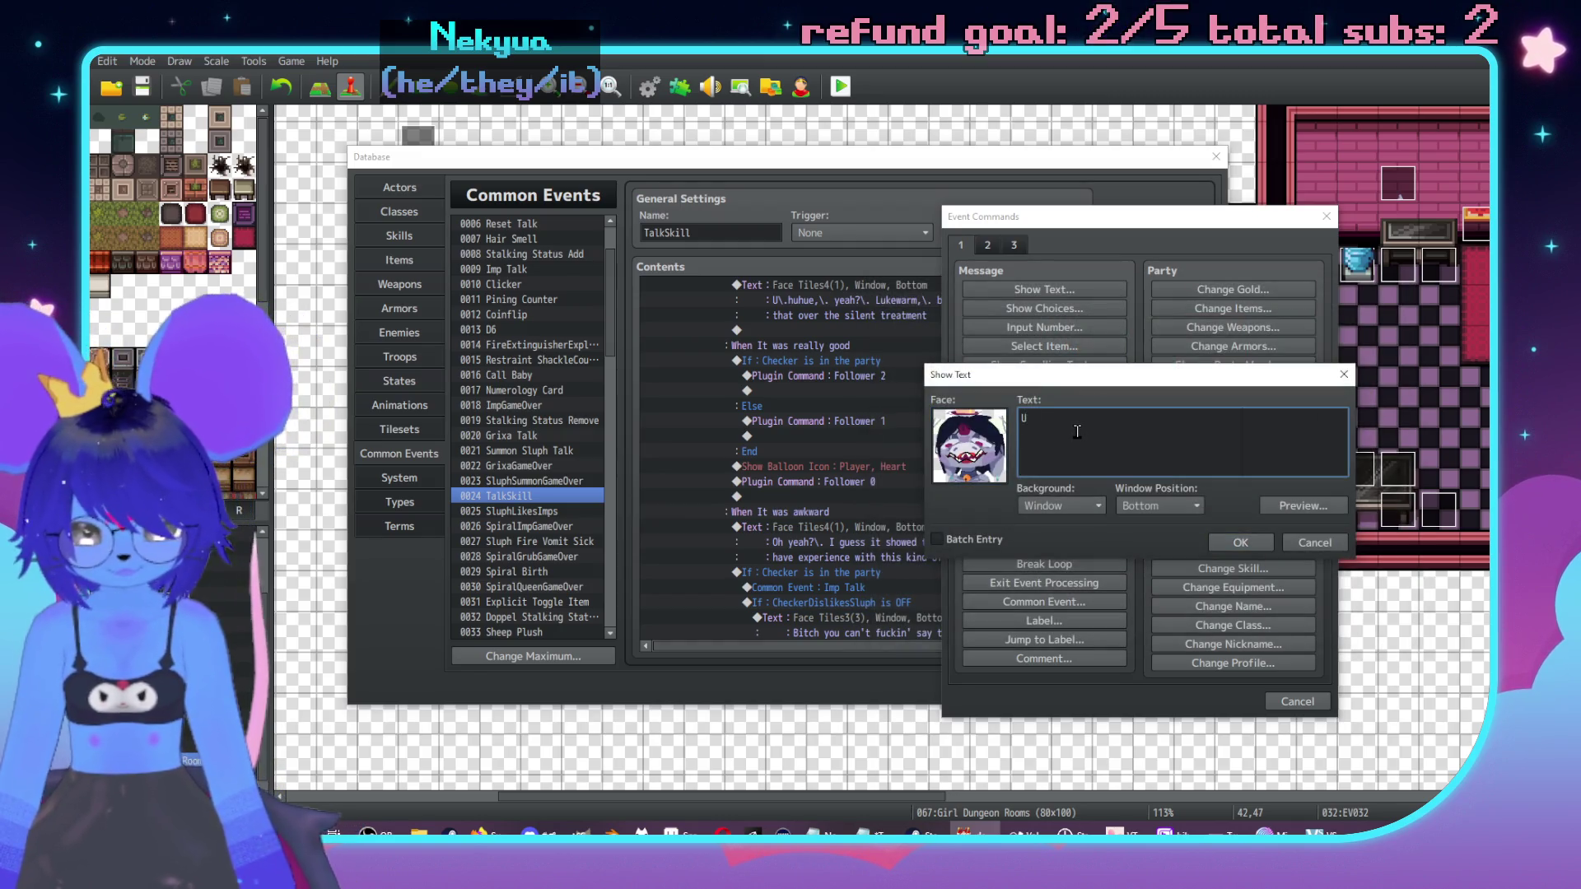
pyautogui.write('\\.huhue')
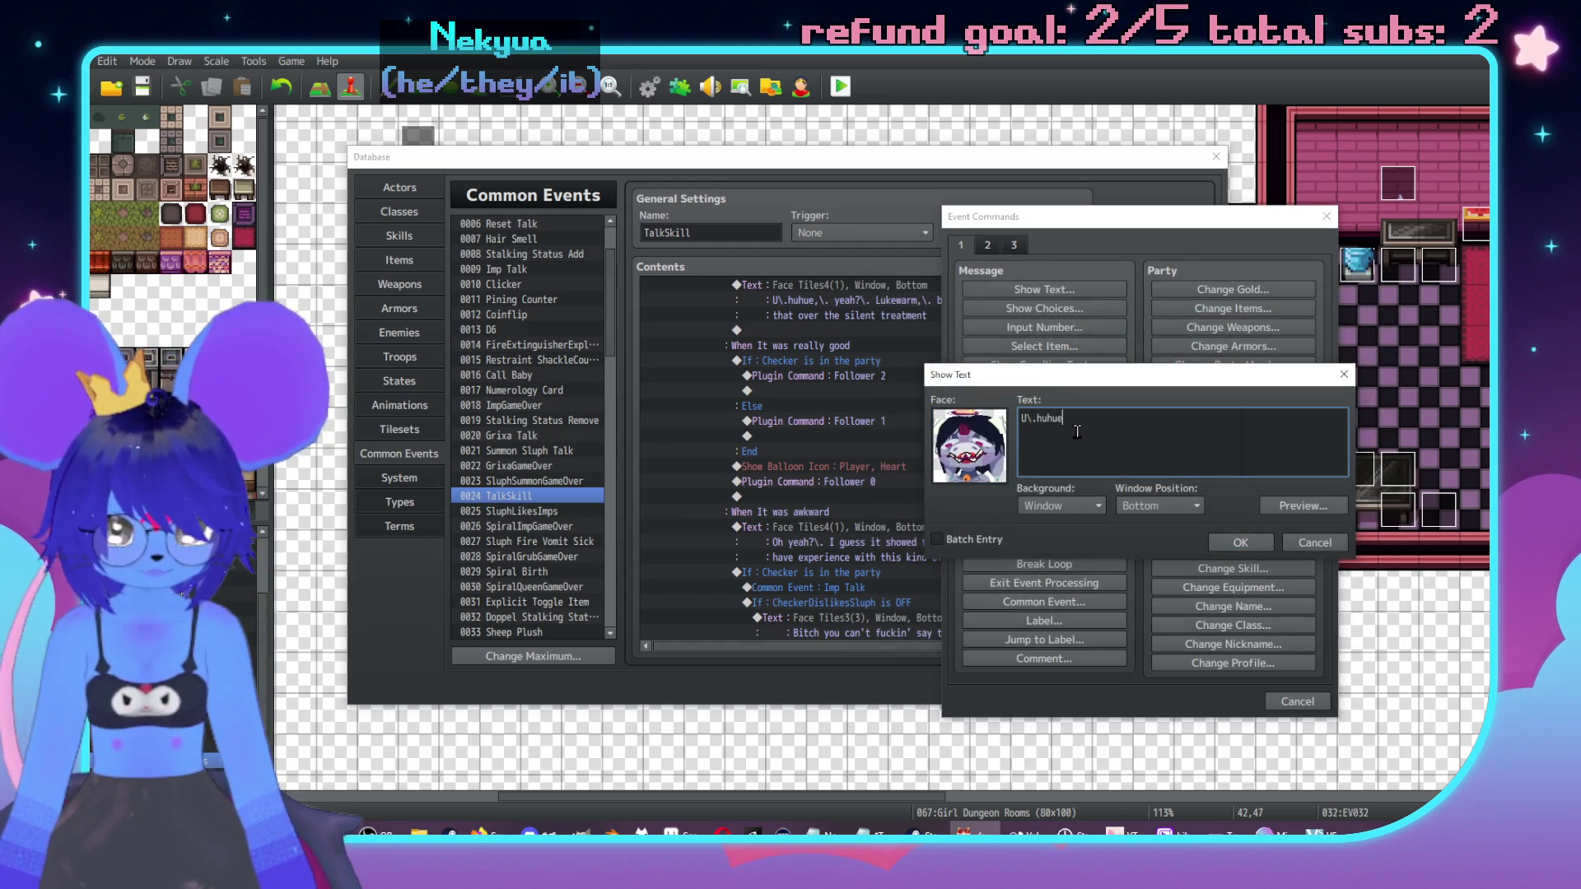
pyautogui.write(',\\. yeah \\c[18]')
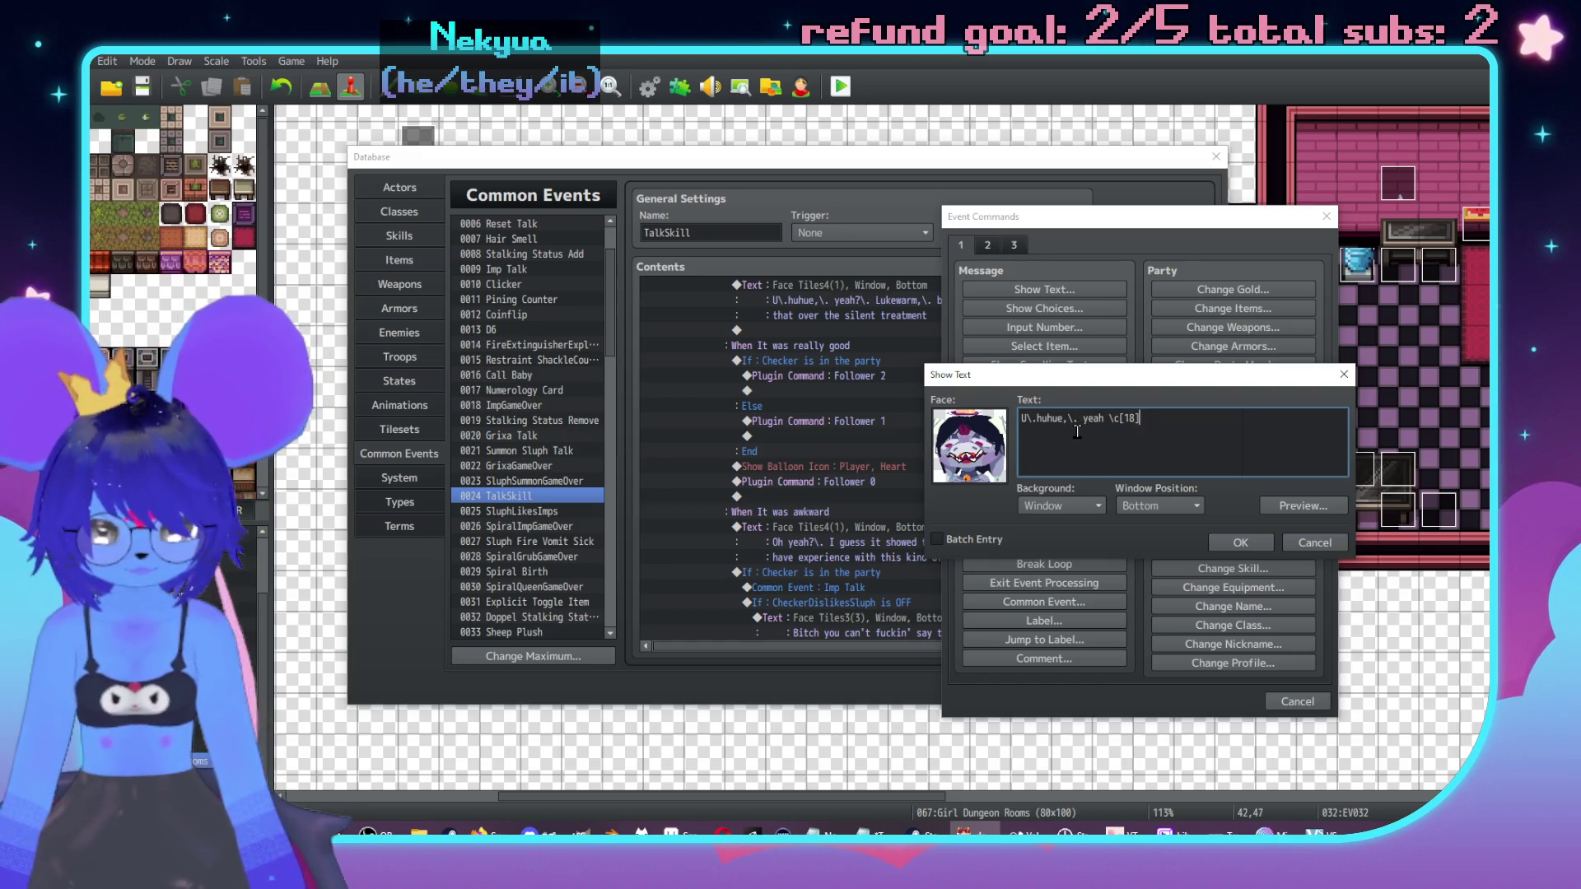
pyautogui.write('Red\\c[0]')
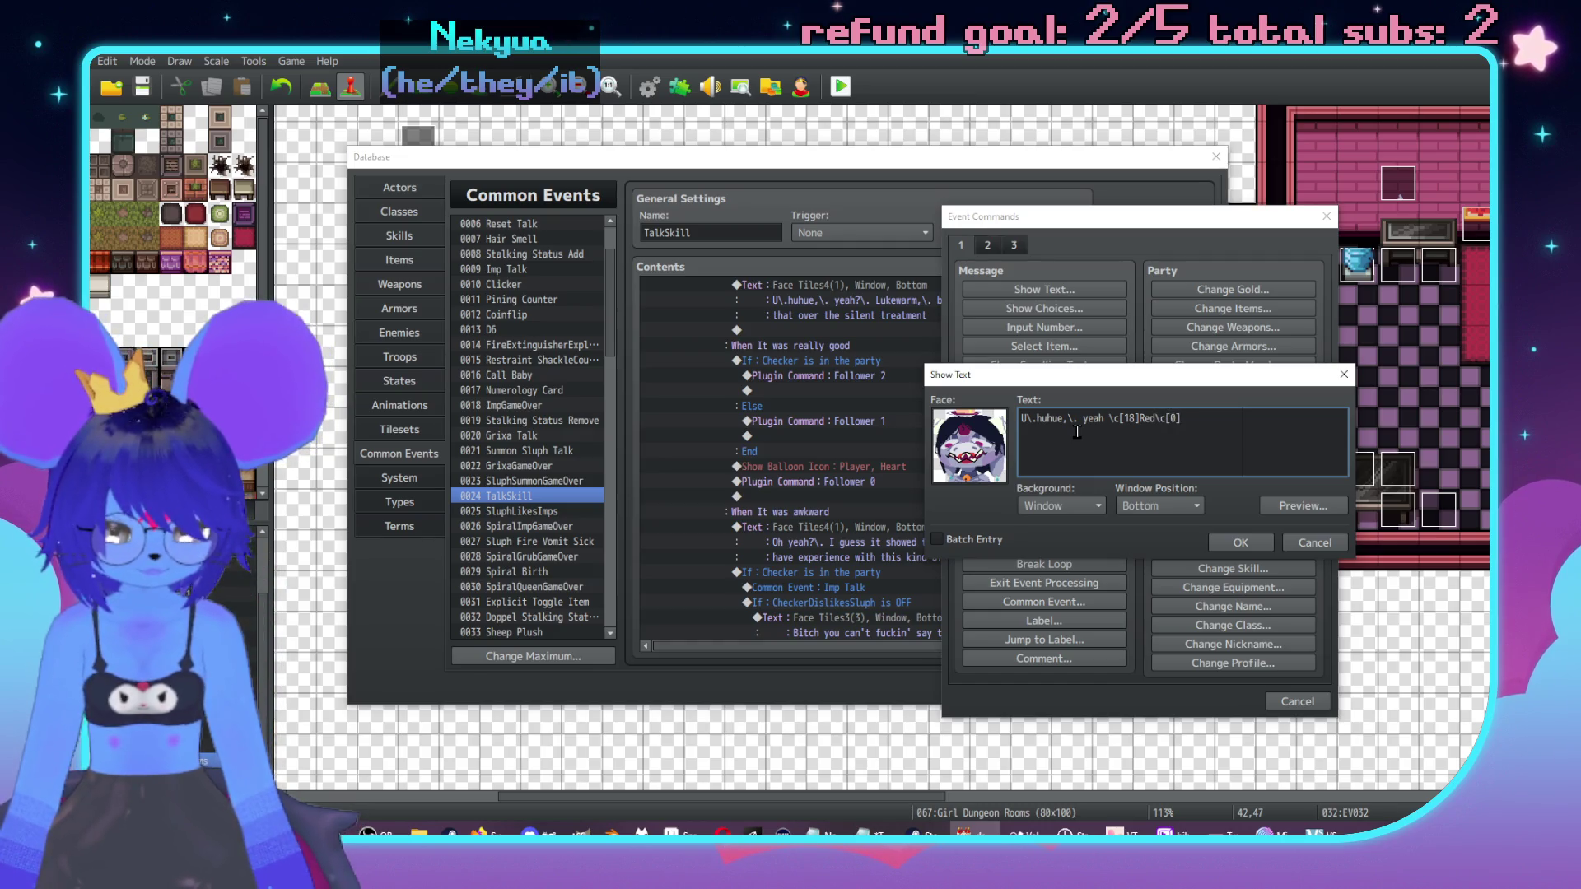
pyautogui.write('?\\.')
pyautogui.press('Return')
pyautogui.write("I'm uhh,\\.")
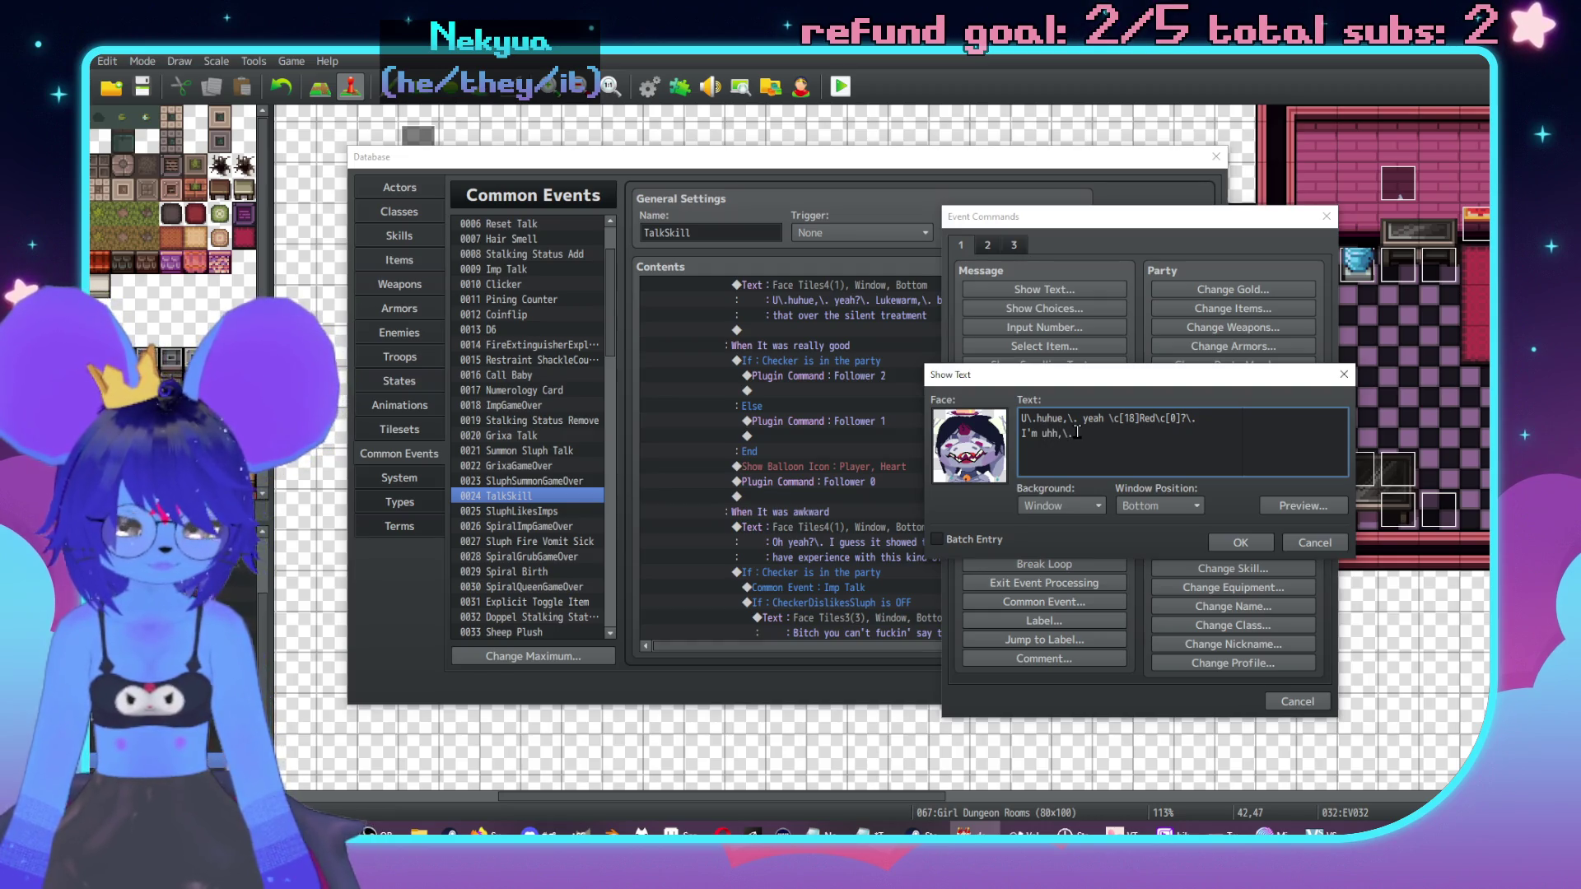
pyautogui.write(' you')
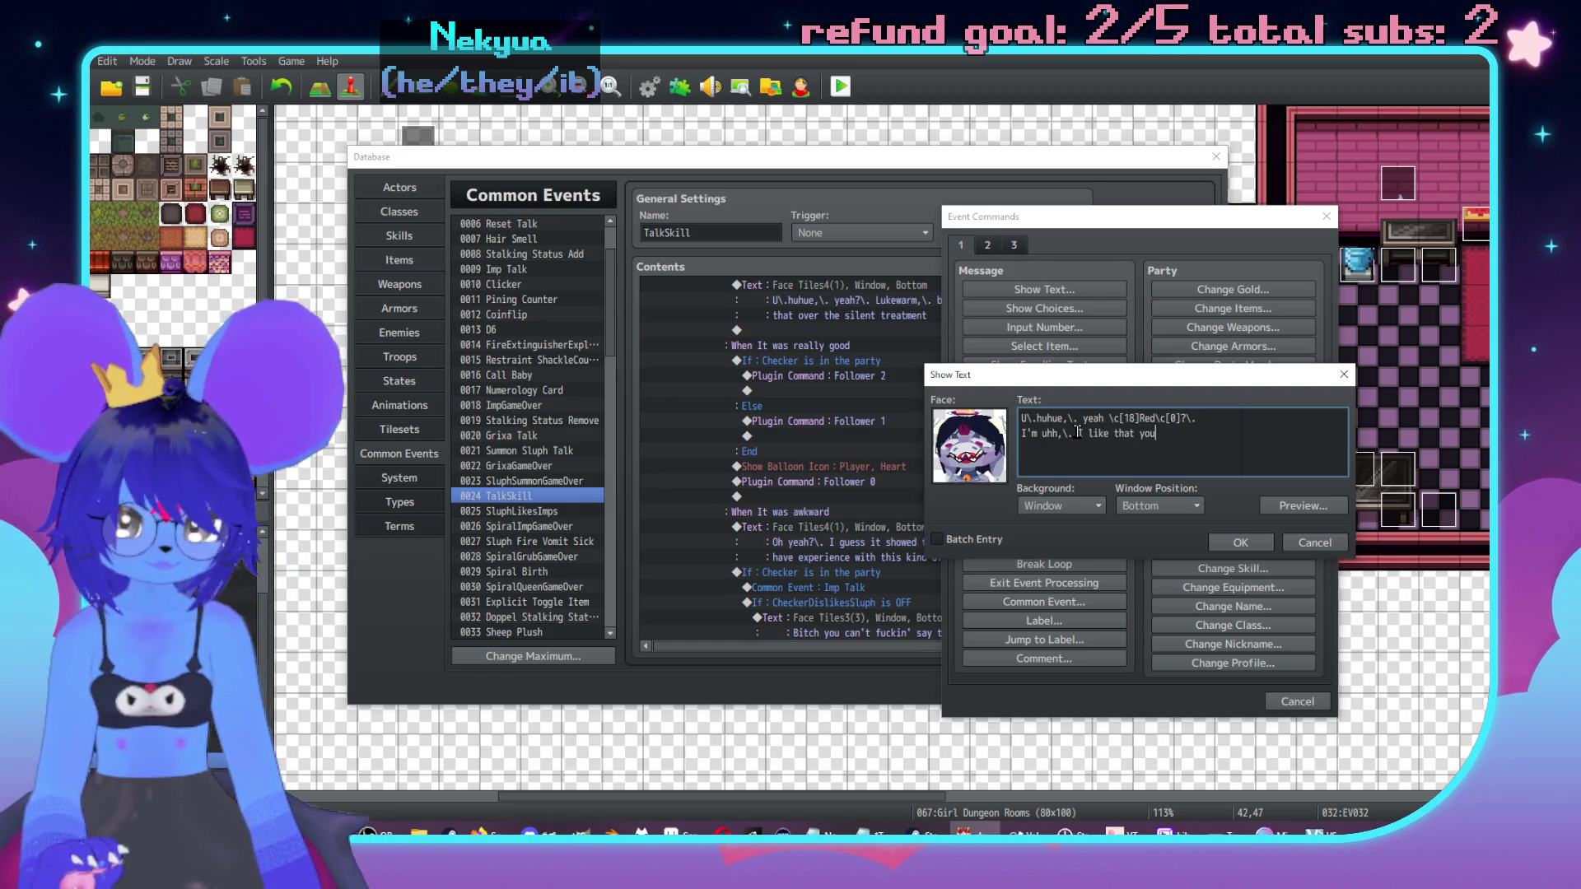
pyautogui.write(' lit!')
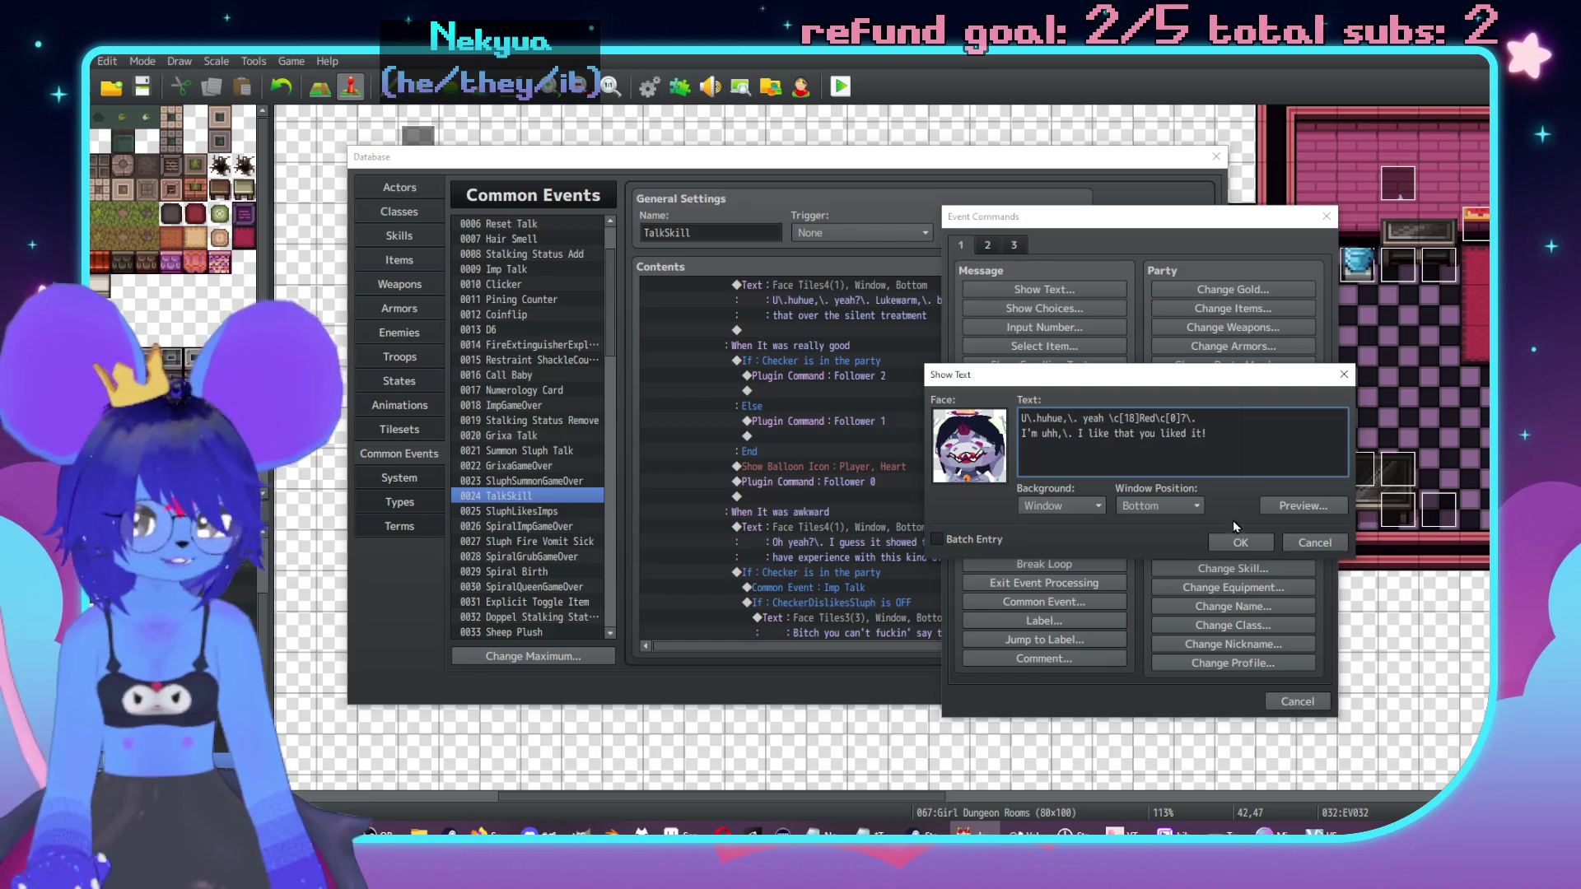
pyautogui.click(1237, 541)
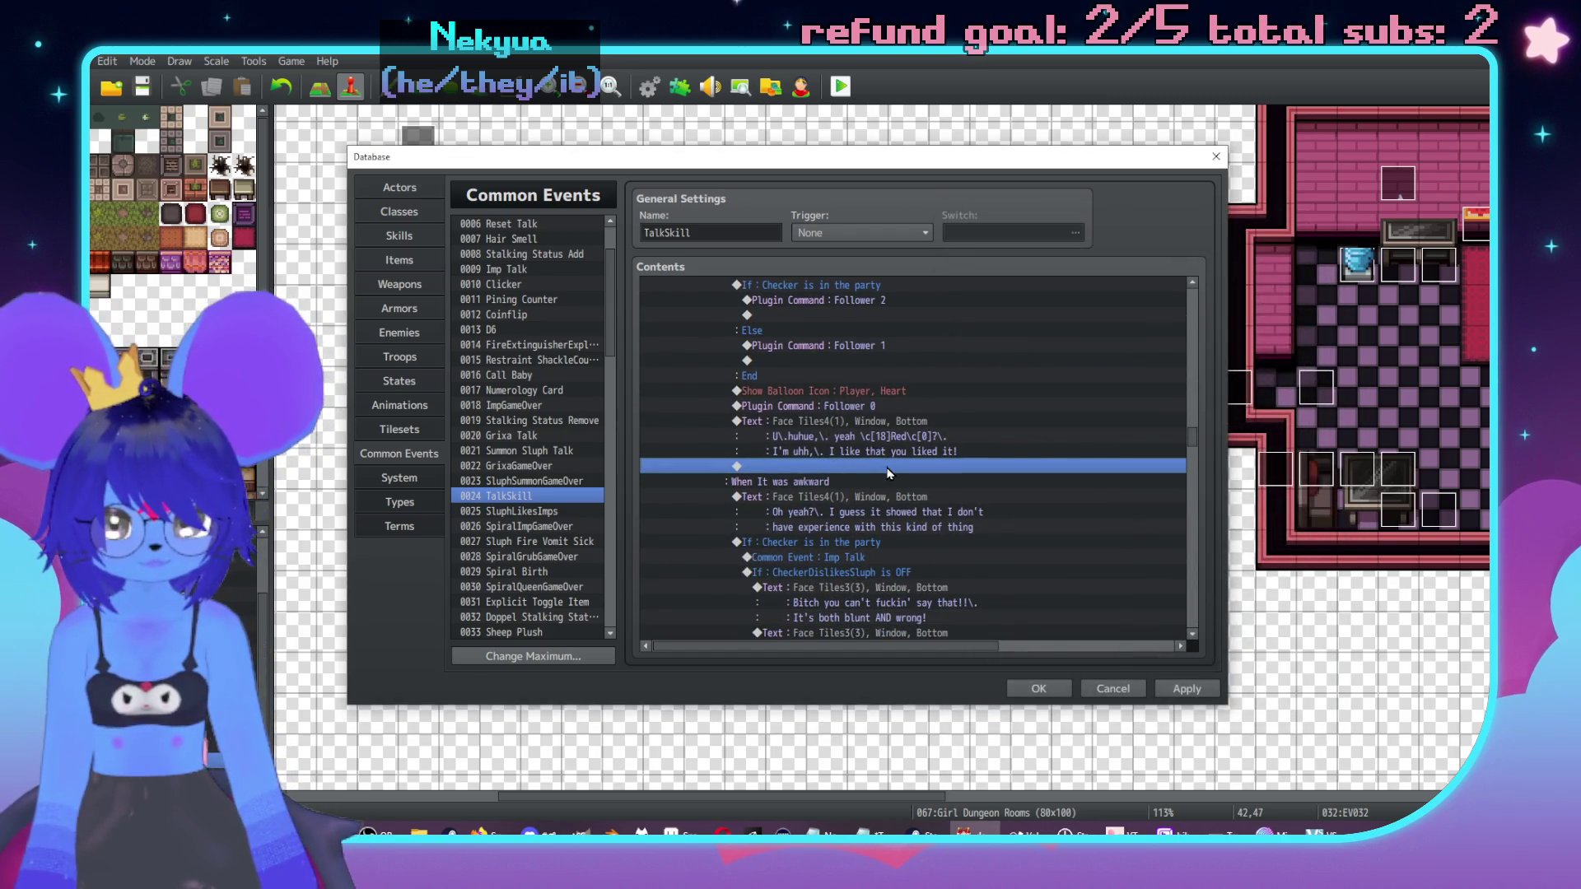
# Step: Add a Face Tiles3 message about not grossing them out with bones moving under the skin
pyautogui.doubleClick(889, 466)
pyautogui.click(879, 272)
pyautogui.click(749, 432)
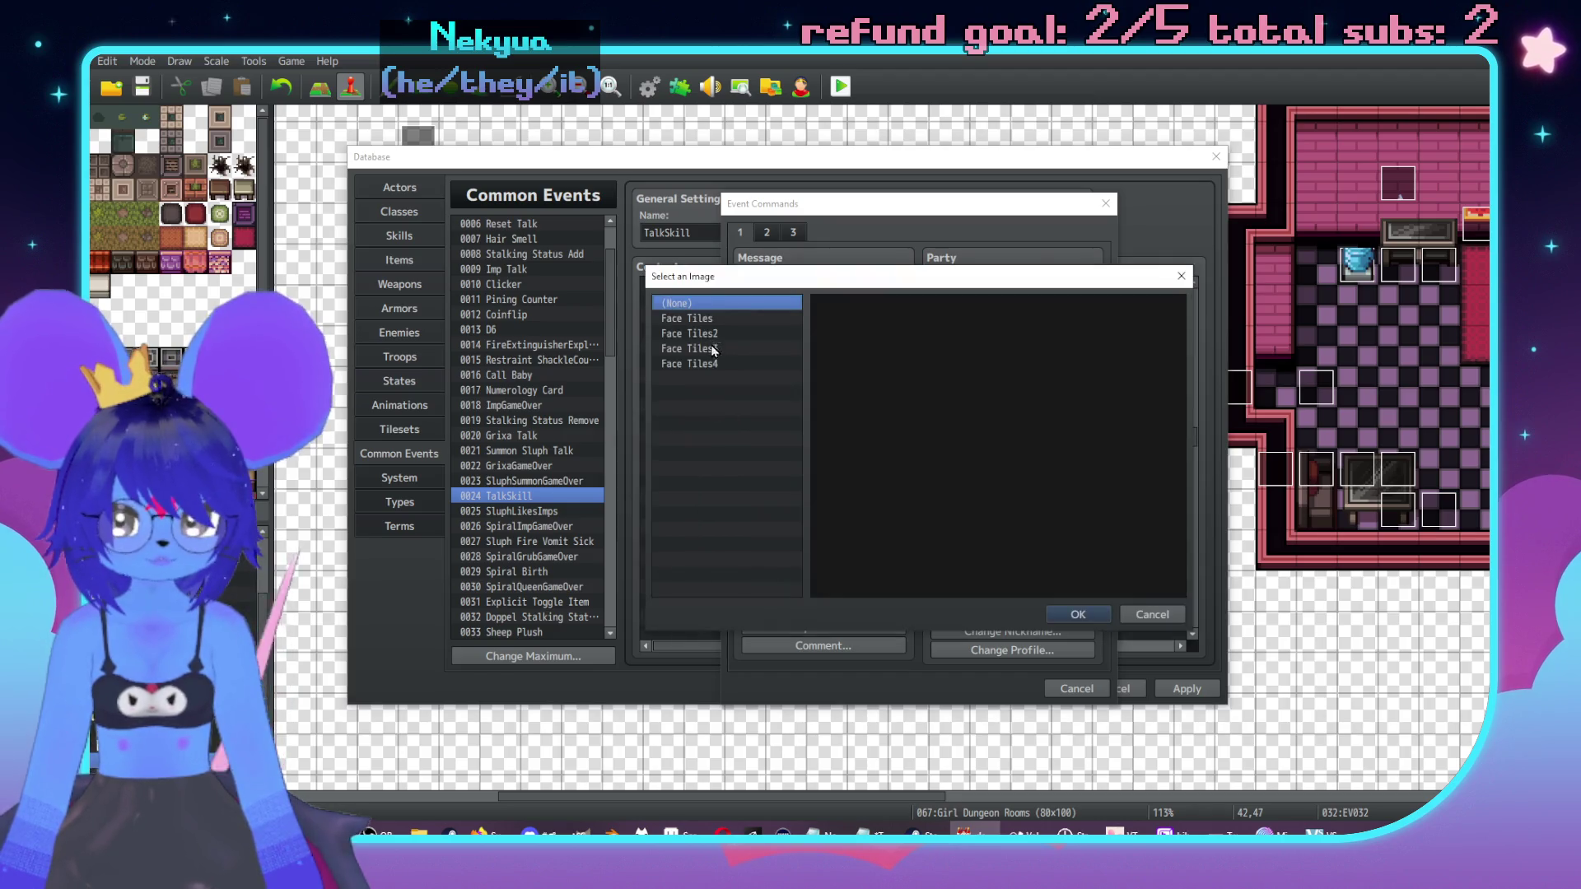
pyautogui.click(713, 350)
pyautogui.doubleClick(930, 338)
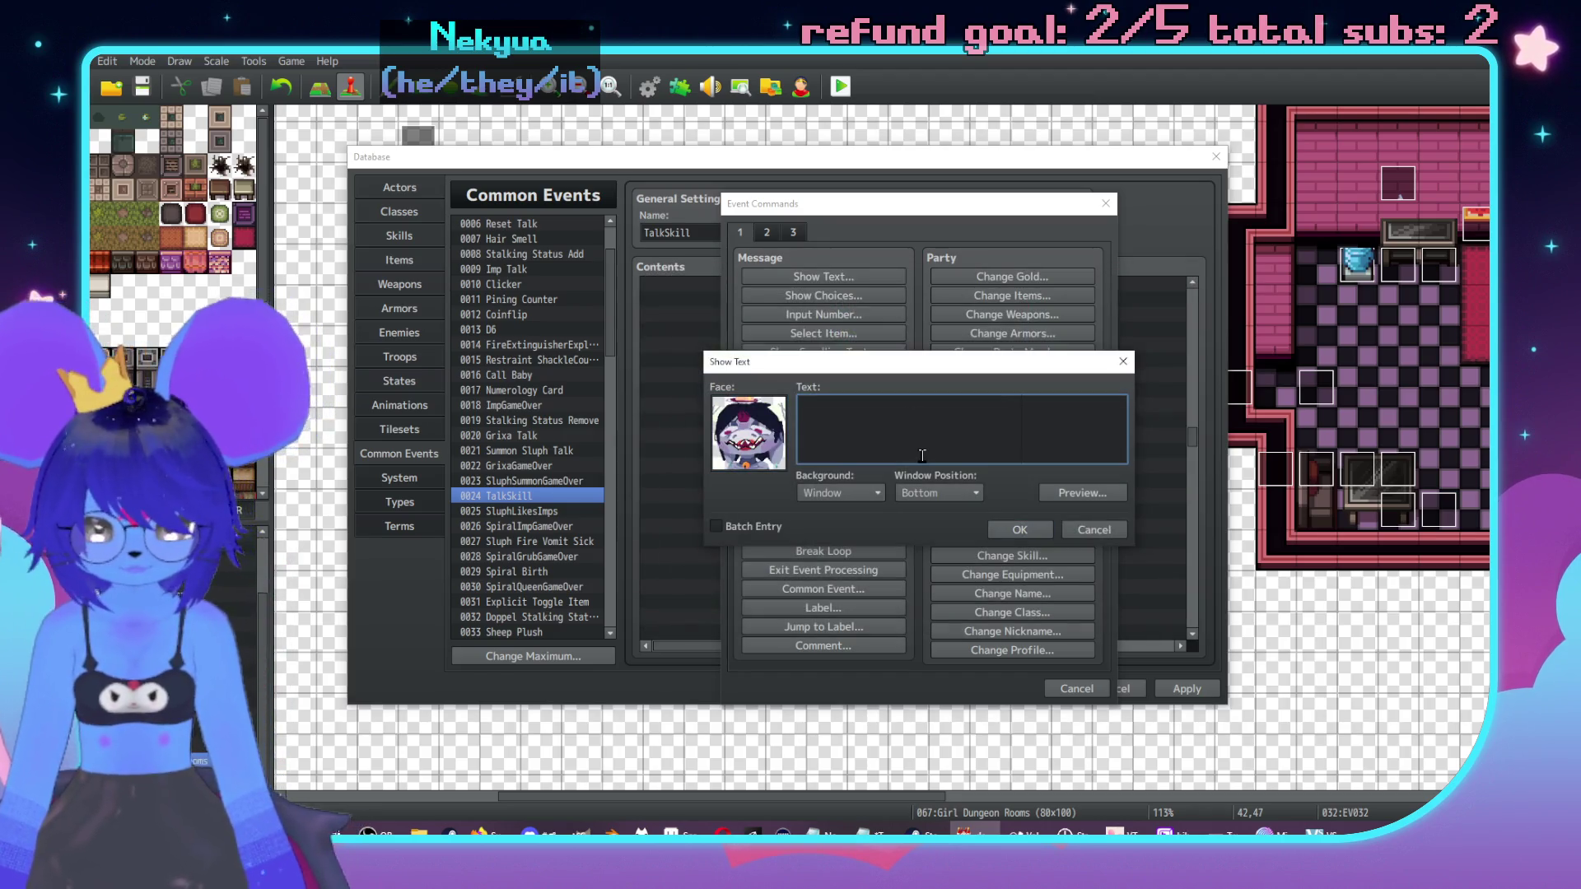
pyautogui.write("I don't")
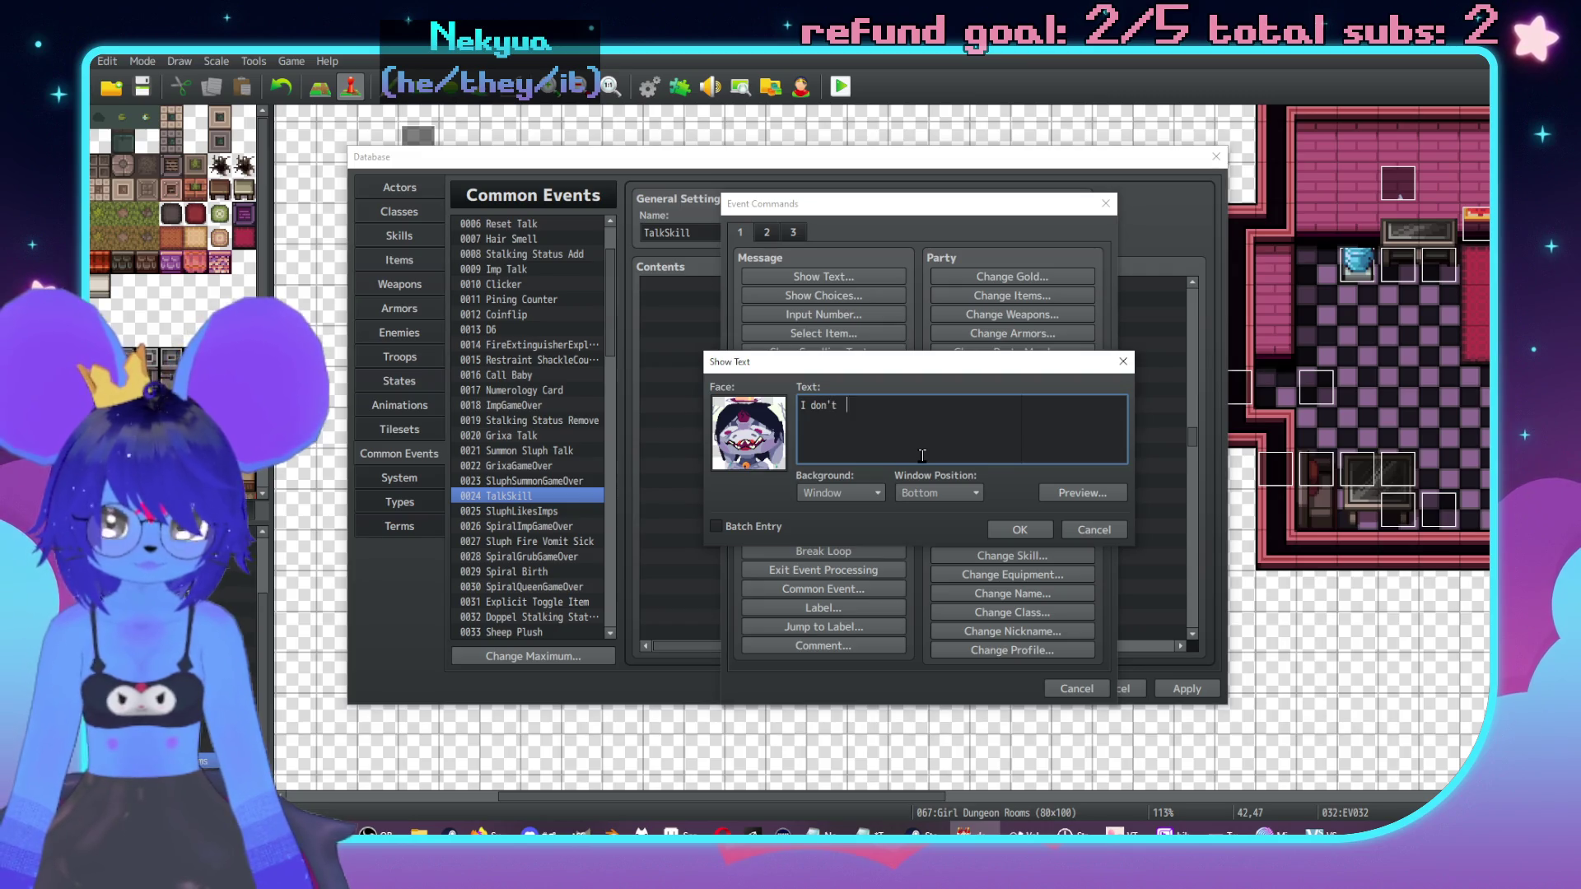
pyautogui.press('BackSpace')
pyautogui.press('BackSpace')
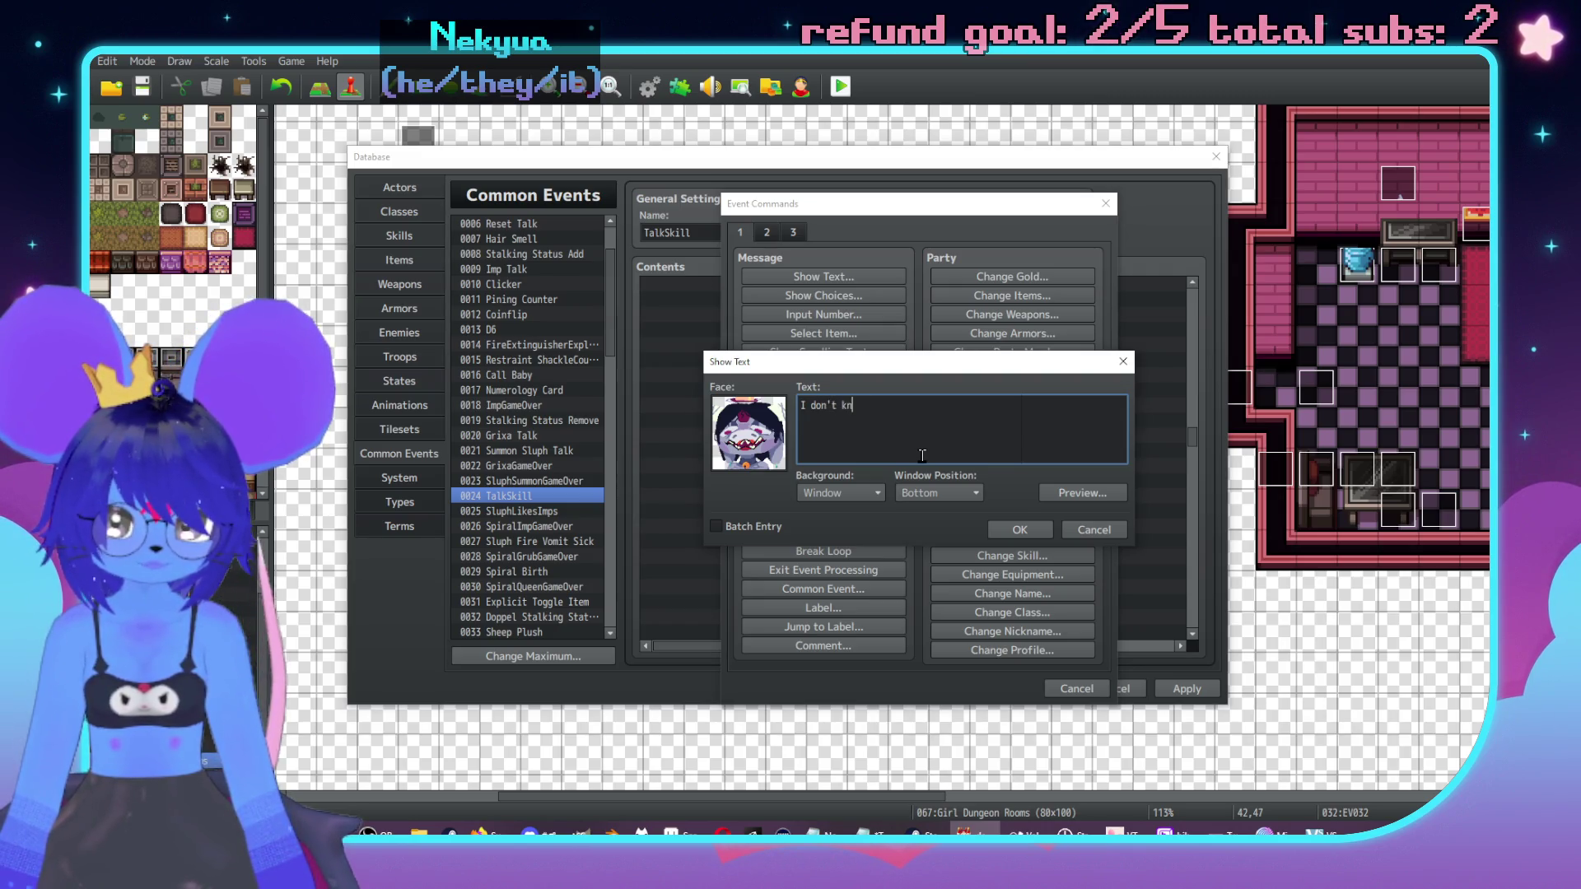
pyautogui.write("ow what I'm doi")
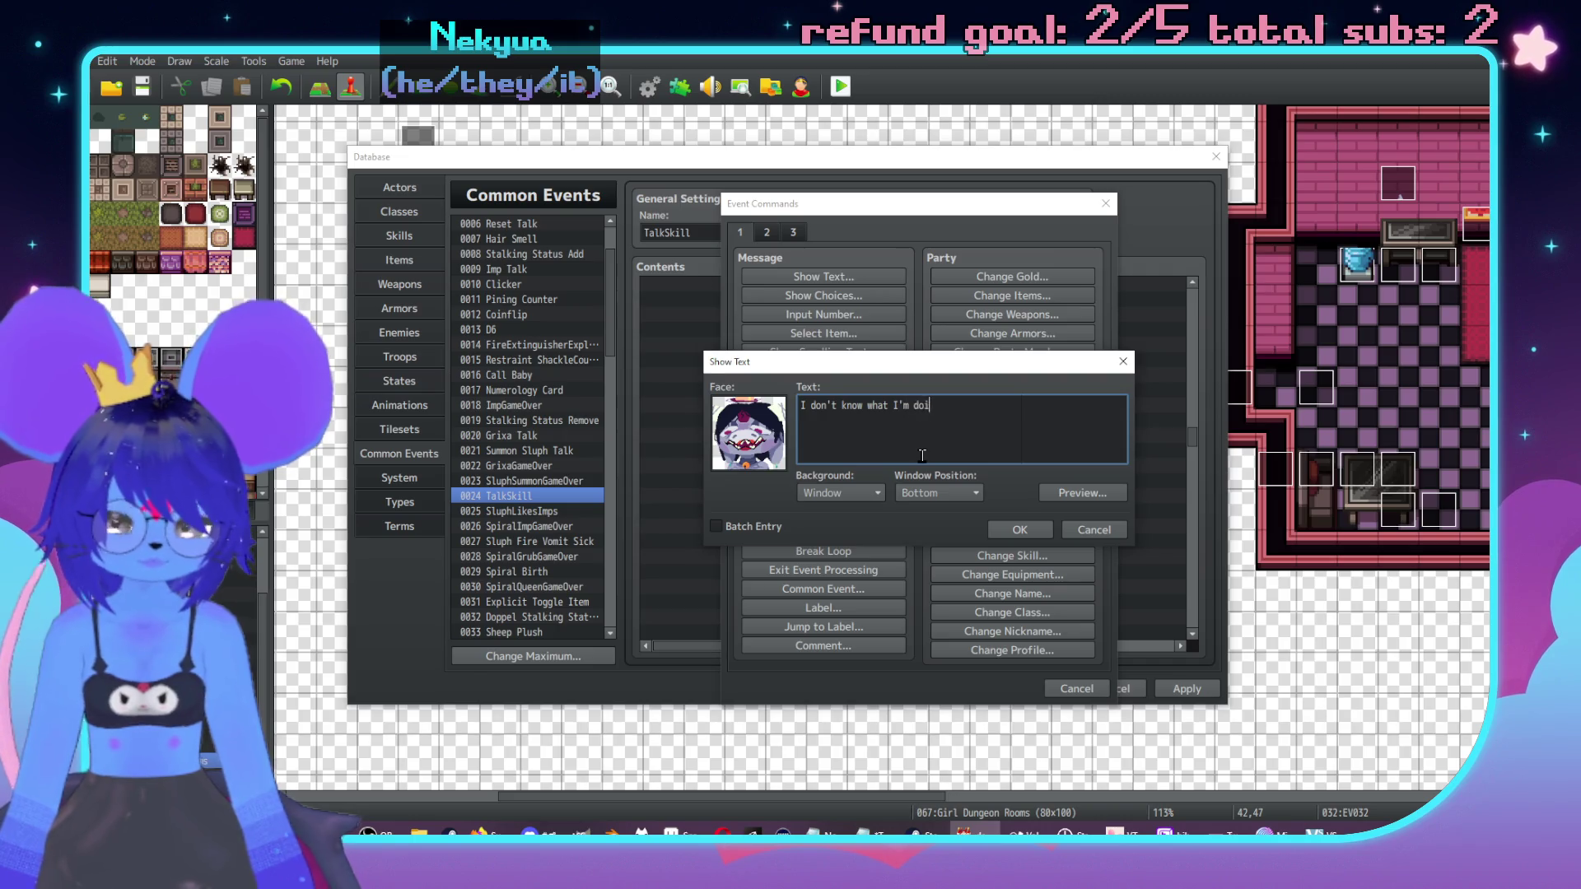
pyautogui.write('g with that stuff')
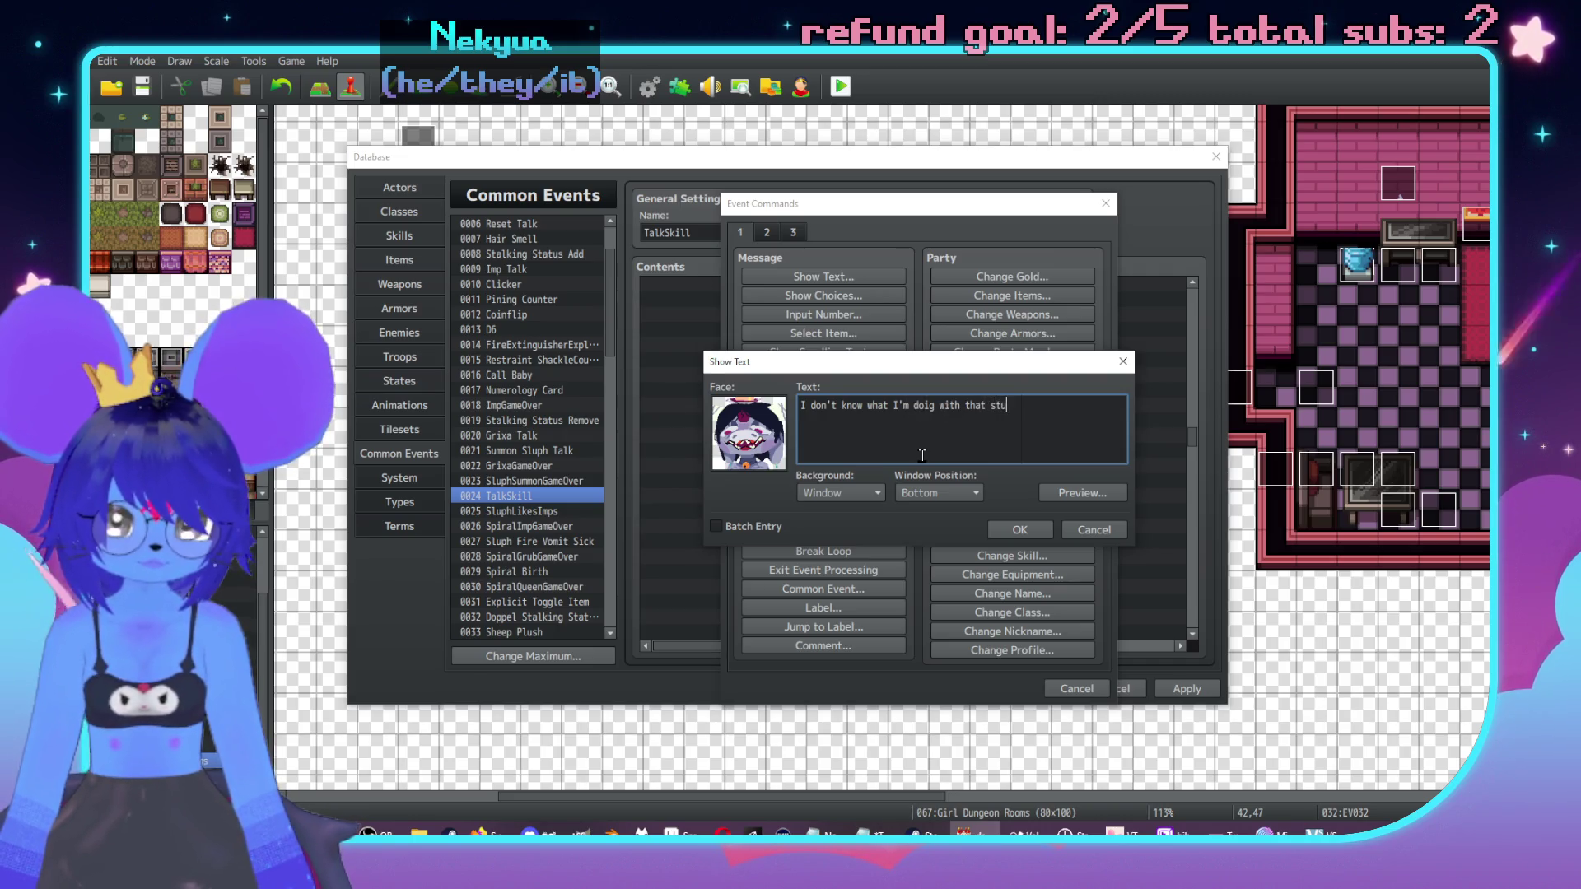
pyautogui.press('Return')
pyautogui.write('at all,')
pyautogui.write('\\. b')
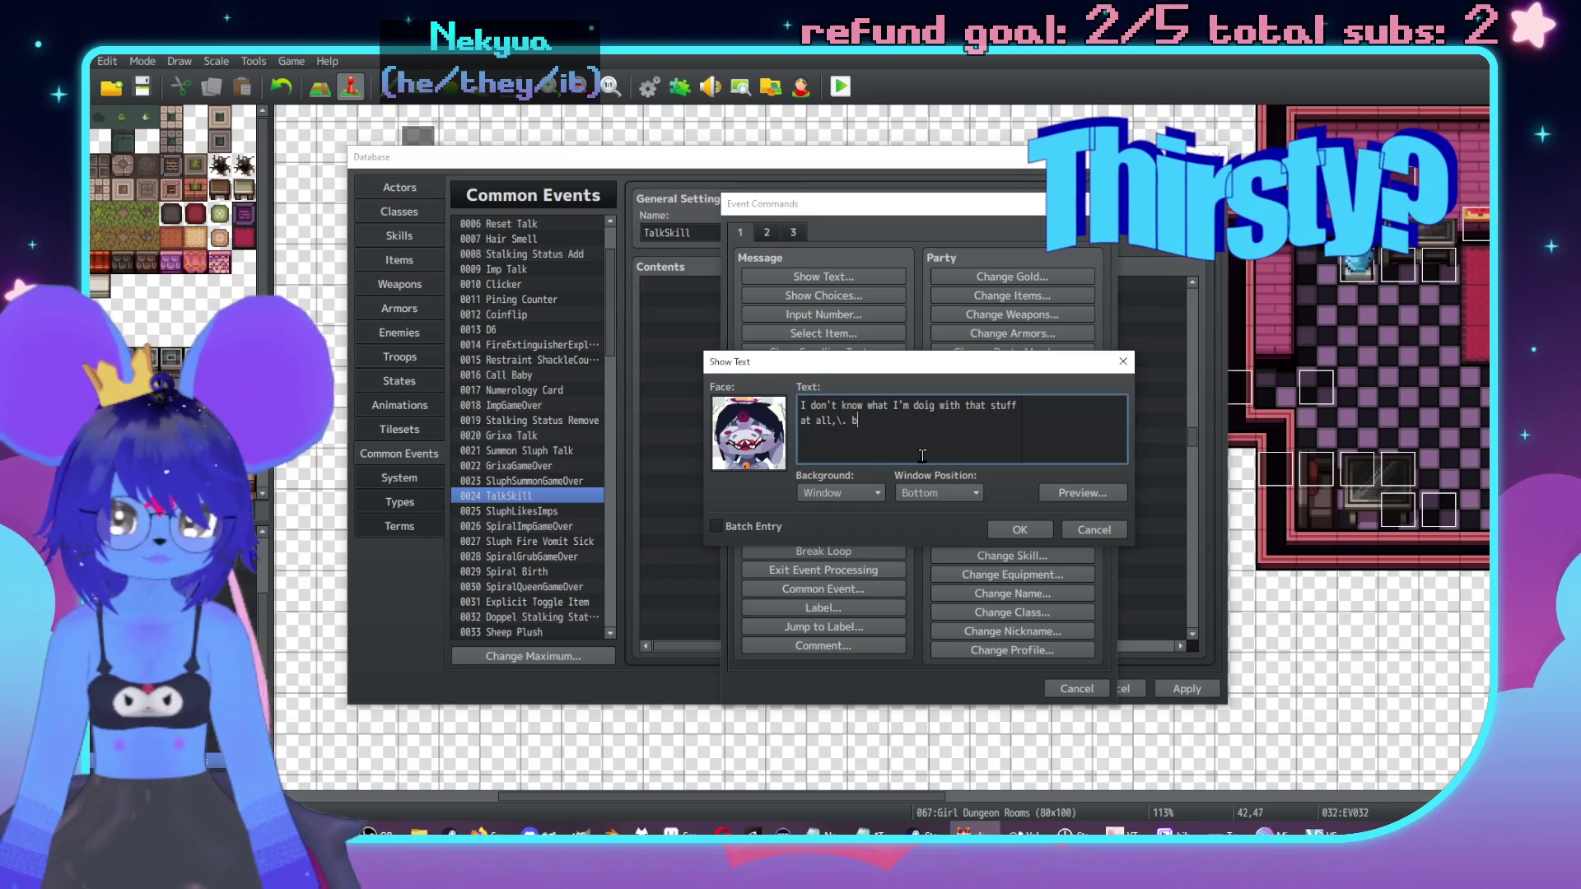
pyautogui.write("ut it's good it")
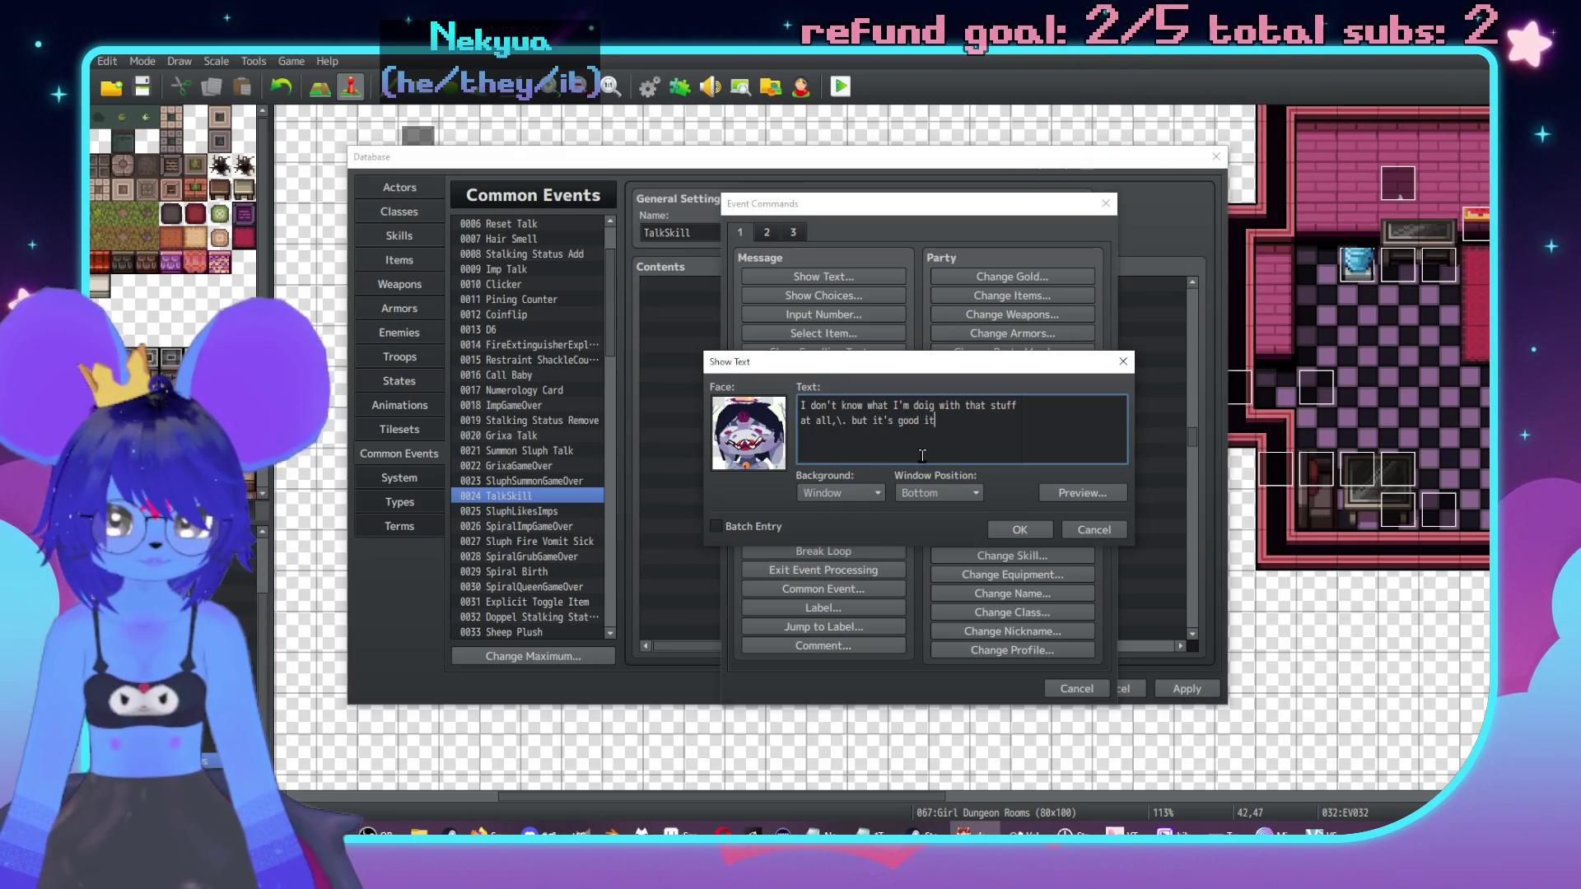
pyautogui.write(" didn't gross")
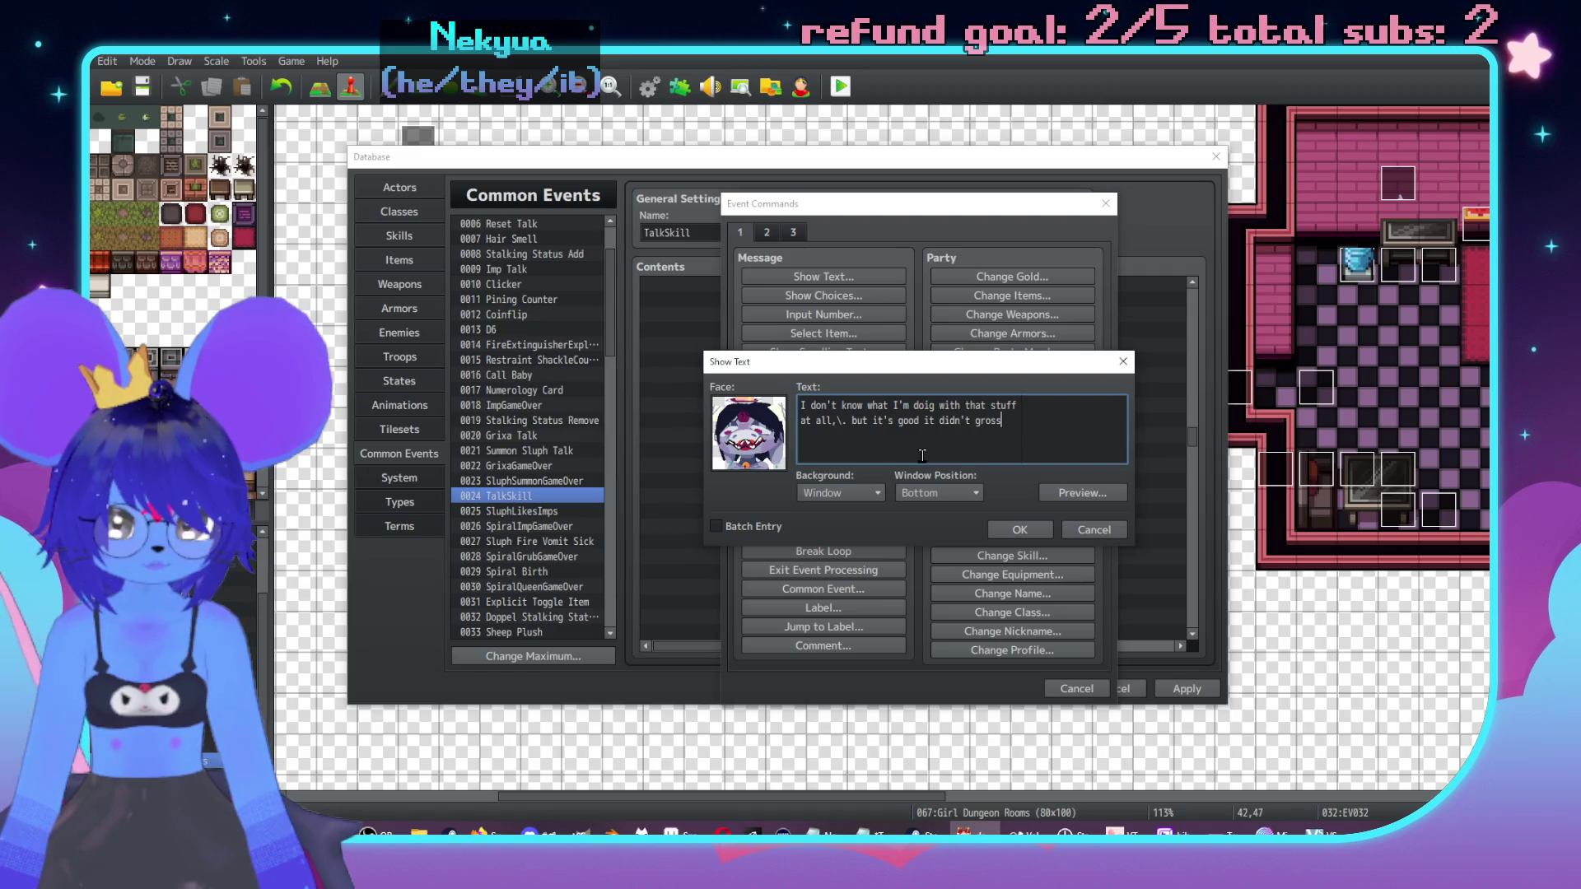
pyautogui.press('Return')
pyautogui.write('you out or some')
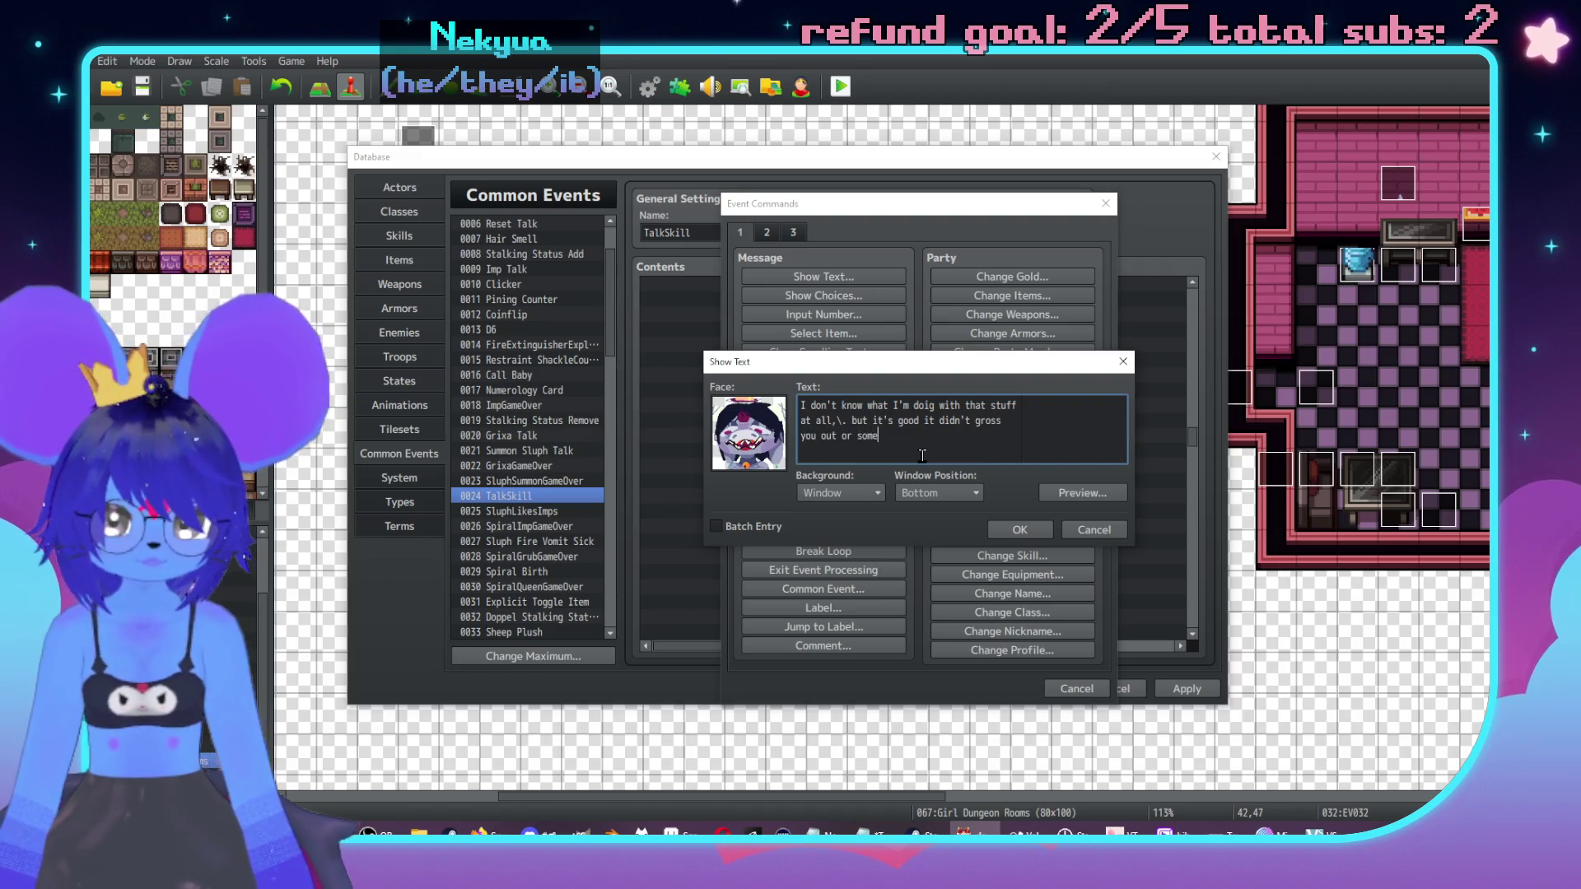
pyautogui.write('thing to see all m')
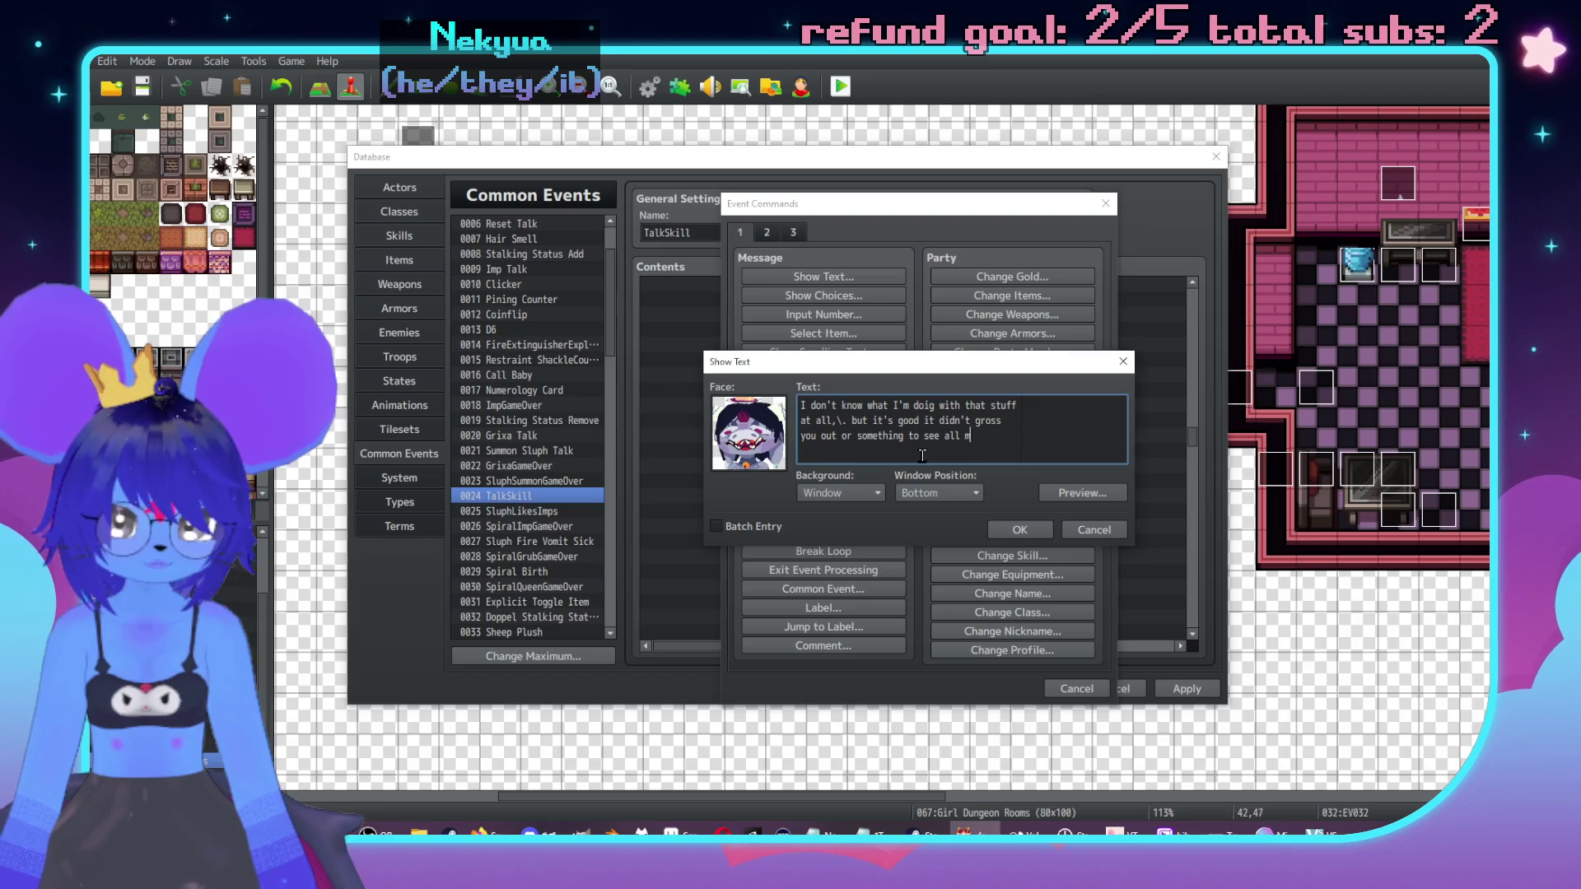
pyautogui.write('y bones')
pyautogui.press('Return')
pyautogui.write('movin')
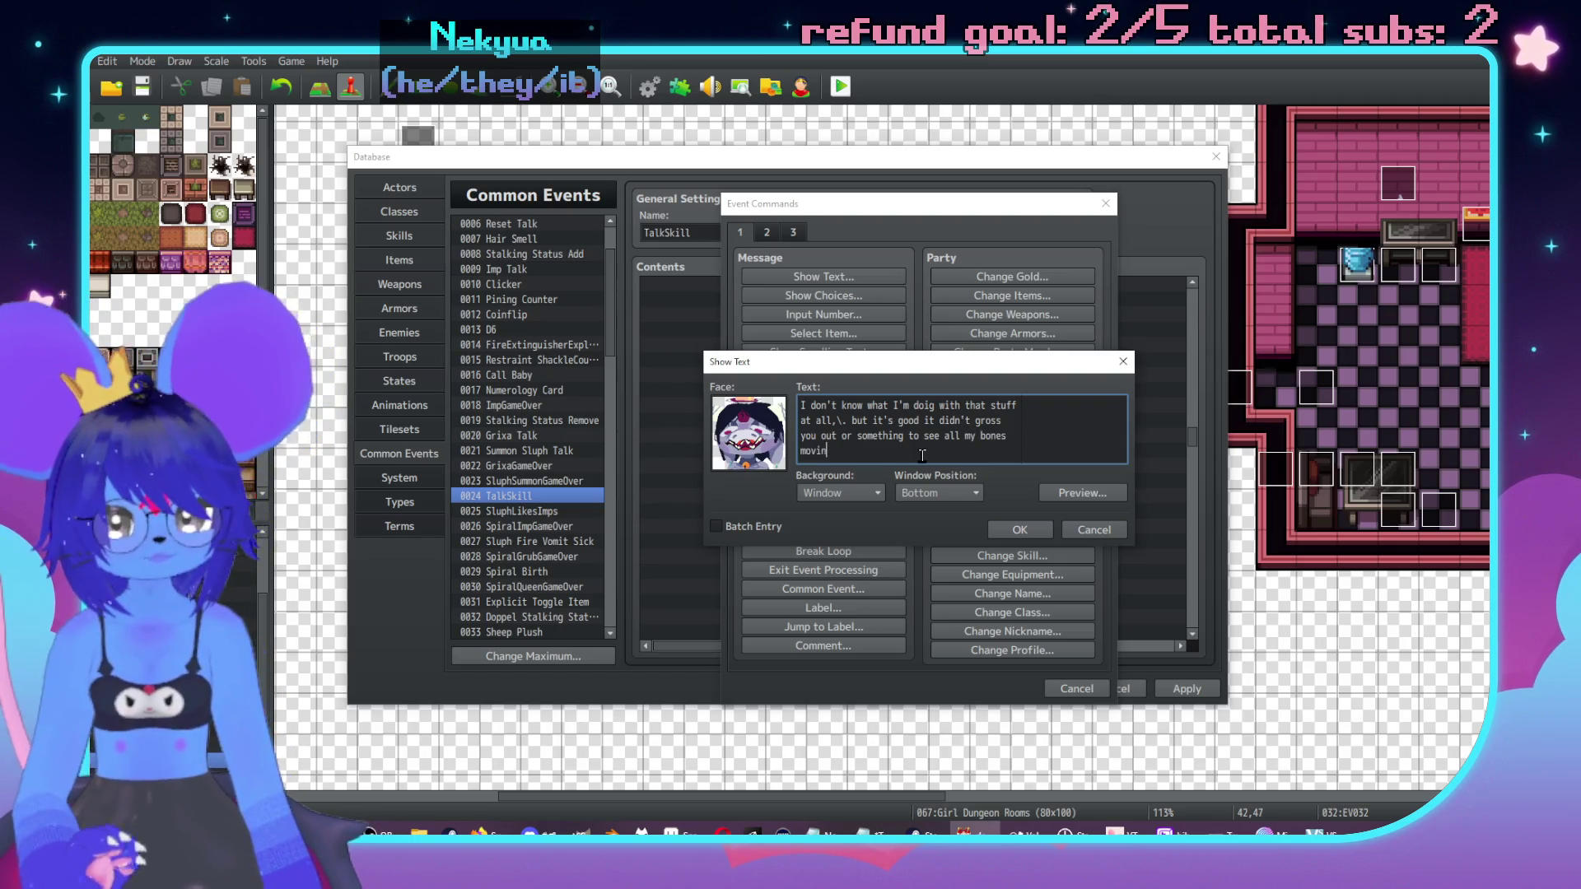
pyautogui.write('g around under')
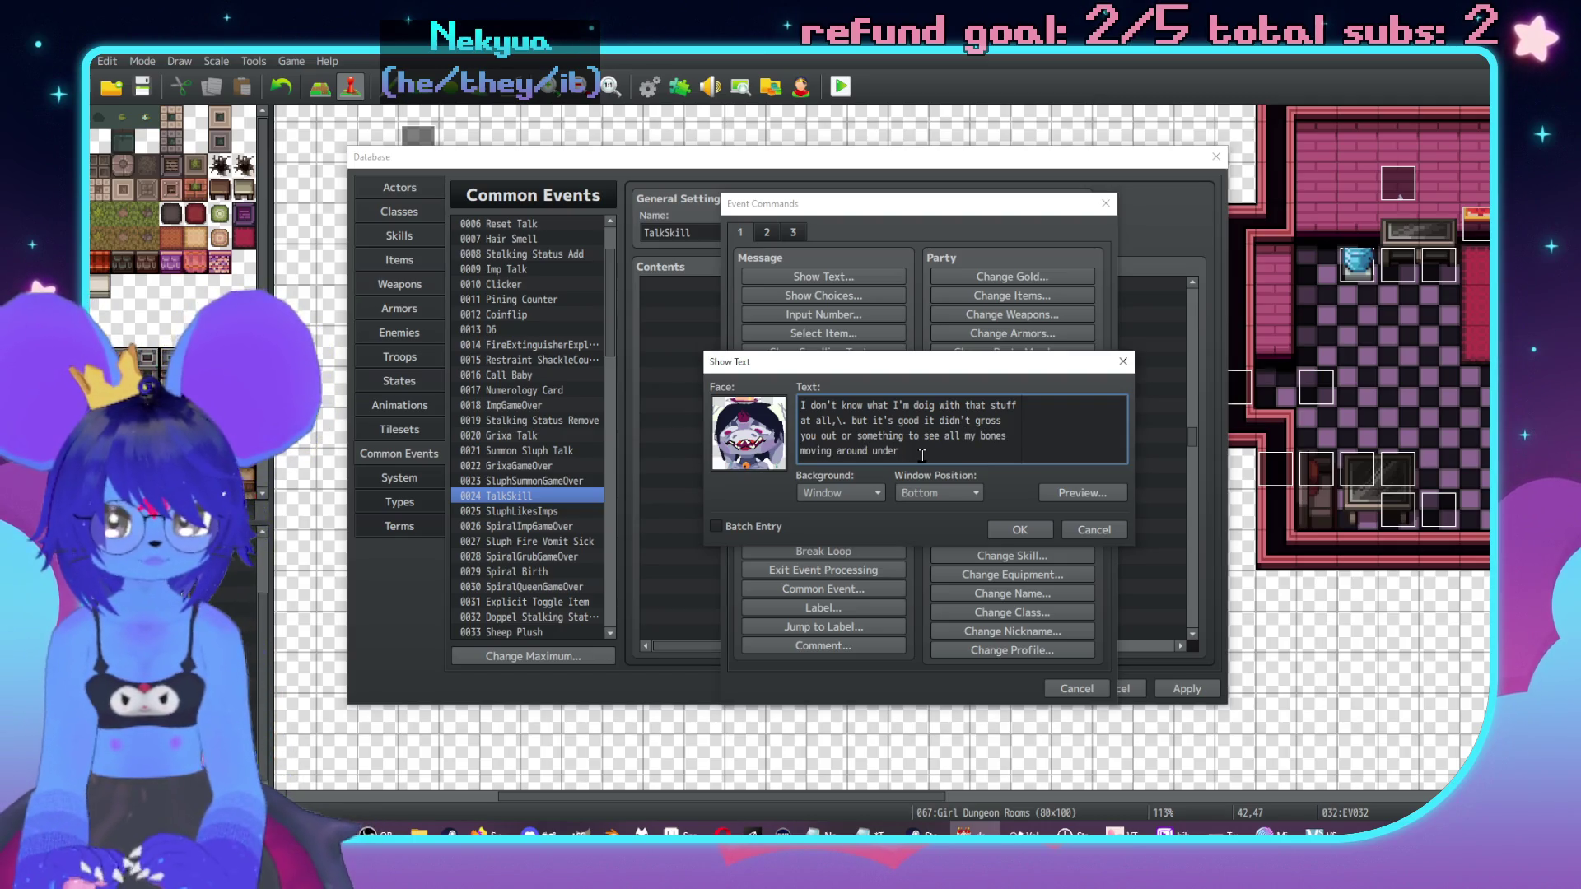
pyautogui.write('my skin,\\. u')
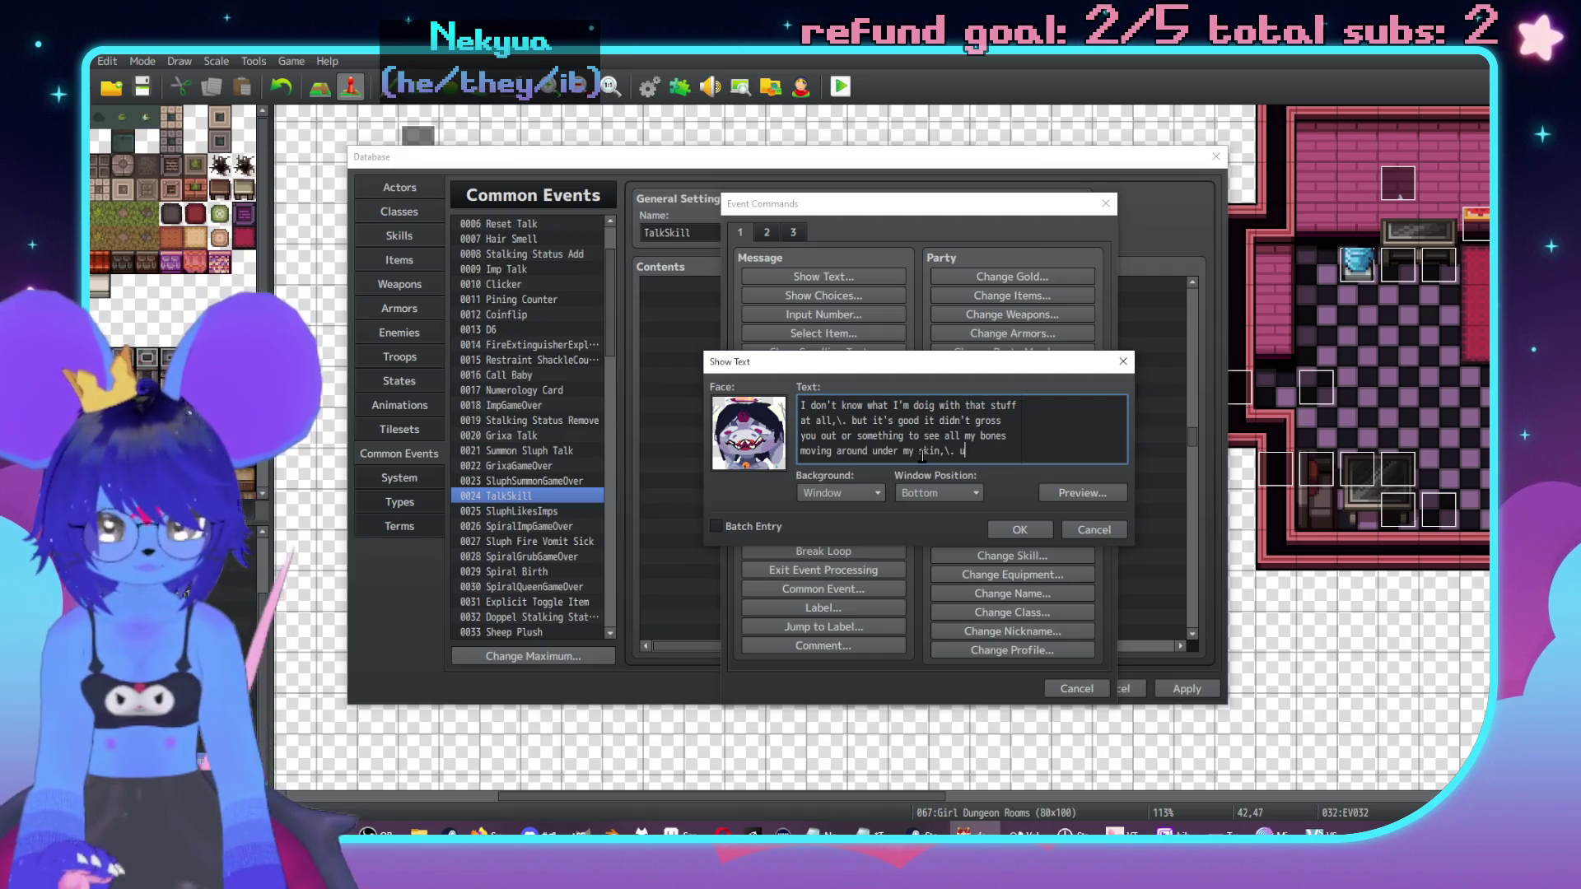
pyautogui.write('\\.')
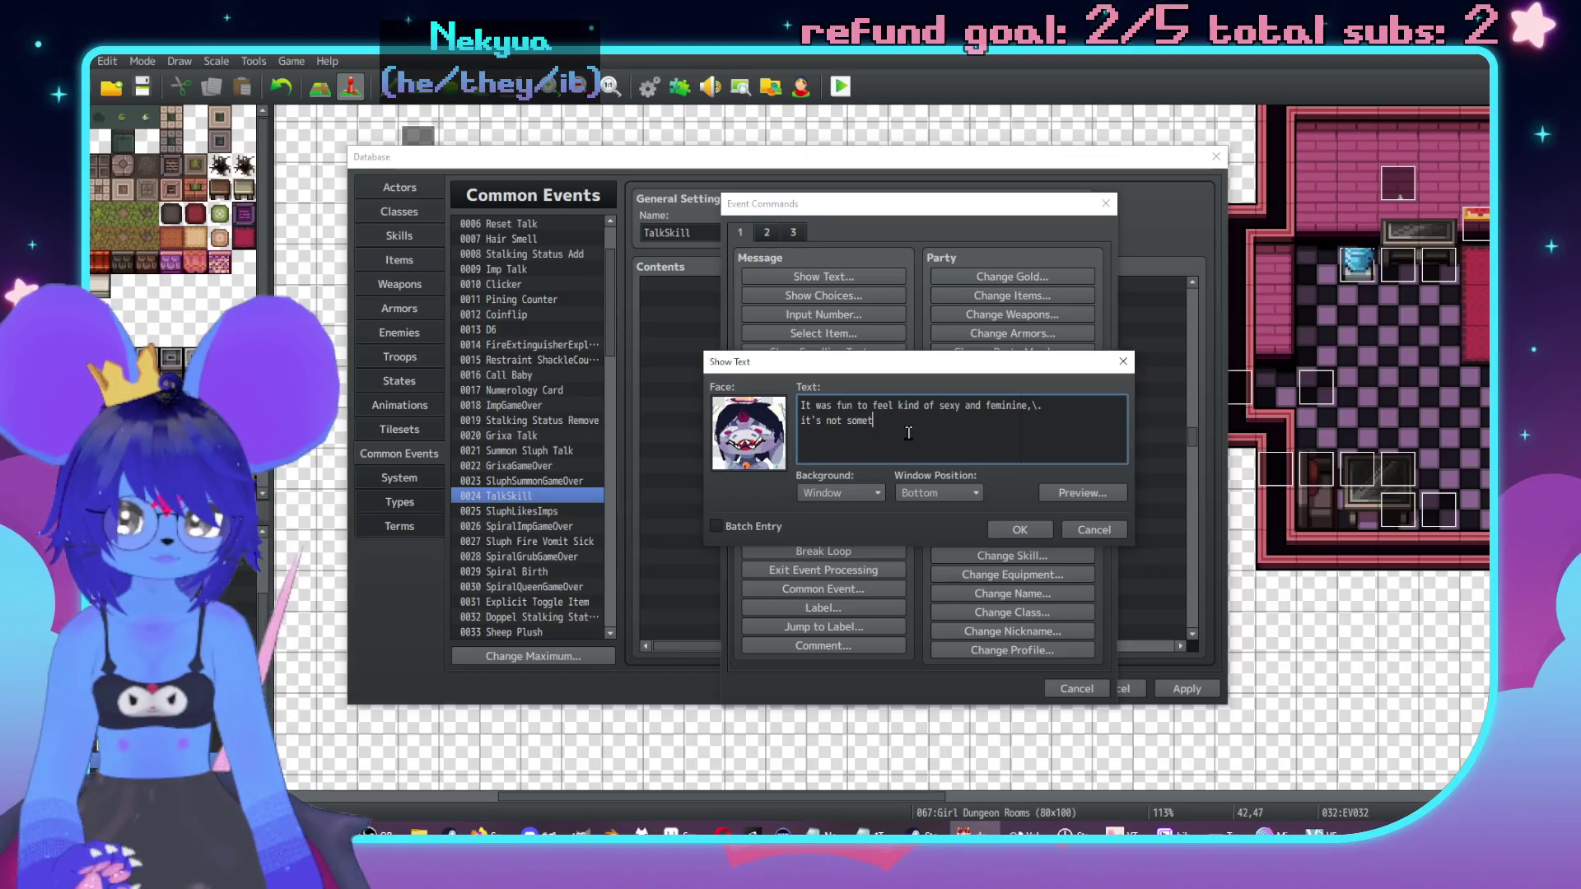
pyautogui.write('hu\\.huhing I feel a lot?')
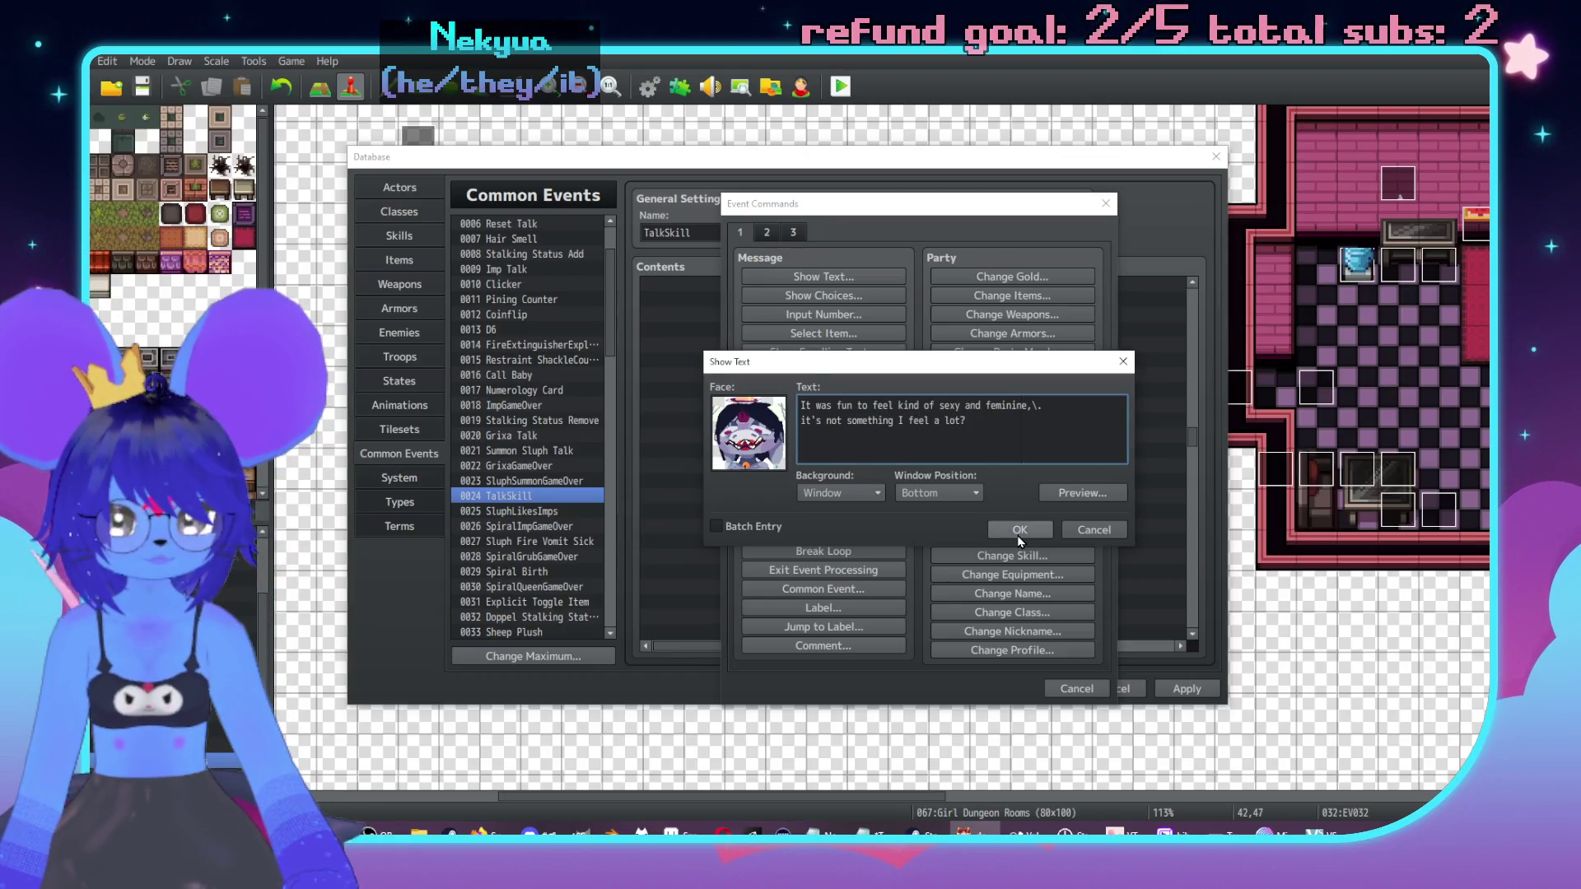
pyautogui.click(1019, 529)
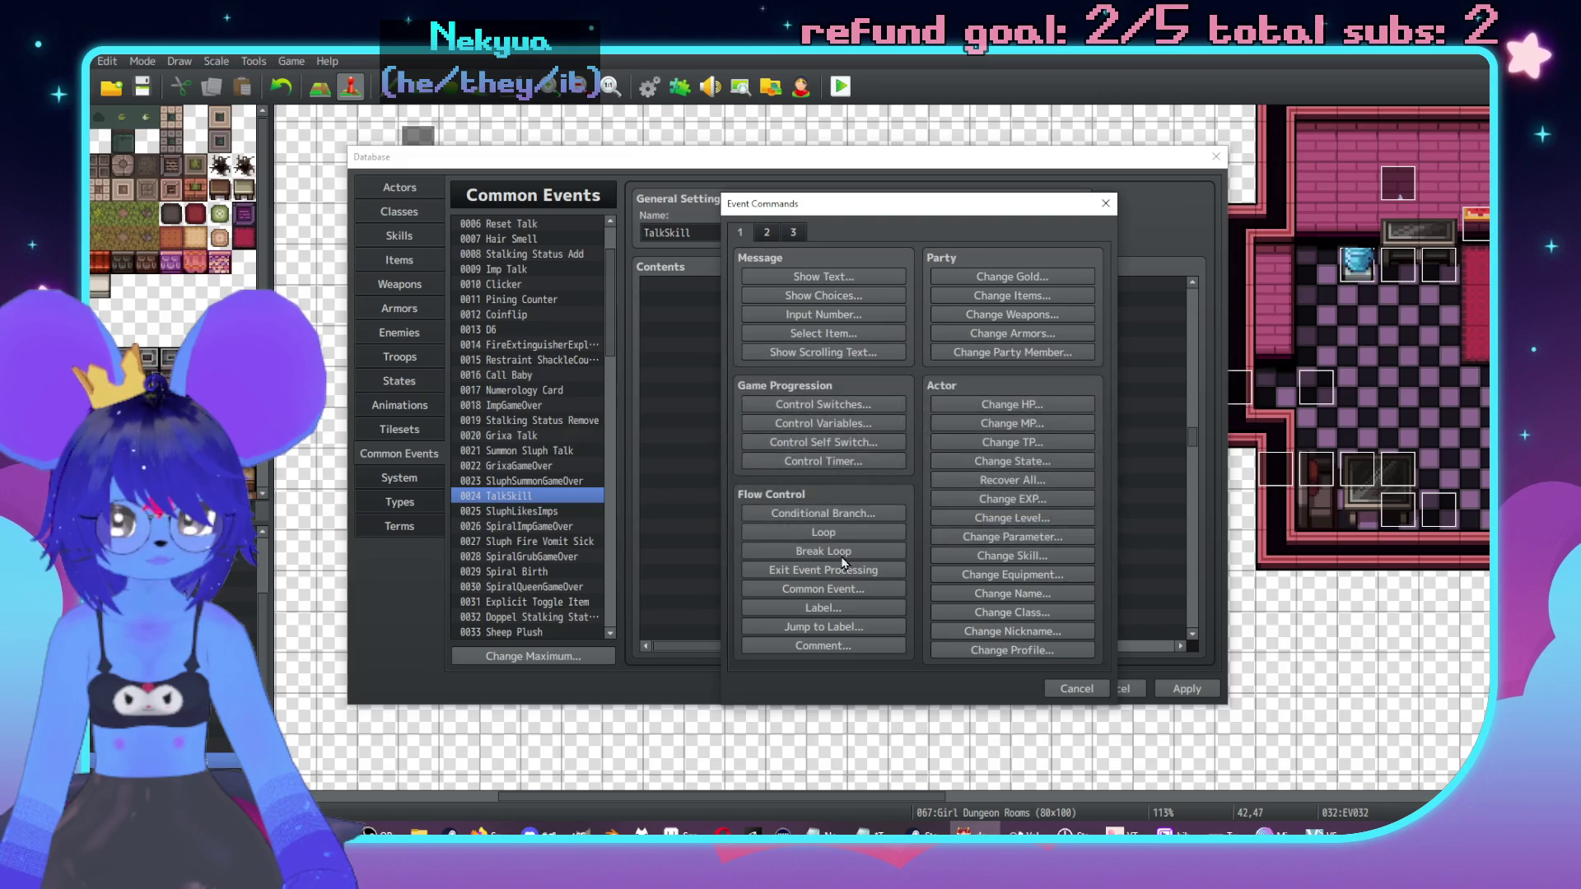
# Step: Add a two-line Face Tiles4 message: confident in shape and looks, but clothes don't convey gender
pyautogui.doubleClick(861, 586)
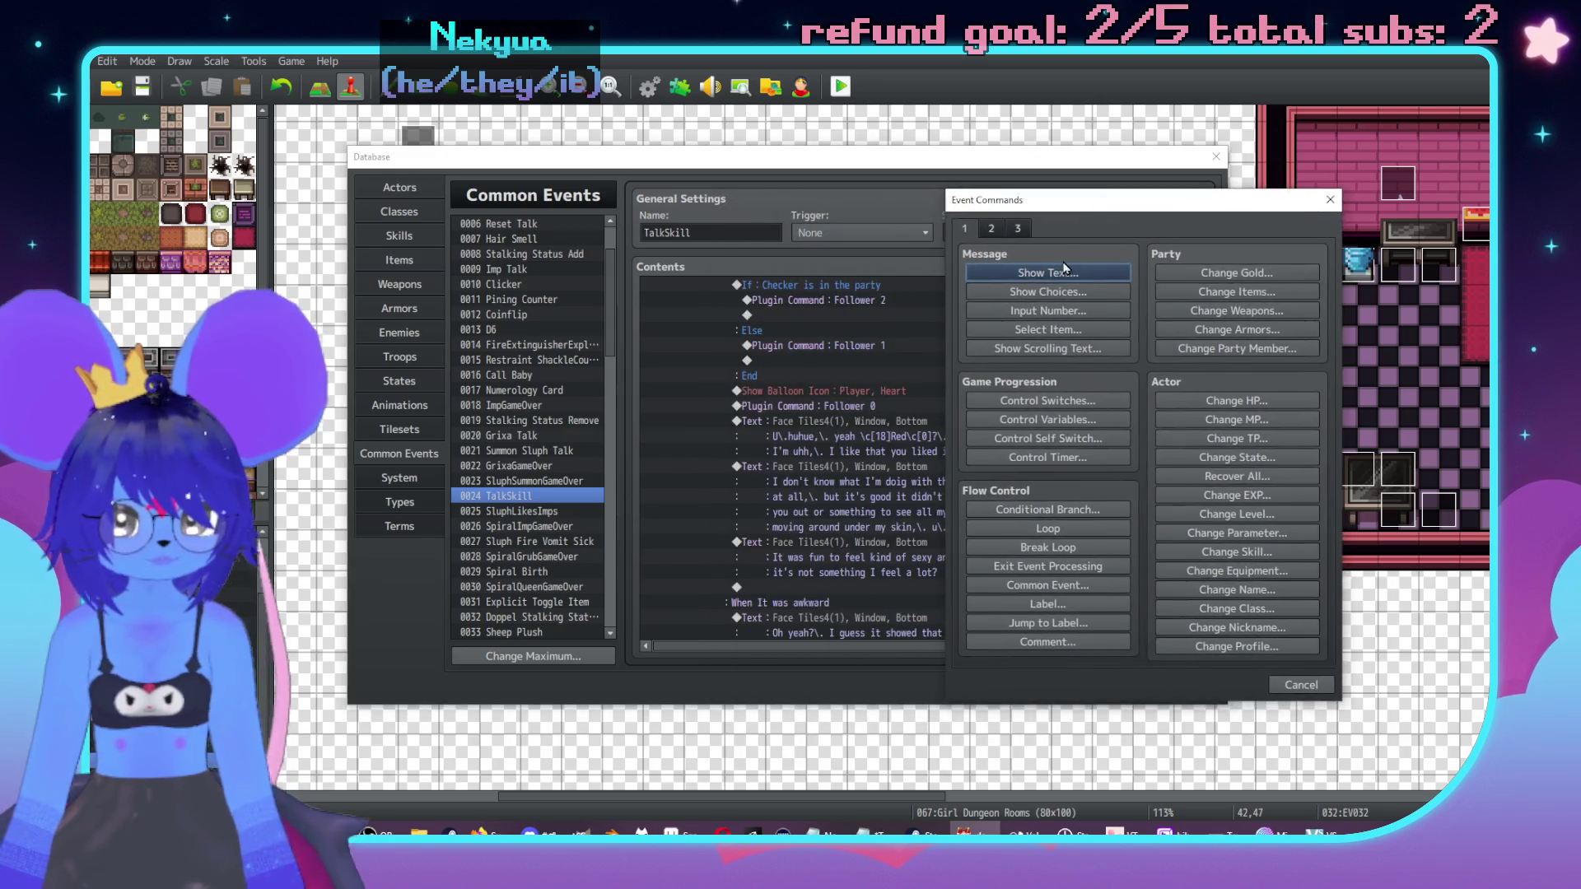
pyautogui.click(1047, 272)
pyautogui.doubleClick(951, 449)
pyautogui.click(945, 365)
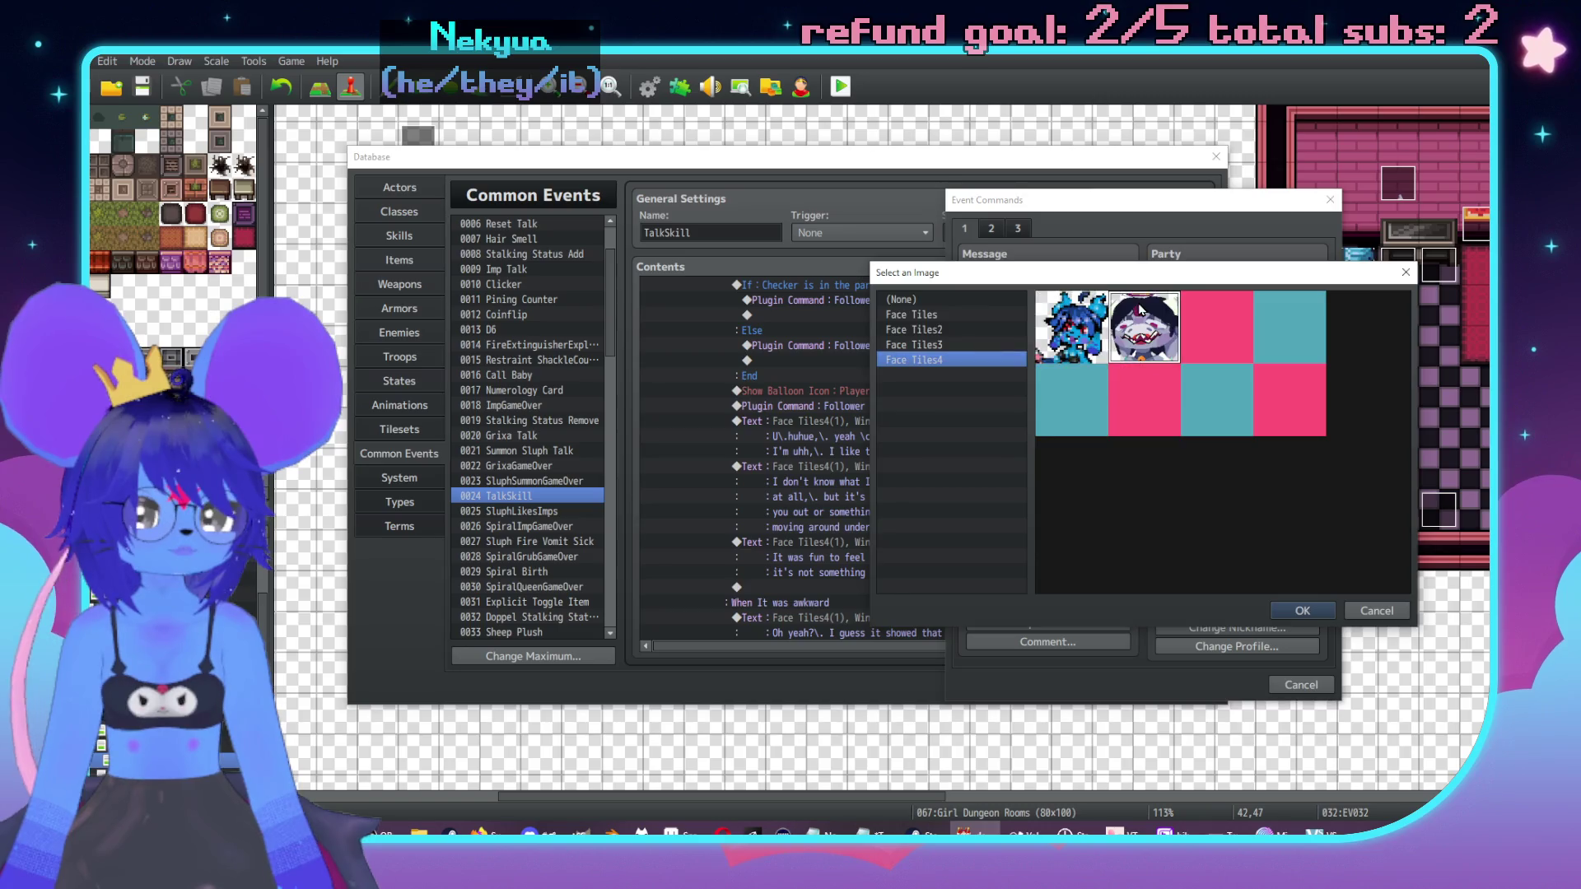
pyautogui.doubleClick(1076, 321)
pyautogui.click(1044, 431)
pyautogui.write('mean')
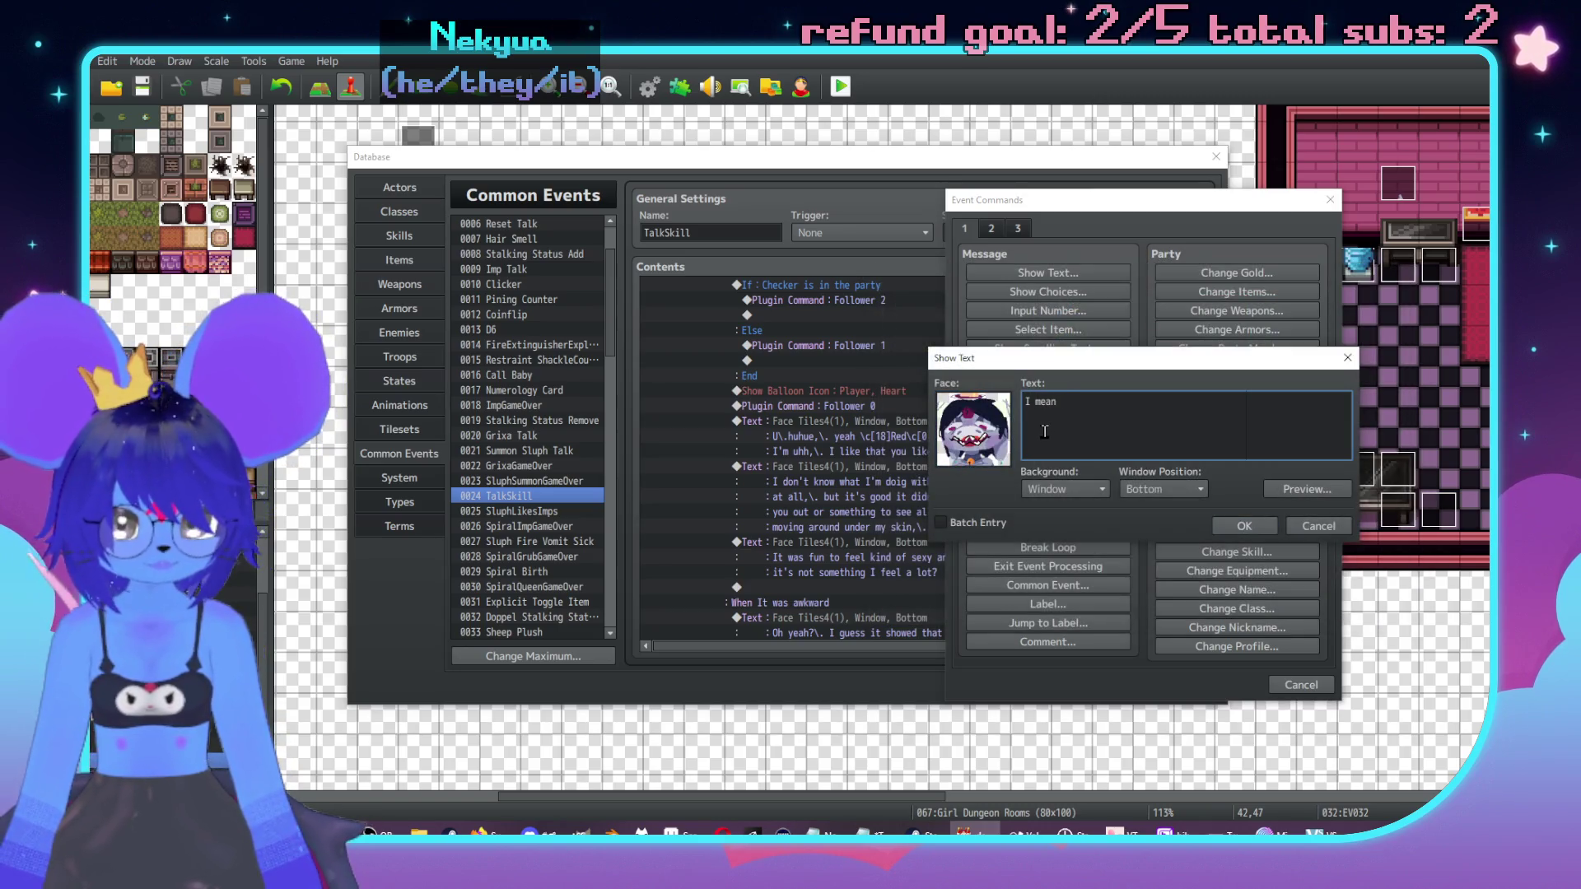
pyautogui.write(" I'm conf")
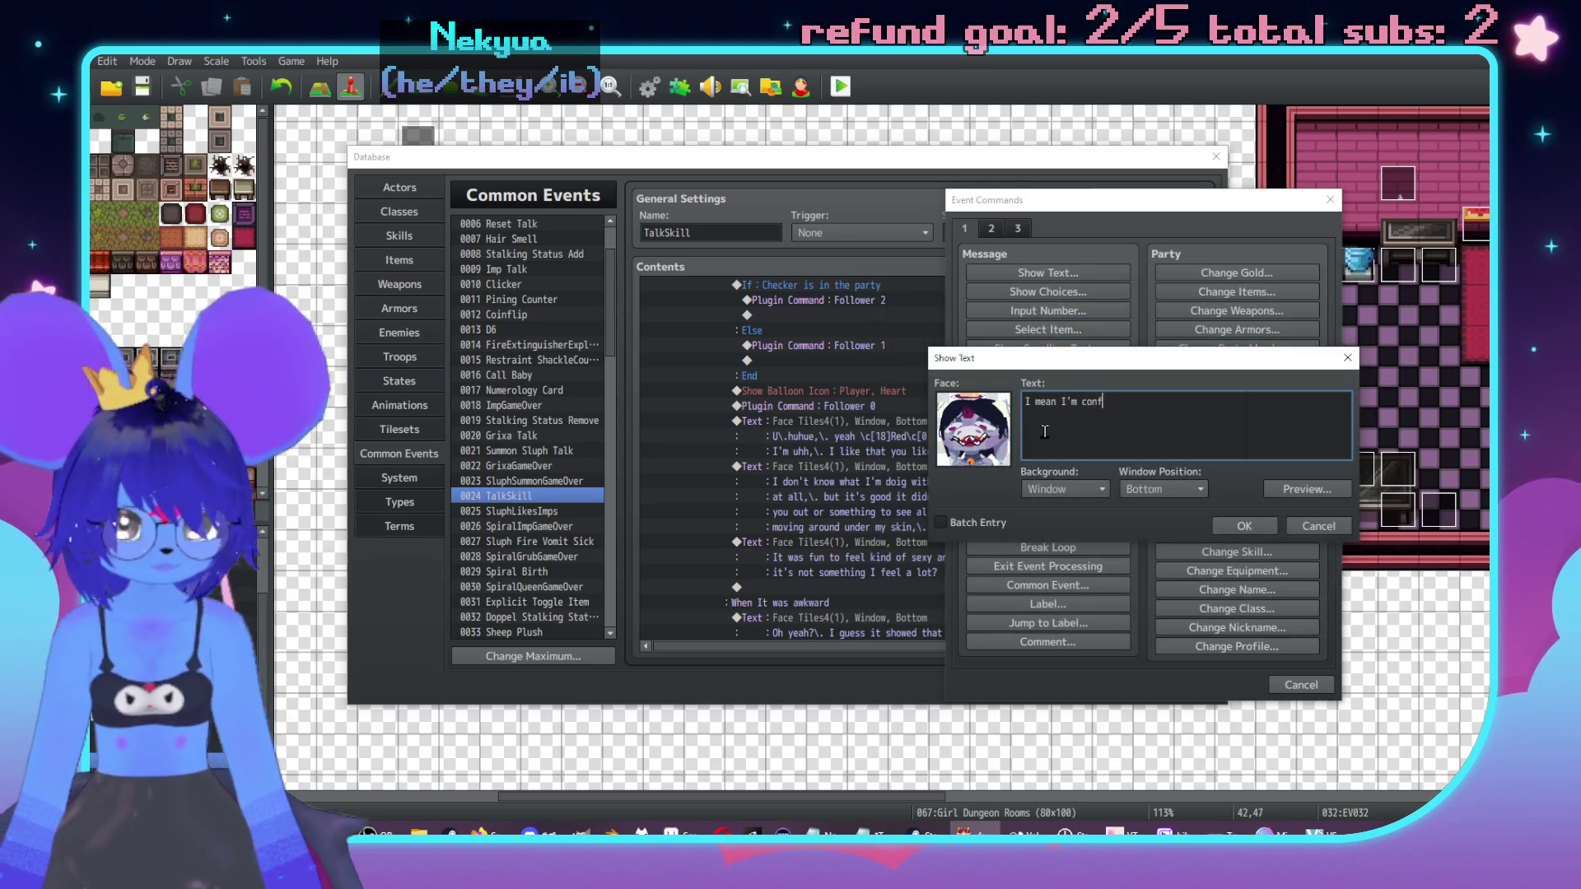
pyautogui.write('ident inshape and looks')
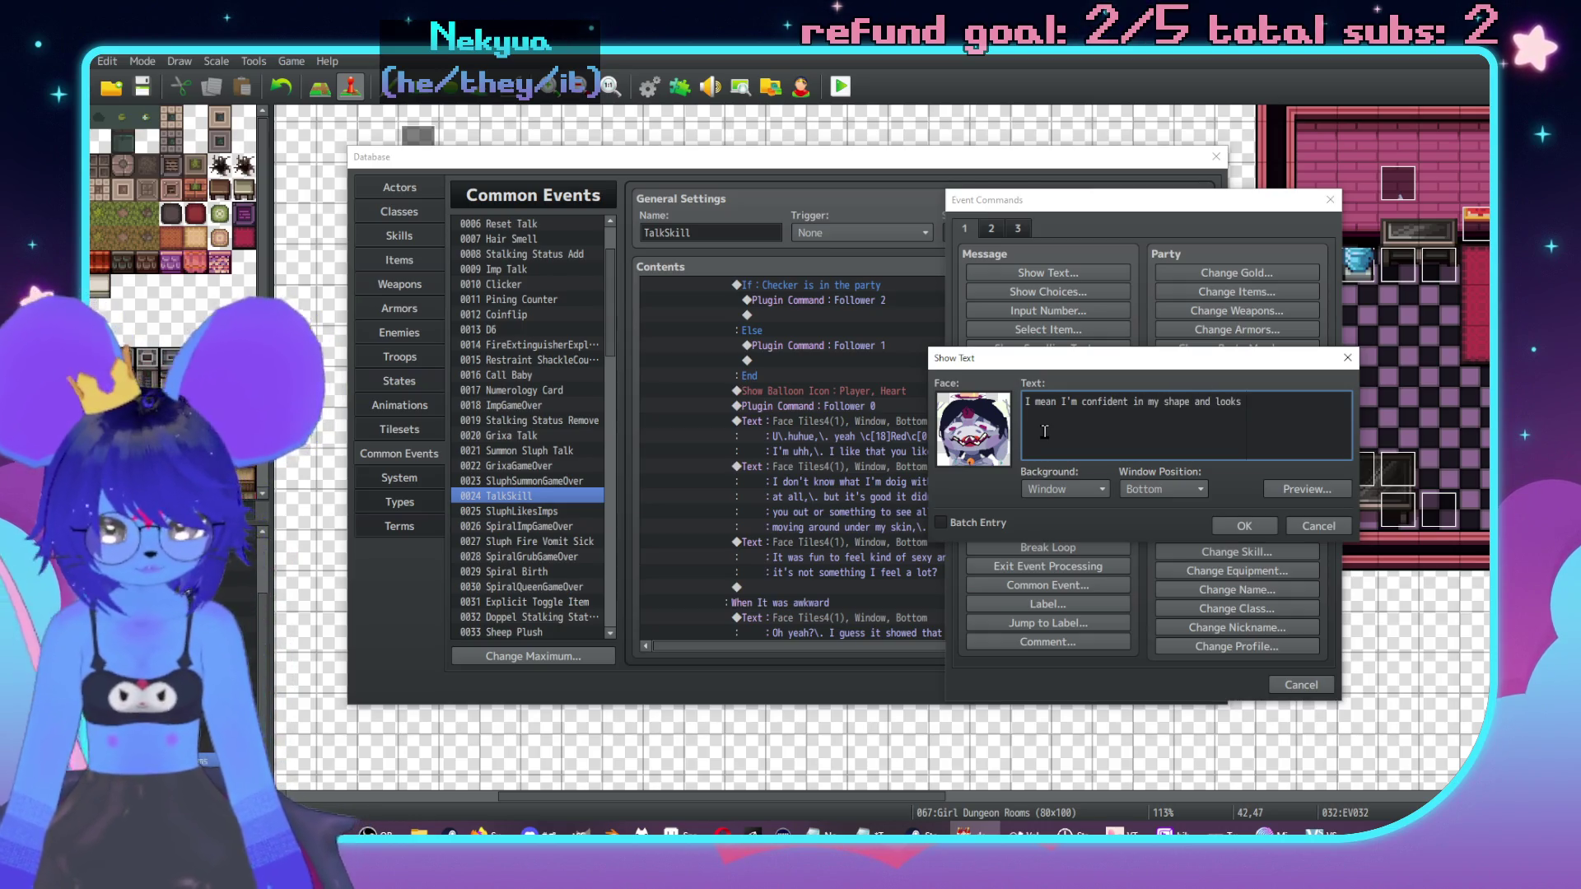
pyautogui.write('\\,\\.')
pyautogui.press('Return')
pyautogui.write('but y')
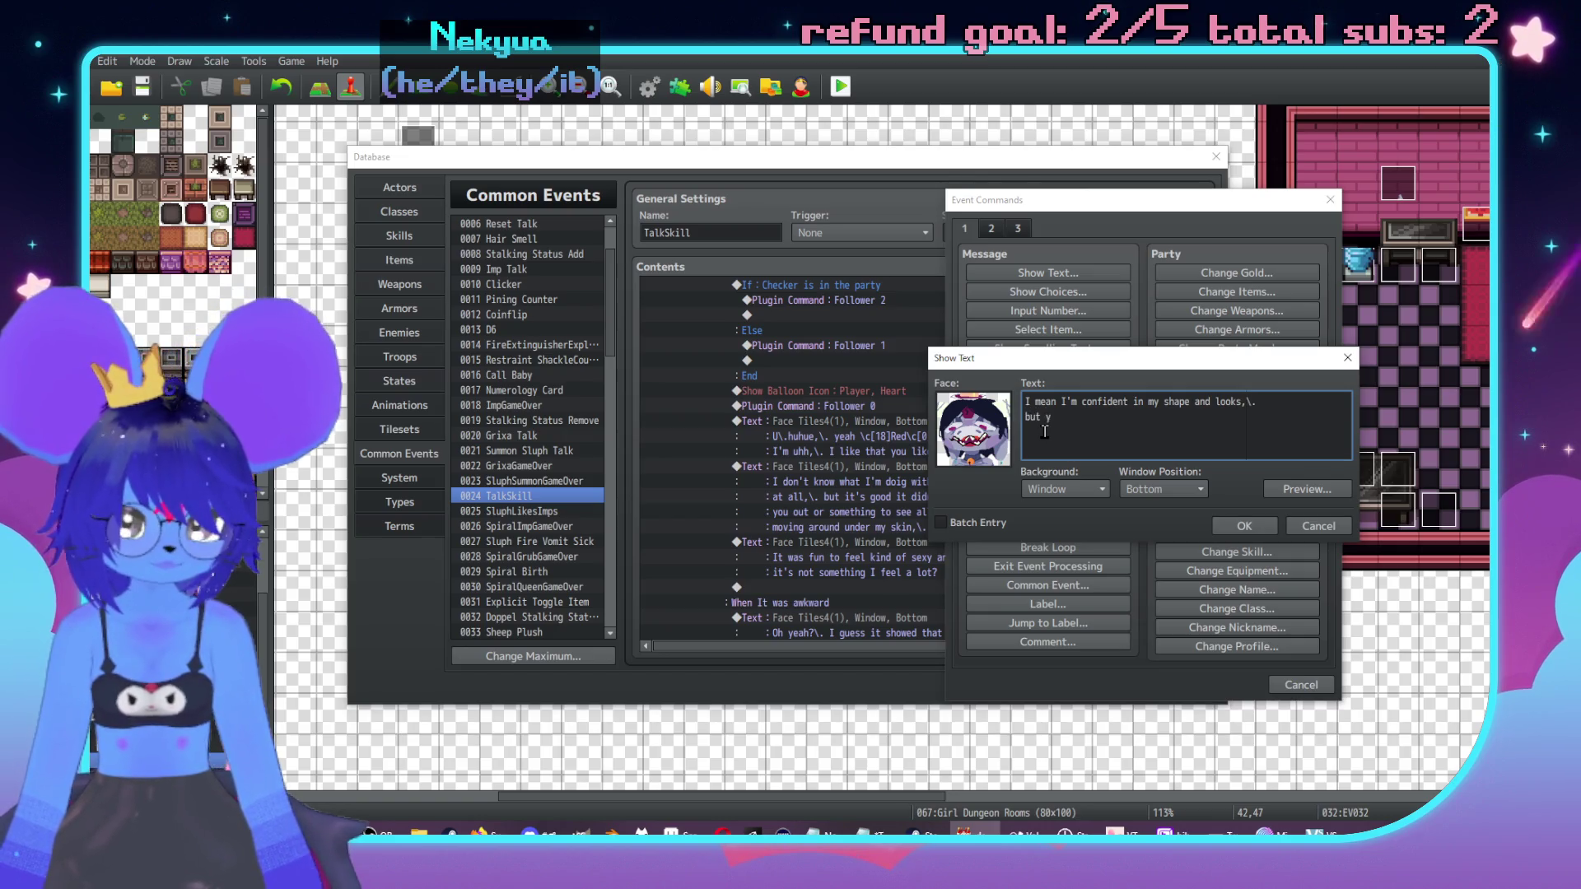
pyautogui.write('ou know how my normal c')
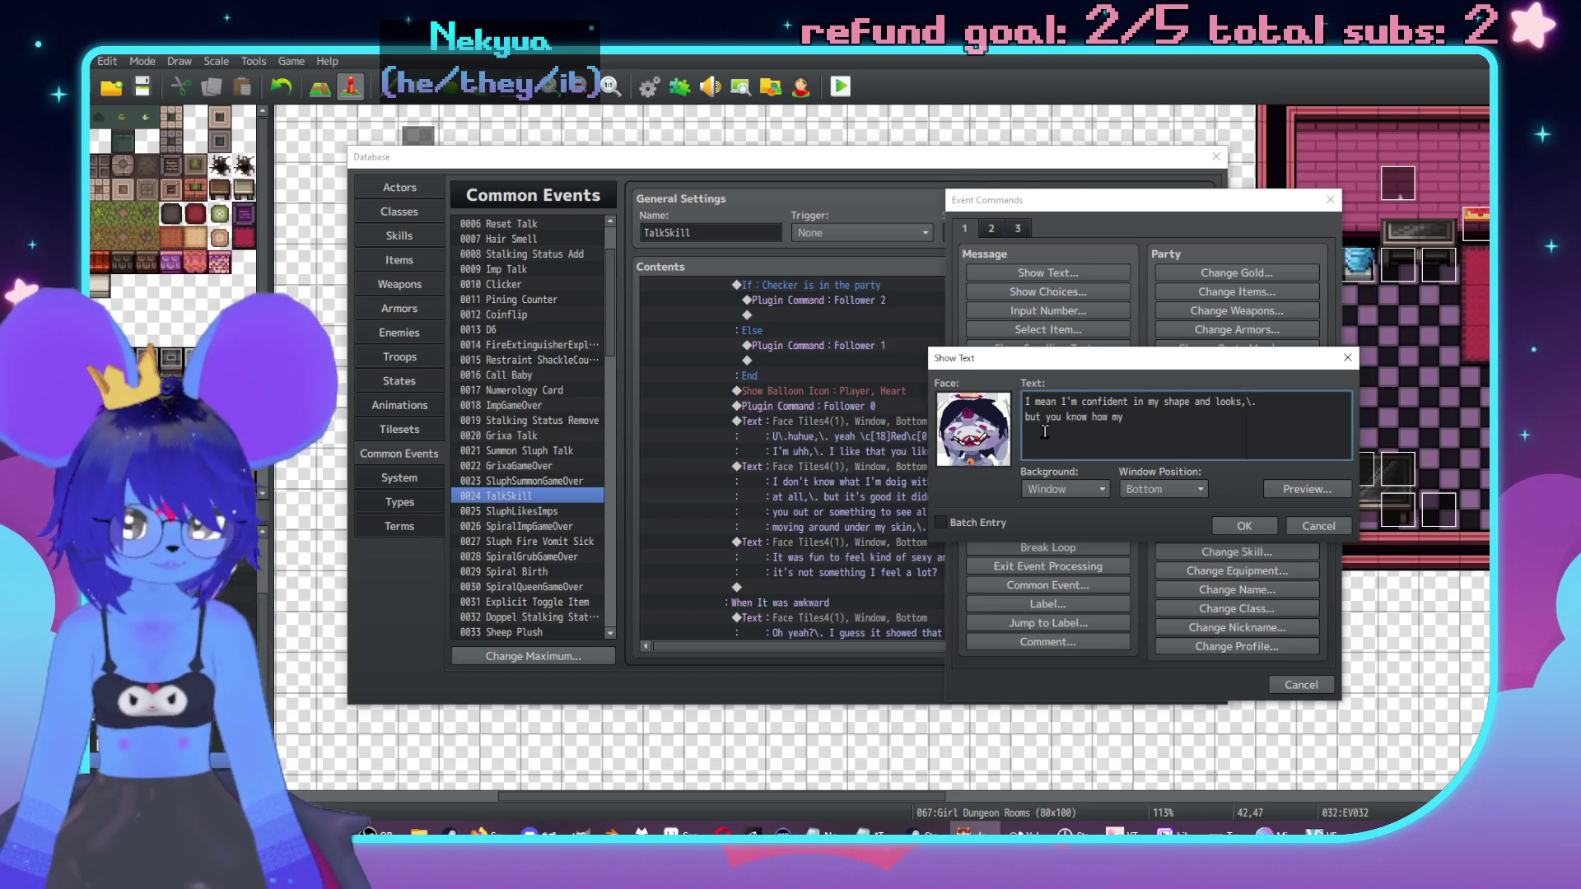
pyautogui.write('lothes ')
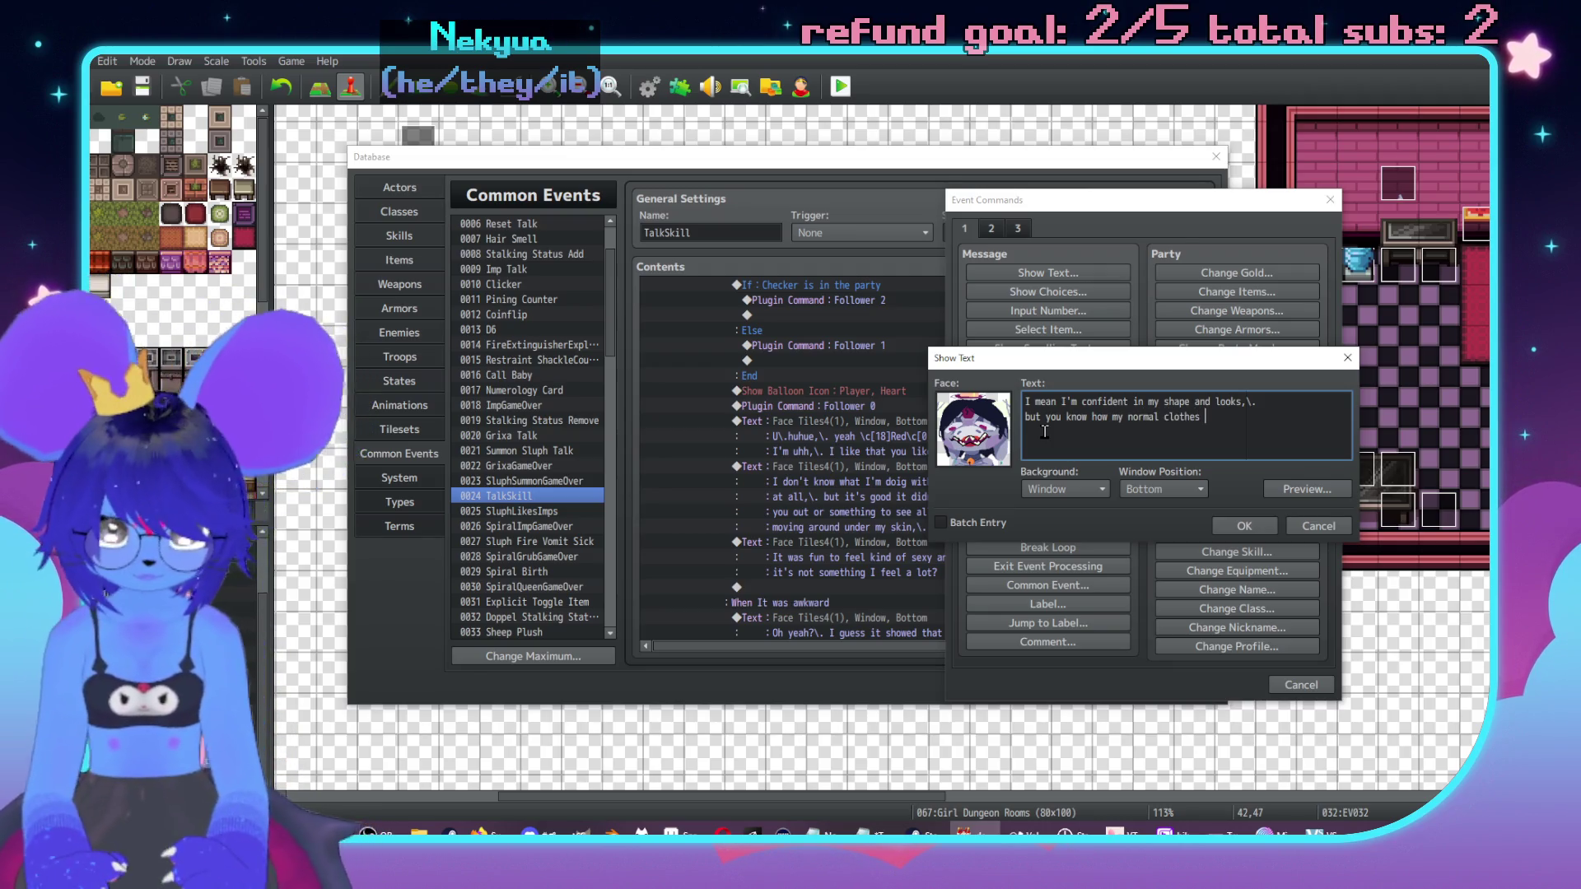
pyautogui.write("don't ")
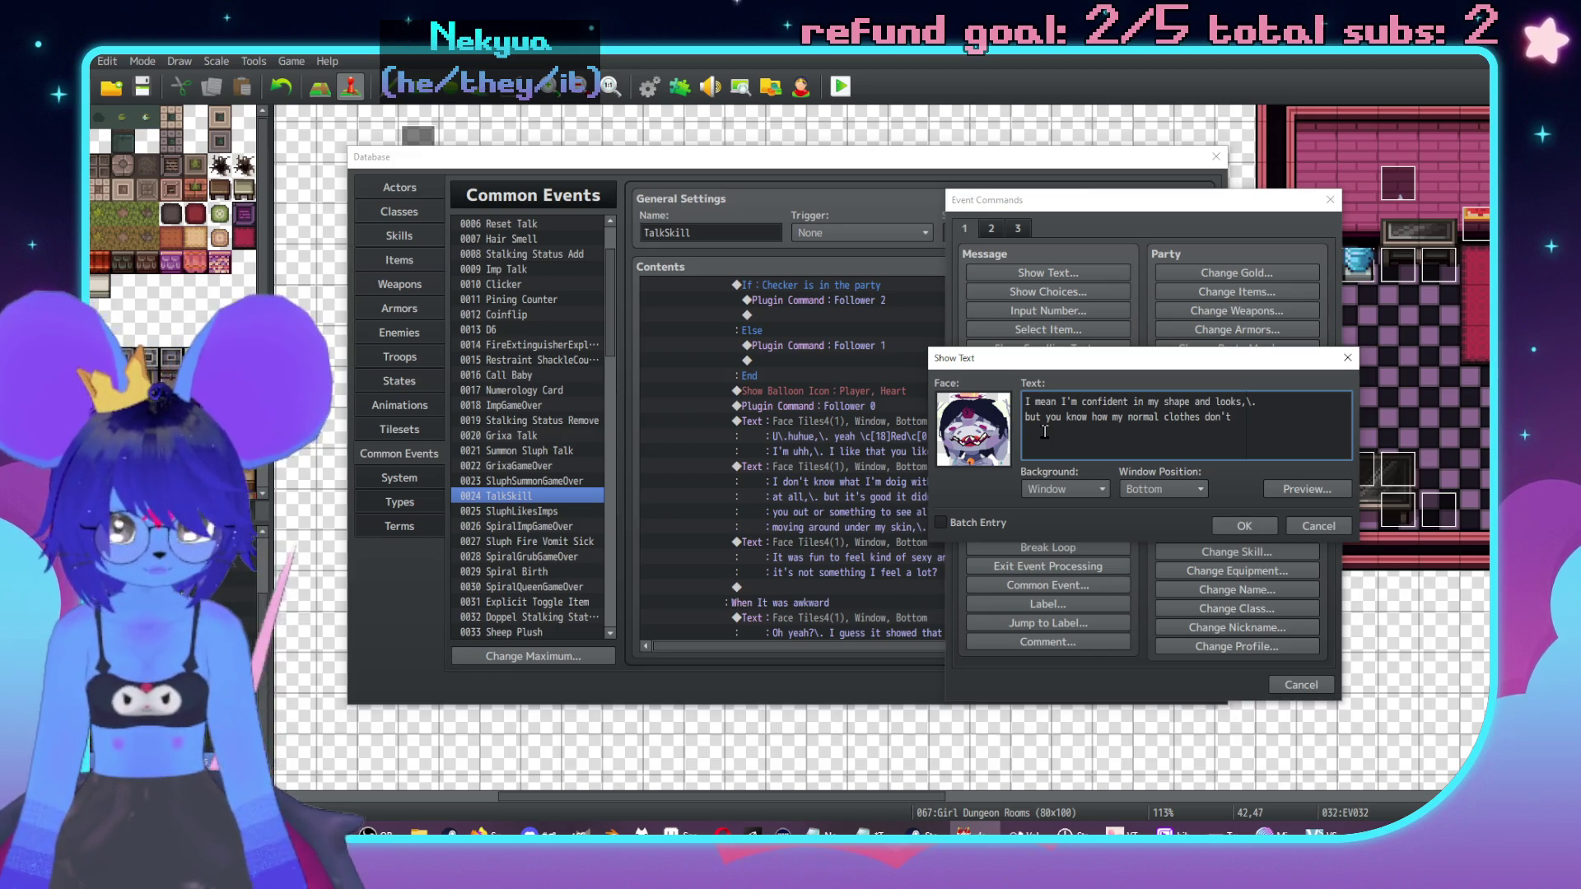
pyautogui.write('really ')
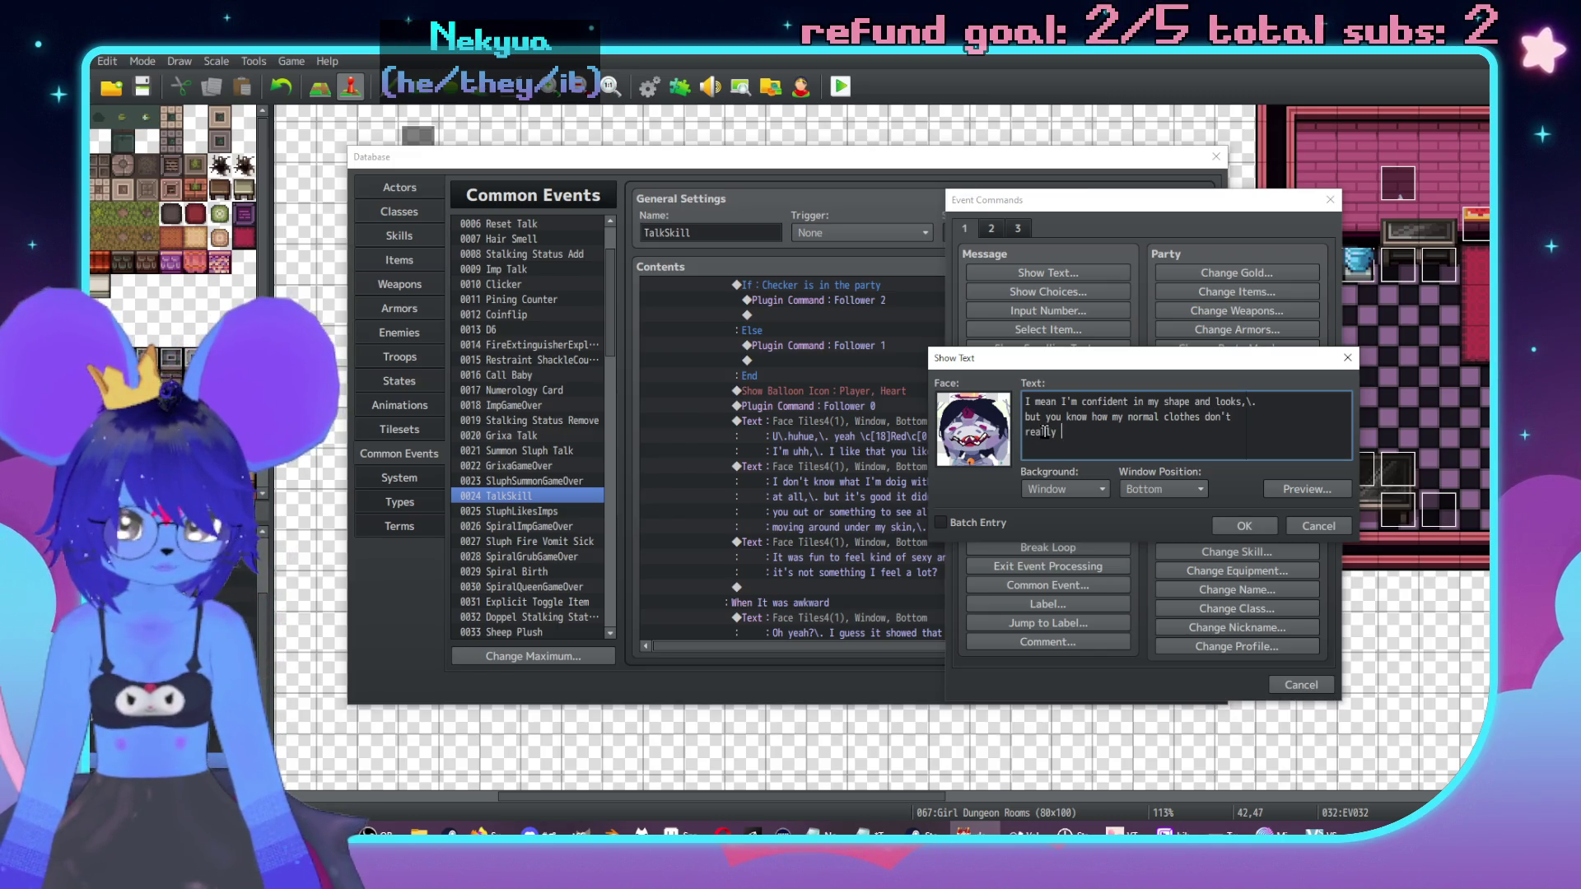
pyautogui.write('conve')
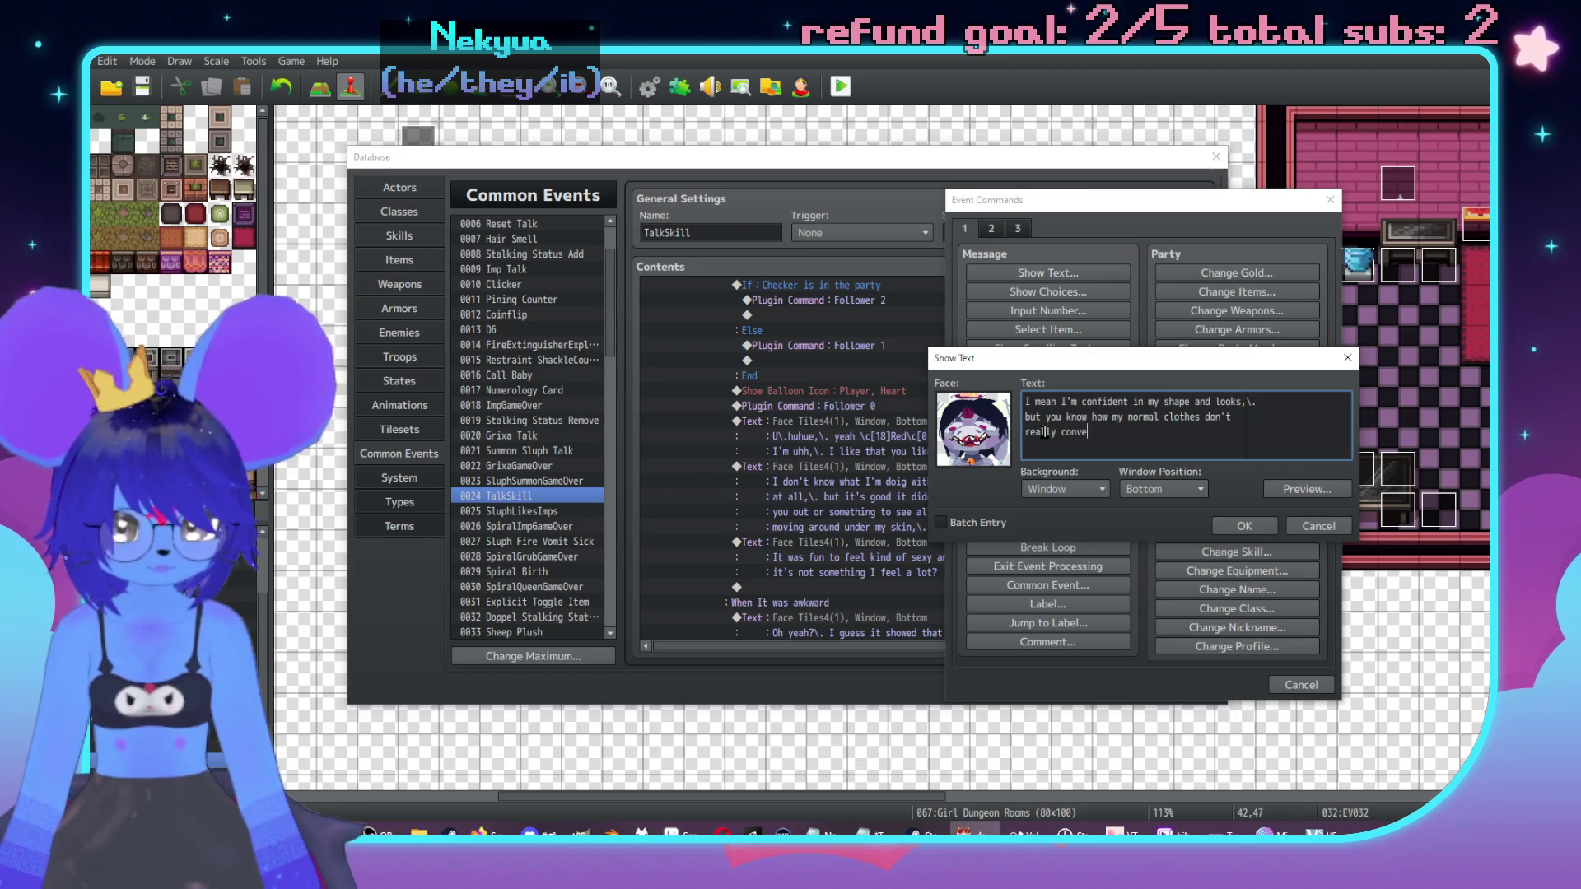
pyautogui.write('y much gende')
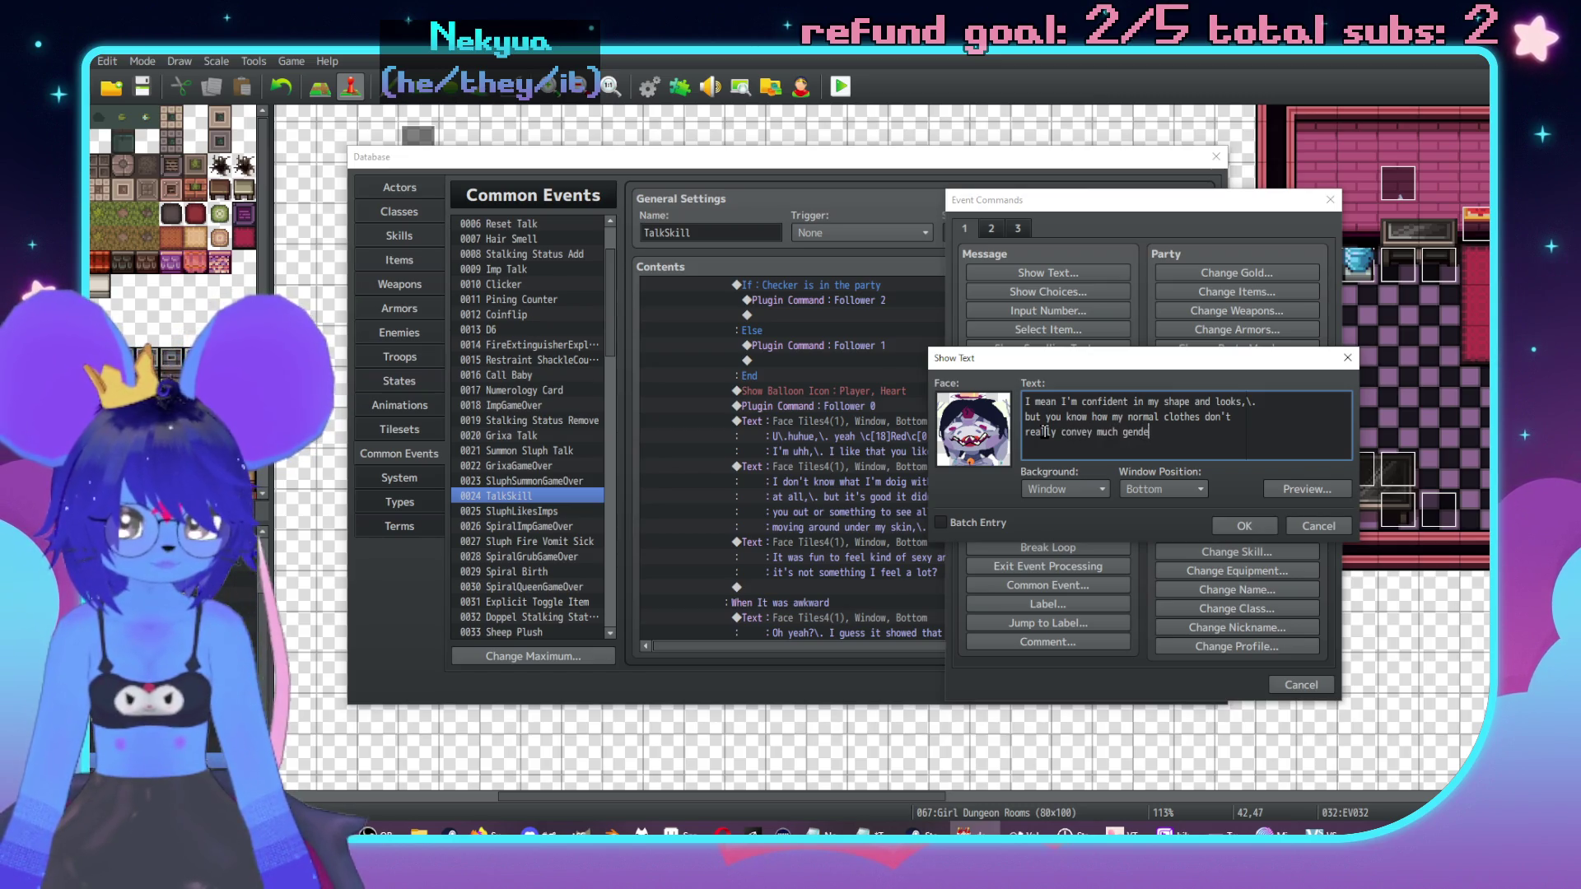
pyautogui.write('r-y stuff ')
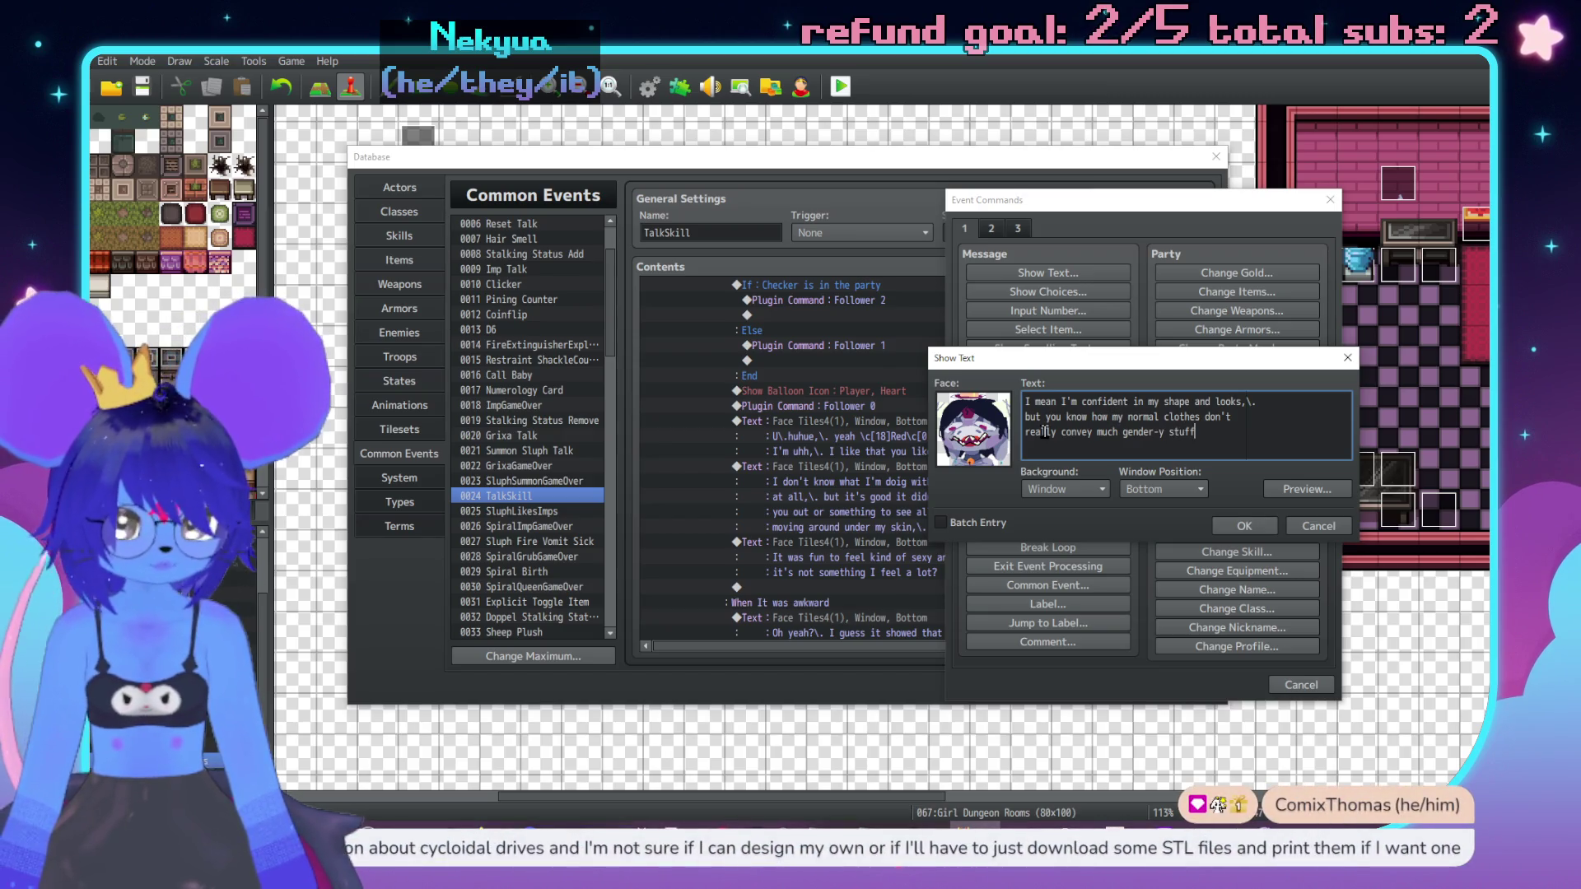
pyautogui.write('at all')
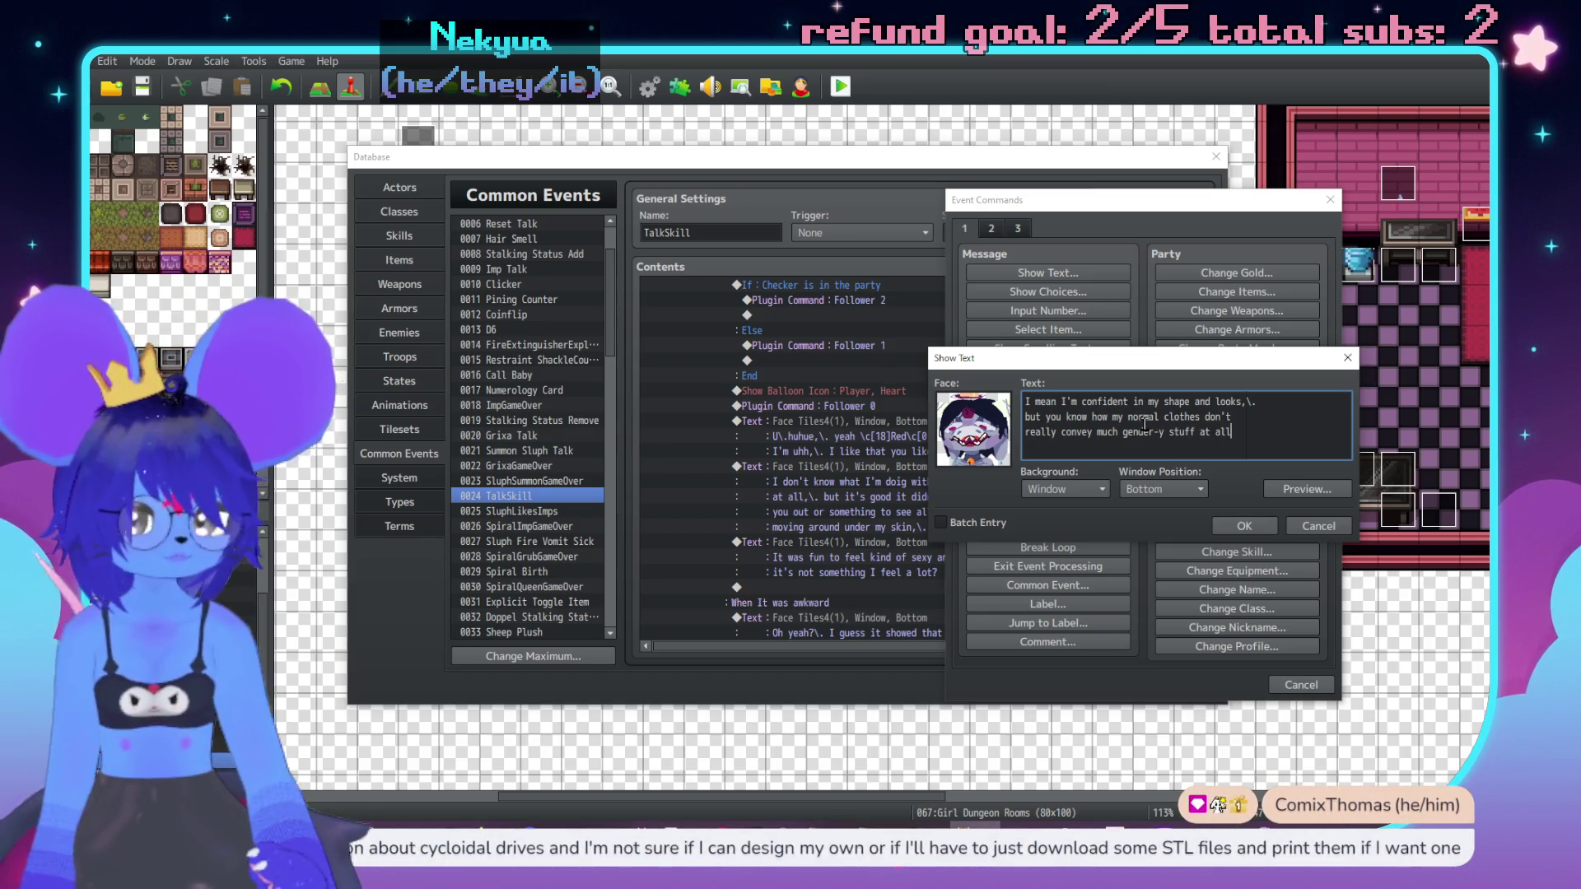
pyautogui.click(1240, 527)
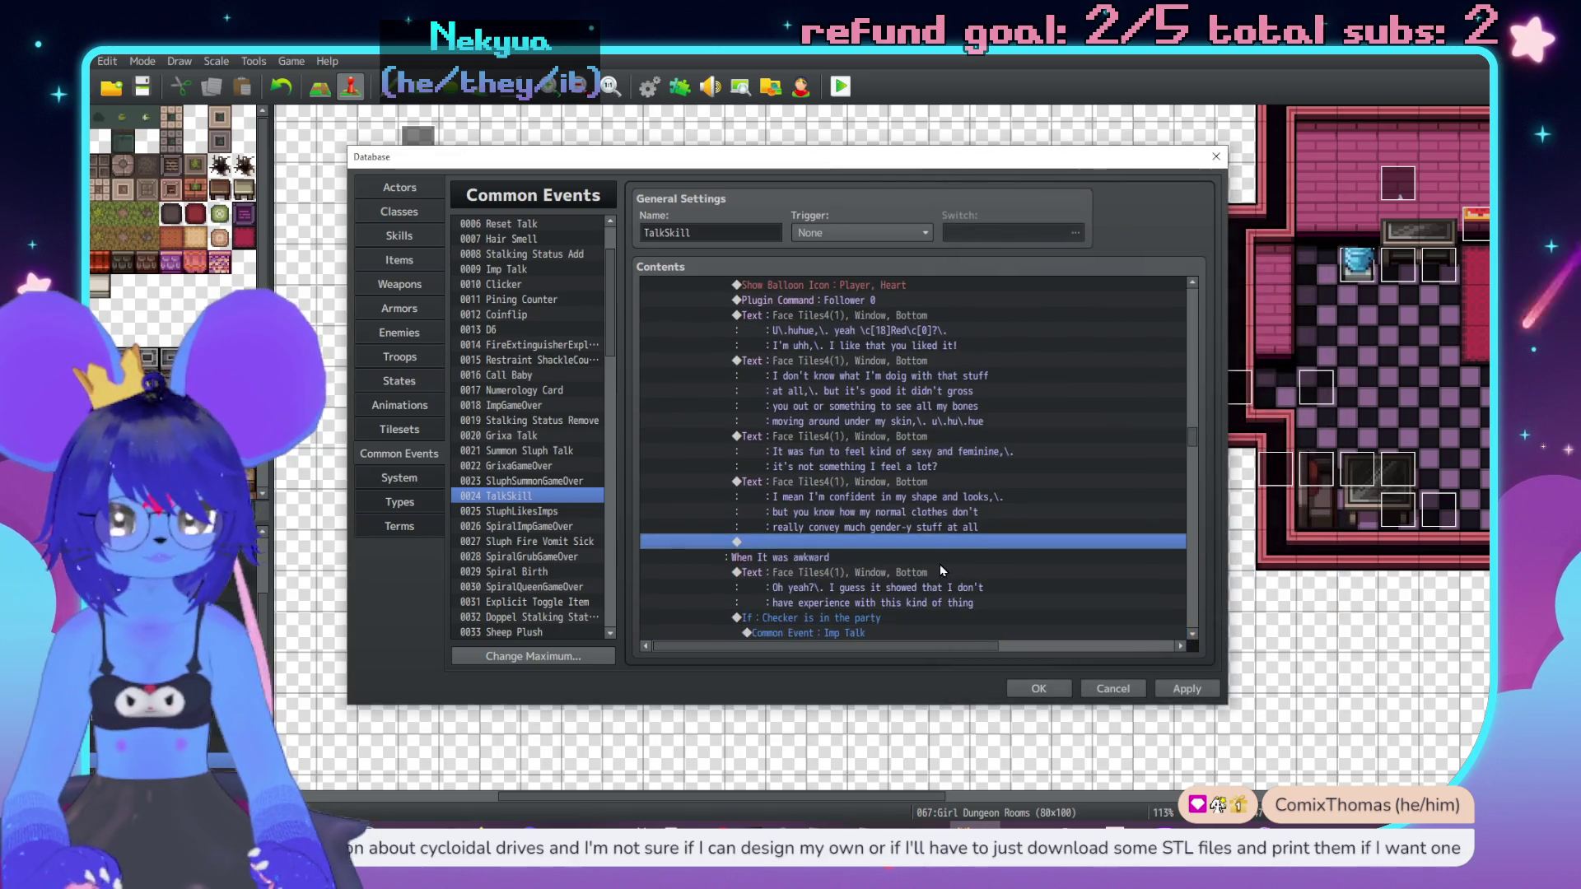
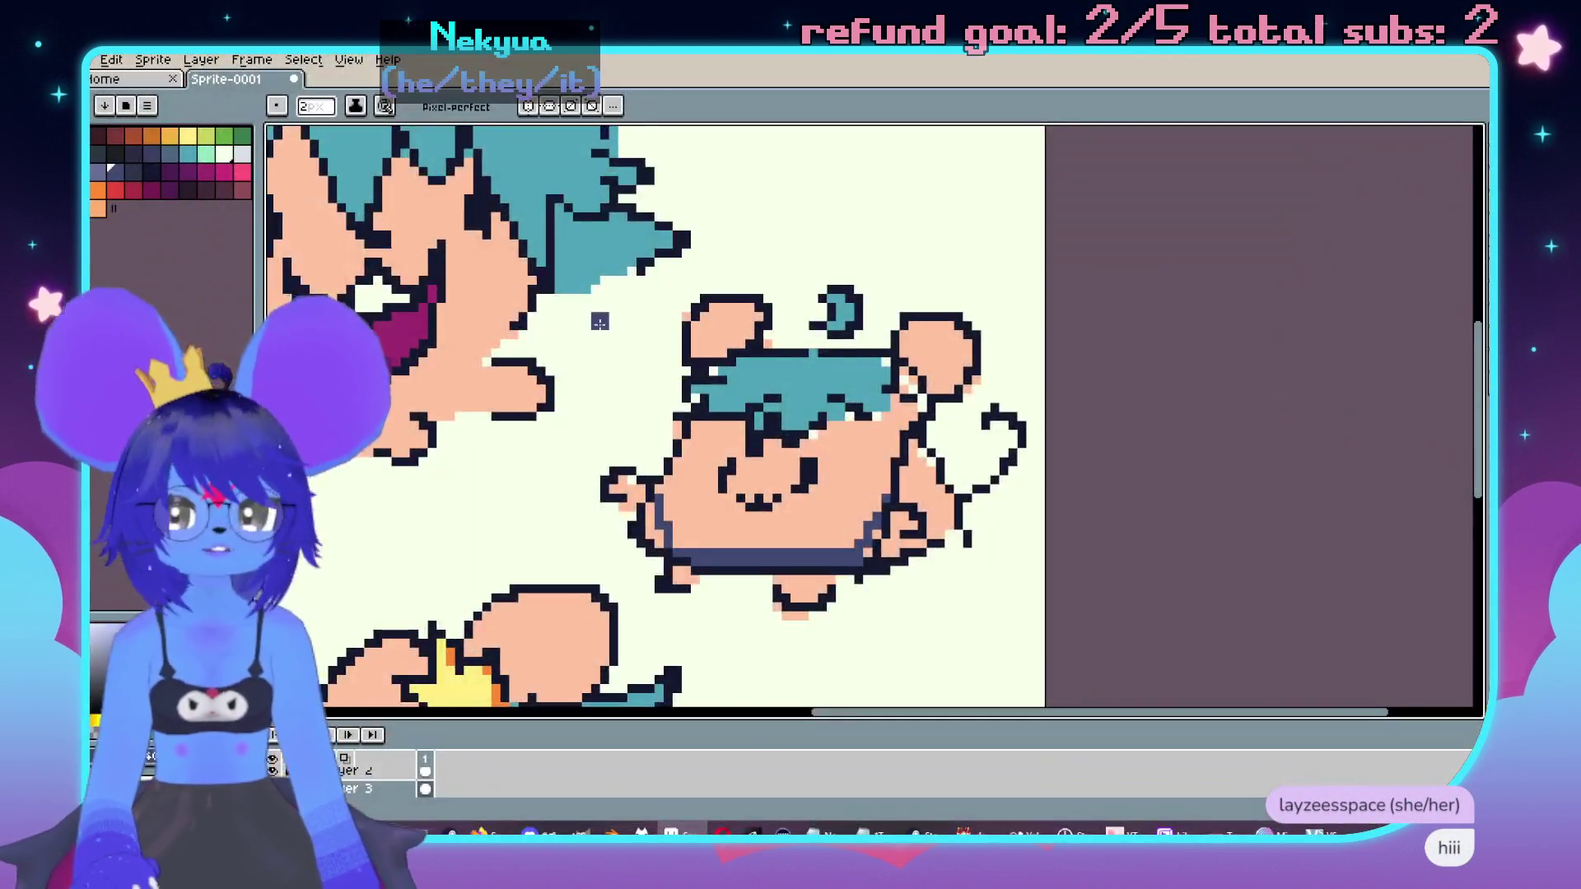
# Step: Bring the Aseprite sprite of three mouse characters back on screen
pyautogui.scroll(2, 1064, 489)
pyautogui.scroll(-3, 1064, 489)
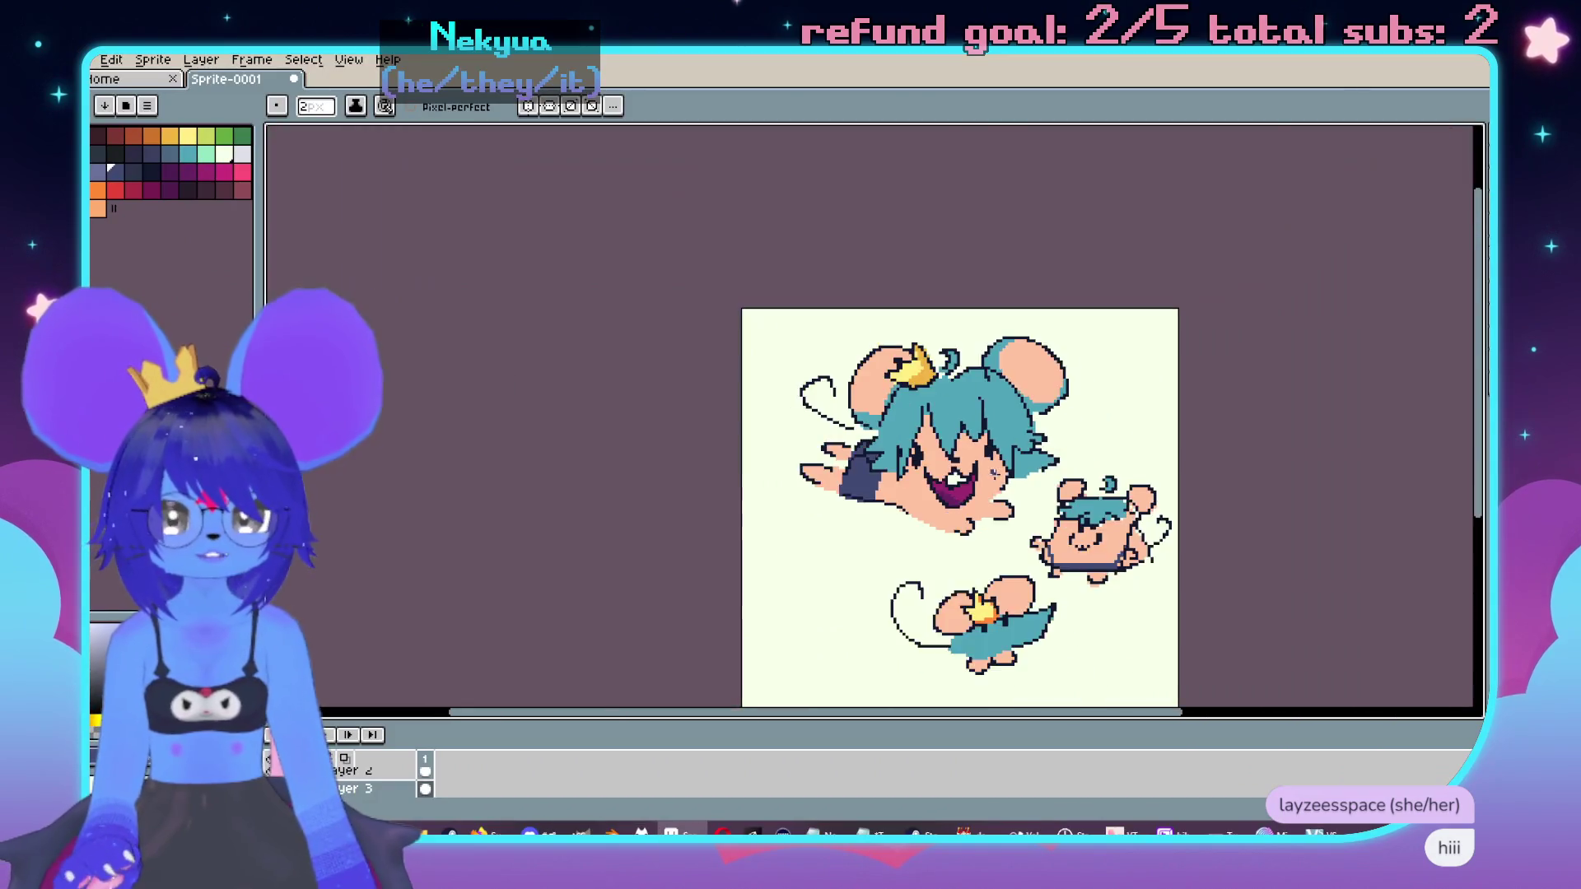
# Step: Resize the canvas to 288 × 288 px, anchored top-left so space is added right and below
pyautogui.scroll(1, 992, 467)
pyautogui.scroll(-1, 892, 432)
pyautogui.scroll(1, 1006, 395)
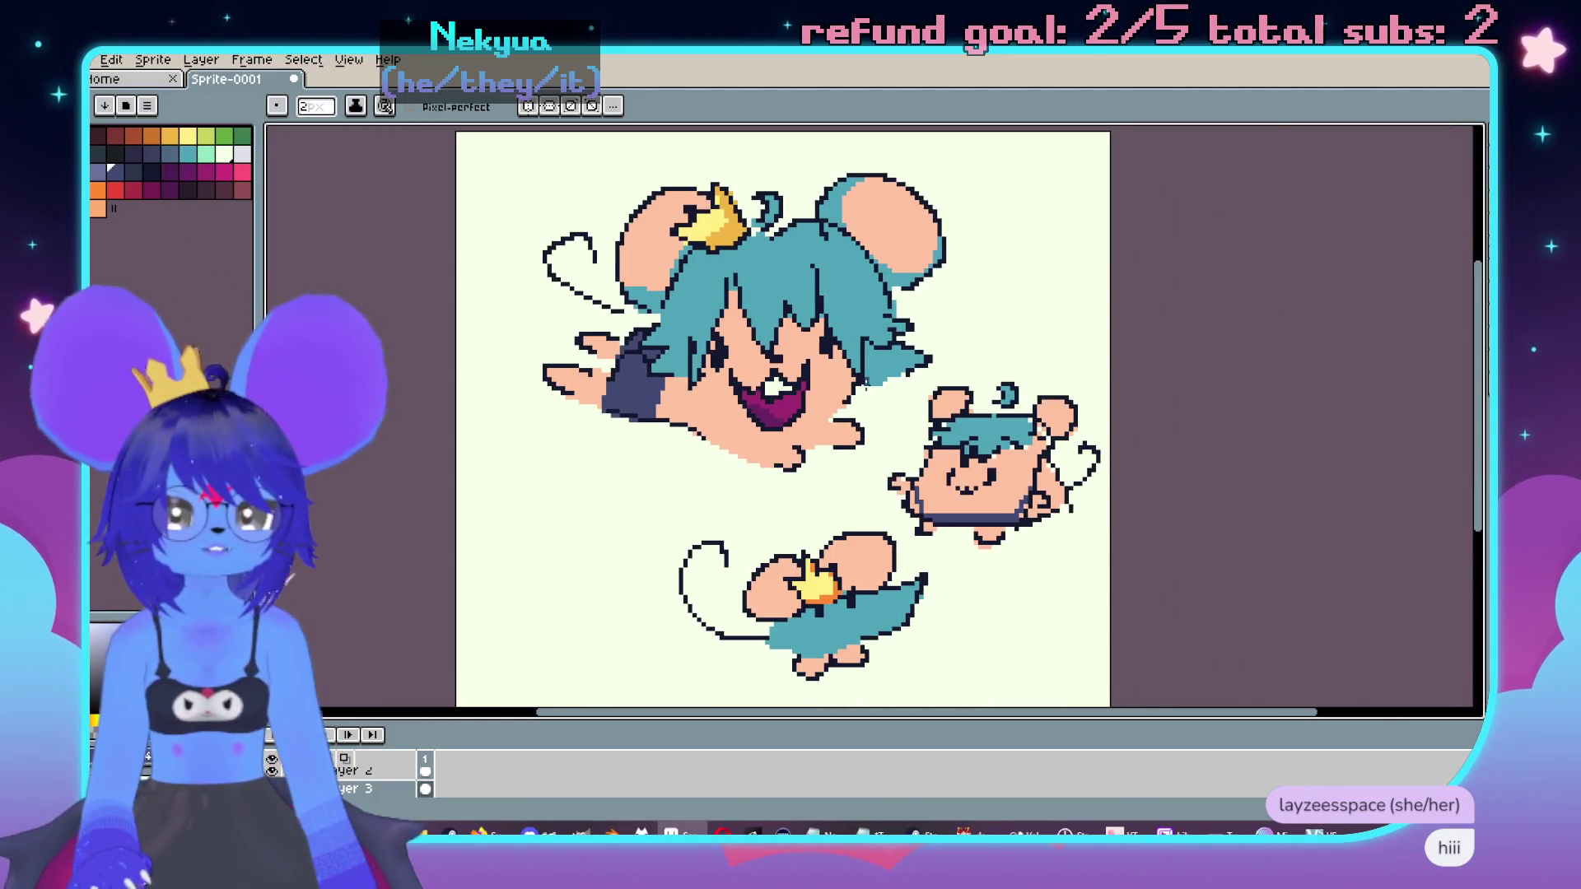
pyautogui.scroll(-2, 865, 384)
pyautogui.hotkey('ctrl', 'alt', 'c')
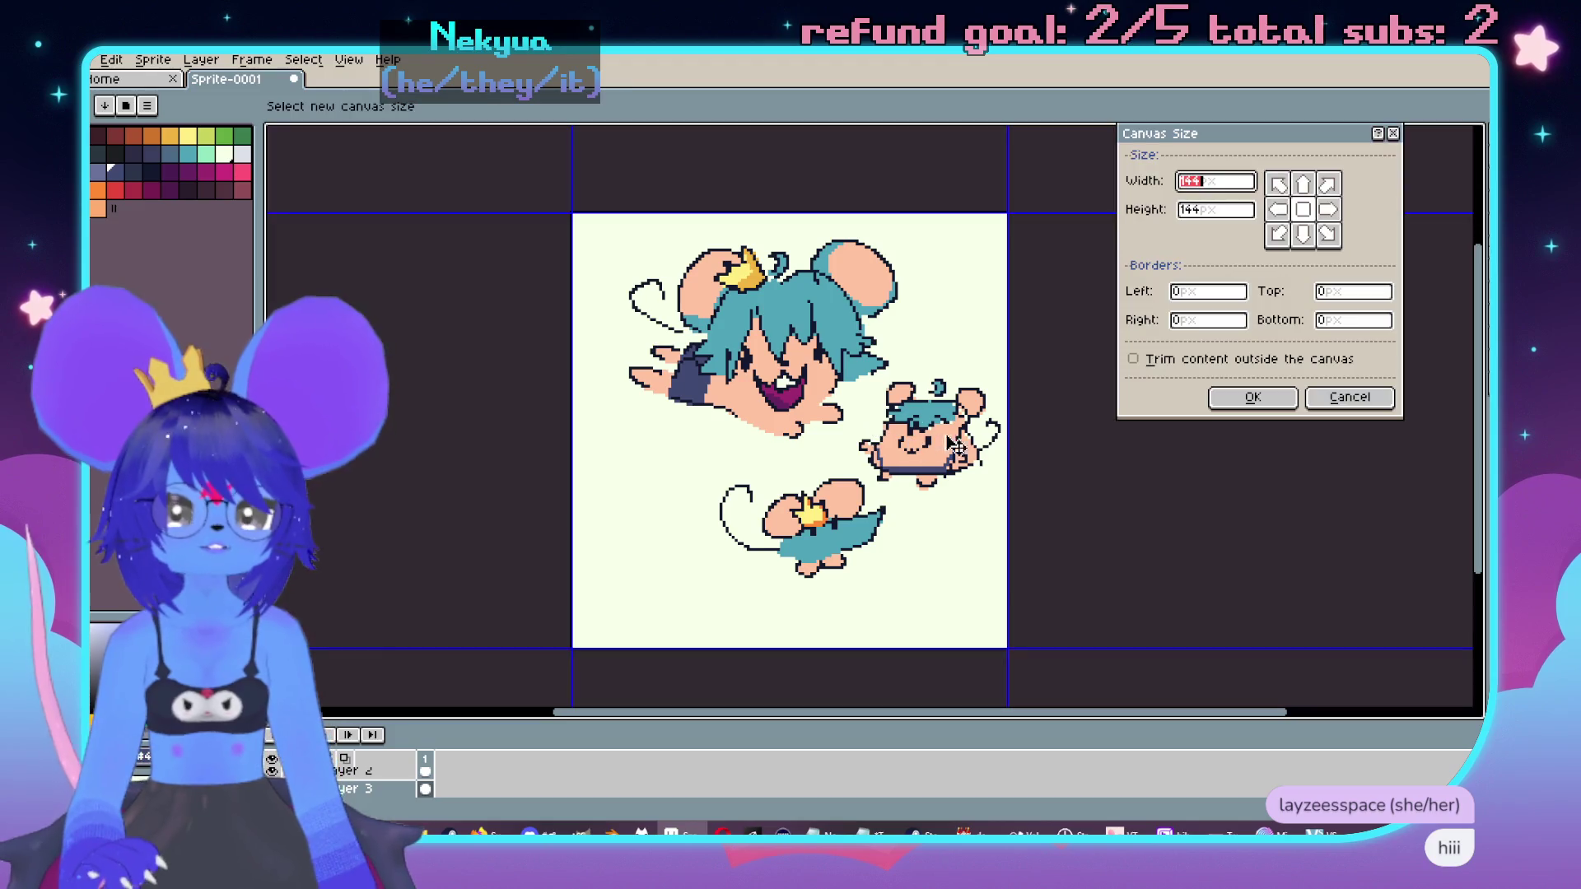
pyautogui.write('288')
pyautogui.press('Tab')
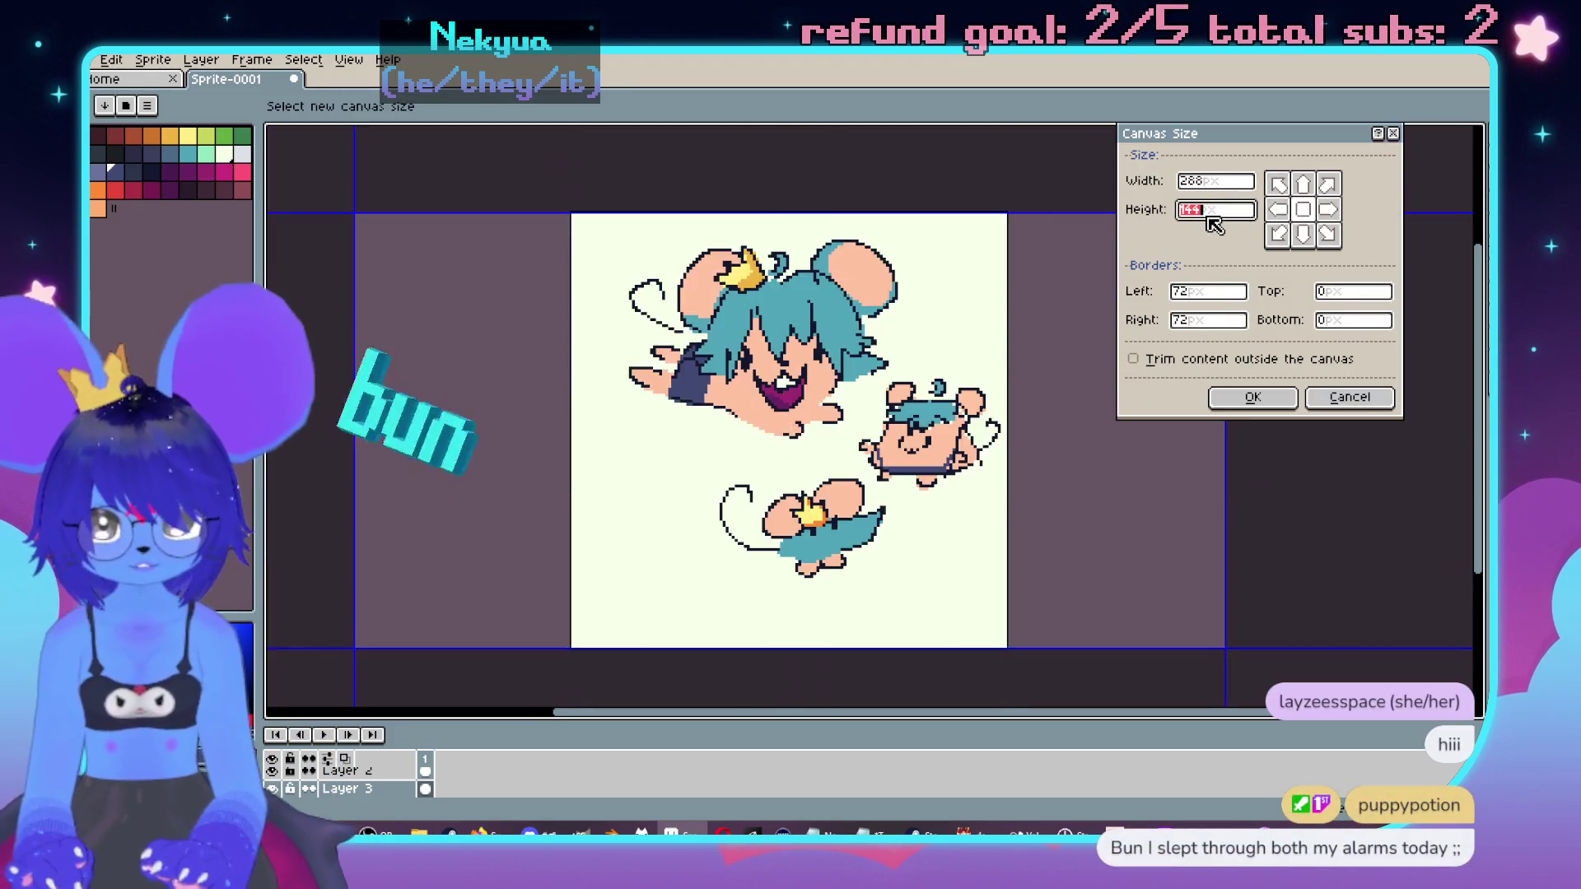
pyautogui.write('288')
pyautogui.click(1276, 182)
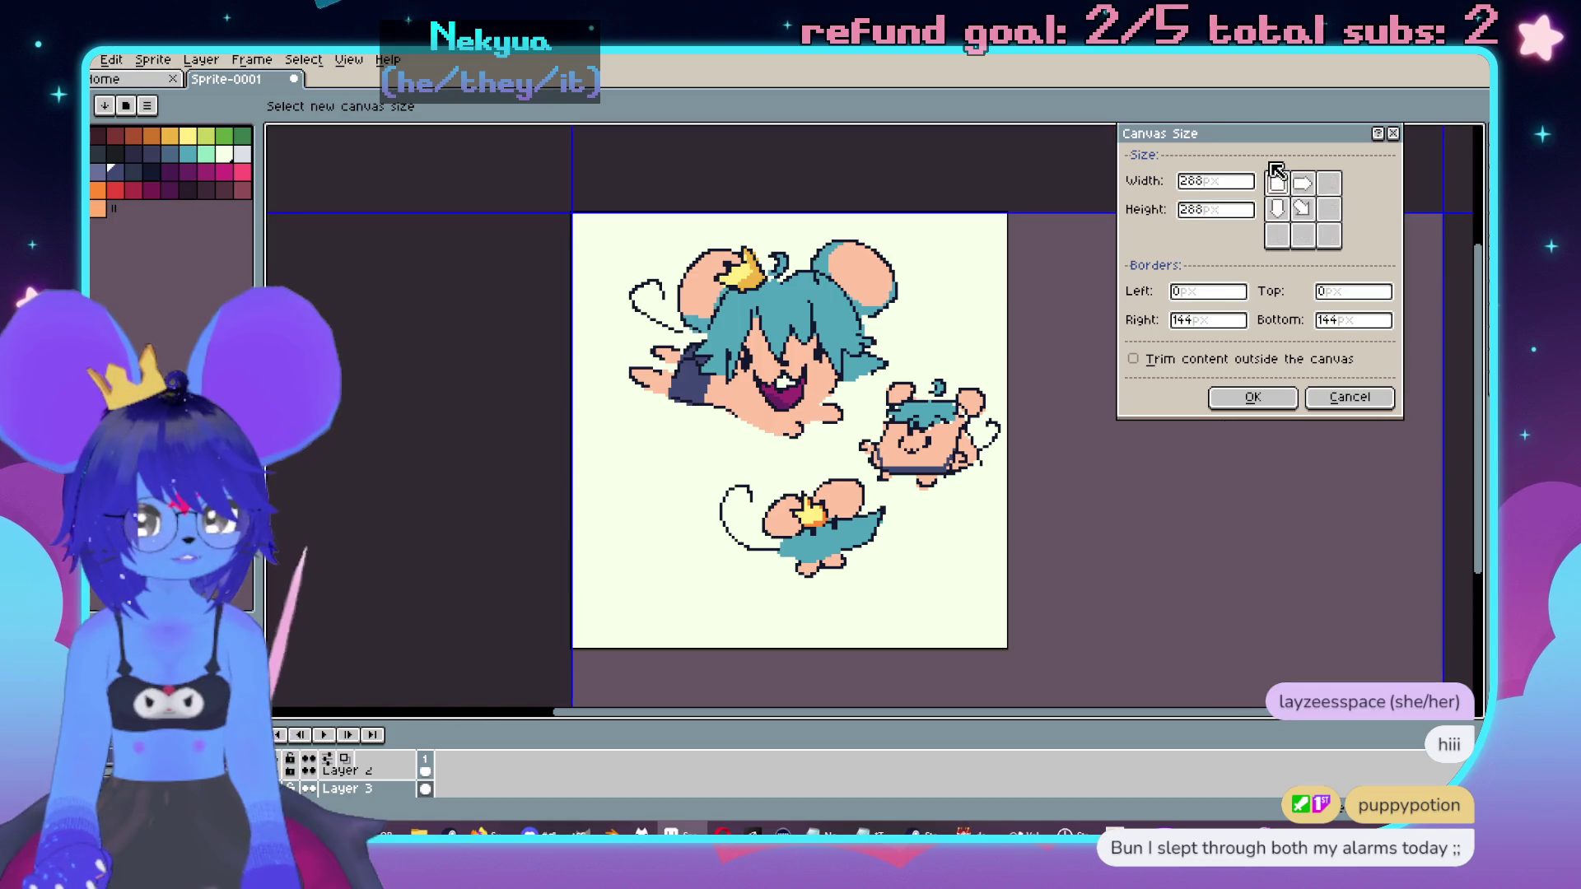
pyautogui.click(1252, 397)
pyautogui.scroll(2, 1070, 444)
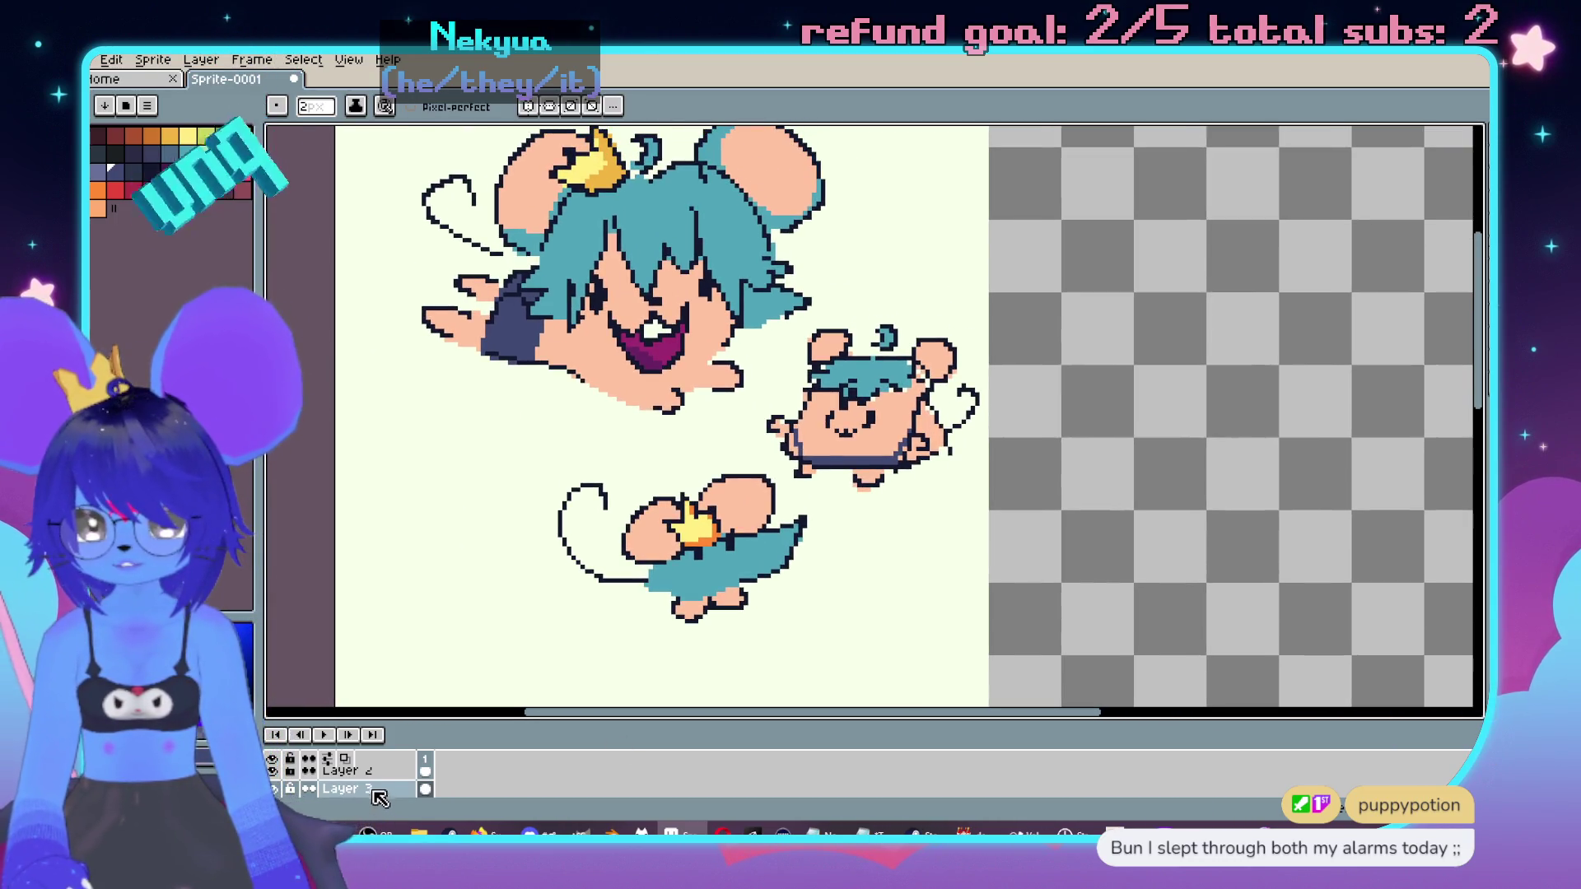
# Step: On Layer 2, move the small mouse's line art right onto its coloured version
pyautogui.click(346, 770)
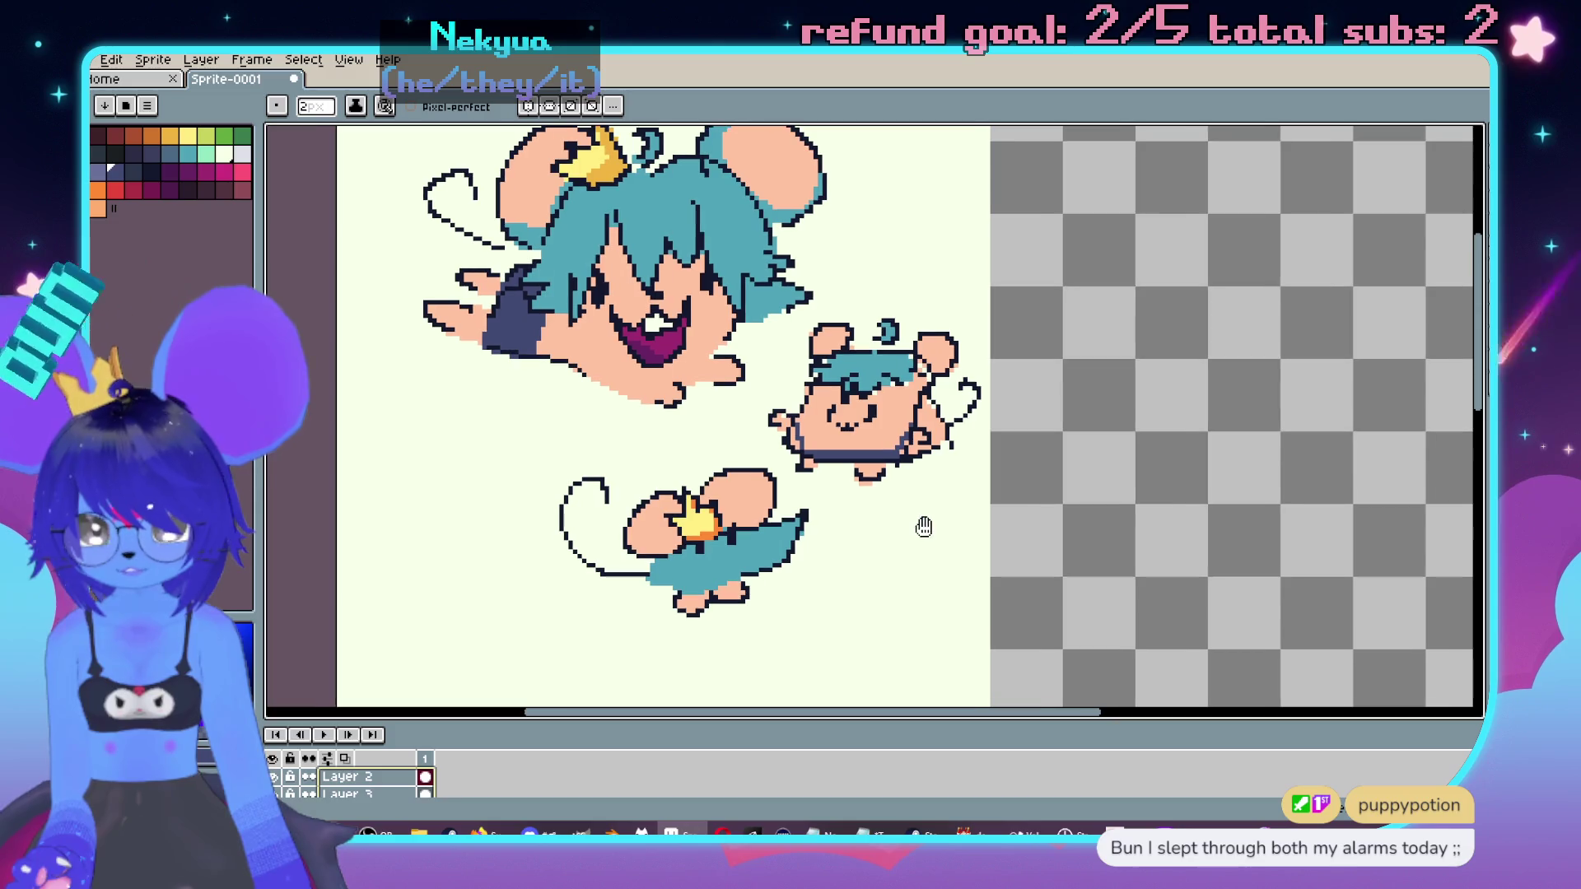
pyautogui.press('v')
pyautogui.moveTo(1010, 310); pyautogui.dragTo(774, 485)
pyautogui.scroll(2, 586, 463)
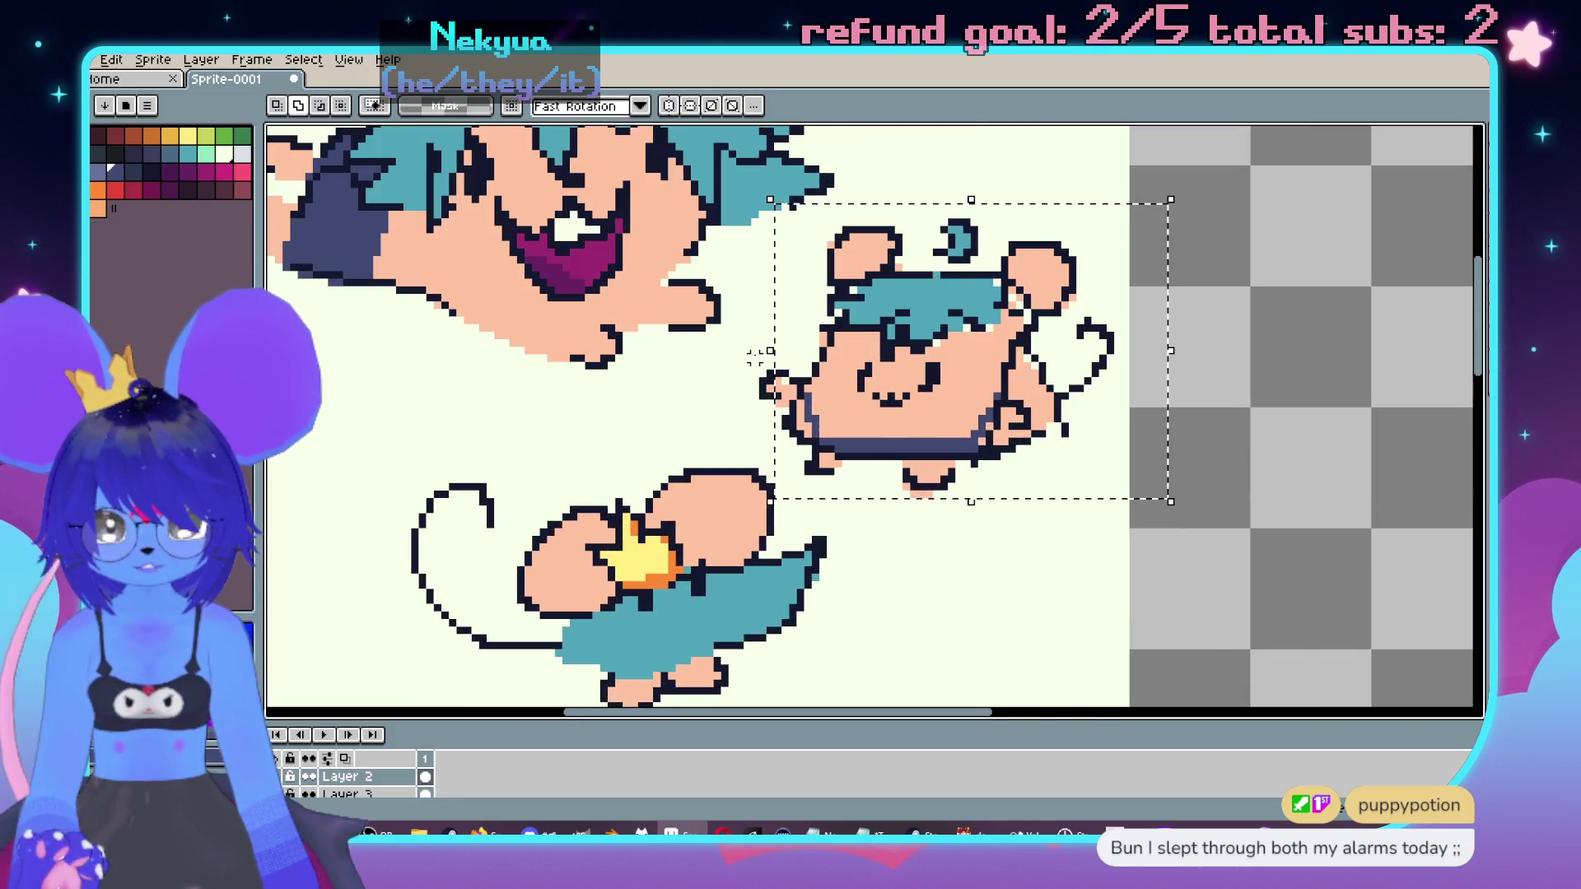
pyautogui.moveTo(900, 396); pyautogui.dragTo(1081, 396)
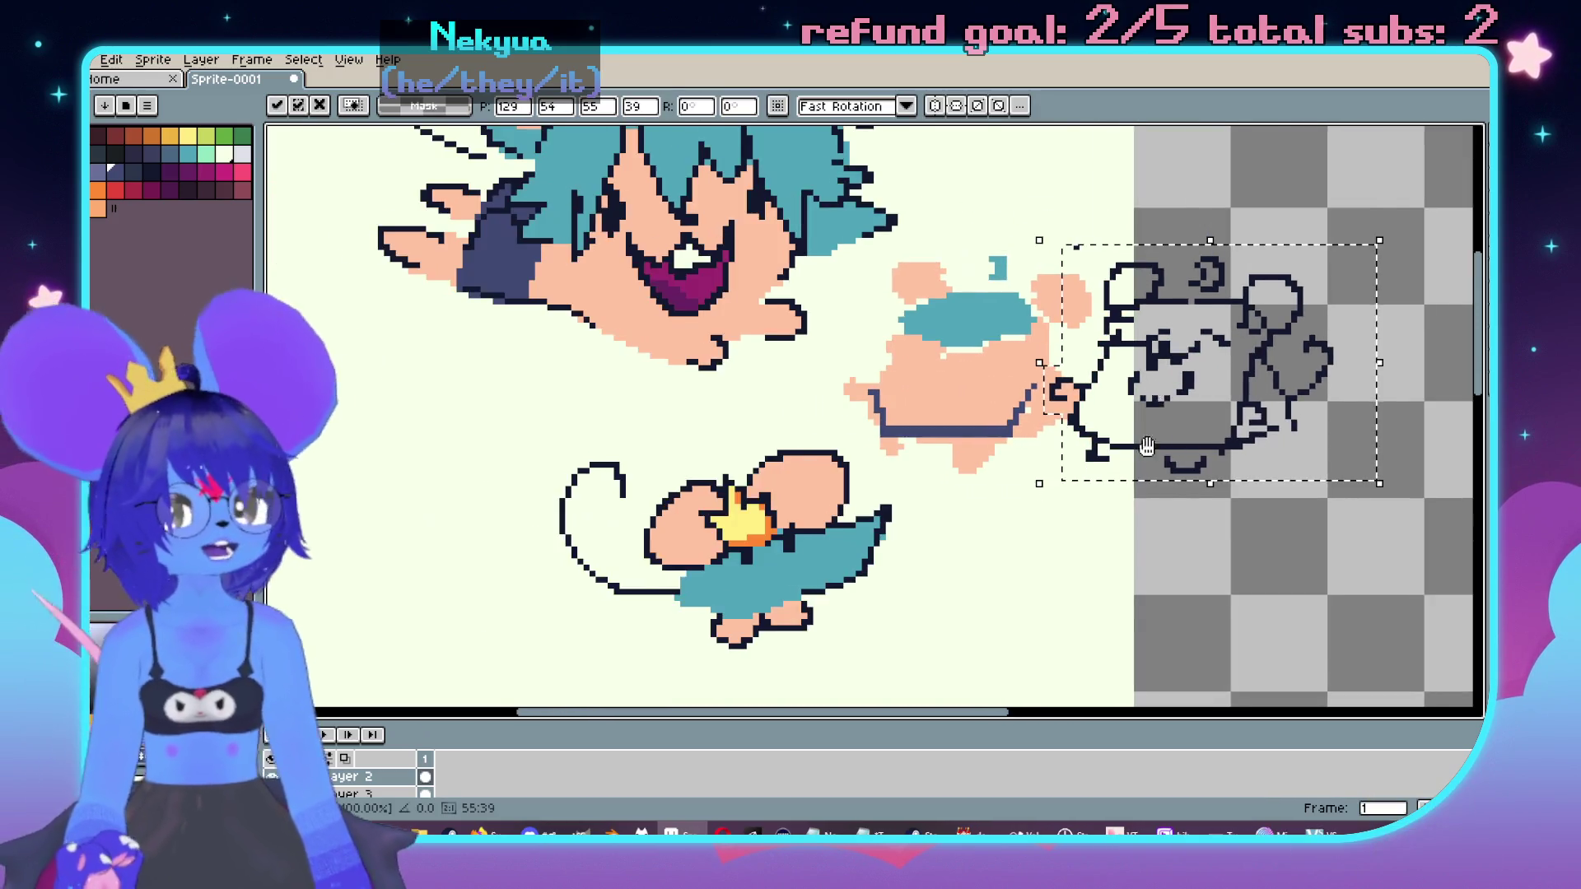
pyautogui.scroll(-1, 1081, 396)
pyautogui.moveTo(1153, 445); pyautogui.dragTo(1048, 458)
pyautogui.scroll(1, 968, 469)
pyautogui.scroll(-1, 968, 469)
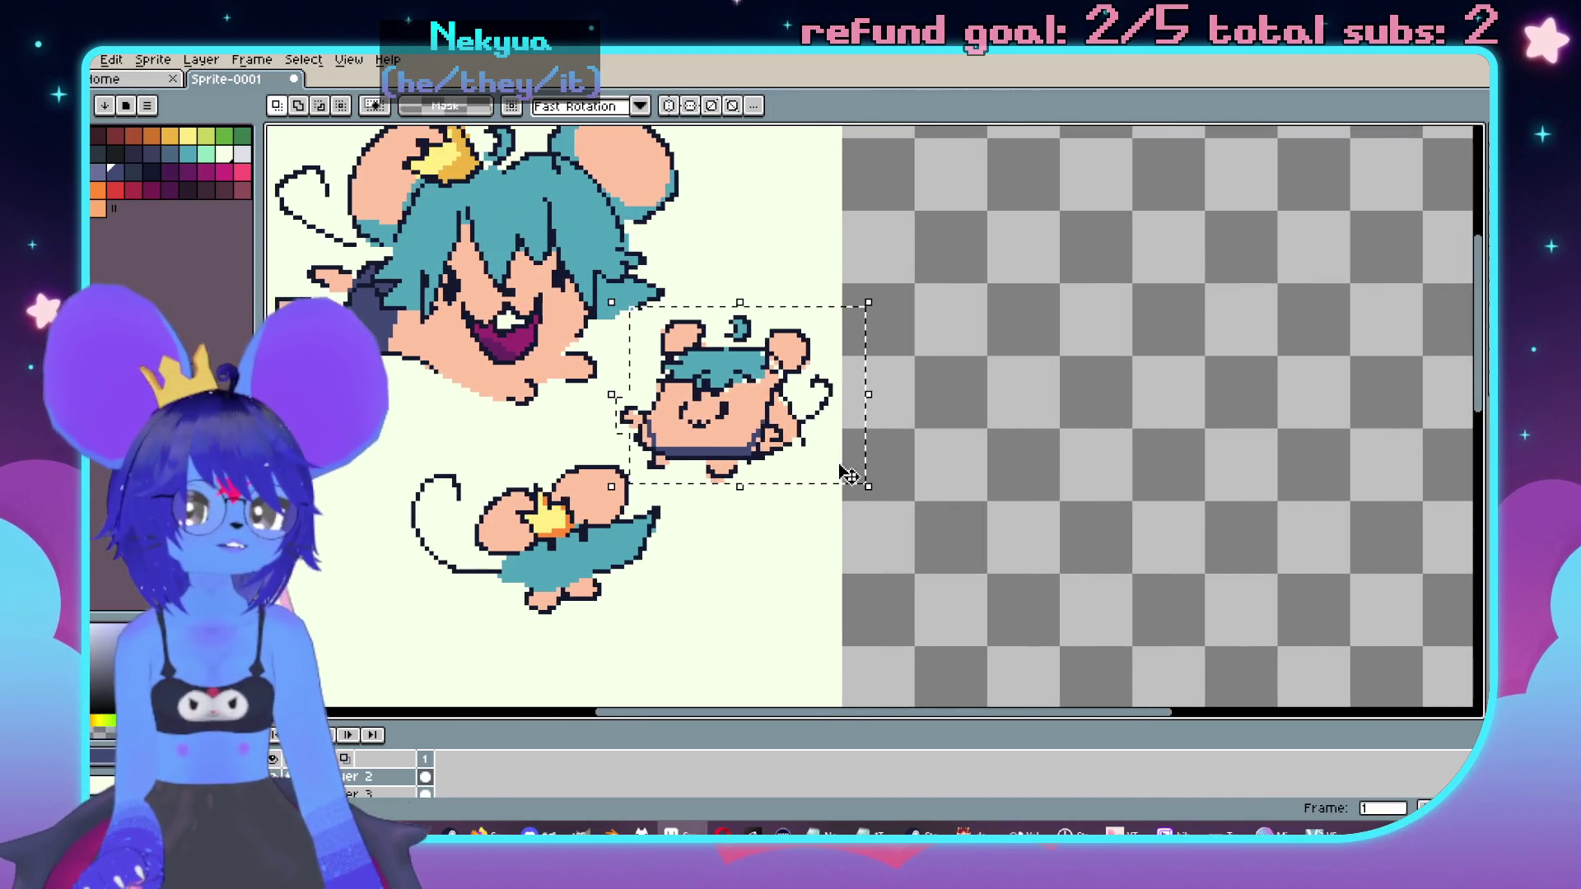
pyautogui.hotkey('ctrl', 'd')
pyautogui.scroll(-1, 848, 575)
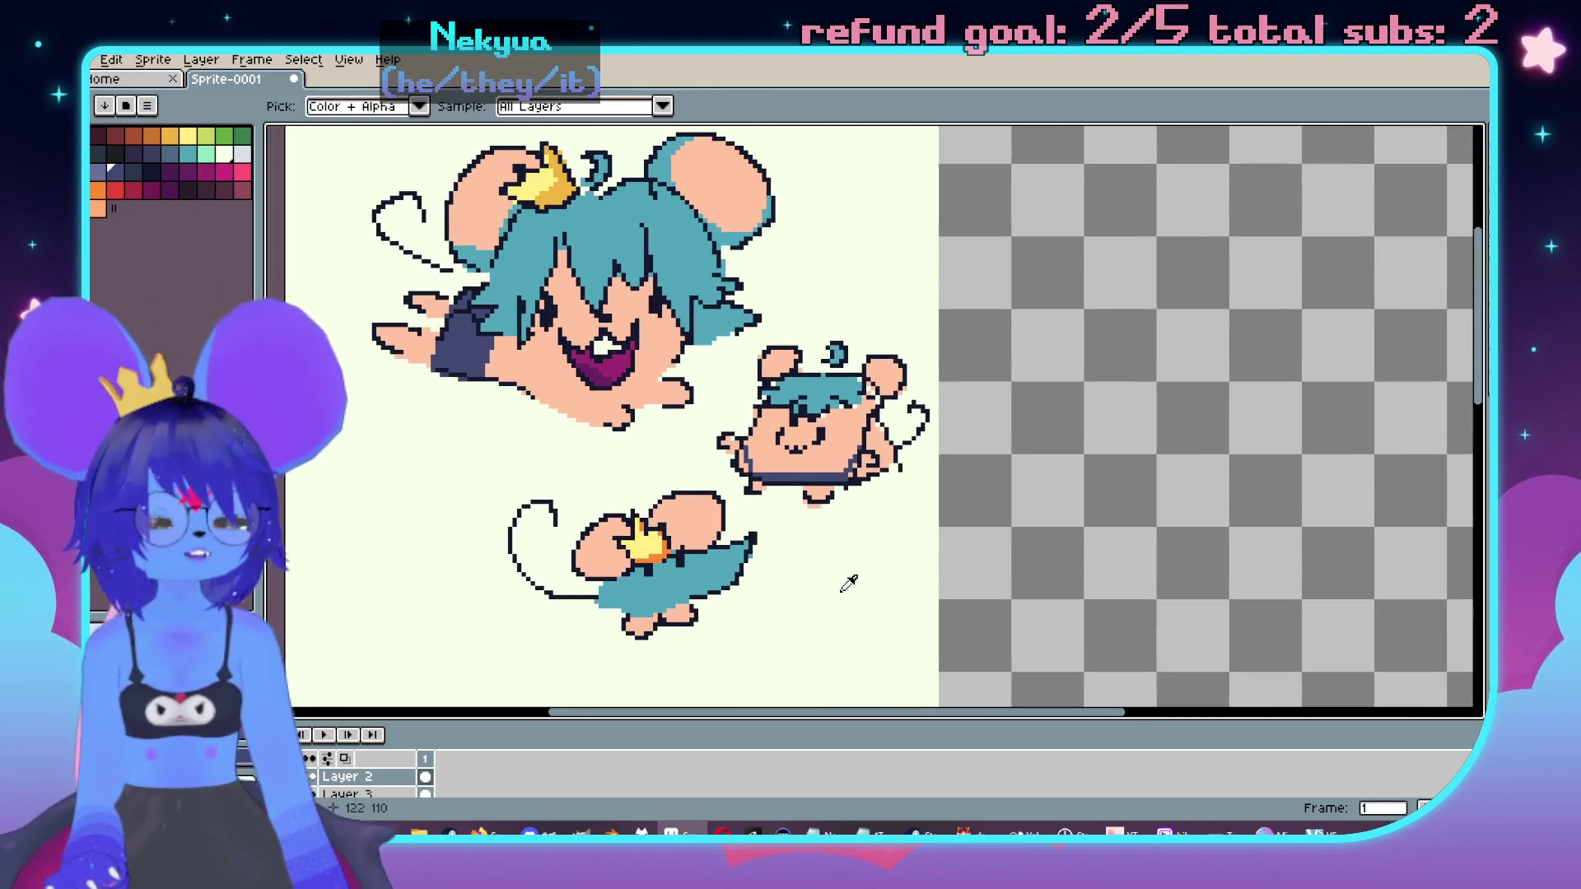
pyautogui.scroll(1, 860, 578)
# Step: Paint-bucket the empty canvas area cream and enlarge the layers panel
pyautogui.press('g')
pyautogui.scroll(-2, 368, 786)
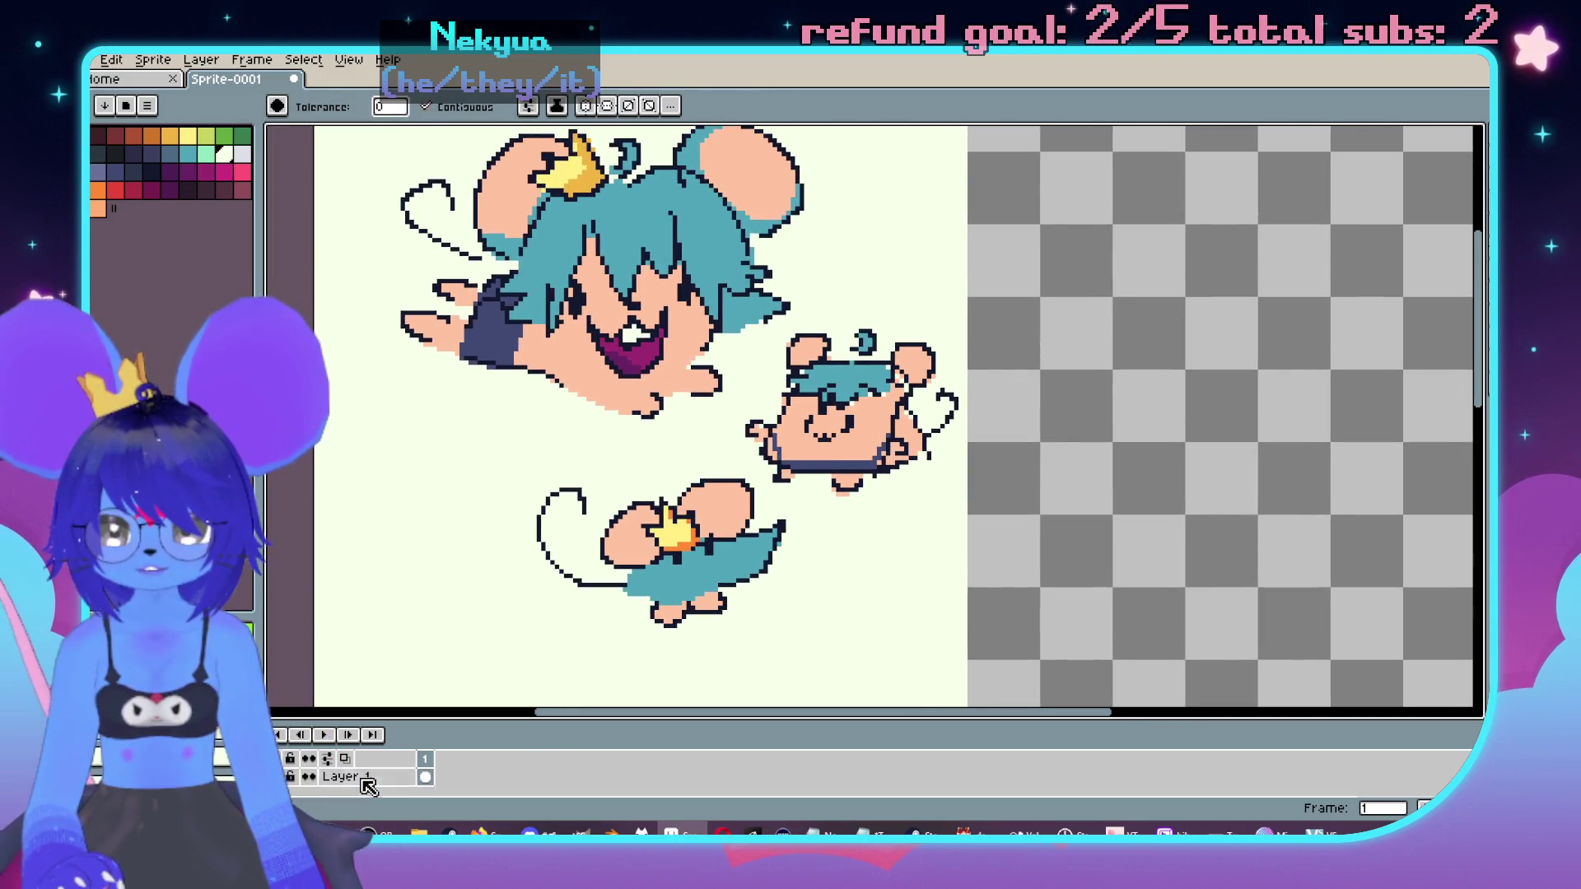
pyautogui.click(1190, 561)
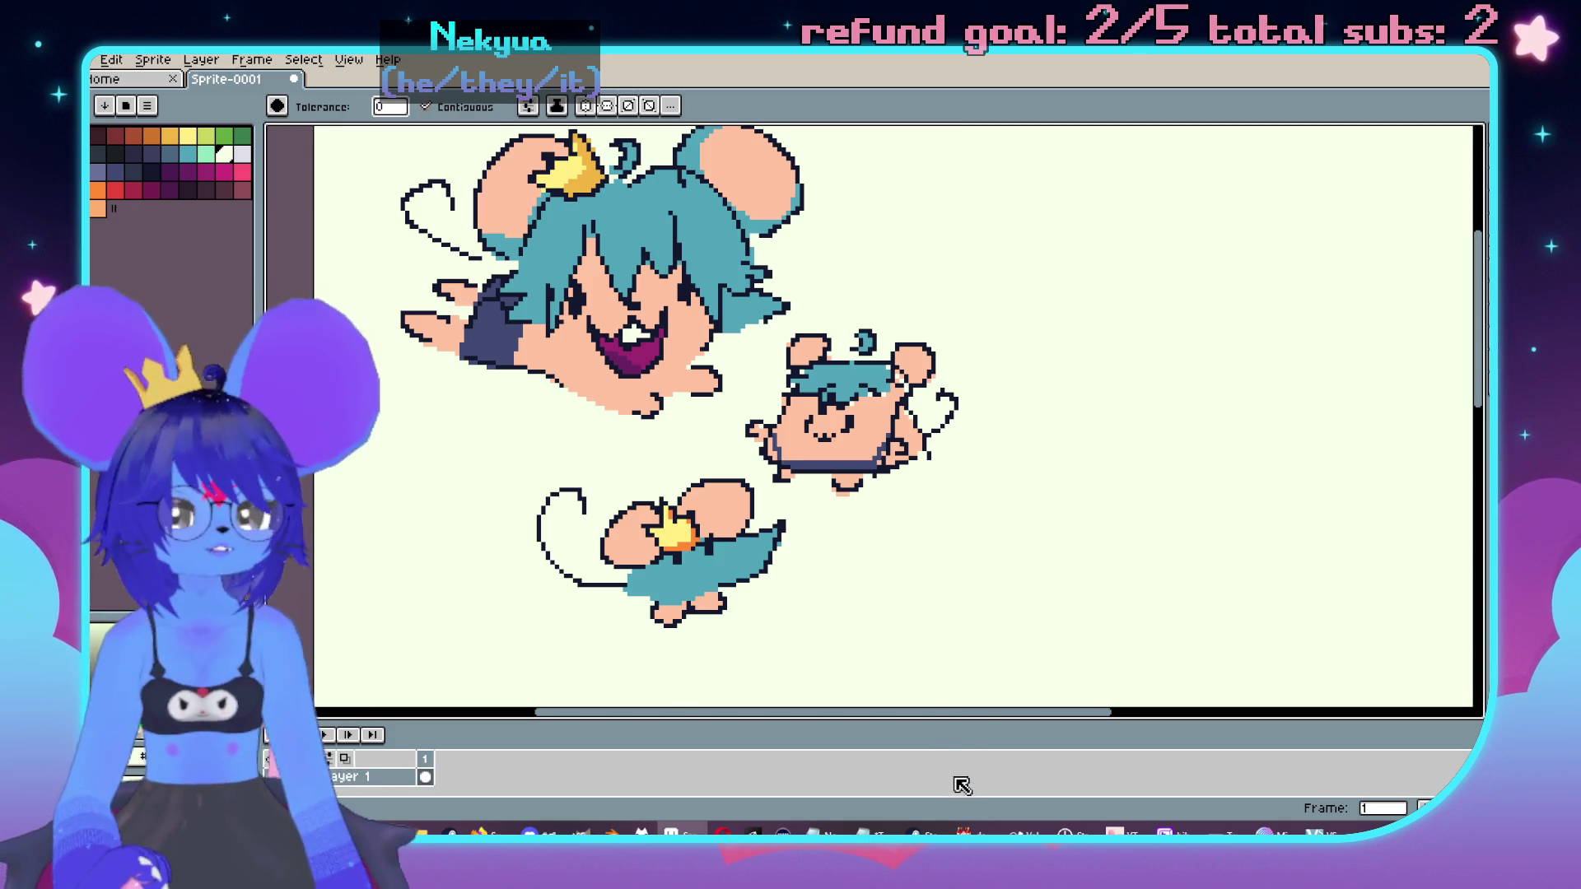
pyautogui.moveTo(935, 719); pyautogui.dragTo(935, 668)
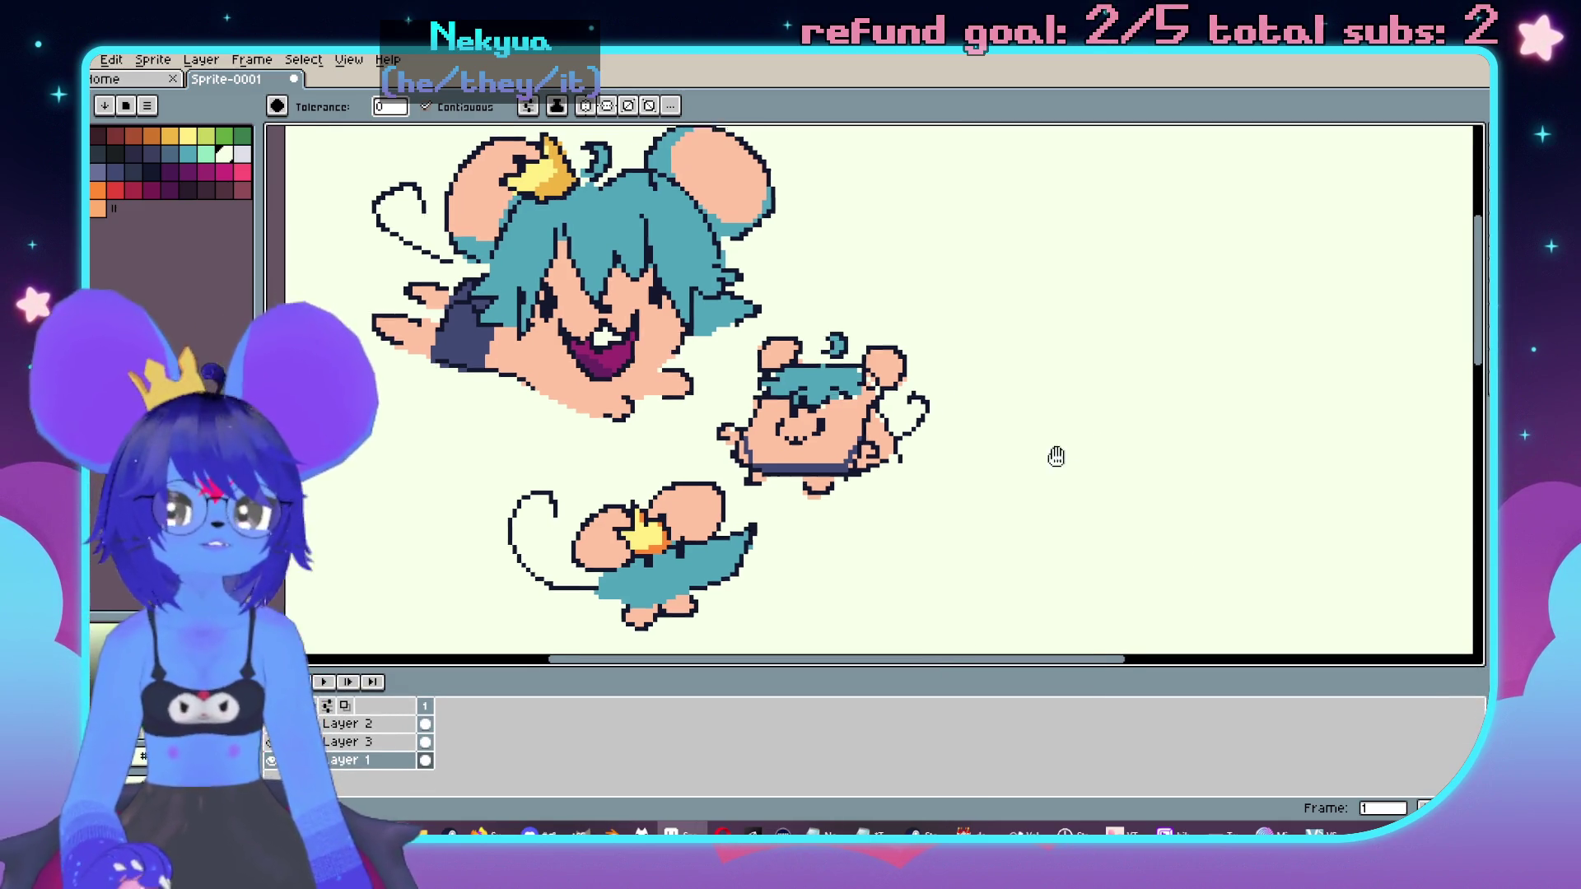
# Step: On Layer 2, marquee-select the small mouse's and lower mouse's outlines together
pyautogui.press('m')
pyautogui.press('Up')
pyautogui.press('Up')
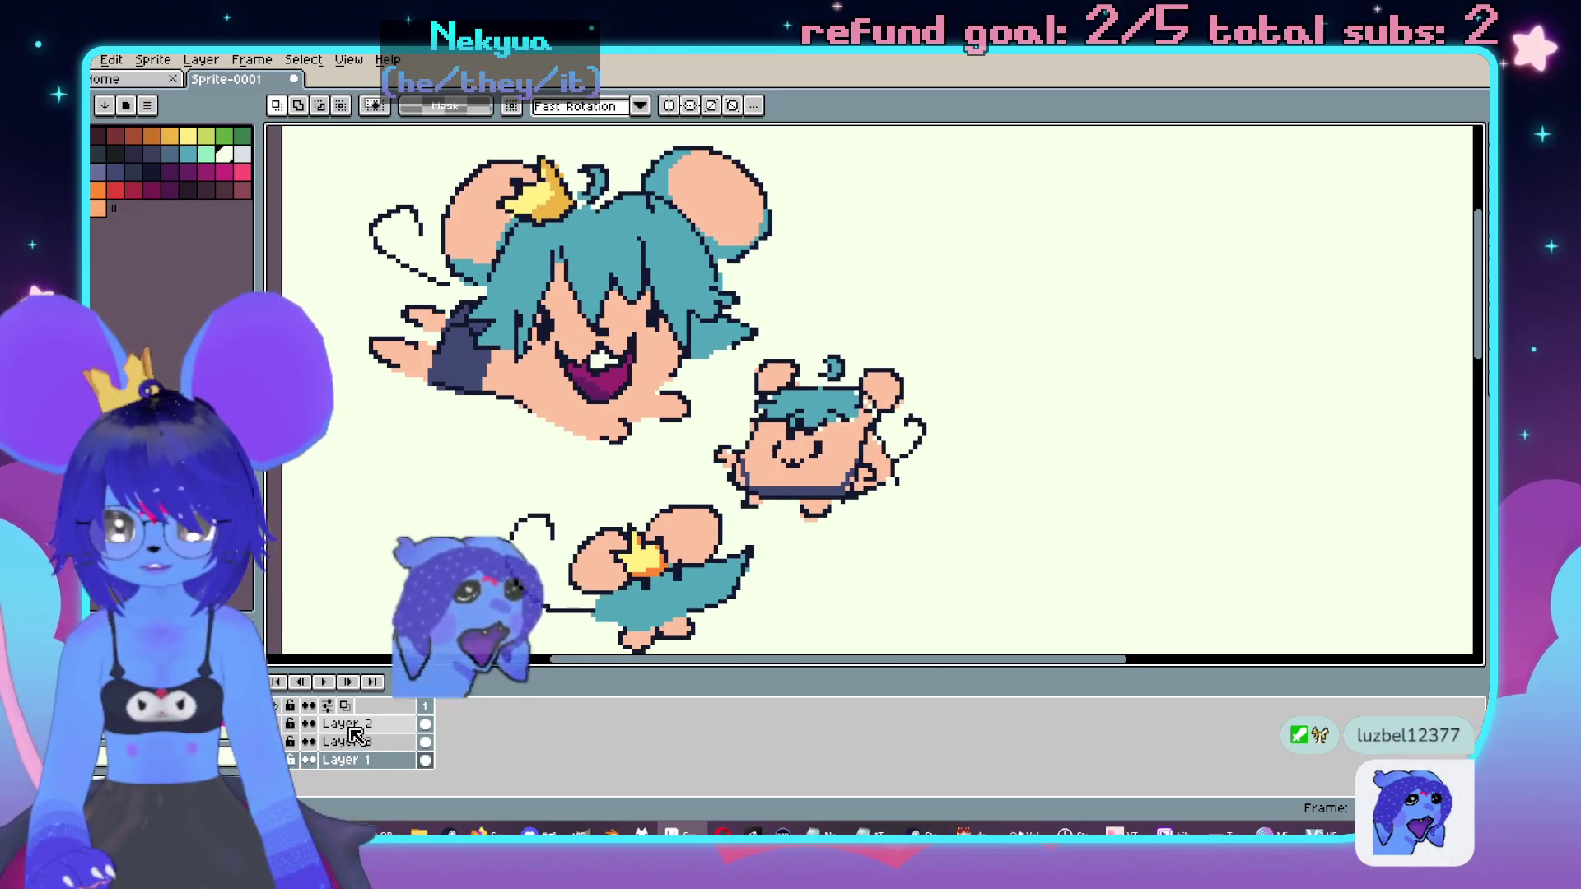
pyautogui.scroll(2, 899, 395)
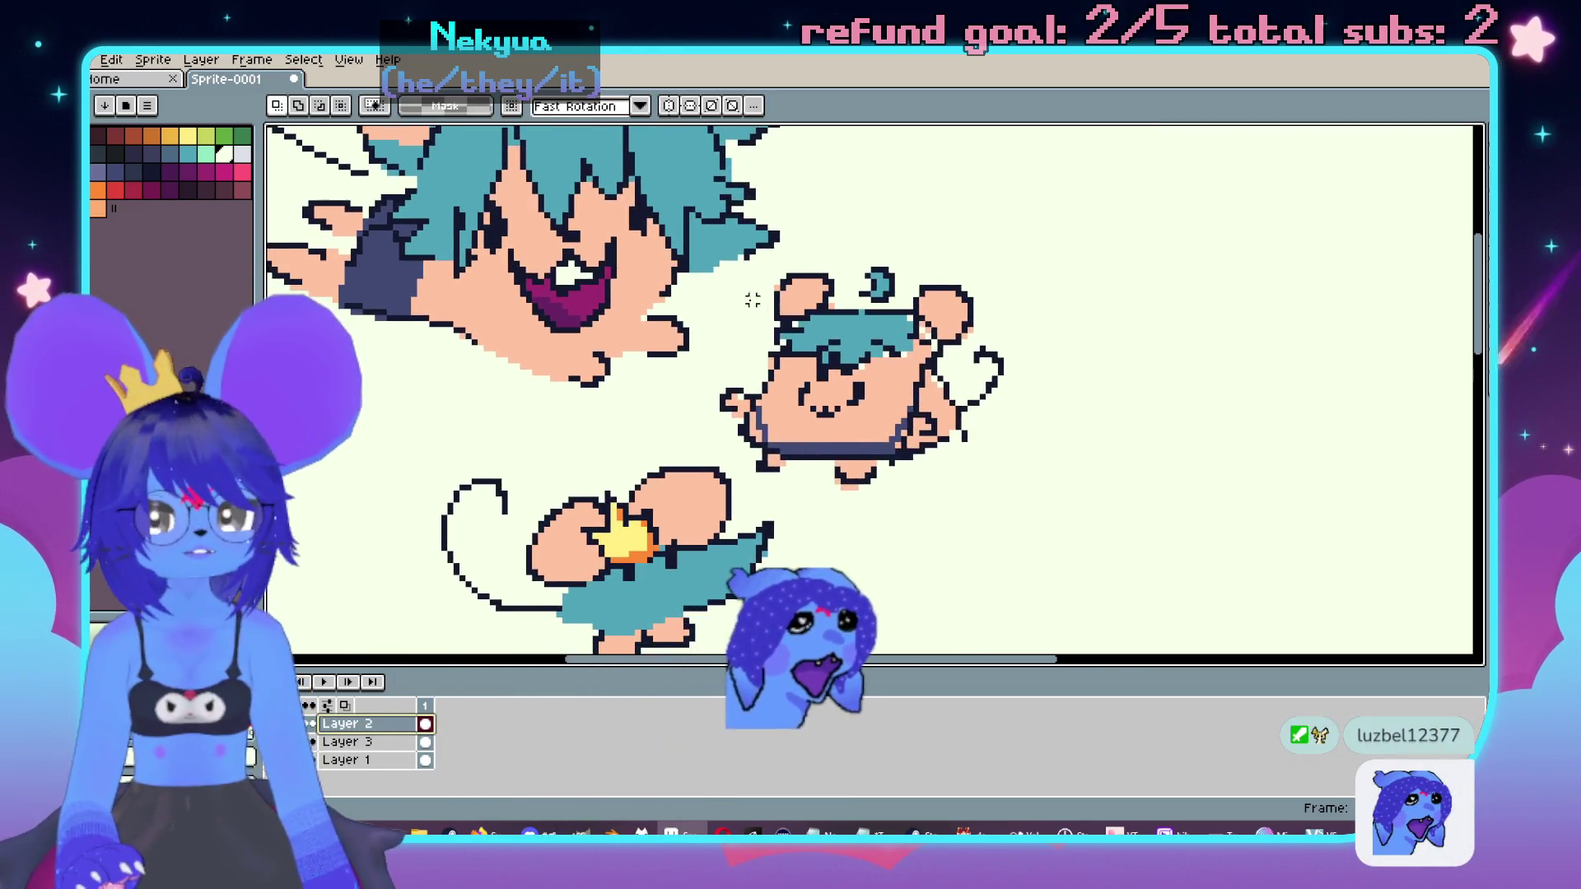
pyautogui.moveTo(722, 276)
pyautogui.mouseDown()
pyautogui.moveTo(1051, 470)
pyautogui.moveTo(1062, 498)
pyautogui.mouseUp()
pyautogui.scroll(-1, 1020, 470)
pyautogui.scroll(-2, 795, 532)
pyautogui.moveTo(572, 328)
pyautogui.mouseDown()
pyautogui.moveTo(857, 522)
pyautogui.moveTo(973, 568)
pyautogui.mouseUp()
pyautogui.hscroll(2, 1069, 469)
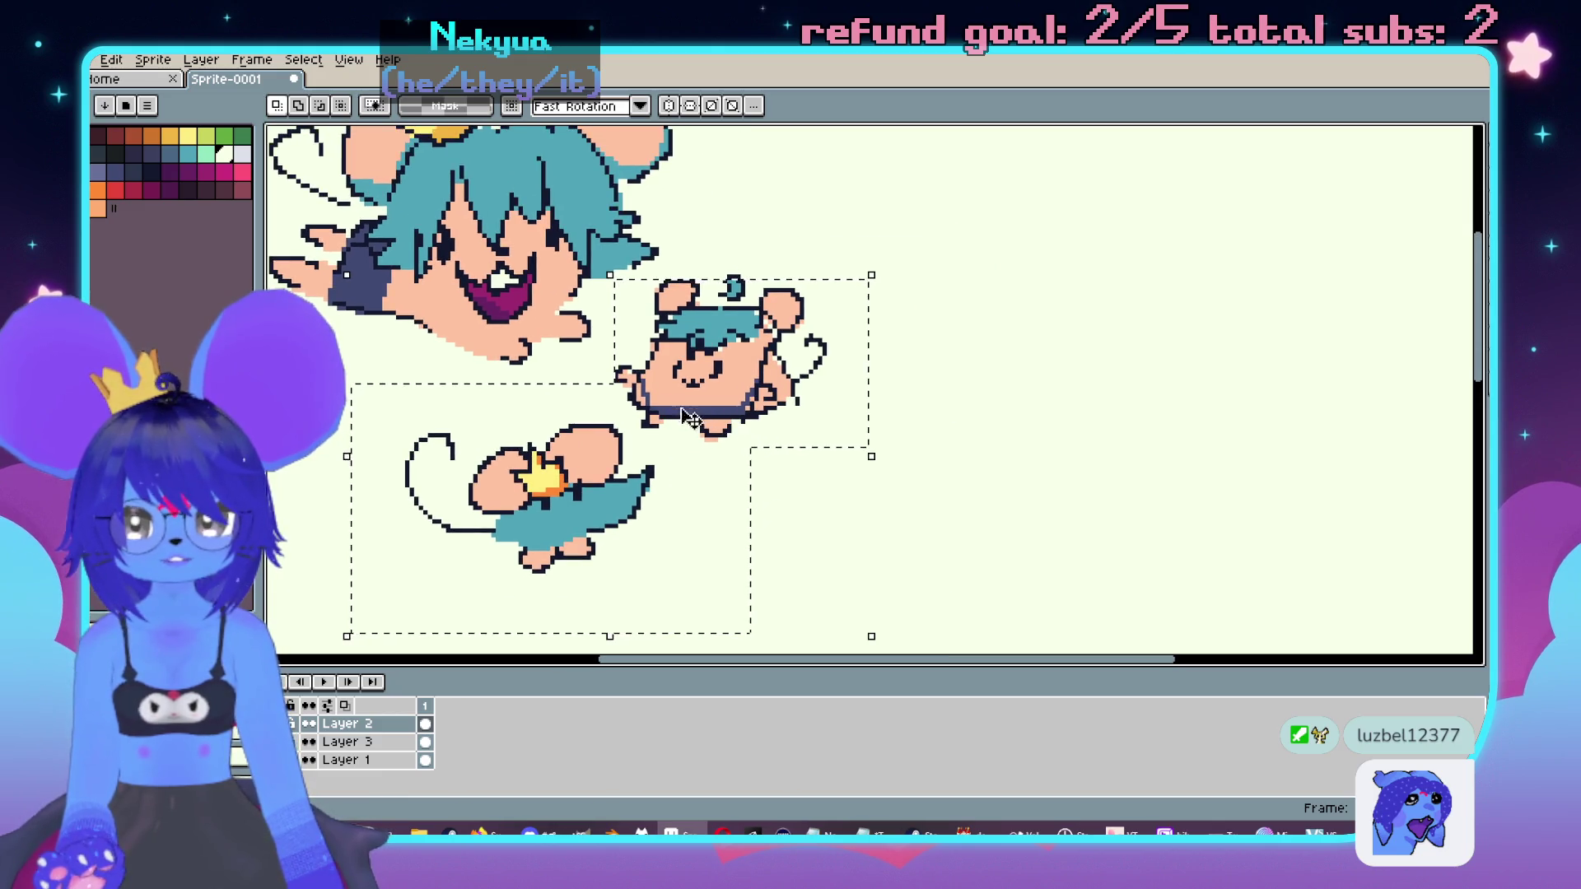
# Step: Move both mouse outlines down-right into the empty space and commit them
pyautogui.scroll(-2, 634, 420)
pyautogui.scroll(1, 634, 420)
pyautogui.moveTo(634, 420); pyautogui.dragTo(914, 527)
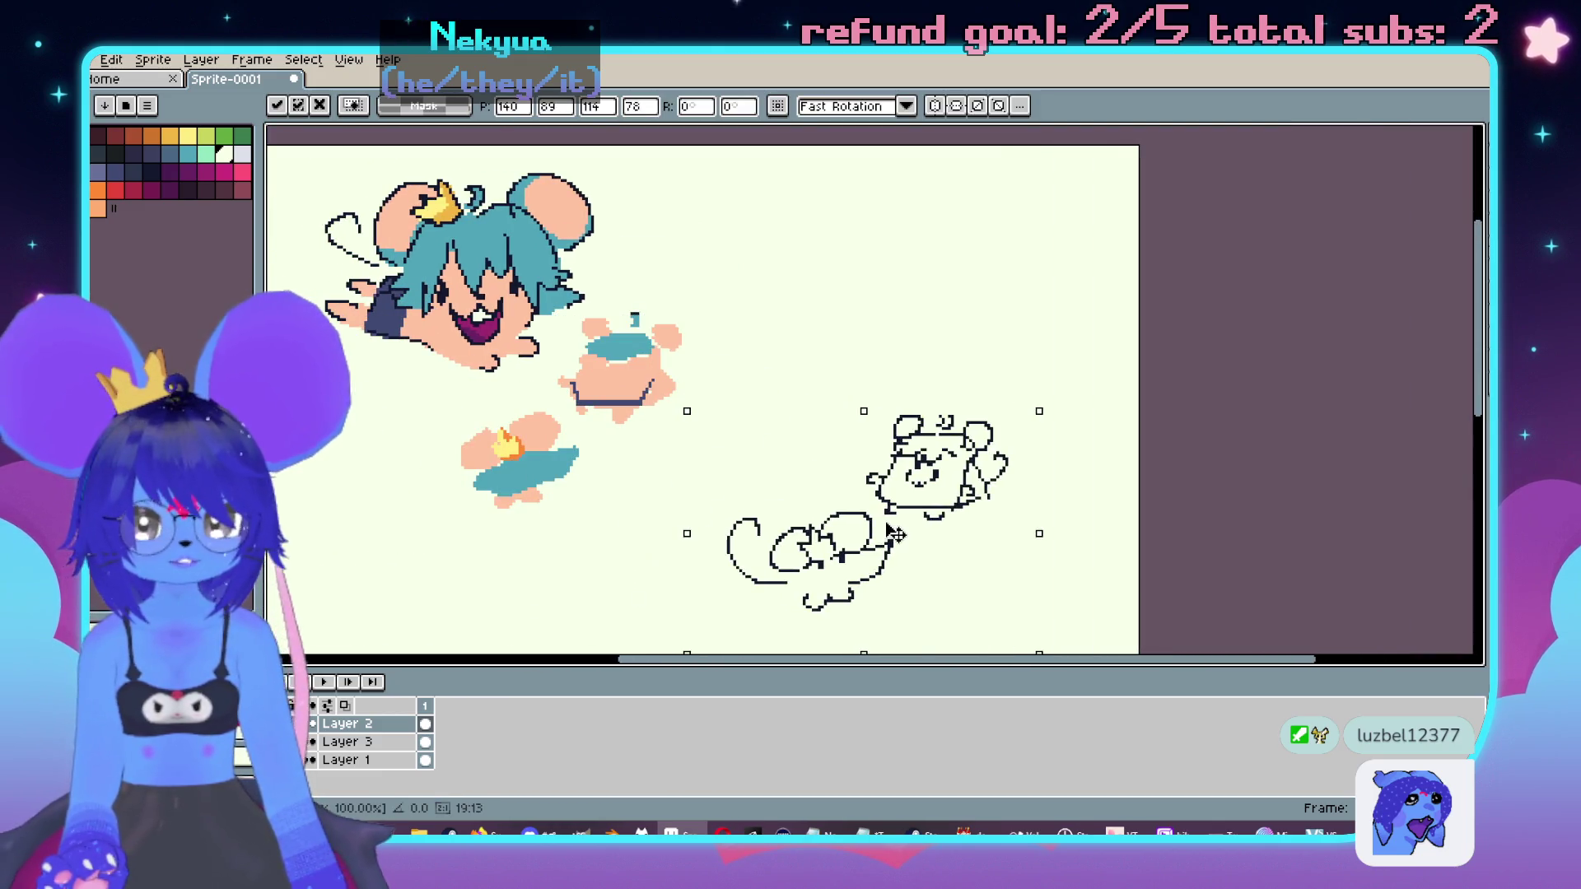
pyautogui.hscroll(-1, 906, 527)
pyautogui.press('Return')
# Step: On Layer 3, move both coloured mice under their new outlines, nudged one pixel into alignment
pyautogui.click(354, 741)
pyautogui.scroll(1, 649, 501)
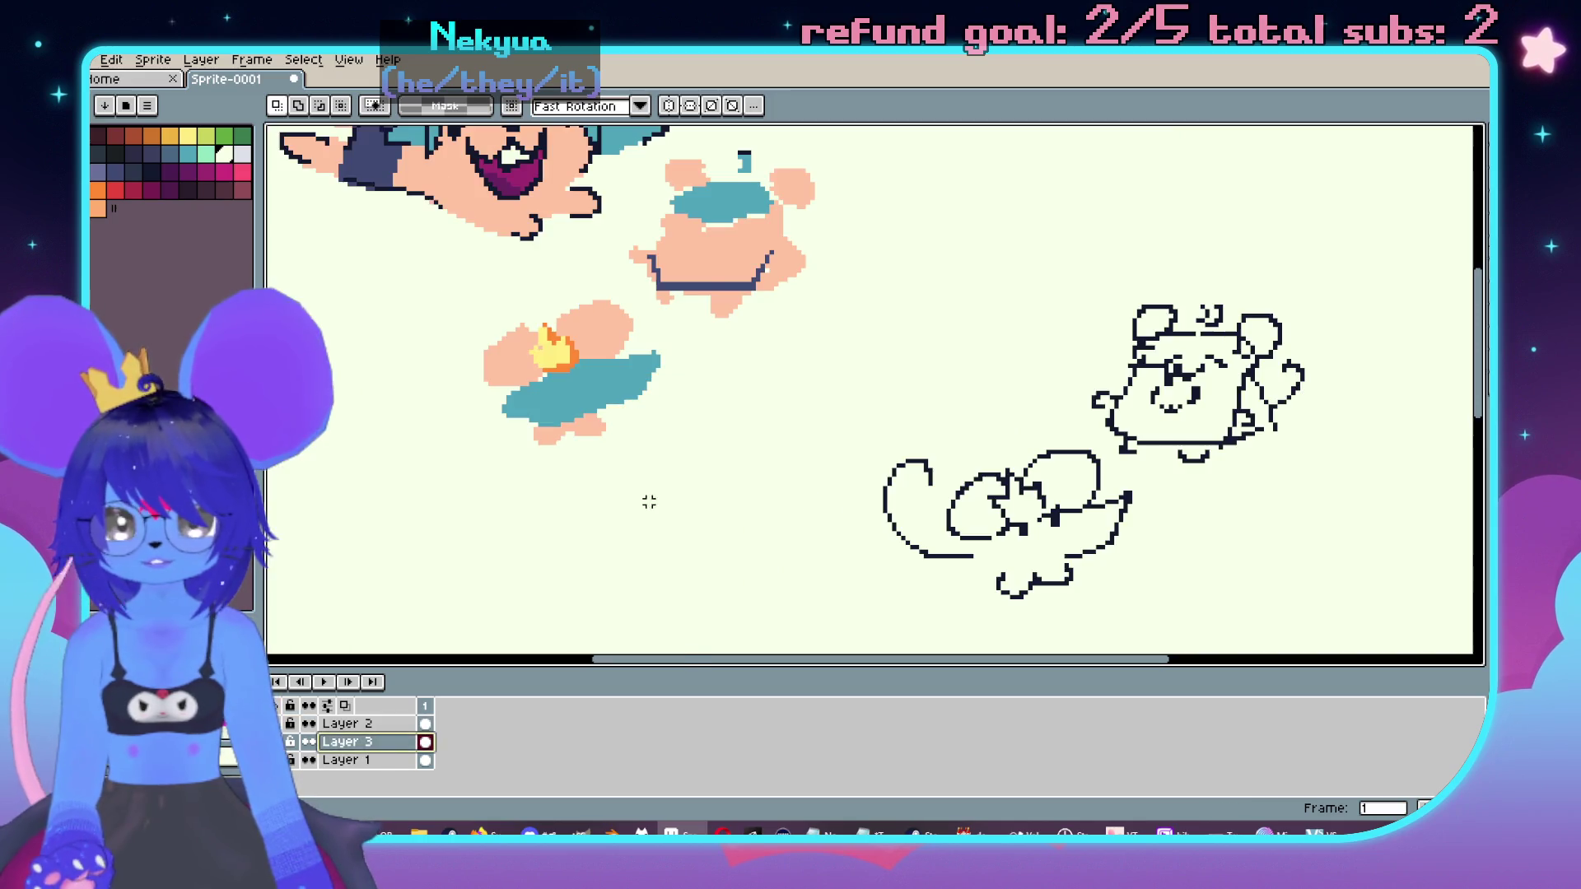
pyautogui.moveTo(444, 263); pyautogui.dragTo(710, 461)
pyautogui.scroll(3, 640, 274)
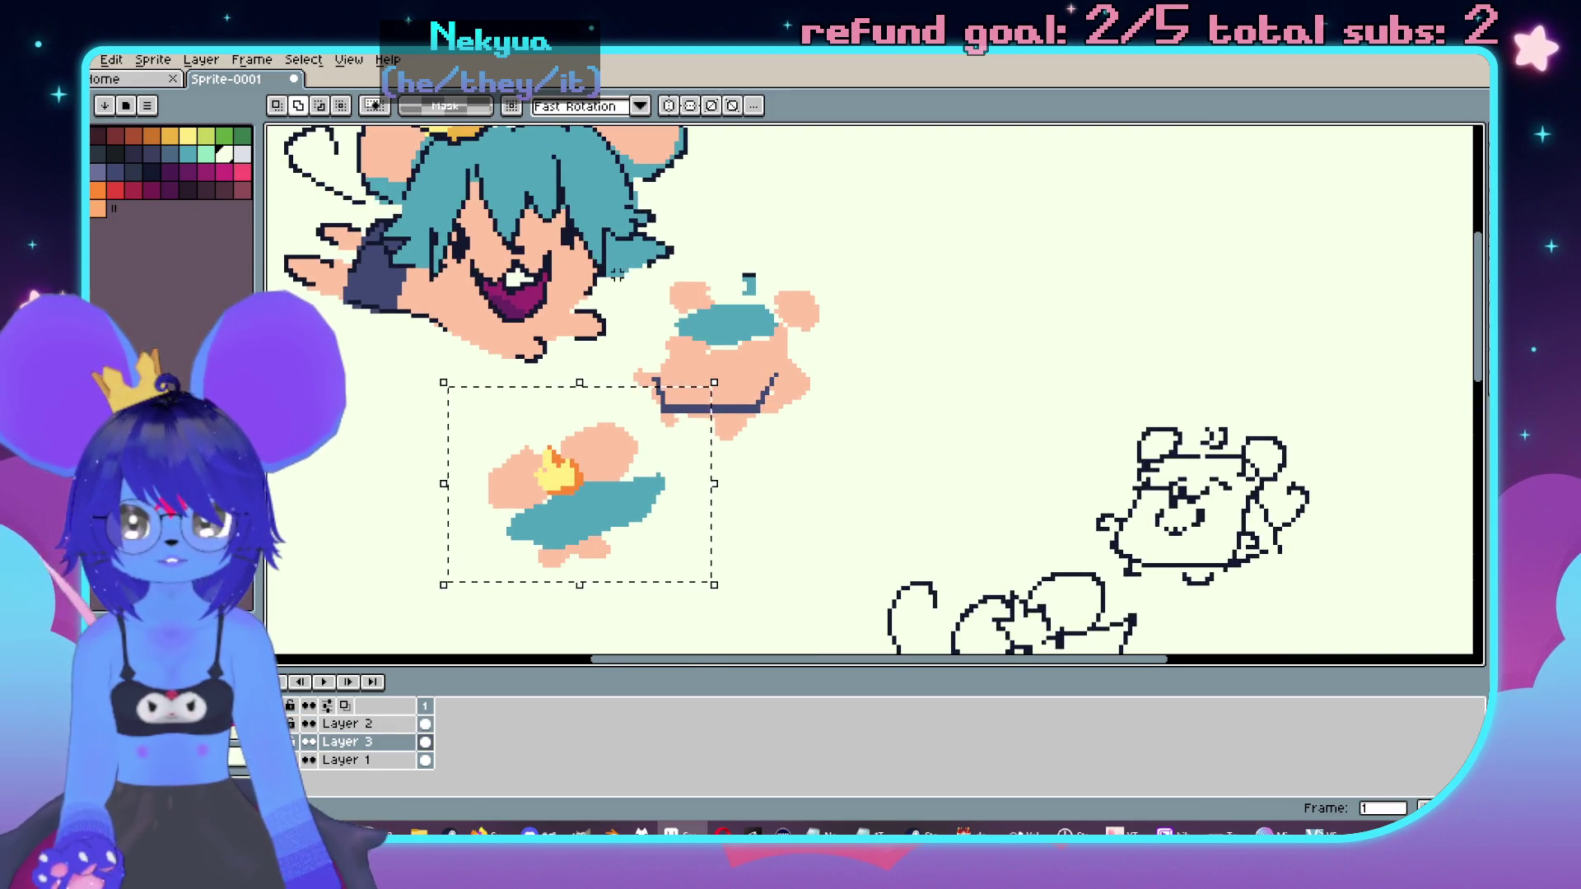
pyautogui.moveTo(639, 274); pyautogui.dragTo(823, 432)
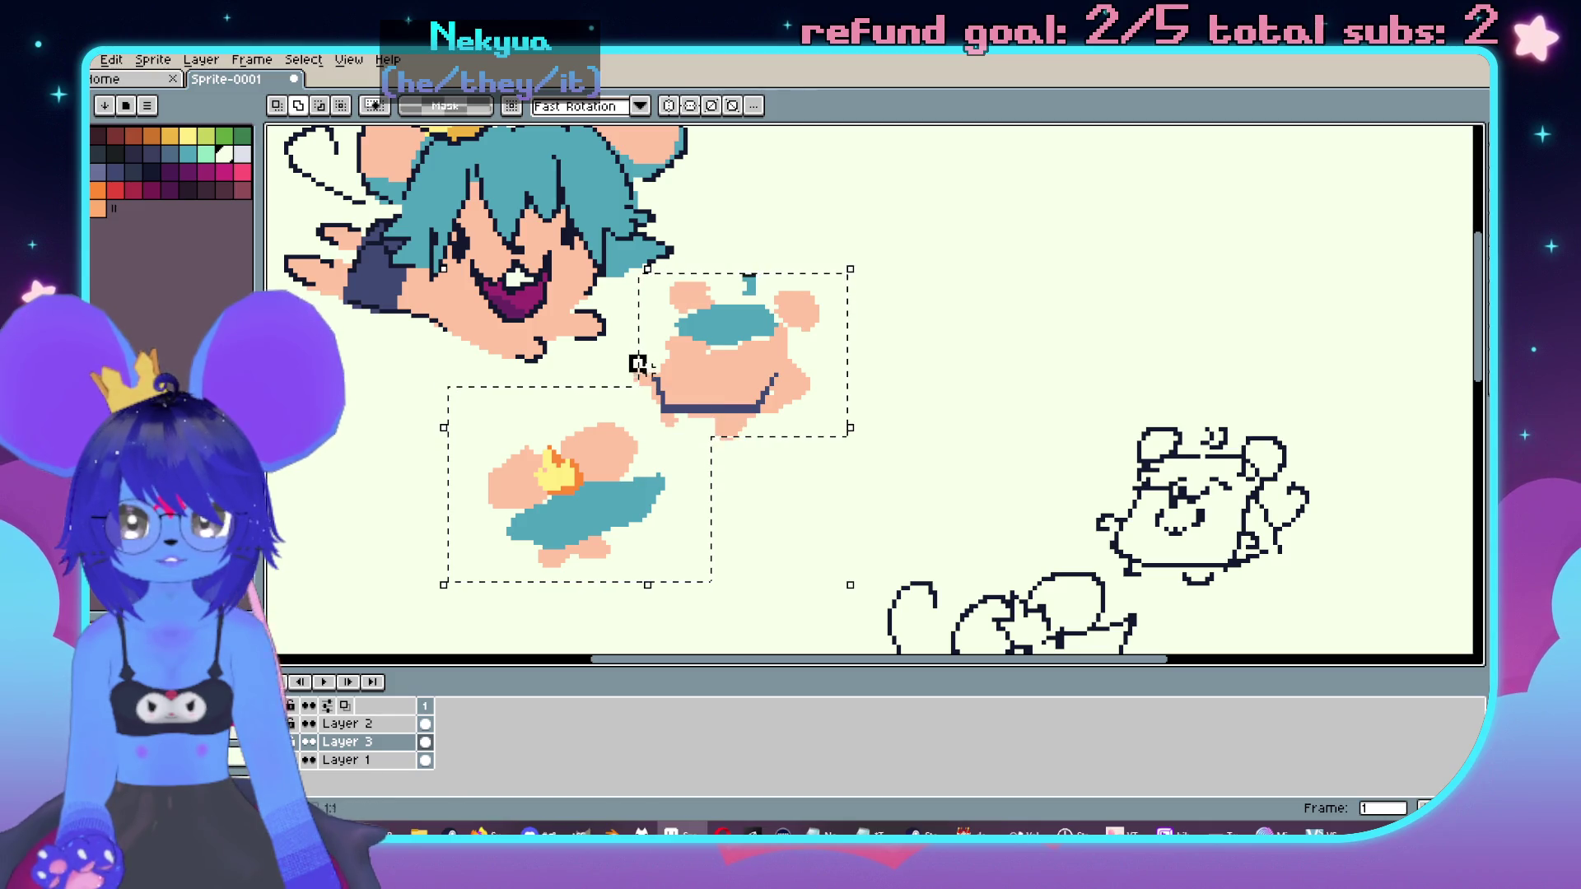
pyautogui.scroll(-1, 702, 419)
pyautogui.scroll(-2, 702, 419)
pyautogui.moveTo(702, 418); pyautogui.dragTo(886, 421)
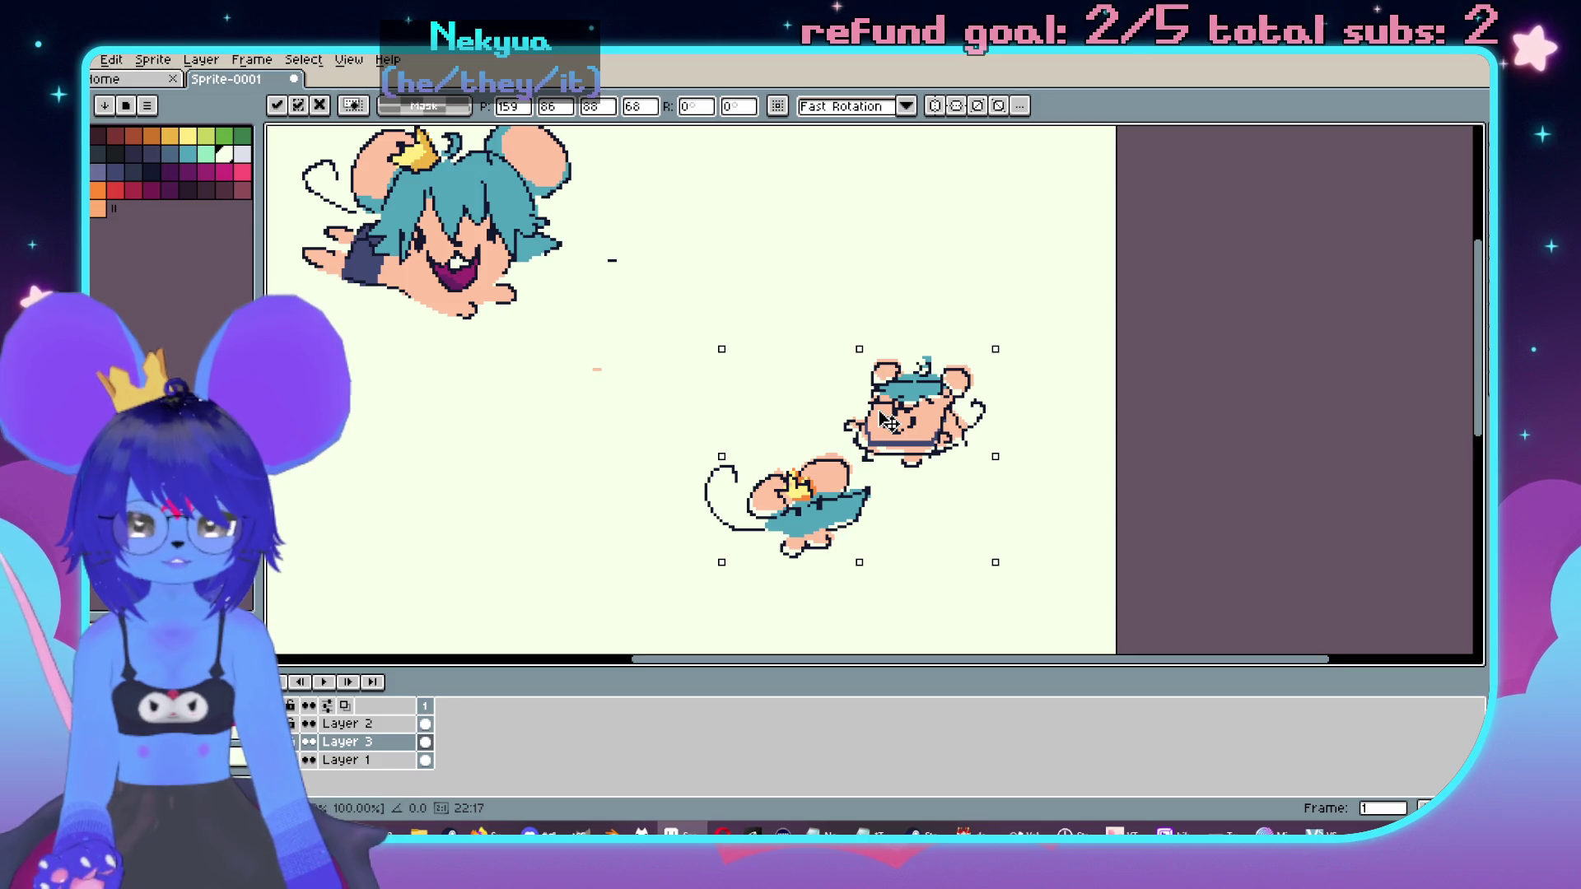
pyautogui.scroll(3, 888, 421)
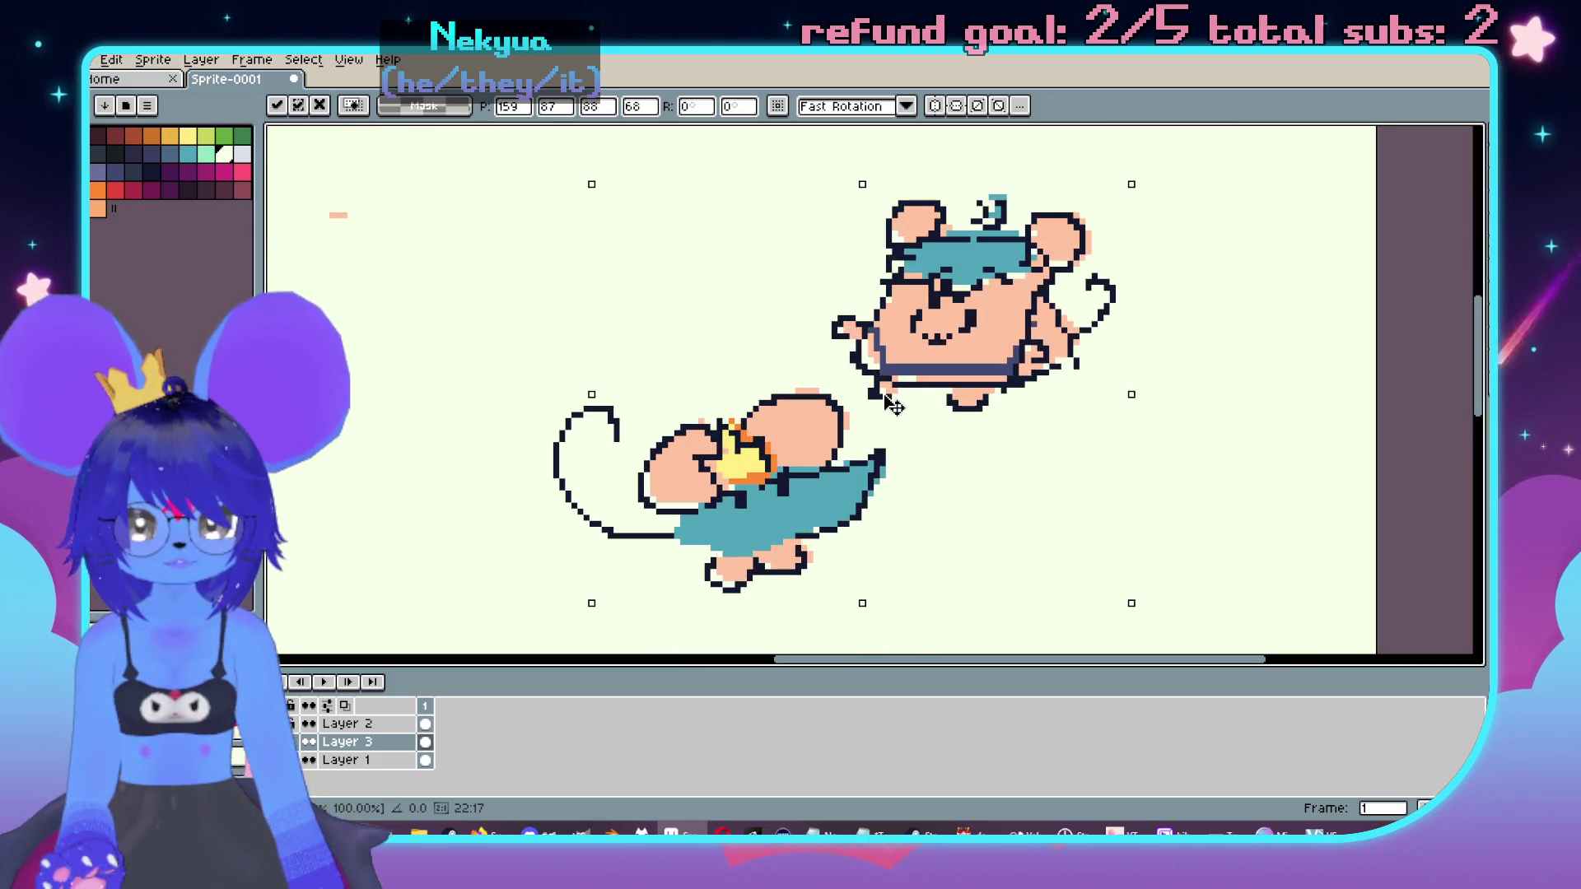
pyautogui.moveTo(893, 405); pyautogui.dragTo(884, 413)
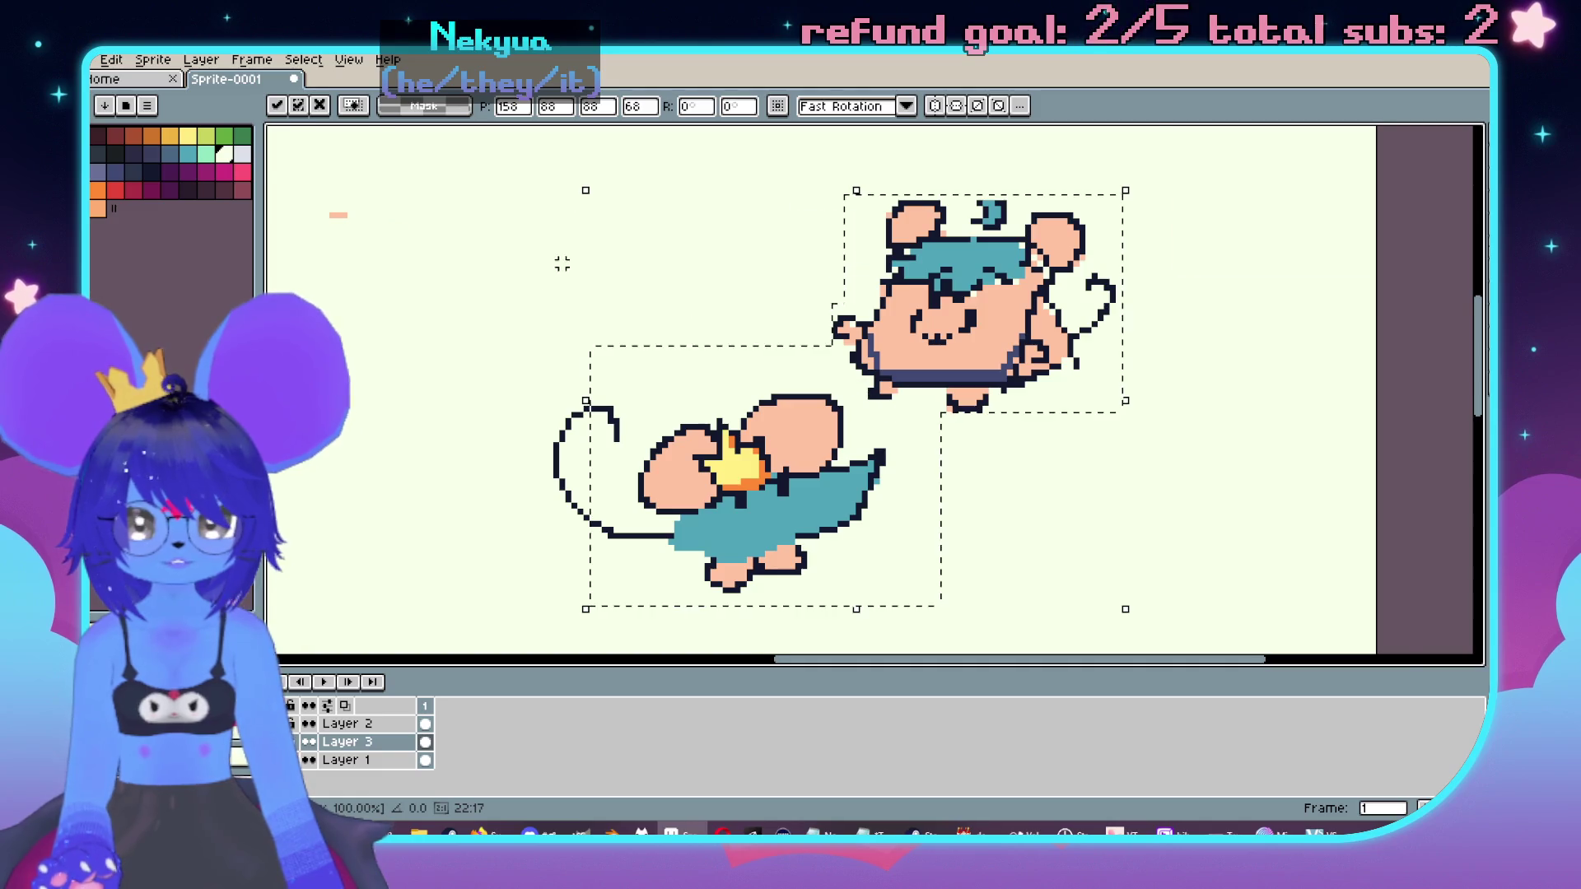
pyautogui.scroll(-2, 723, 343)
pyautogui.click(713, 324)
# Step: Move the leftover tail piece onto the mouse's tail
pyautogui.scroll(3, 734, 329)
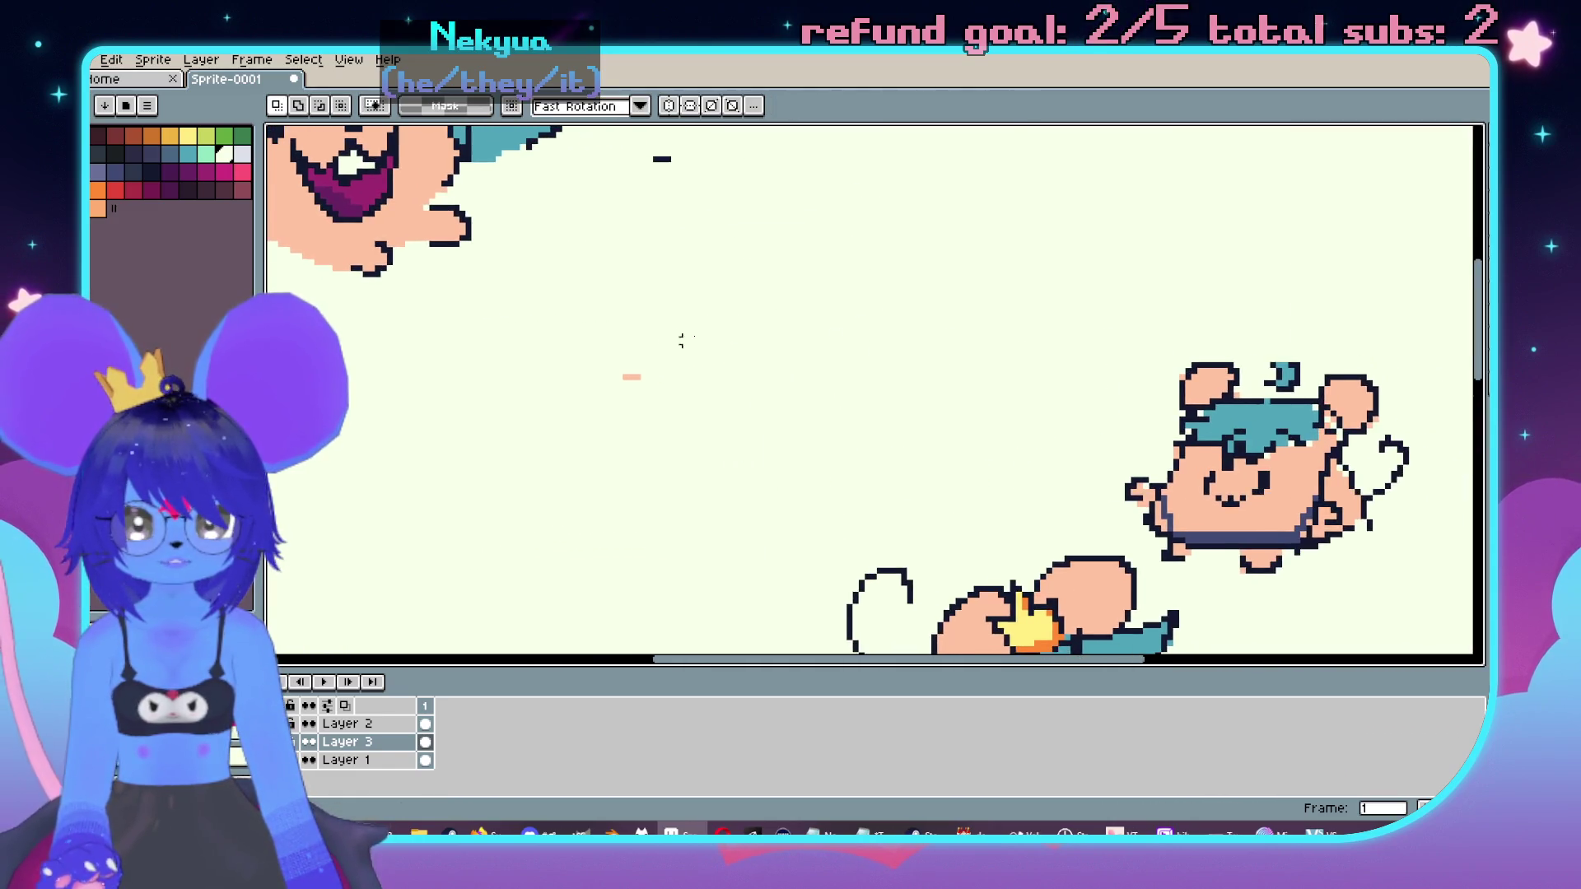
pyautogui.scroll(2, 680, 337)
pyautogui.moveTo(590, 346)
pyautogui.mouseDown()
pyautogui.moveTo(707, 501)
pyautogui.moveTo(1264, 493)
pyautogui.mouseUp()
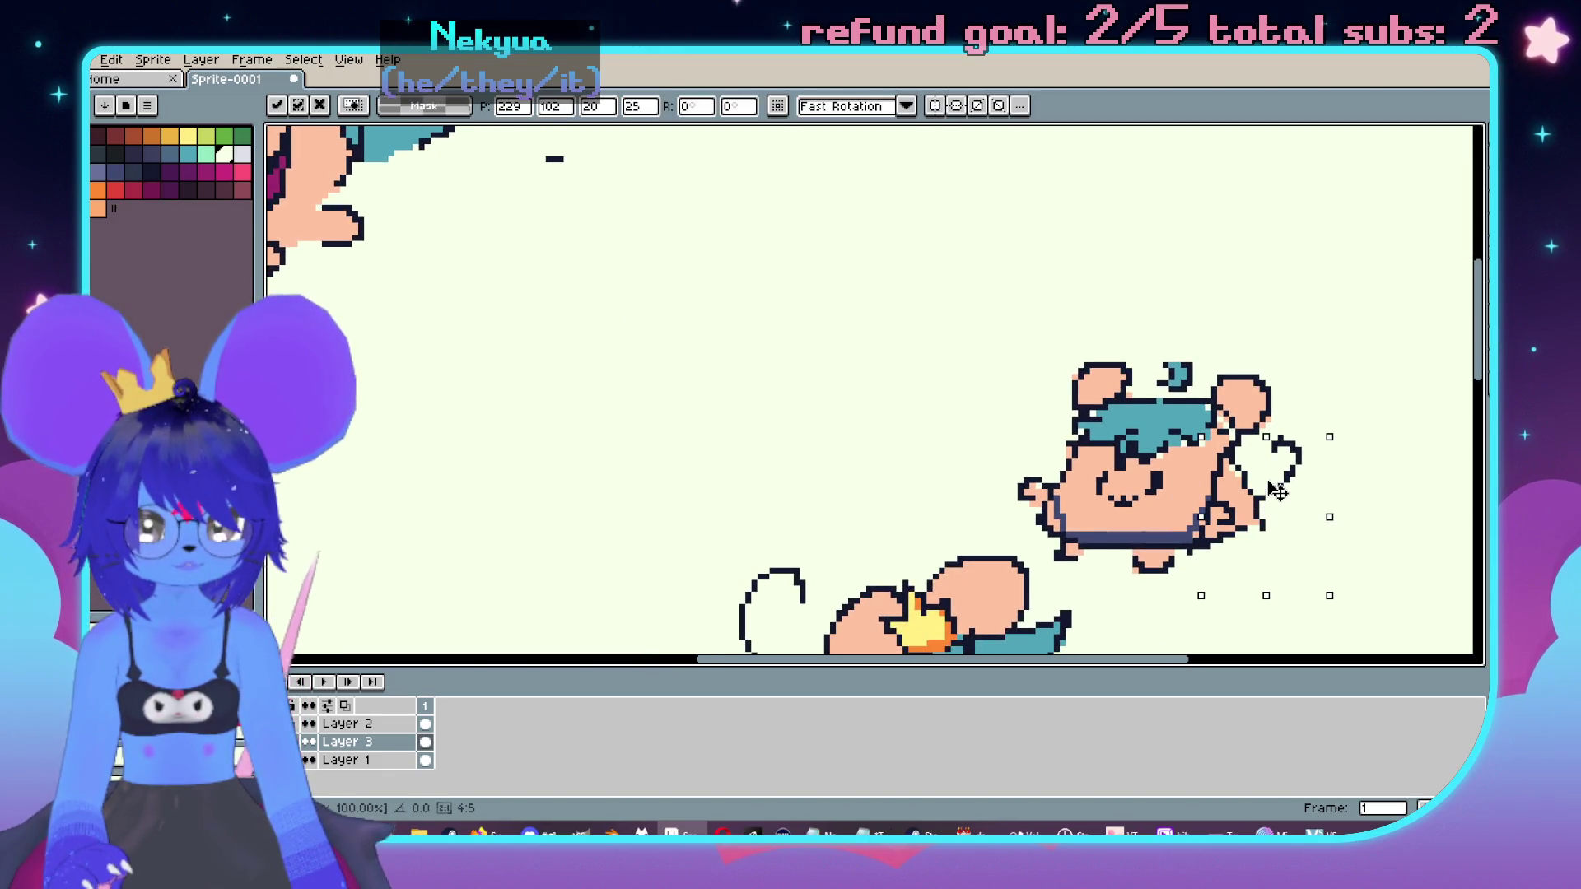
pyautogui.click(805, 468)
pyautogui.scroll(5, 805, 467)
# Step: On Layer 2, move the stray dash onto the small mouse's head as its hair tuft
pyautogui.click(387, 724)
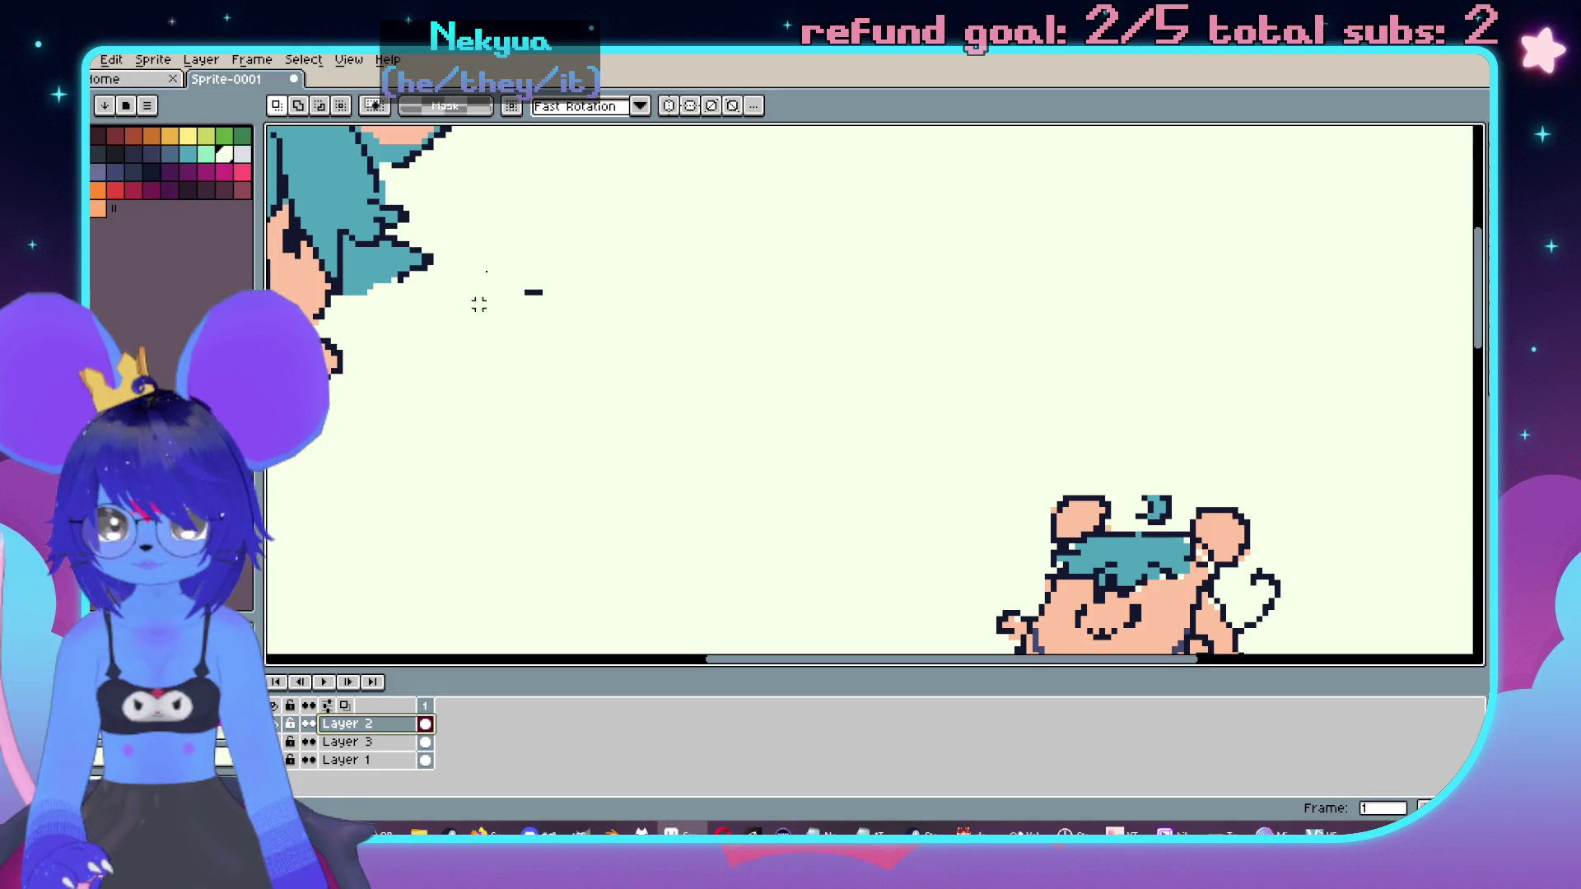
pyautogui.moveTo(504, 237)
pyautogui.mouseDown()
pyautogui.moveTo(598, 333)
pyautogui.moveTo(1222, 464)
pyautogui.moveTo(1172, 503)
pyautogui.mouseUp()
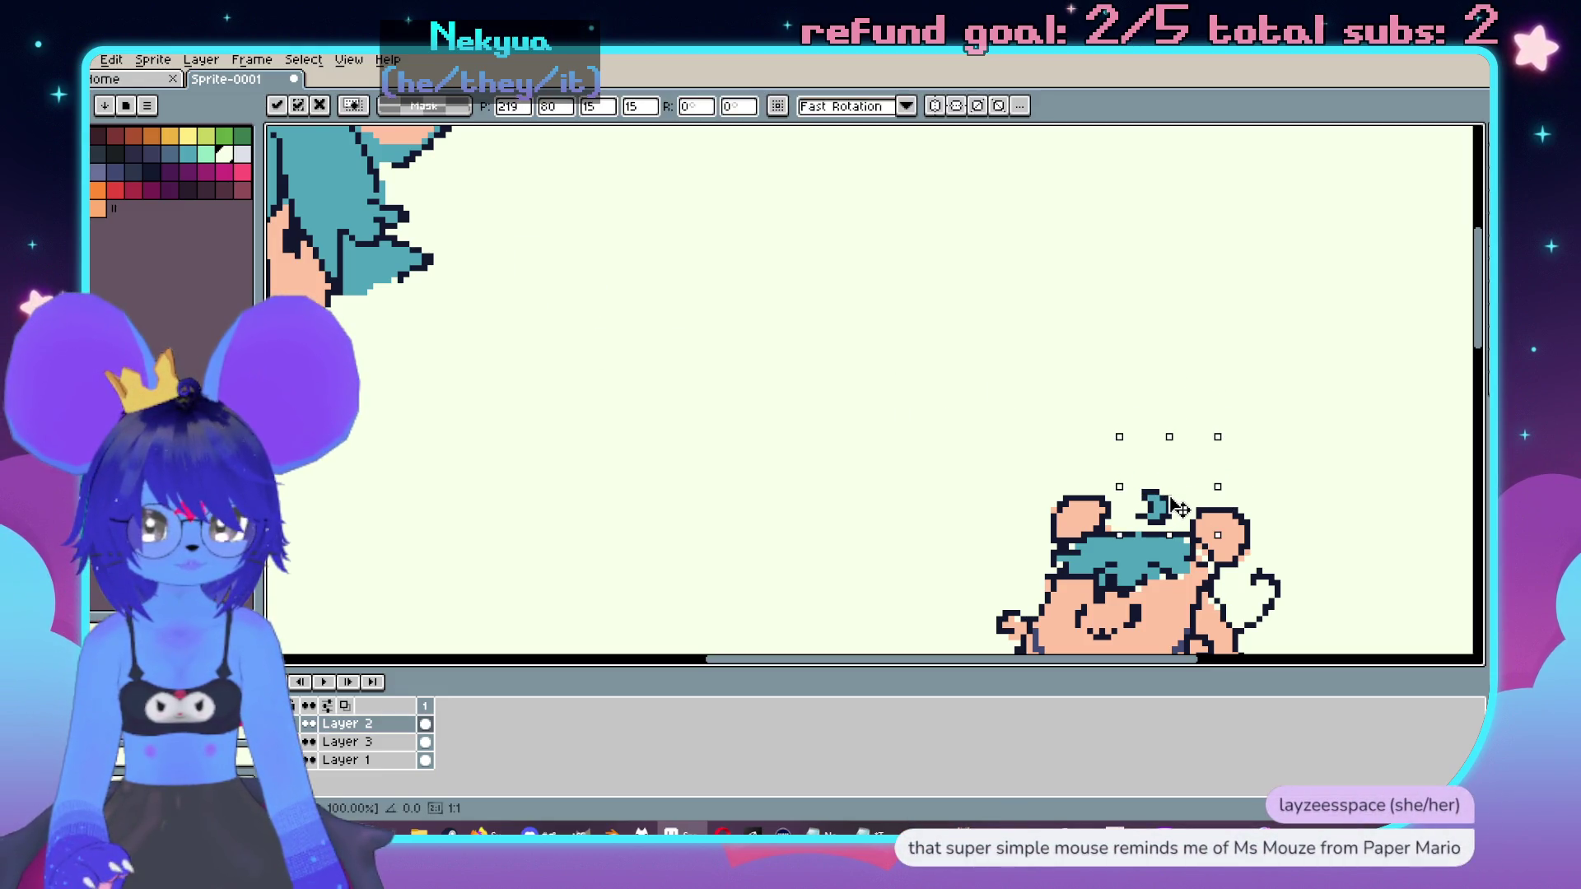
pyautogui.click(798, 425)
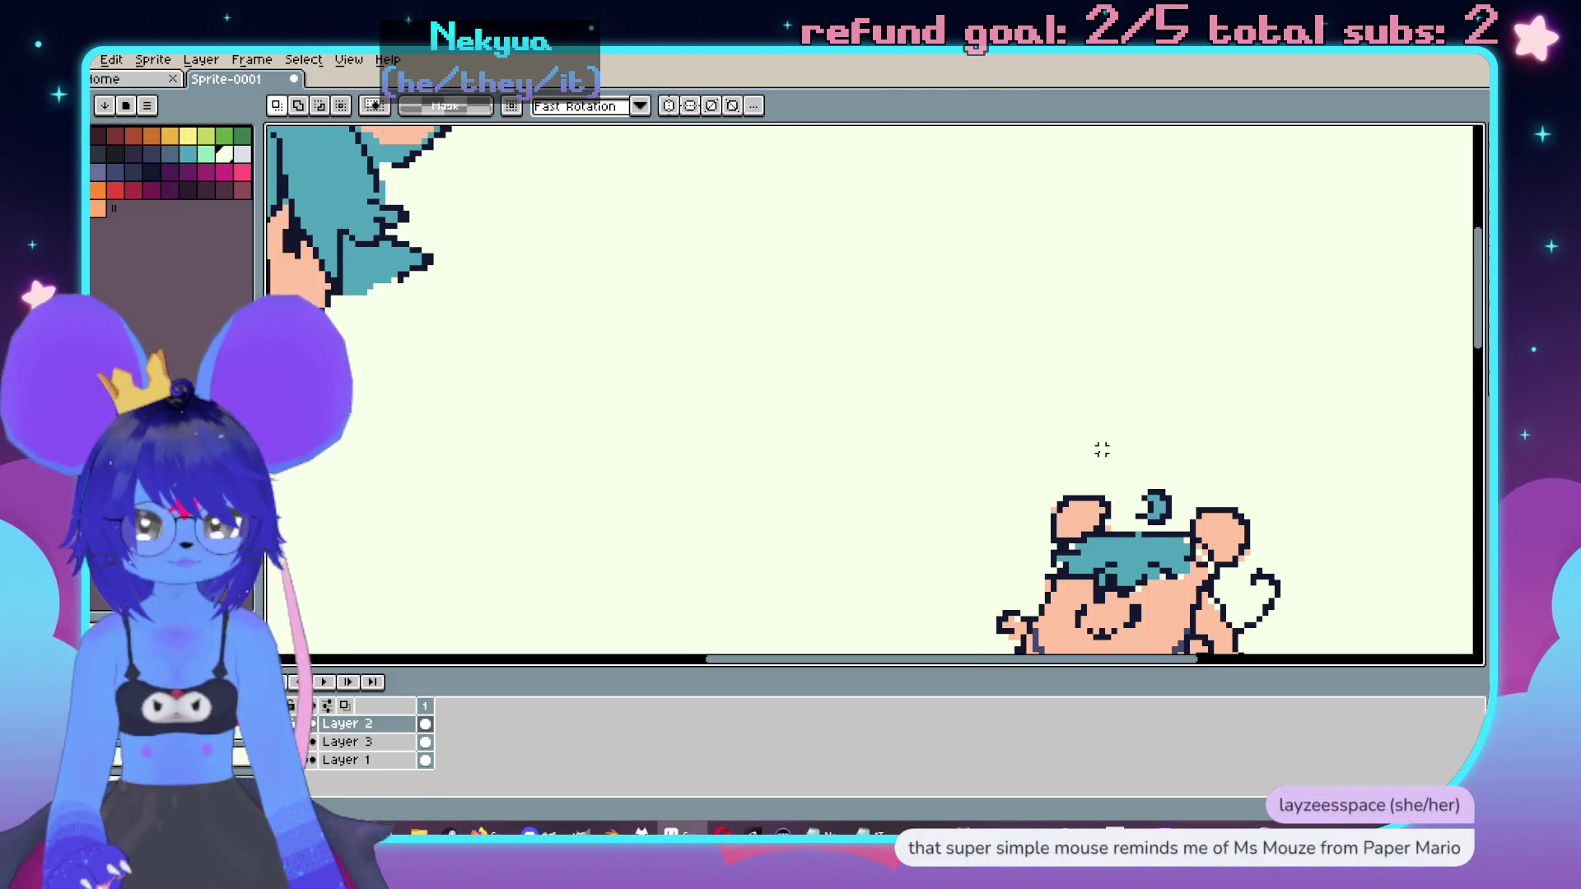
pyautogui.moveTo(1101, 449)
pyautogui.mouseDown()
pyautogui.moveTo(1069, 420)
pyautogui.moveTo(1135, 436)
pyautogui.moveTo(1161, 467)
pyautogui.mouseUp()
pyautogui.hotkey('ctrl', 'z')
pyautogui.hotkey('ctrl', 'z')
pyautogui.hotkey('ctrl', 'y')
pyautogui.click(758, 402)
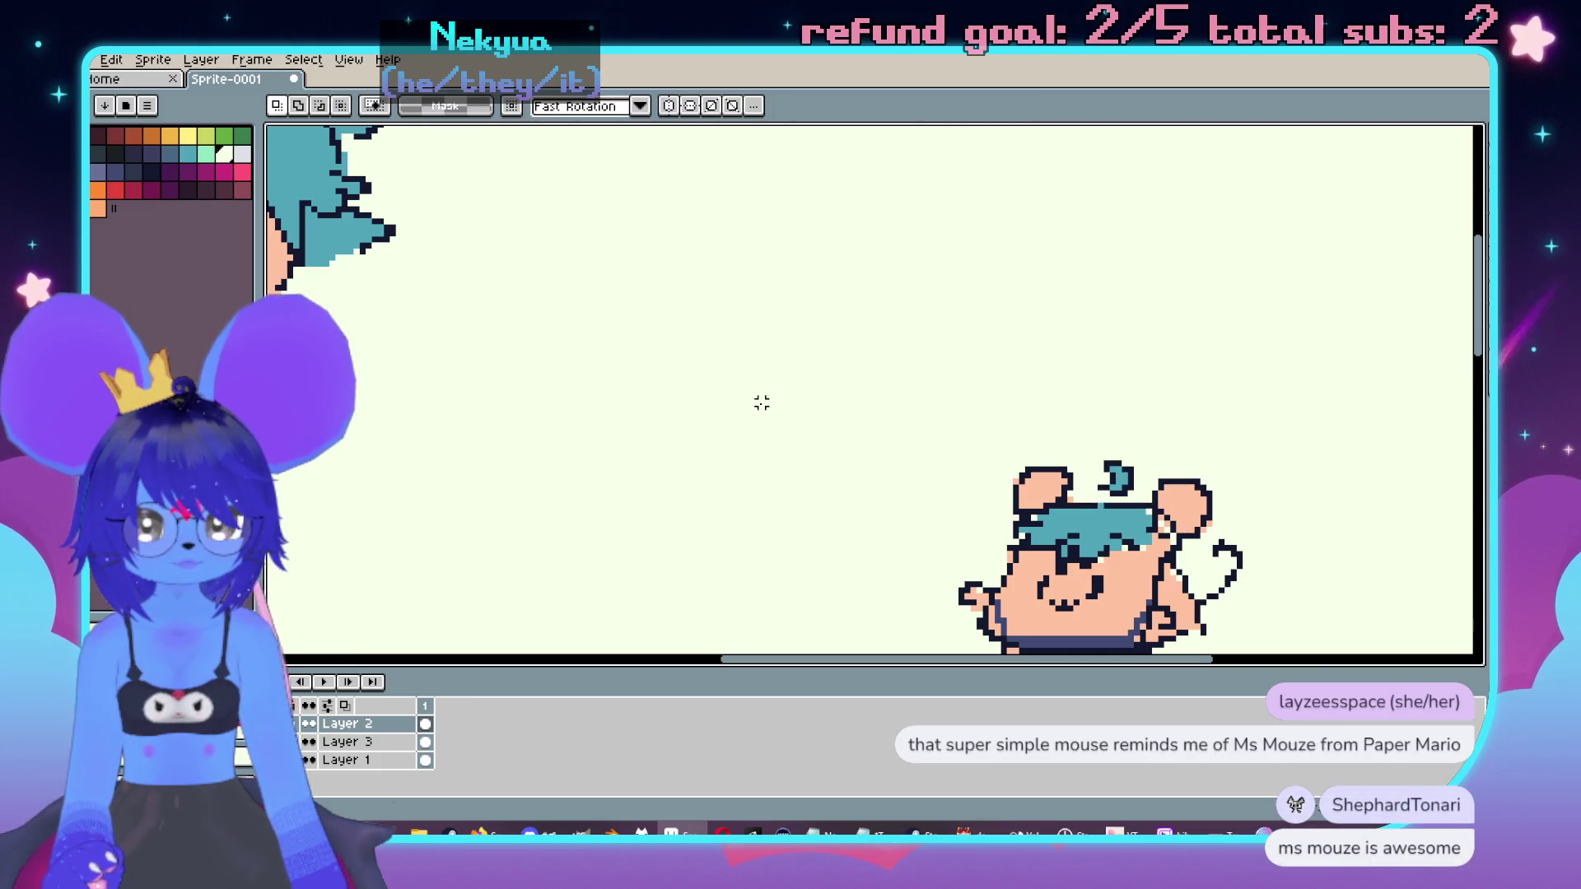
# Step: Zoom in on the upper mouse and switch to the pixel-perfect pencil
pyautogui.scroll(-2, 758, 391)
pyautogui.scroll(2, 995, 452)
pyautogui.scroll(-1, 980, 420)
pyautogui.scroll(1, 964, 406)
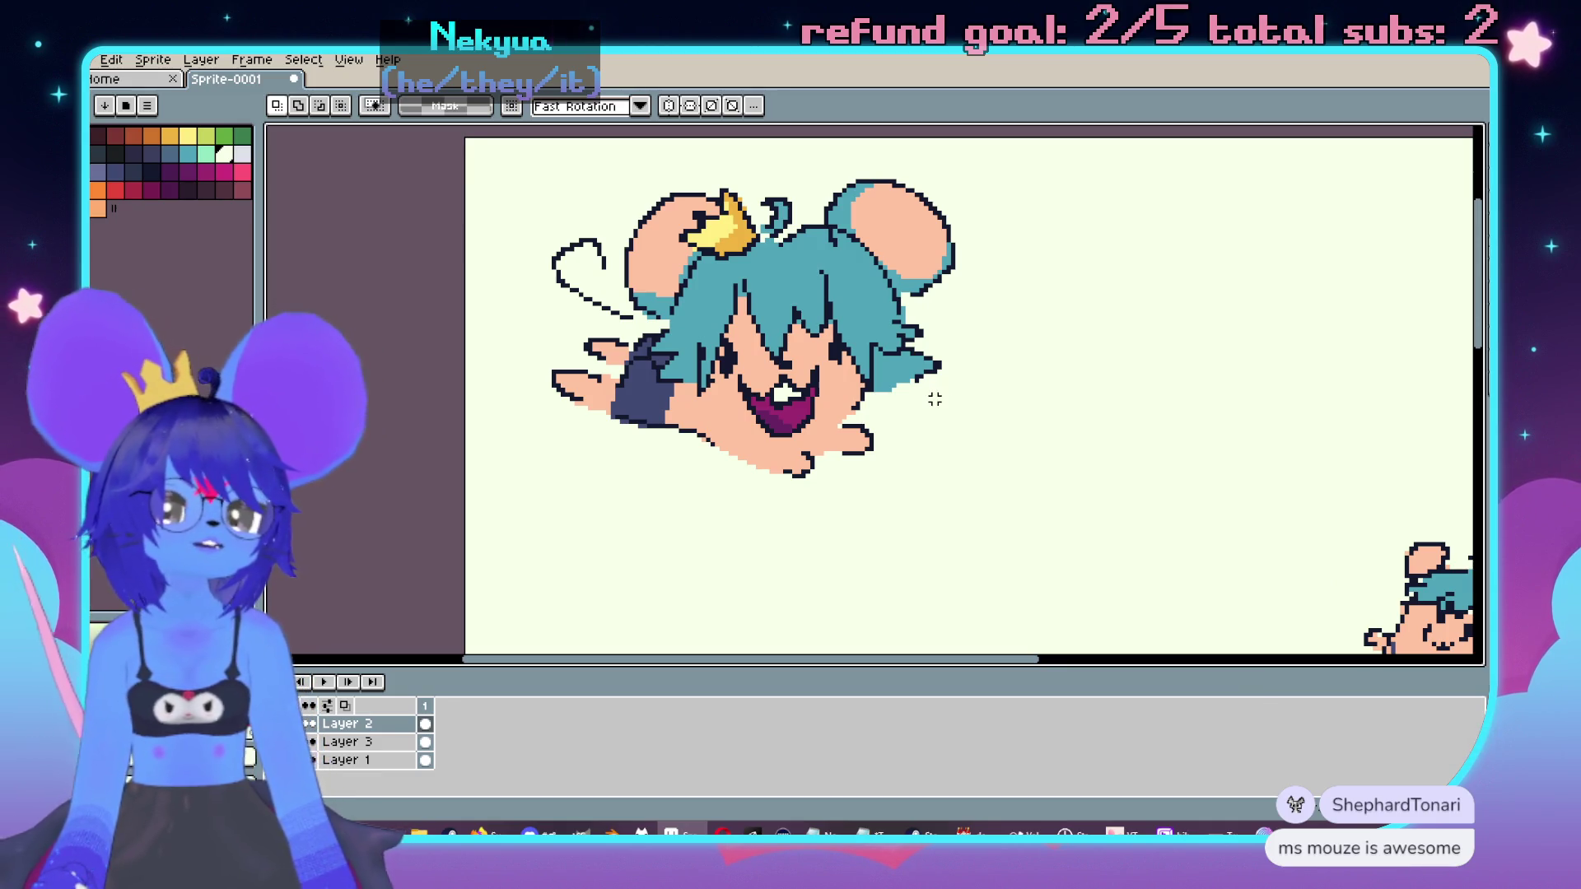
pyautogui.scroll(-1, 1041, 520)
pyautogui.scroll(1, 984, 489)
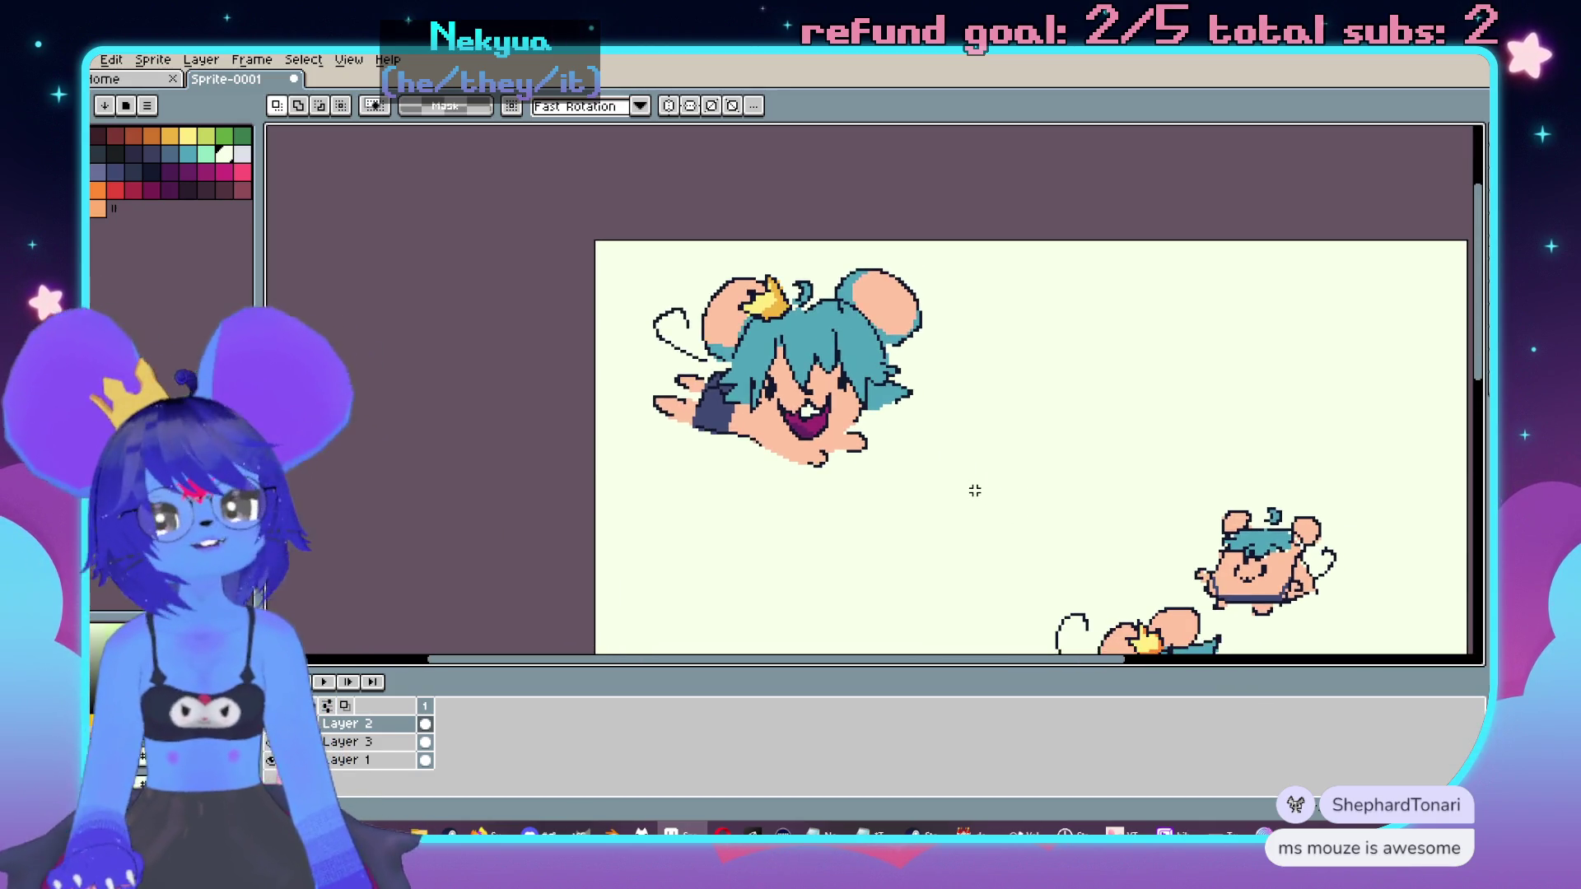
pyautogui.scroll(-1, 1021, 436)
pyautogui.scroll(1, 1009, 409)
pyautogui.scroll(1, 988, 403)
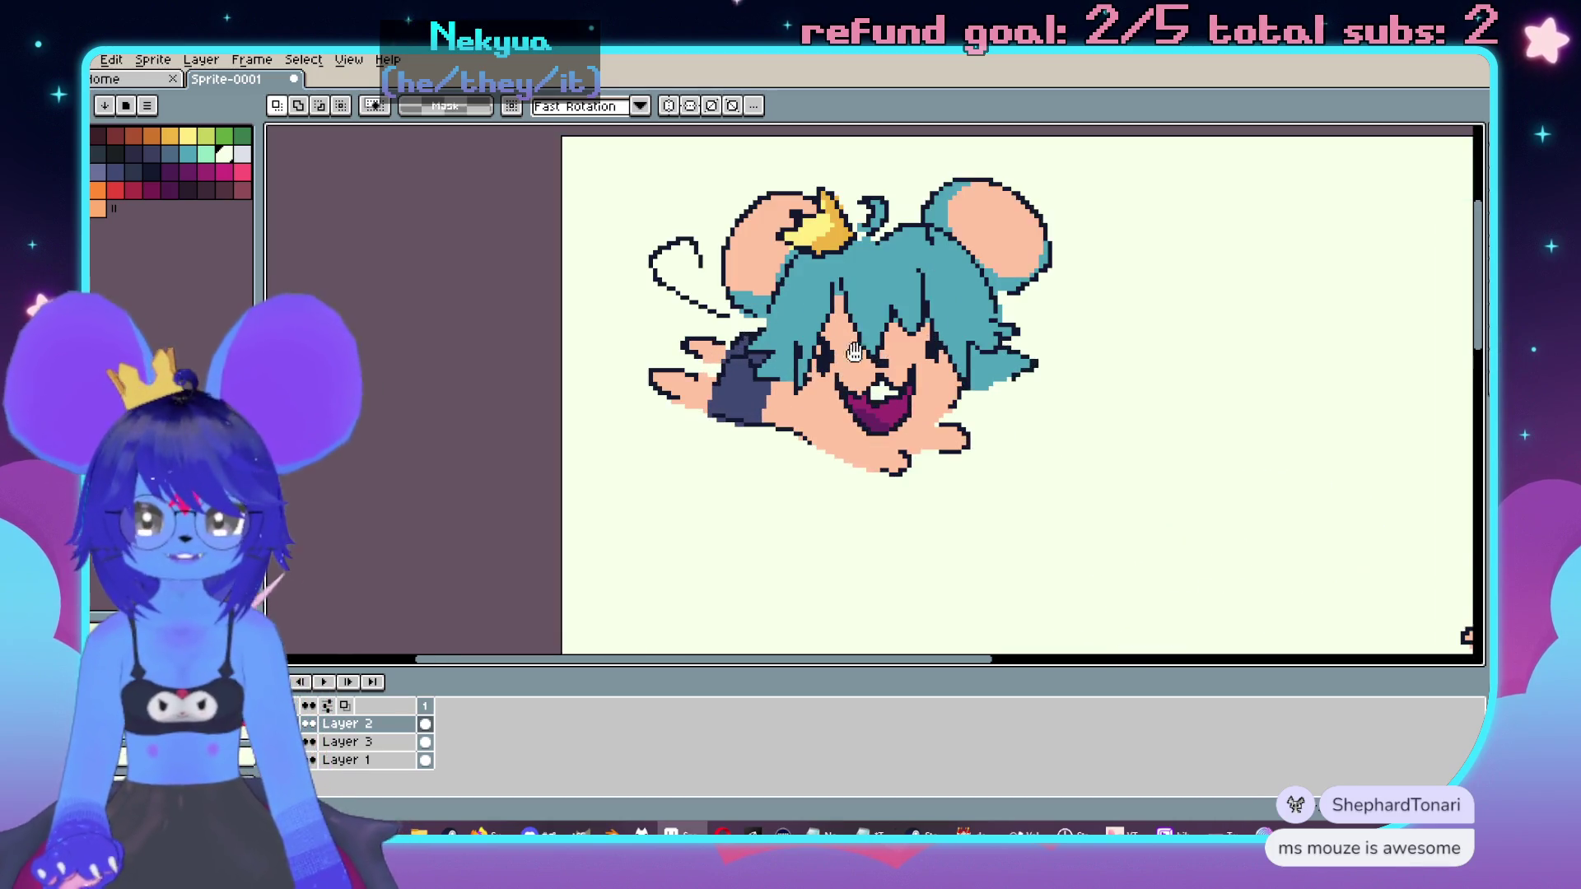
pyautogui.scroll(1, 824, 395)
pyautogui.press('b')
pyautogui.scroll(1, 439, 275)
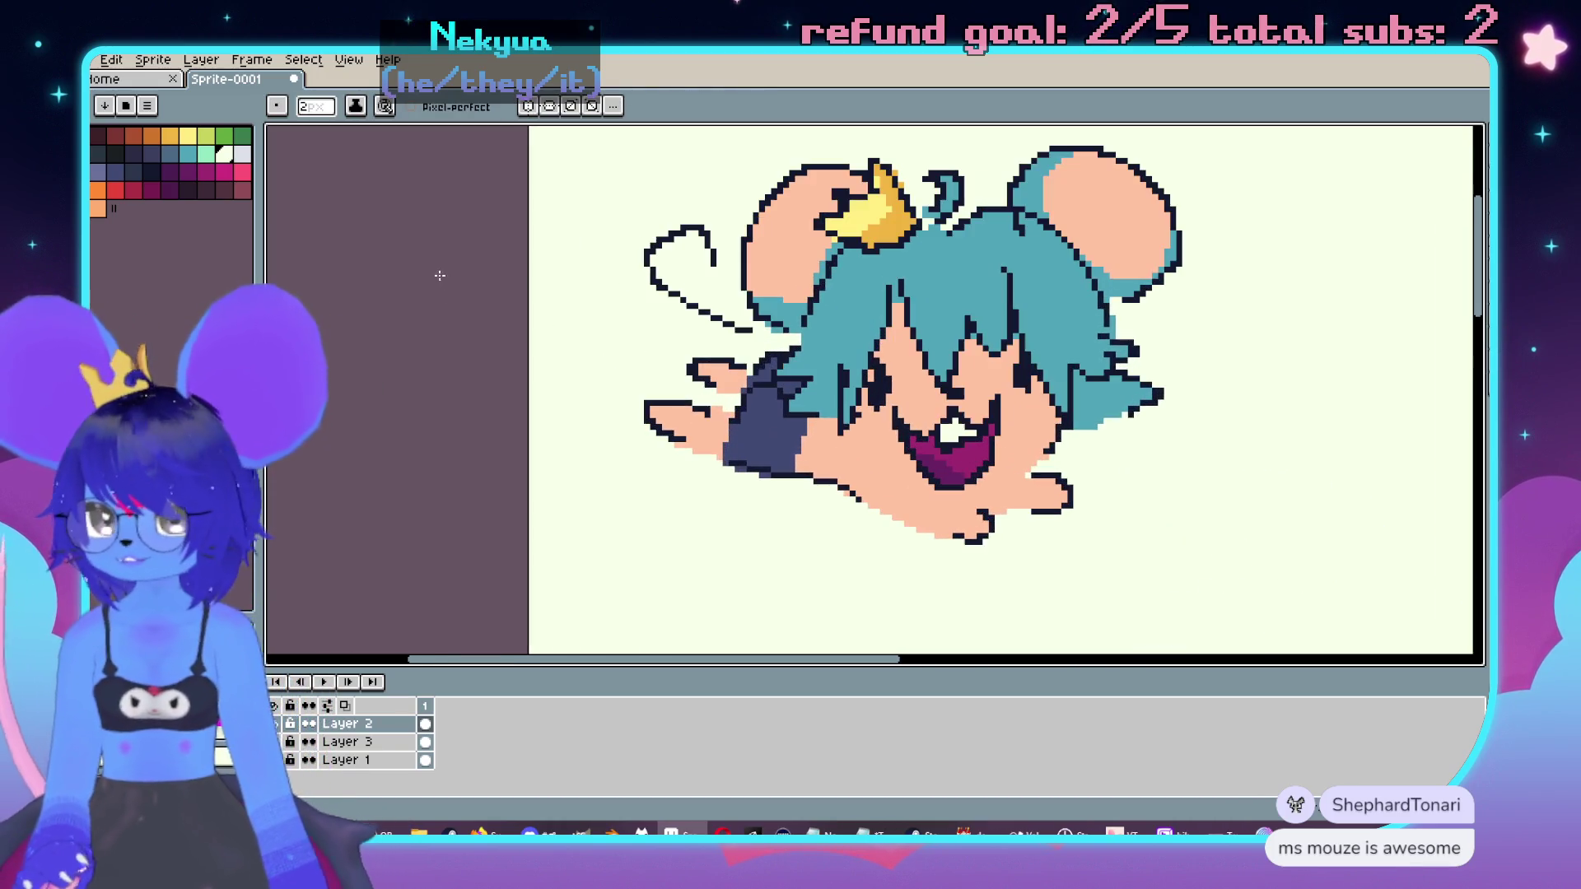
# Step: Pick a palette colour, magic-wand the empty background, and make Layer 3 active
pyautogui.click(146, 168)
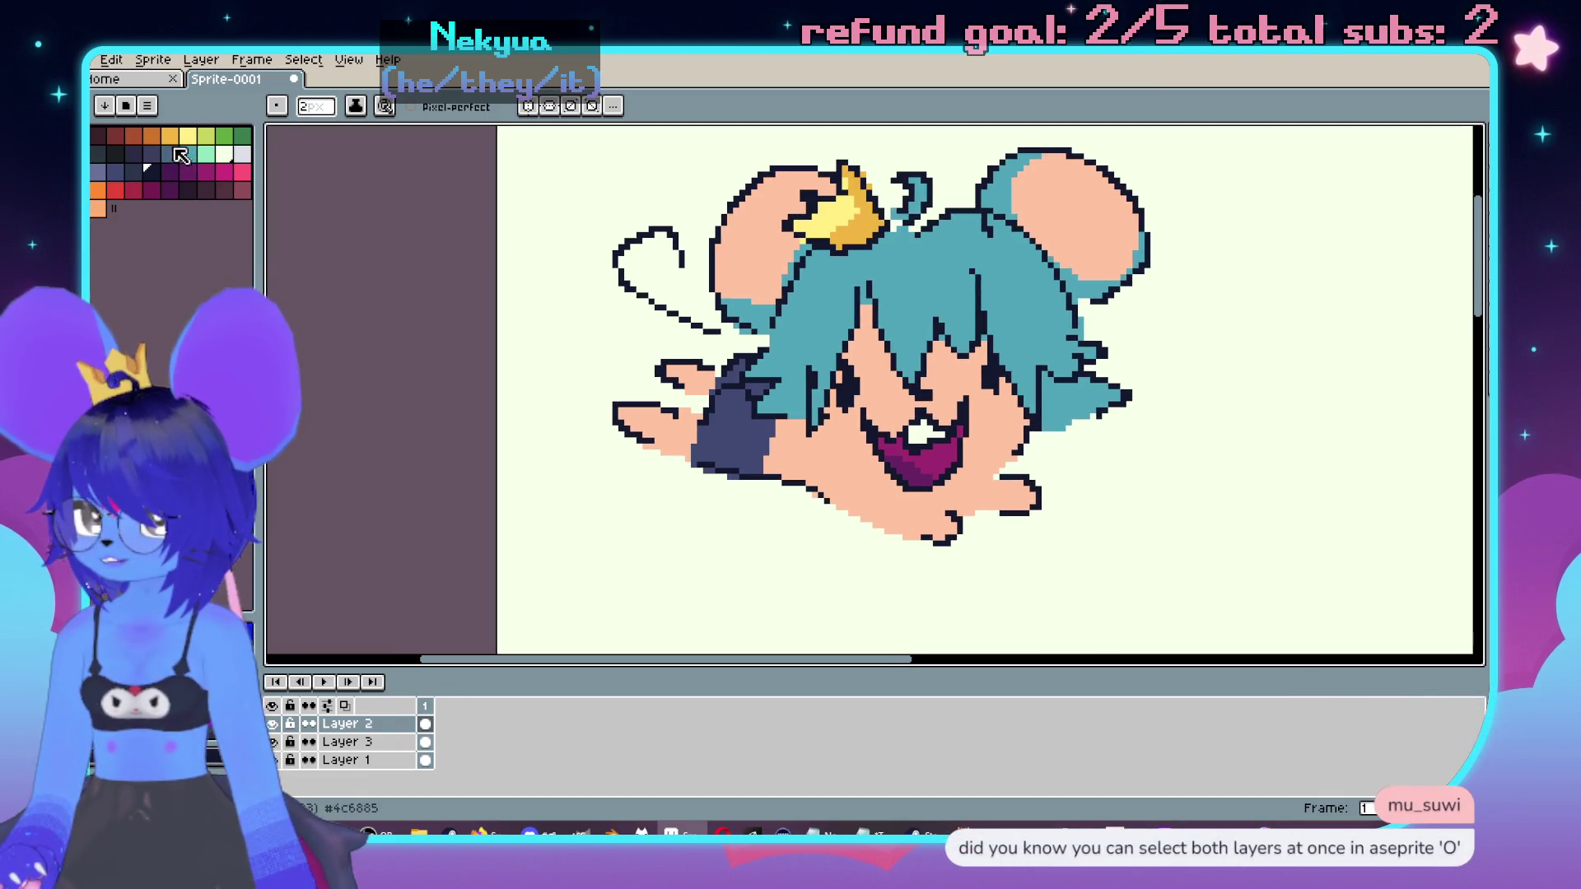
pyautogui.press('w')
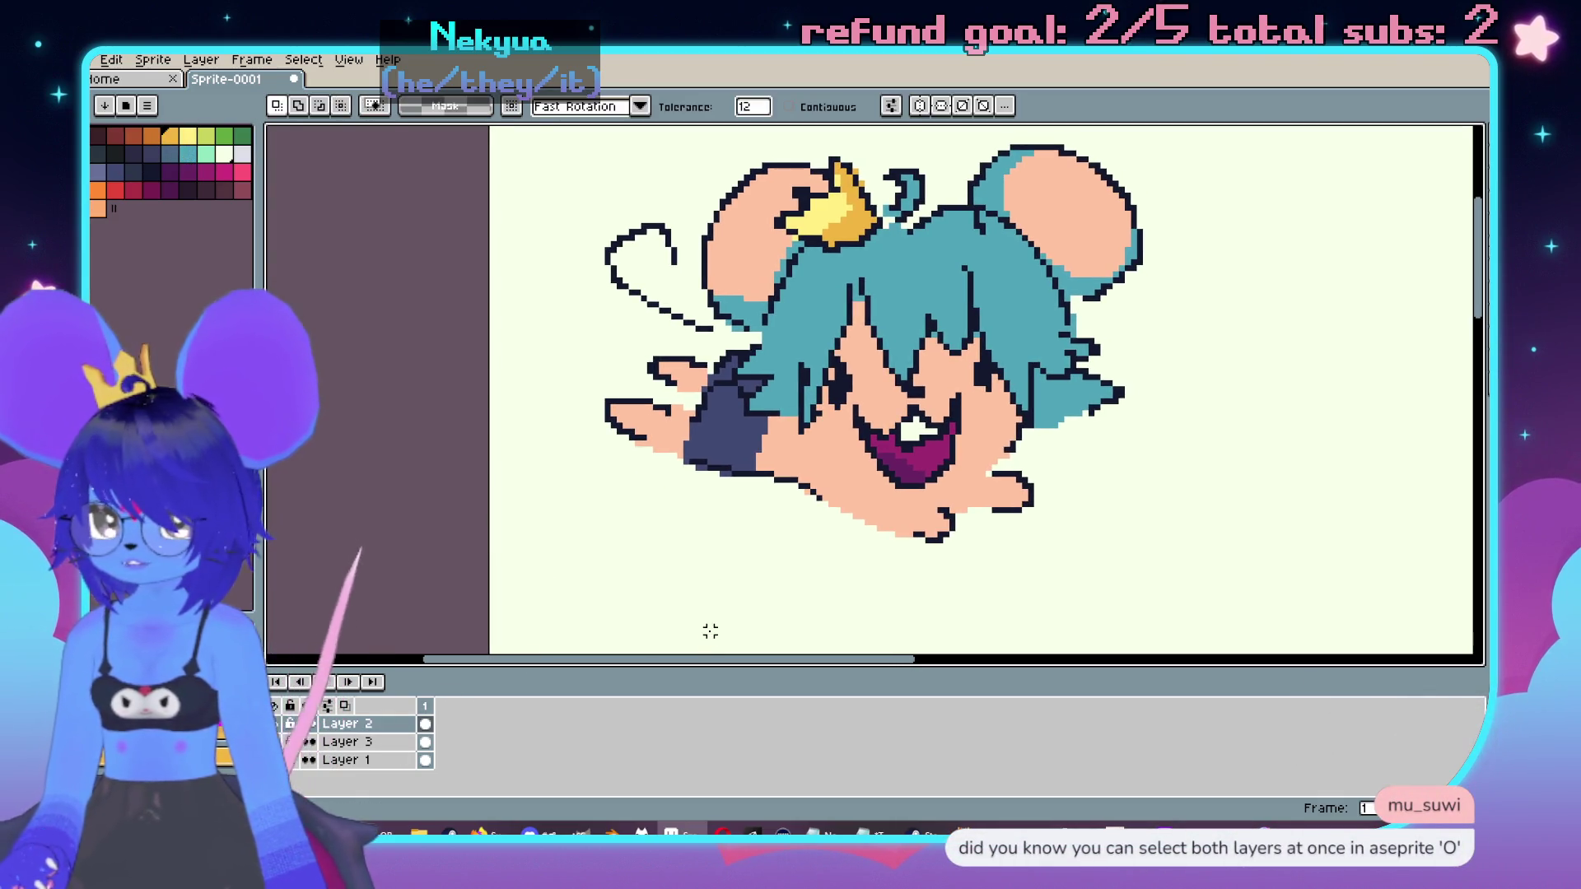
pyautogui.click(705, 629)
pyautogui.moveTo(706, 628); pyautogui.dragTo(670, 558)
pyautogui.press('b')
pyautogui.click(342, 741)
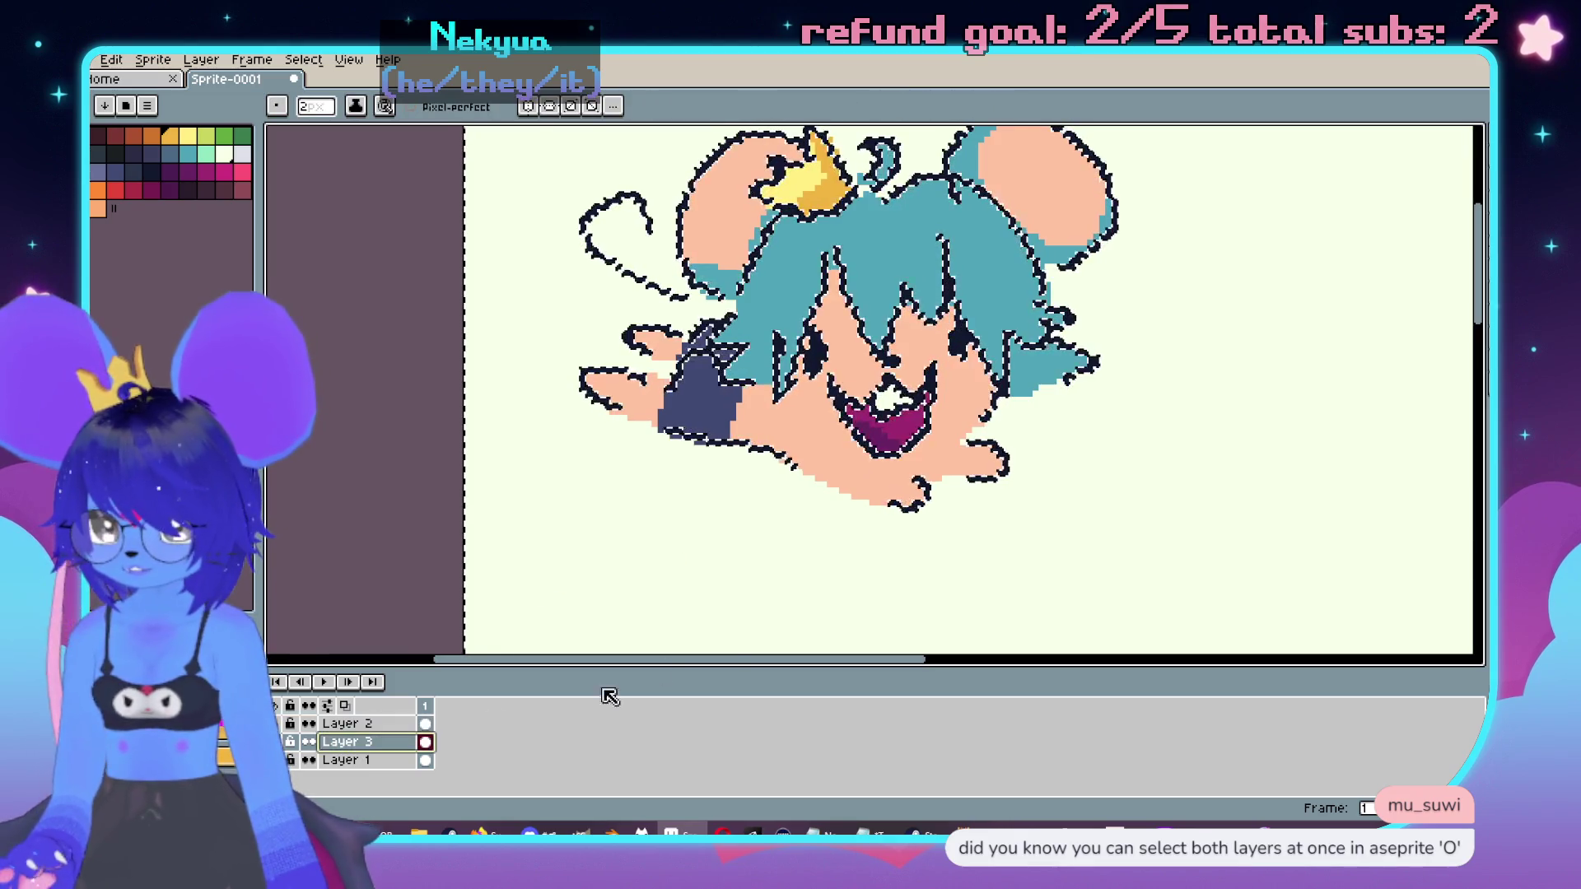
# Step: Draw an orange-yellow swirl under the big mouse's body and a short stroke right of its hand
pyautogui.moveTo(724, 522); pyautogui.dragTo(713, 527)
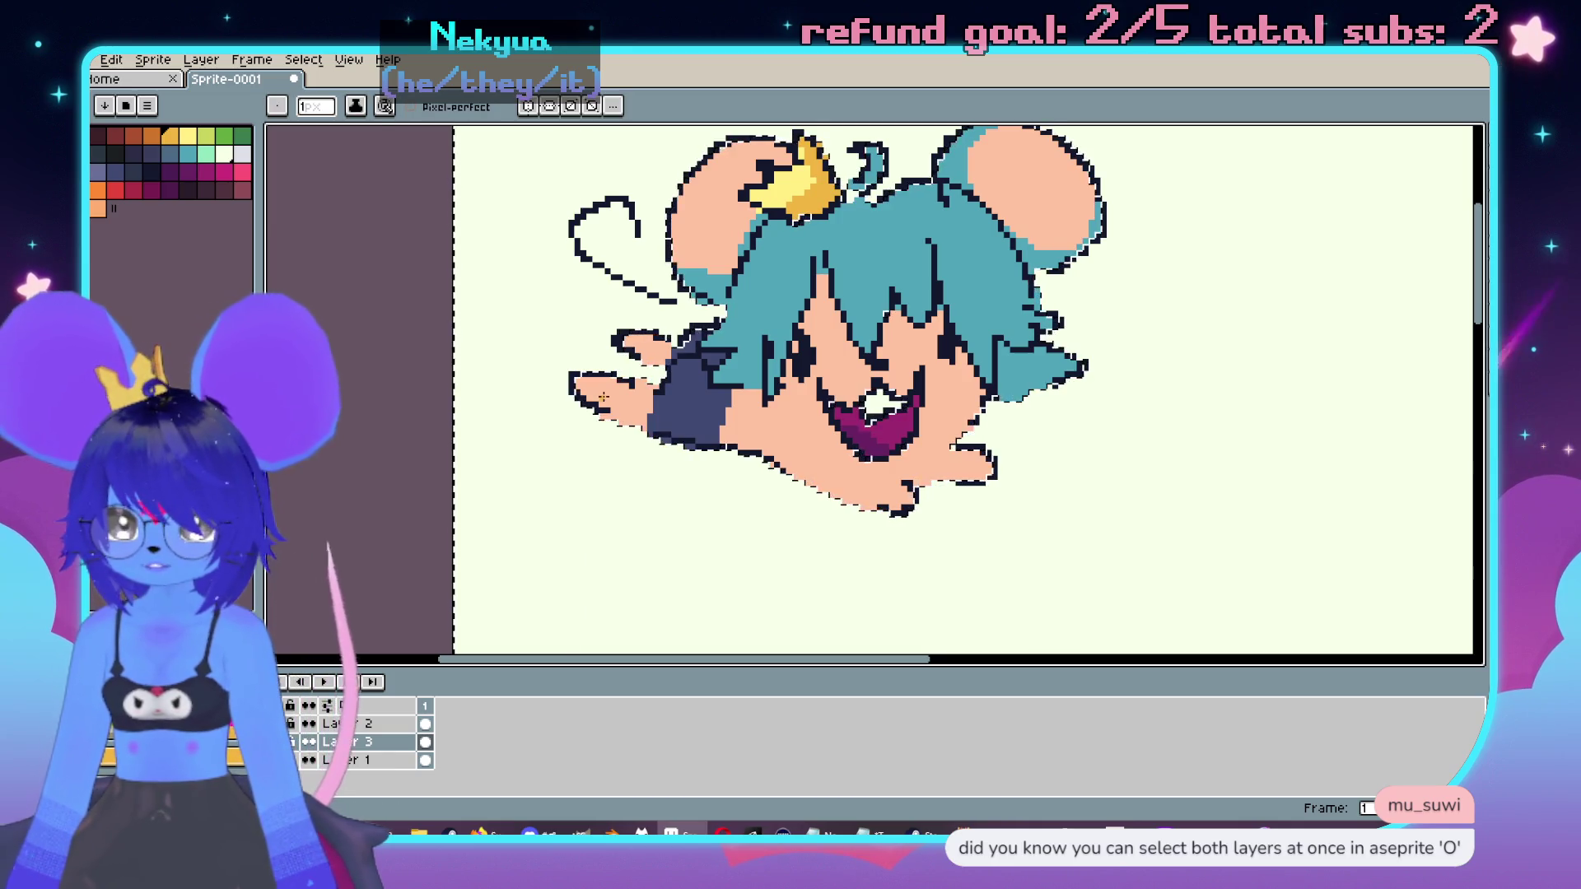
pyautogui.moveTo(602, 355)
pyautogui.mouseDown()
pyautogui.moveTo(531, 412)
pyautogui.moveTo(620, 494)
pyautogui.mouseUp()
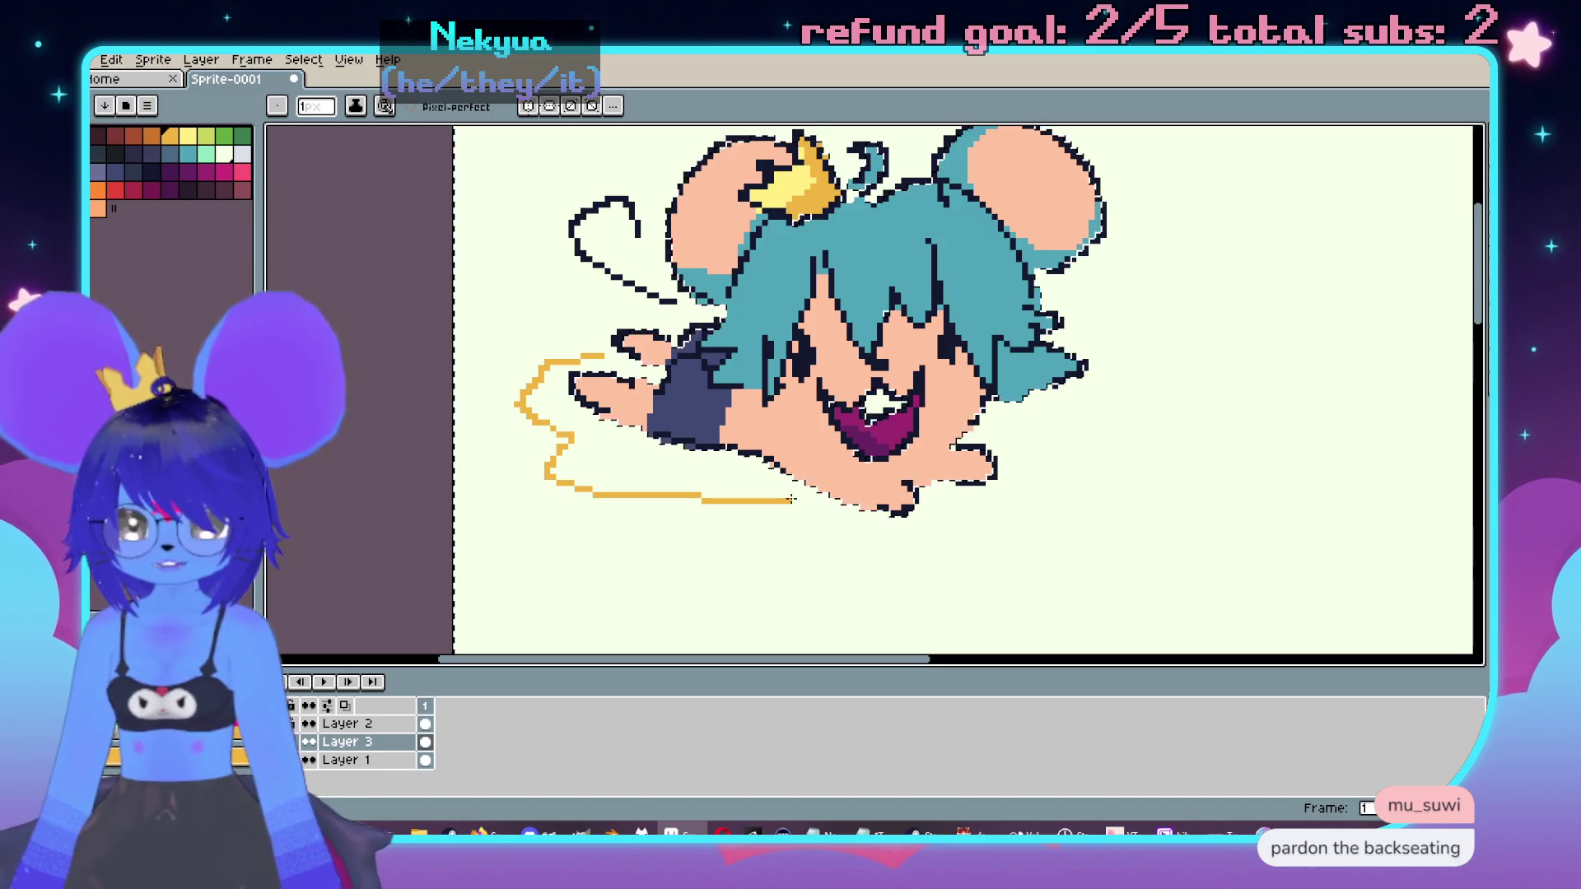
pyautogui.scroll(-1, 1057, 426)
pyautogui.scroll(1, 1046, 418)
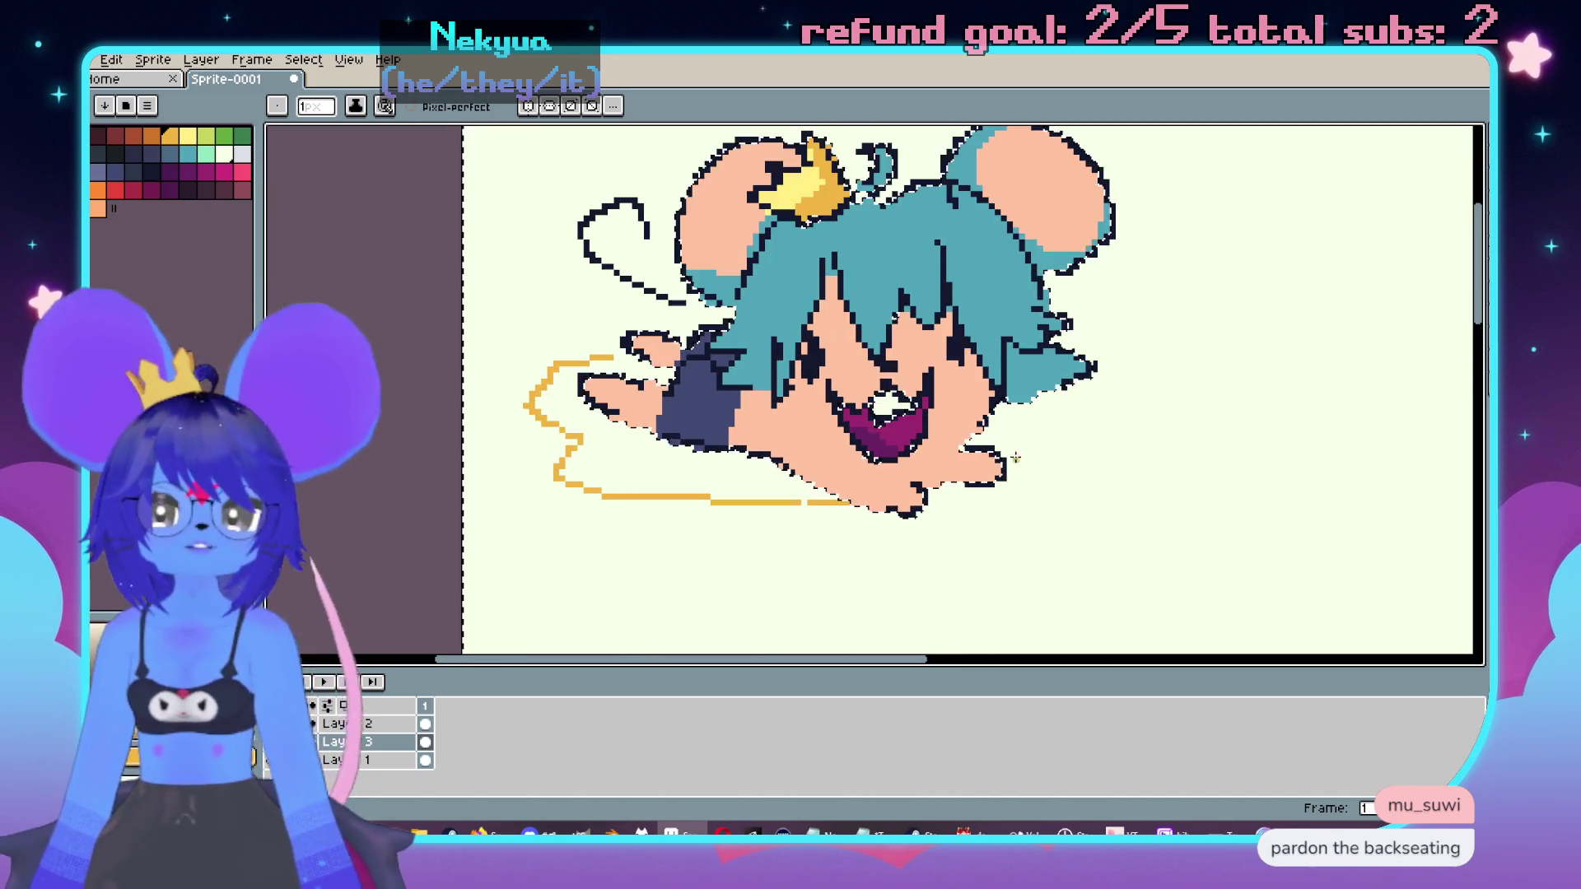
pyautogui.moveTo(988, 429); pyautogui.dragTo(1024, 443)
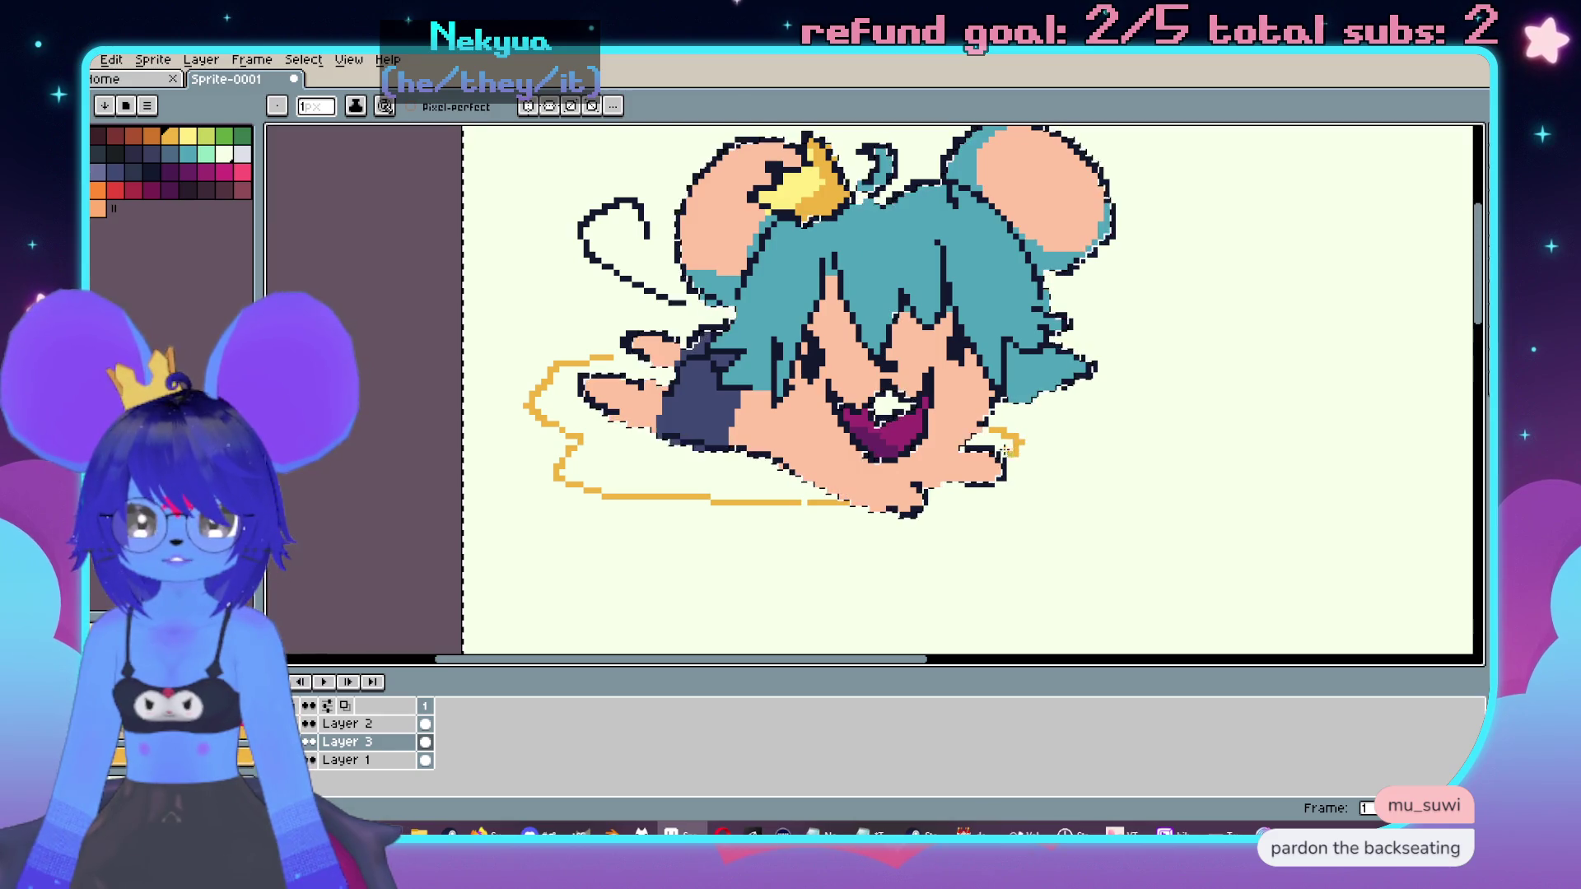
pyautogui.scroll(-2, 1029, 499)
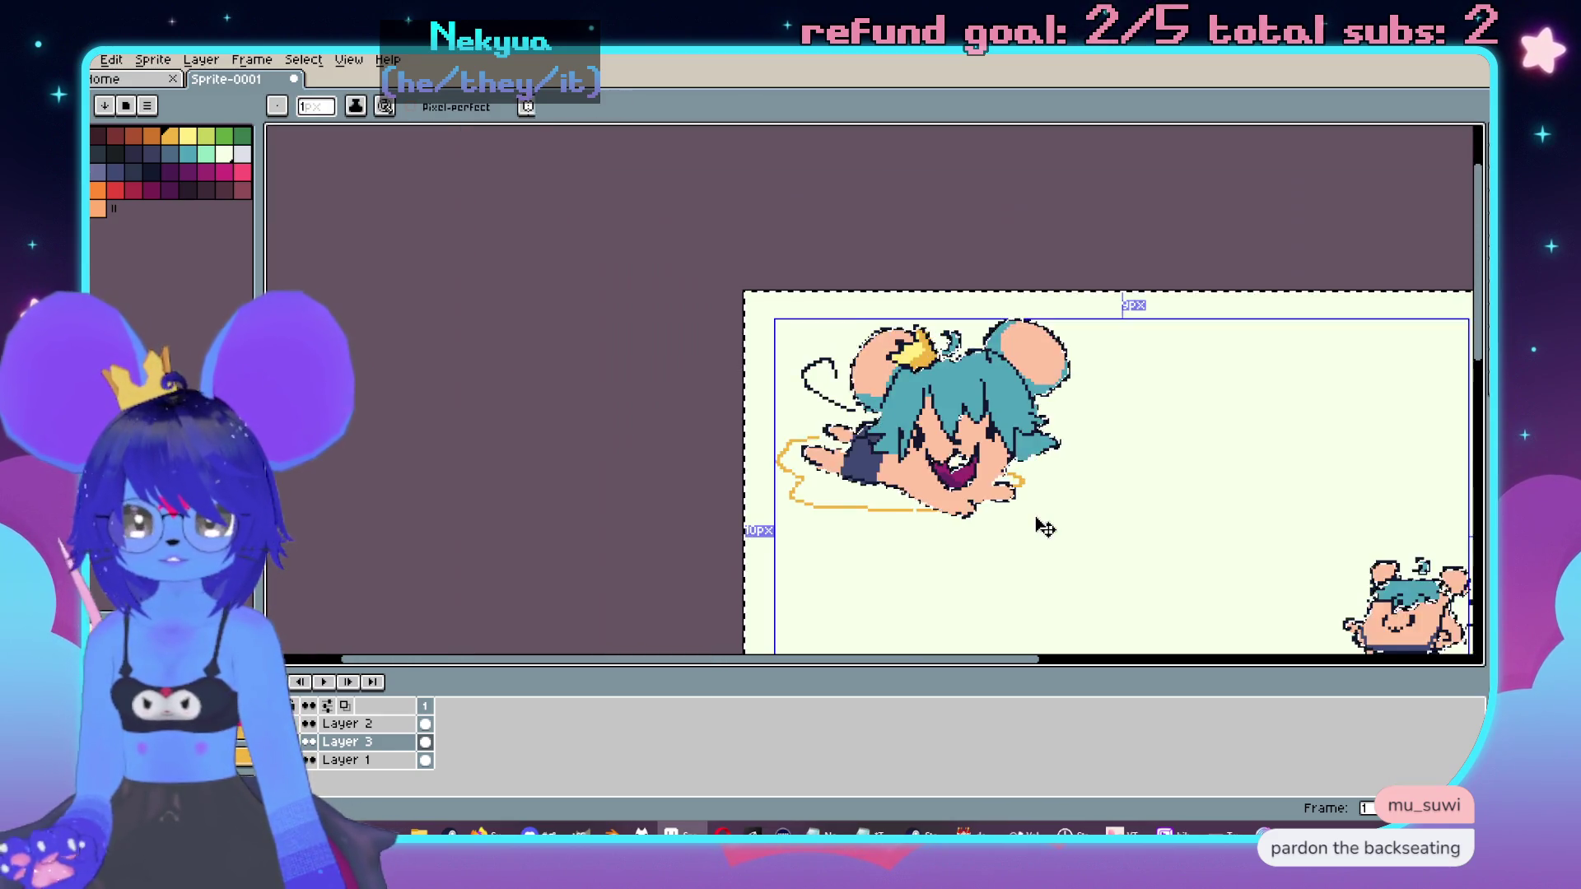
pyautogui.scroll(2, 1040, 508)
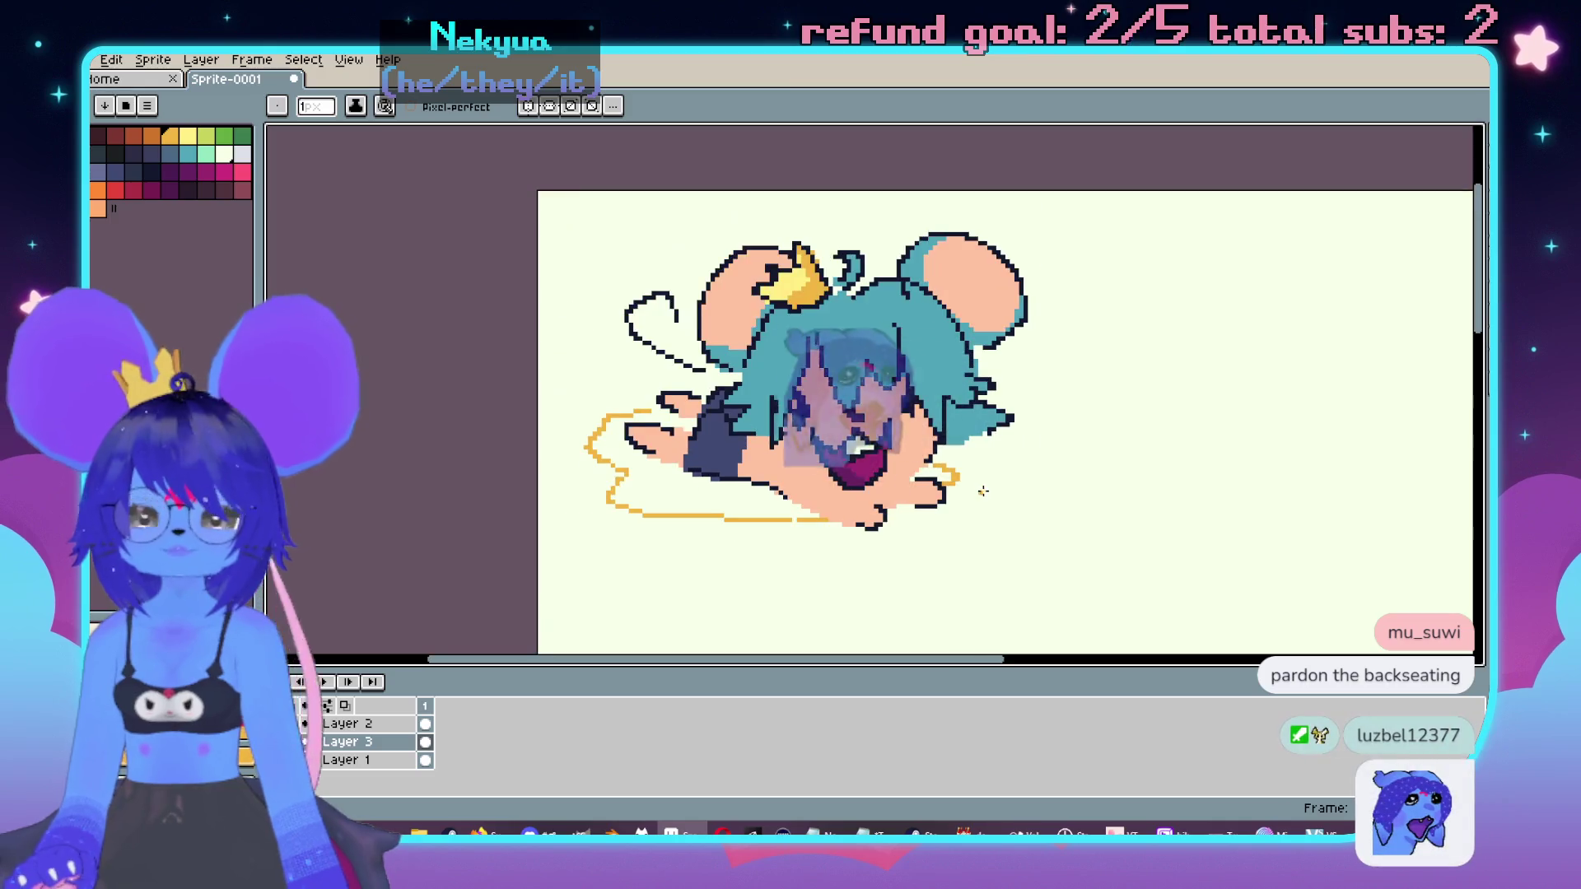
pyautogui.moveTo(980, 486)
pyautogui.mouseDown()
pyautogui.moveTo(943, 417)
pyautogui.moveTo(971, 393)
pyautogui.mouseUp()
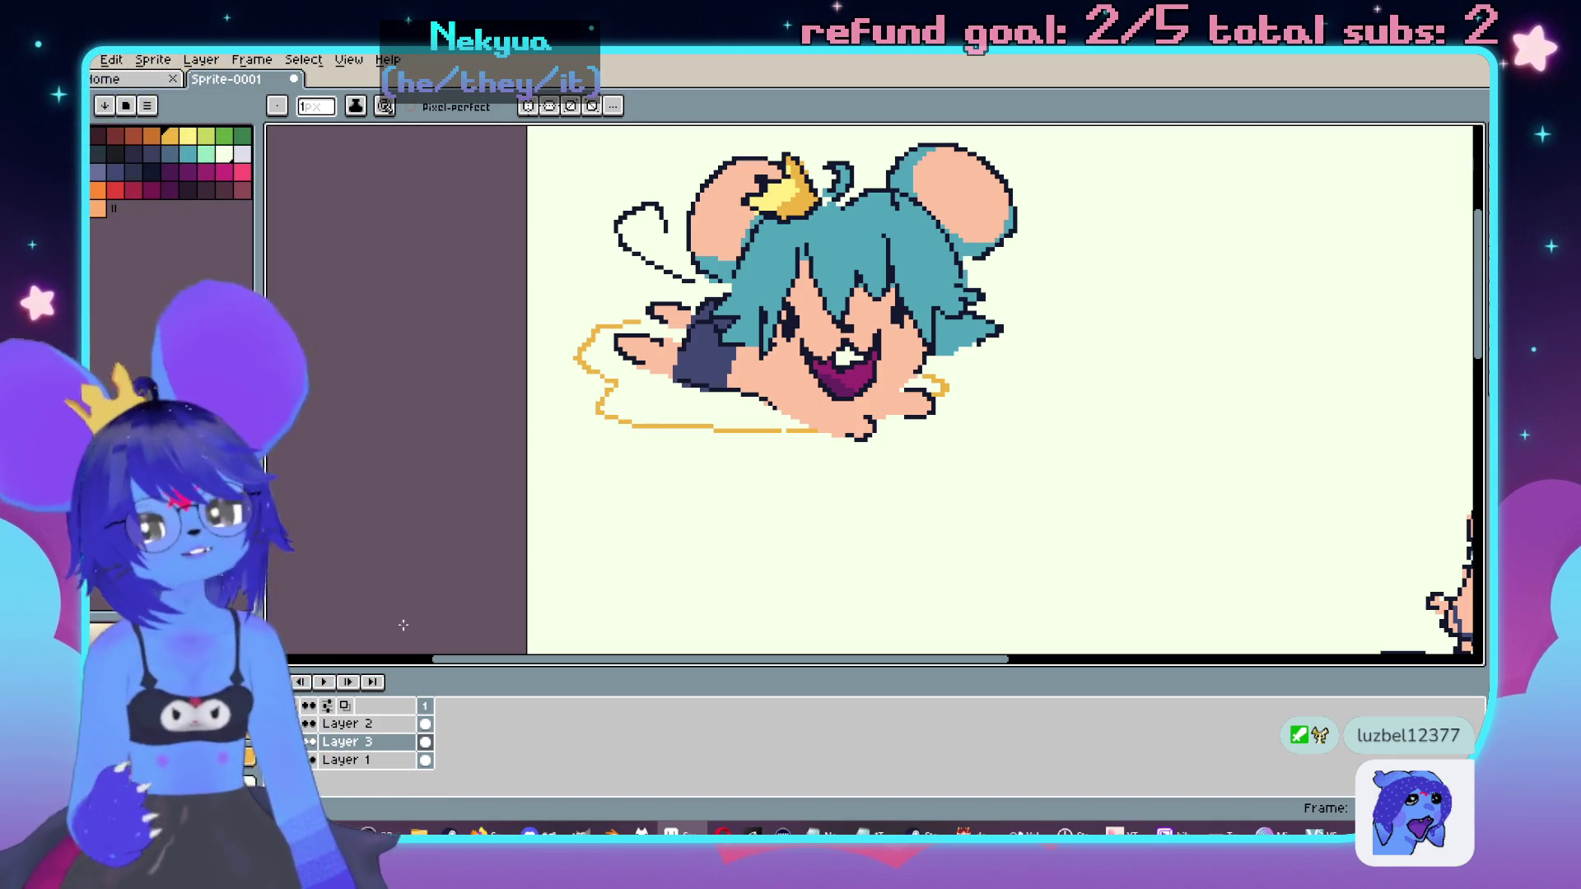
# Step: Marquee-select the small mouse sprite and drag its outline down and right
pyautogui.hscroll(10, 1024, 455)
pyautogui.scroll(-3, 1023, 455)
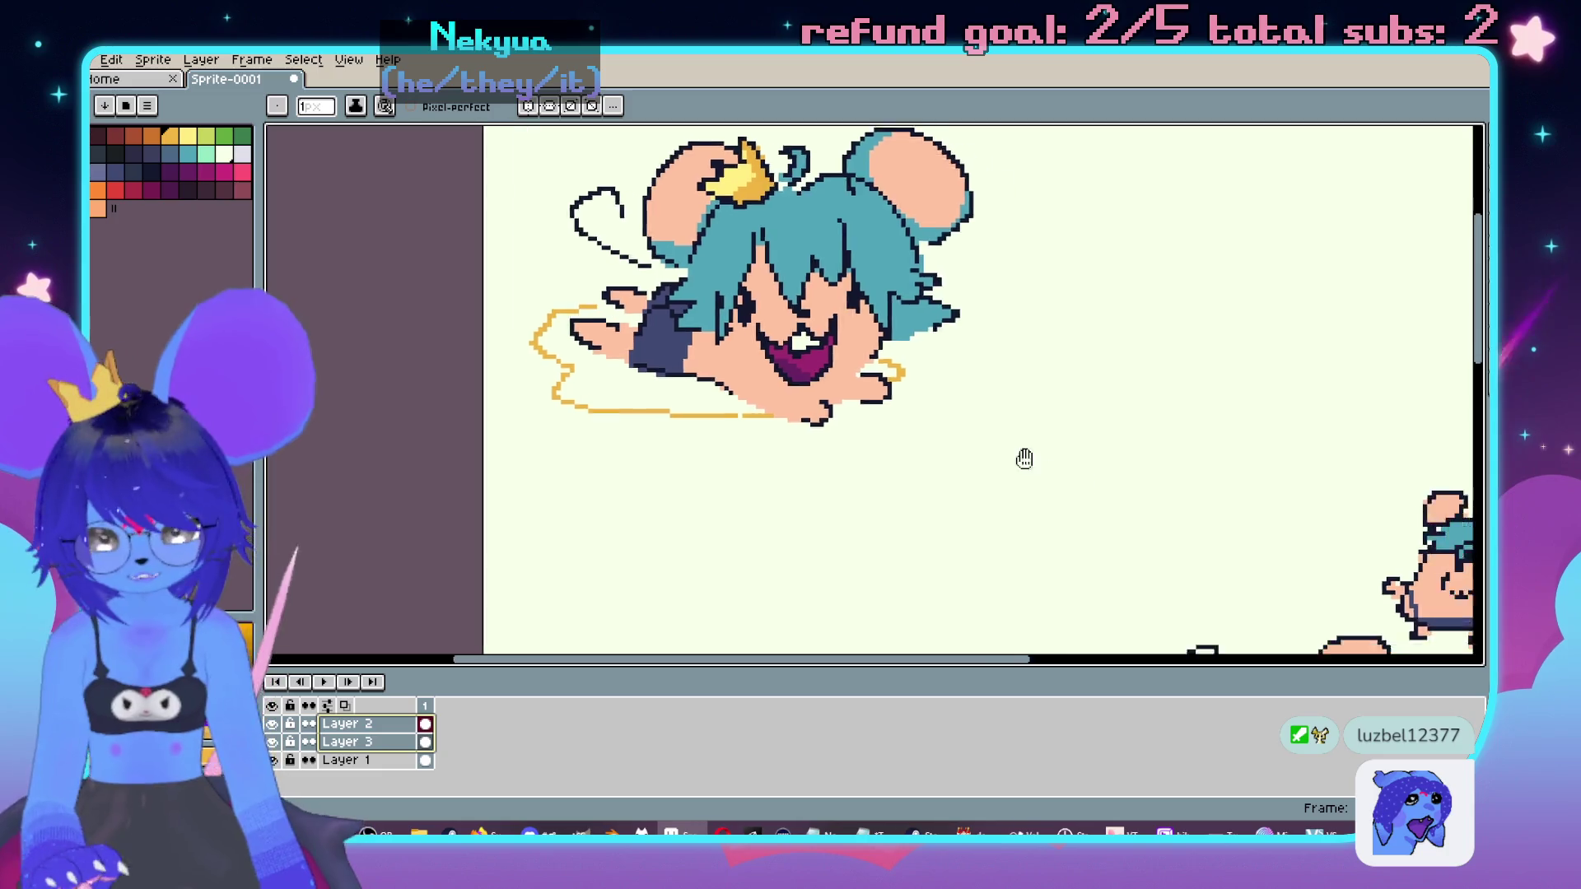
pyautogui.press('m')
pyautogui.moveTo(965, 334); pyautogui.dragTo(1237, 590)
pyautogui.moveTo(1136, 461)
pyautogui.mouseDown()
pyautogui.moveTo(1149, 438)
pyautogui.moveTo(965, 349)
pyautogui.moveTo(1253, 384)
pyautogui.moveTo(1223, 415)
pyautogui.moveTo(1124, 420)
pyautogui.moveTo(932, 391)
pyautogui.moveTo(1157, 412)
pyautogui.moveTo(1209, 493)
pyautogui.moveTo(979, 354)
pyautogui.moveTo(832, 398)
pyautogui.moveTo(1214, 499)
pyautogui.mouseUp()
# Step: Commit the moved line art, then shift the Layer 3 colour fill to match the outline
pyautogui.press('Return')
pyautogui.click(354, 742)
pyautogui.click(425, 724)
pyautogui.click(425, 741)
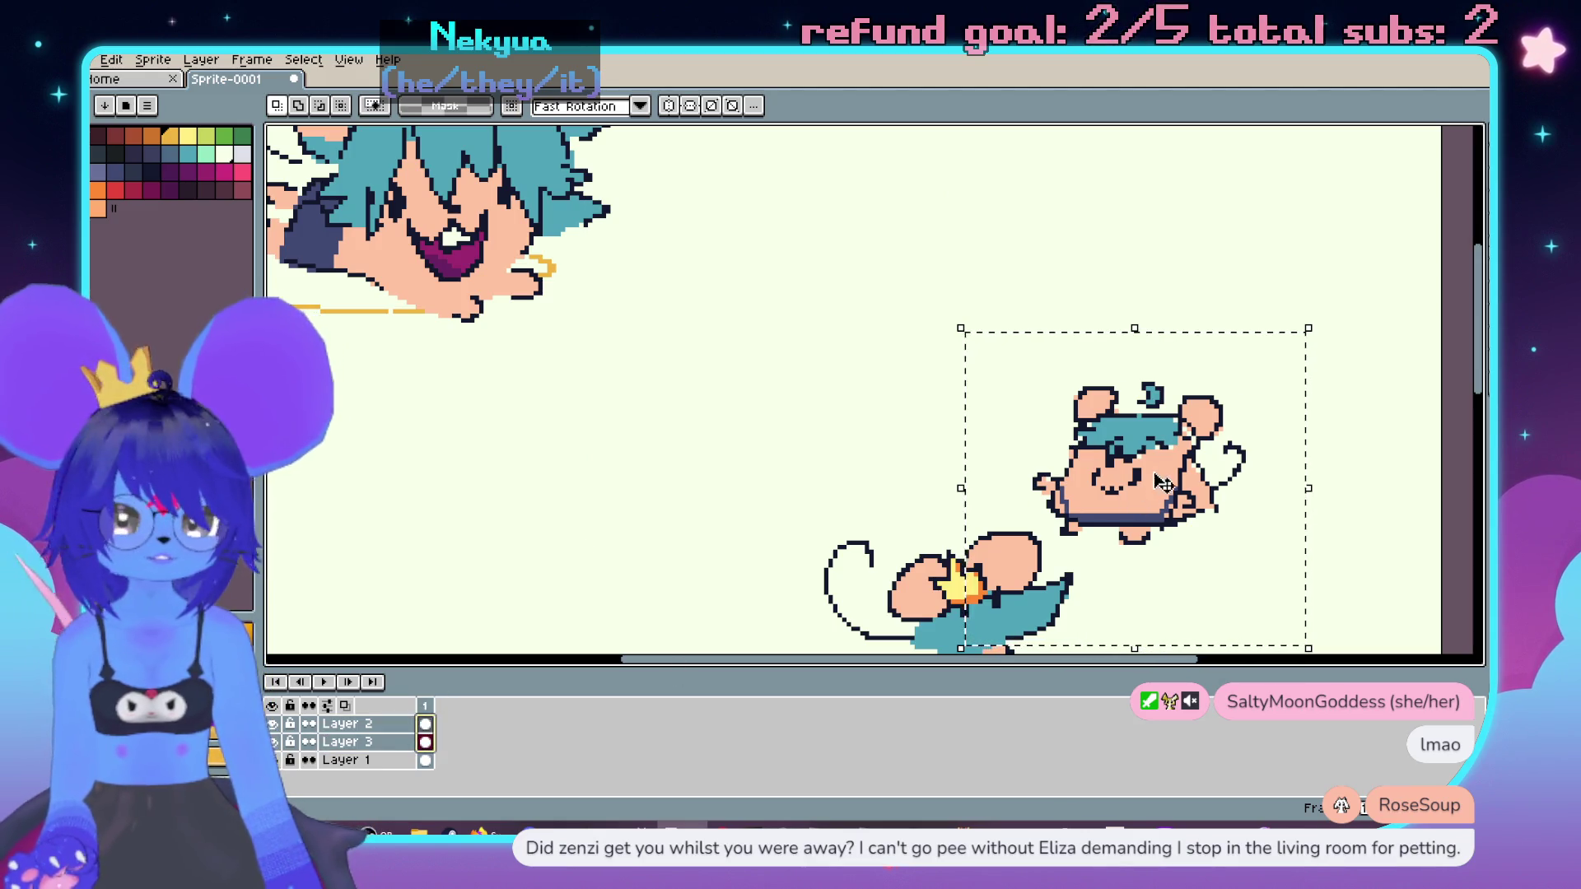
pyautogui.moveTo(1116, 432)
pyautogui.mouseDown()
pyautogui.moveTo(808, 398)
pyautogui.moveTo(889, 277)
pyautogui.moveTo(1157, 337)
pyautogui.mouseUp()
pyautogui.press('Return')
pyautogui.scroll(3, 952, 462)
pyautogui.hscroll(-5, 953, 462)
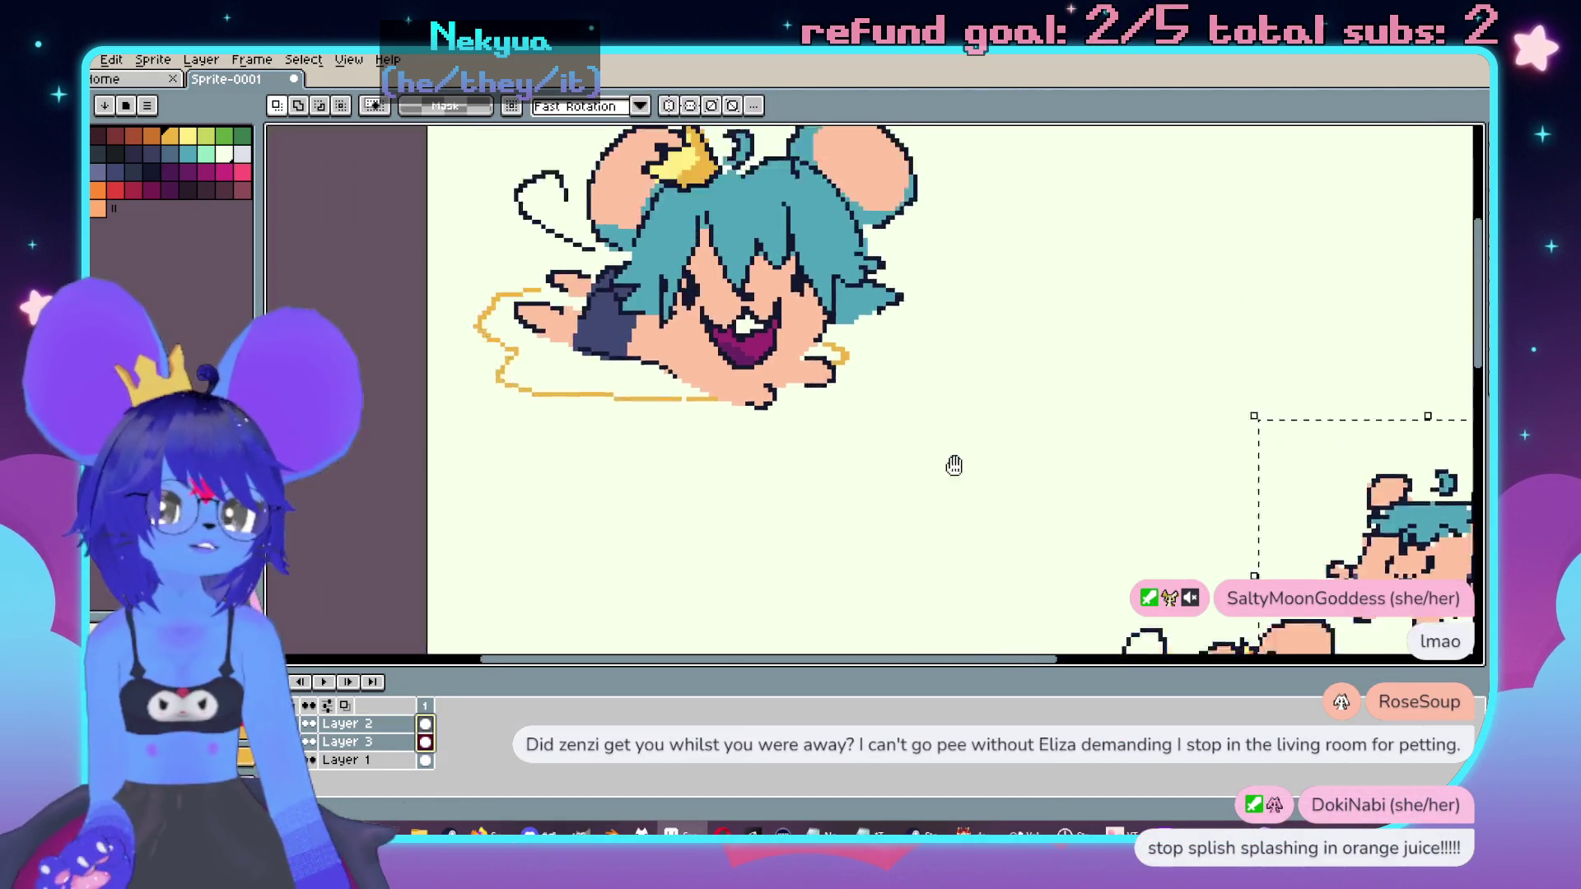
pyautogui.scroll(2, 926, 434)
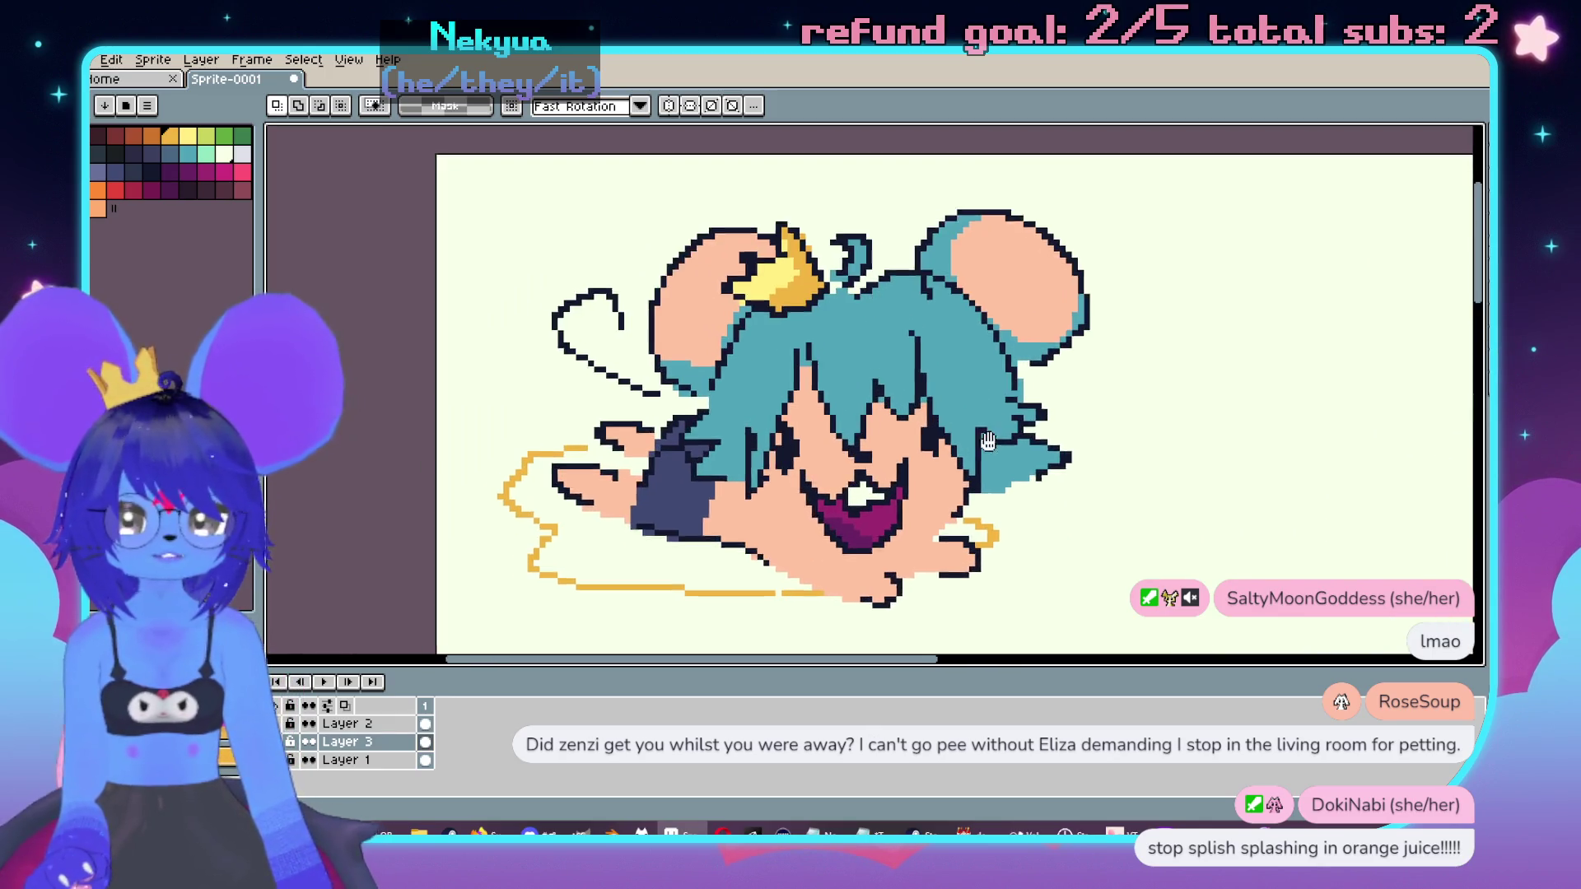
pyautogui.scroll(2, 852, 394)
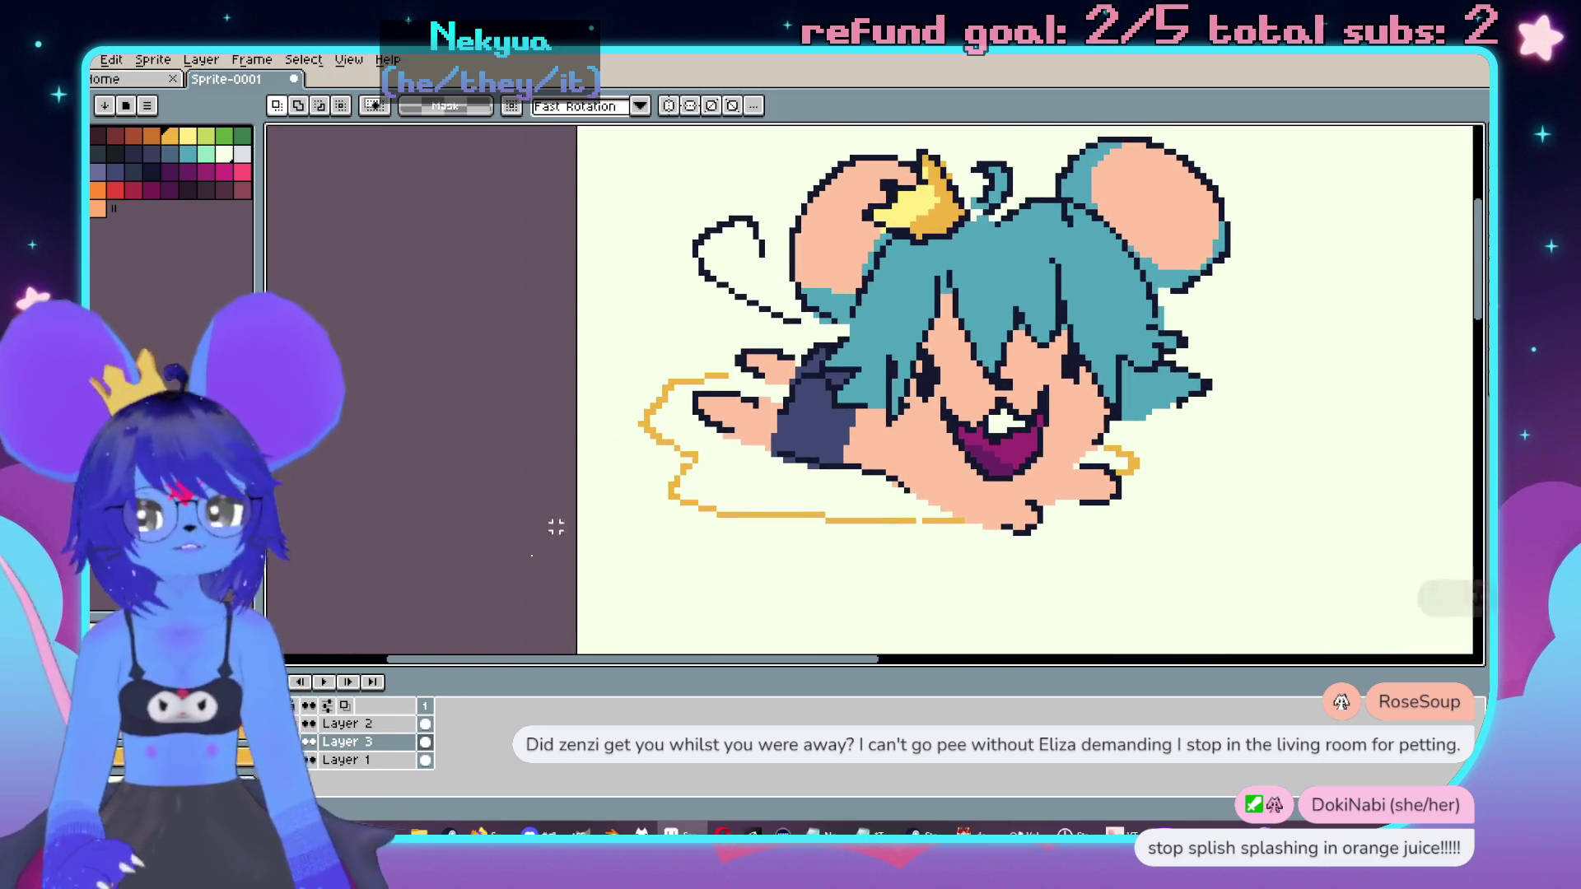
pyautogui.scroll(1, 745, 349)
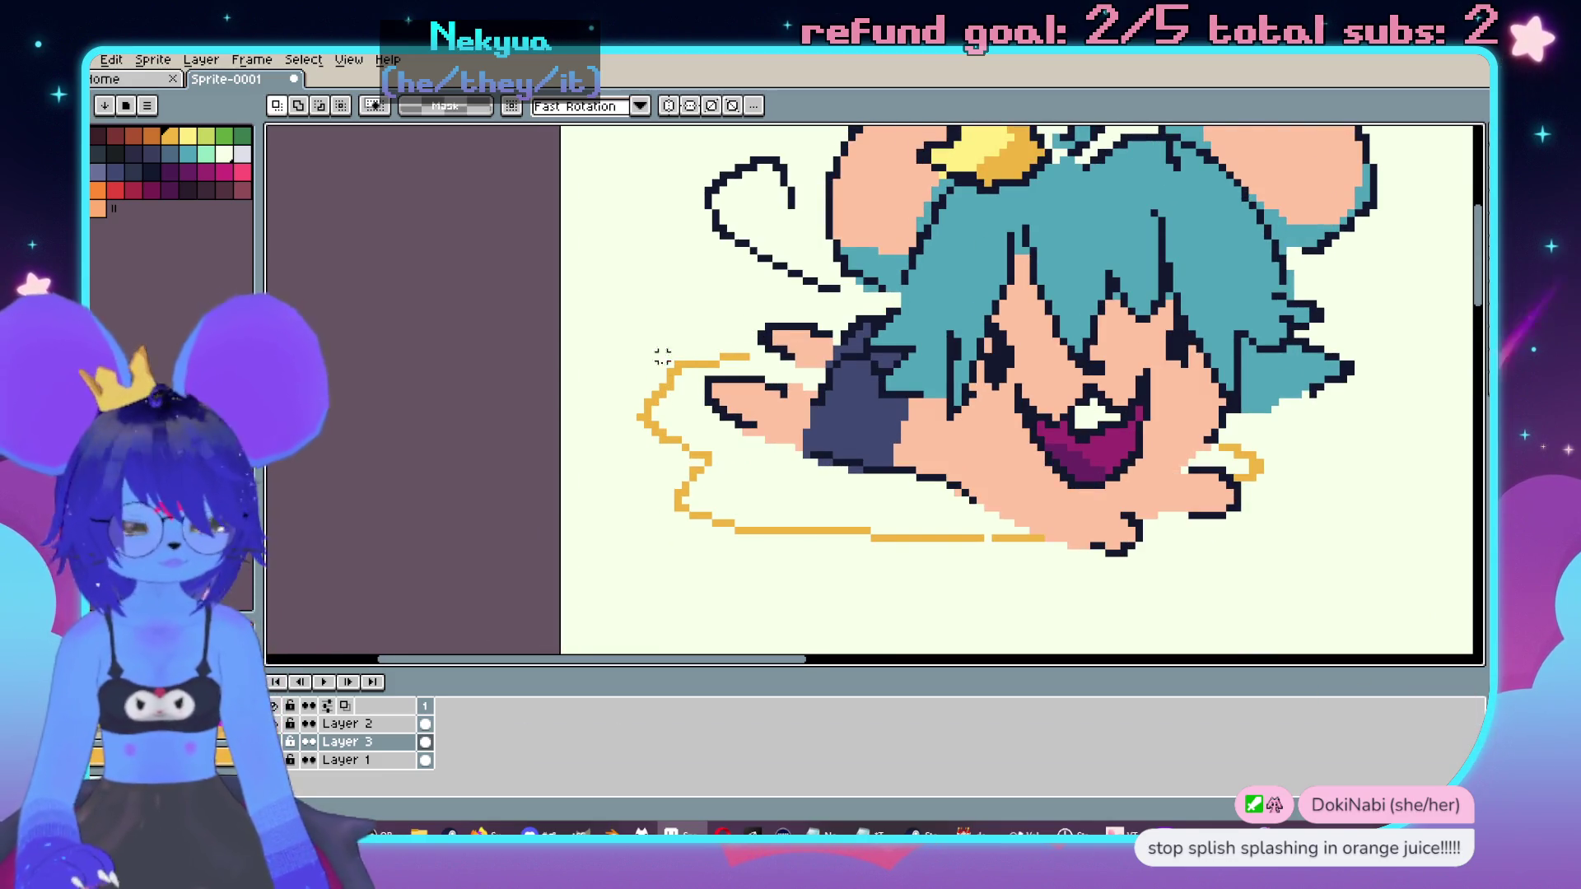
pyautogui.scroll(-2, 658, 354)
pyautogui.scroll(1, 674, 366)
pyautogui.scroll(1, 673, 367)
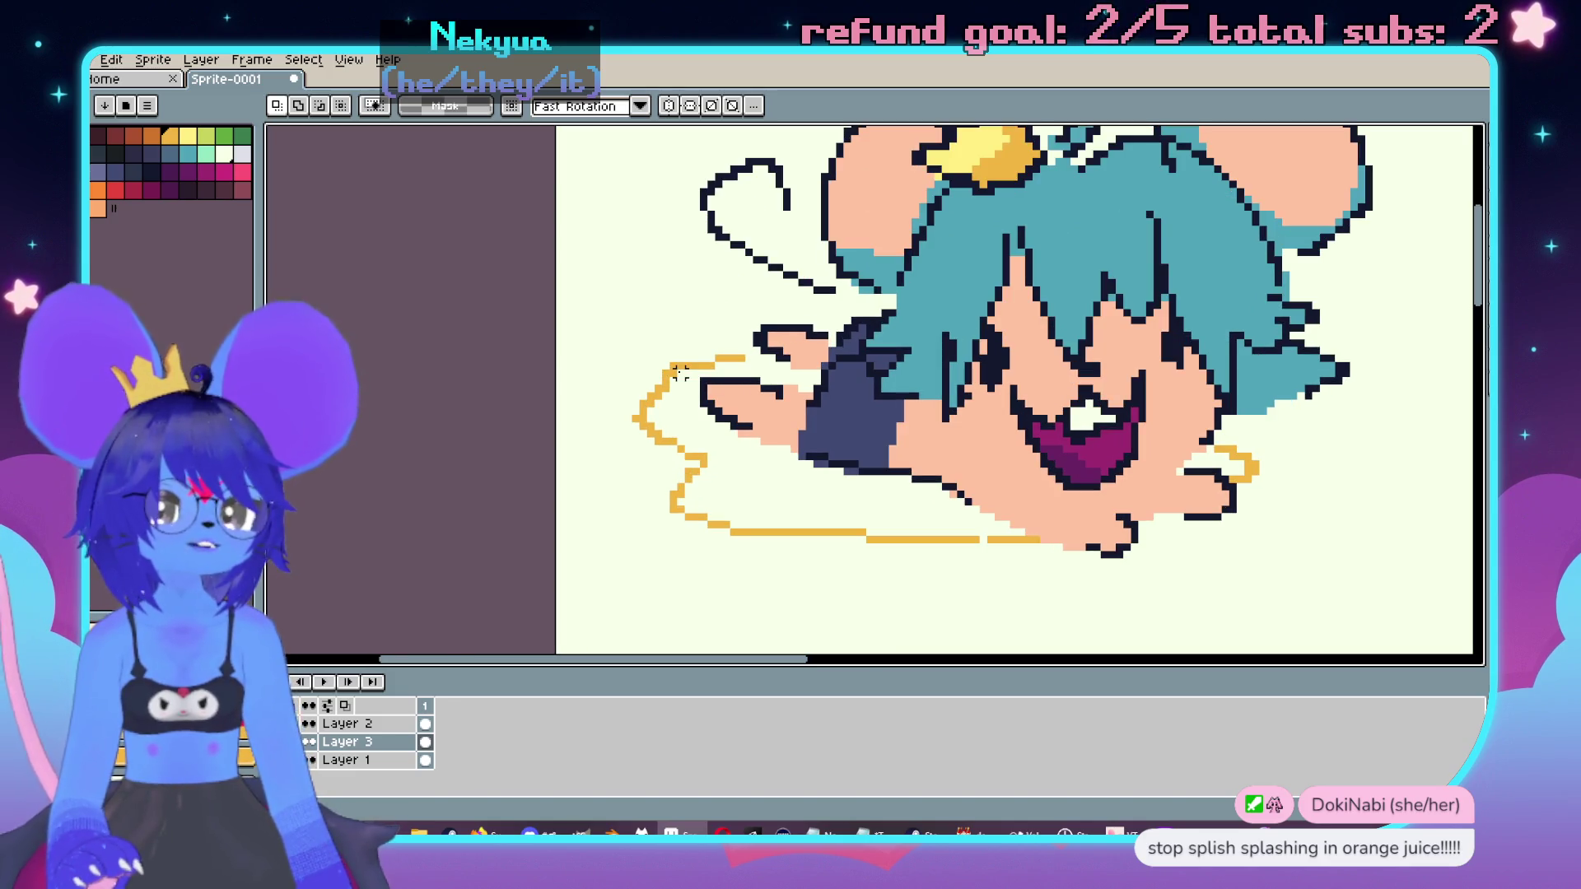
pyautogui.scroll(-1, 914, 387)
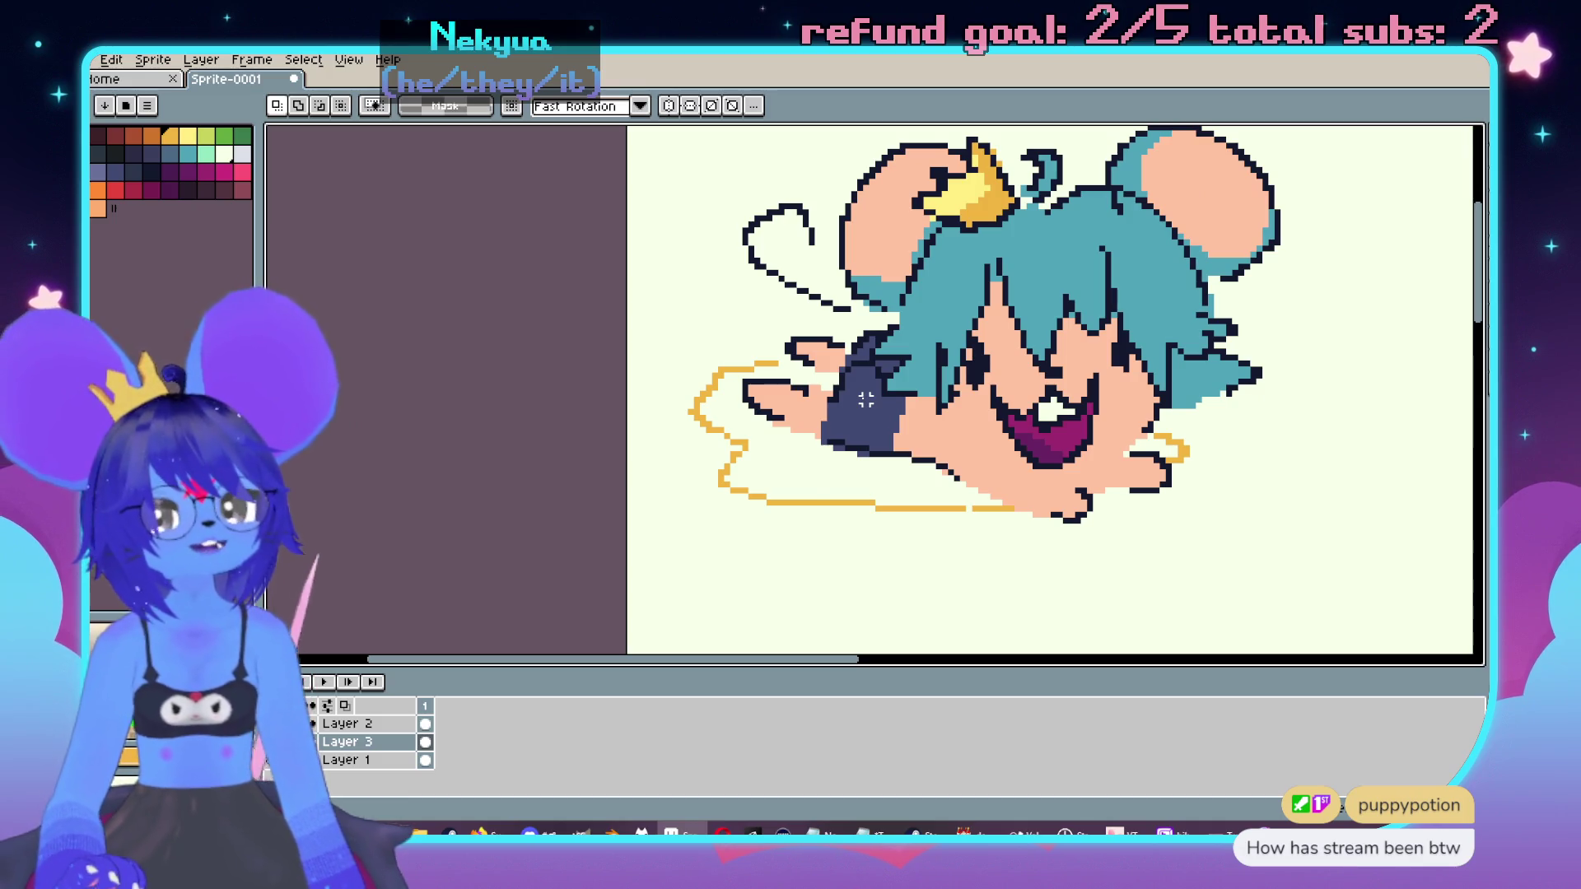
pyautogui.scroll(-1, 866, 399)
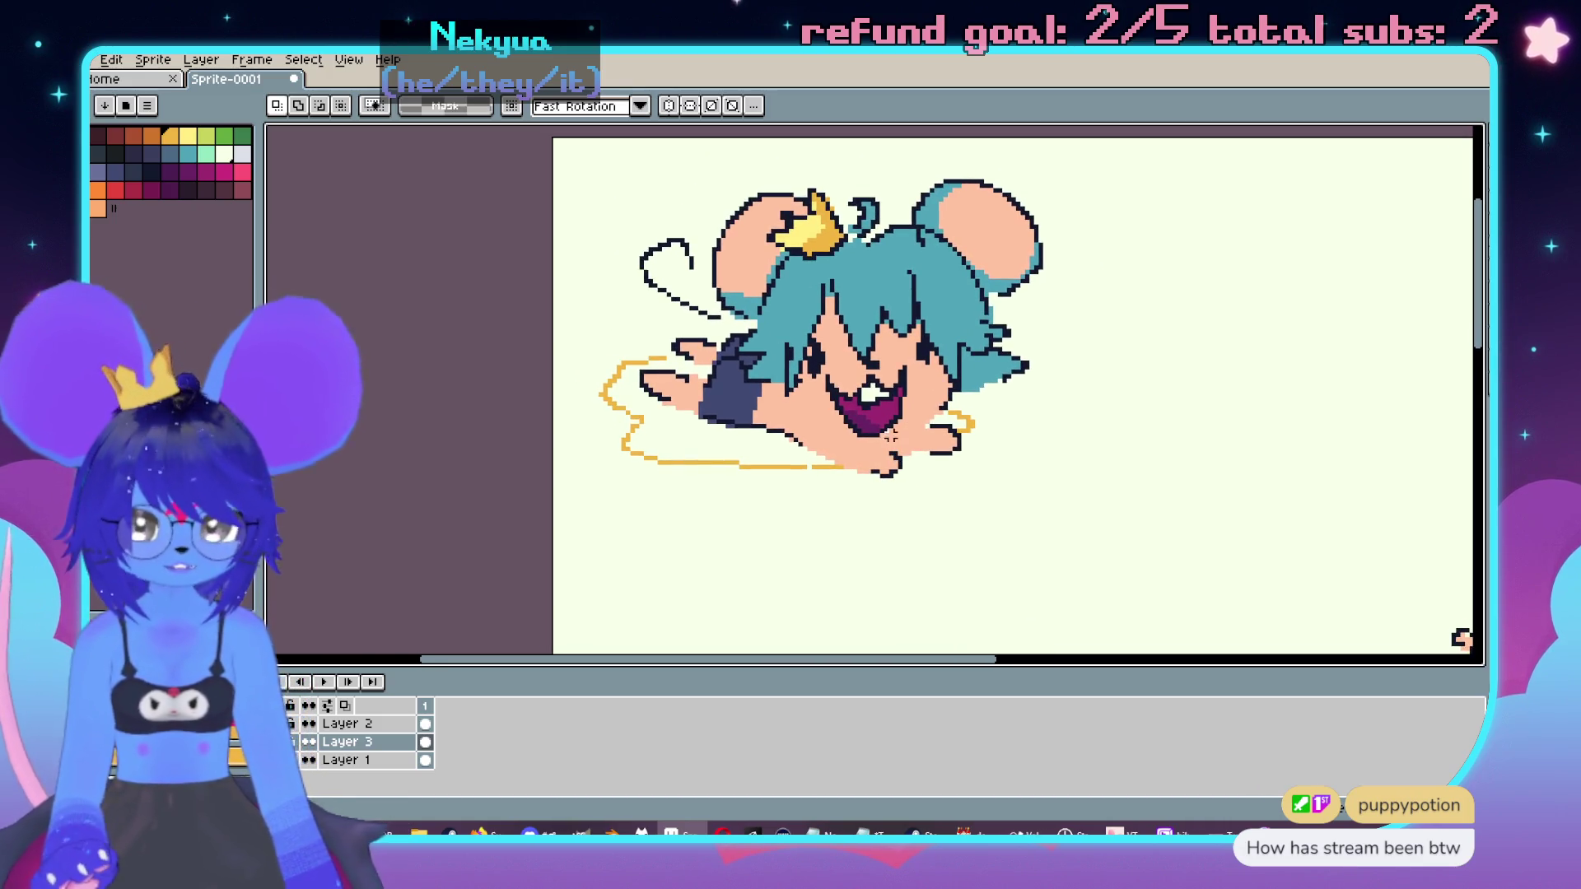
# Step: Add 'BRB' and 'I need to pee' text boxes below the big mouse
pyautogui.press('t')
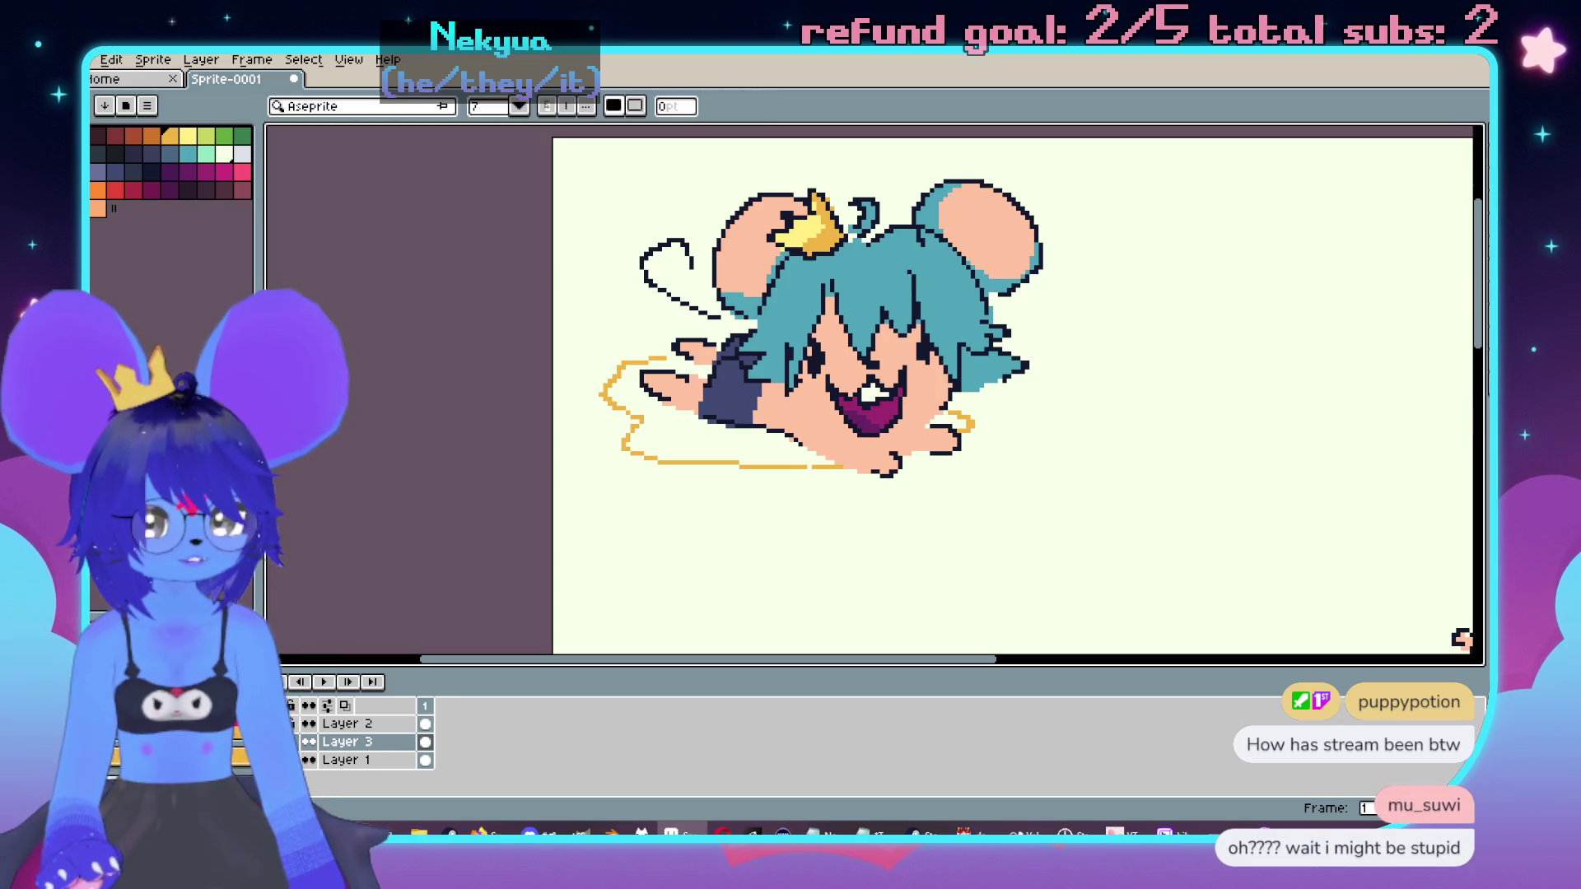
pyautogui.scroll(-3, 952, 346)
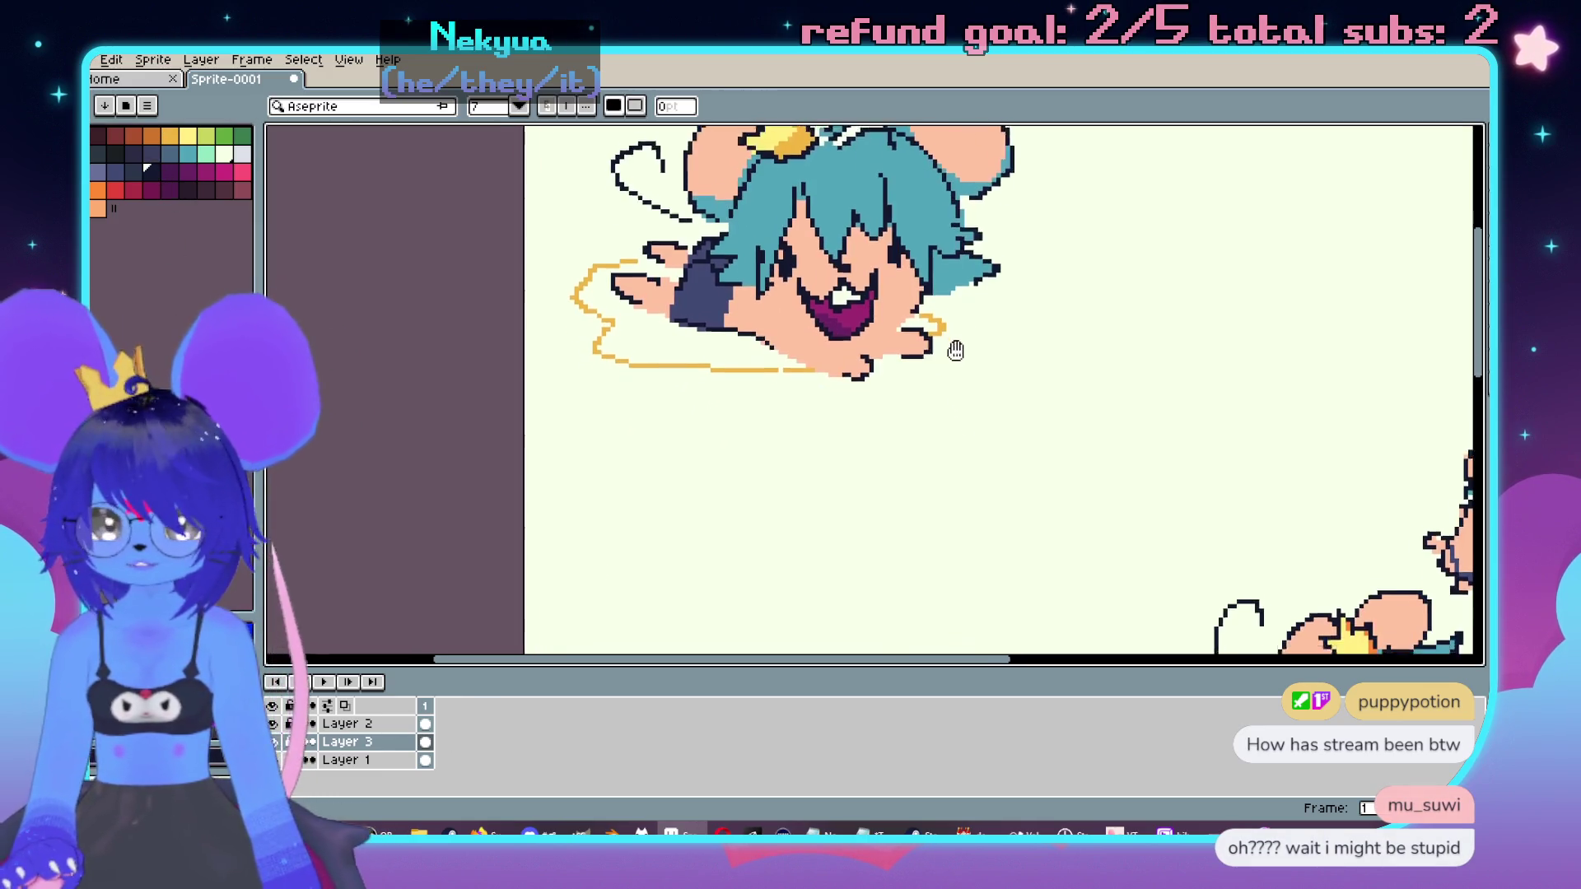
pyautogui.moveTo(678, 375); pyautogui.dragTo(1011, 549)
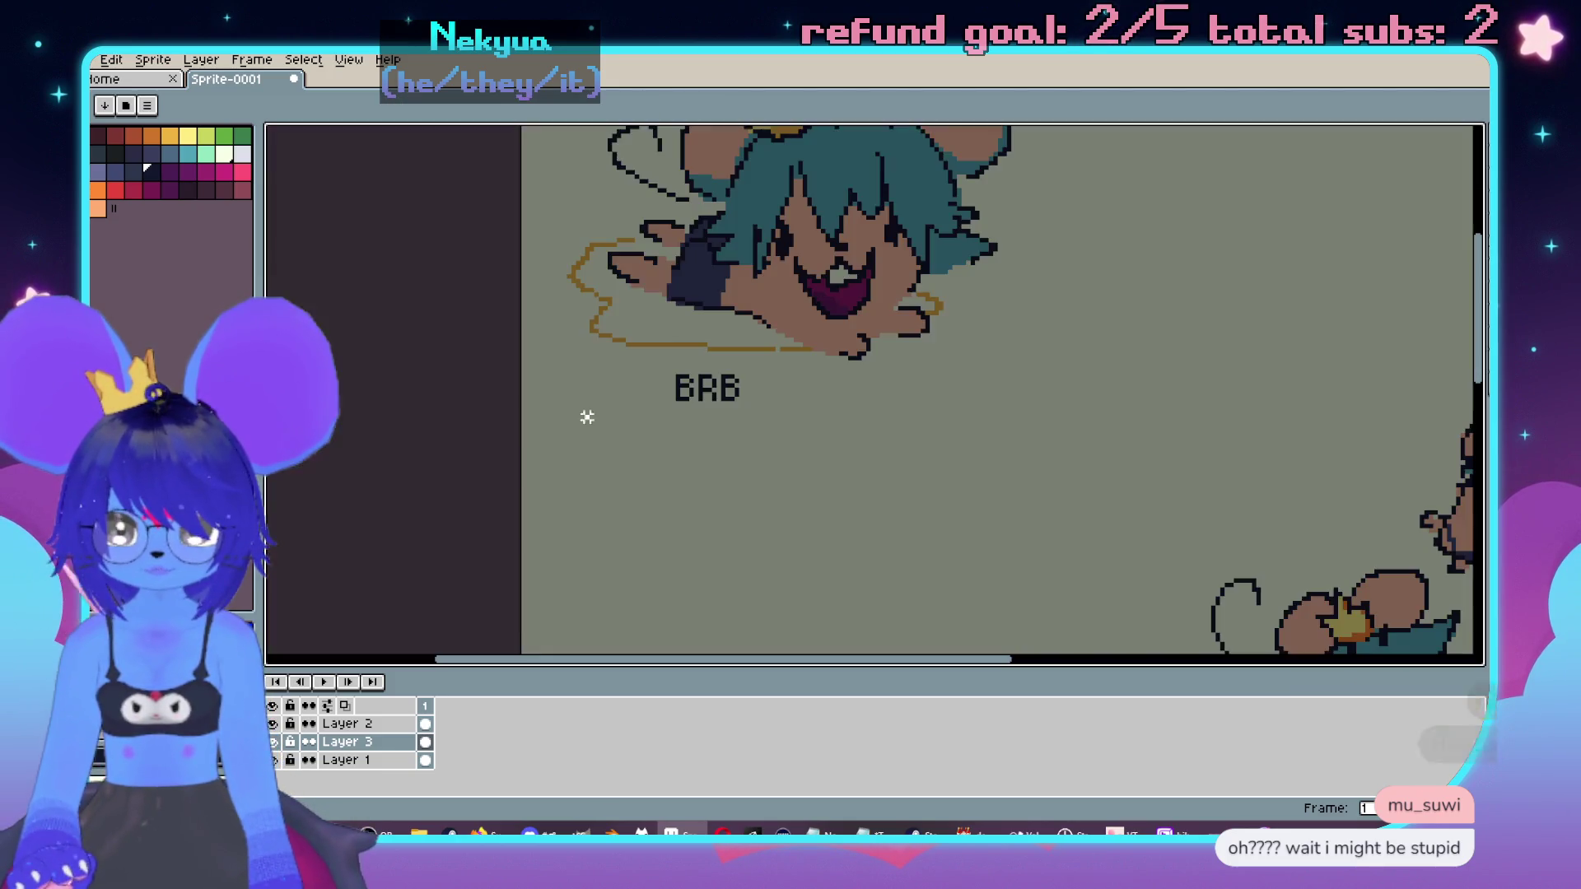
pyautogui.moveTo(585, 415); pyautogui.dragTo(974, 522)
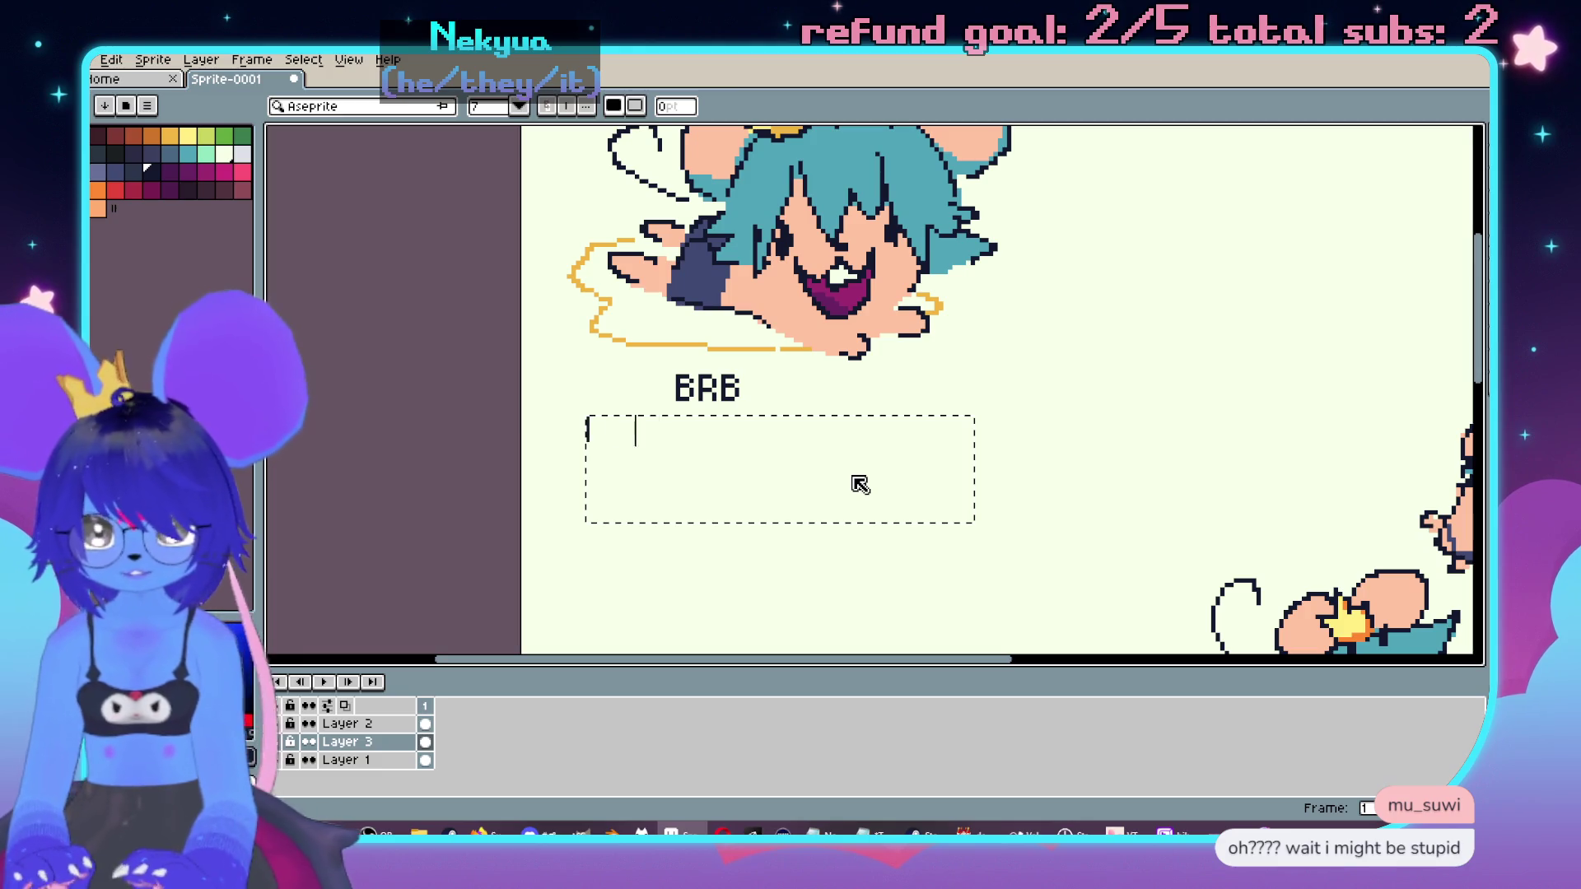
pyautogui.write('need to pee')
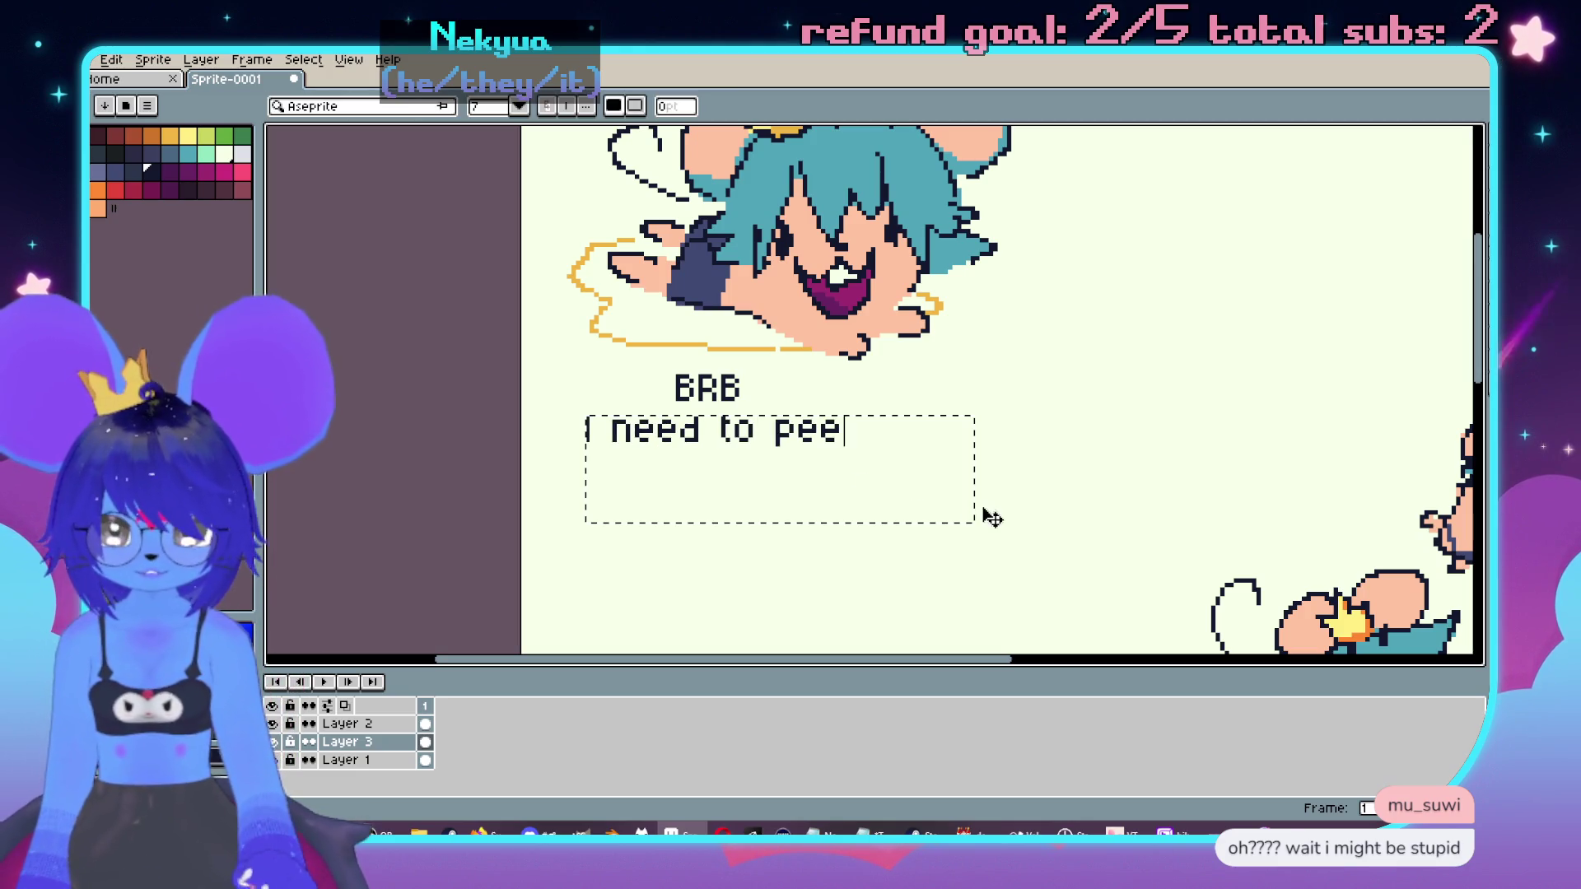
pyautogui.press('Return')
pyautogui.scroll(1, 708, 436)
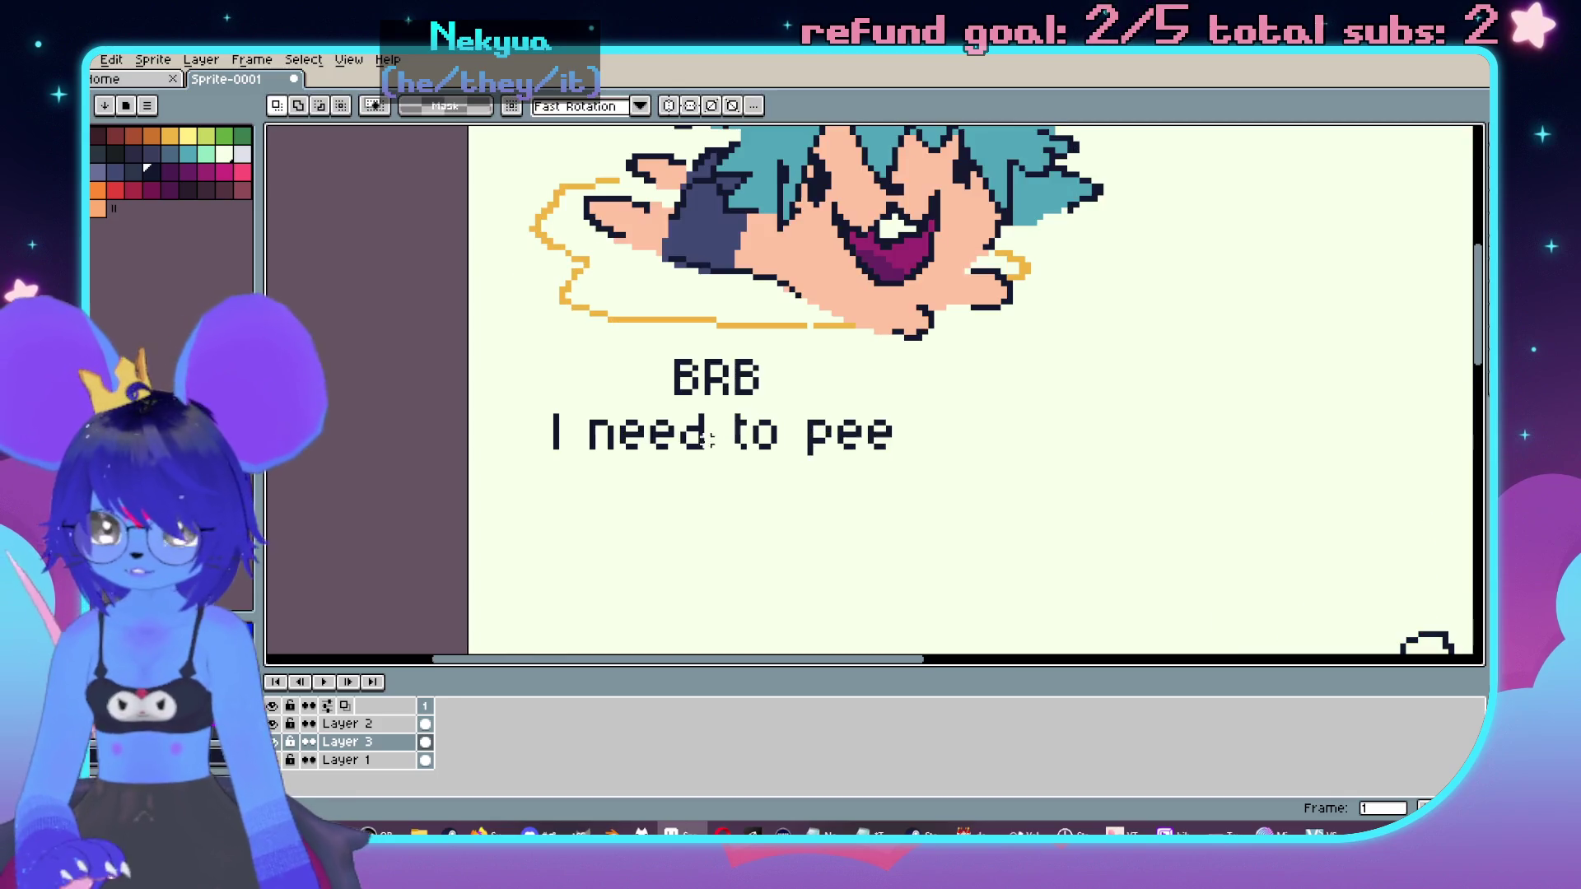
# Step: Move the BRB heading right and down, centred just above the 'I need to pee' line
pyautogui.moveTo(610, 386)
pyautogui.mouseDown()
pyautogui.moveTo(769, 414)
pyautogui.moveTo(718, 421)
pyautogui.mouseUp()
pyautogui.moveTo(748, 360); pyautogui.dragTo(904, 444)
pyautogui.moveTo(717, 340)
pyautogui.mouseDown()
pyautogui.moveTo(625, 275)
pyautogui.moveTo(611, 289)
pyautogui.mouseUp()
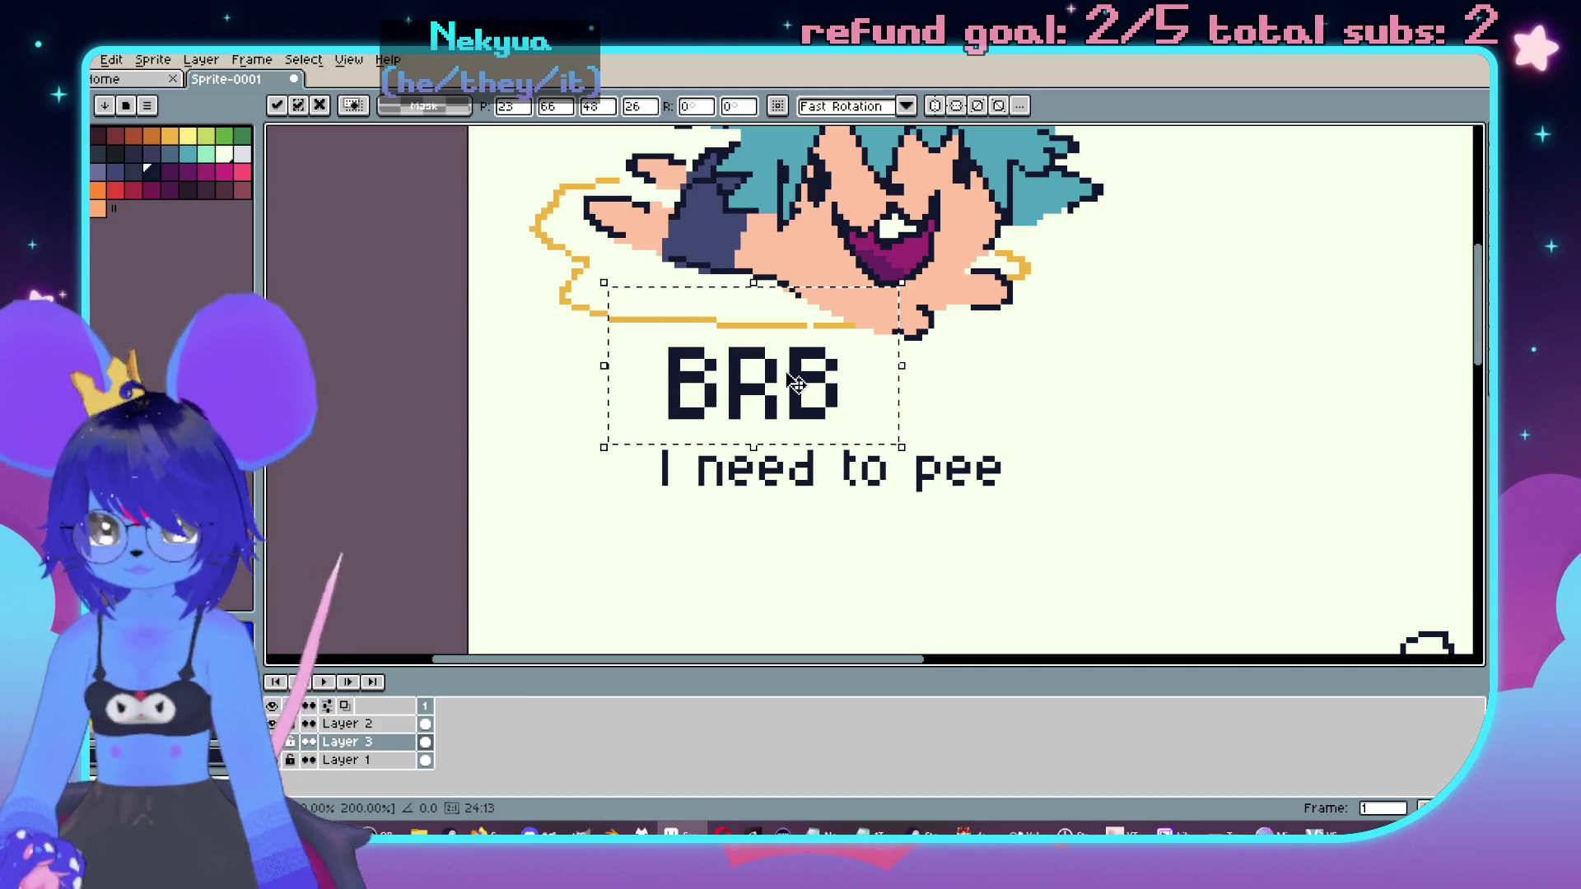
pyautogui.moveTo(797, 384); pyautogui.dragTo(875, 401)
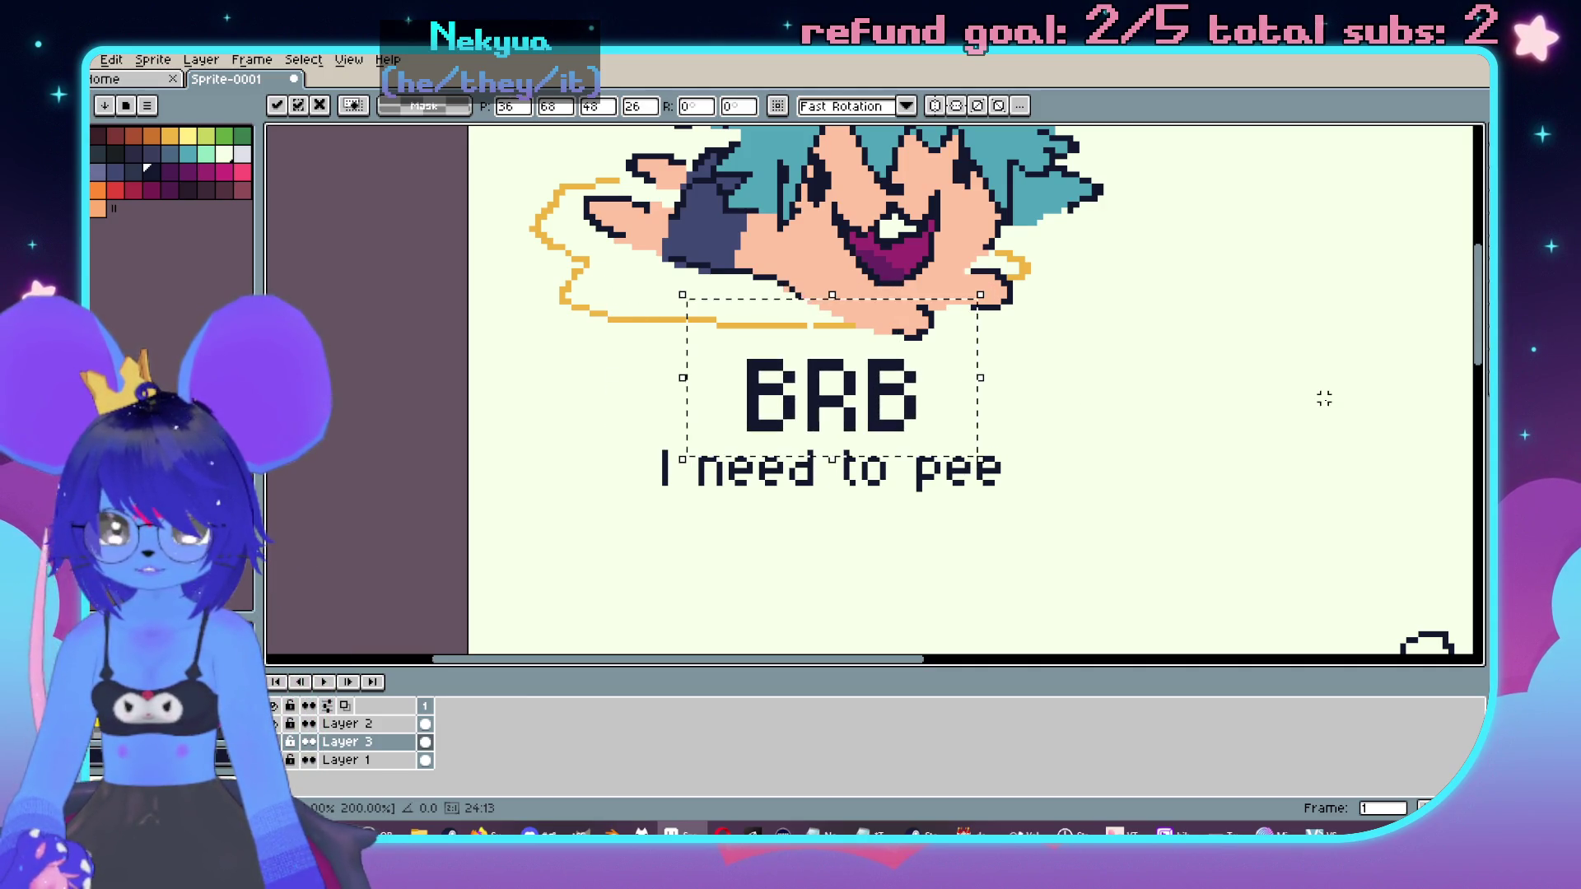
pyautogui.click(1323, 399)
pyautogui.scroll(-3, 1242, 353)
pyautogui.scroll(2, 1076, 461)
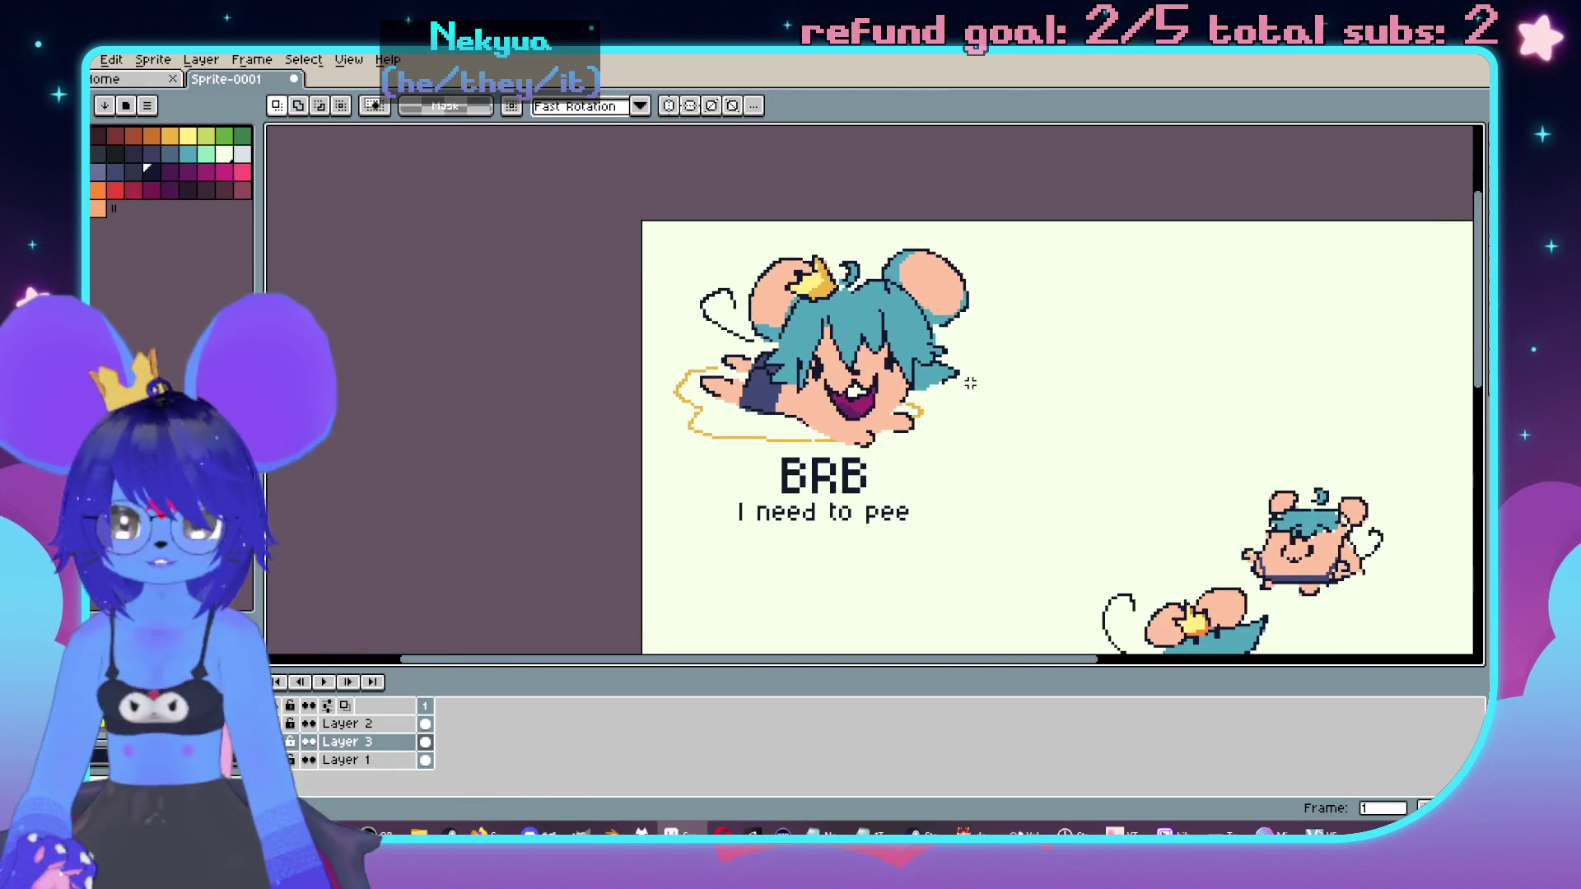
pyautogui.moveTo(981, 422); pyautogui.dragTo(887, 389)
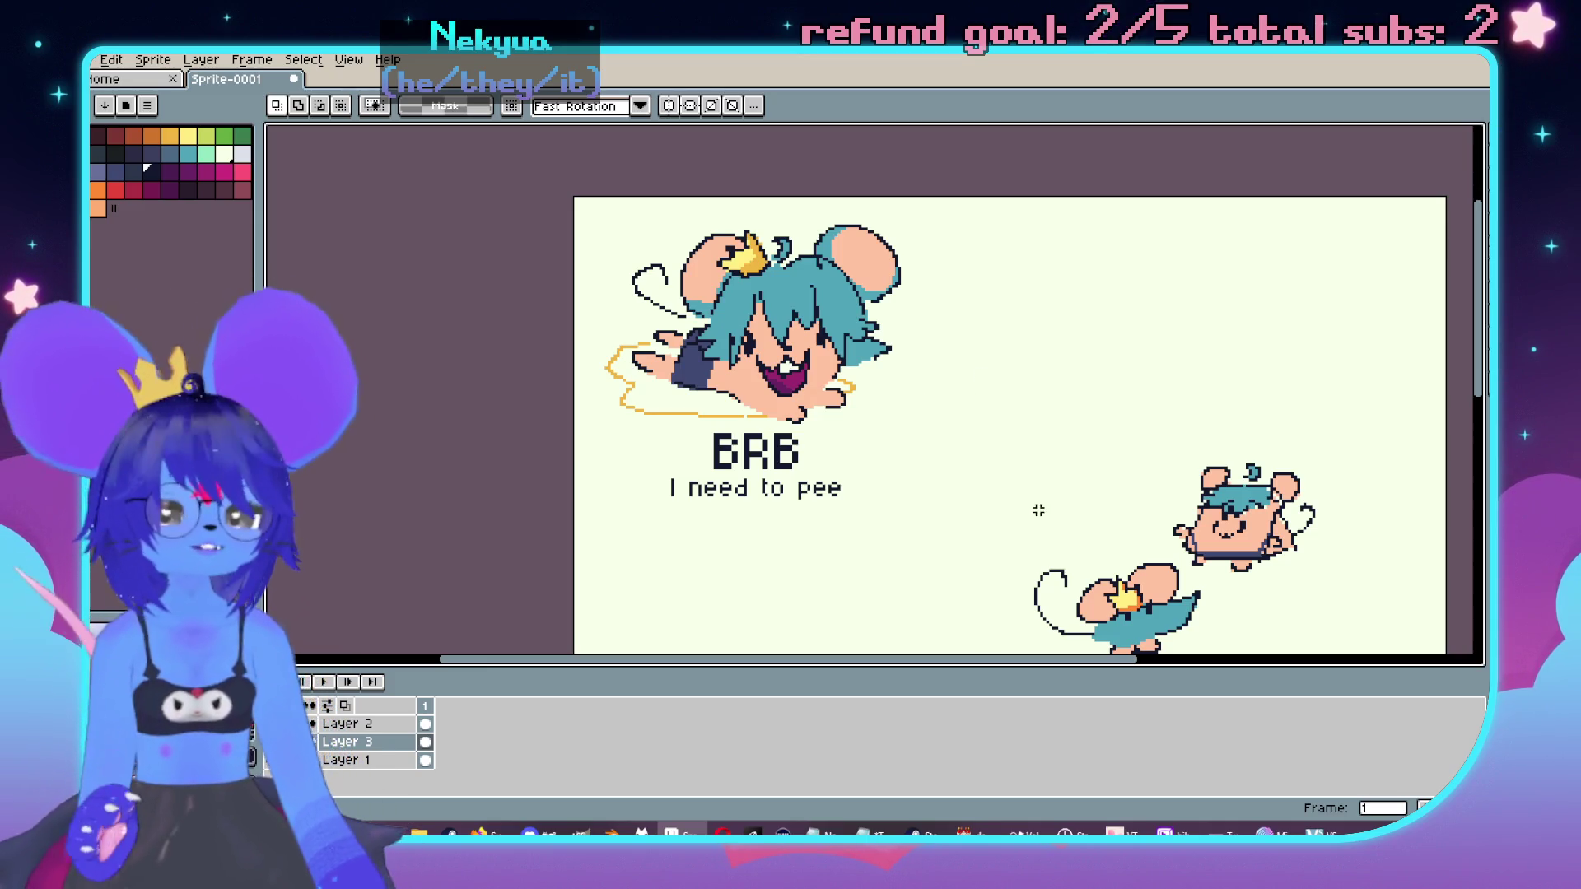
pyautogui.hotkey('alt', 'Tab')
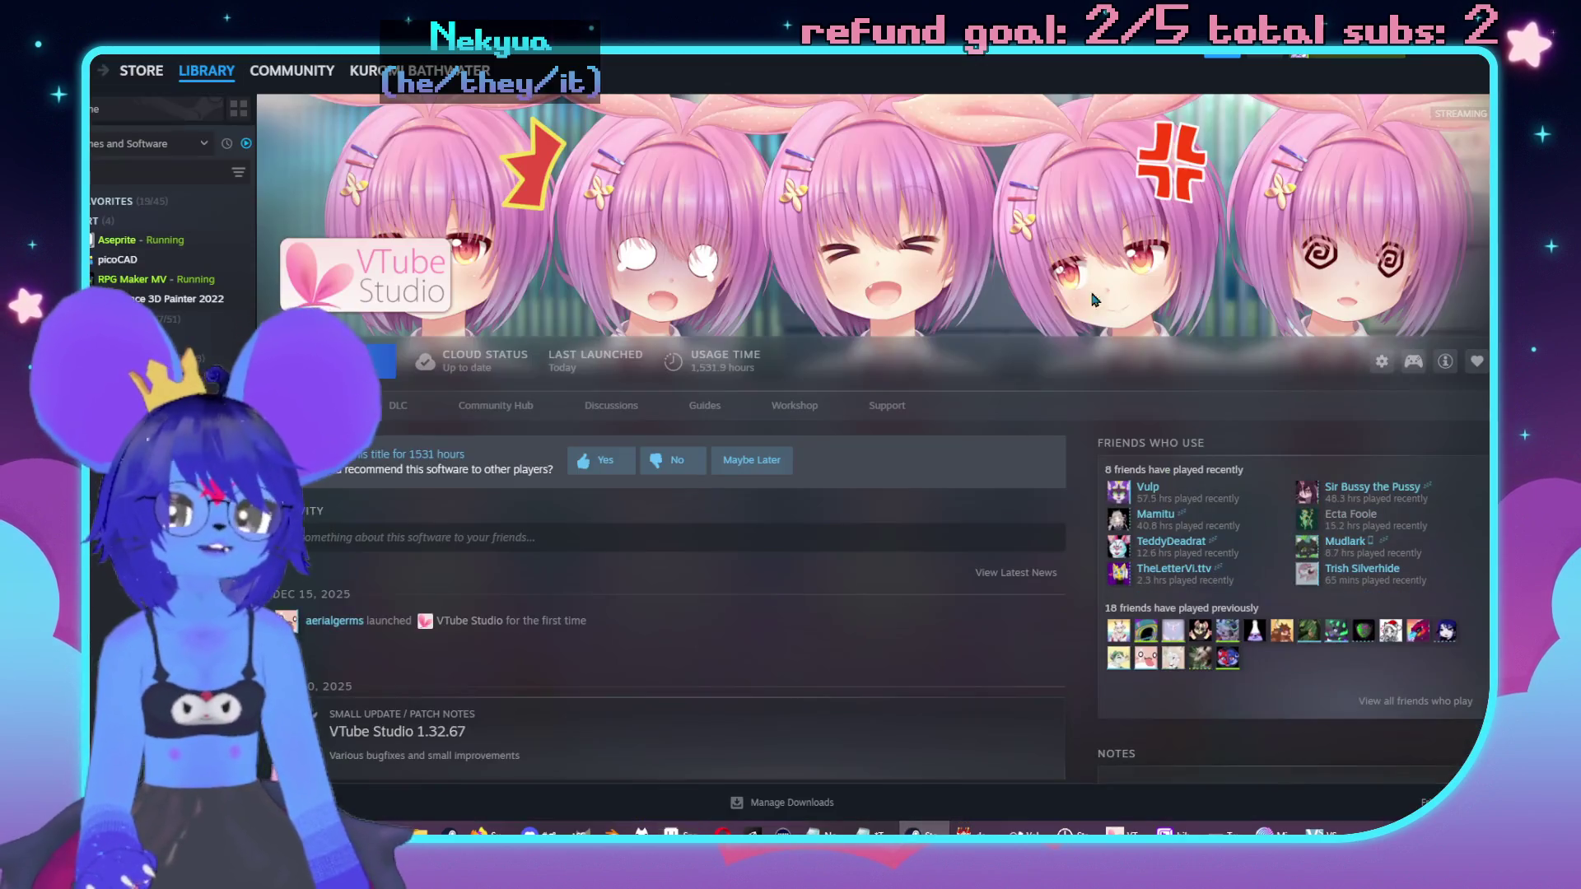
# Step: View Aseprite's Steam library page and its Friends Who Use avatars, then return to Aseprite
pyautogui.click(99, 243)
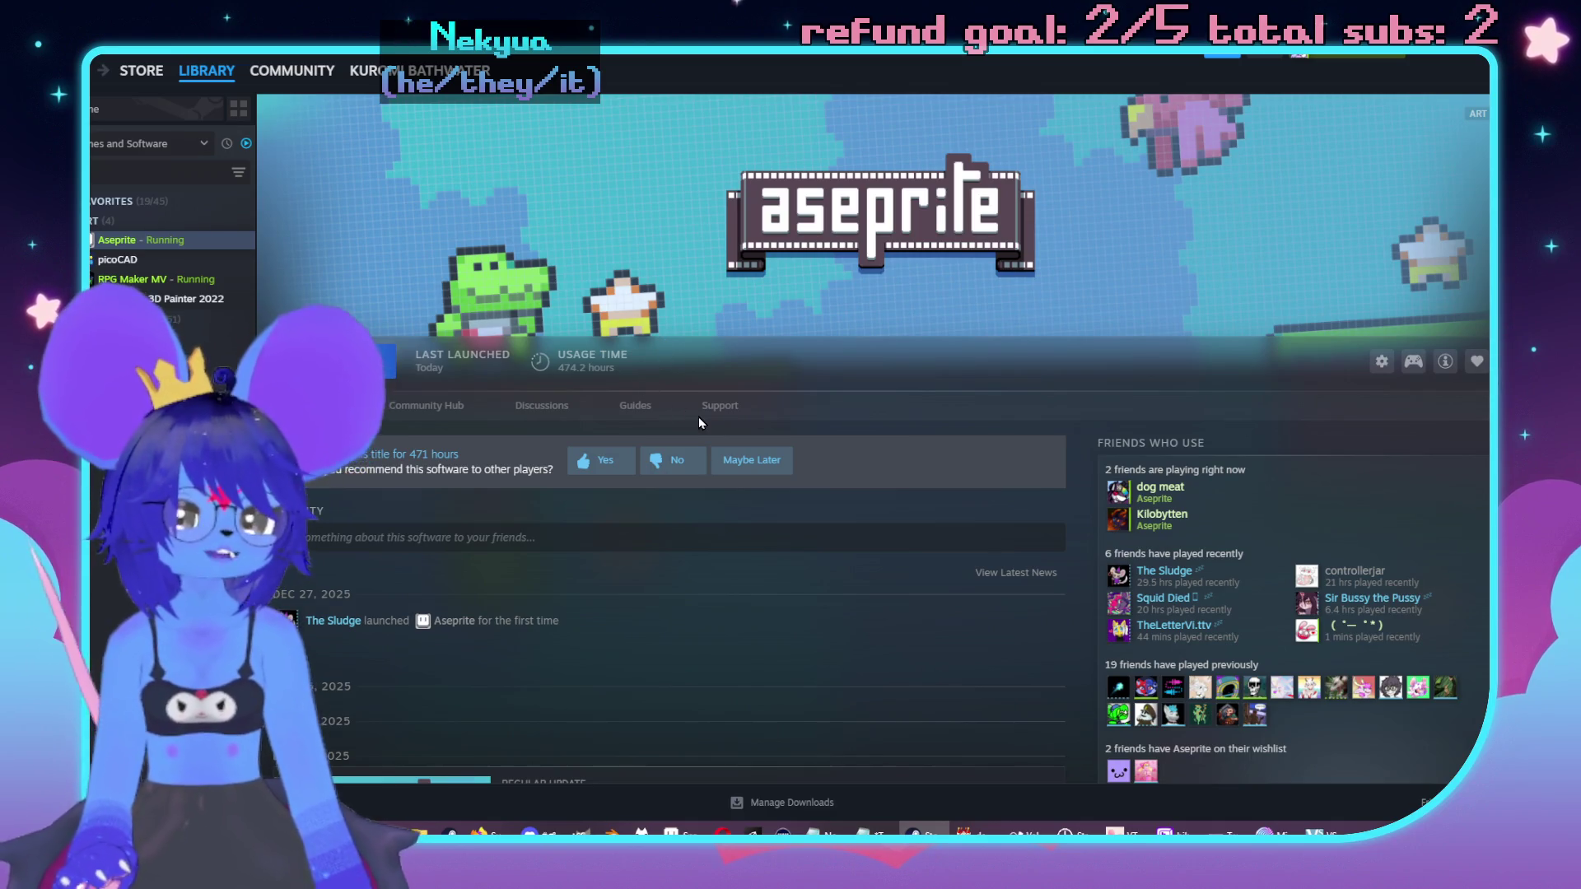
pyautogui.moveTo(1417, 694)
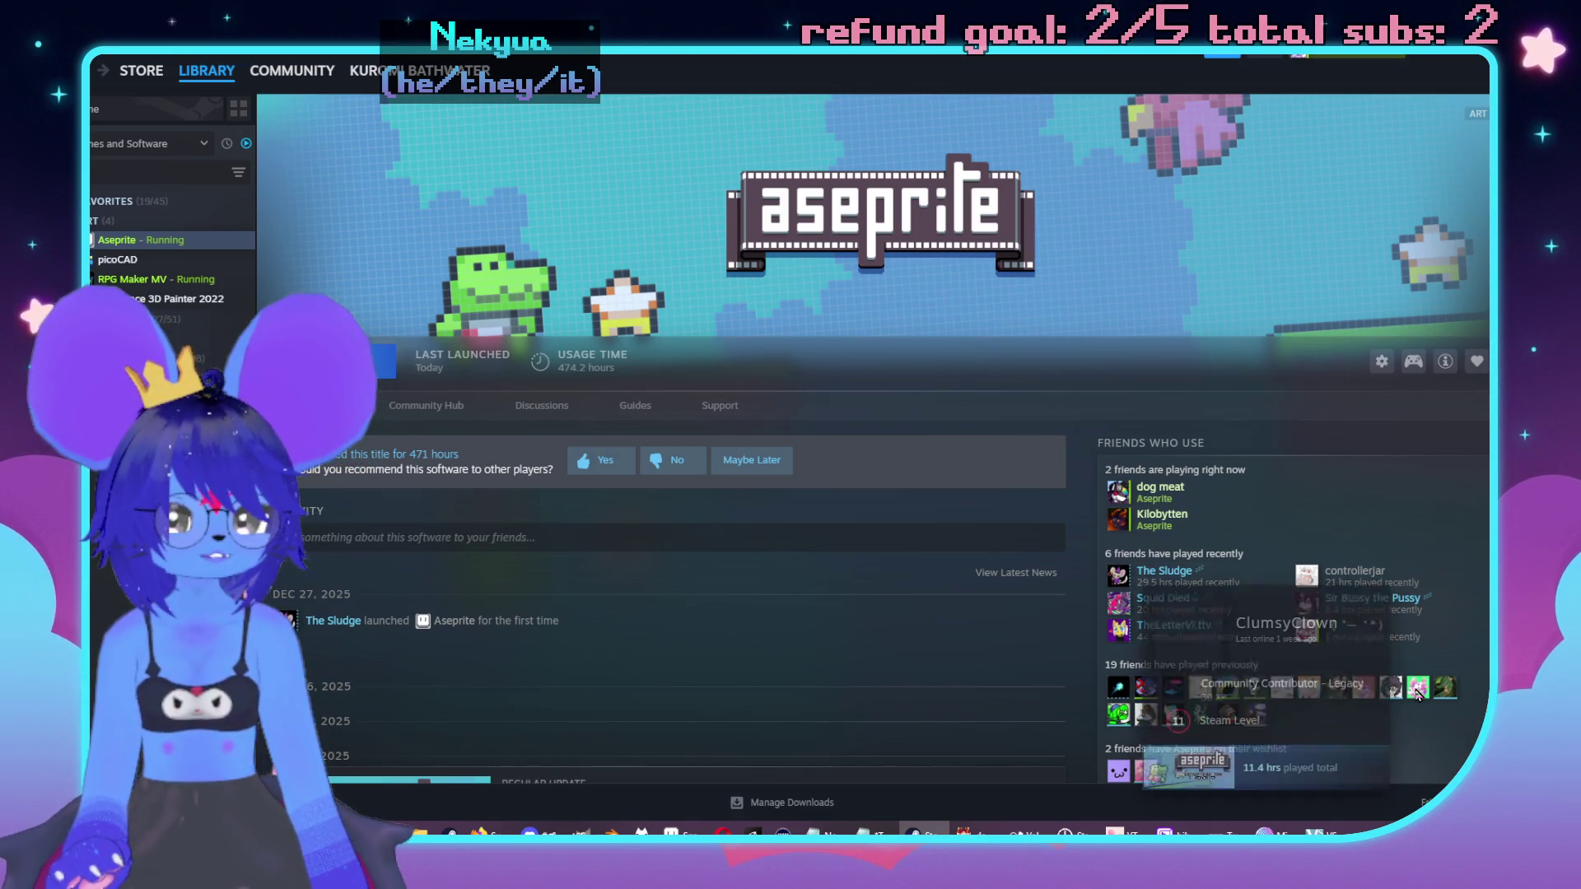
pyautogui.moveTo(1347, 690)
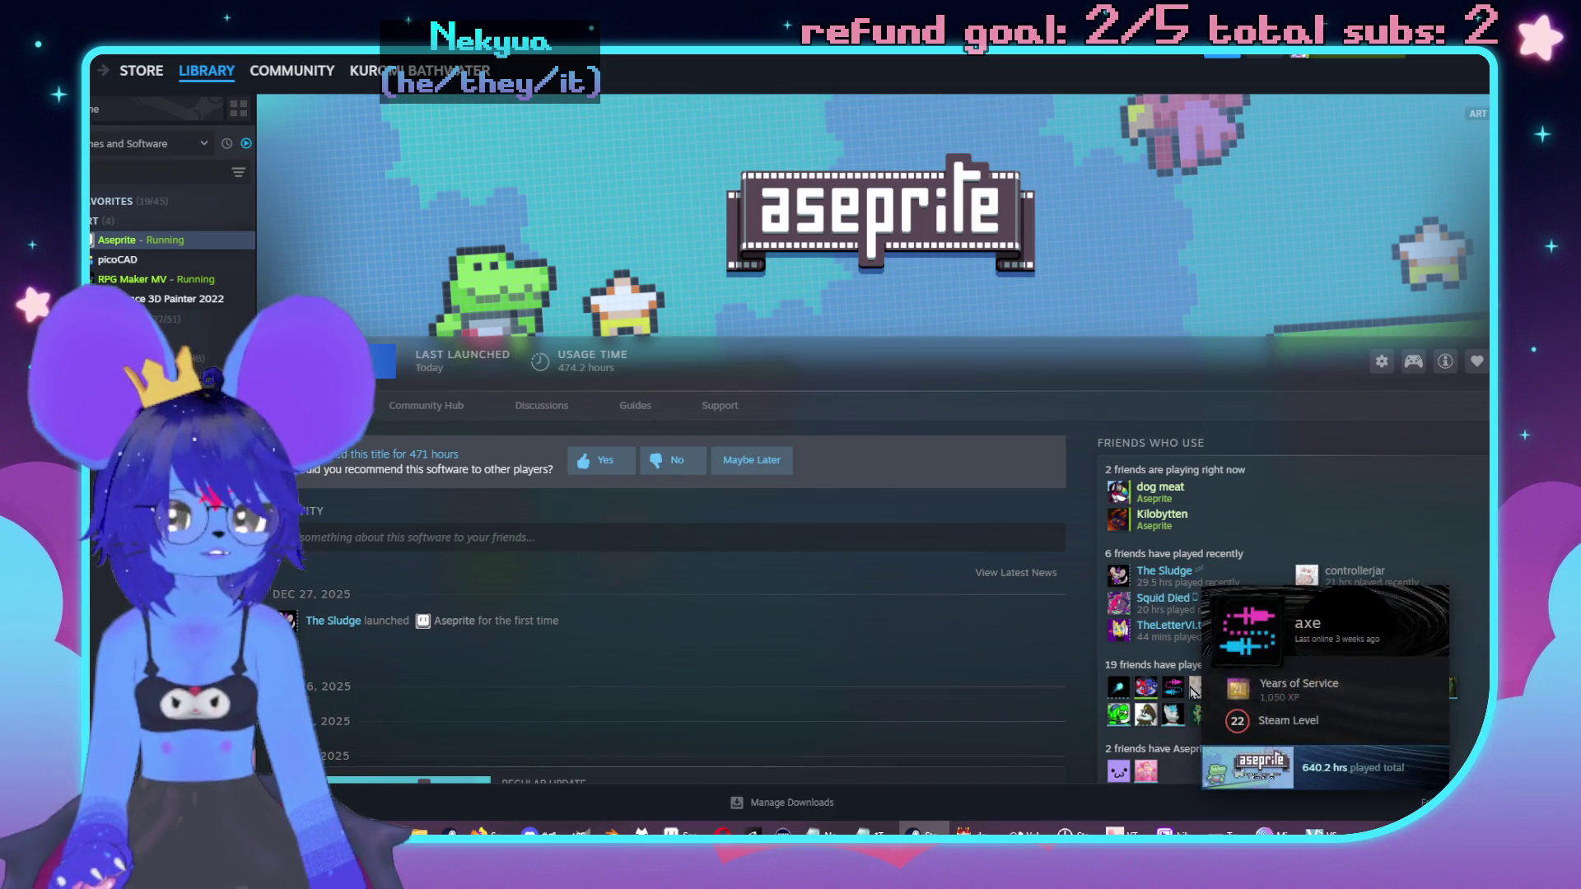
pyautogui.moveTo(1232, 696)
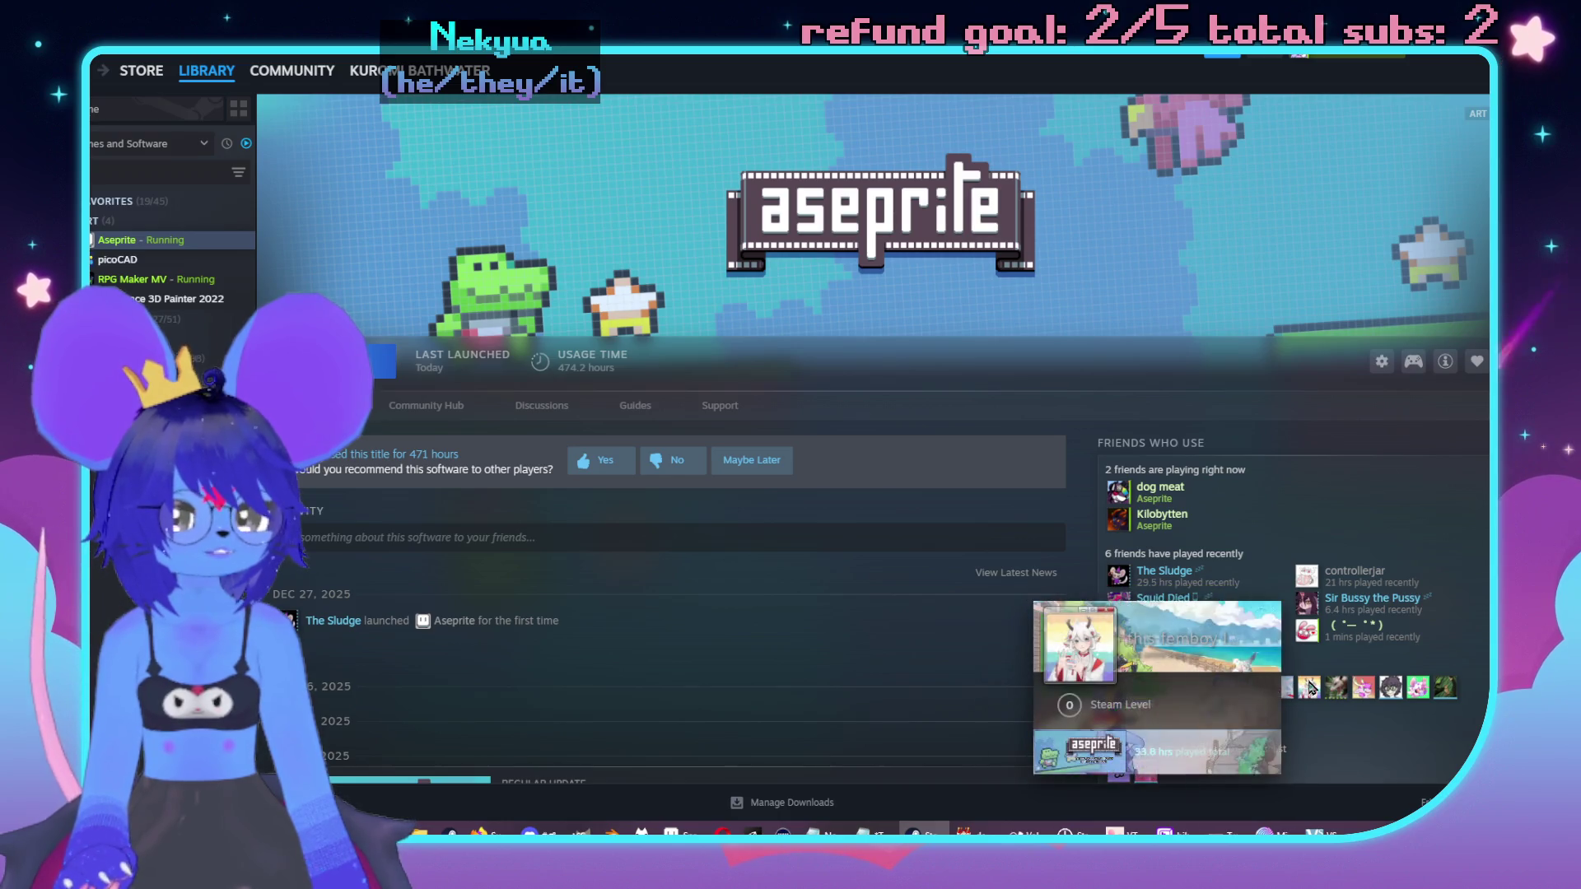
pyautogui.moveTo(1329, 692)
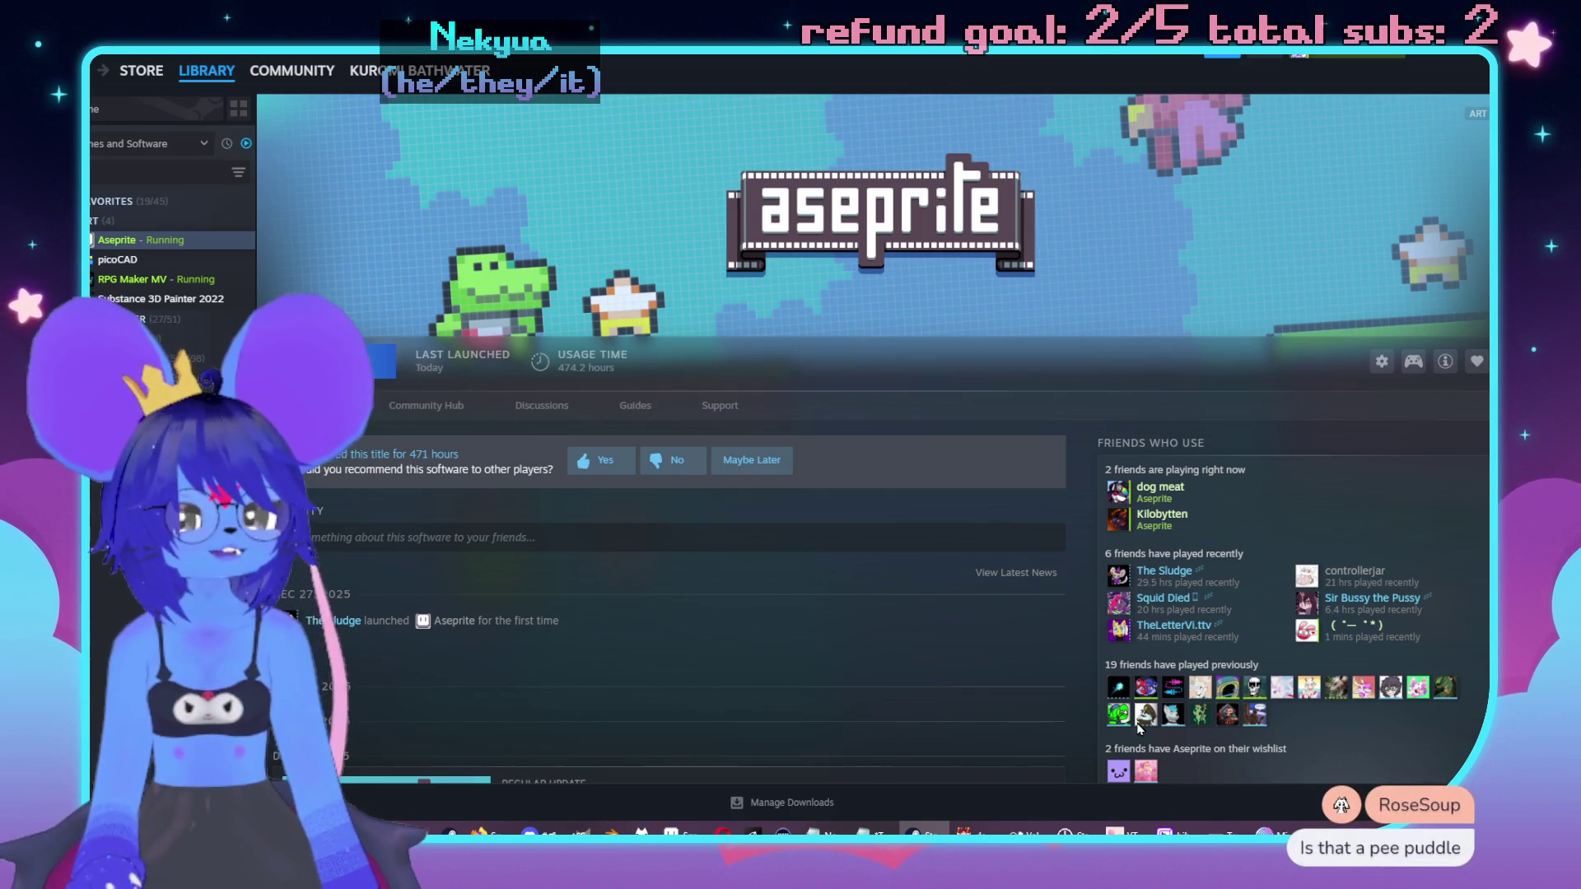
pyautogui.moveTo(1120, 719)
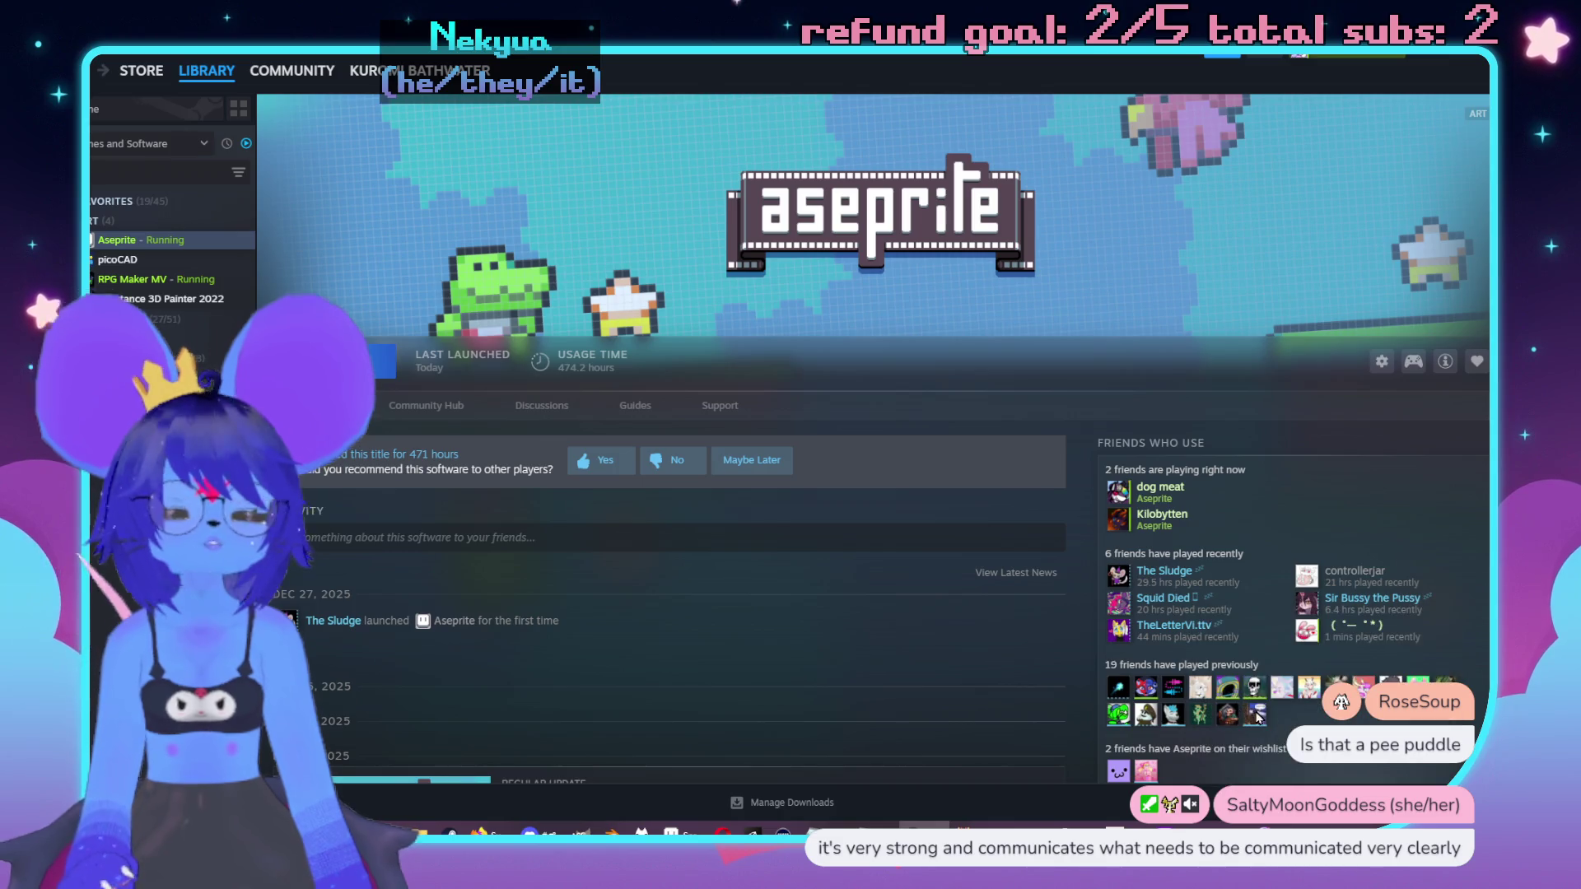
pyautogui.moveTo(1252, 721)
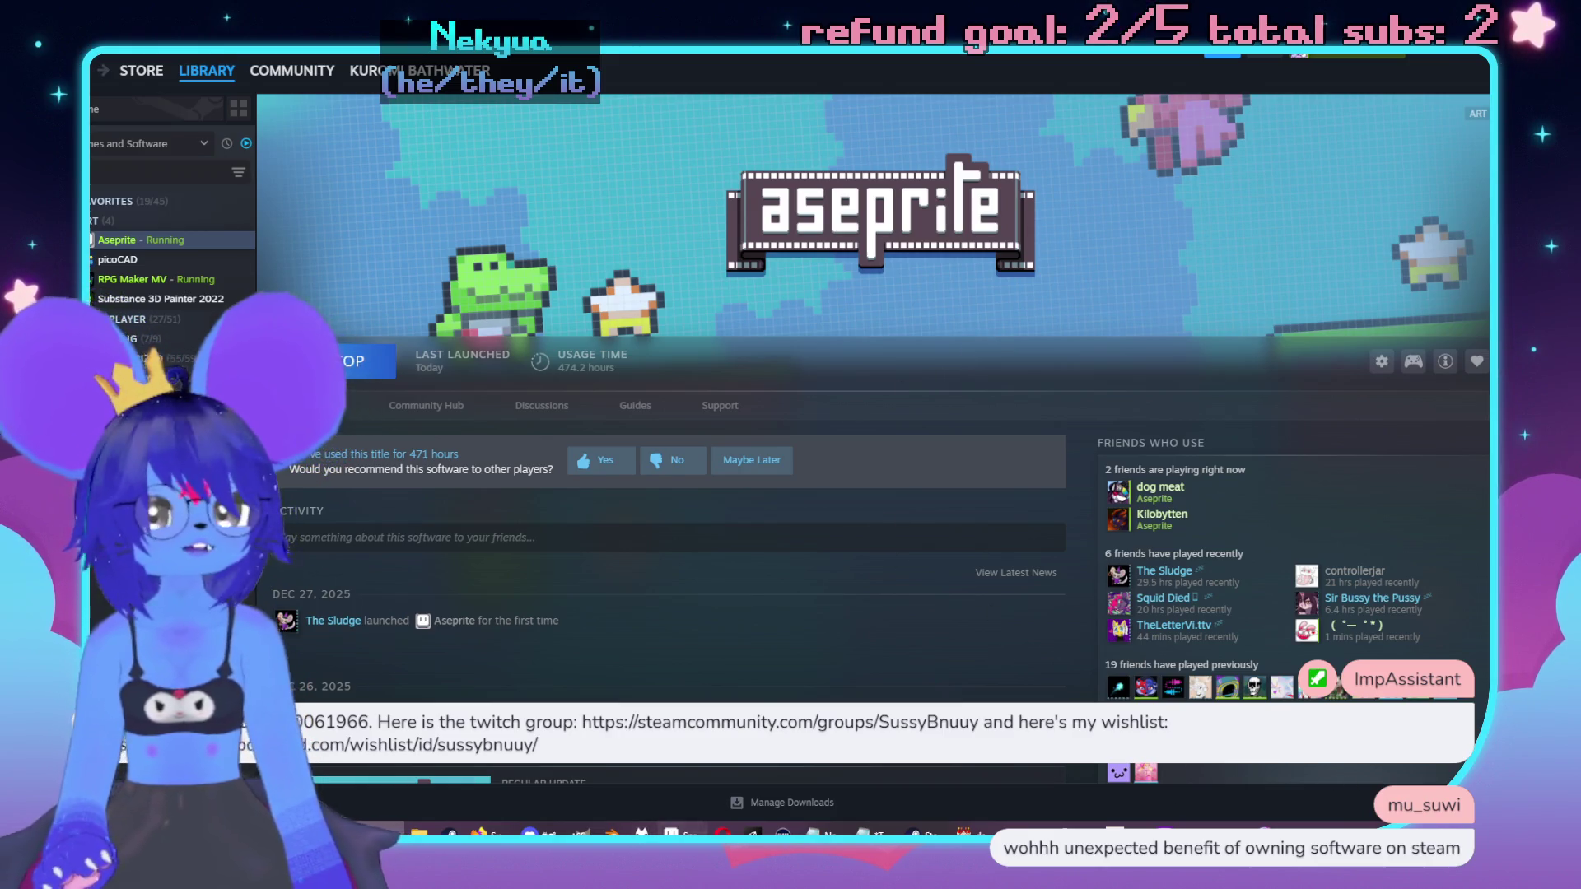
pyautogui.hotkey('alt', 'Tab')
pyautogui.scroll(3, 1029, 411)
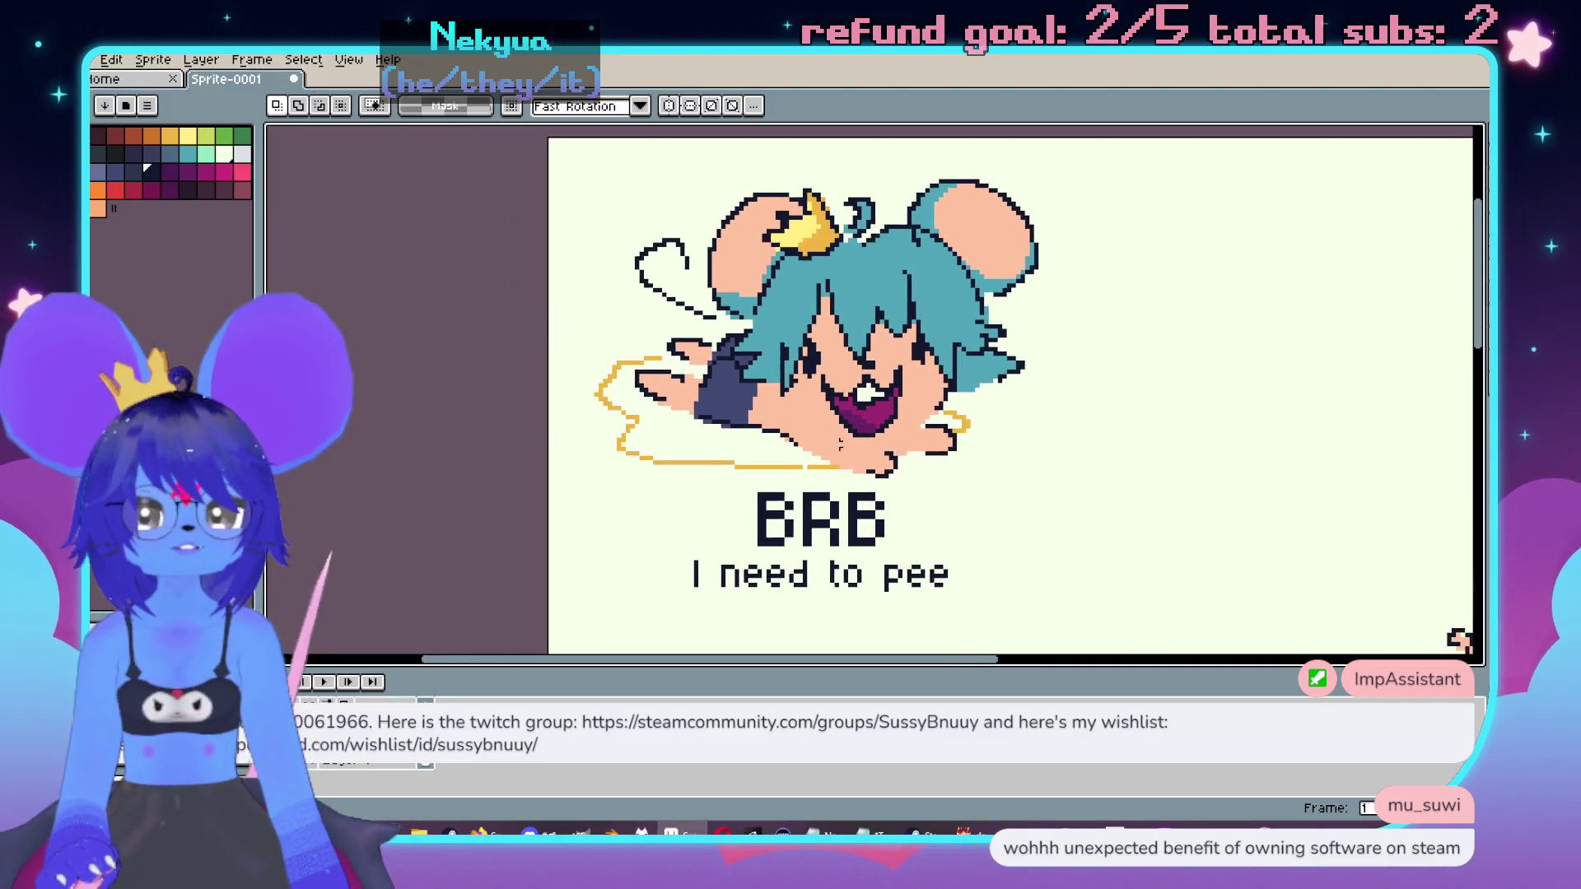
# Step: Select the yellow outline under the mouse by colour, excluding the crown area
pyautogui.scroll(1, 713, 468)
pyautogui.press('w')
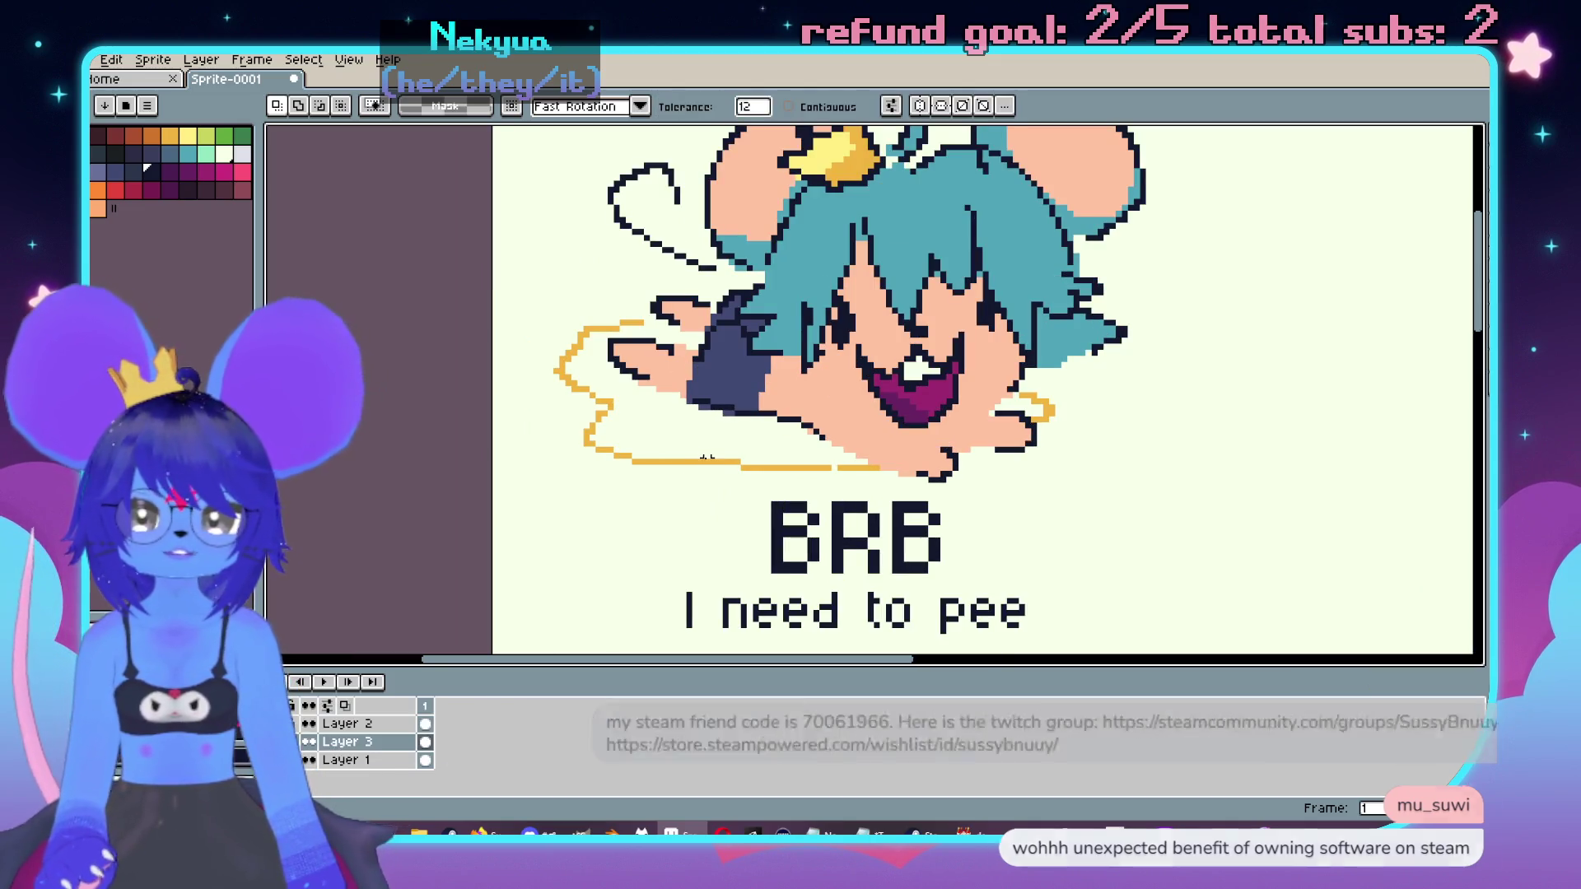
pyautogui.click(708, 461)
pyautogui.scroll(-1, 755, 359)
pyautogui.press('m')
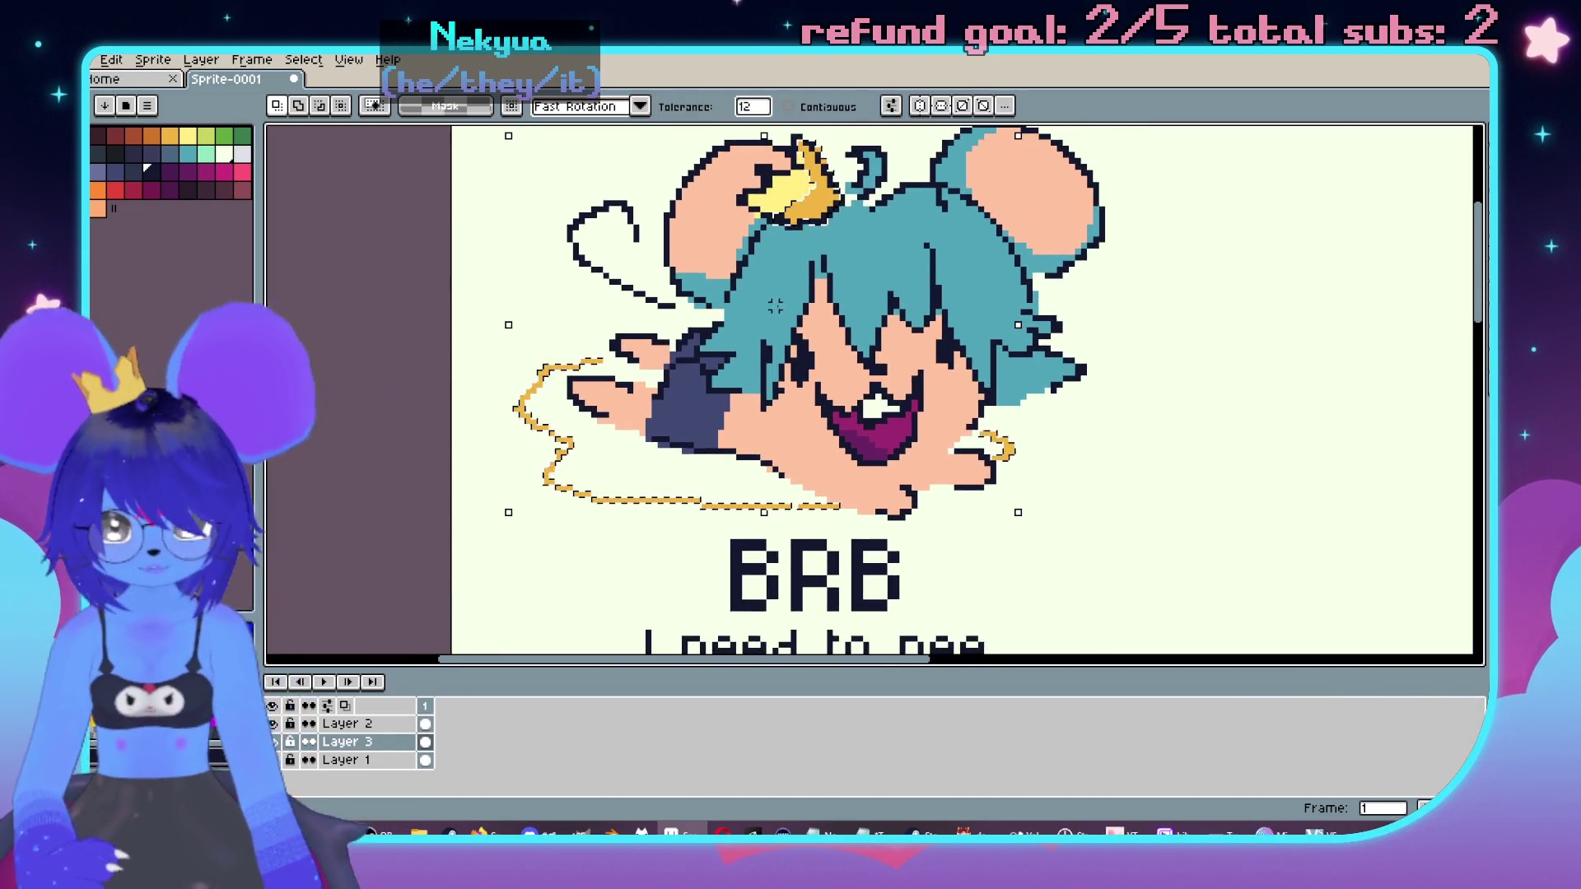
pyautogui.scroll(-1, 739, 150)
pyautogui.moveTo(737, 150); pyautogui.dragTo(883, 258)
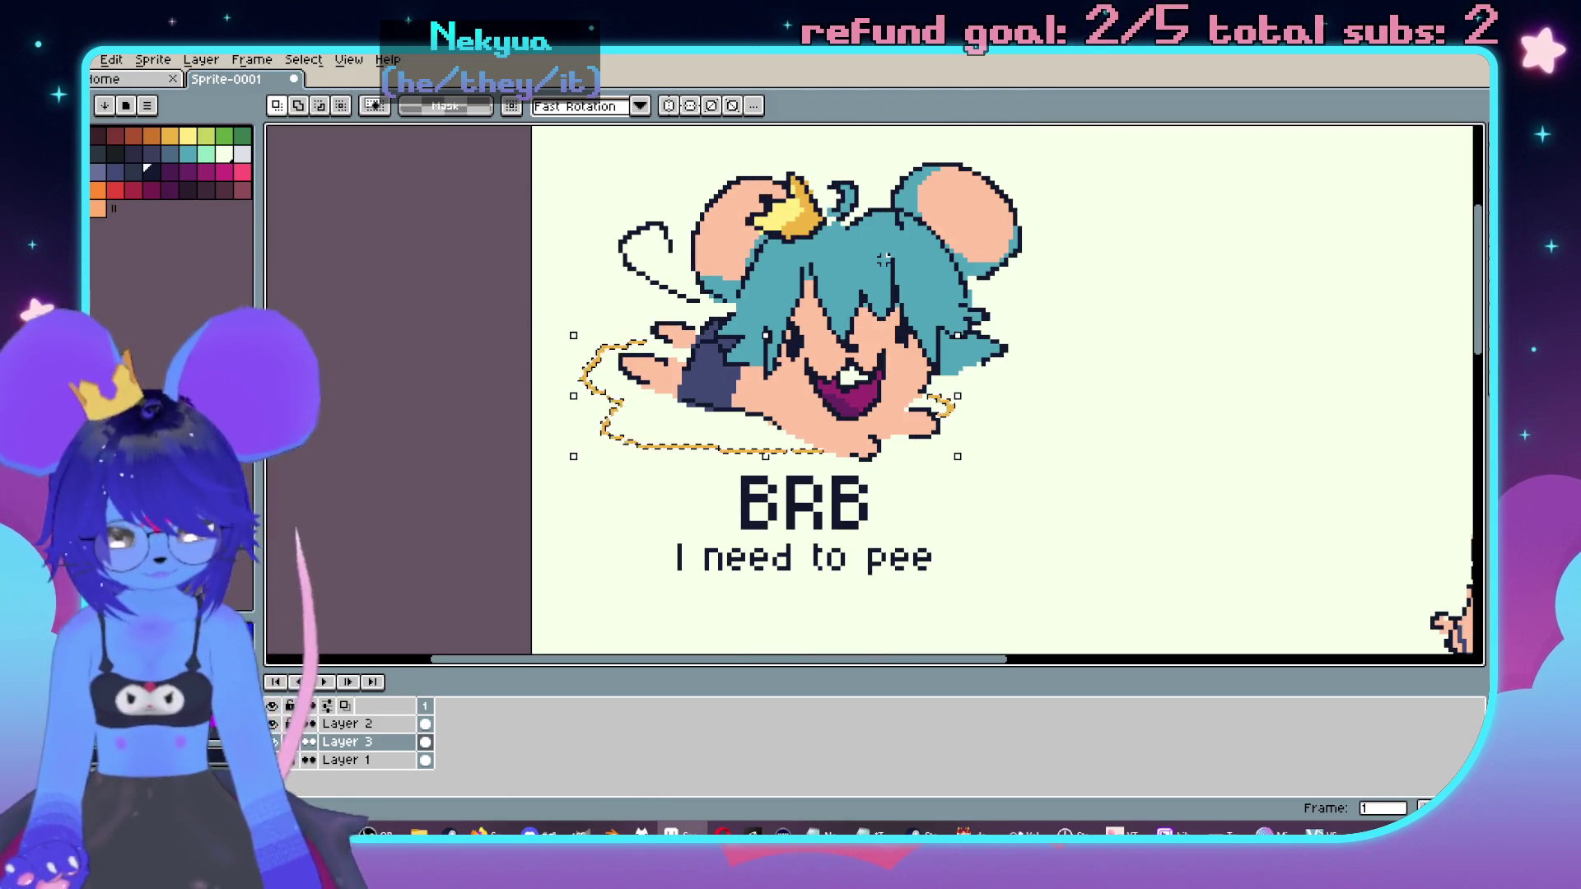
pyautogui.moveTo(986, 323); pyautogui.dragTo(981, 351)
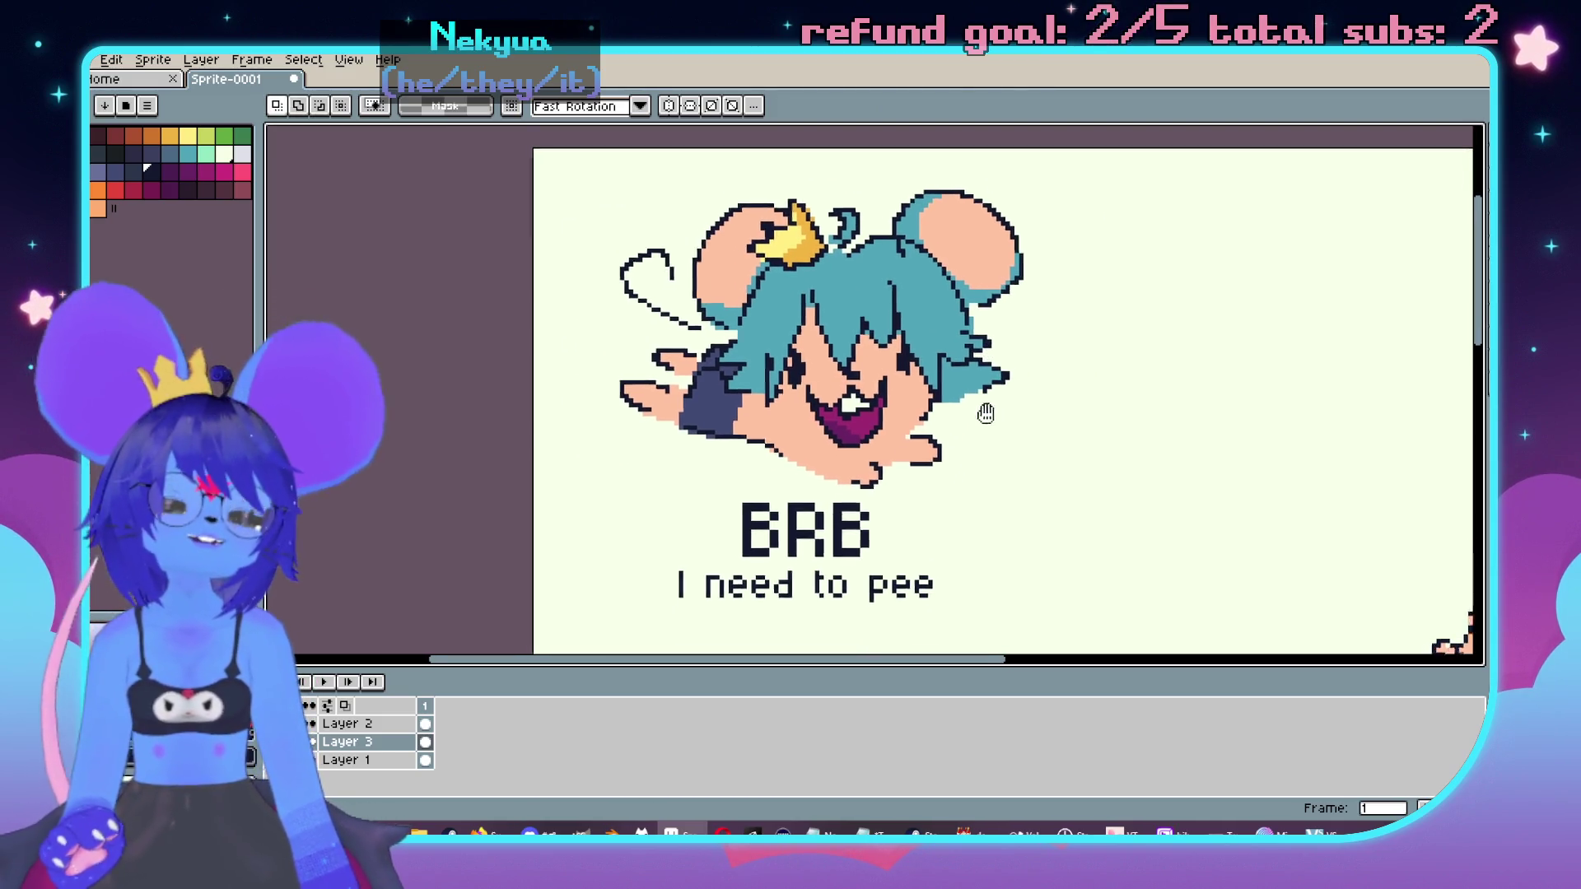
pyautogui.scroll(1, 973, 402)
pyautogui.scroll(-1, 973, 403)
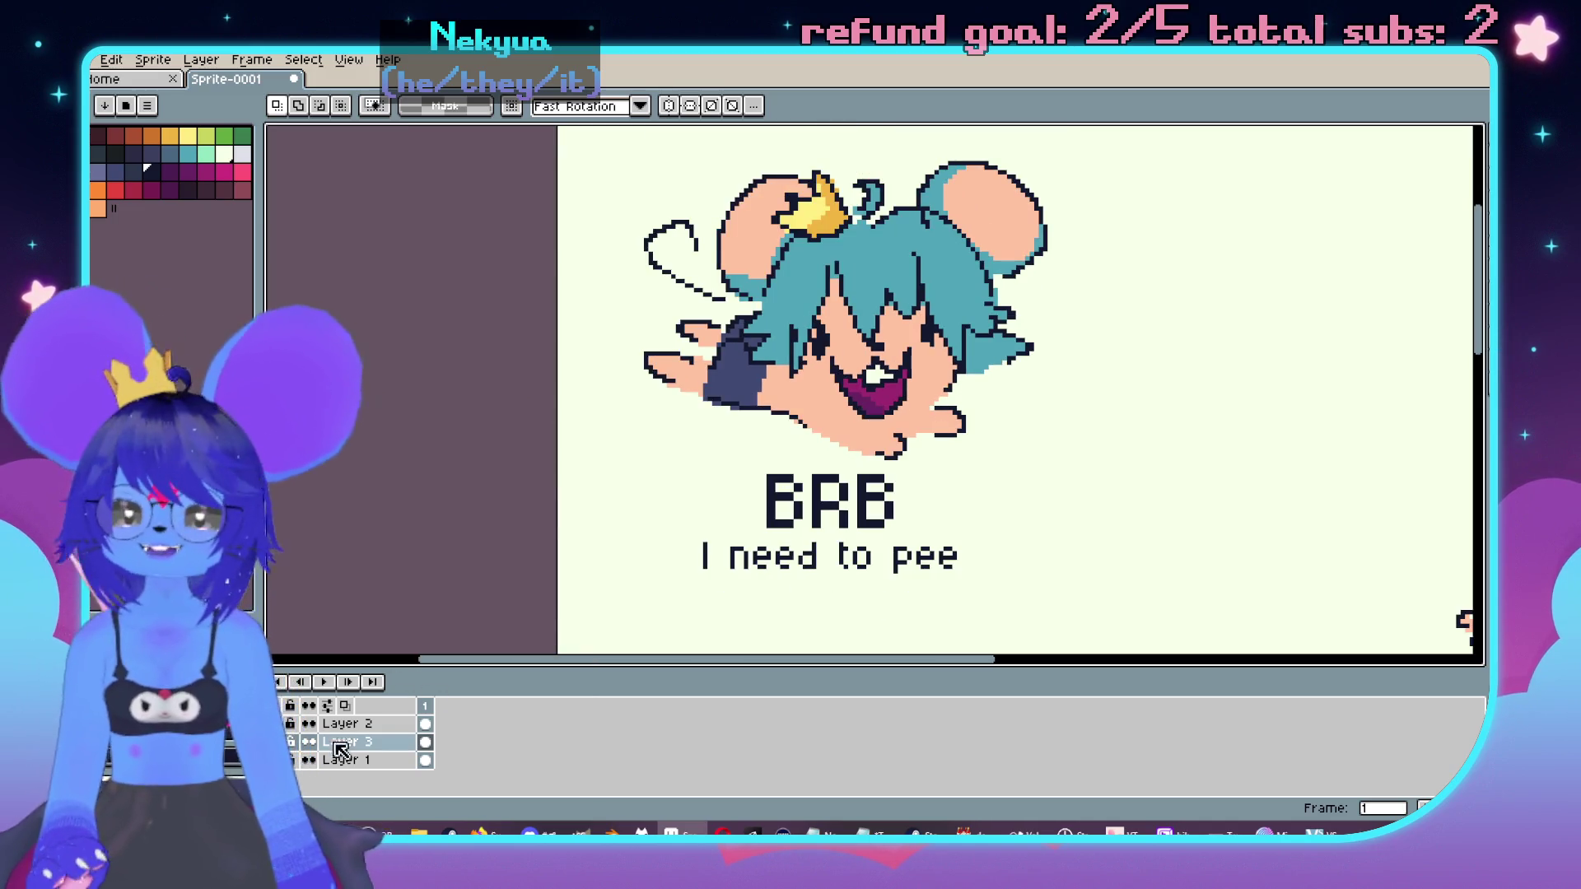
# Step: On Layer 3, paint a pale-yellow puddle under the mouse and erase its right end past the hand
pyautogui.click(340, 749)
pyautogui.scroll(2, 909, 195)
pyautogui.press('b')
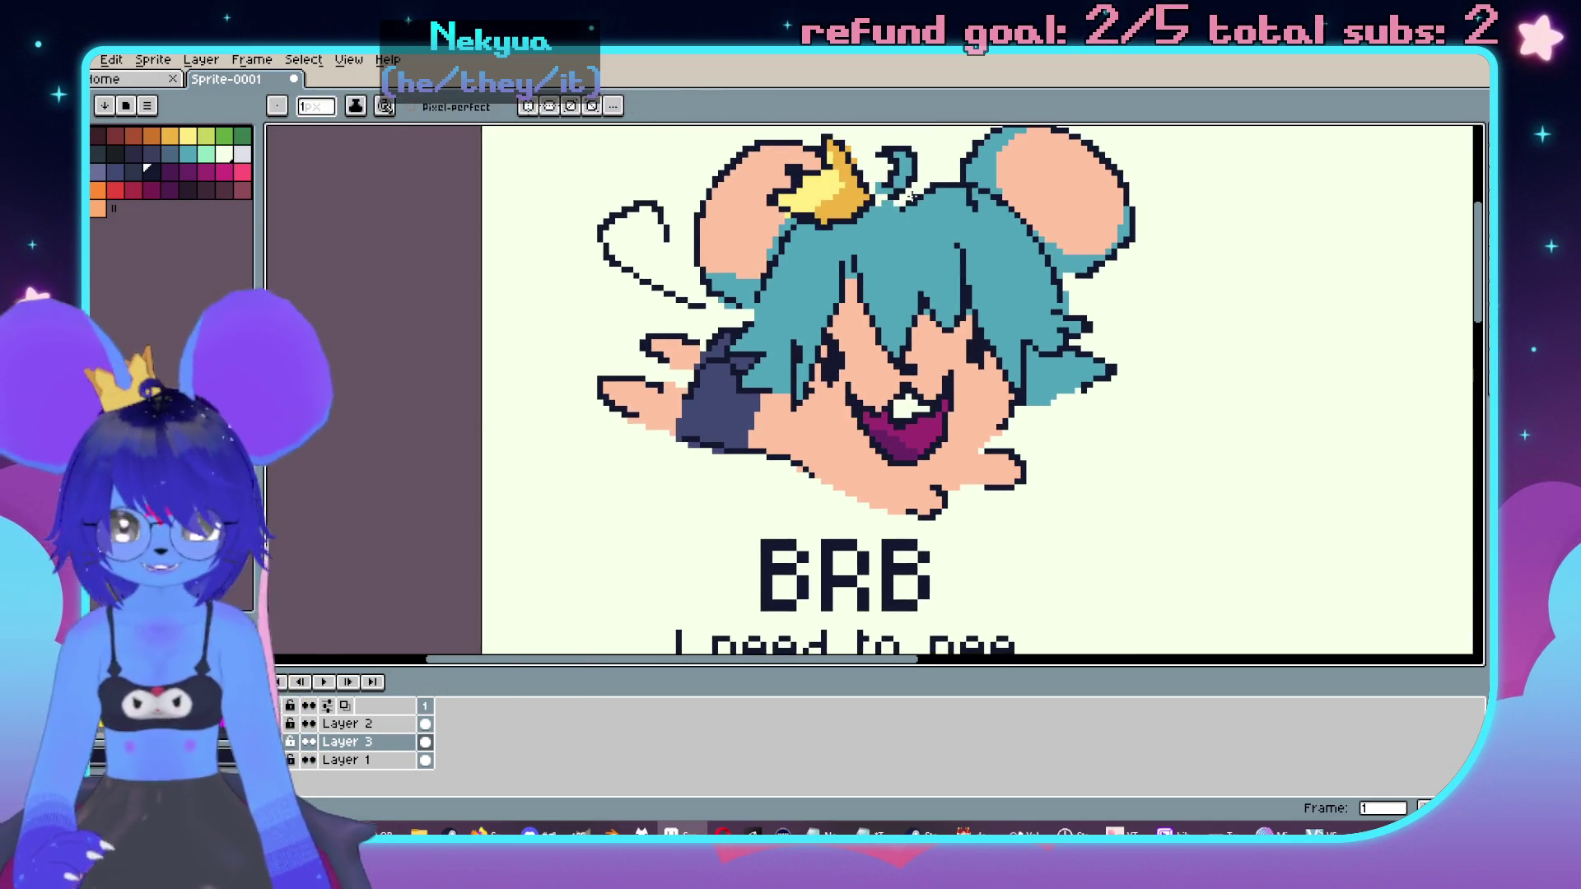
pyautogui.press('w')
pyautogui.click(645, 443)
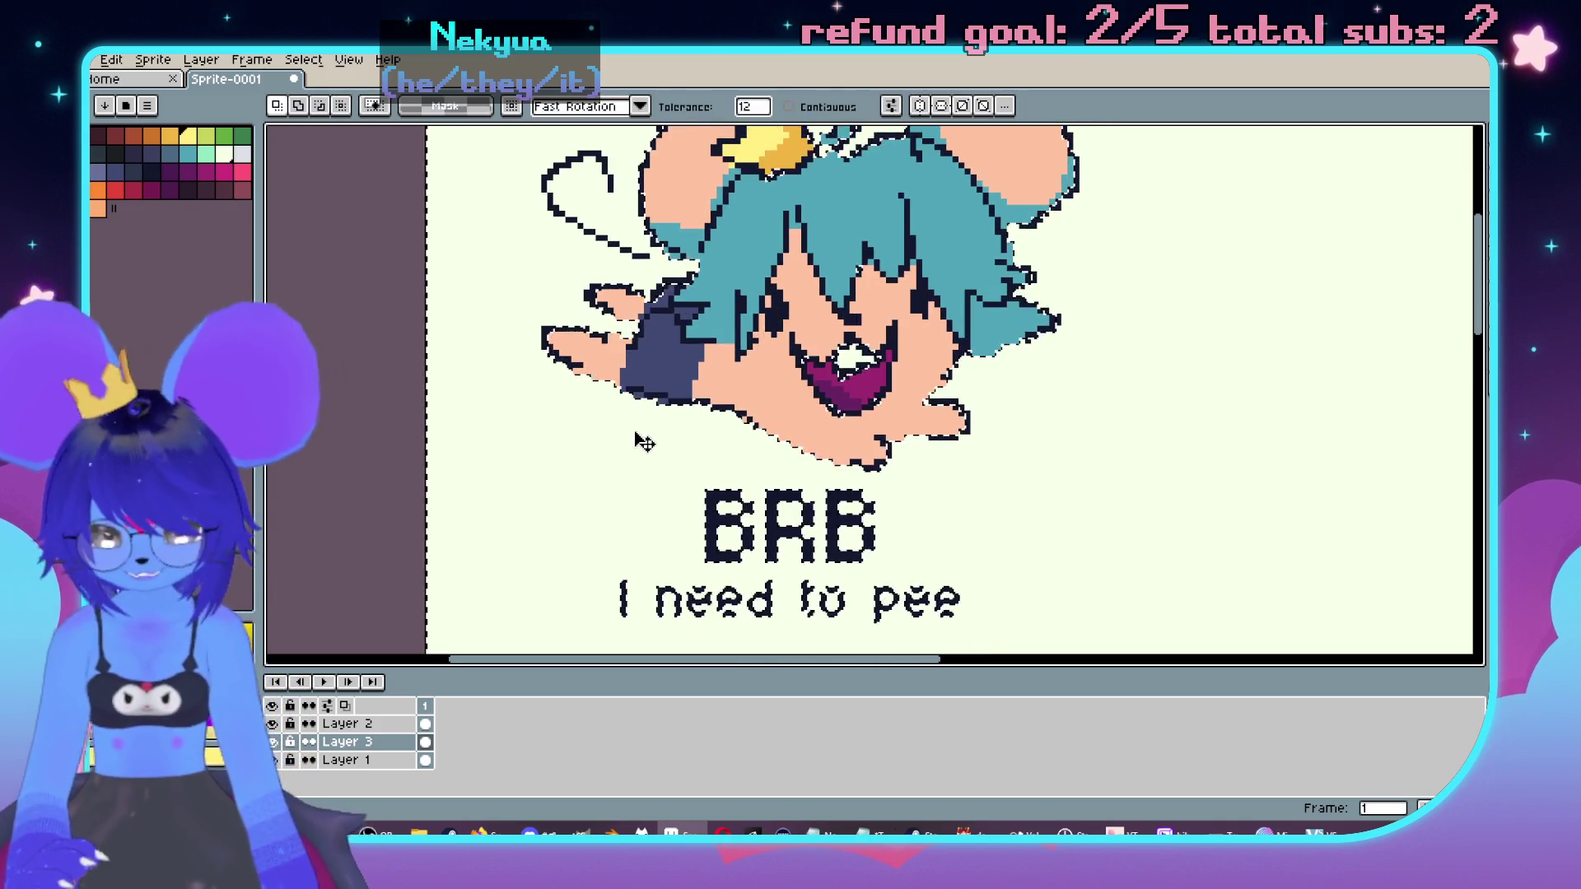
pyautogui.press('b')
pyautogui.moveTo(621, 390)
pyautogui.mouseDown()
pyautogui.moveTo(568, 385)
pyautogui.moveTo(626, 416)
pyautogui.moveTo(1012, 403)
pyautogui.moveTo(988, 428)
pyautogui.moveTo(938, 387)
pyautogui.moveTo(576, 449)
pyautogui.mouseUp()
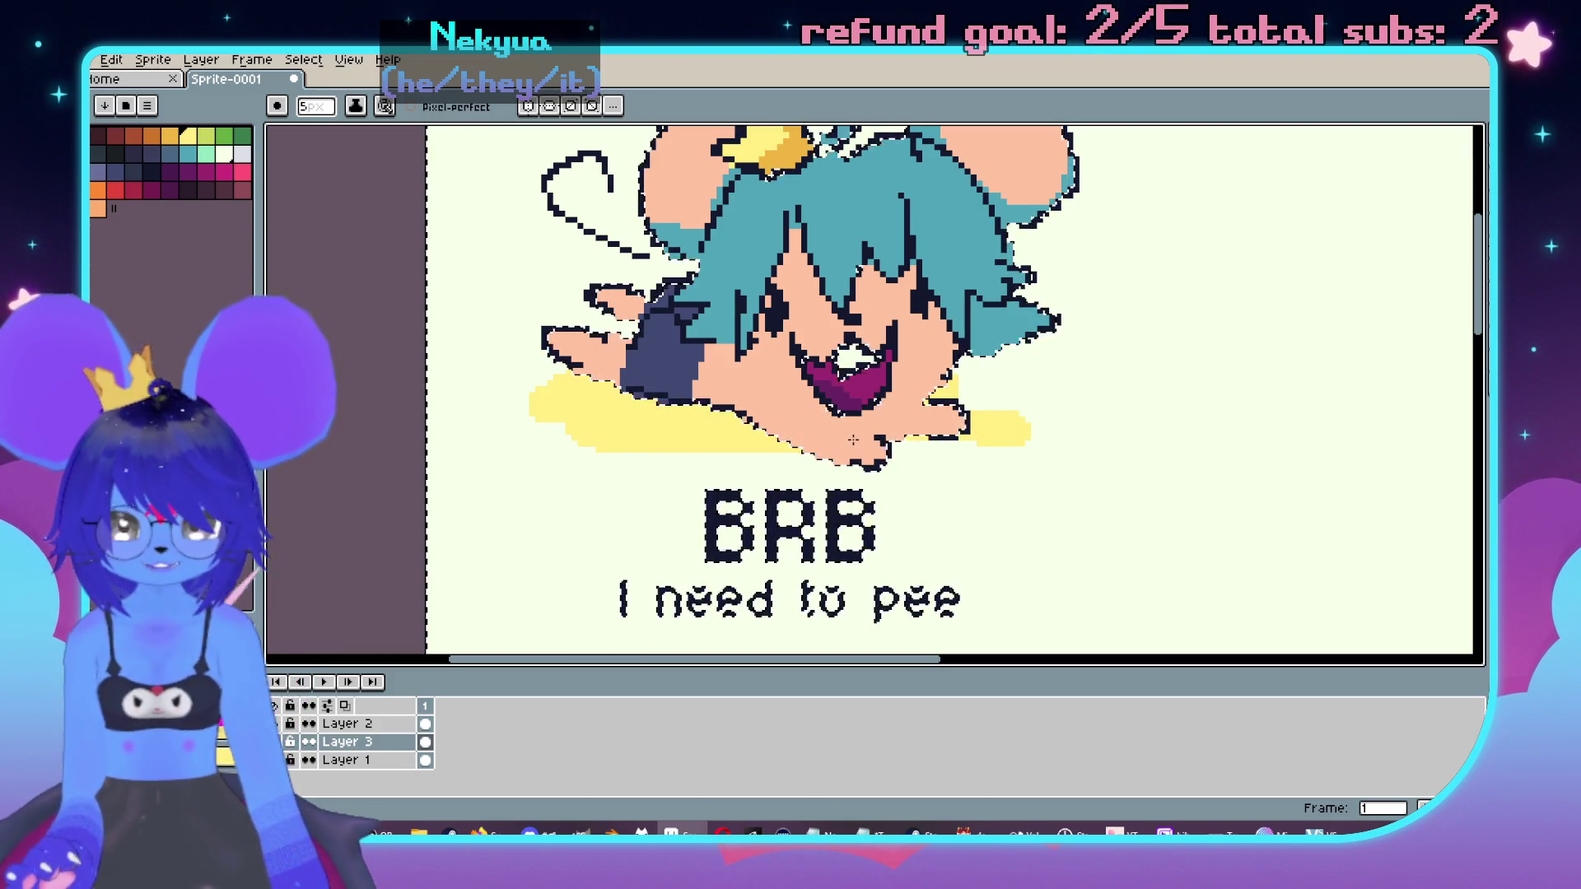
pyautogui.press('e')
pyautogui.moveTo(946, 452); pyautogui.dragTo(997, 414)
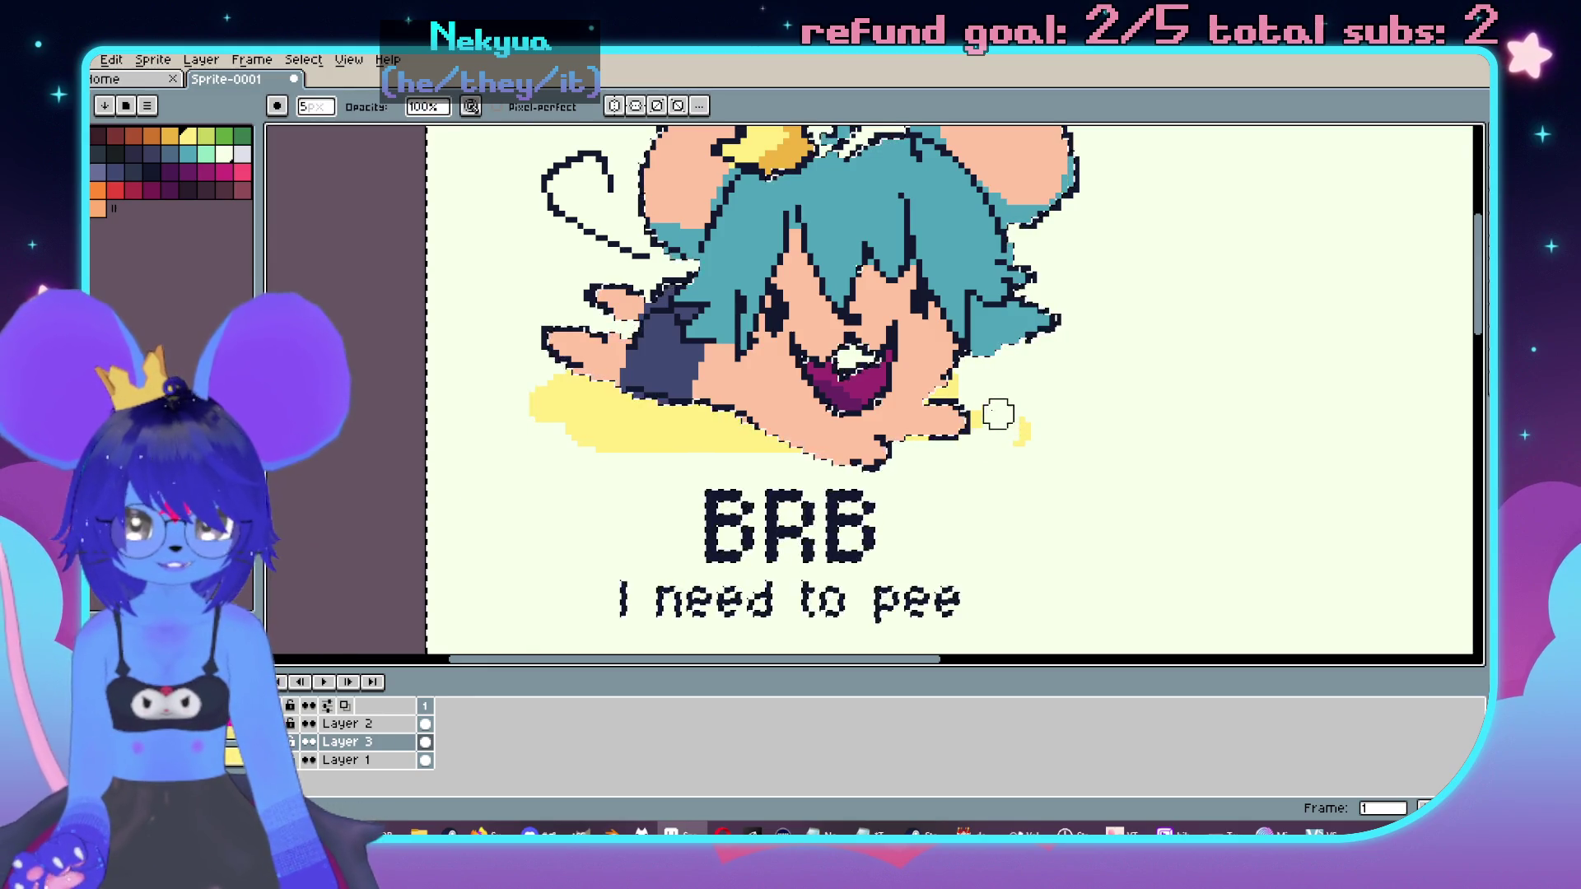
pyautogui.scroll(-3, 1014, 385)
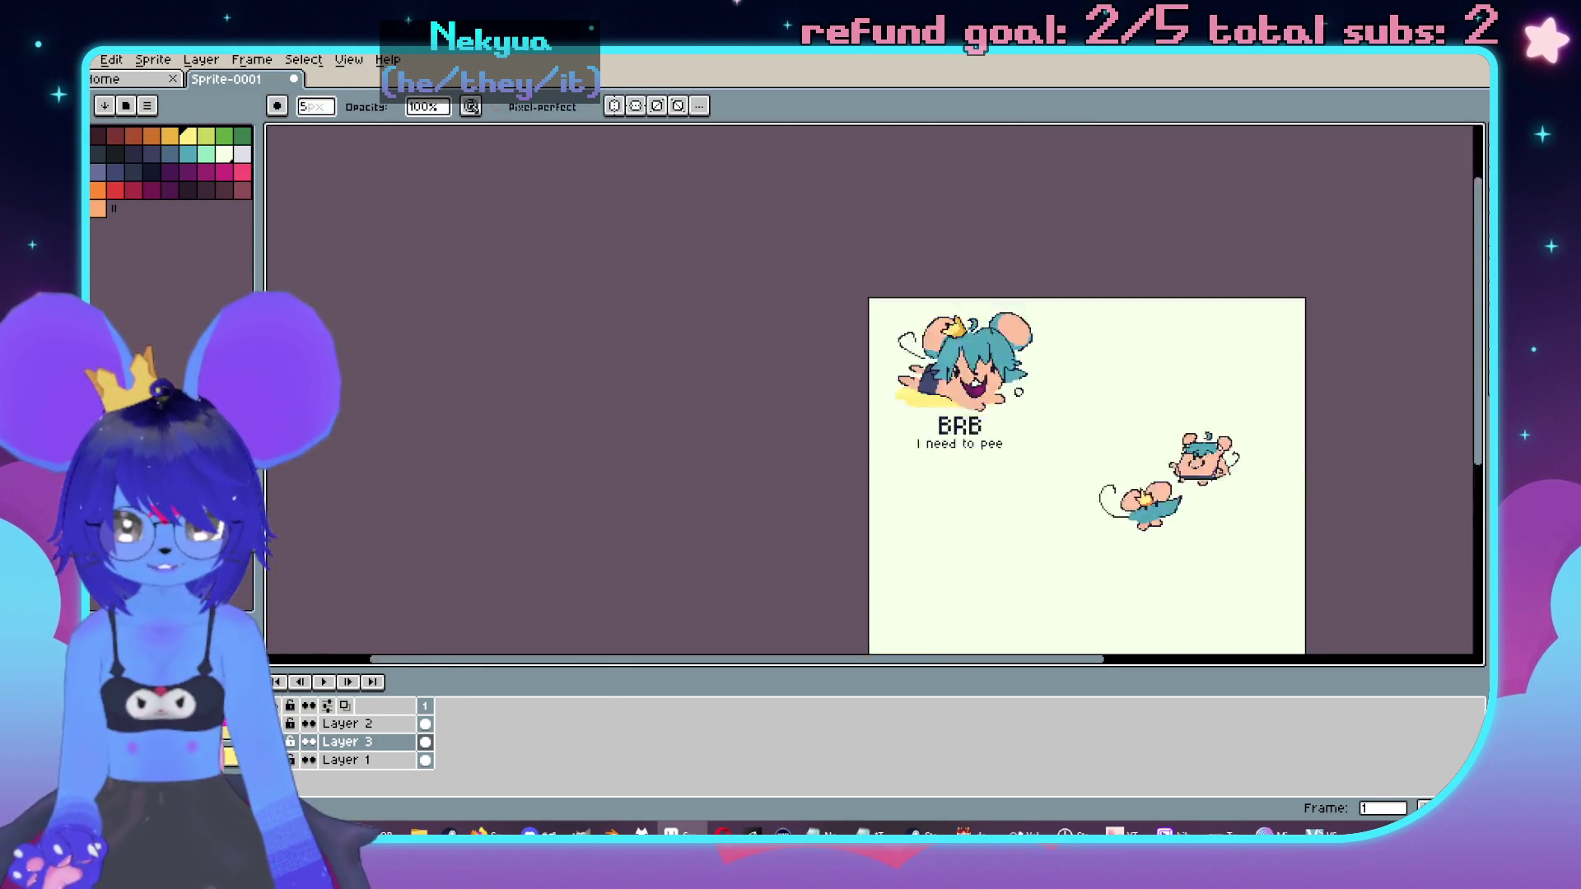
pyautogui.scroll(2, 1019, 393)
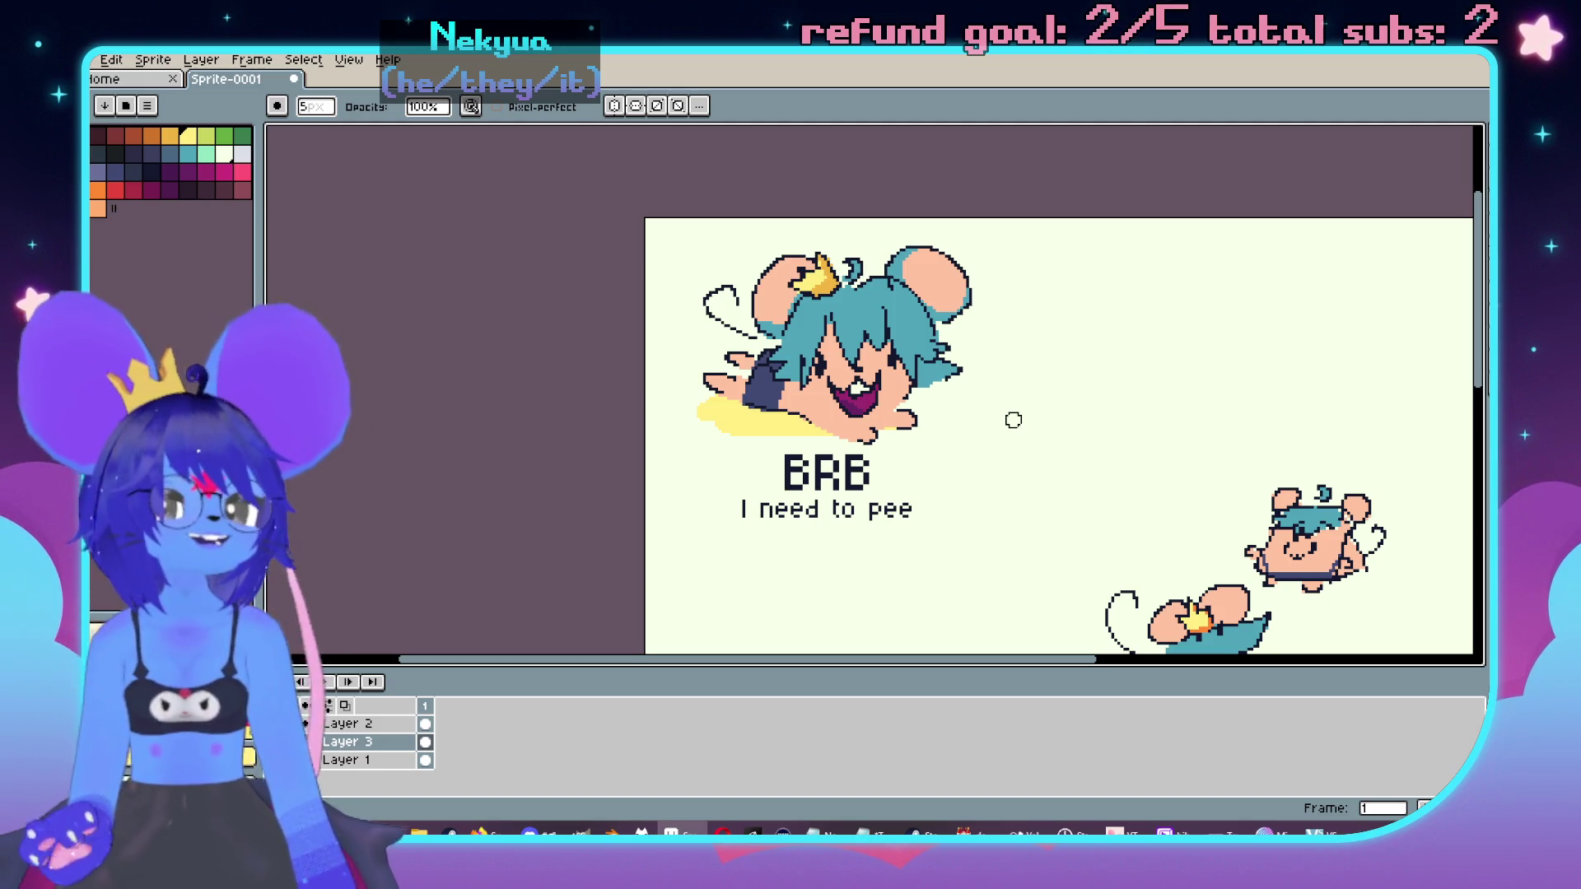
# Step: Sample the dark blue-purple sleeve colour and shrink the brush to 4px
pyautogui.scroll(2, 938, 480)
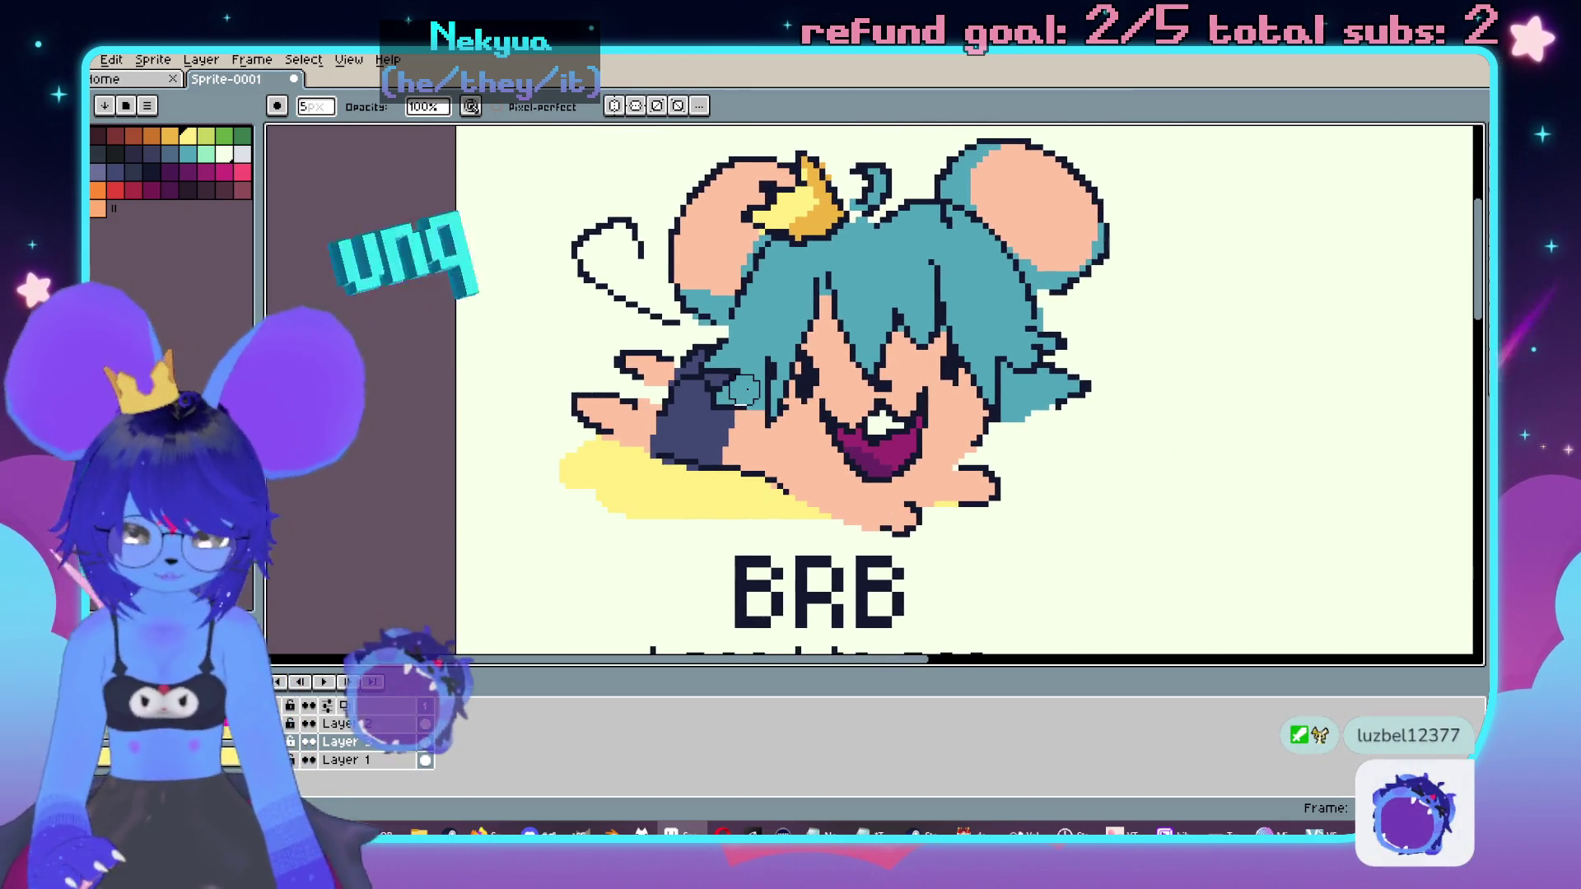
pyautogui.scroll(1, 698, 420)
pyautogui.press('alt')
pyautogui.keyDown('alt'); pyautogui.click(698, 420); pyautogui.keyUp('alt')
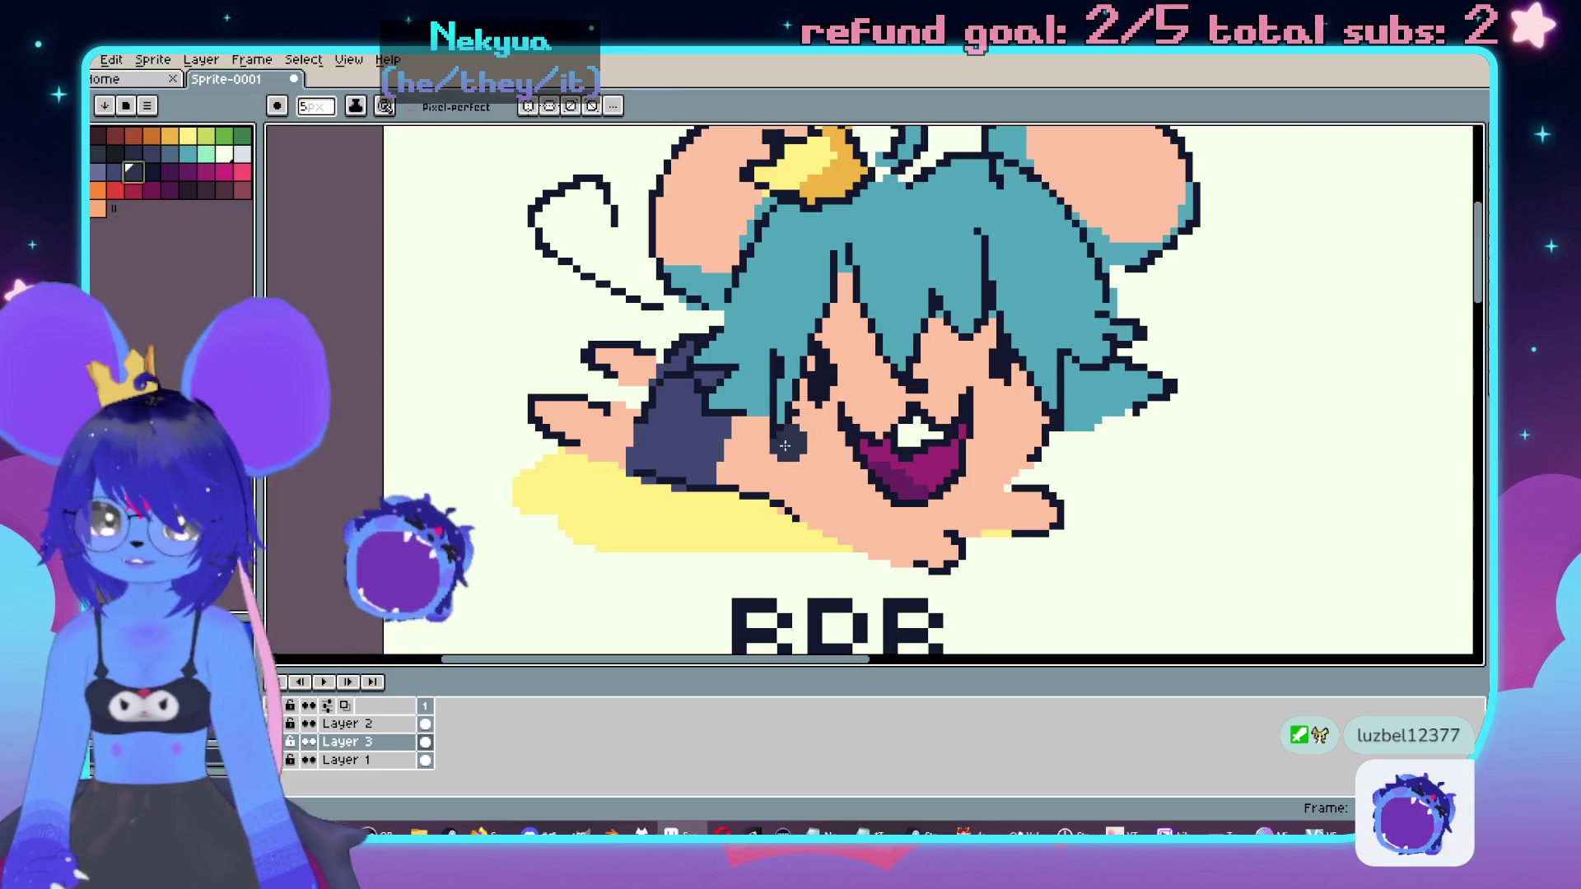
pyautogui.press('-')
pyautogui.scroll(1, 827, 455)
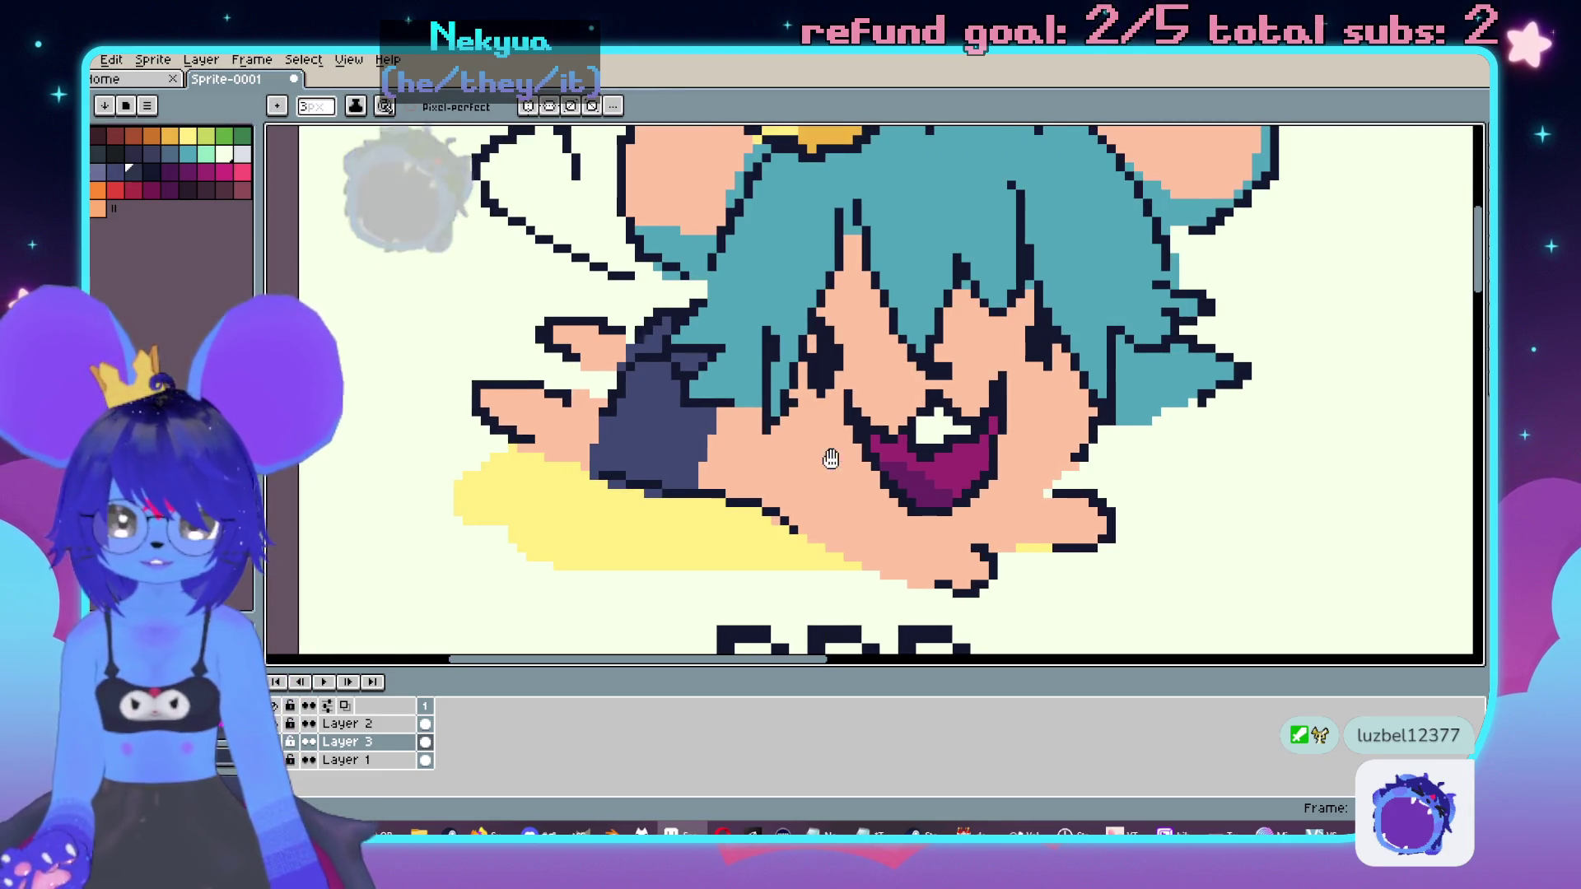
# Step: Draw a 1px dark blue-purple line up the mouse's cheek edge, then pick teal
pyautogui.press('-')
pyautogui.press('-')
pyautogui.press('-')
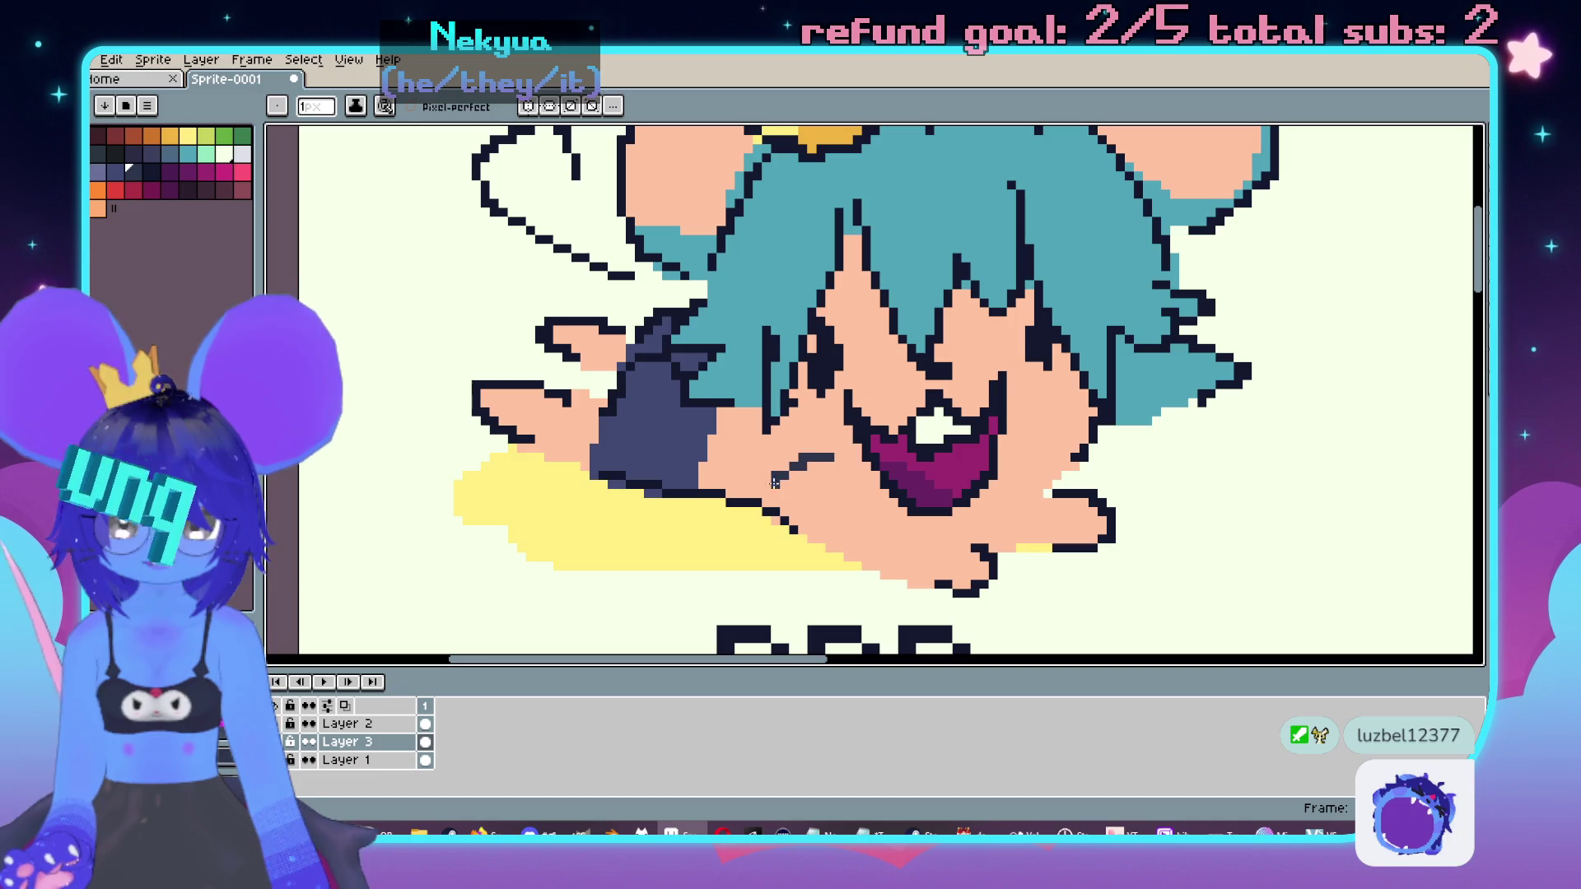
pyautogui.moveTo(765, 487); pyautogui.dragTo(772, 429)
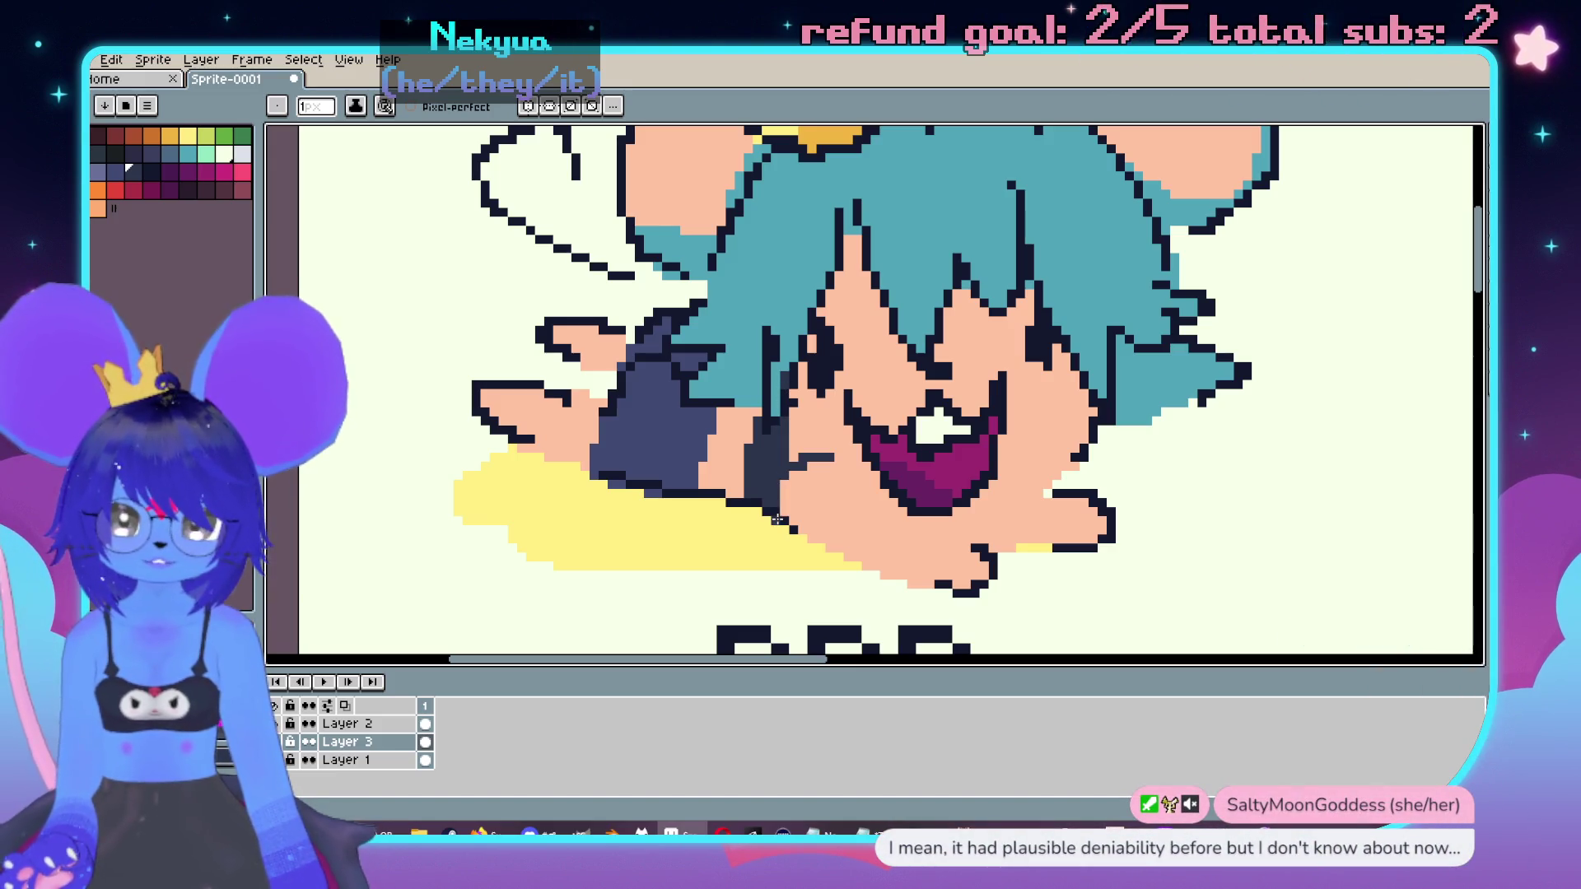
pyautogui.keyDown('alt'); pyautogui.click(780, 367); pyautogui.keyUp('alt')
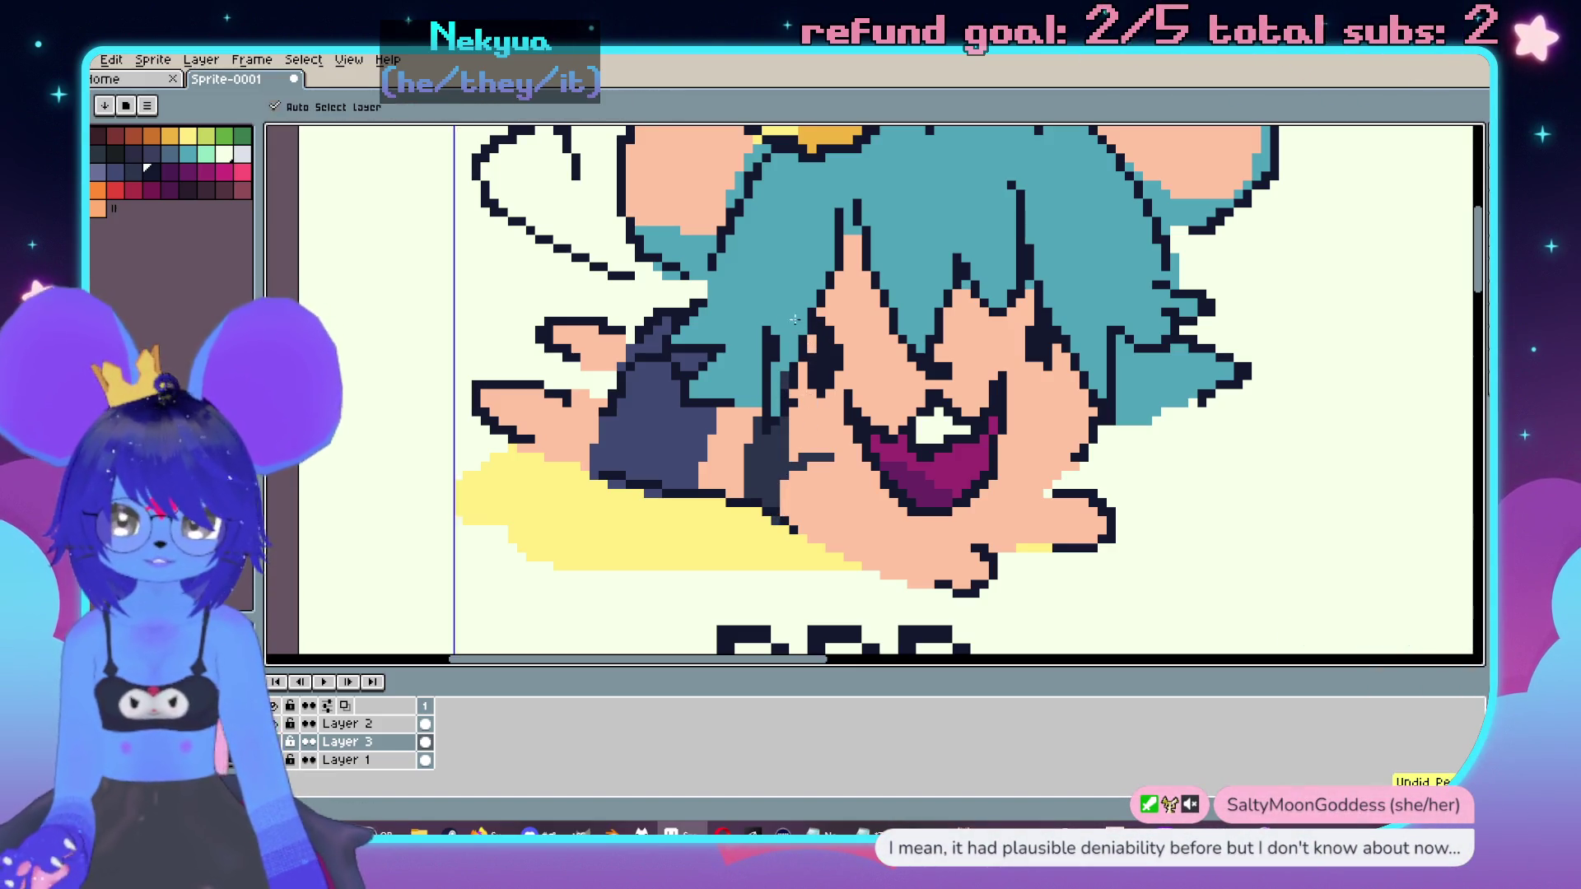
pyautogui.scroll(-5, 784, 377)
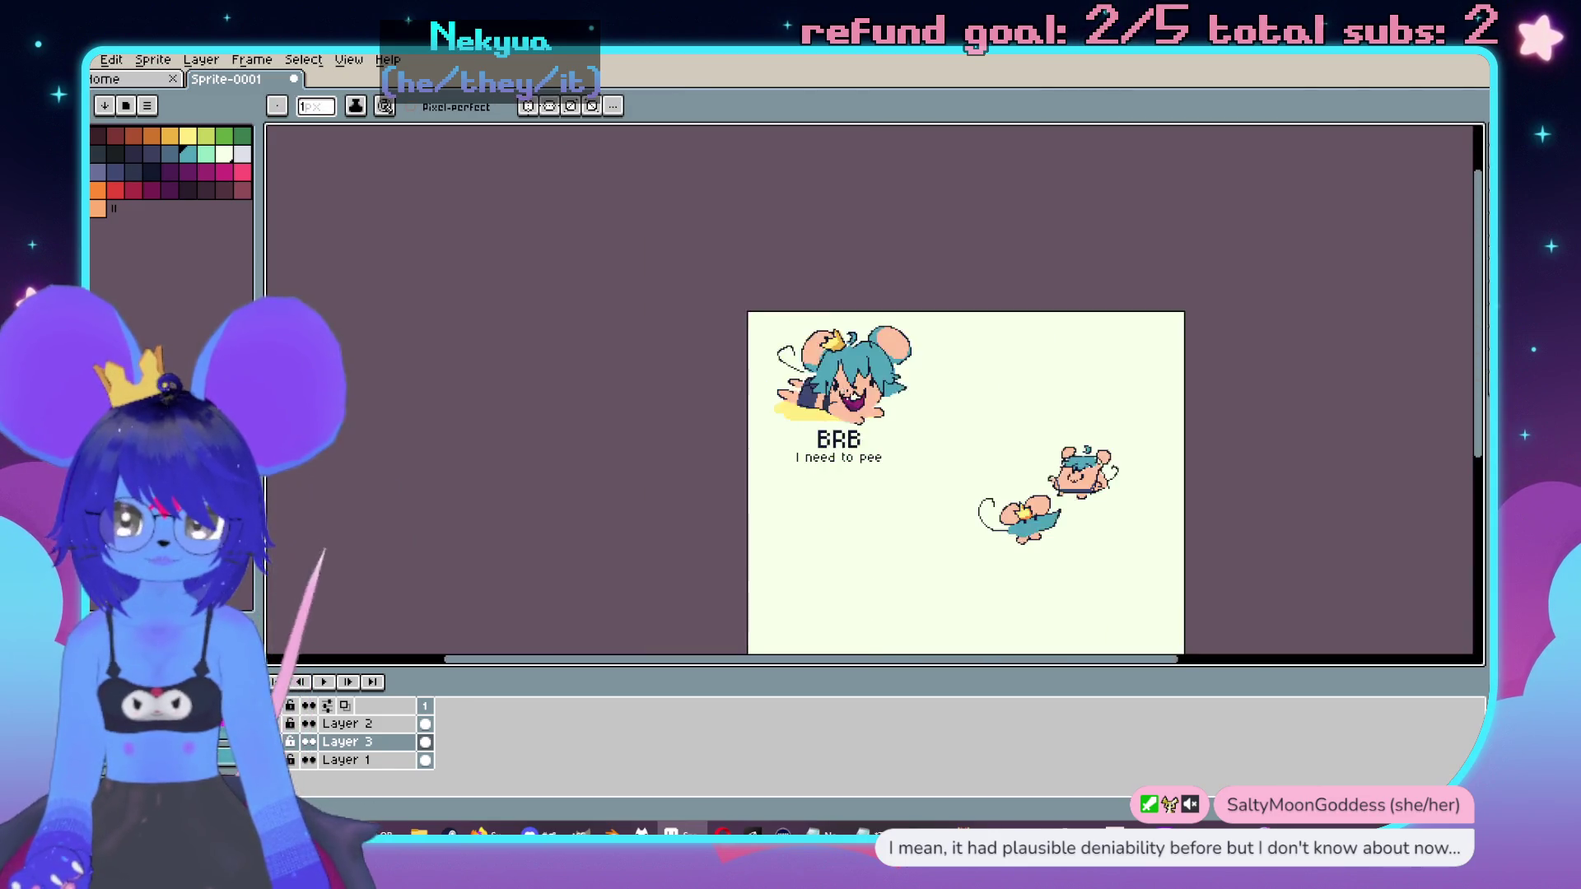
# Step: Pick the dark slate palette swatch as the foreground colour while zooming around the BRB art
pyautogui.scroll(5, 811, 387)
pyautogui.keyDown('alt'); pyautogui.click(799, 397); pyautogui.keyUp('alt')
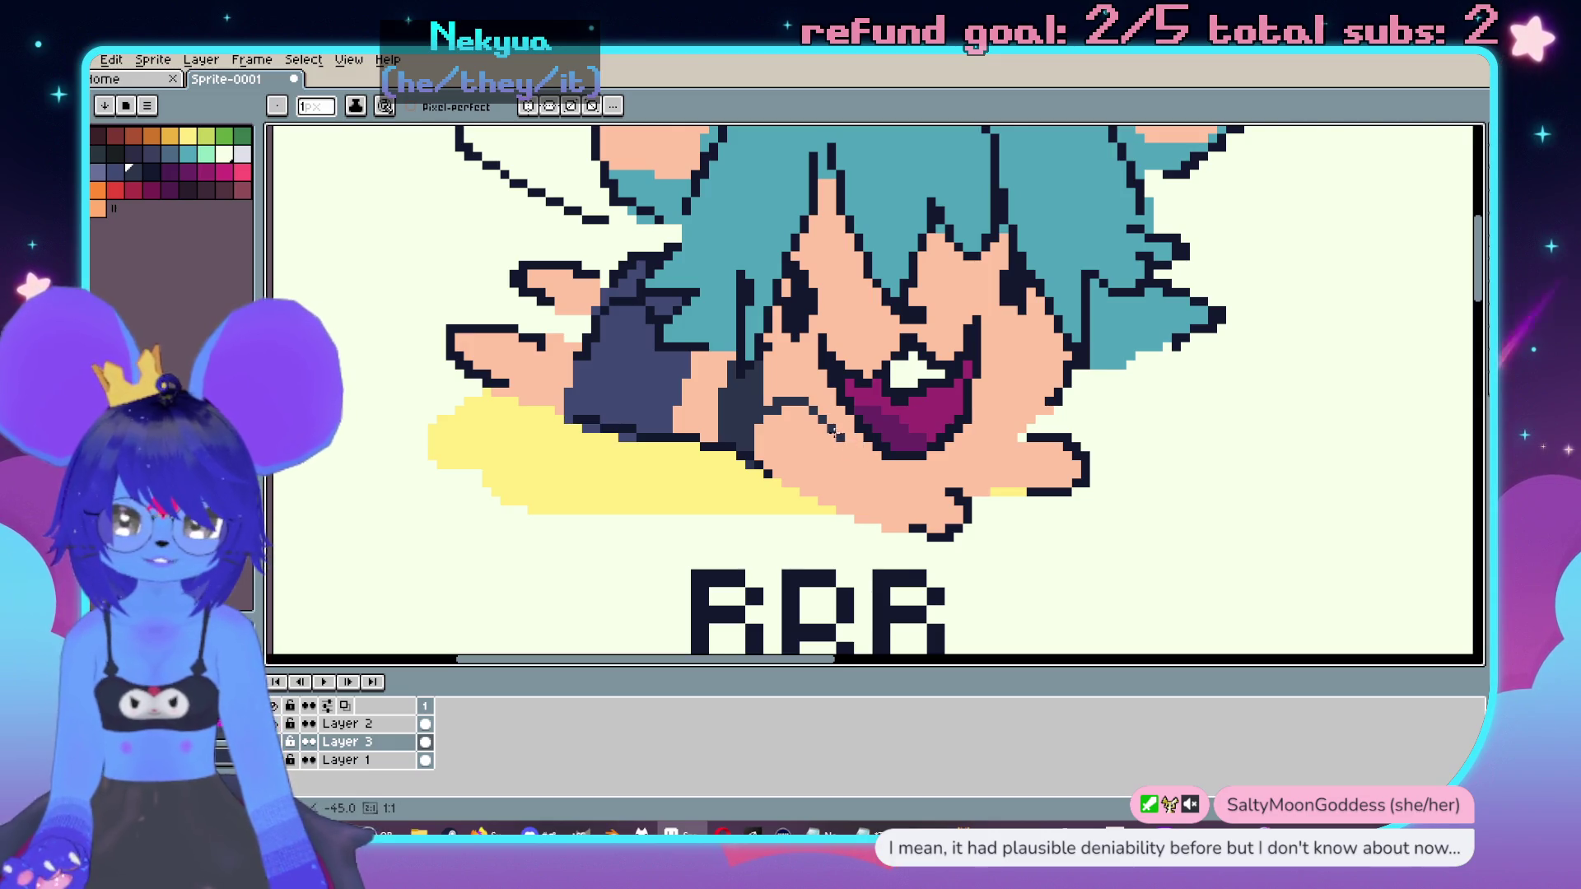
pyautogui.scroll(-5, 830, 429)
pyautogui.scroll(4, 898, 463)
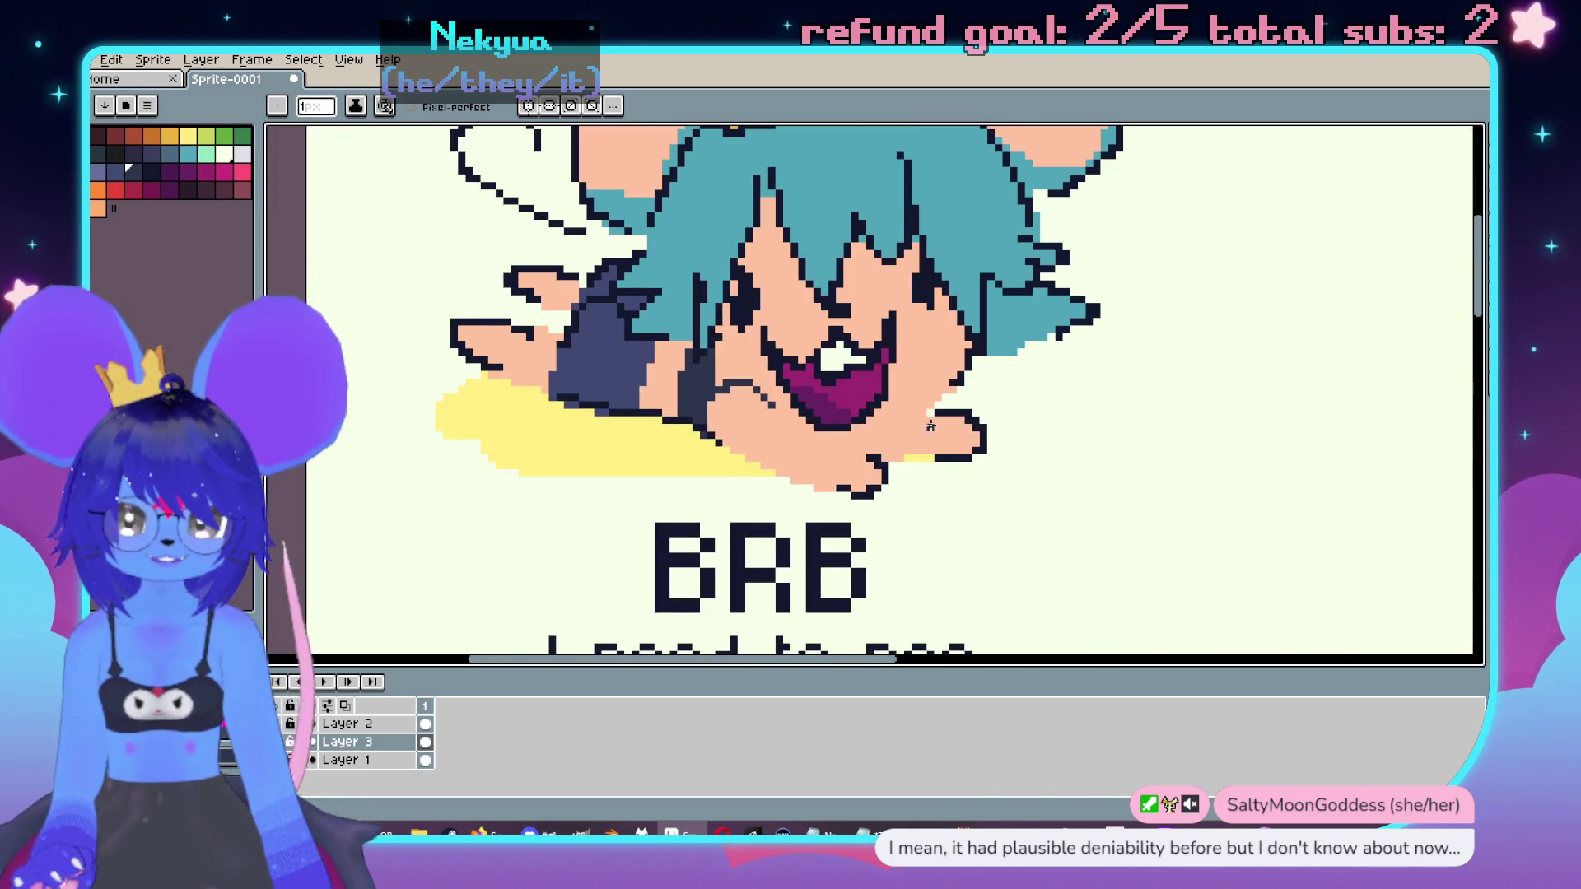
pyautogui.scroll(1, 930, 426)
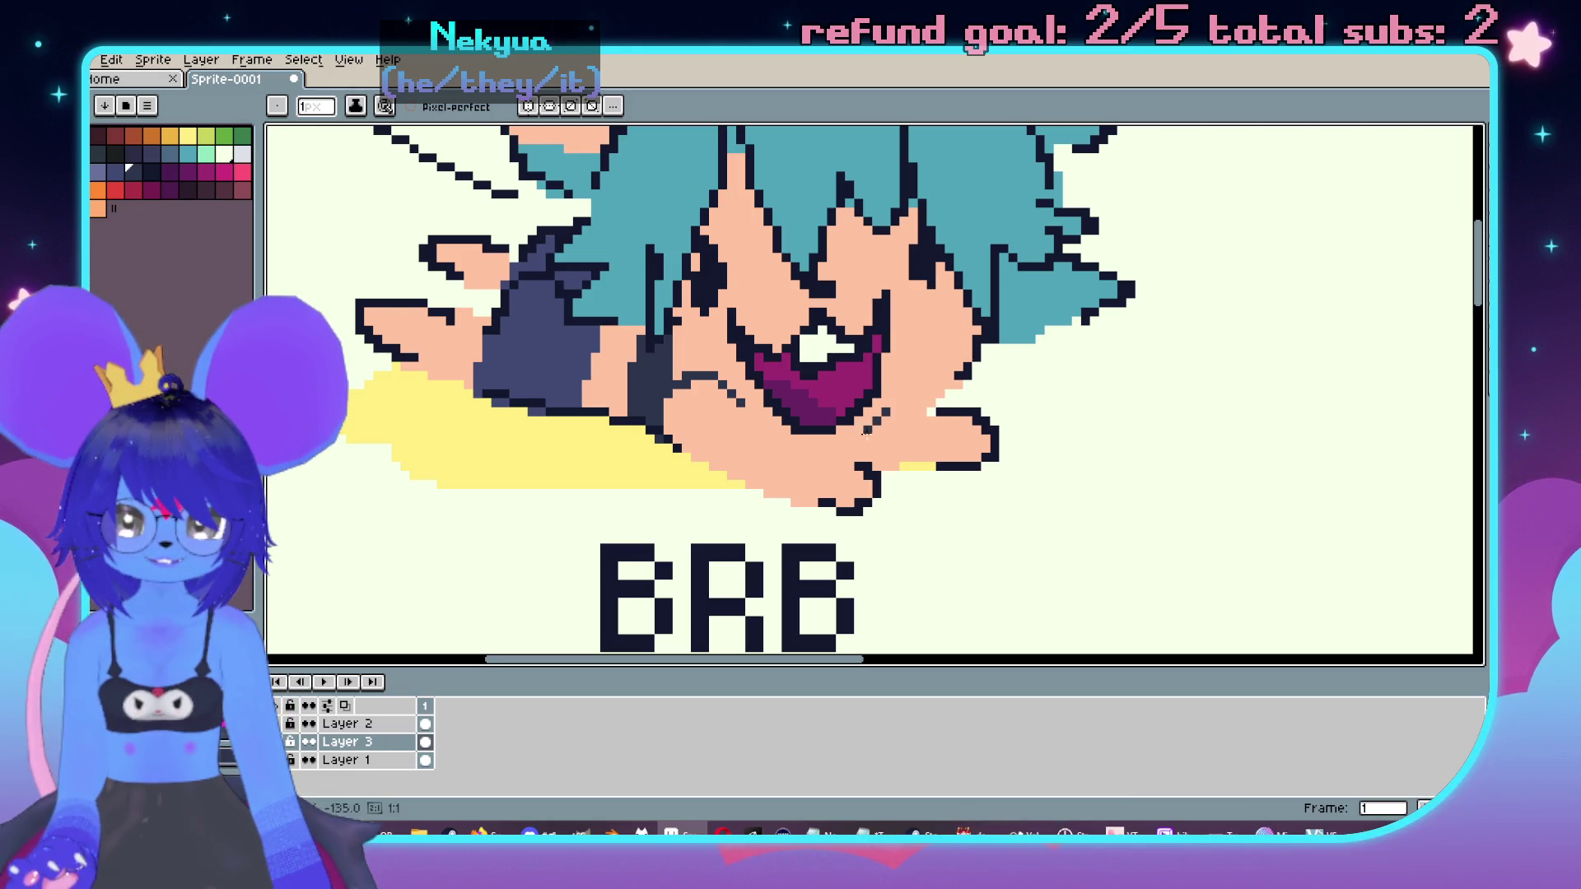
pyautogui.scroll(-2, 848, 447)
pyautogui.scroll(1, 996, 496)
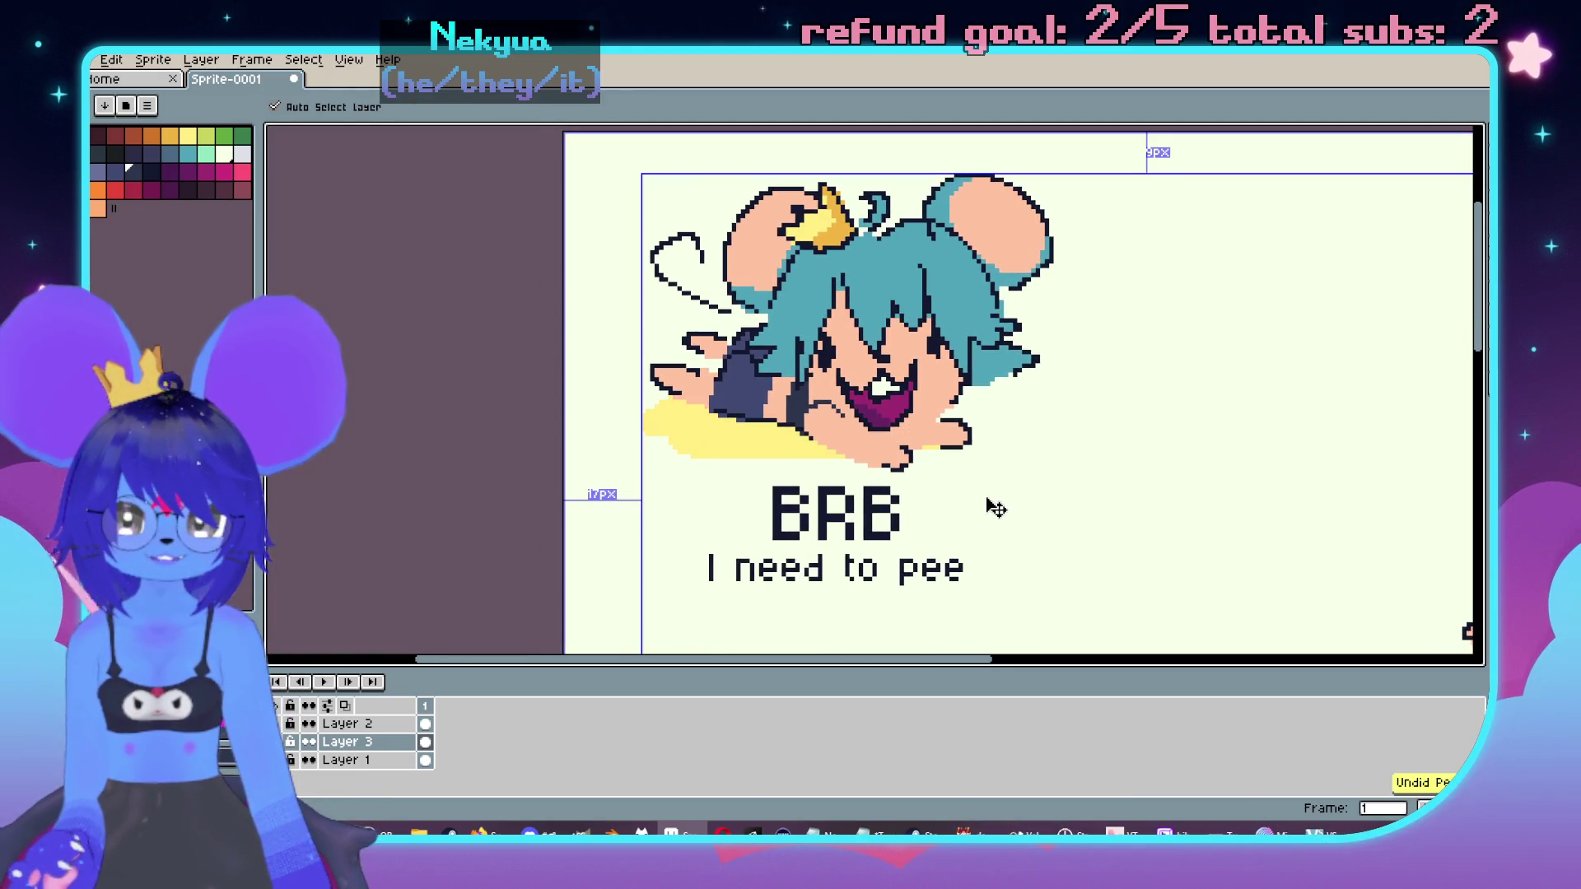
pyautogui.scroll(1, 980, 465)
pyautogui.scroll(-1, 963, 435)
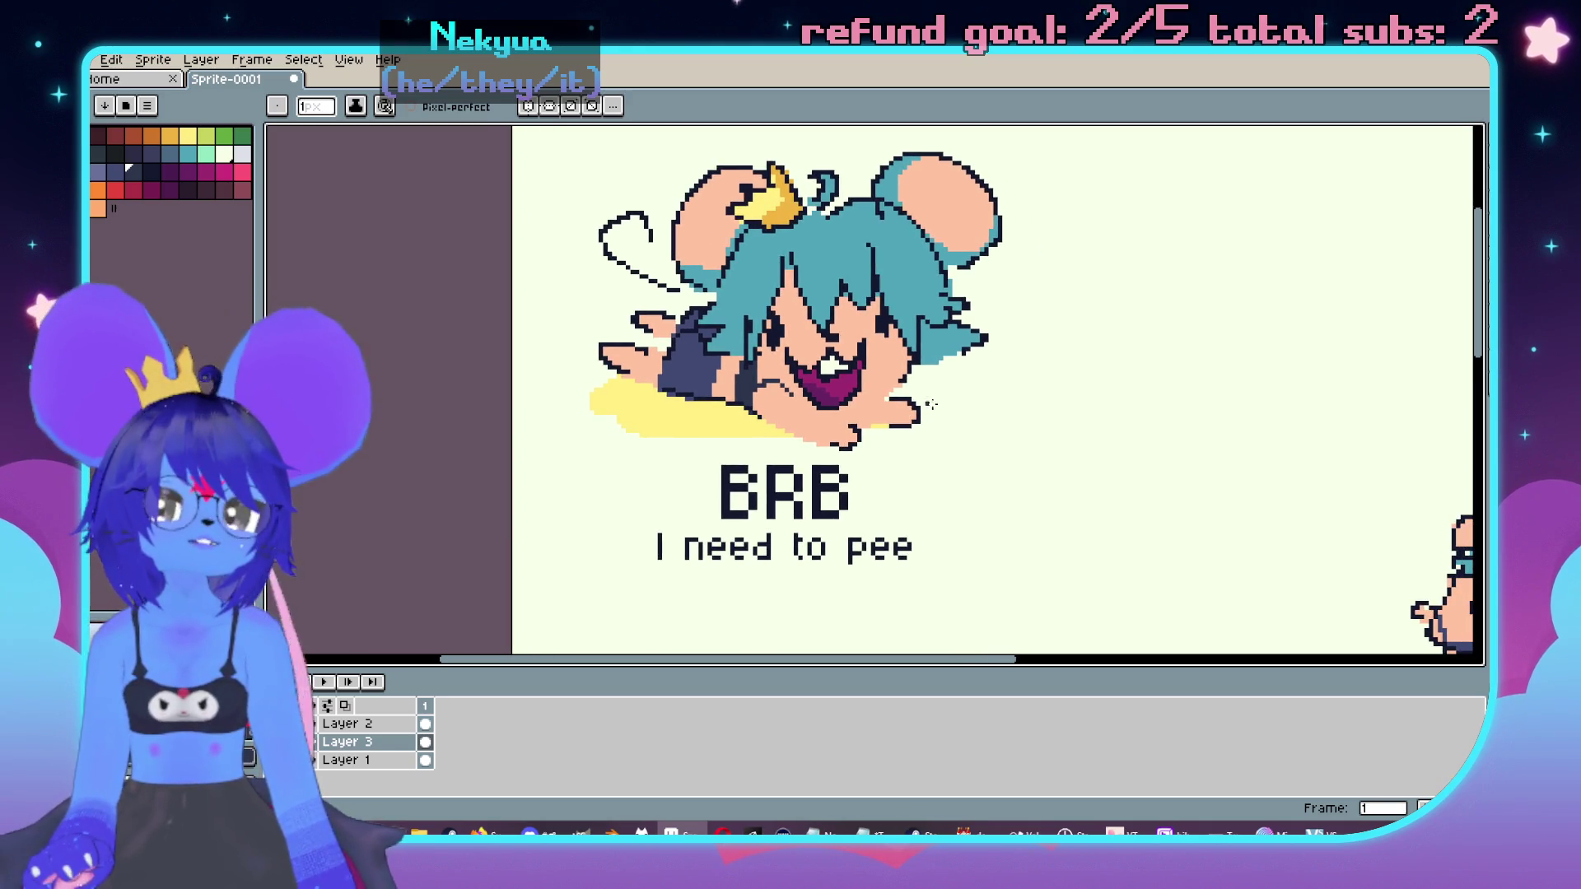
pyautogui.scroll(-1, 919, 398)
pyautogui.scroll(1, 926, 389)
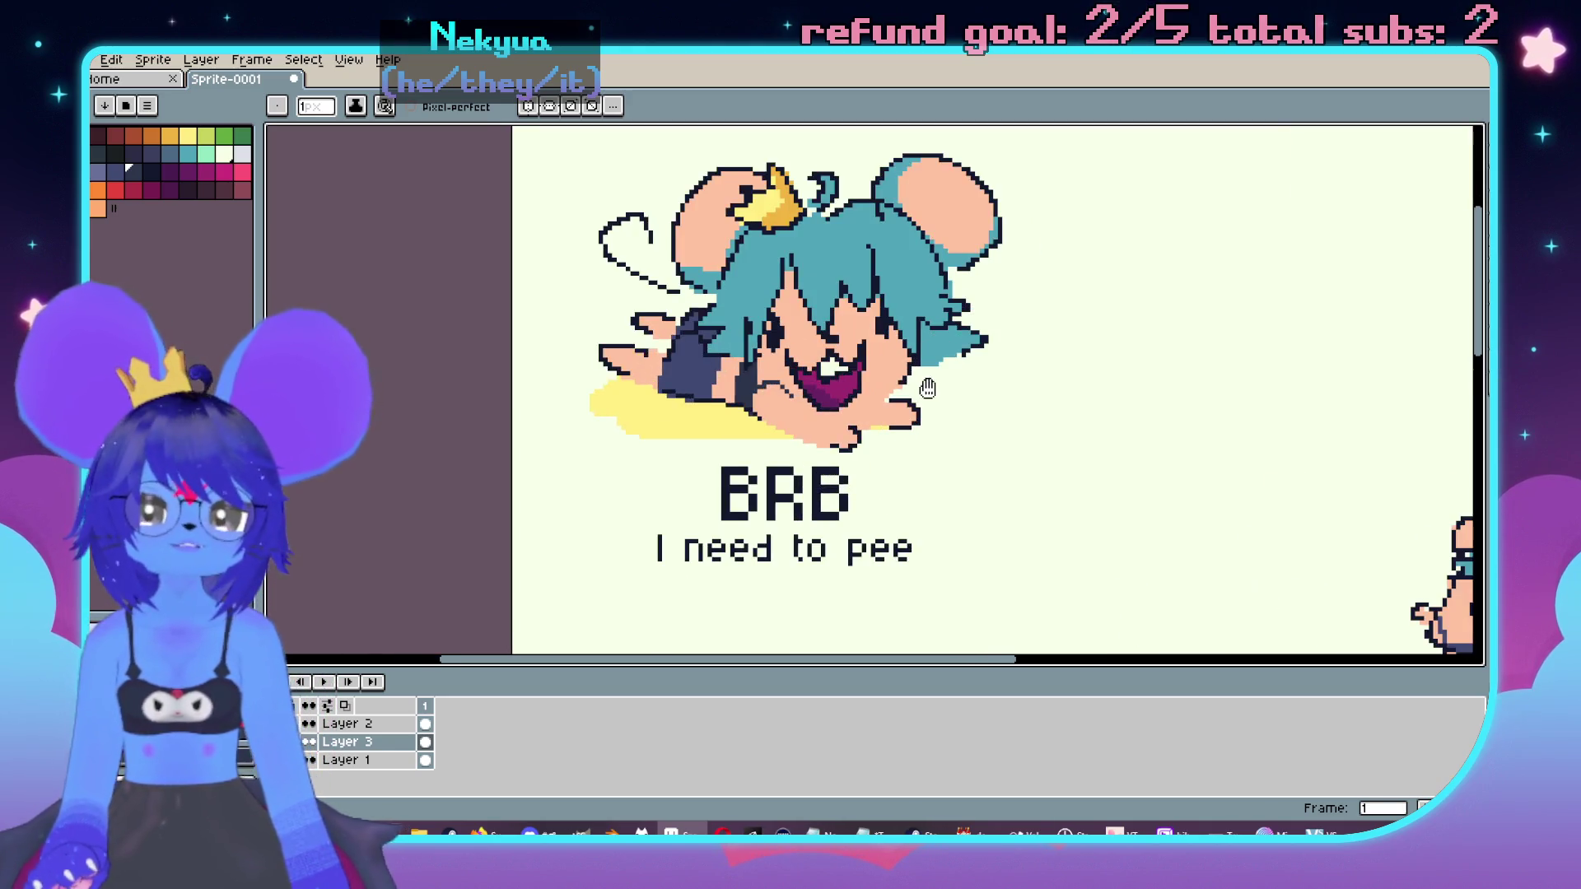
pyautogui.scroll(2, 741, 502)
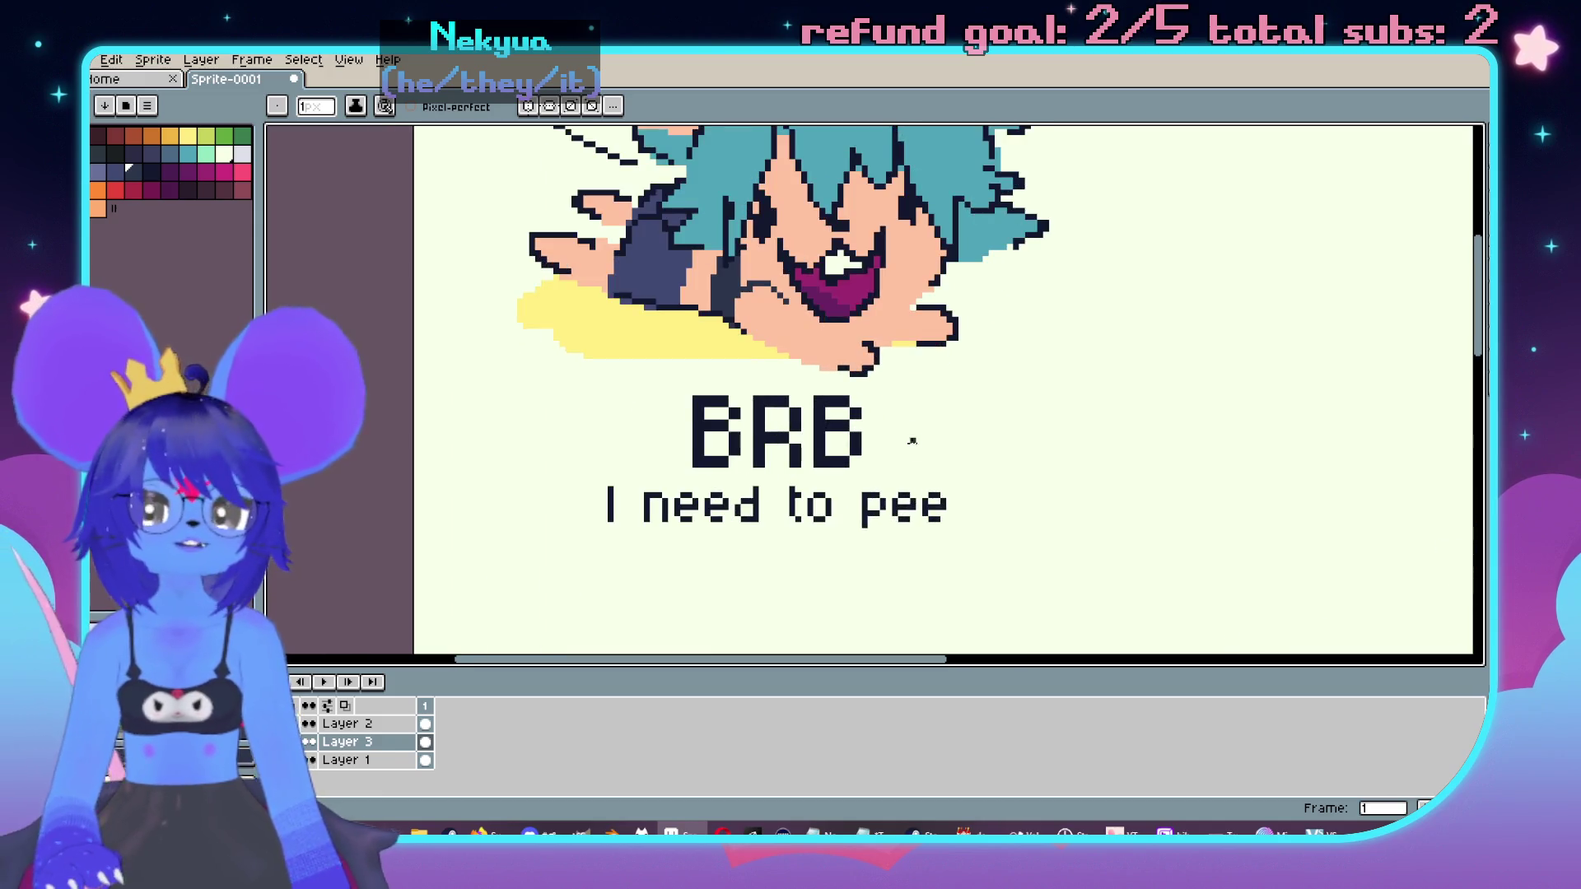
# Step: Erase the 'I need to pee' line under BRB and select the emptied area
pyautogui.press('e')
pyautogui.moveTo(630, 491); pyautogui.dragTo(785, 494)
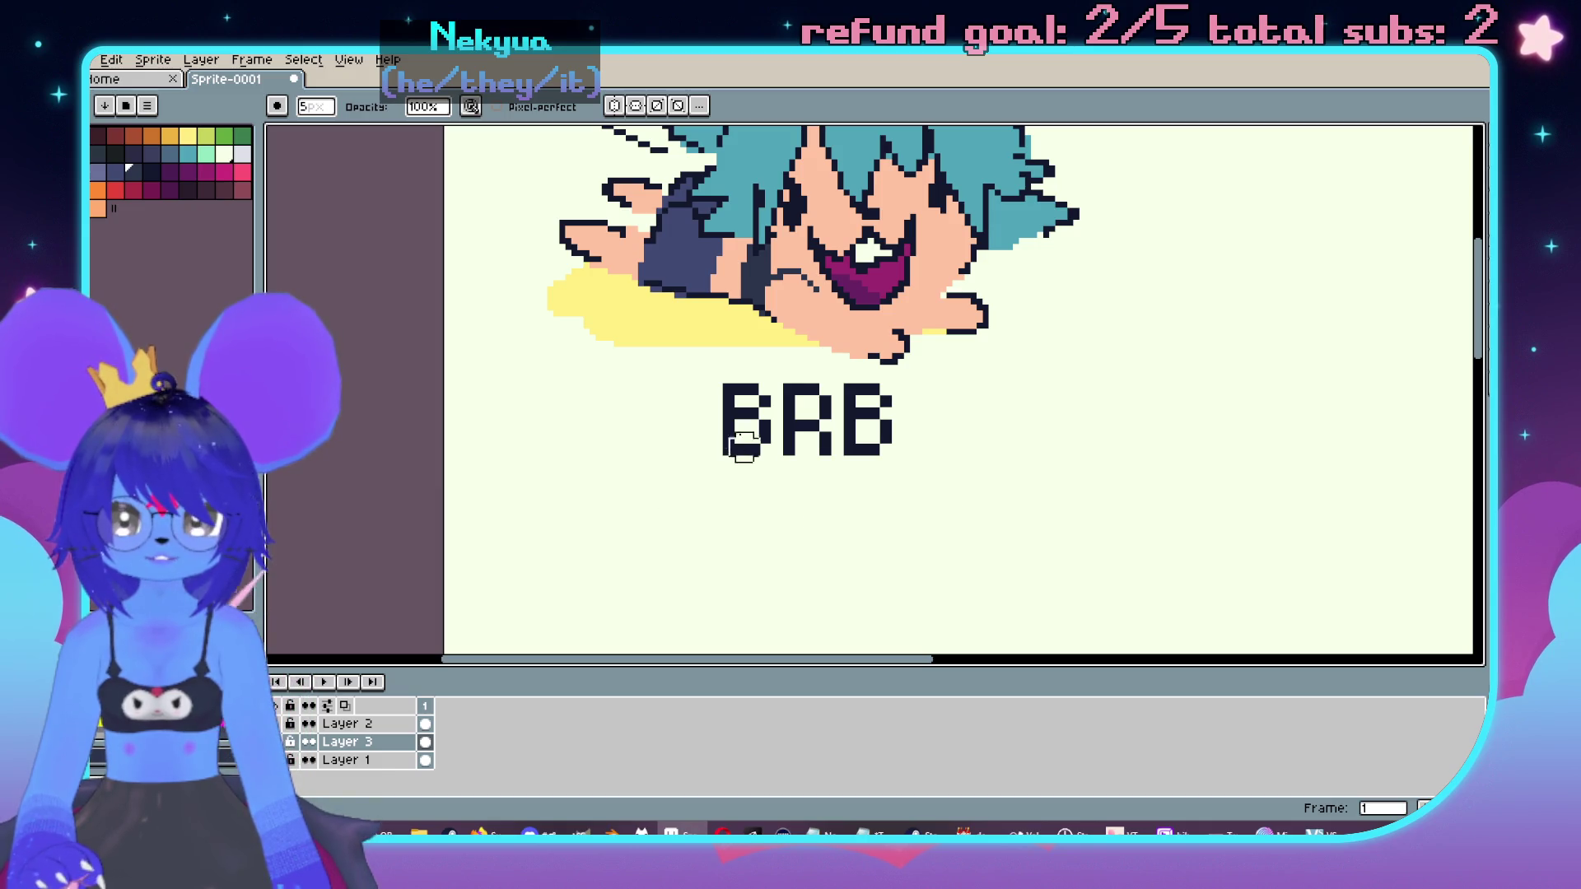
pyautogui.press('t')
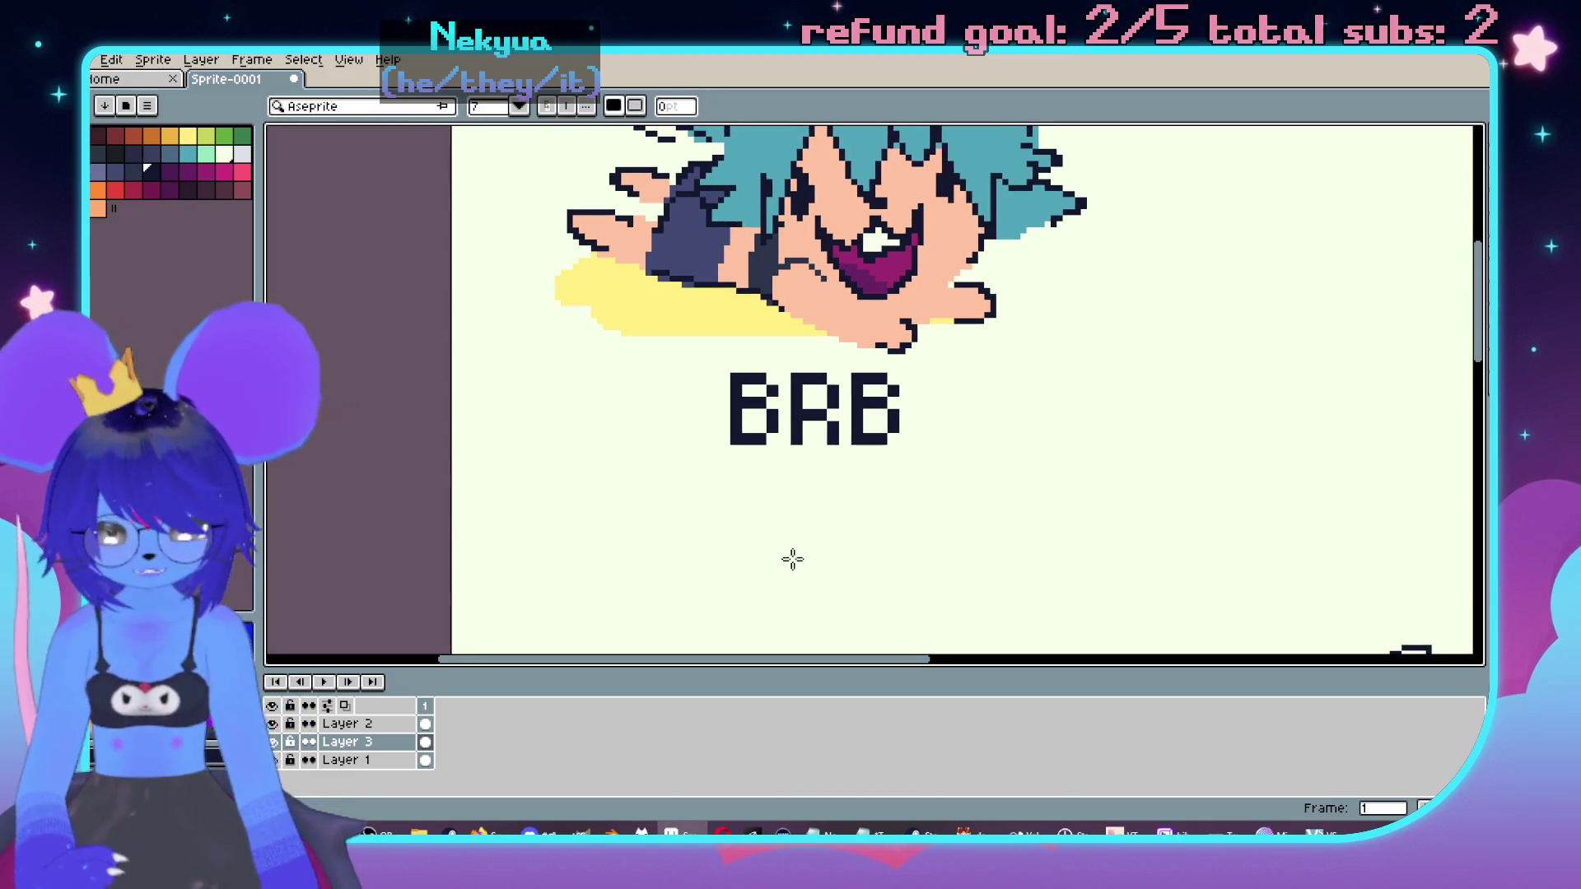
pyautogui.press('m')
pyautogui.moveTo(593, 453)
pyautogui.mouseDown()
pyautogui.moveTo(1024, 511)
pyautogui.moveTo(1133, 563)
pyautogui.mouseUp()
pyautogui.hotkey('ctrl', 'alt', 'c')
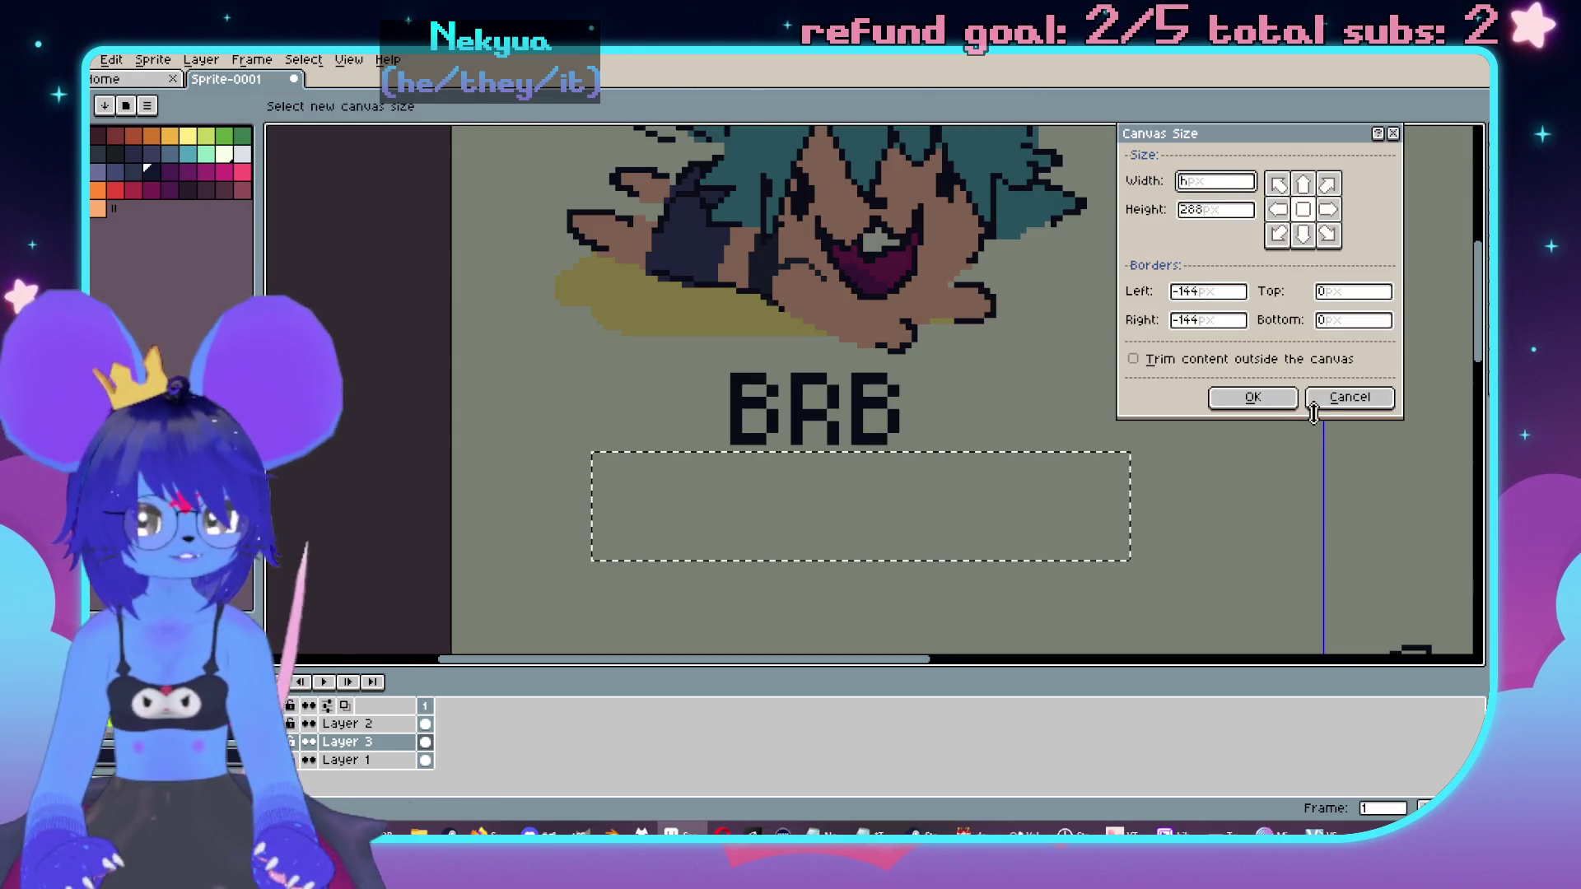
pyautogui.click(1317, 397)
# Step: Mark out a text area below BRB, type trial captions and delete them again
pyautogui.press('t')
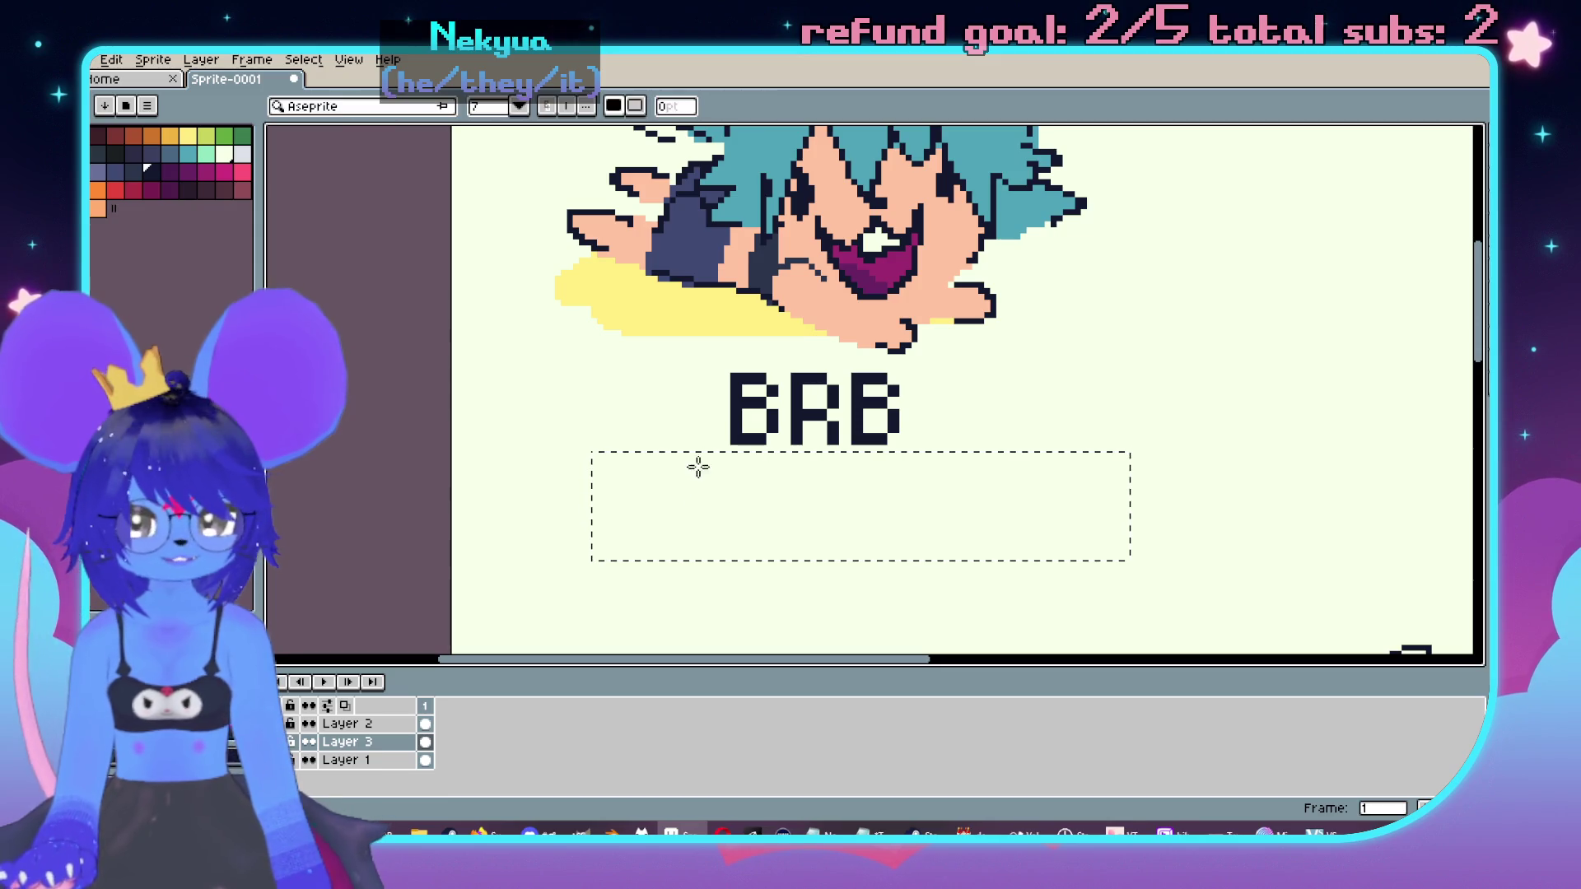
pyautogui.moveTo(580, 458); pyautogui.dragTo(1110, 570)
pyautogui.write('Cheese Whizz')
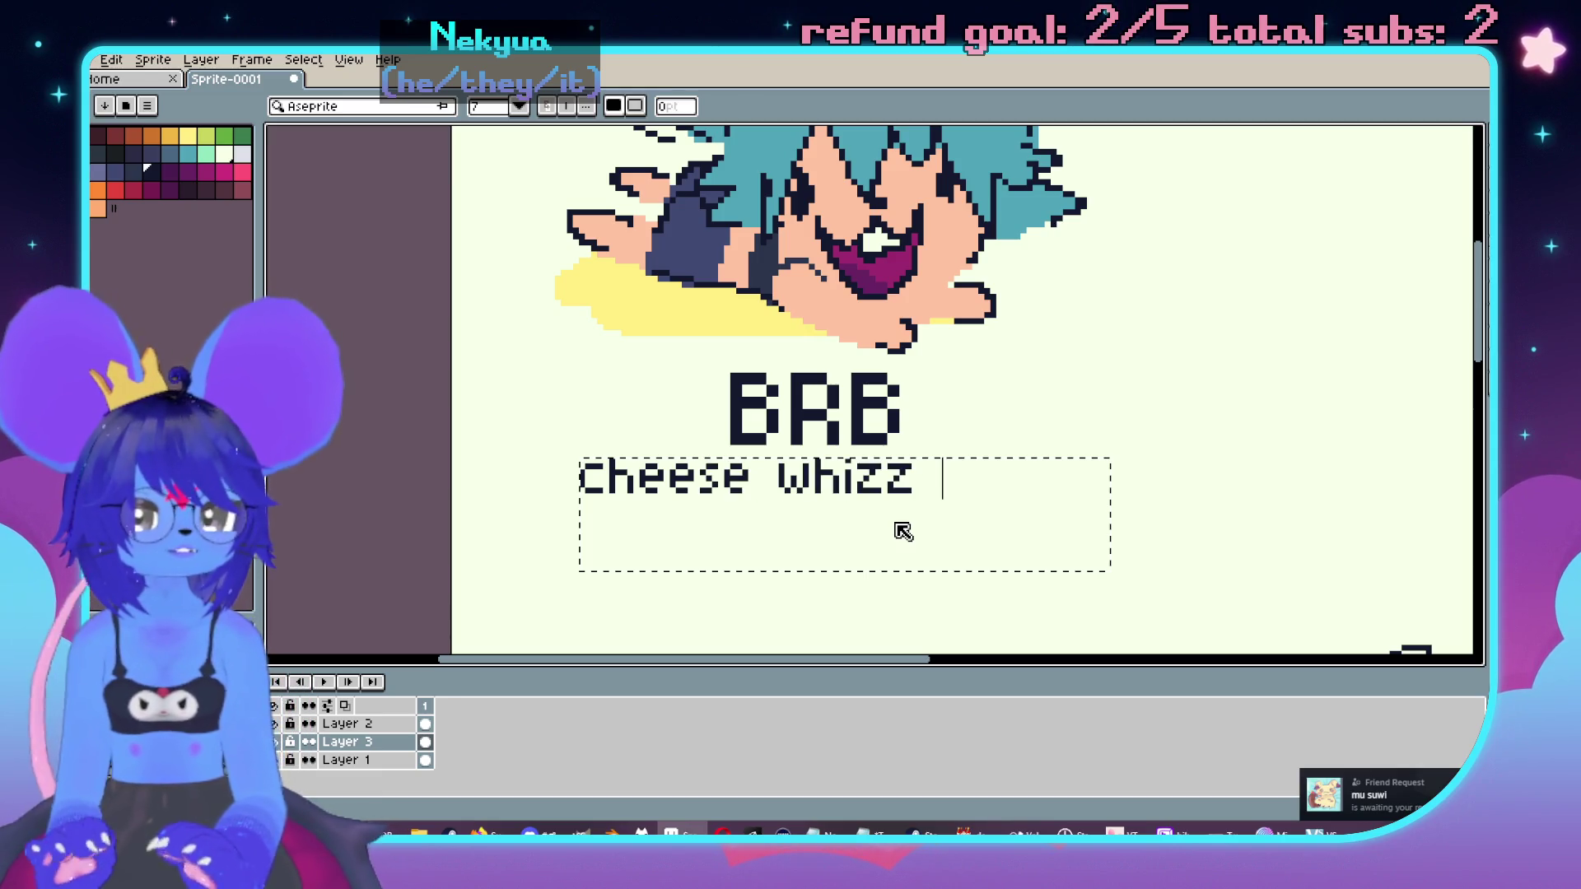
pyautogui.write('brea')
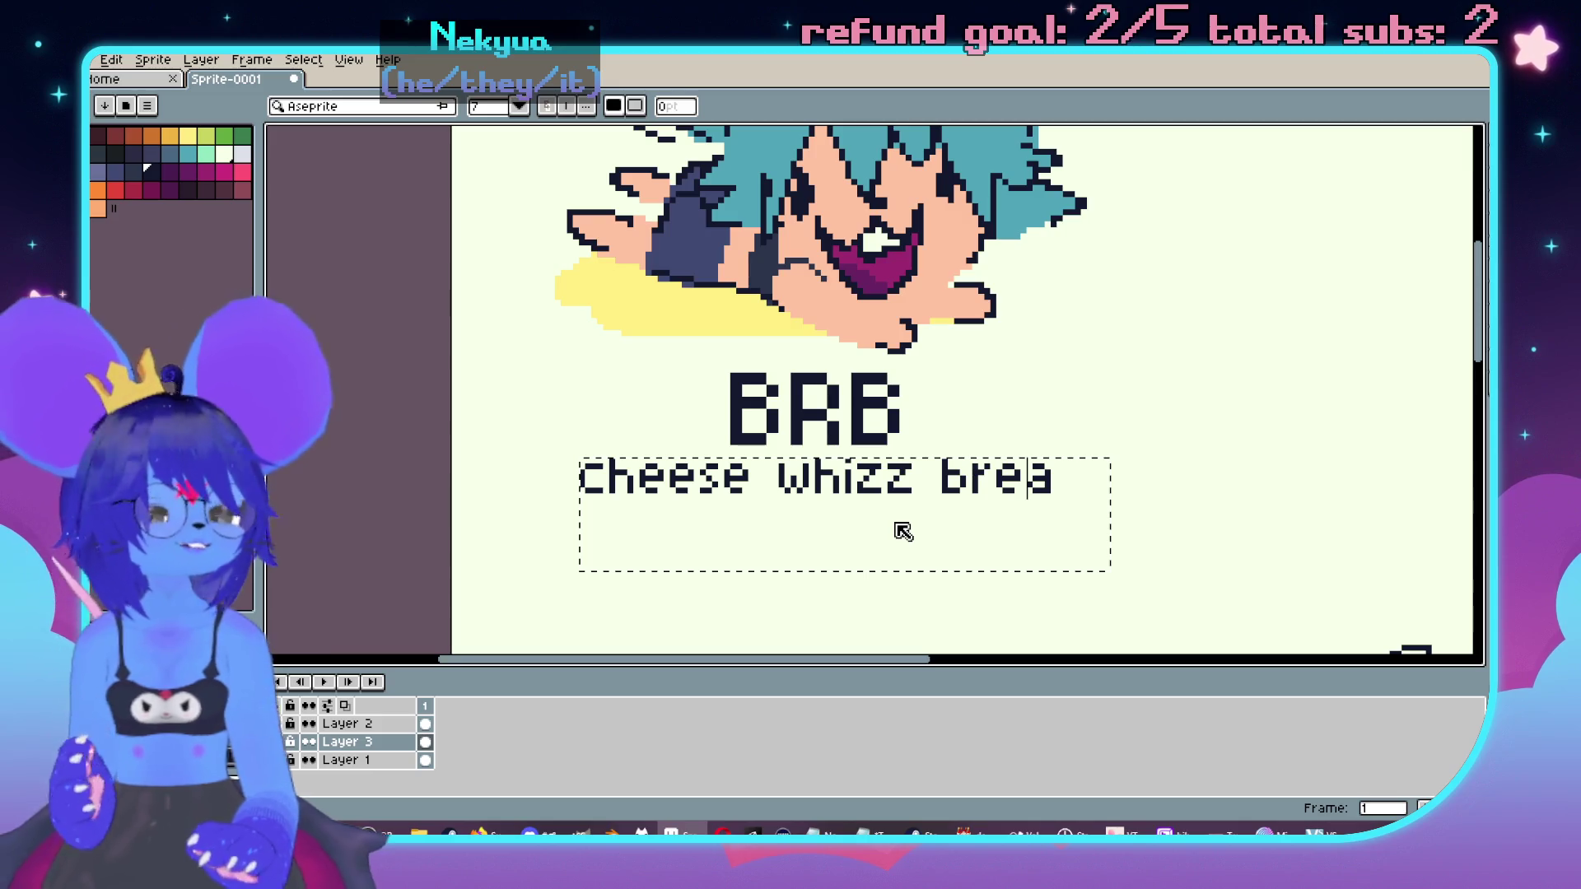
pyautogui.press('BackSpace')
pyautogui.press('BackSpace')
pyautogui.press('BackSpace')
pyautogui.write('lemonade')
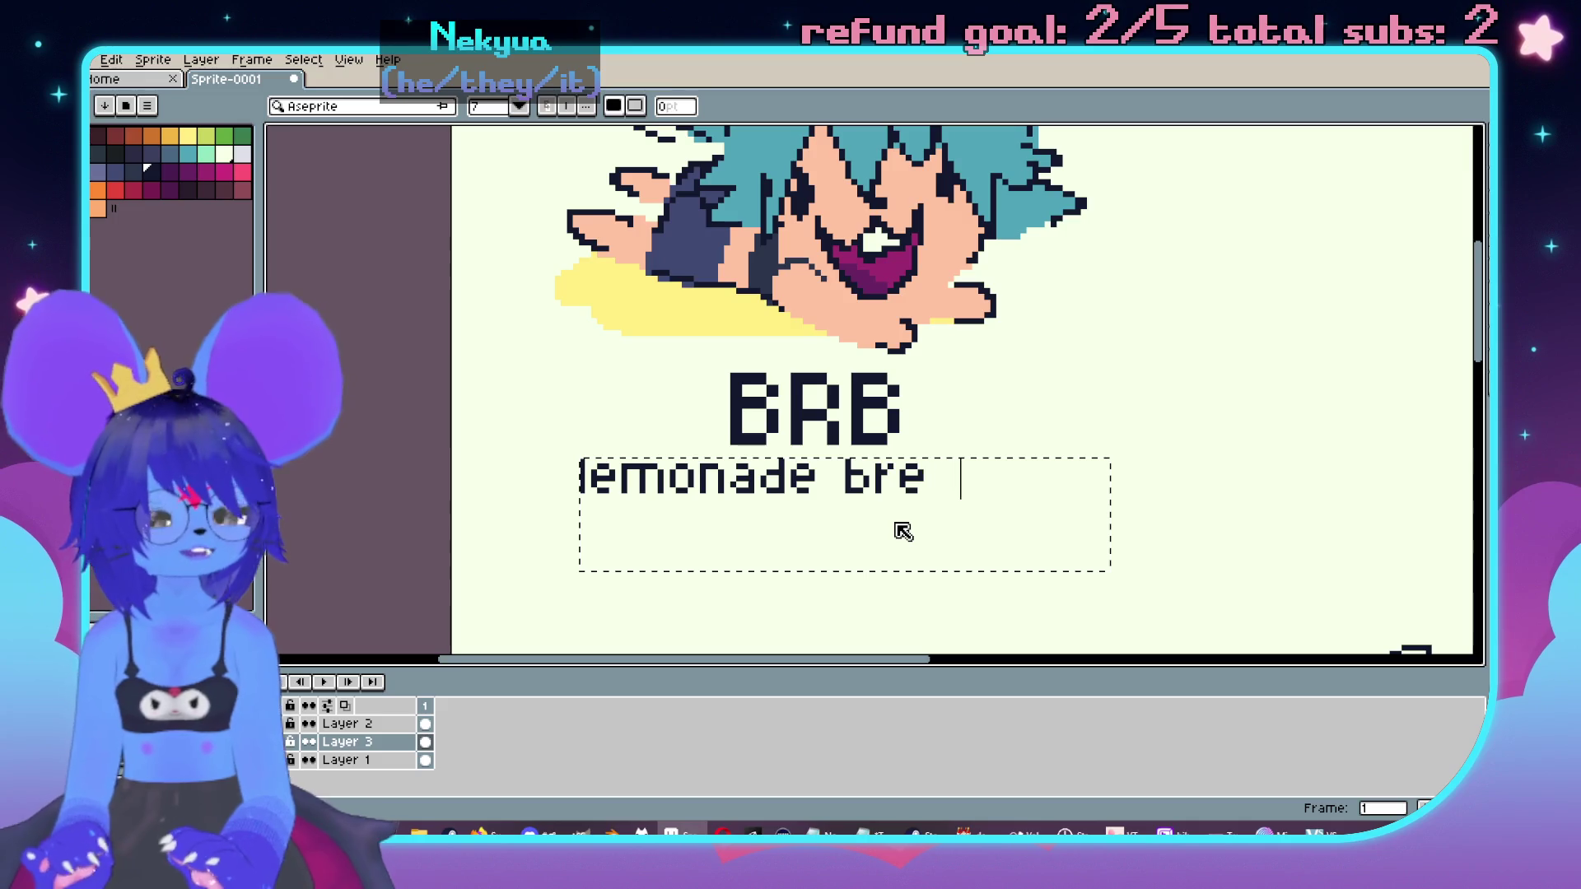
pyautogui.press('BackSpace')
pyautogui.press('BackSpace')
pyautogui.press('BackSpace')
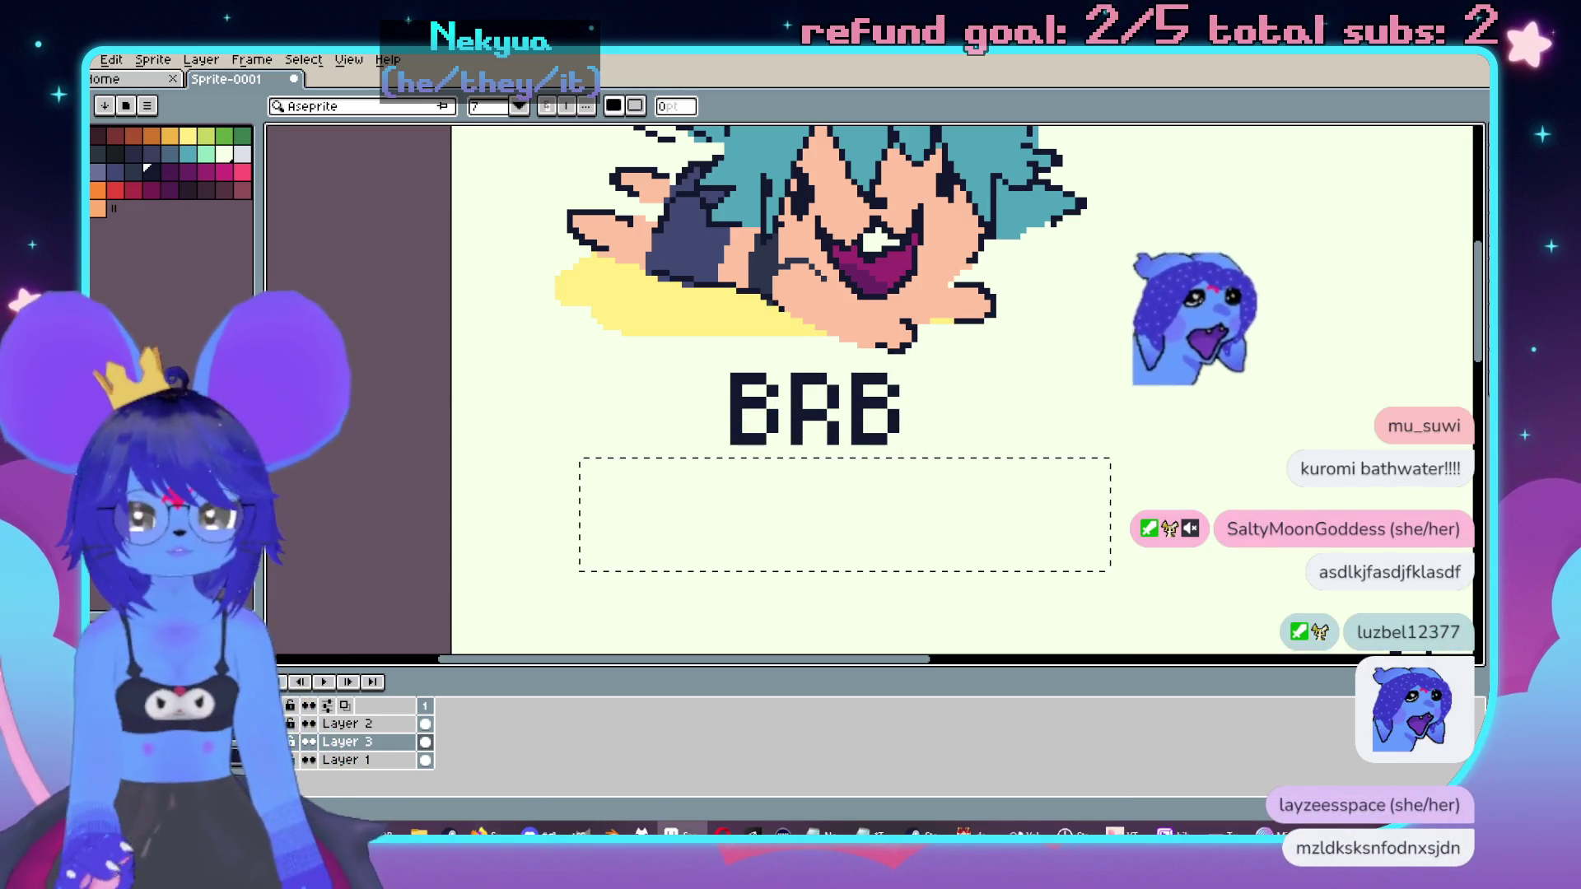
# Step: Accept the pending Steam friend request from notifications, then return to the Aseprite library page
pyautogui.hotkey('alt', 'Tab')
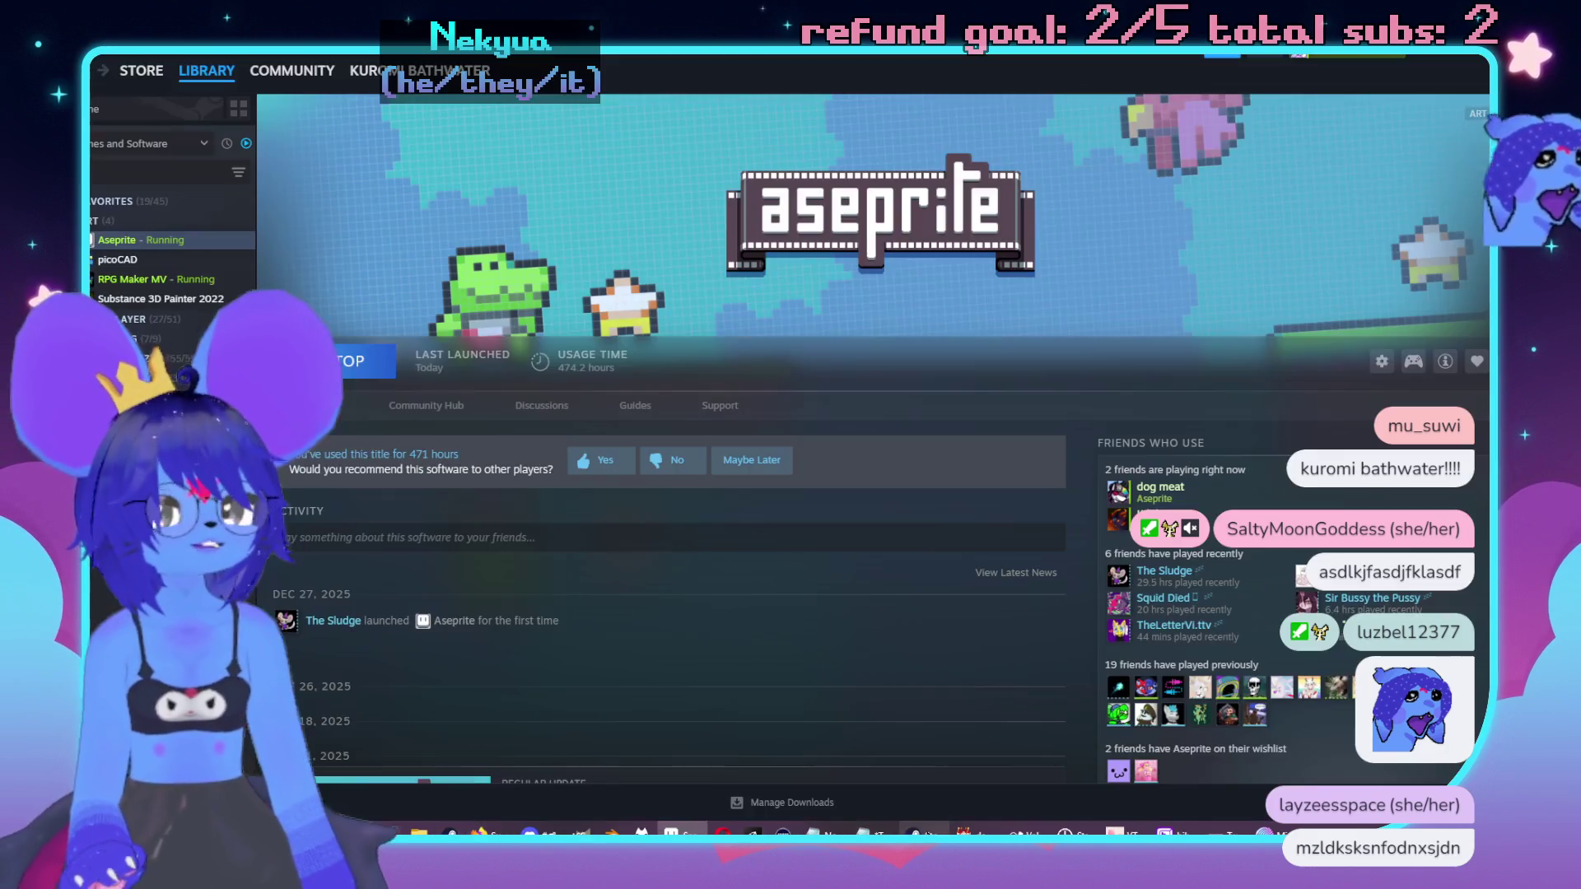
pyautogui.click(1263, 56)
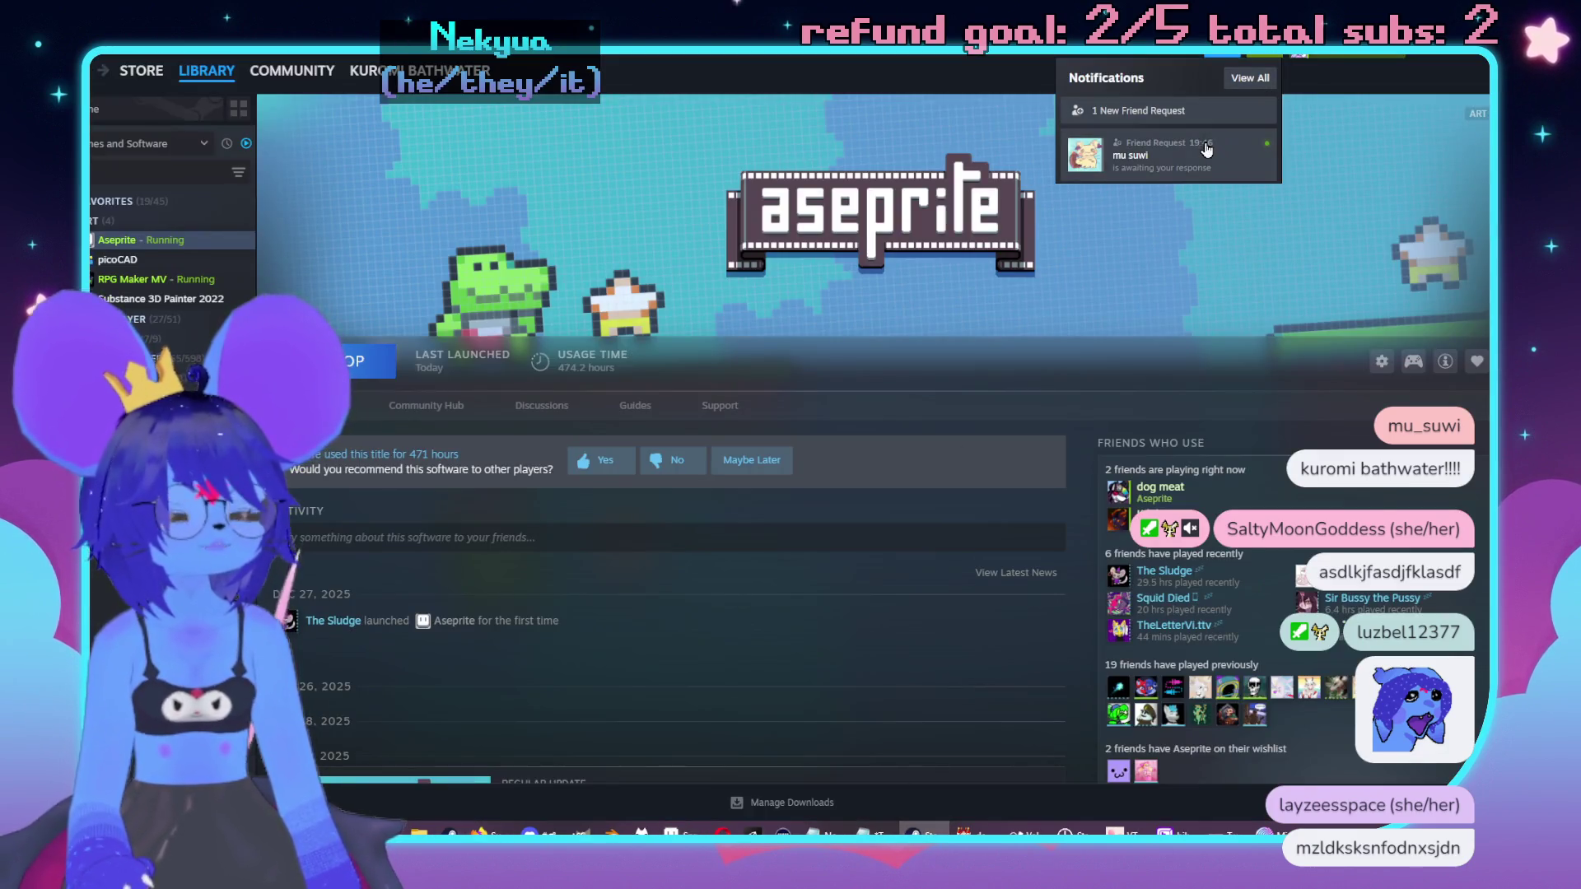
pyautogui.click(1203, 142)
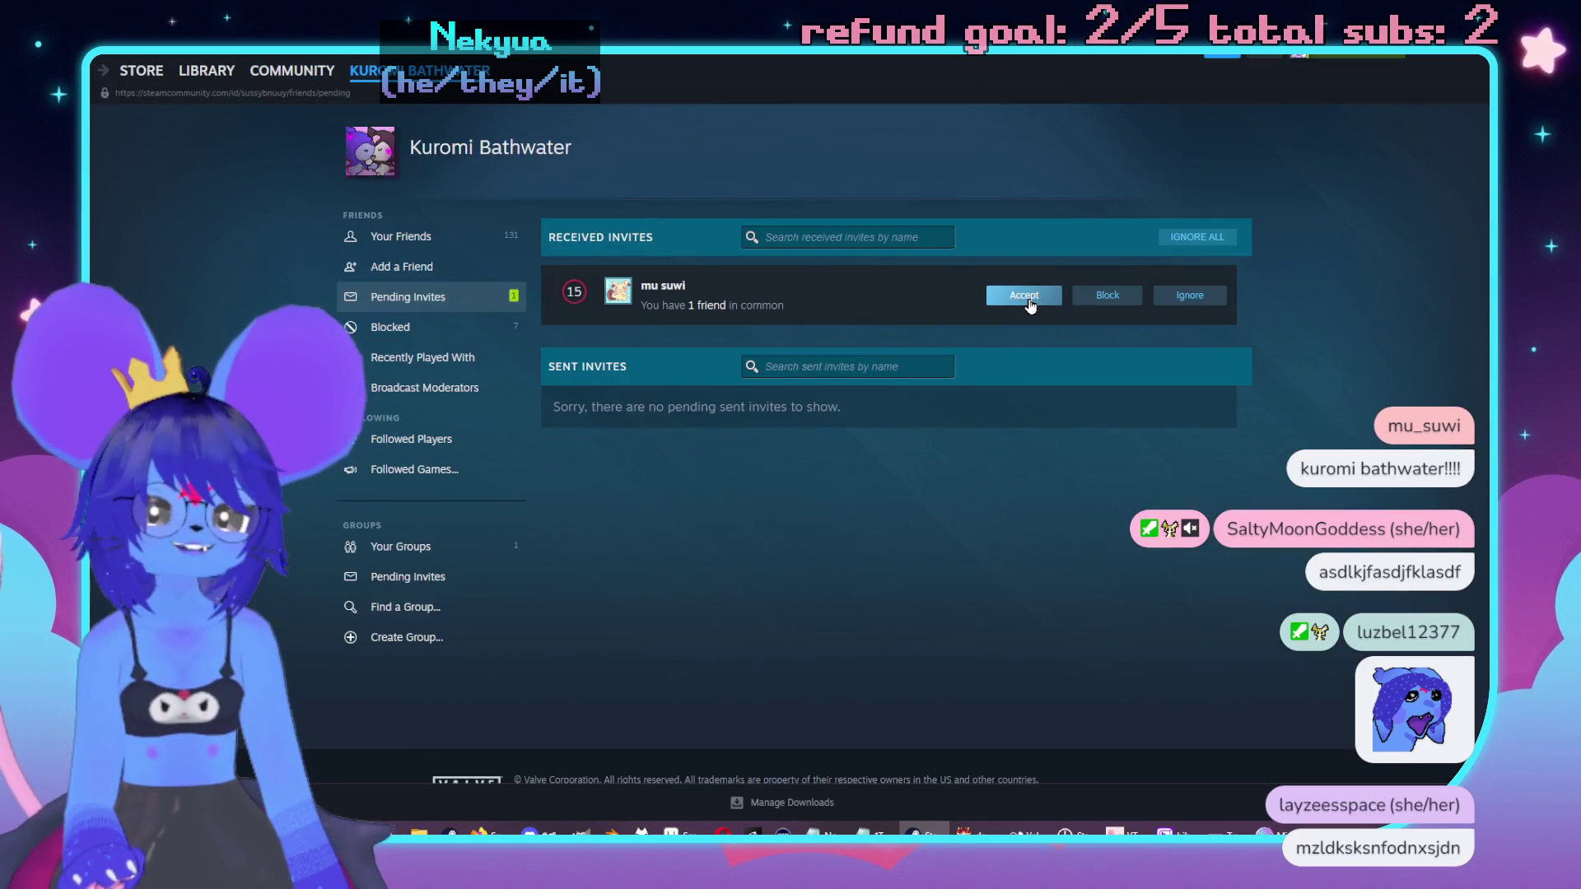
pyautogui.click(1028, 302)
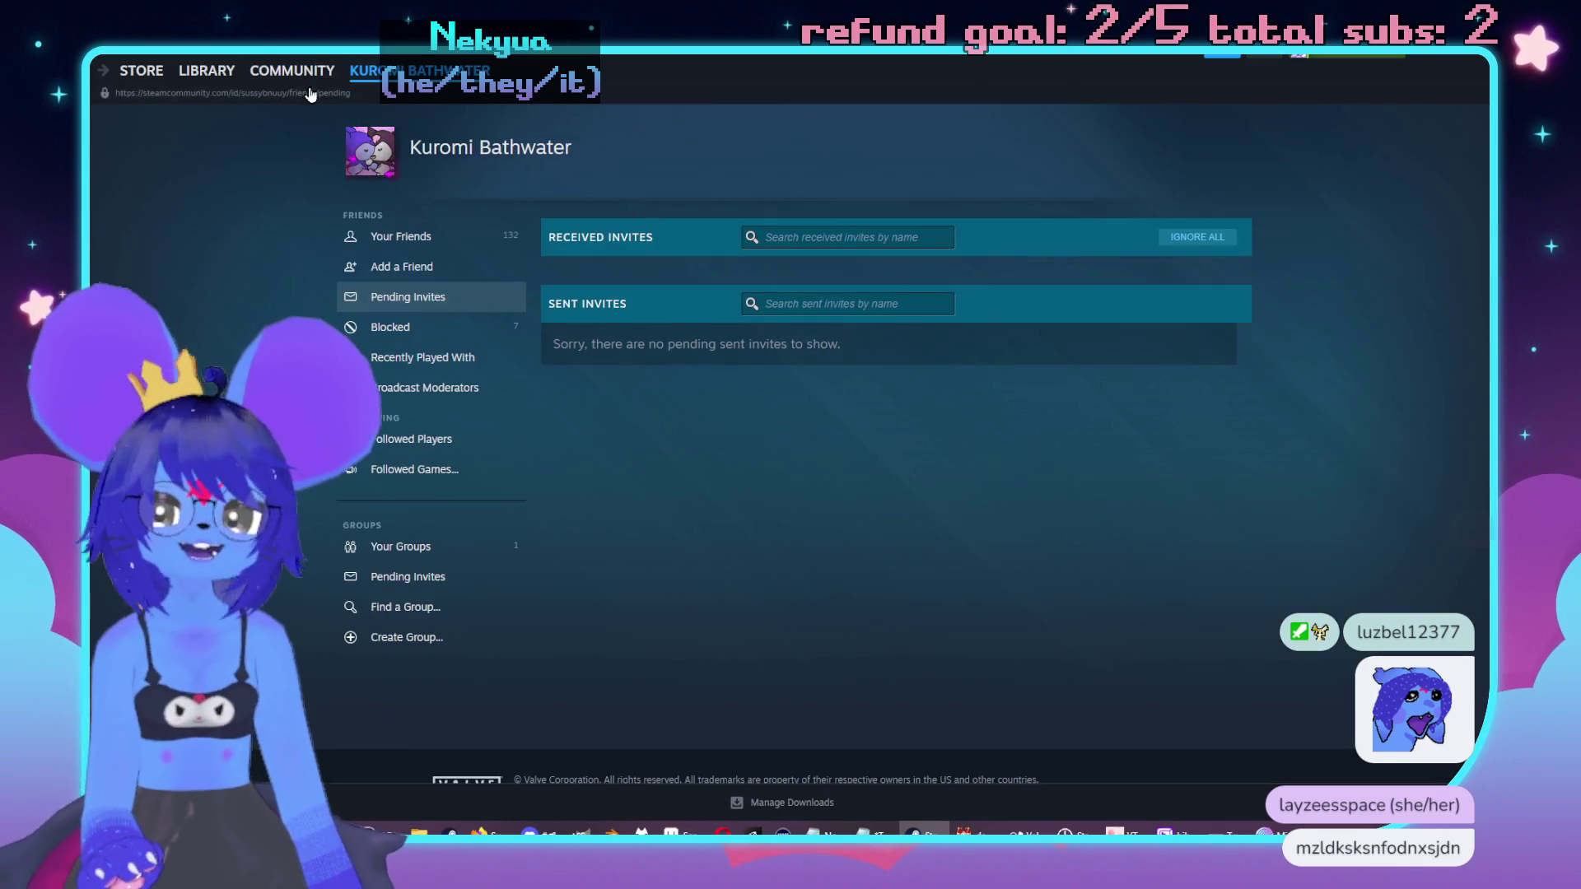
pyautogui.click(207, 71)
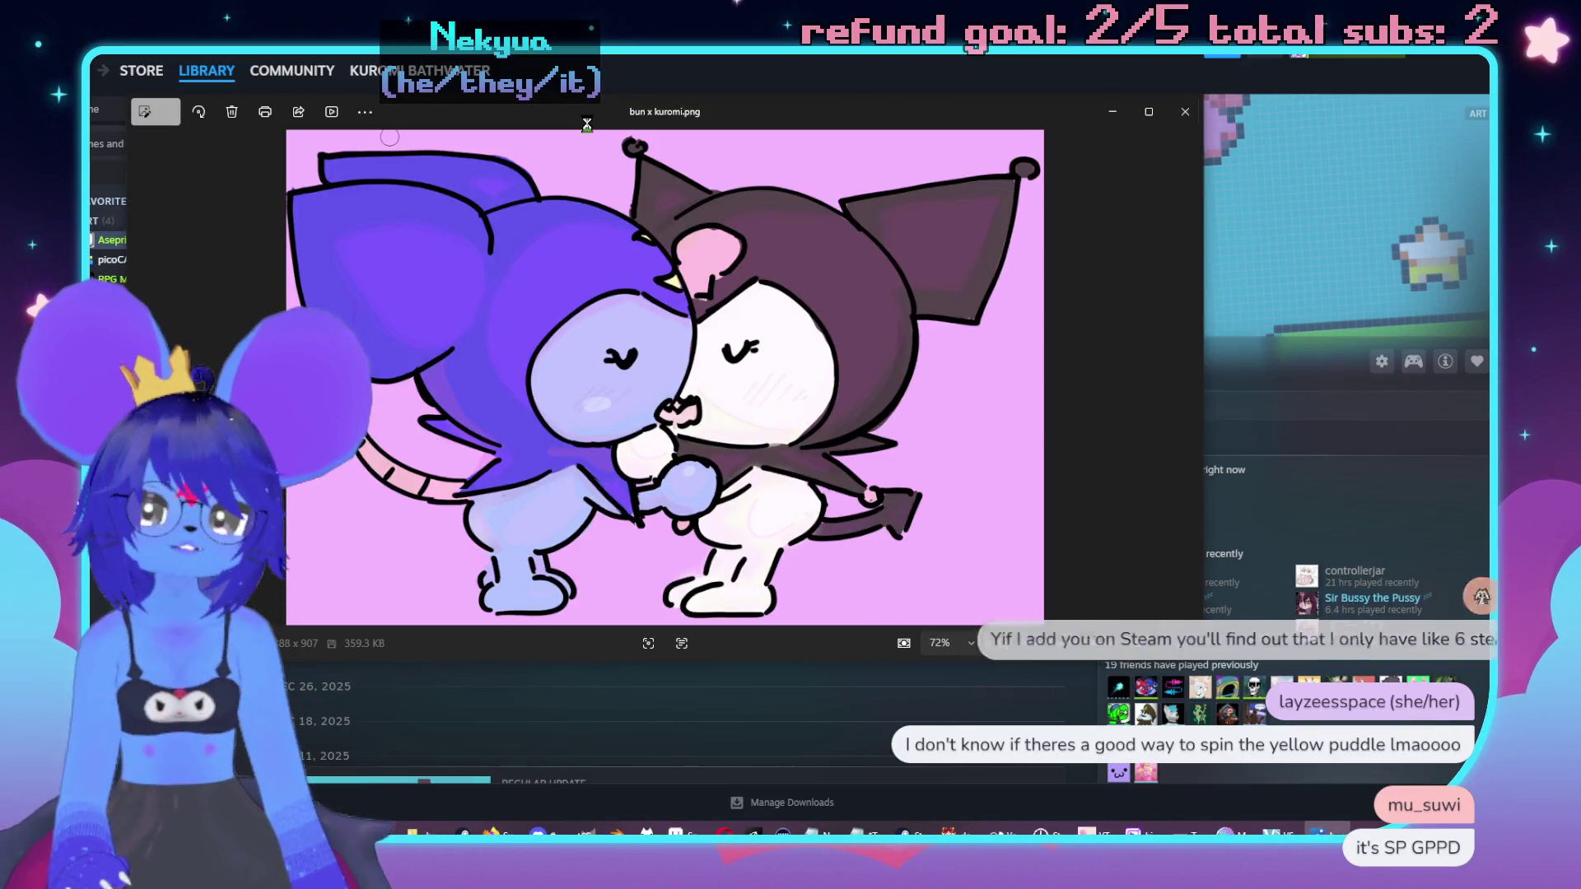
# Step: Move the Photos window showing bun x kuromi.png, close it, and bring Aseprite forward
pyautogui.moveTo(568, 112); pyautogui.dragTo(671, 169)
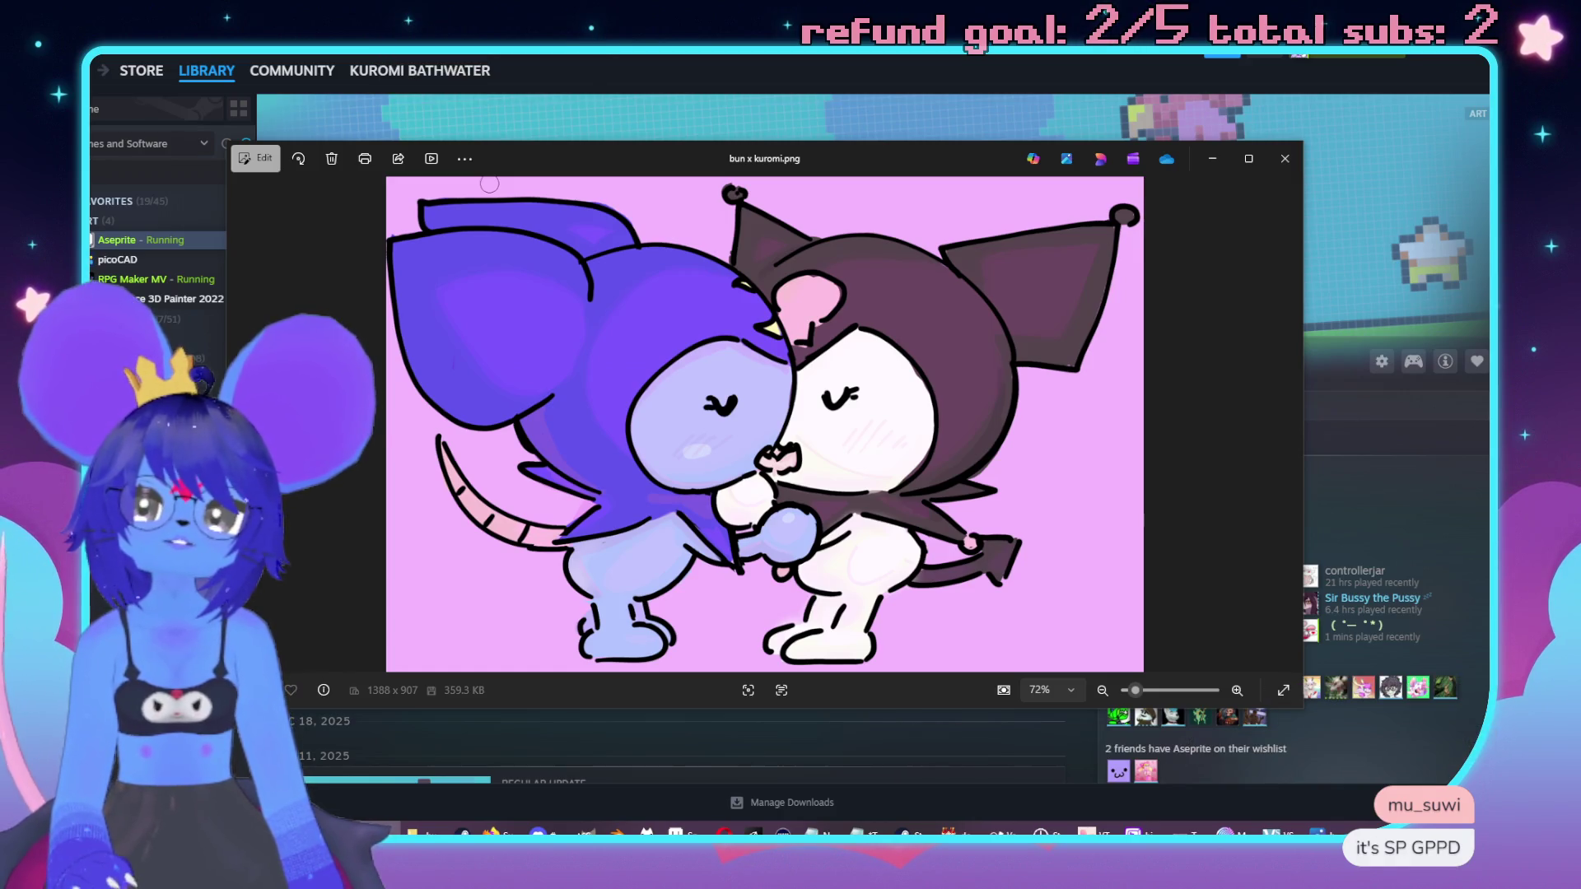
pyautogui.click(1282, 160)
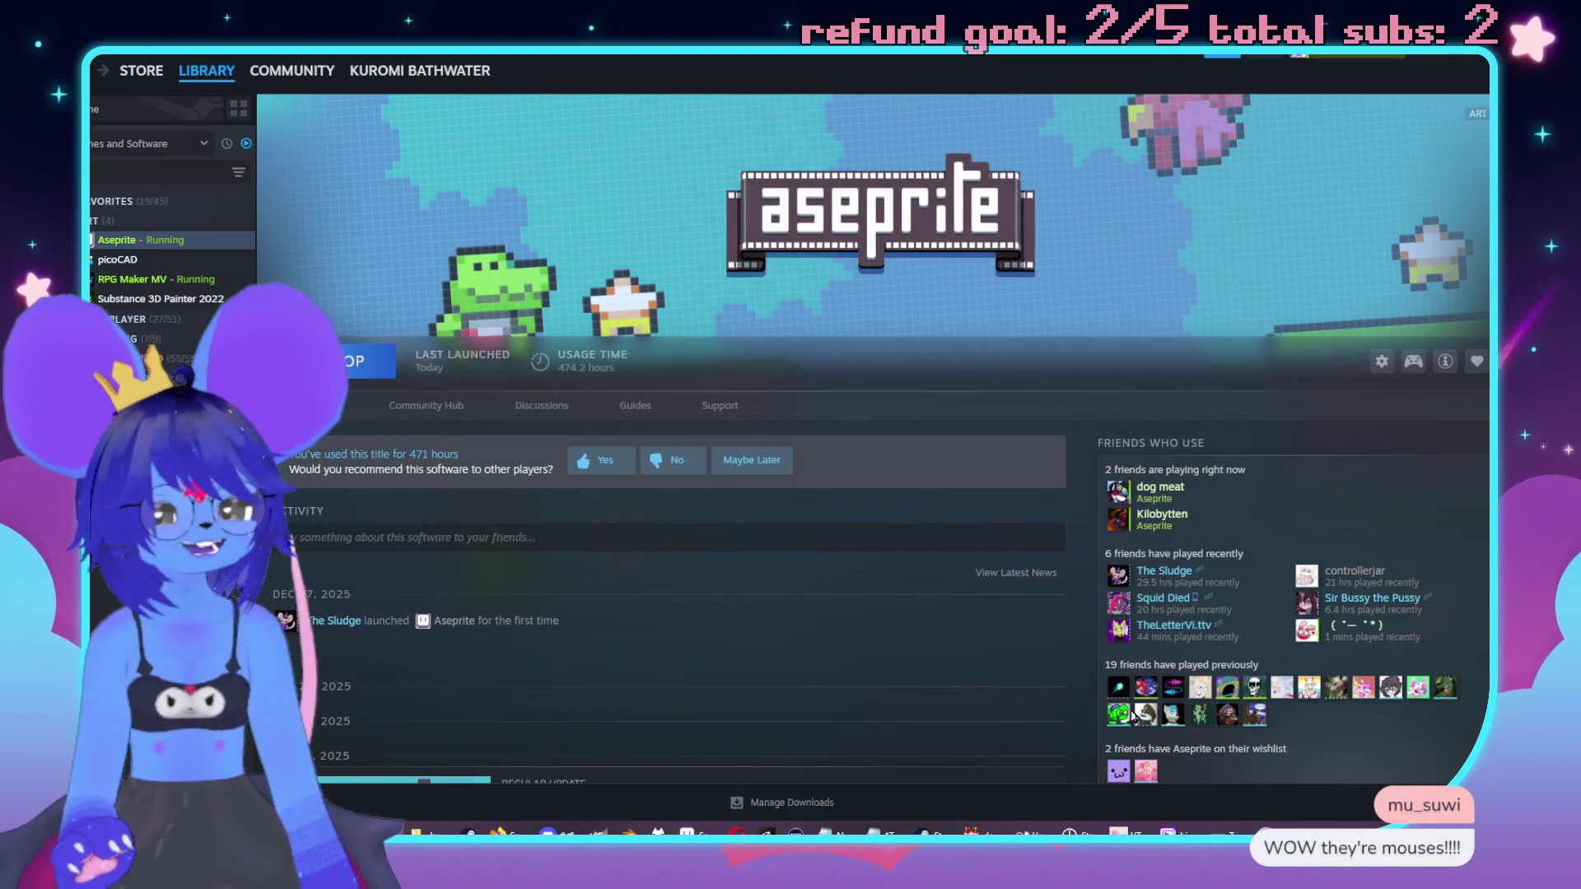
pyautogui.click(686, 830)
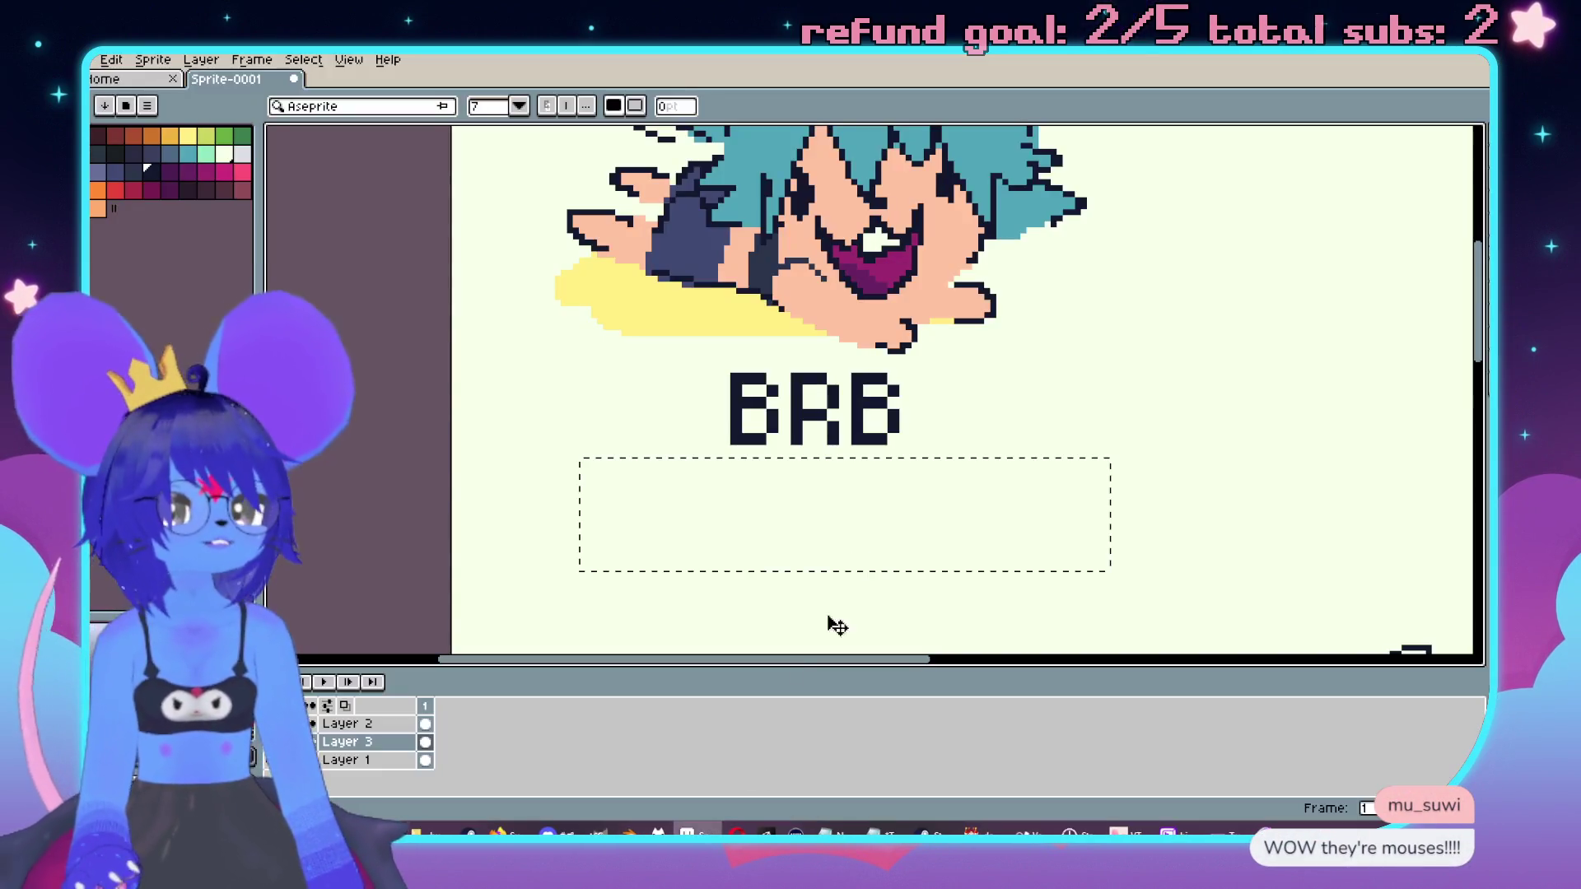
# Step: Add the caption 'yaaaaaaaaaaay' in a new text box under BRB
pyautogui.scroll(-3, 906, 428)
pyautogui.scroll(2, 937, 511)
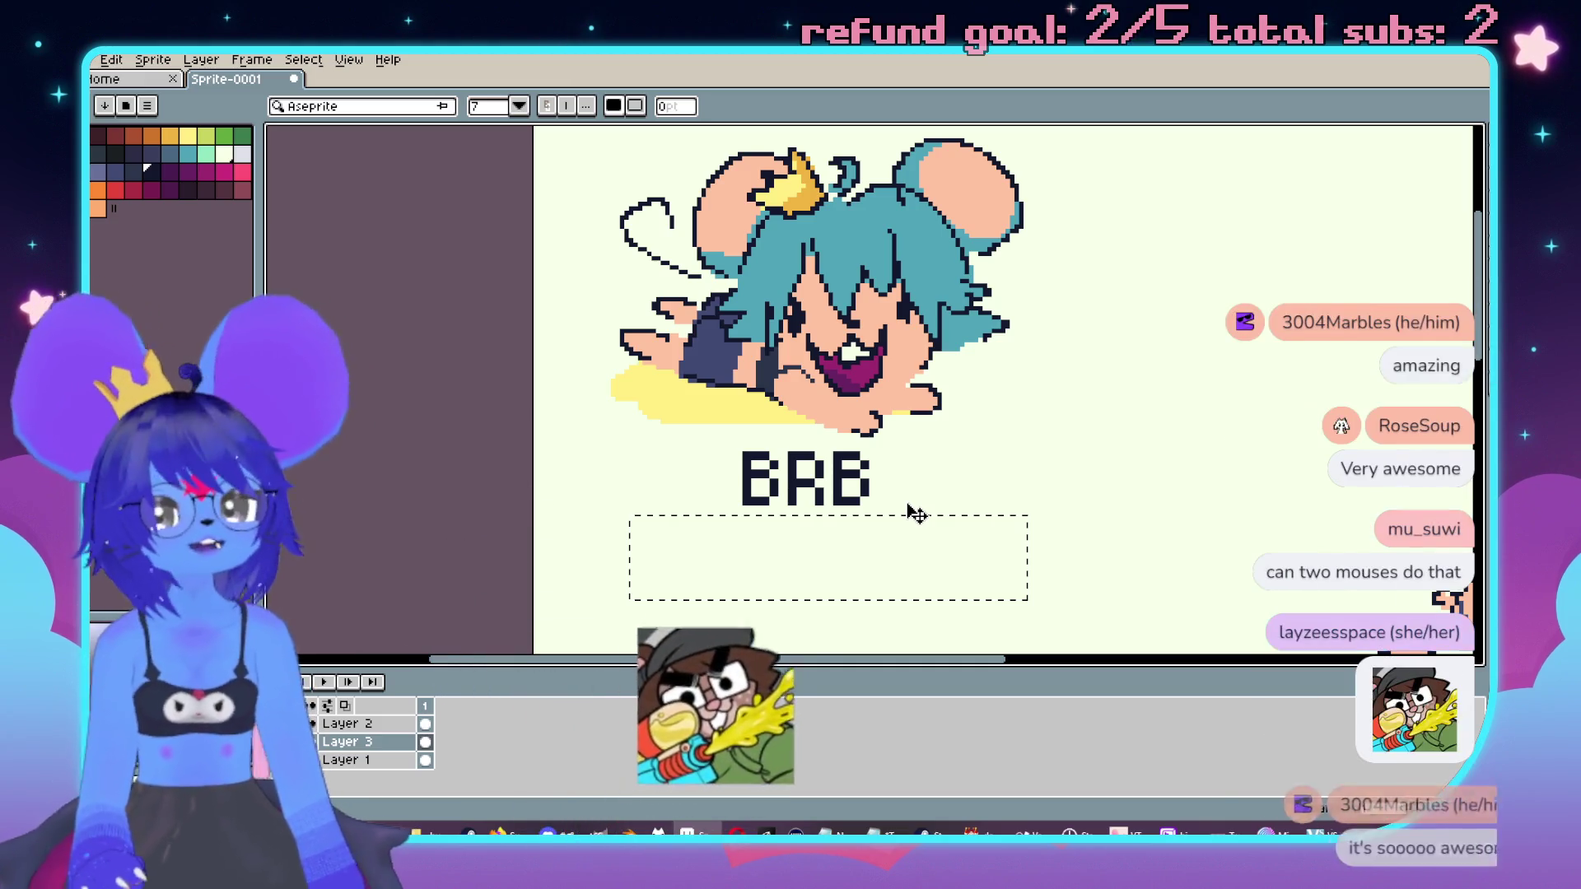
pyautogui.moveTo(958, 550); pyautogui.dragTo(913, 550)
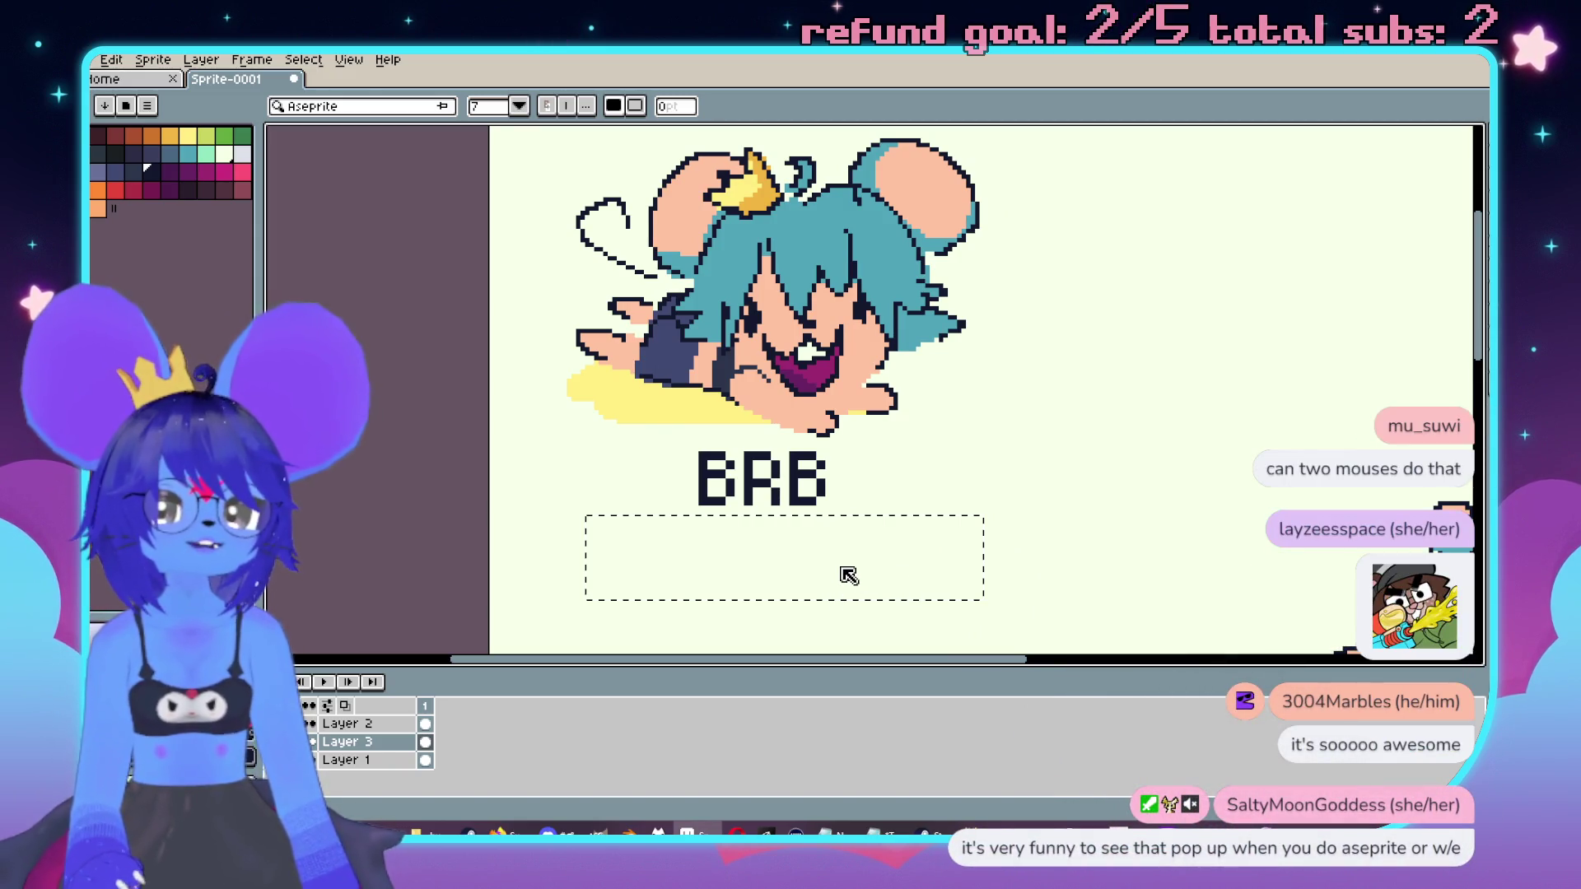
pyautogui.press('Escape')
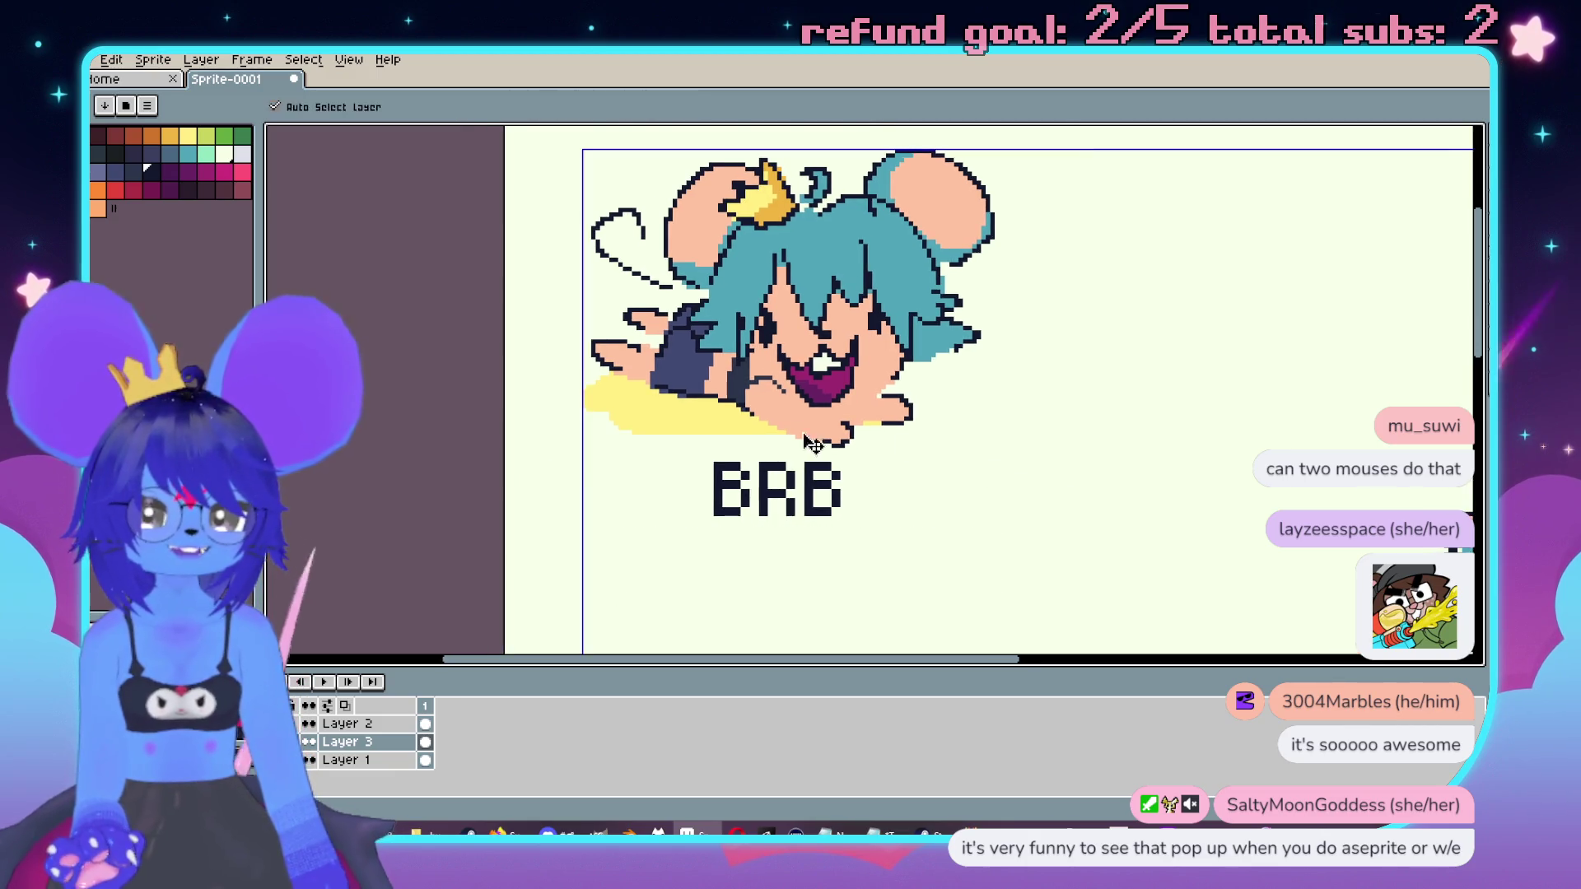
pyautogui.scroll(2, 713, 485)
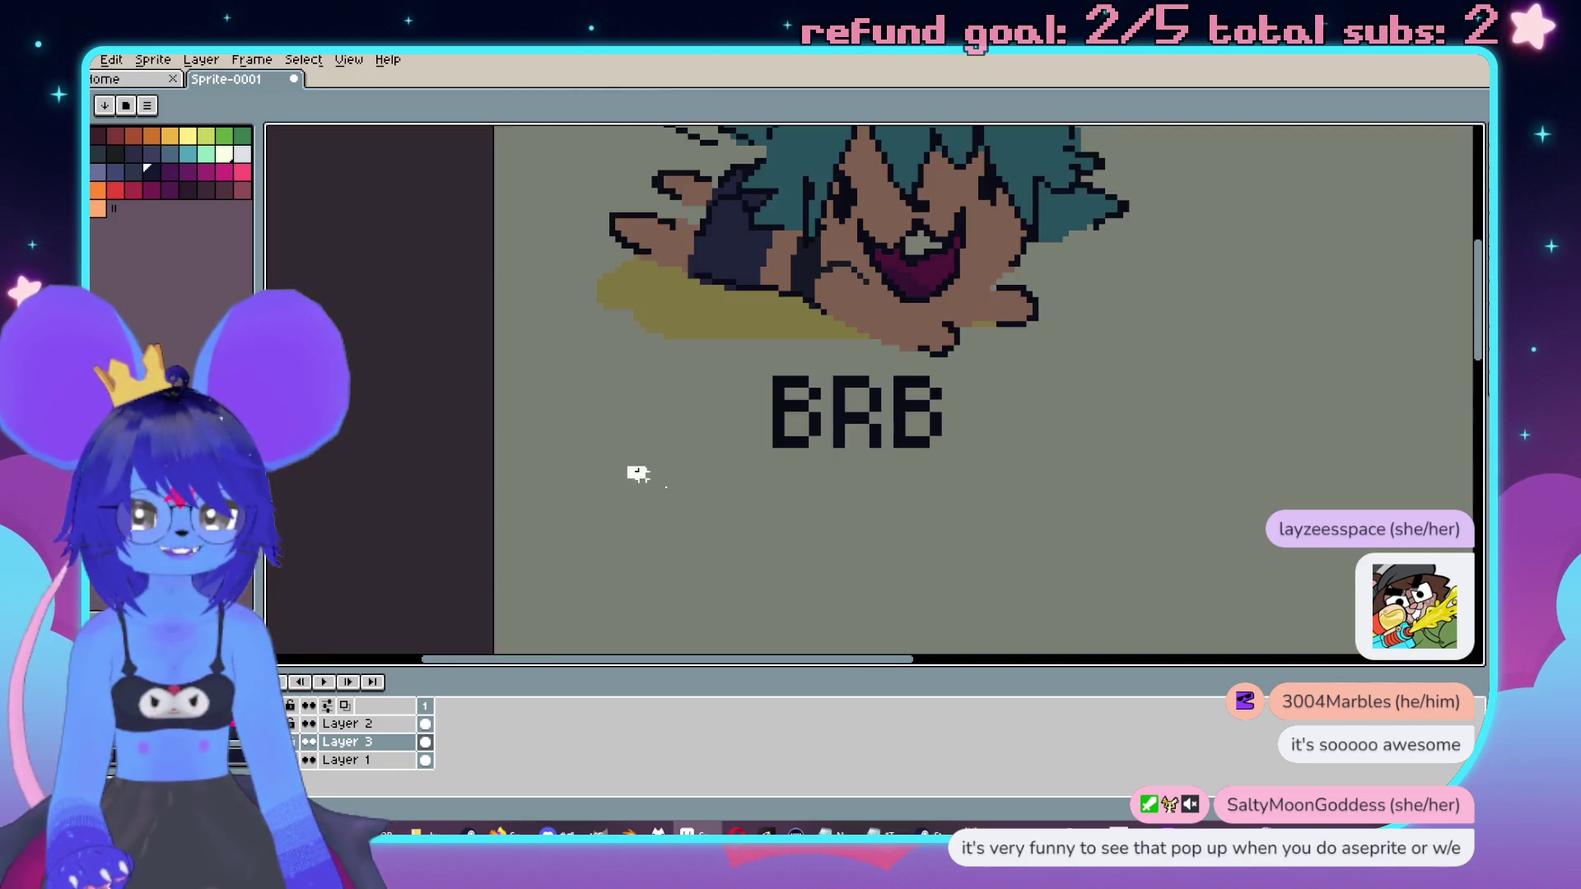
pyautogui.moveTo(628, 468); pyautogui.dragTo(1164, 605)
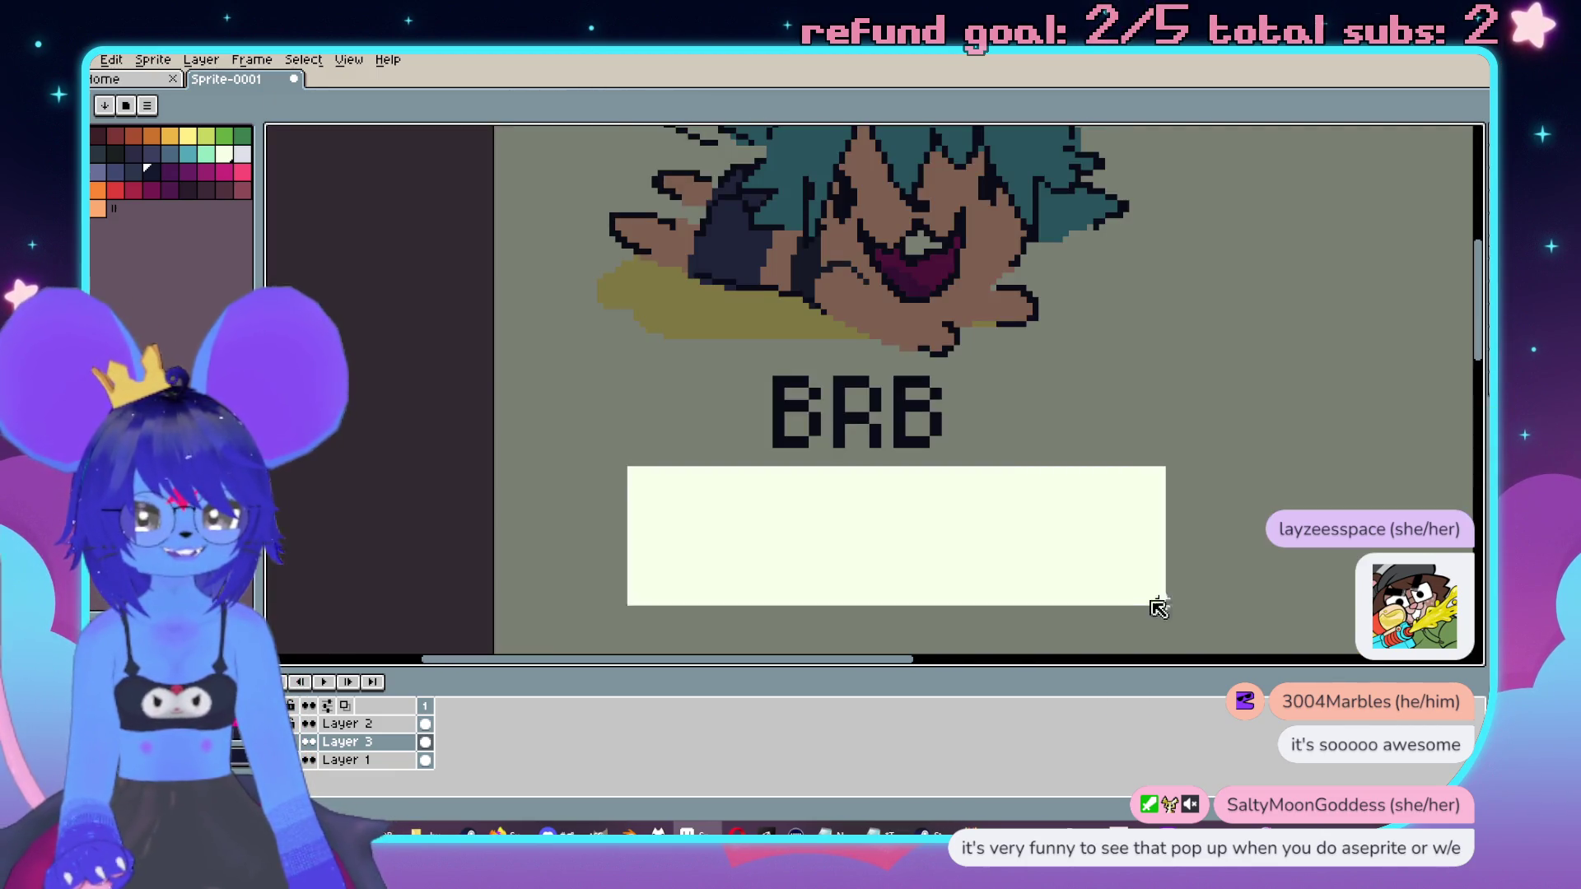
pyautogui.write('yaaaaaaaaay')
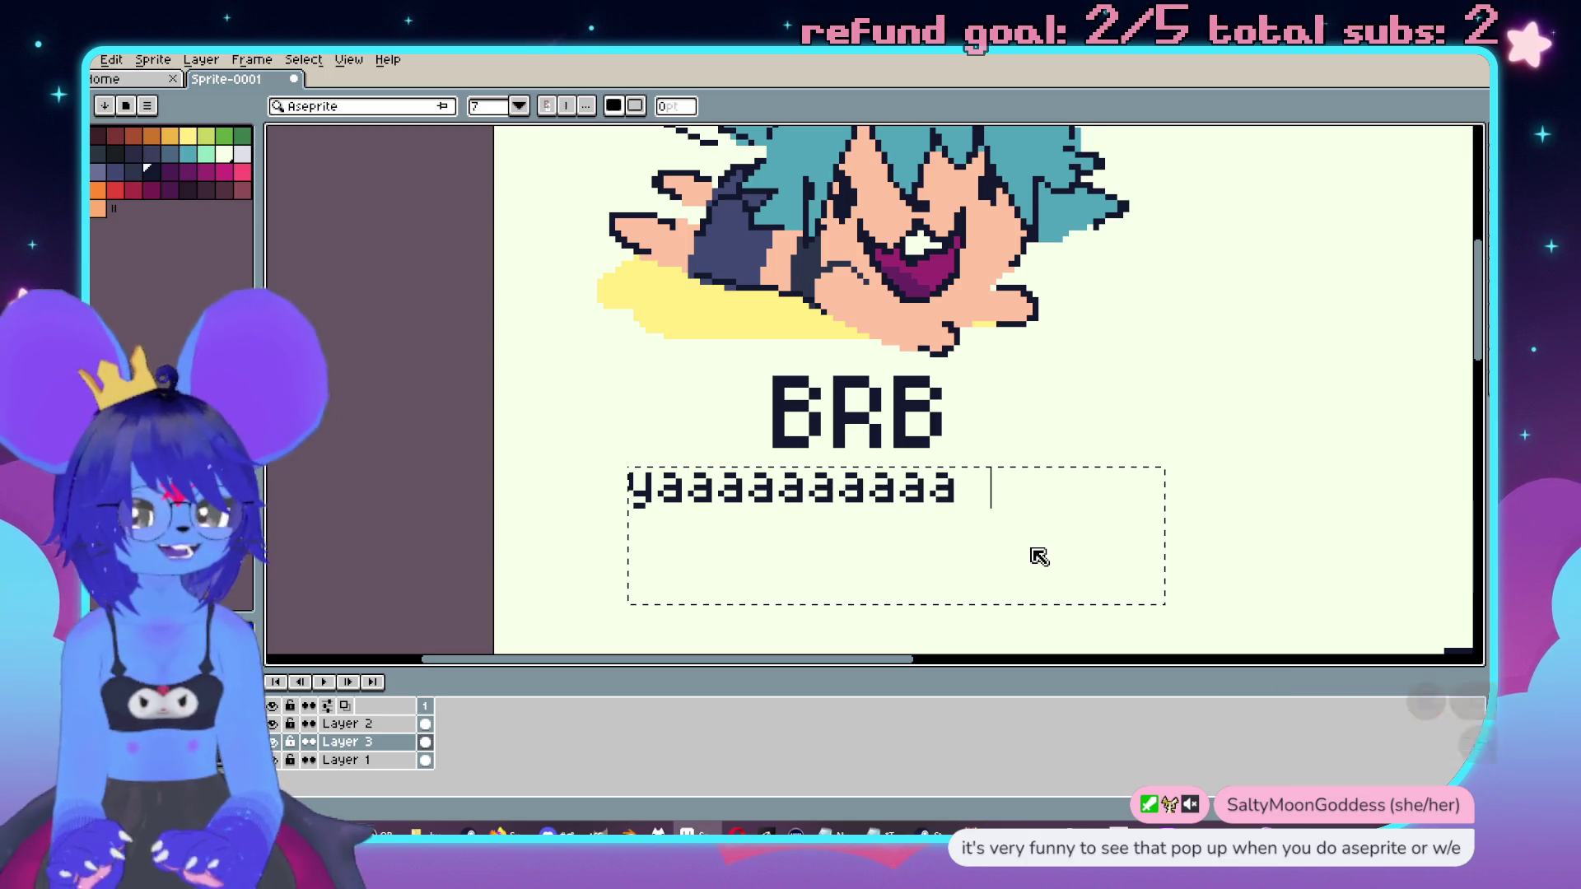
pyautogui.press('Return')
# Step: Shift the caption right to sit under BRB and select the whole BRB artwork area
pyautogui.press('m')
pyautogui.moveTo(582, 455); pyautogui.dragTo(1018, 519)
pyautogui.moveTo(1001, 467); pyautogui.dragTo(1045, 467)
pyautogui.press('Return')
pyautogui.scroll(-4, 1129, 392)
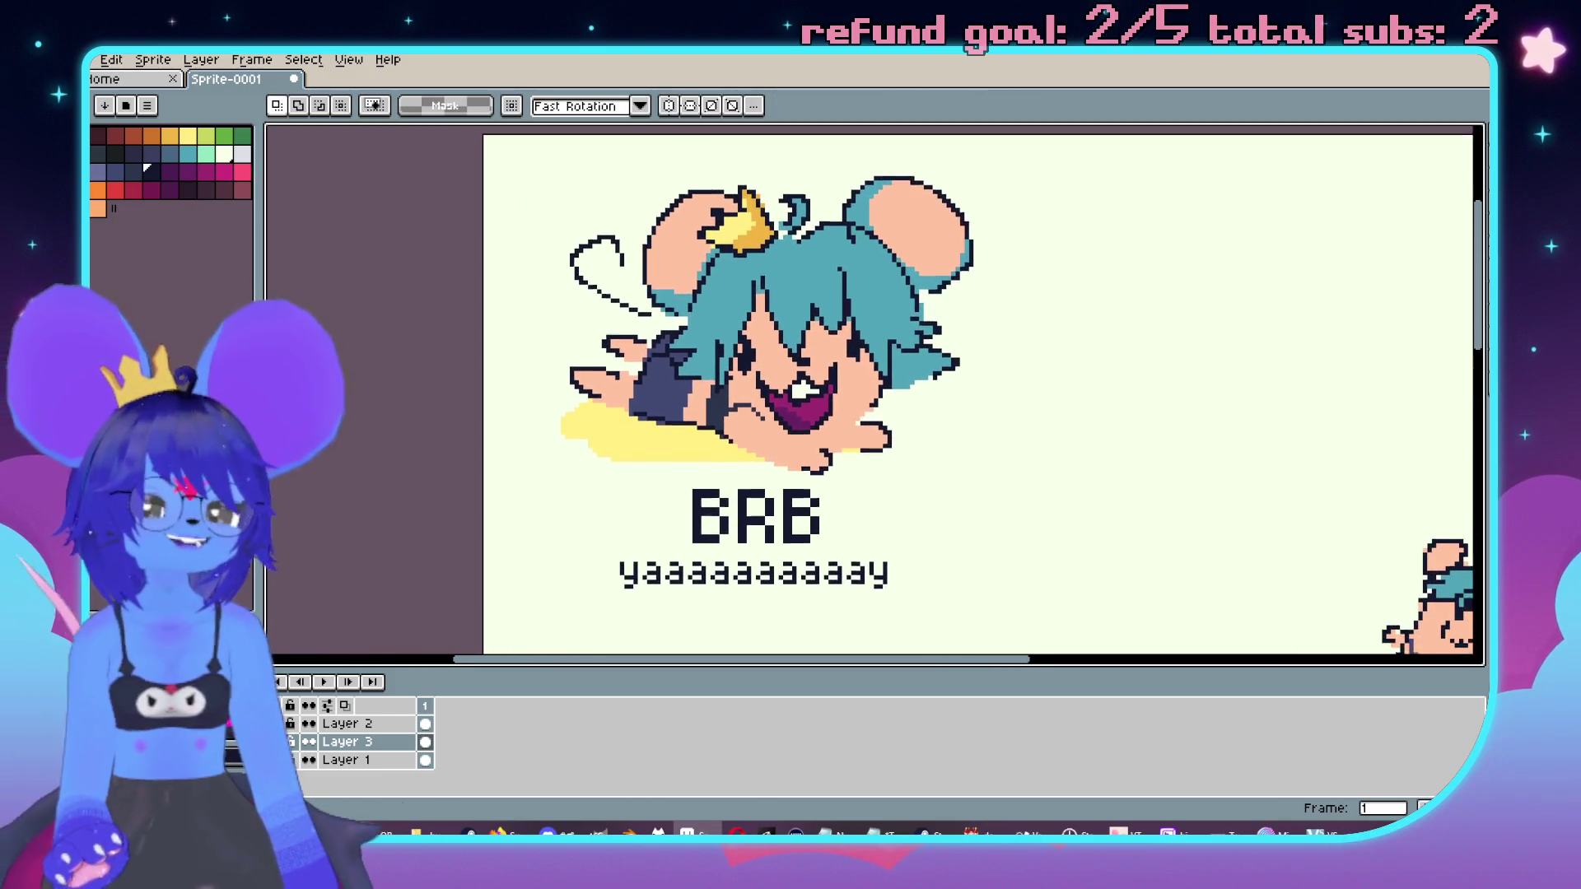
pyautogui.moveTo(597, 248); pyautogui.dragTo(1014, 609)
pyautogui.click(154, 60)
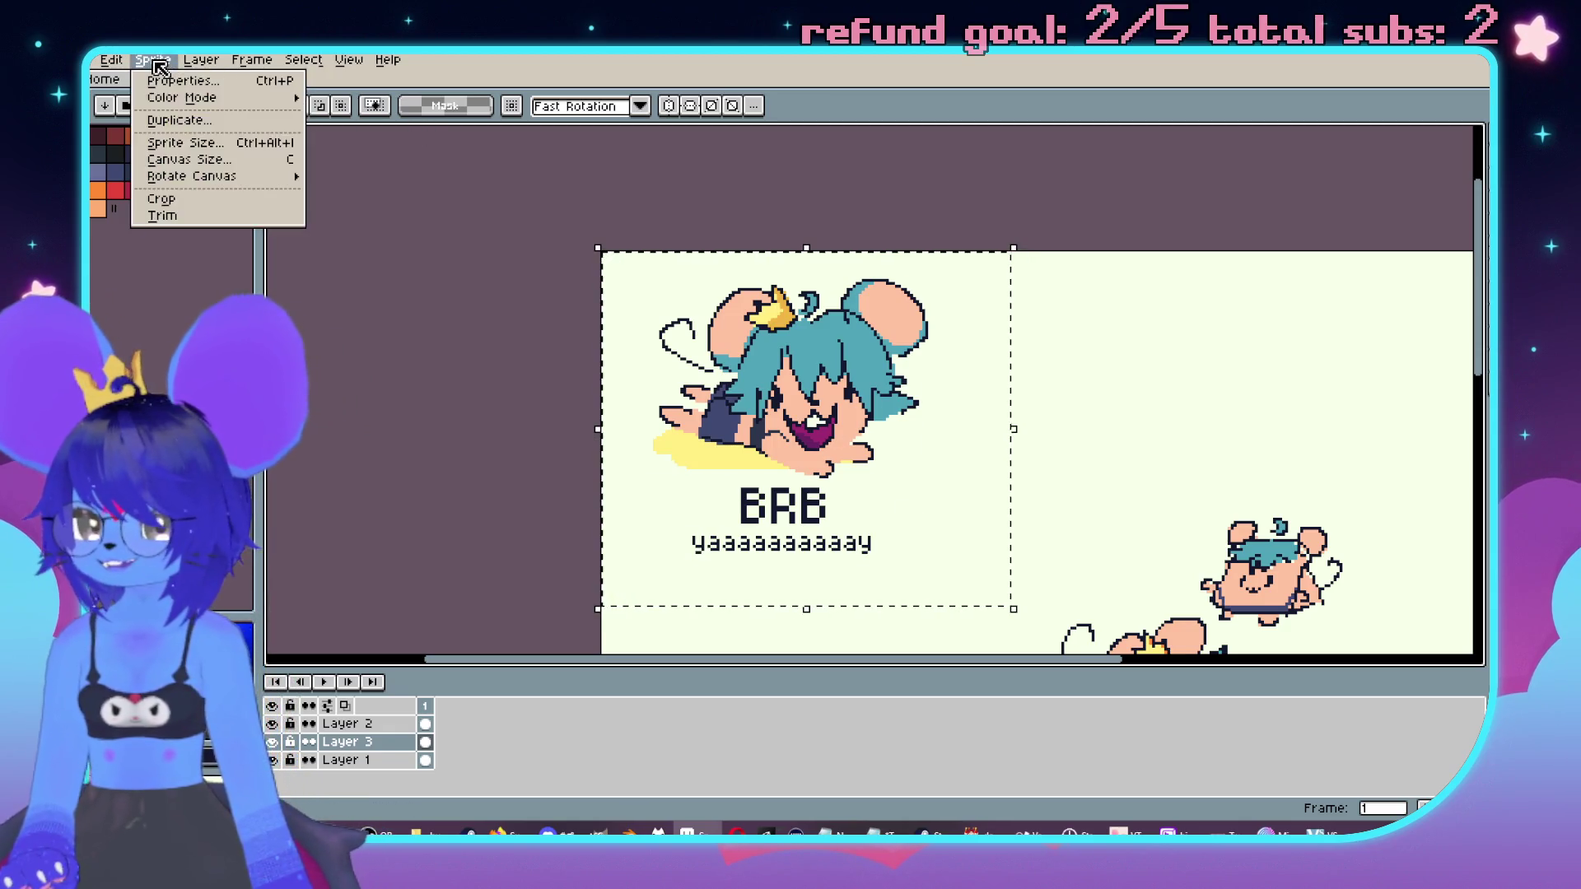
# Step: Crop the canvas to the selected BRB area and nudge the BRB text right and down
pyautogui.moveTo(1012, 428); pyautogui.dragTo(876, 366)
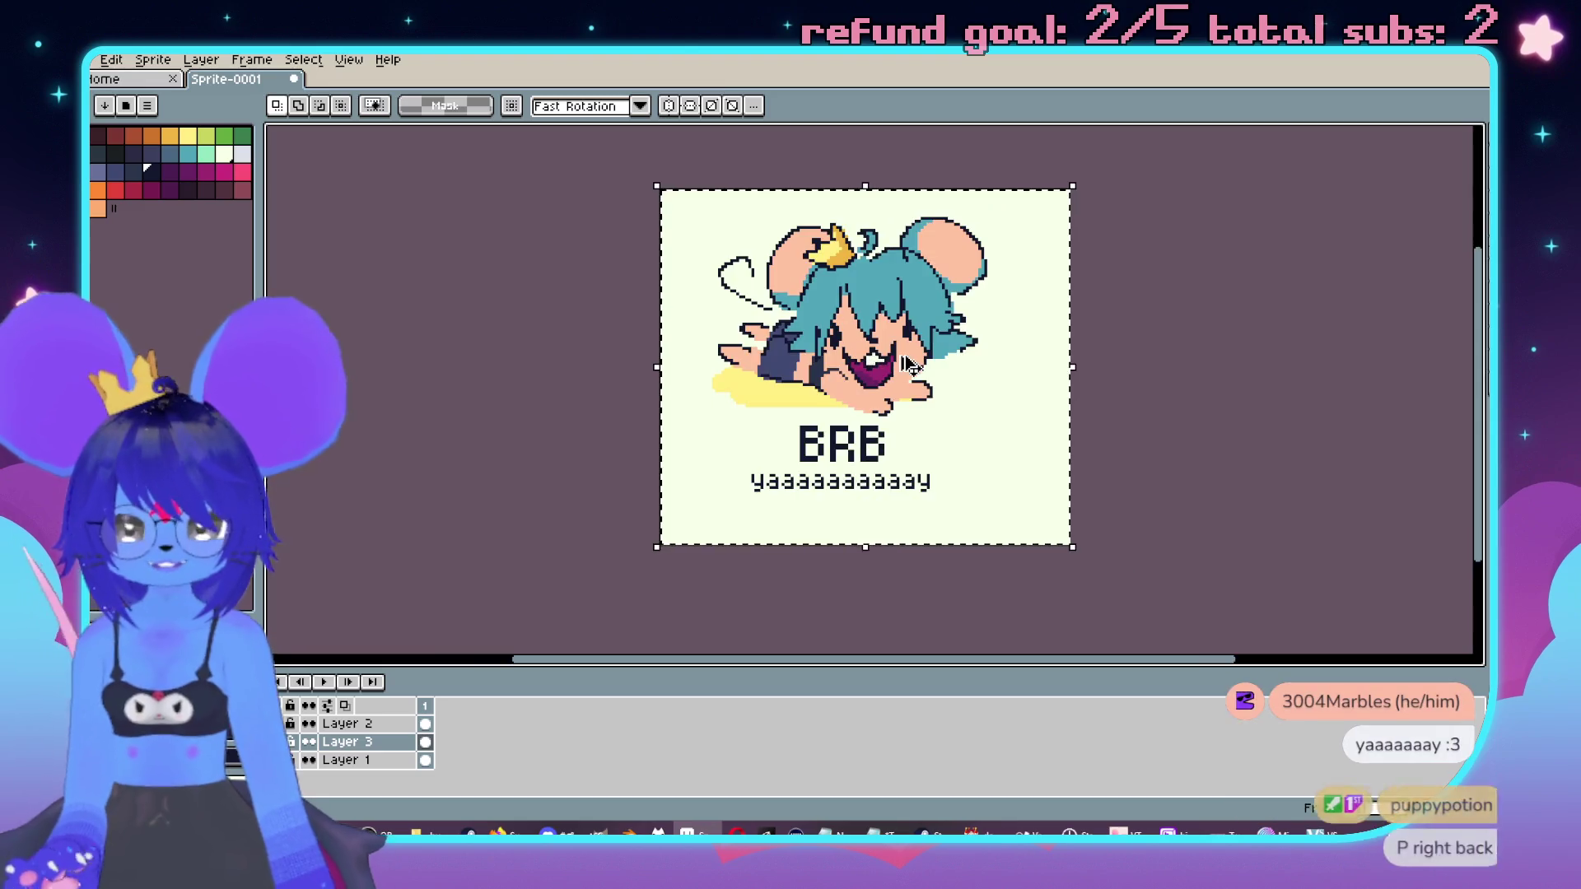
pyautogui.scroll(2, 813, 475)
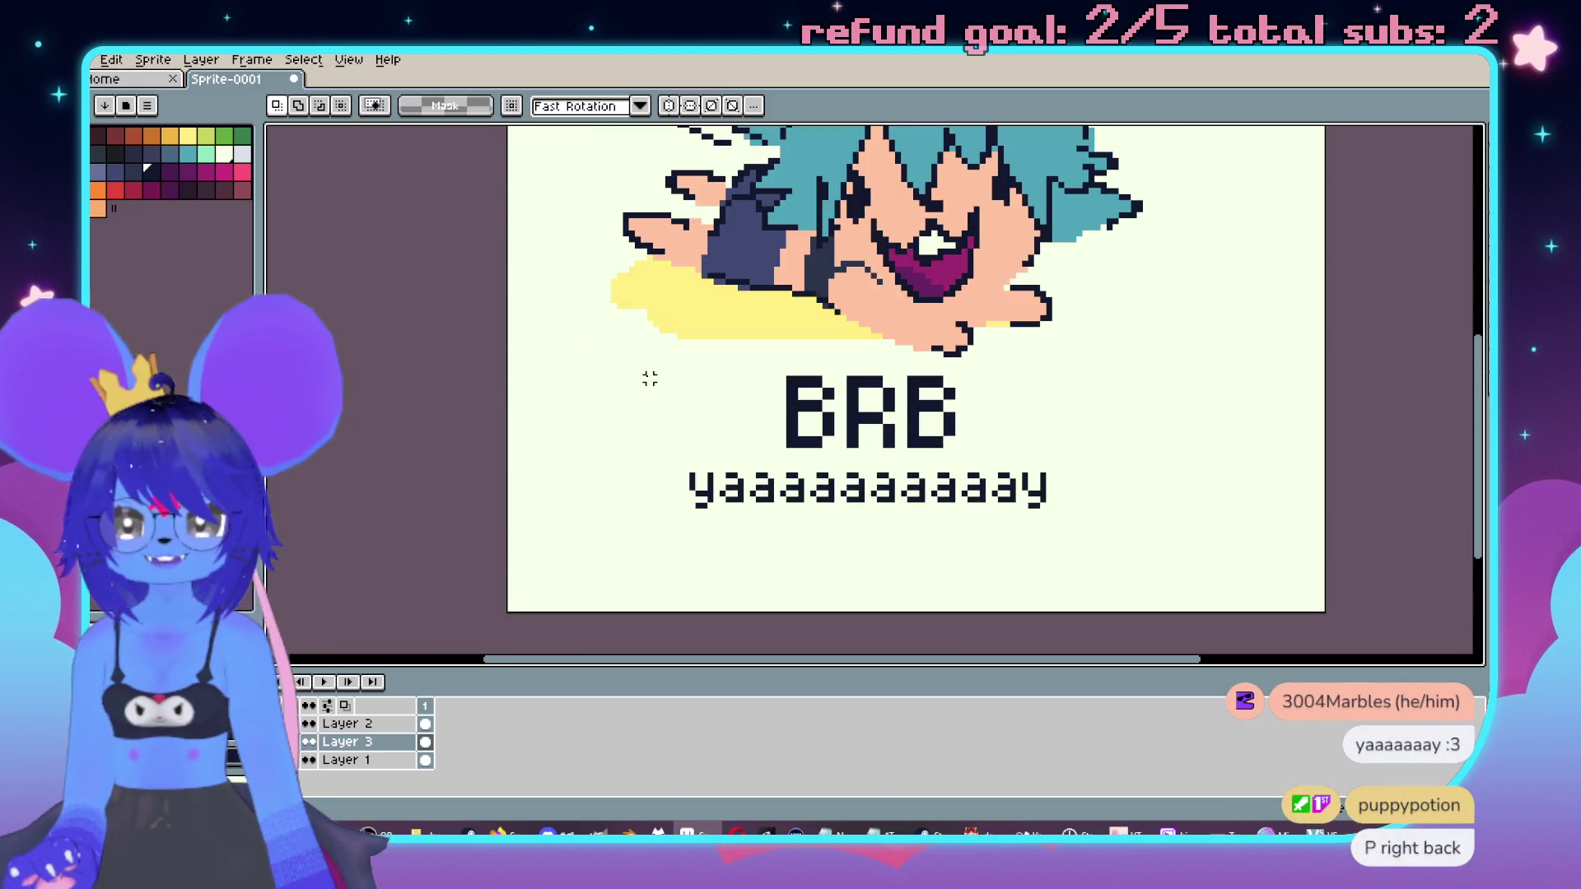
pyautogui.moveTo(647, 368); pyautogui.dragTo(1081, 524)
pyautogui.moveTo(947, 443)
pyautogui.mouseDown()
pyautogui.moveTo(998, 466)
pyautogui.moveTo(988, 480)
pyautogui.mouseUp()
pyautogui.moveTo(1266, 463); pyautogui.dragTo(1118, 498)
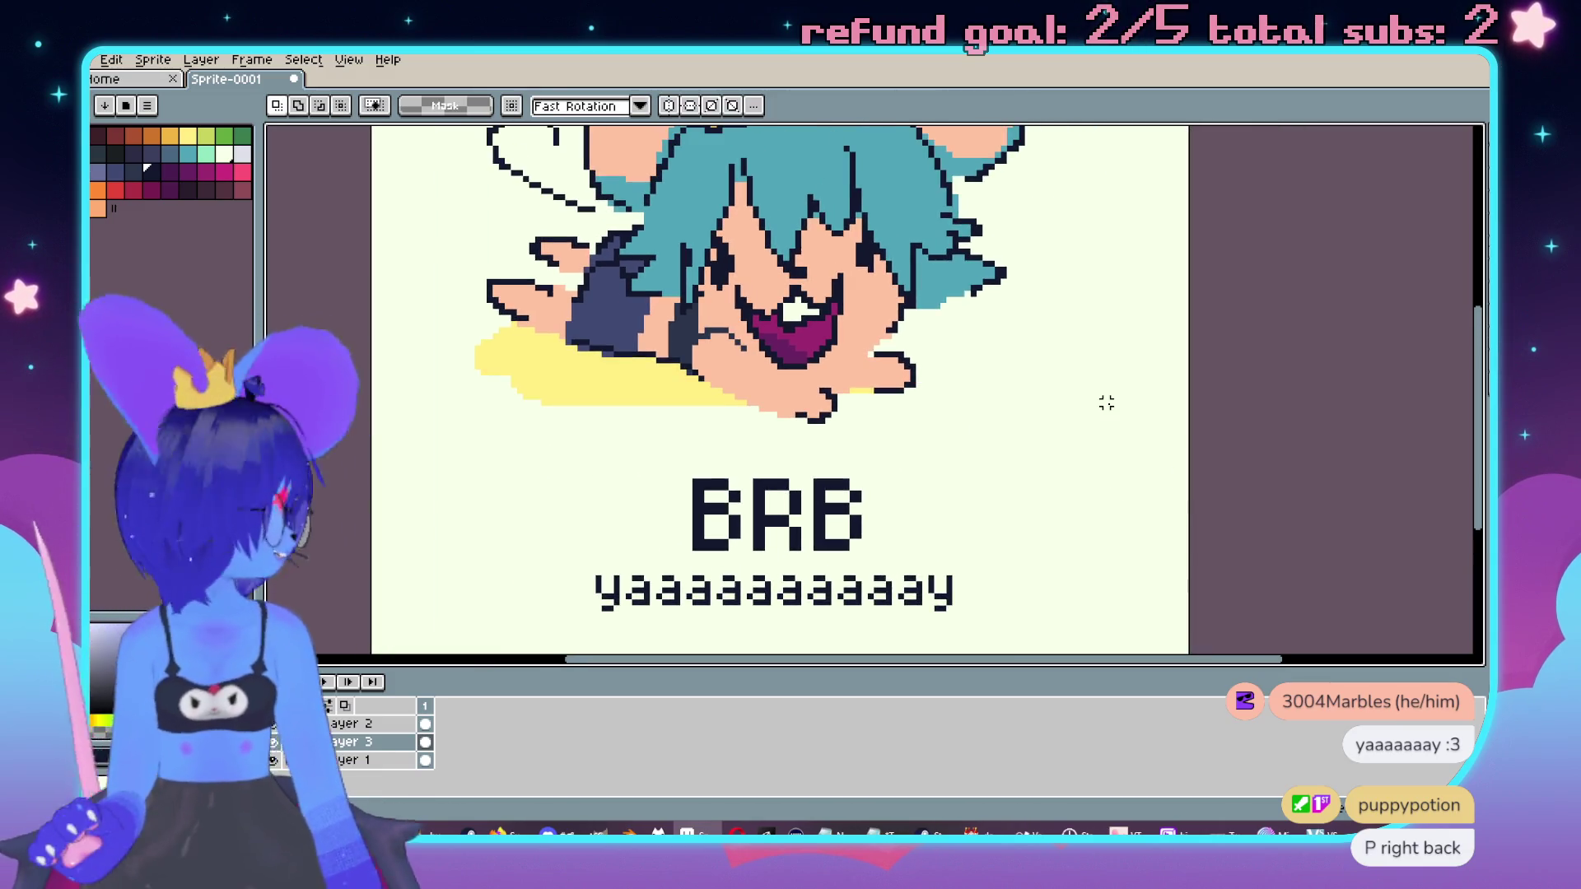
pyautogui.scroll(-2, 974, 438)
pyautogui.scroll(2, 980, 409)
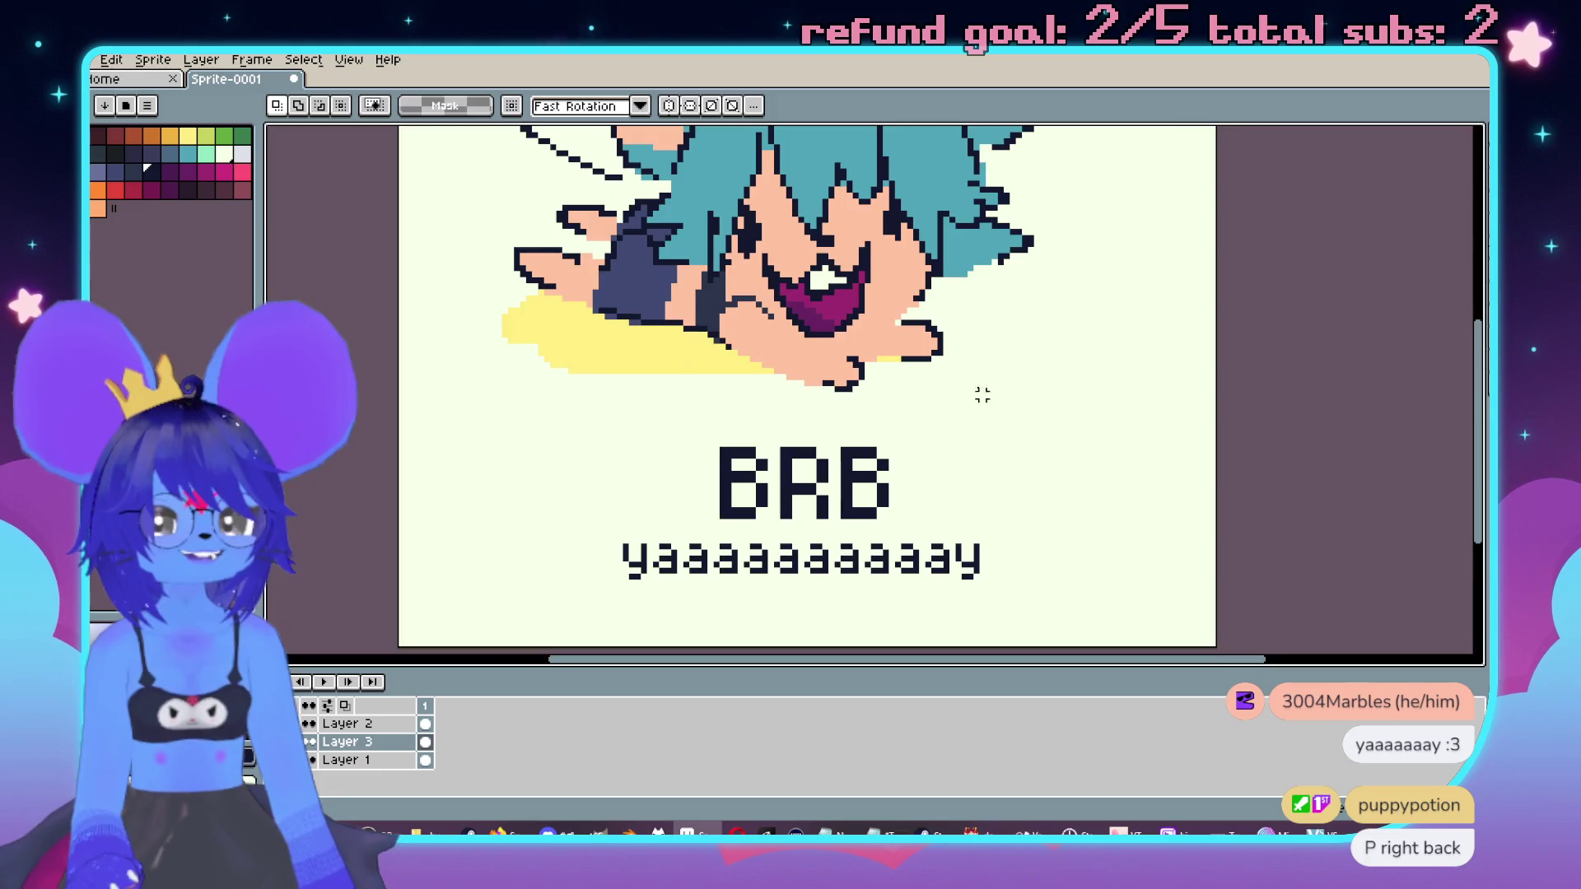
pyautogui.scroll(-2, 1030, 521)
pyautogui.scroll(2, 1037, 496)
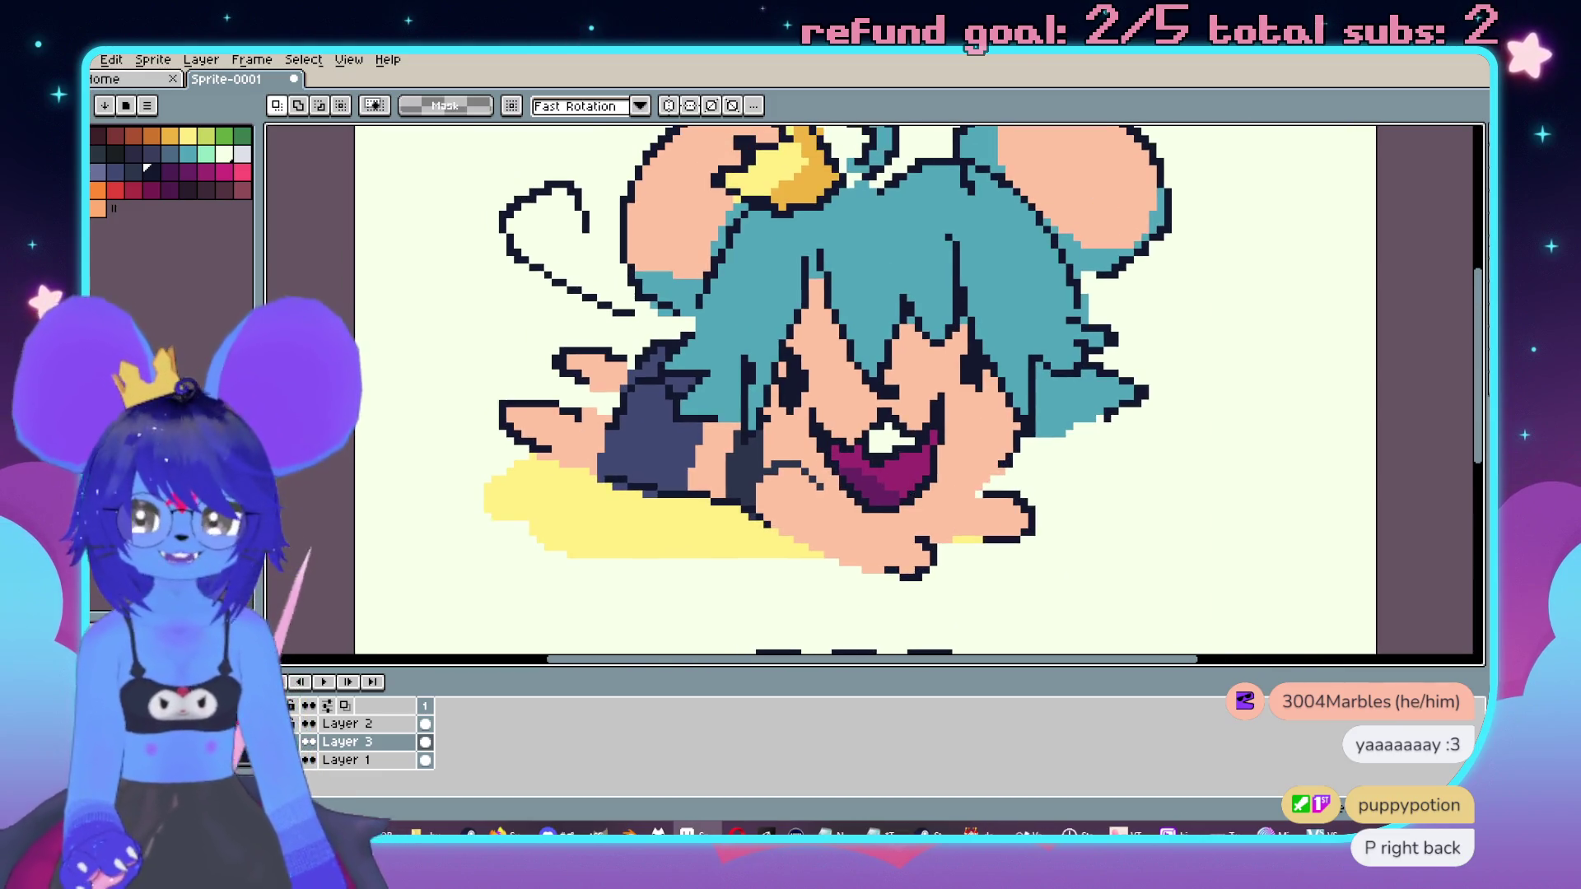
pyautogui.click(241, 171)
# Step: Paint pink blush spots on the mouse's left and right cheeks, undoing a misplaced stroke
pyautogui.press('b')
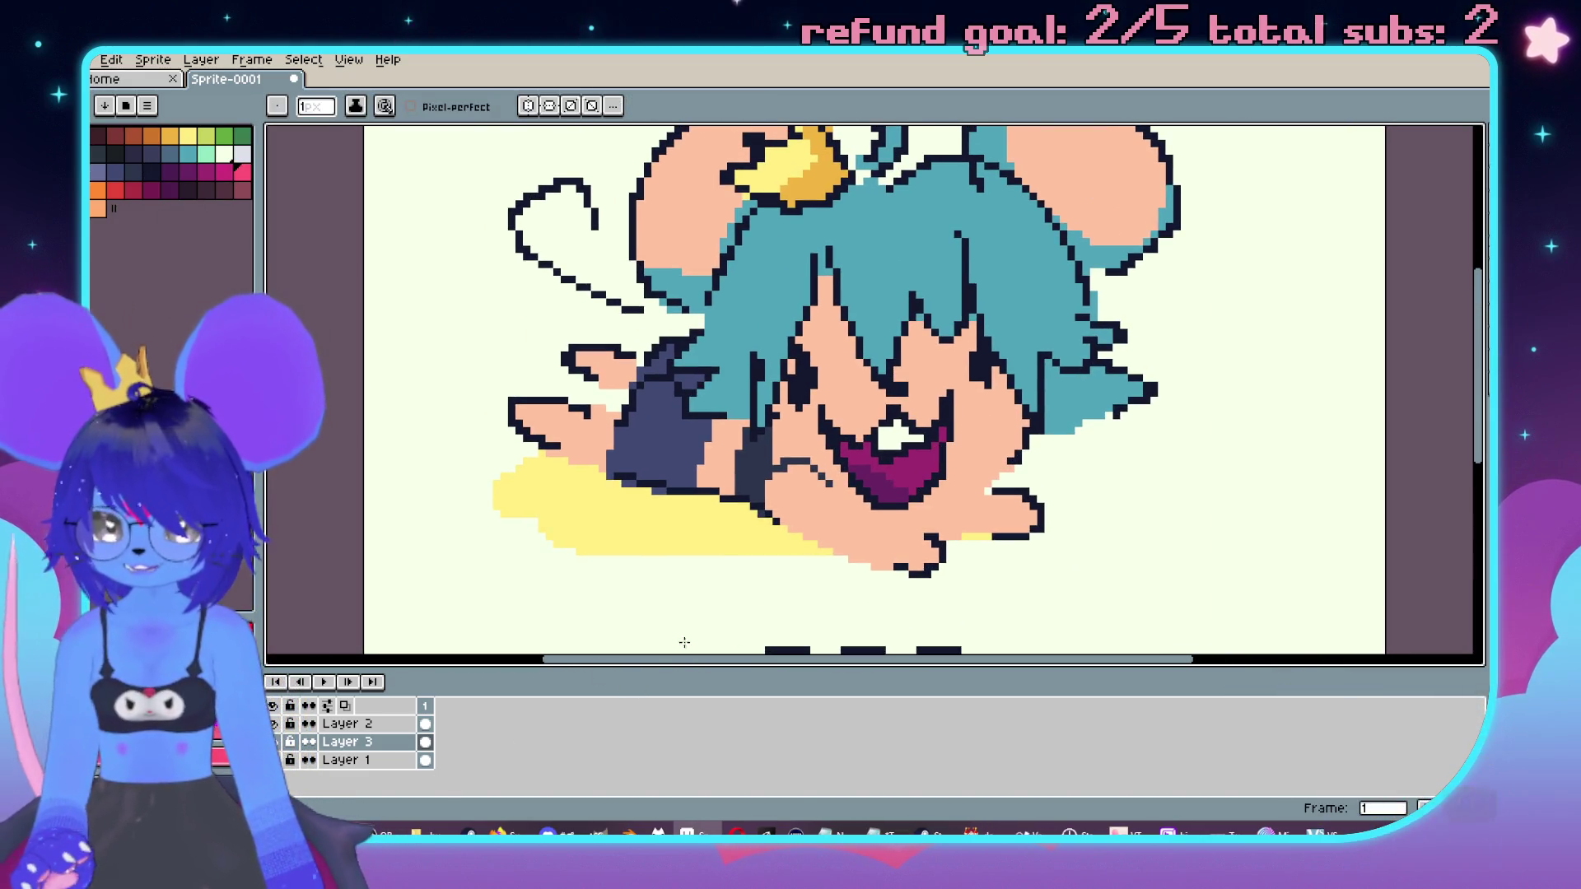
pyautogui.click(1003, 421)
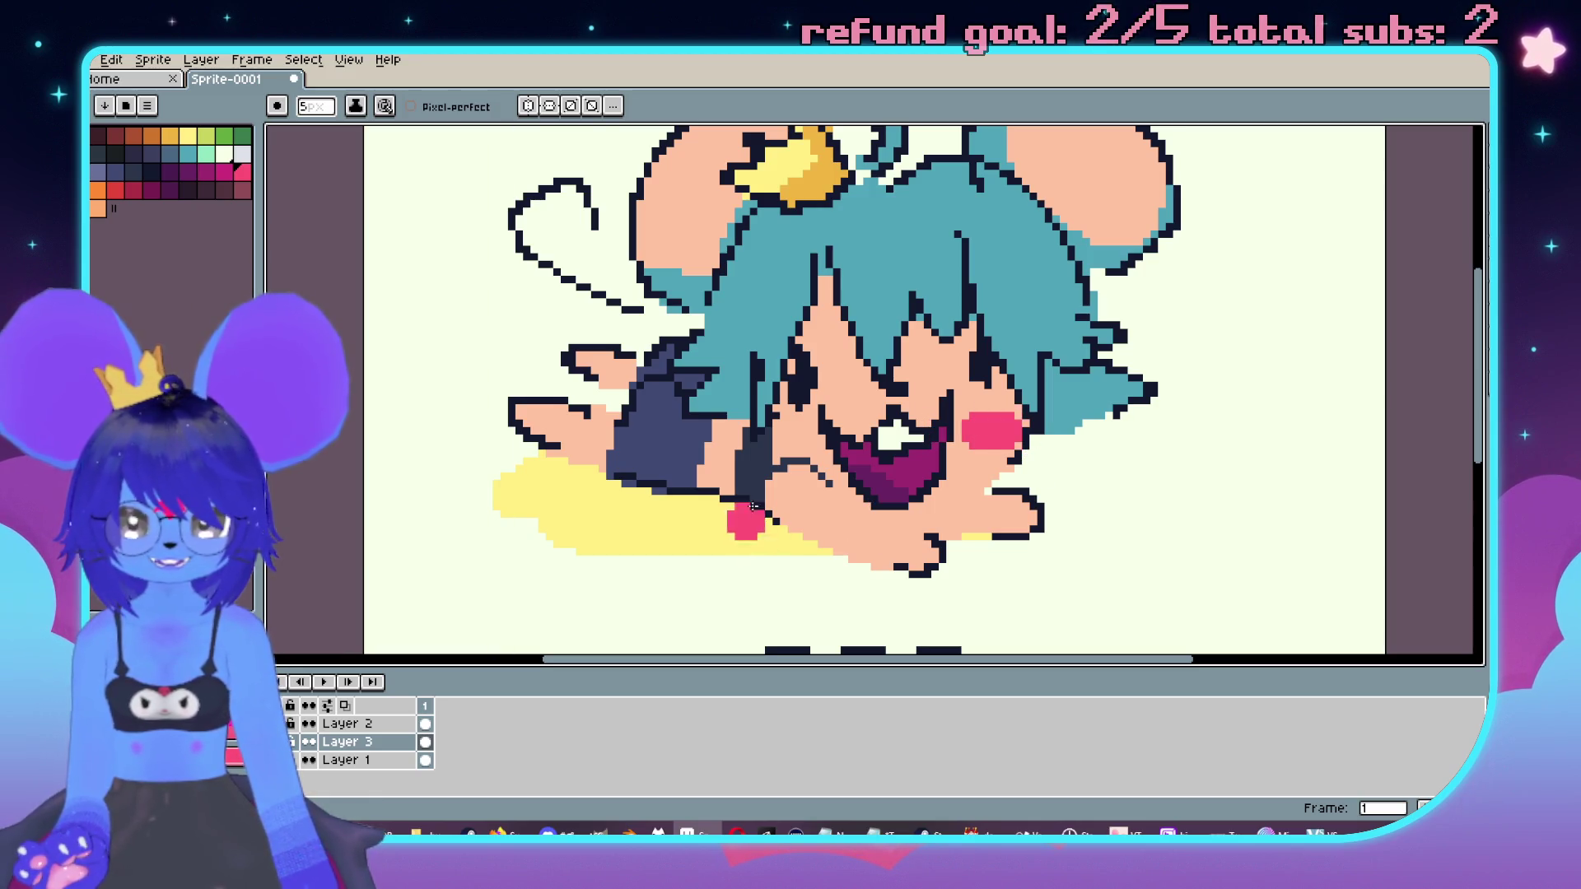
pyautogui.click(792, 434)
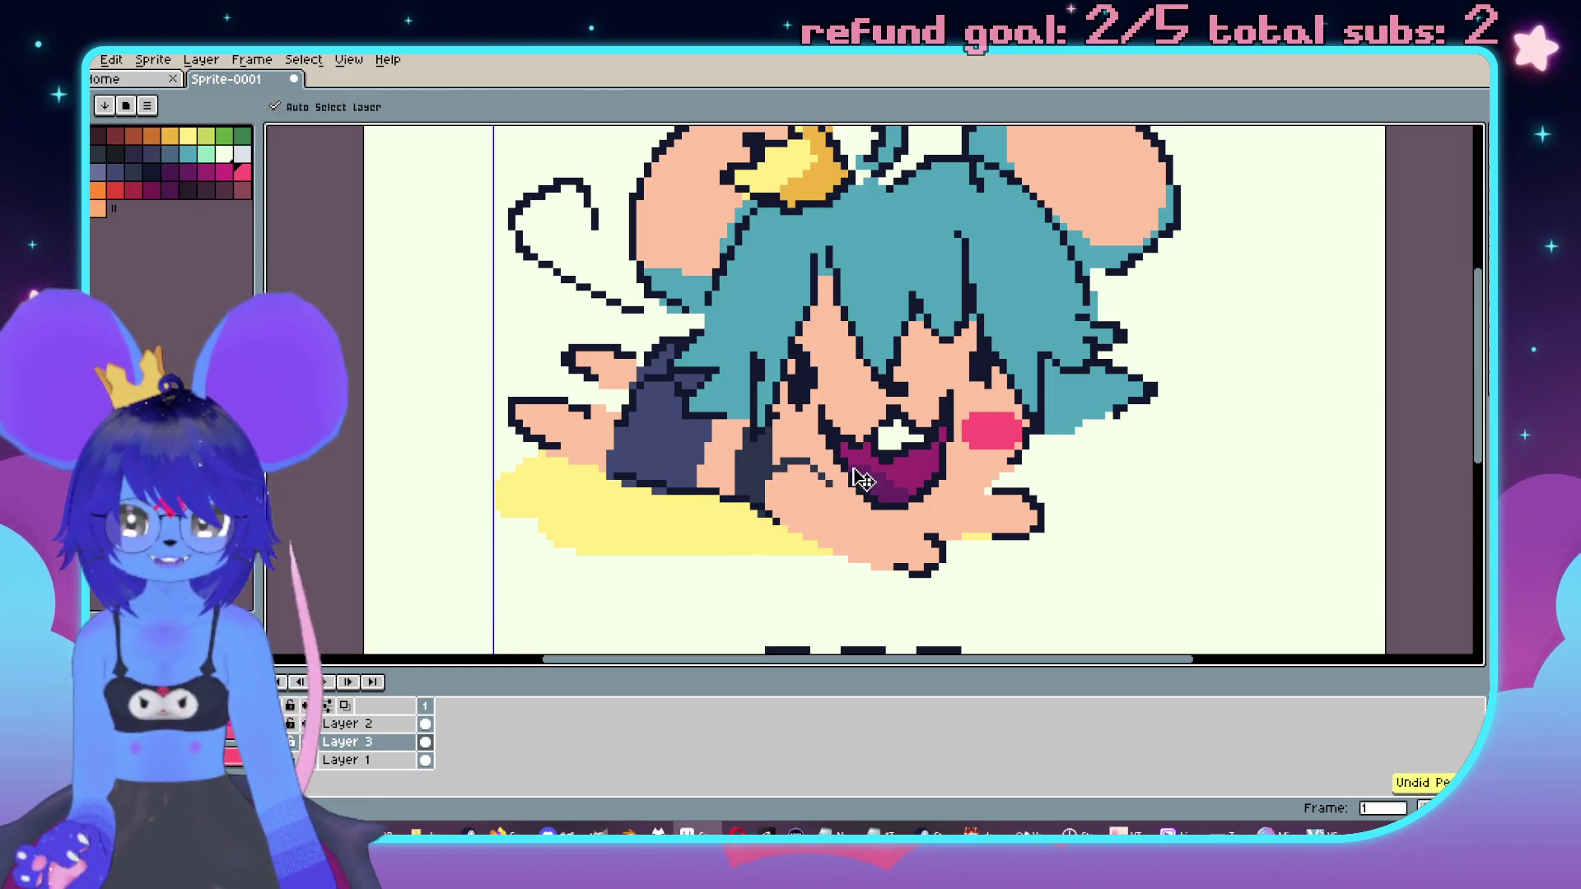
pyautogui.scroll(-2, 1081, 536)
pyautogui.scroll(1, 1081, 536)
pyautogui.hotkey('ctrl', 'z')
pyautogui.hotkey('ctrl', 'z')
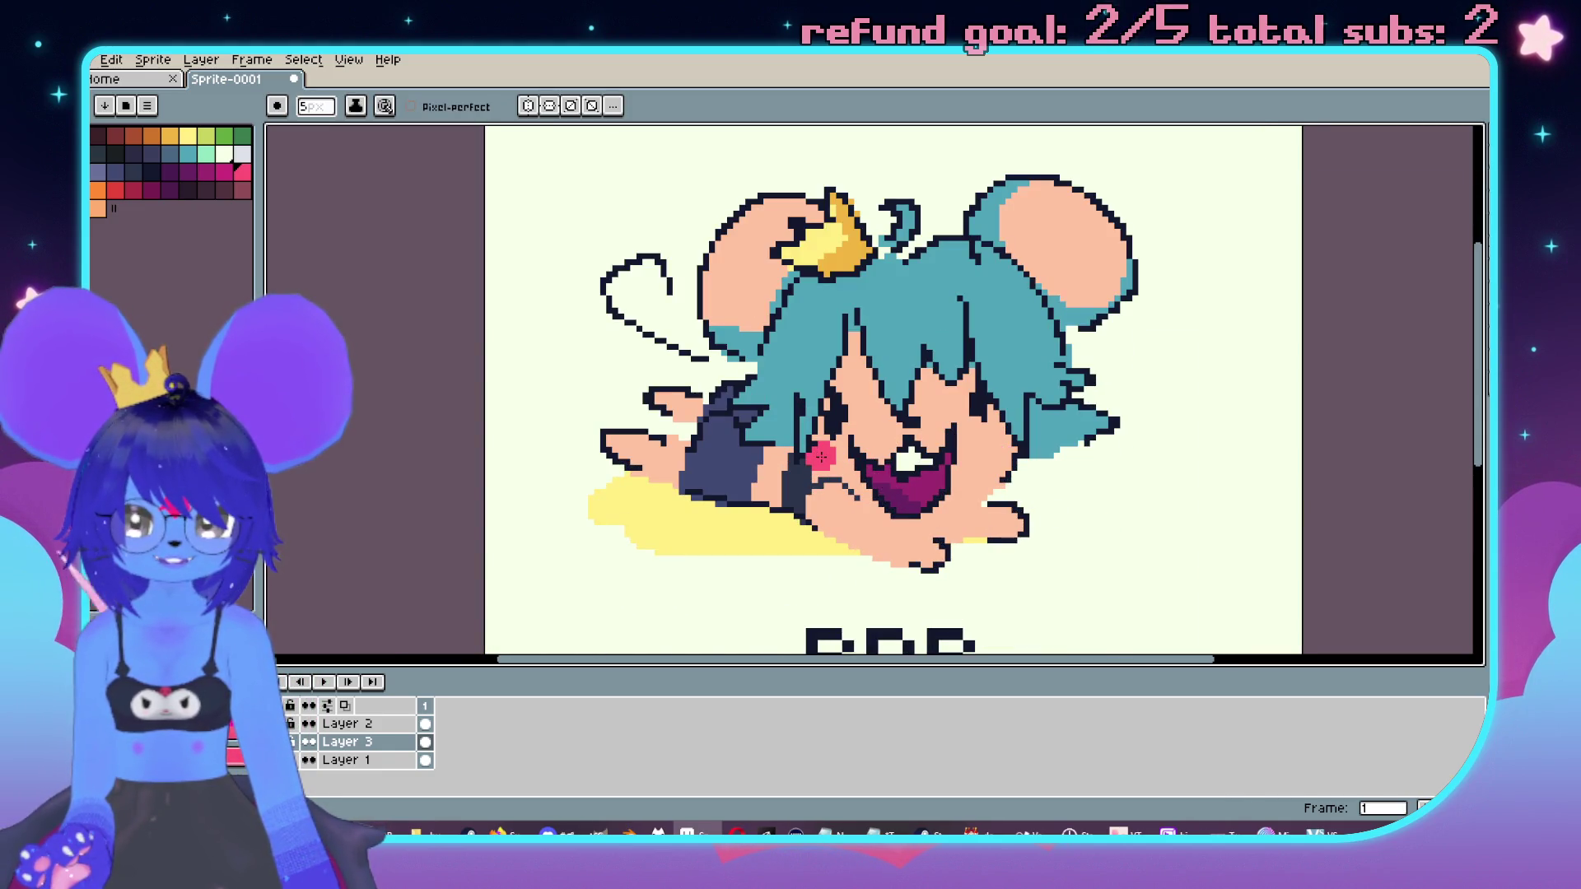
pyautogui.click(990, 453)
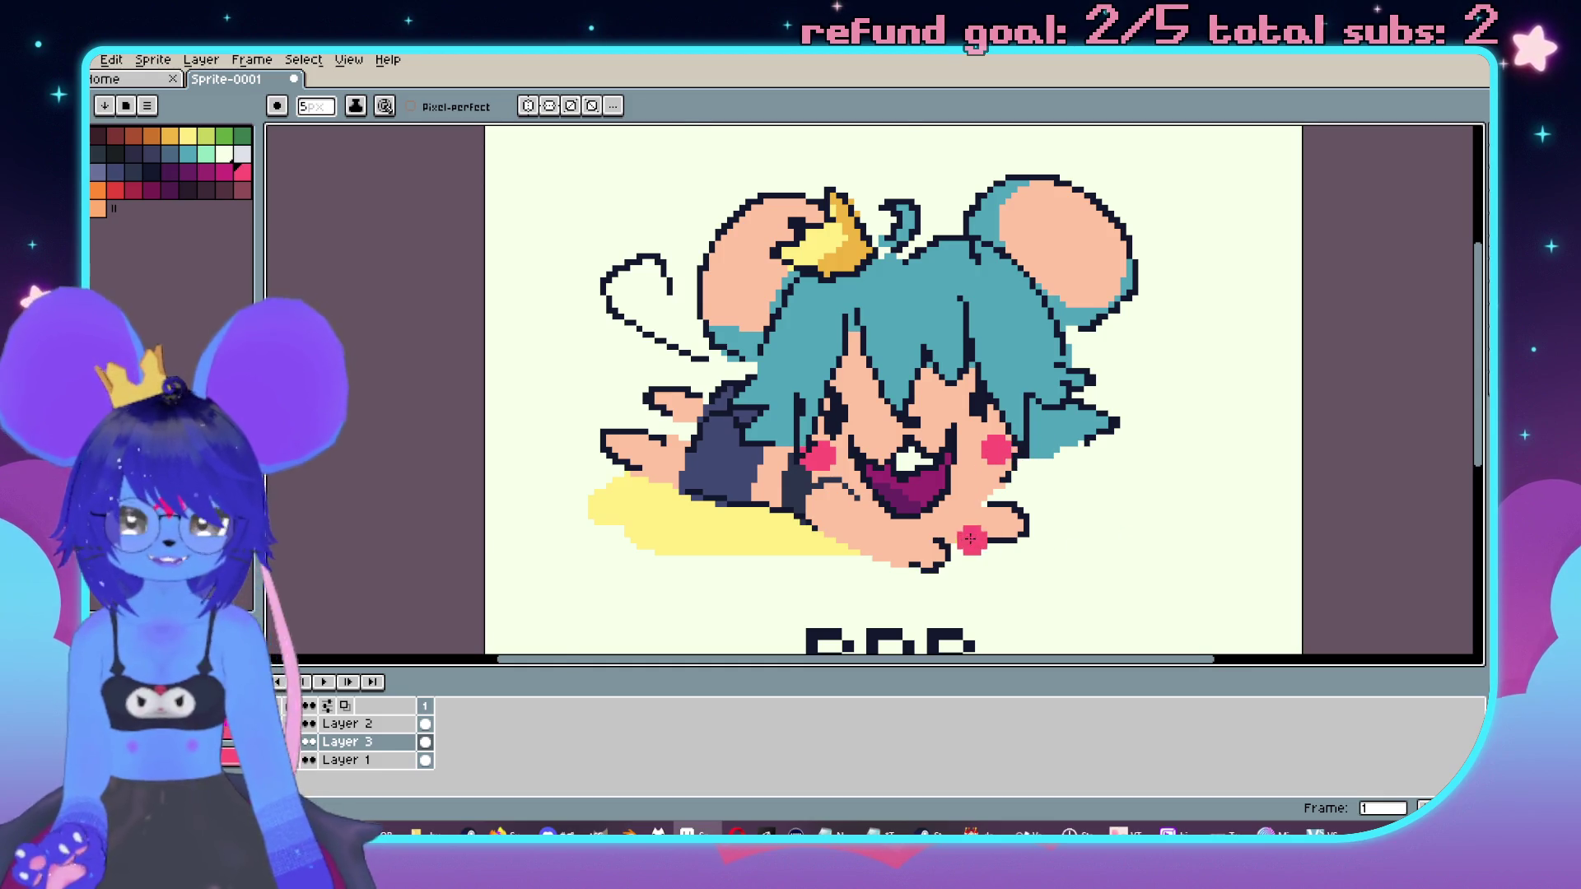
pyautogui.scroll(1, 970, 540)
pyautogui.click(346, 723)
pyautogui.scroll(2, 878, 445)
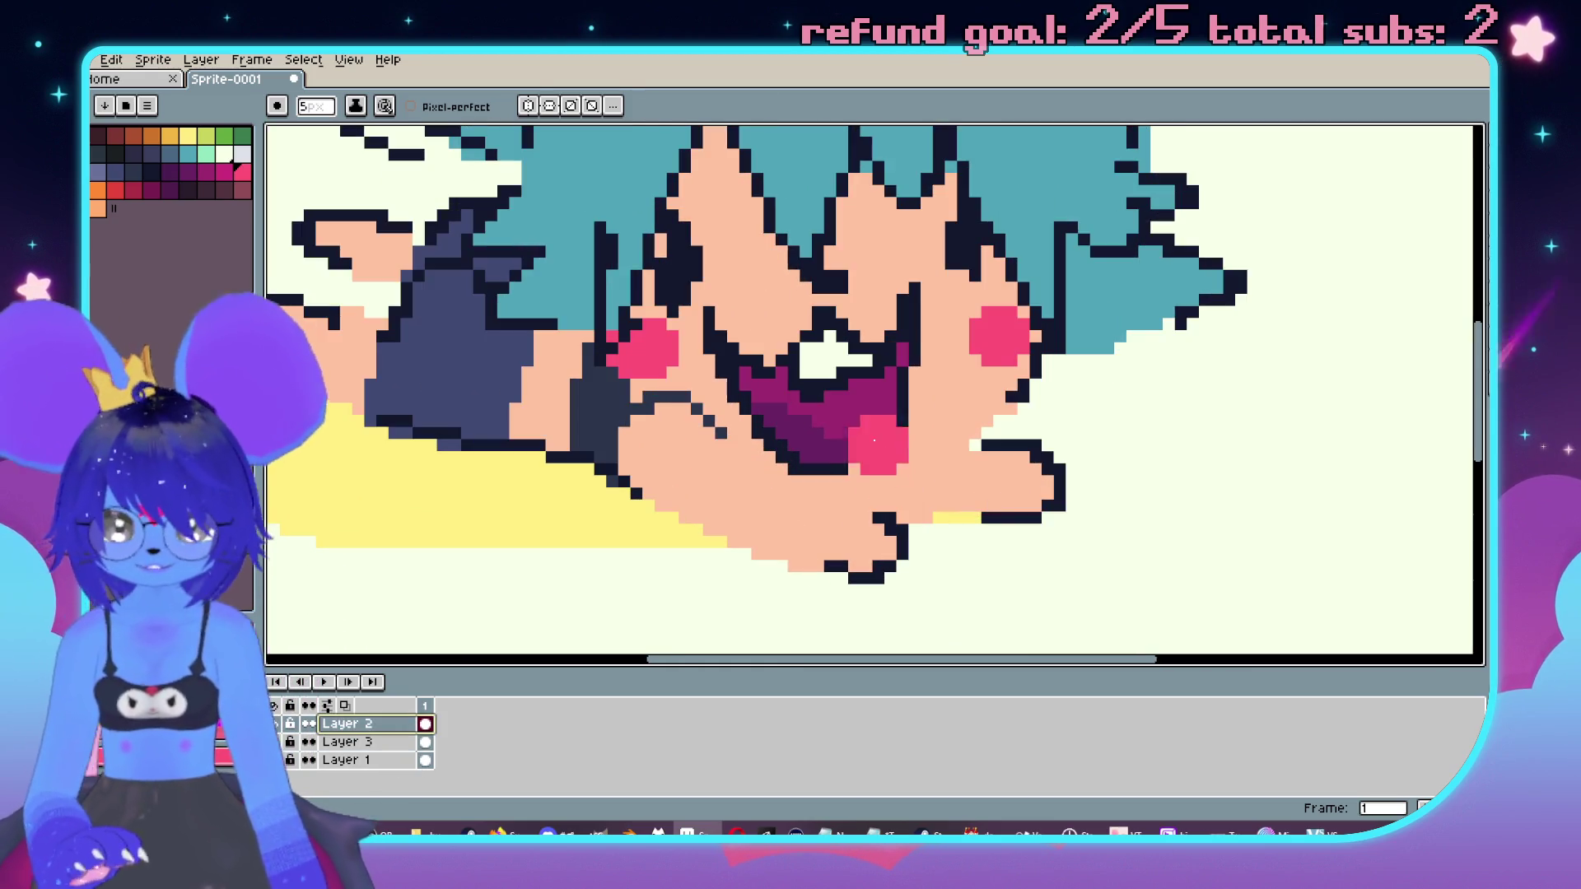
# Step: On Layer 2, select the mouth outline and shift it right
pyautogui.press('m')
pyautogui.moveTo(718, 319)
pyautogui.mouseDown()
pyautogui.moveTo(897, 499)
pyautogui.moveTo(914, 469)
pyautogui.mouseUp()
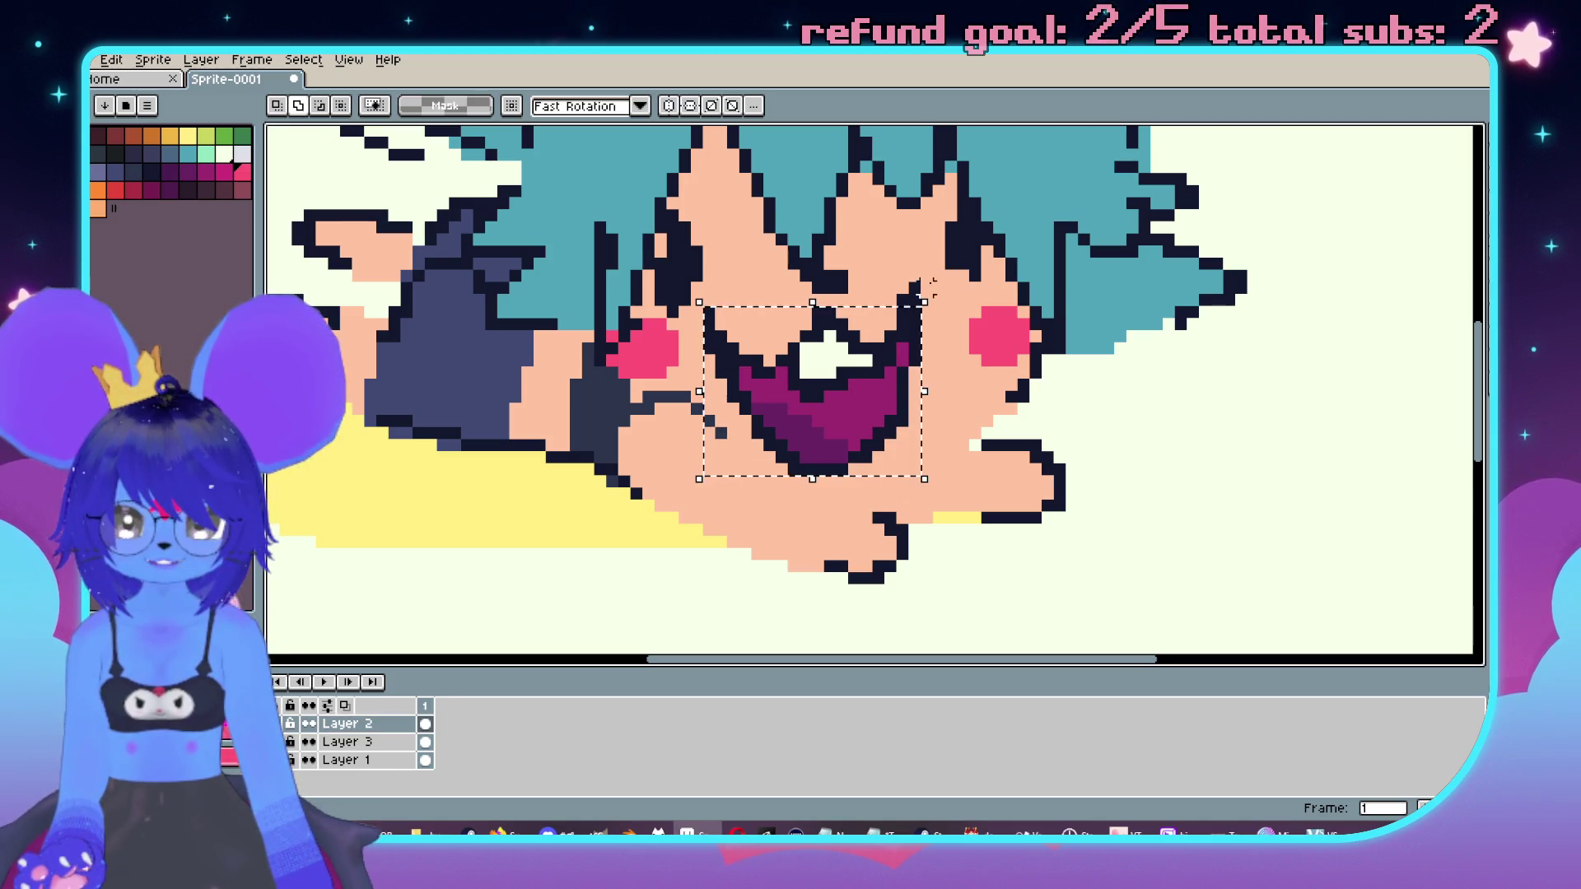
pyautogui.moveTo(924, 306); pyautogui.dragTo(885, 283)
pyautogui.press('Right')
pyautogui.press('Right')
pyautogui.press('Right')
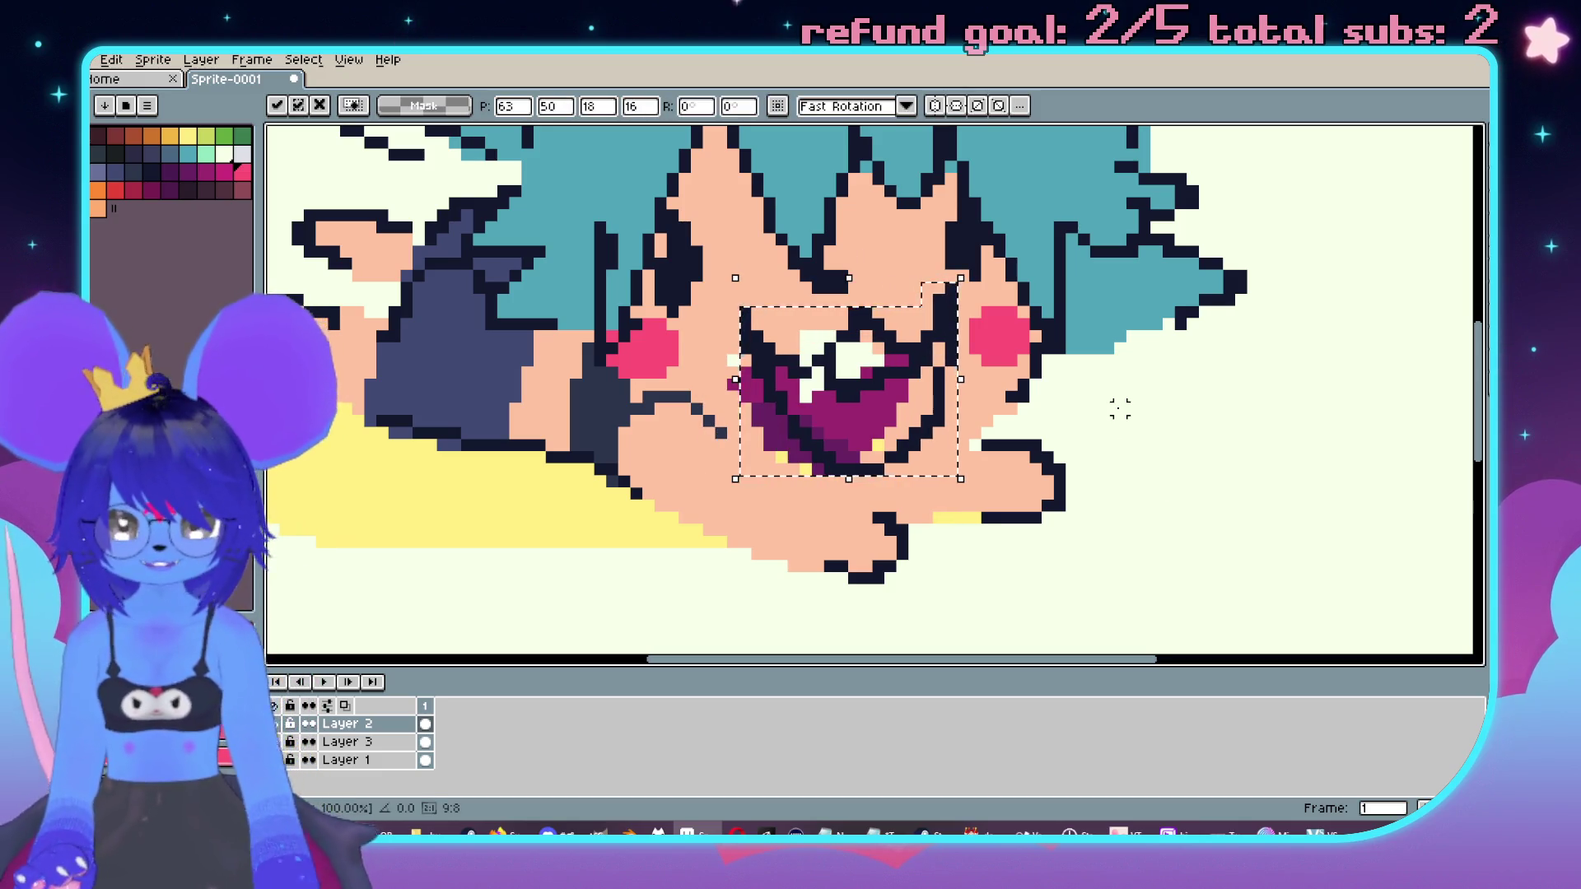
pyautogui.press('Return')
# Step: Hide Layer 2 and stretch the mouth's colour area on Layer 3 wider and taller
pyautogui.click(374, 750)
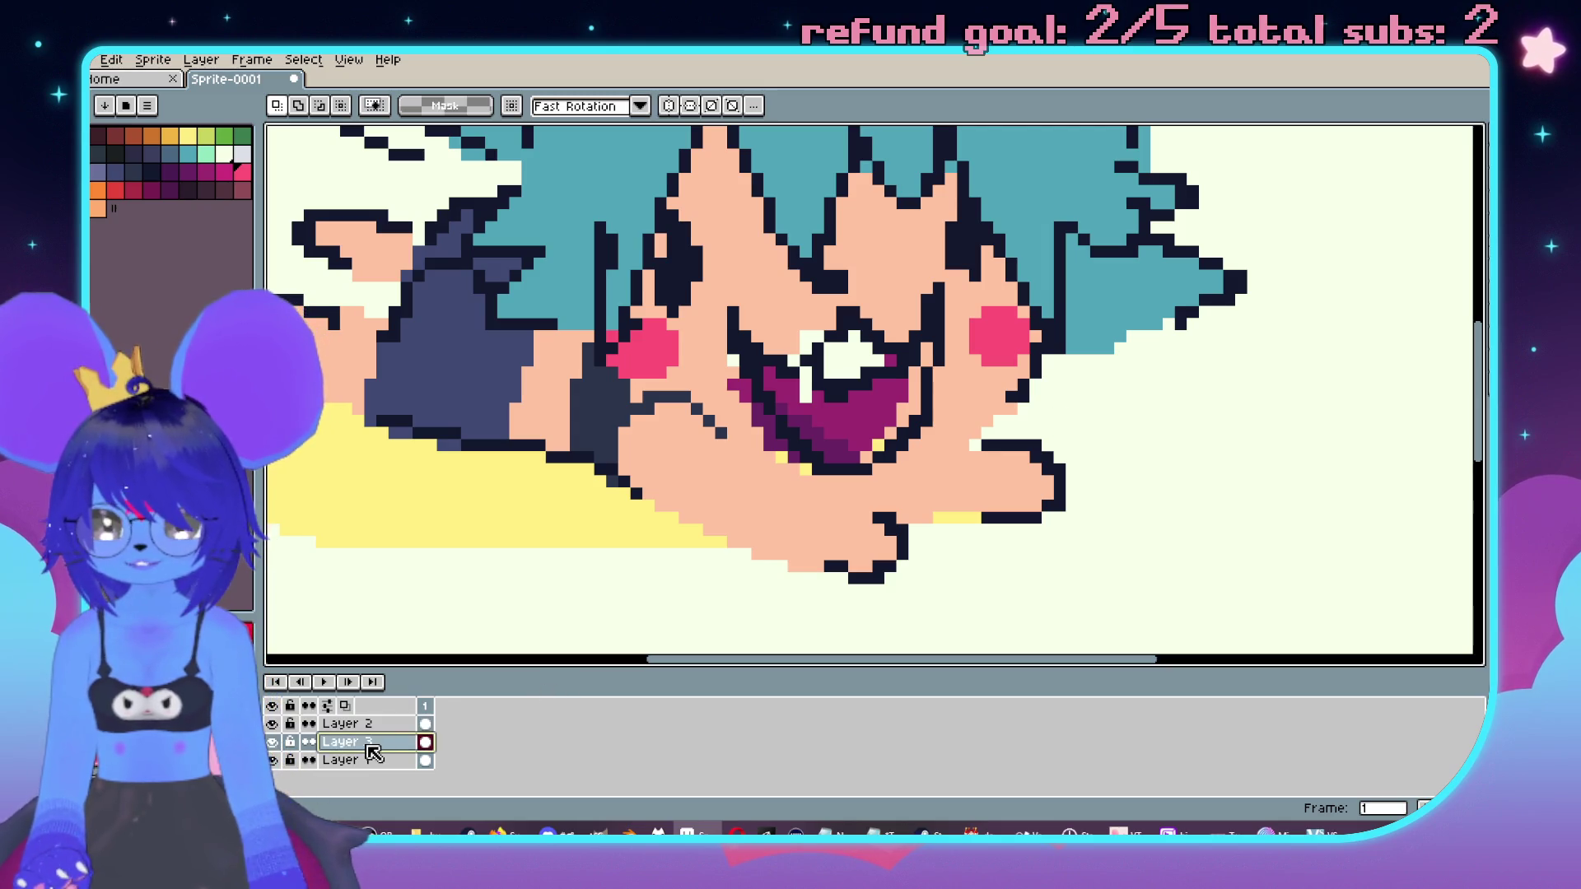
pyautogui.click(272, 723)
pyautogui.moveTo(733, 359)
pyautogui.mouseDown()
pyautogui.moveTo(846, 416)
pyautogui.moveTo(876, 467)
pyautogui.mouseUp()
pyautogui.moveTo(913, 346); pyautogui.dragTo(924, 350)
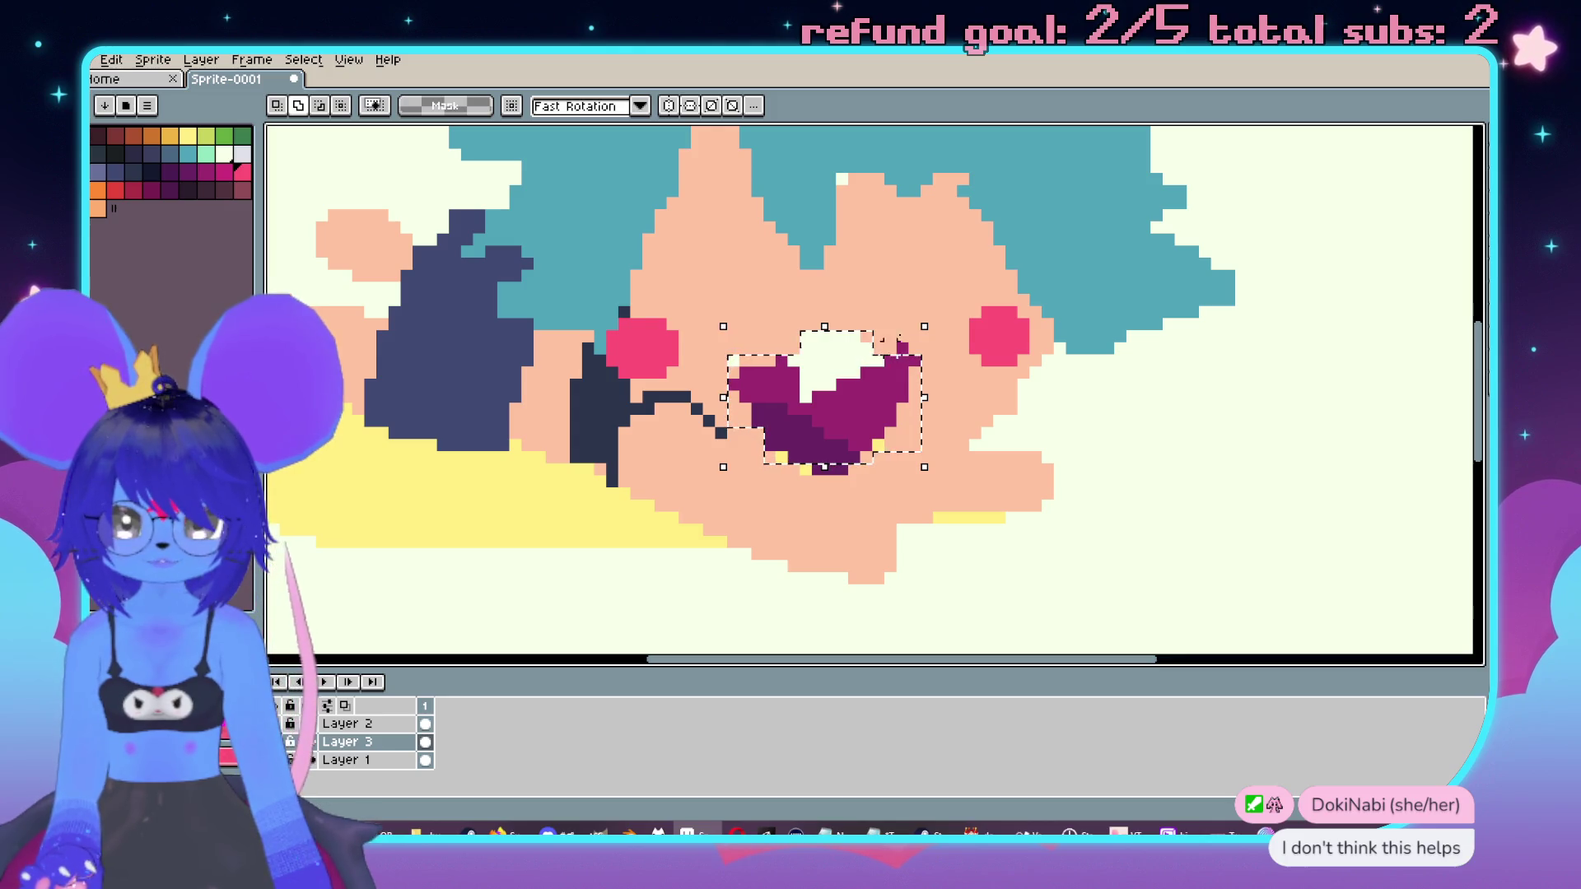
pyautogui.moveTo(751, 258); pyautogui.dragTo(946, 451)
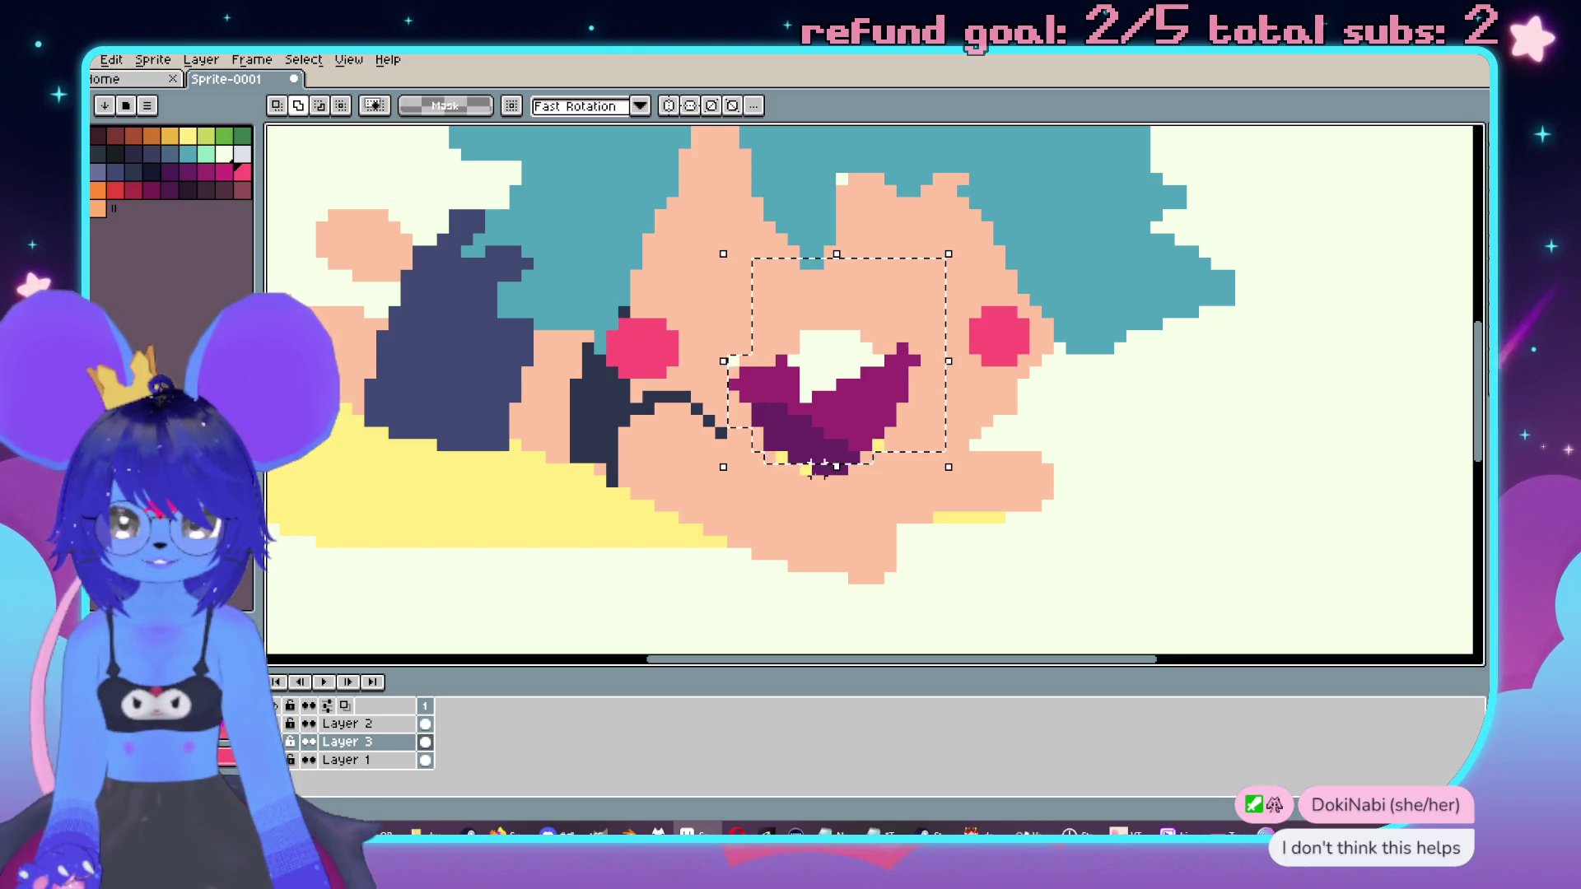
pyautogui.moveTo(835, 468); pyautogui.dragTo(914, 469)
pyautogui.click(1143, 458)
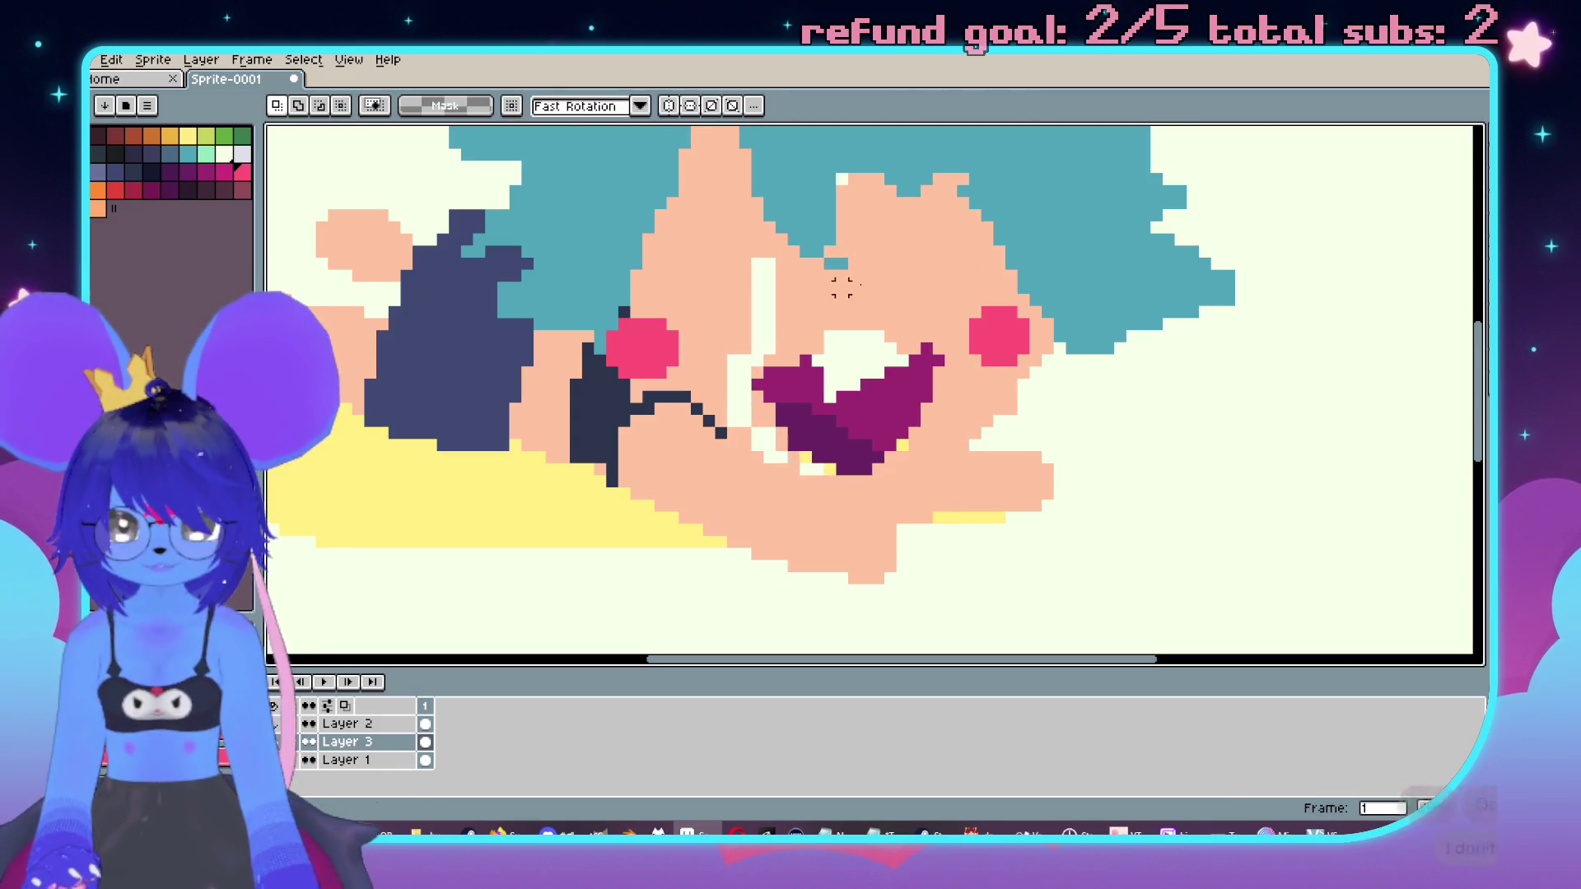
# Step: Fill the cream gap left of the mouth with sampled skin tone and show Layer 2 again
pyautogui.moveTo(878, 274); pyautogui.dragTo(792, 265)
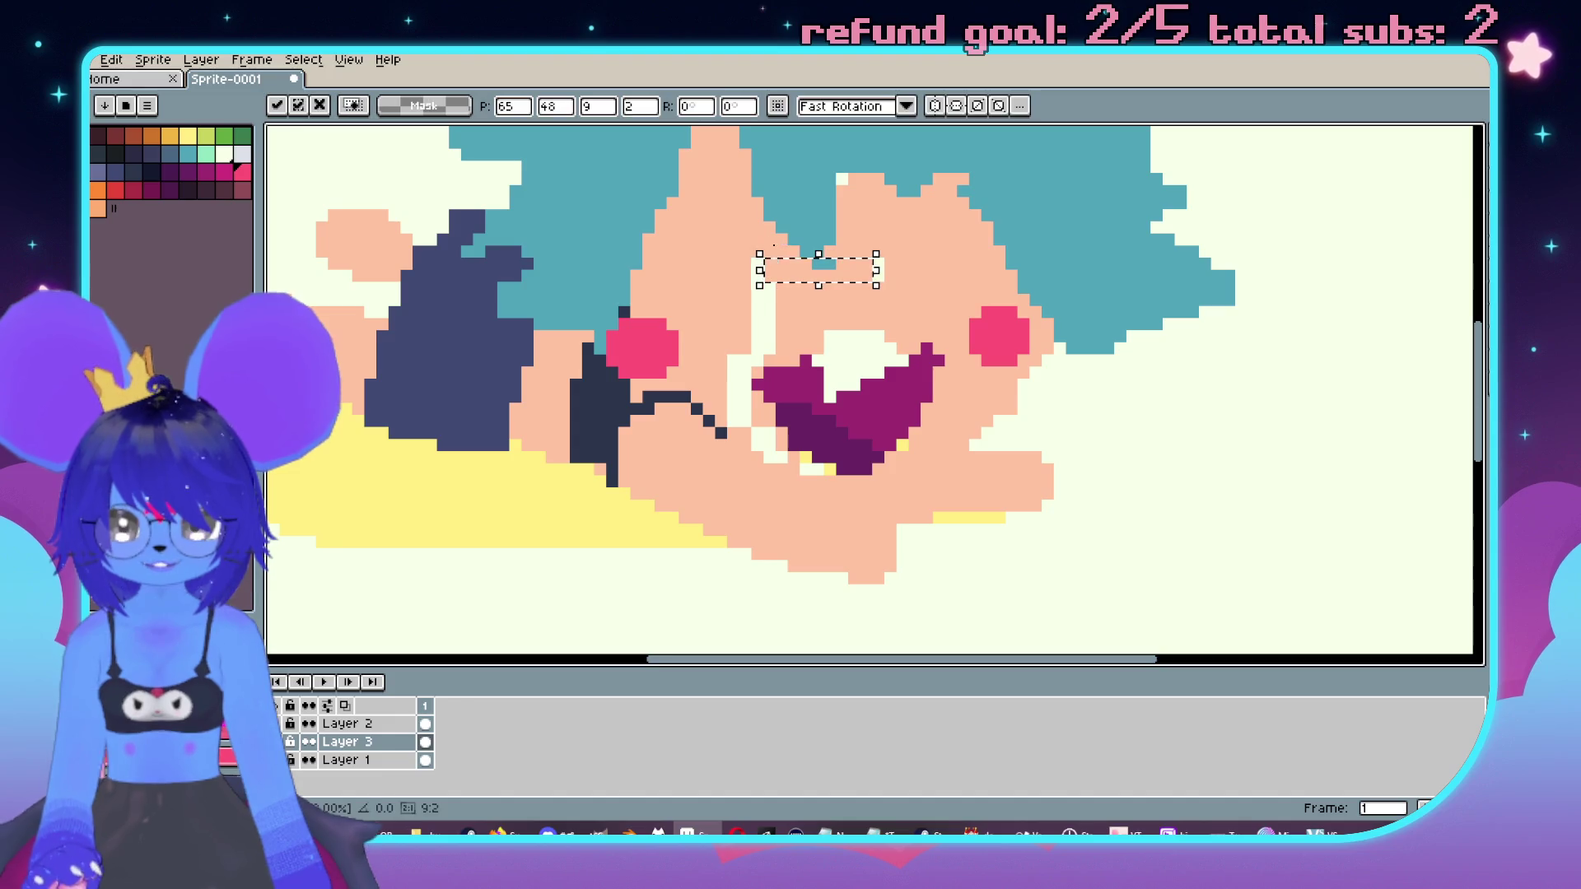
pyautogui.press('b')
pyautogui.click(847, 234)
pyautogui.hotkey('ctrl', 'z')
pyautogui.keyDown('alt'); pyautogui.click(935, 234); pyautogui.keyUp('alt')
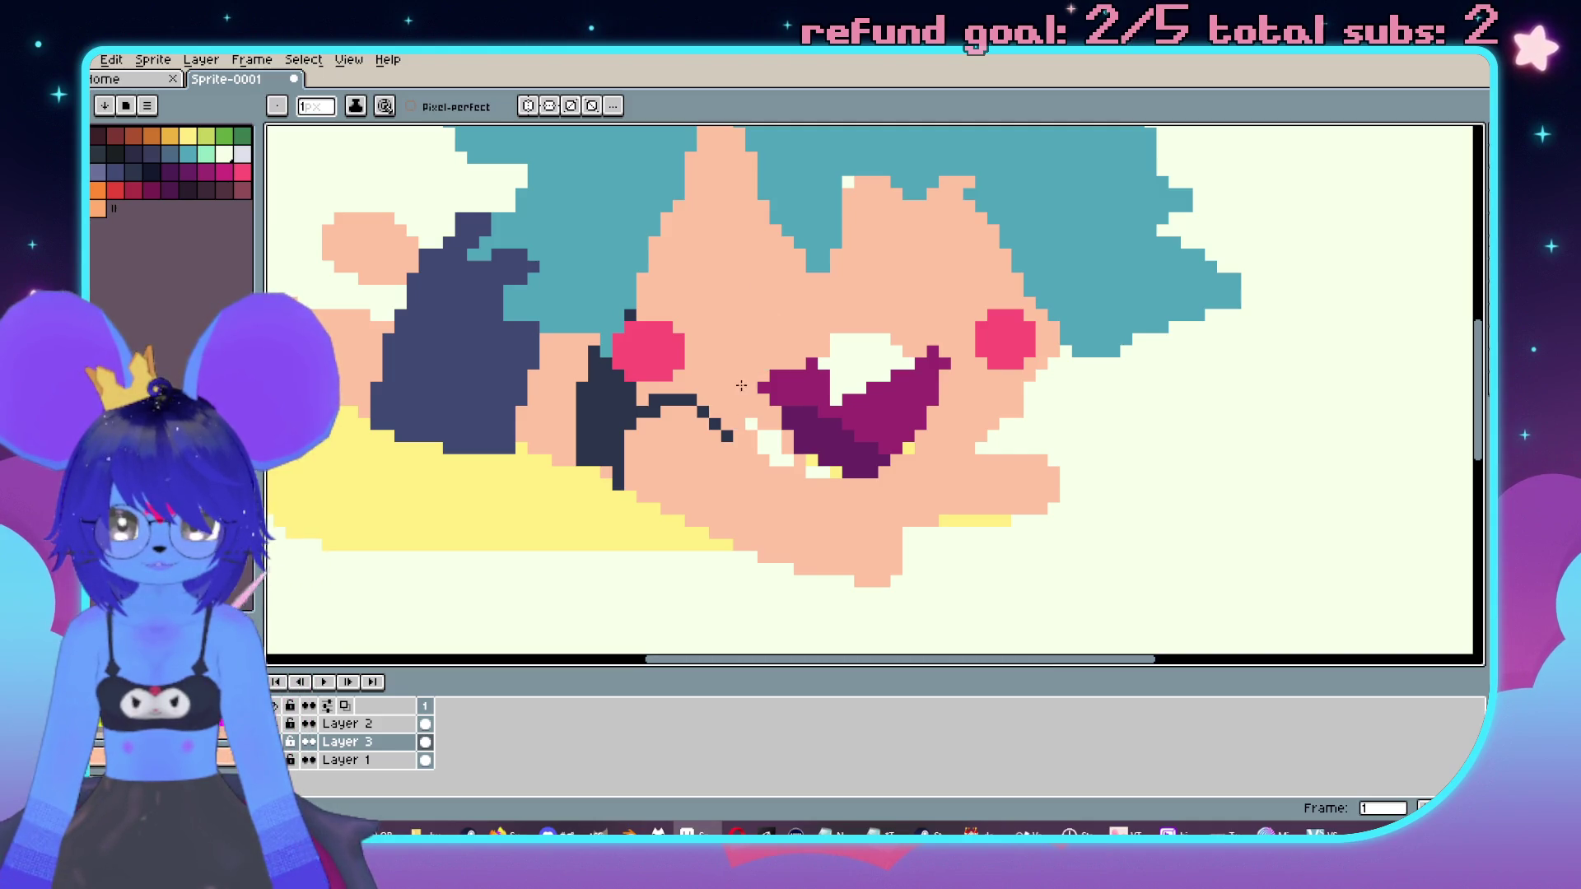
pyautogui.moveTo(759, 431); pyautogui.dragTo(789, 463)
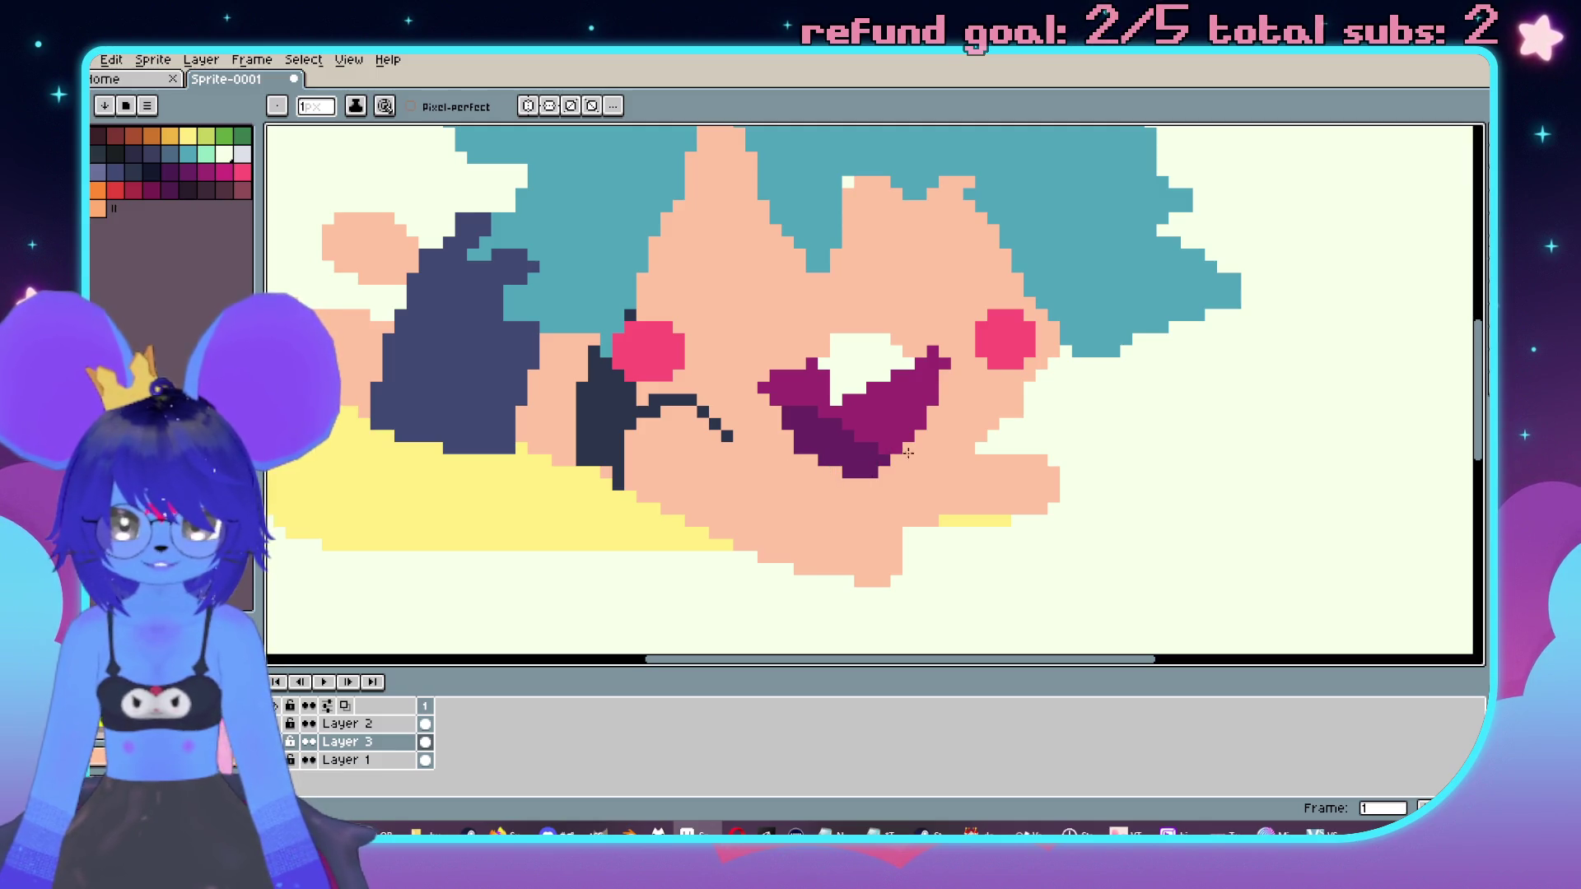
pyautogui.click(273, 723)
pyautogui.scroll(-4, 710, 398)
pyautogui.scroll(4, 709, 399)
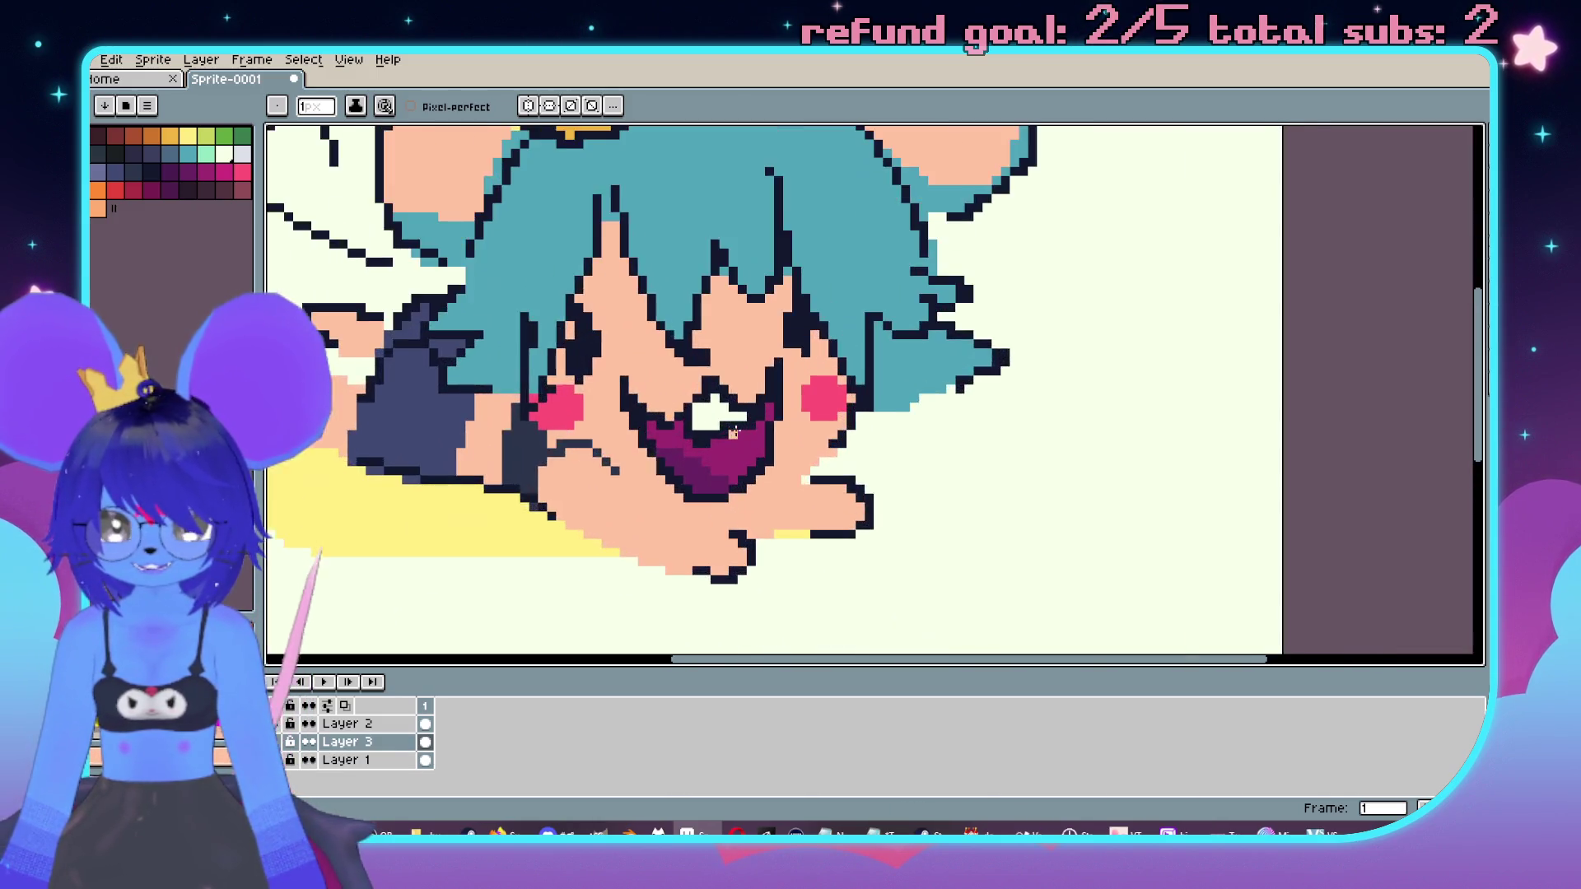
# Step: On Layer 2, move the eye outline slightly to the right
pyautogui.scroll(2, 709, 398)
pyautogui.press('m')
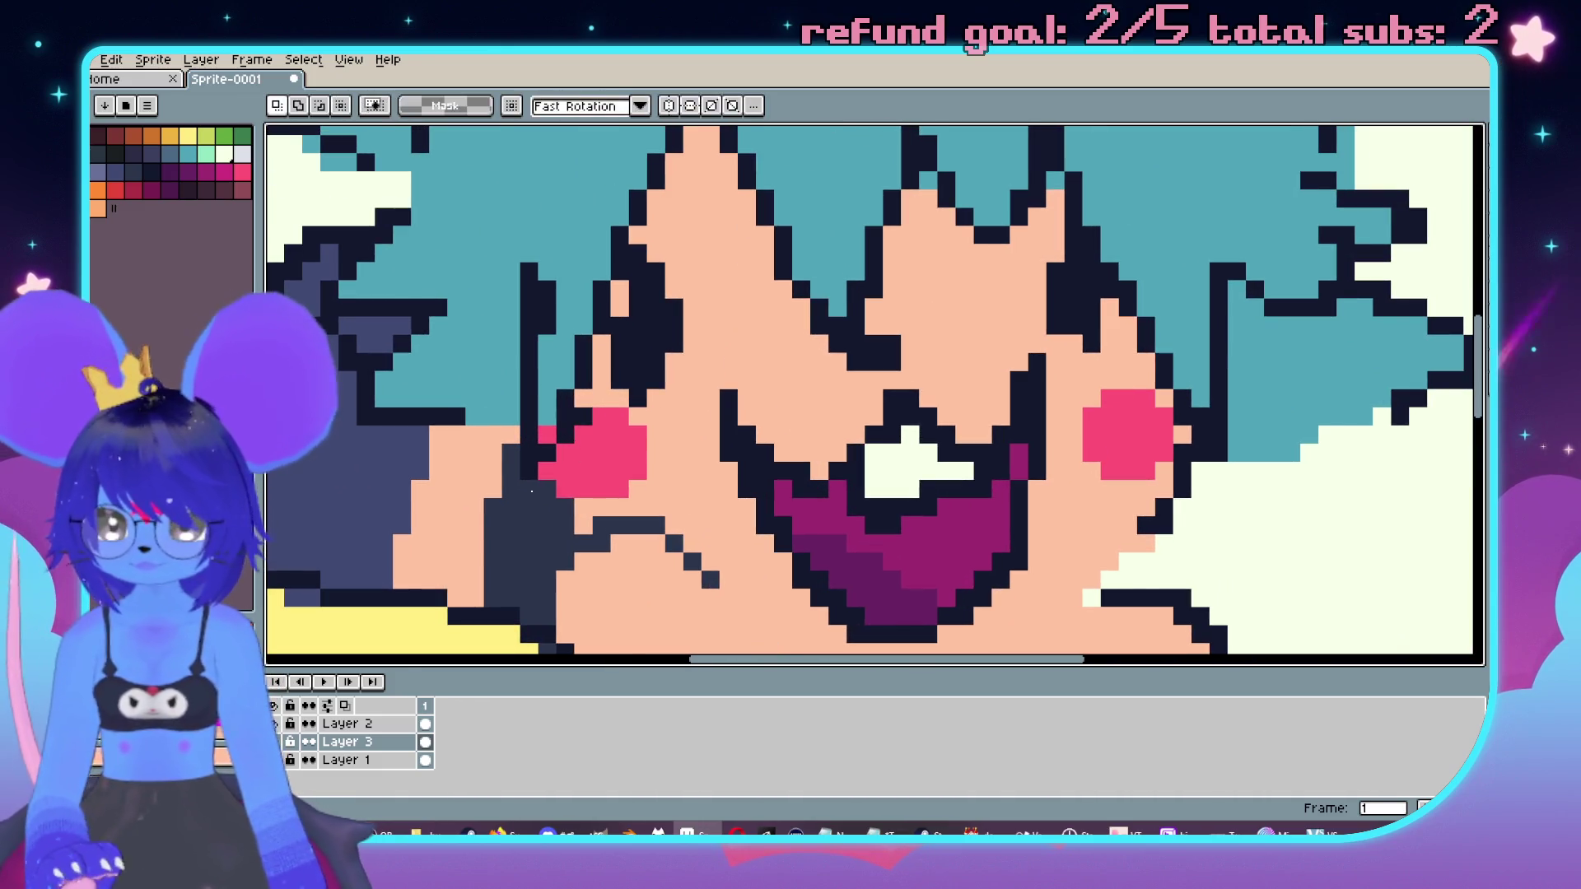
pyautogui.click(375, 723)
pyautogui.moveTo(688, 241)
pyautogui.mouseDown()
pyautogui.moveTo(607, 411)
pyautogui.moveTo(626, 346)
pyautogui.moveTo(613, 377)
pyautogui.mouseUp()
pyautogui.press('Return')
# Step: On Layer 3, select the yellow cloud under the character and delete it
pyautogui.scroll(-3, 837, 360)
pyautogui.scroll(1, 972, 504)
pyautogui.moveTo(972, 505); pyautogui.dragTo(937, 479)
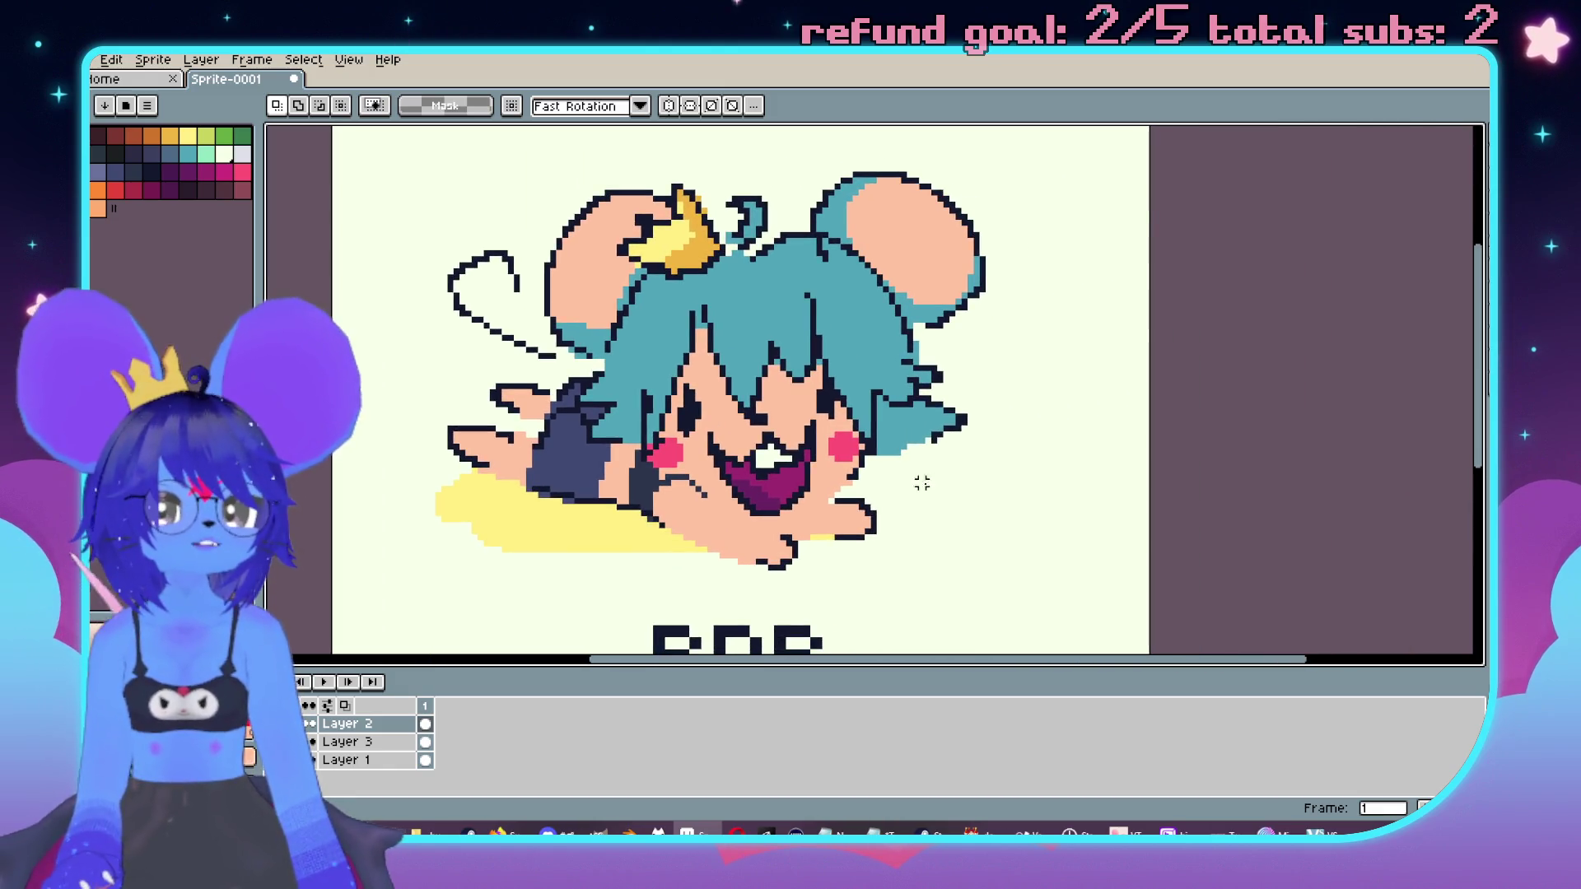
pyautogui.scroll(-1, 922, 483)
pyautogui.moveTo(903, 536); pyautogui.dragTo(835, 435)
pyautogui.moveTo(672, 412); pyautogui.dragTo(702, 456)
pyautogui.press('Down')
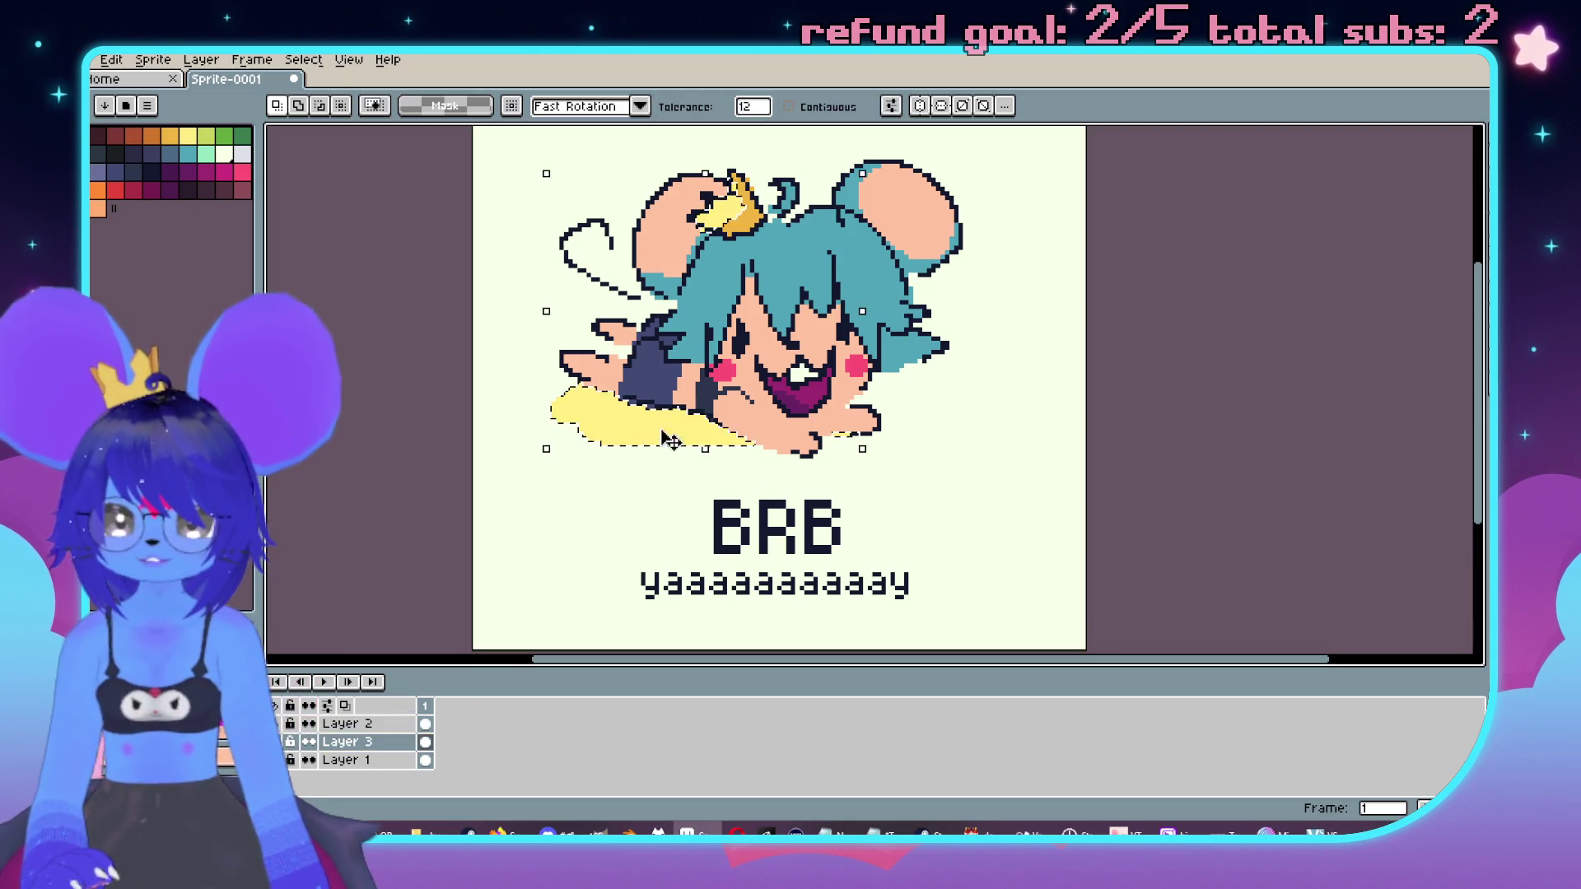
pyautogui.press('e')
pyautogui.moveTo(699, 448); pyautogui.dragTo(560, 420)
pyautogui.press('Delete')
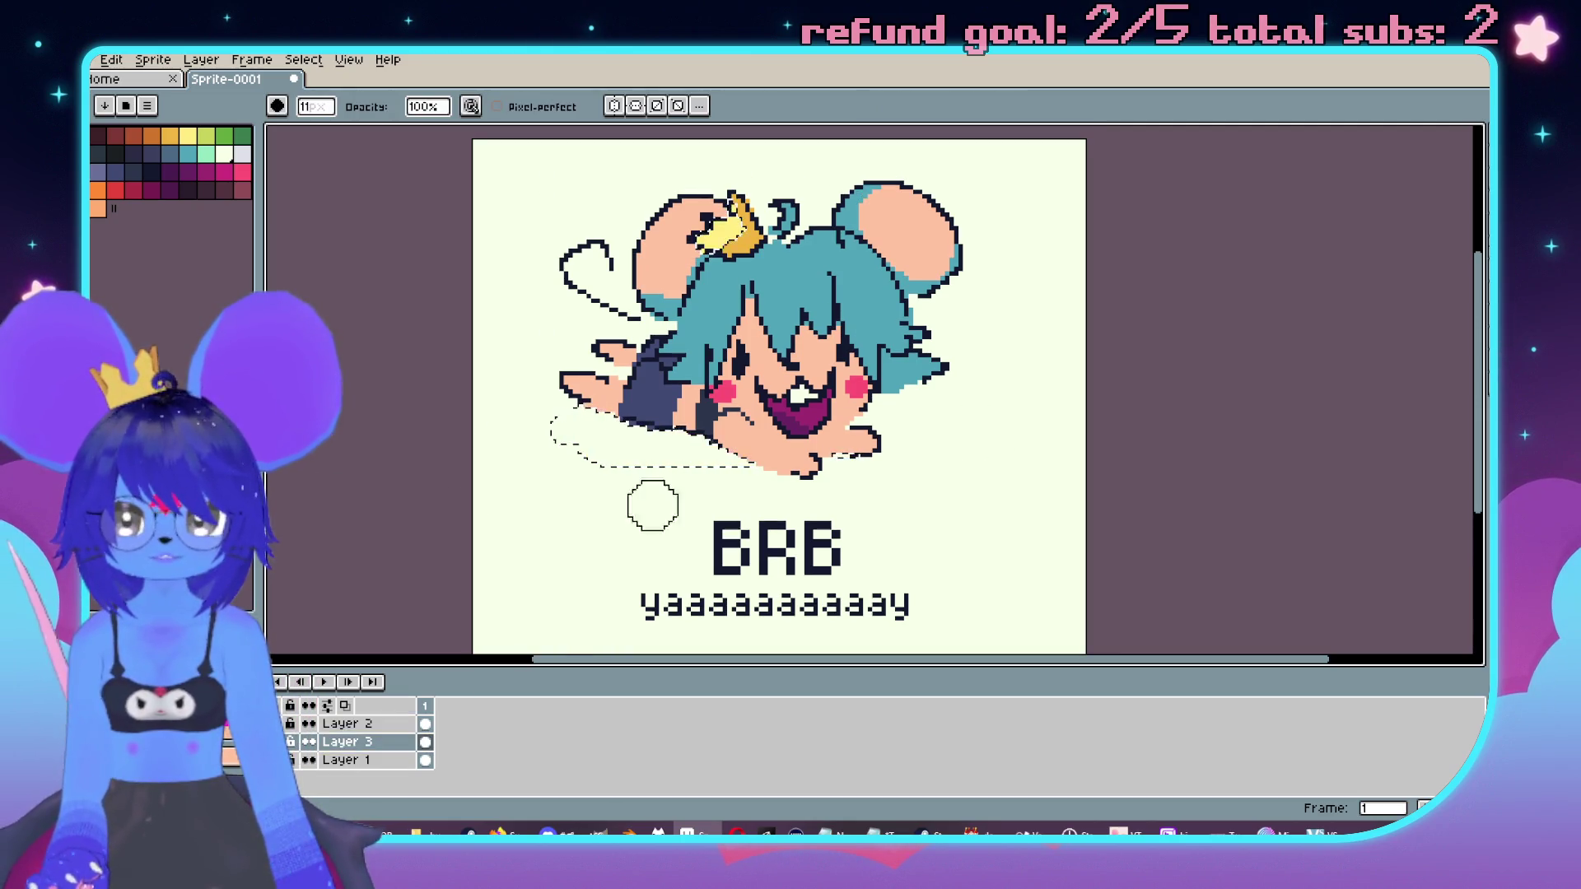
# Step: Sample the dark outline colour from the mouse drawing
pyautogui.scroll(-2, 875, 462)
pyautogui.scroll(2, 999, 292)
pyautogui.moveTo(998, 293); pyautogui.dragTo(1068, 303)
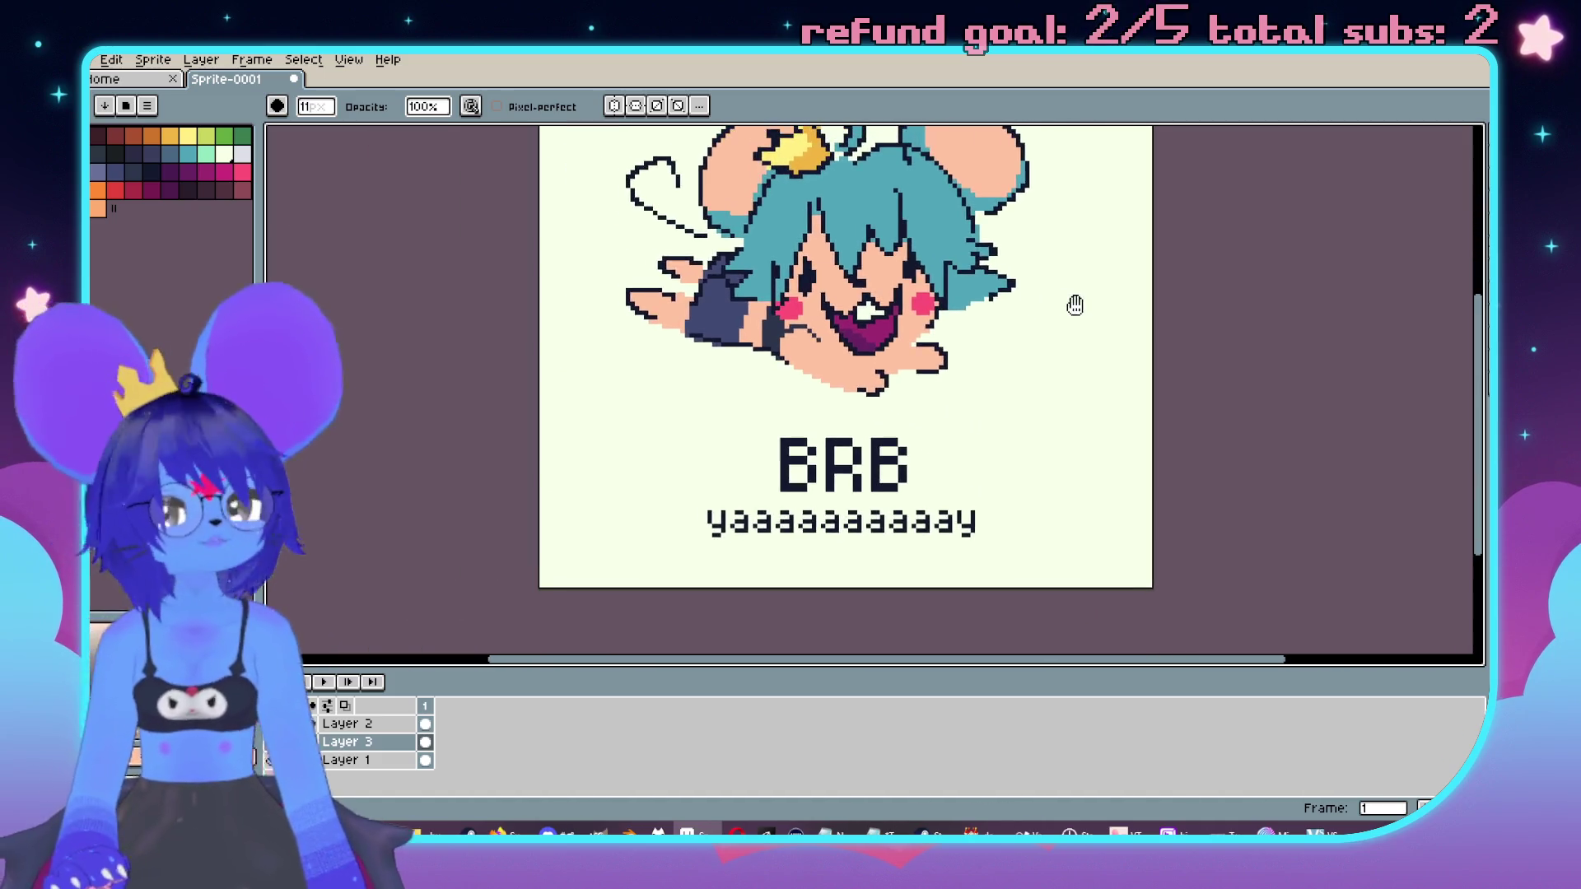
pyautogui.scroll(2, 1051, 448)
pyautogui.scroll(1, 744, 408)
pyautogui.press('b')
pyautogui.scroll(1, 743, 409)
pyautogui.press('i')
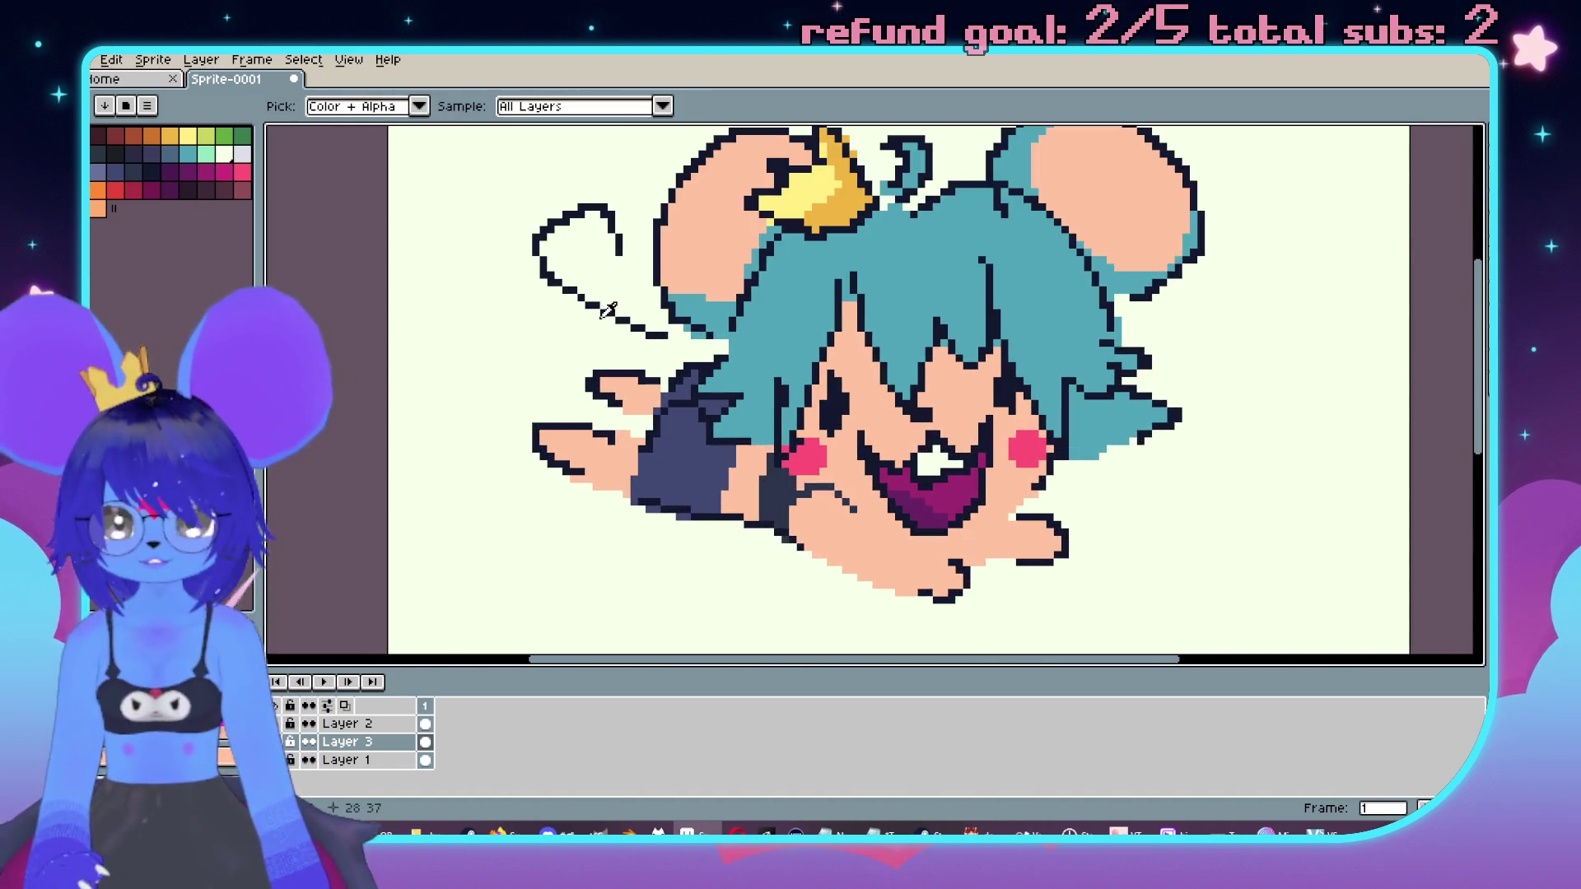
pyautogui.click(609, 311)
pyautogui.moveTo(518, 318); pyautogui.dragTo(677, 390)
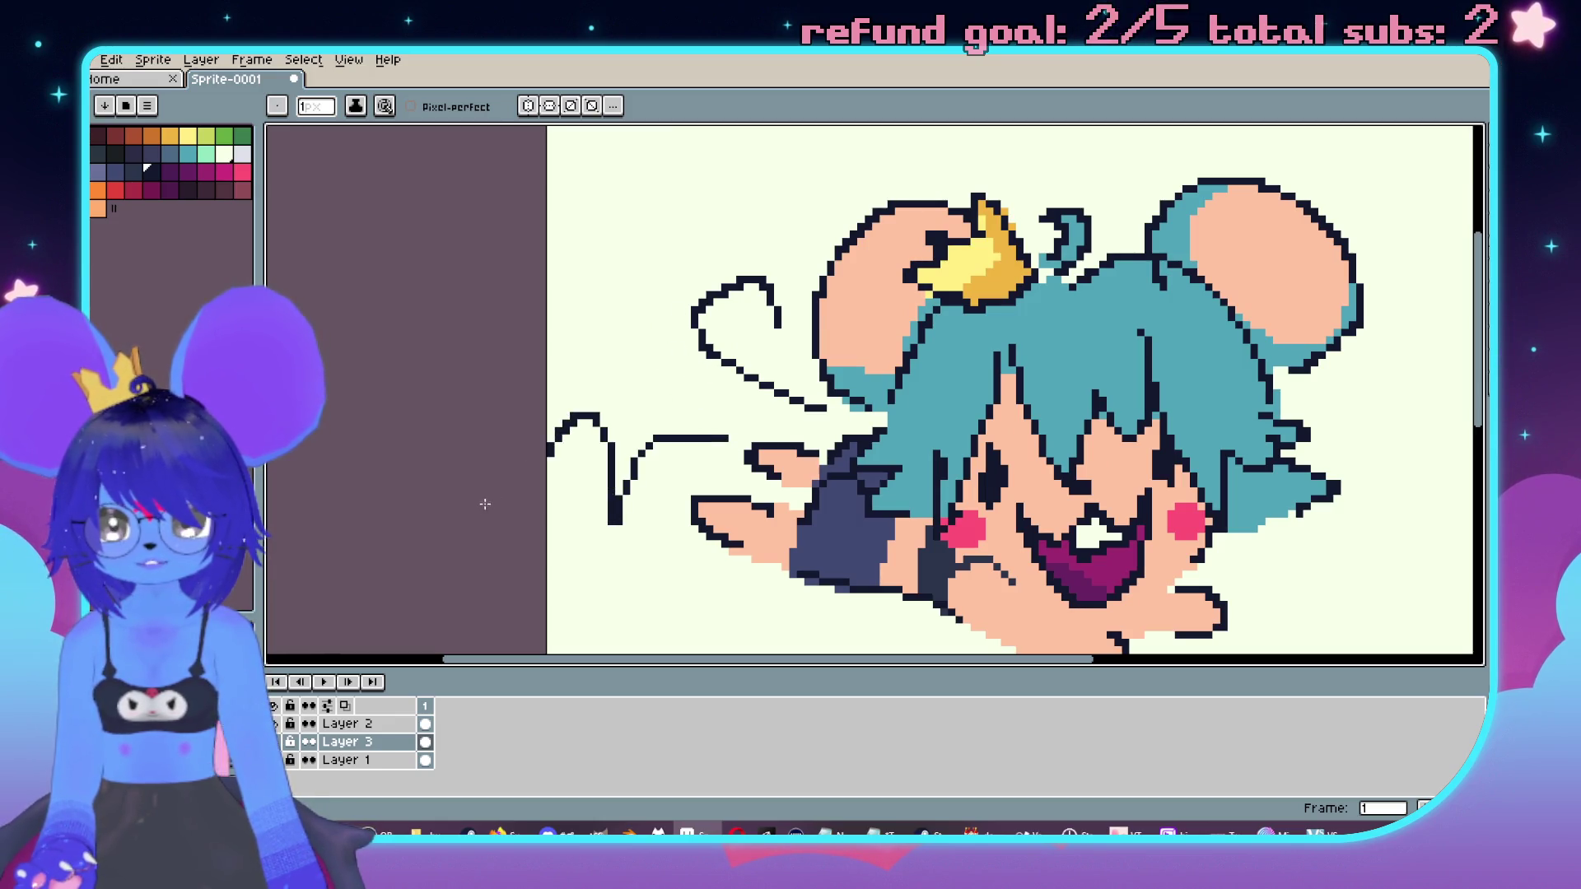
# Step: Undo the left-edge squiggle and a trial zigzag trail, then bring up Canvas Size
pyautogui.scroll(-2, 486, 504)
pyautogui.scroll(1, 867, 430)
pyautogui.moveTo(857, 443); pyautogui.dragTo(894, 453)
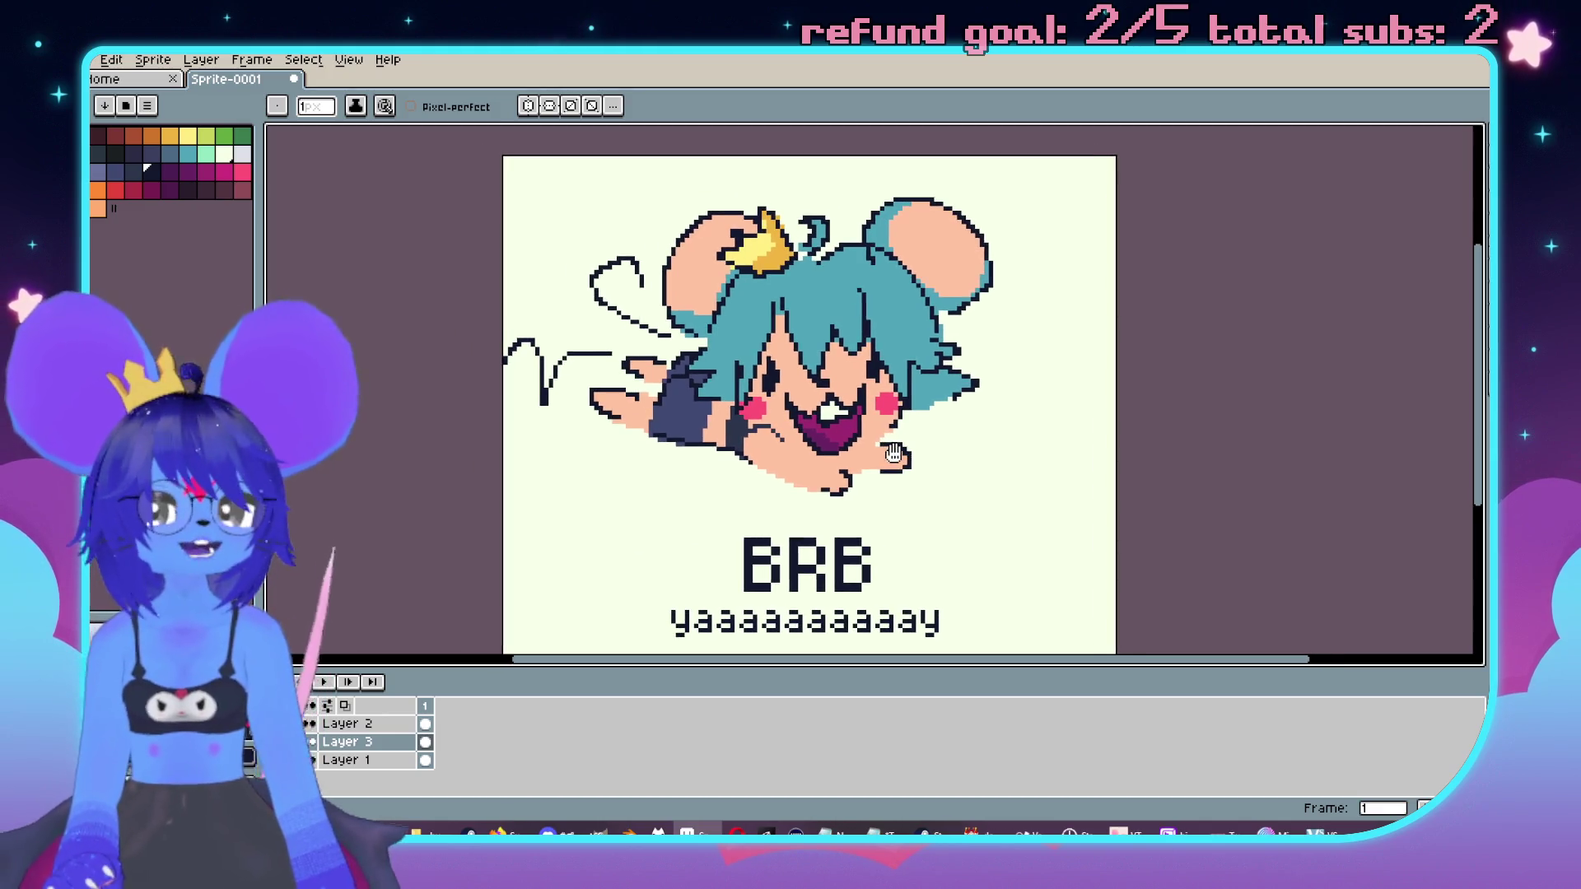
pyautogui.hotkey('ctrl', 'z')
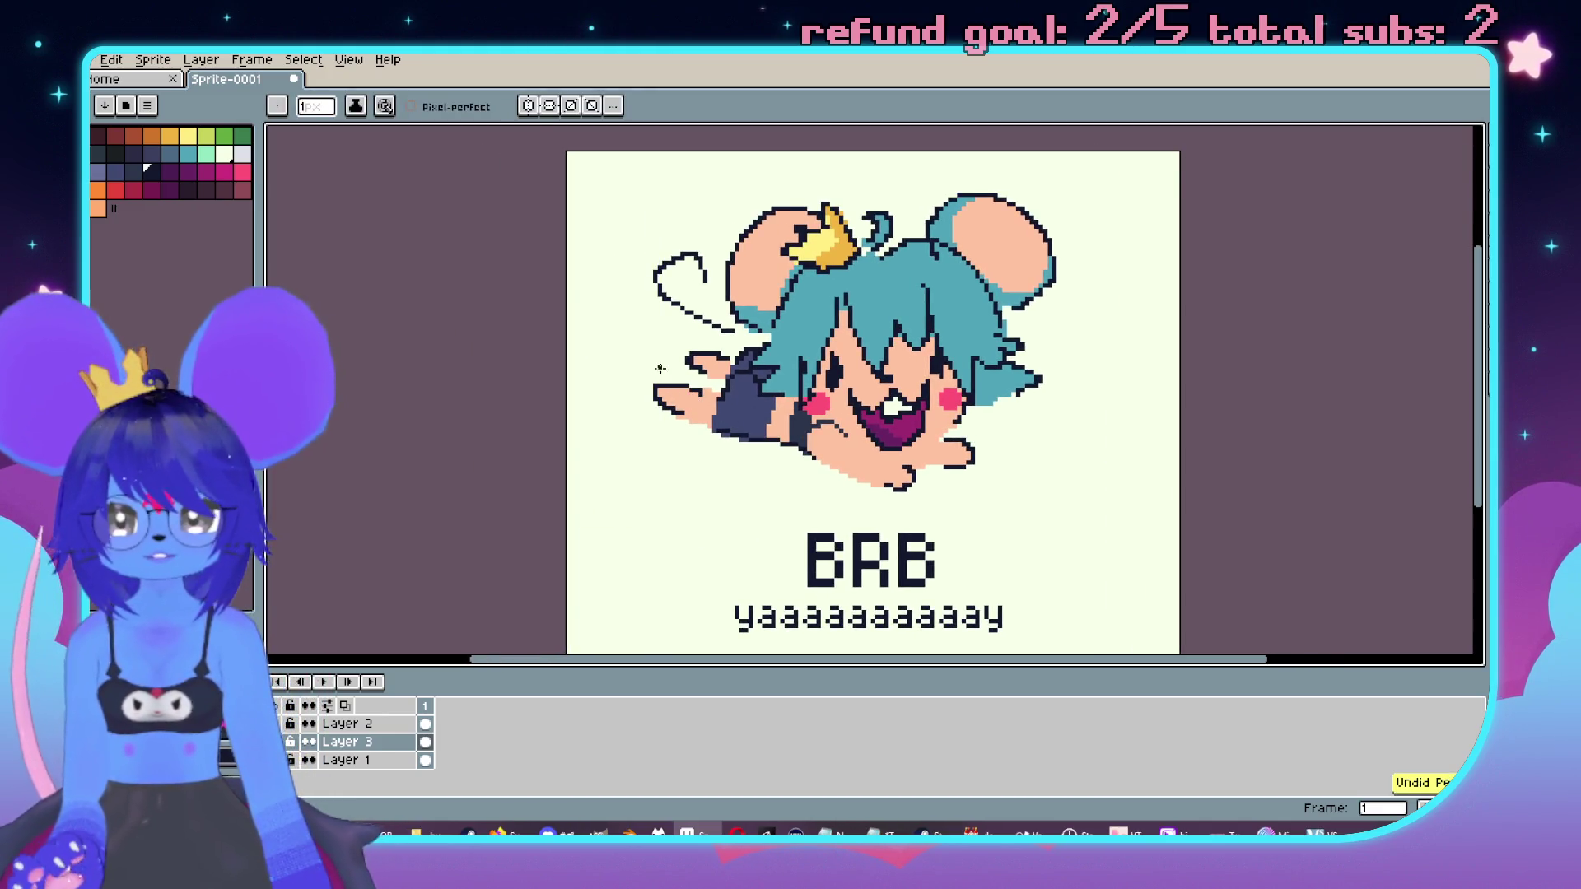
pyautogui.moveTo(659, 368); pyautogui.dragTo(568, 341)
pyautogui.hotkey('ctrl', 'z')
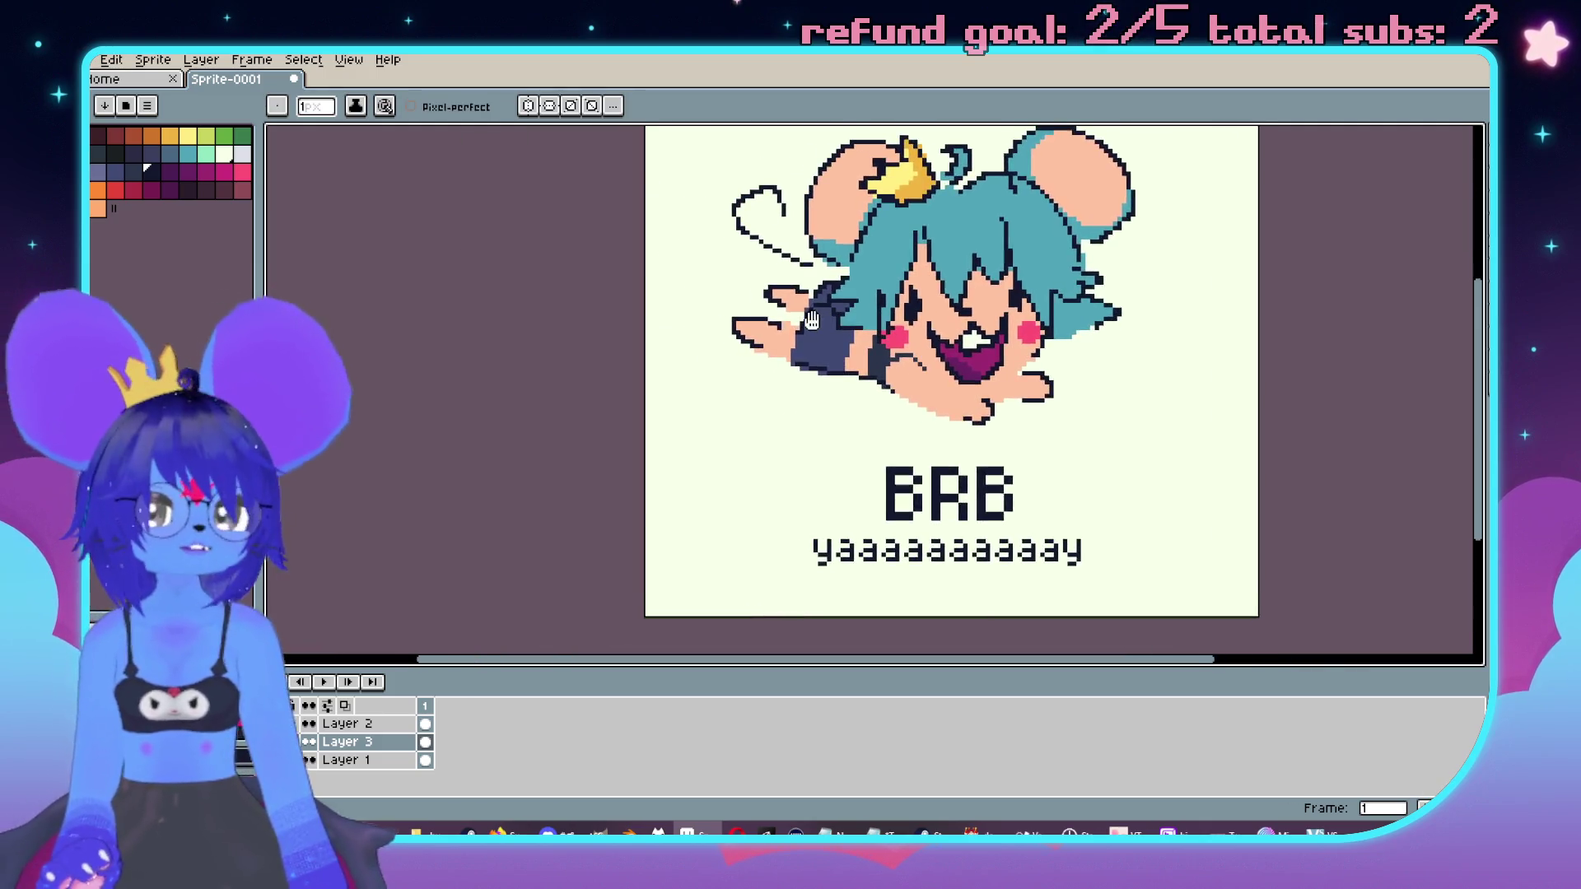
pyautogui.moveTo(770, 344); pyautogui.dragTo(846, 280)
pyautogui.hotkey('ctrl', 'alt', 'c')
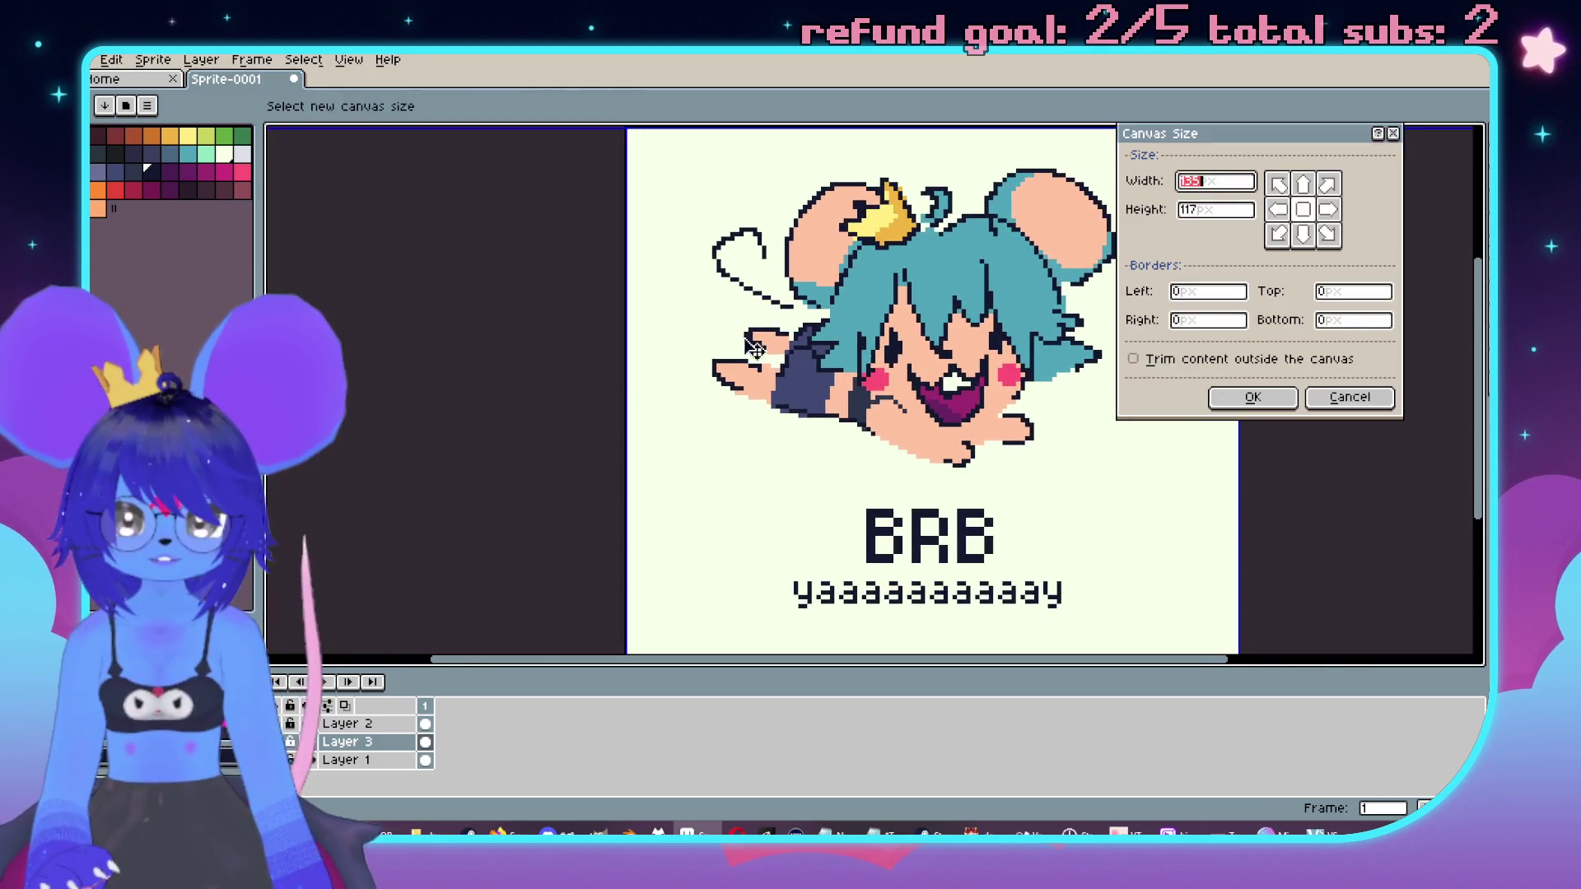
# Step: Extend the canvas on the left and fill the new strip with cream
pyautogui.moveTo(623, 381)
pyautogui.mouseDown()
pyautogui.moveTo(416, 378)
pyautogui.moveTo(484, 409)
pyautogui.mouseUp()
pyautogui.click(1252, 397)
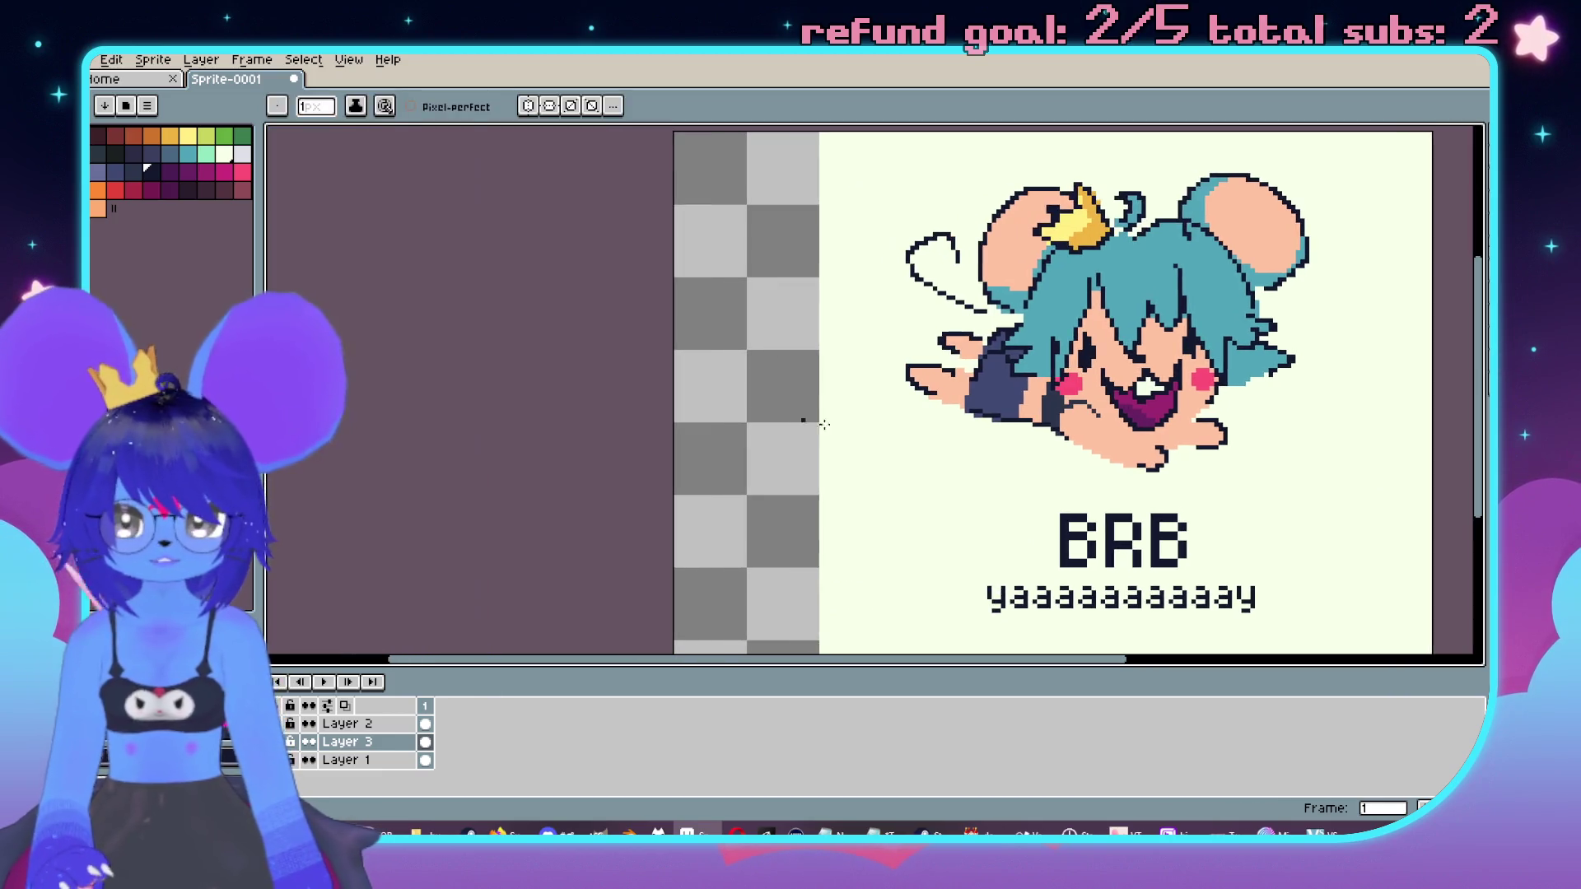
pyautogui.press('g')
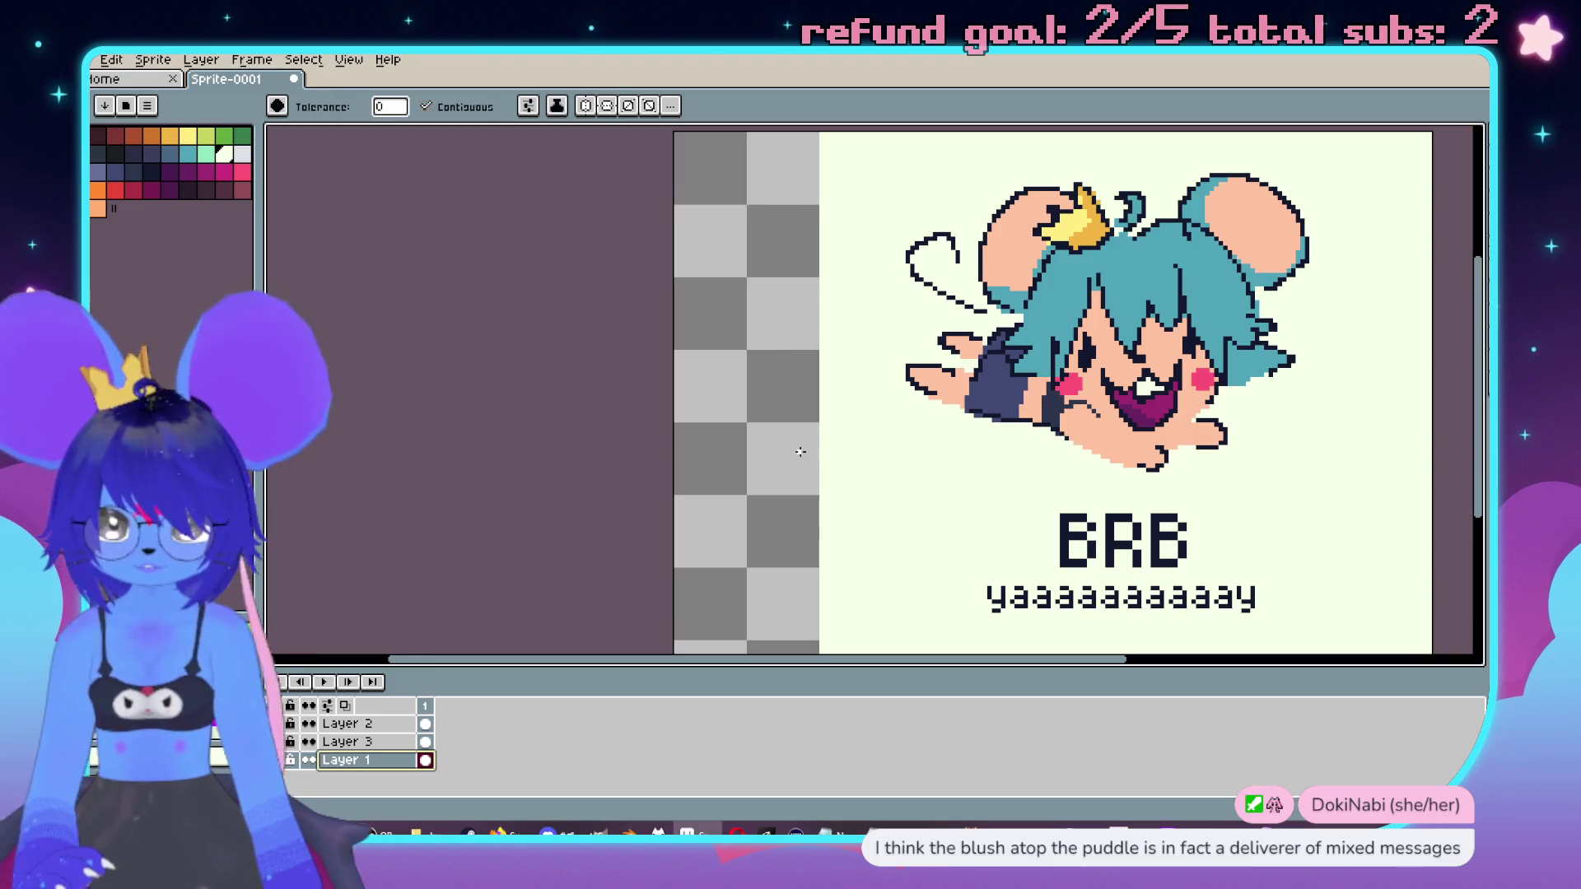
pyautogui.click(804, 448)
# Step: Pencil a wavy dark-outline trail behind the mouse, redrawing it until it looks right
pyautogui.press('i')
pyautogui.click(934, 280)
pyautogui.press('b')
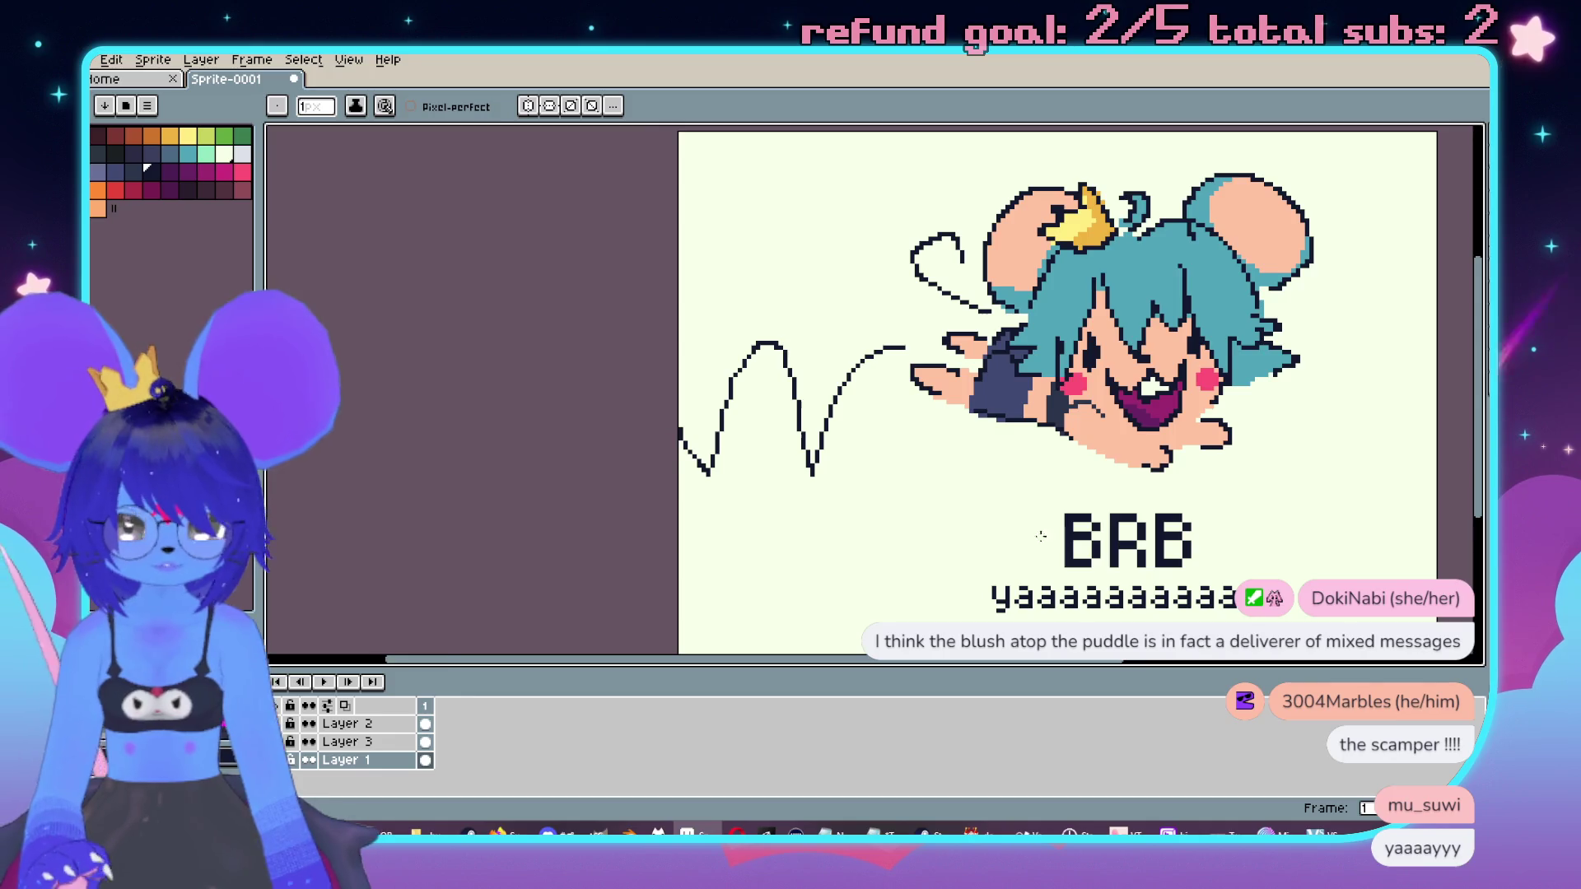
pyautogui.moveTo(1051, 540); pyautogui.dragTo(952, 531)
pyautogui.hotkey('ctrl', 'z')
pyautogui.moveTo(811, 338); pyautogui.dragTo(594, 339)
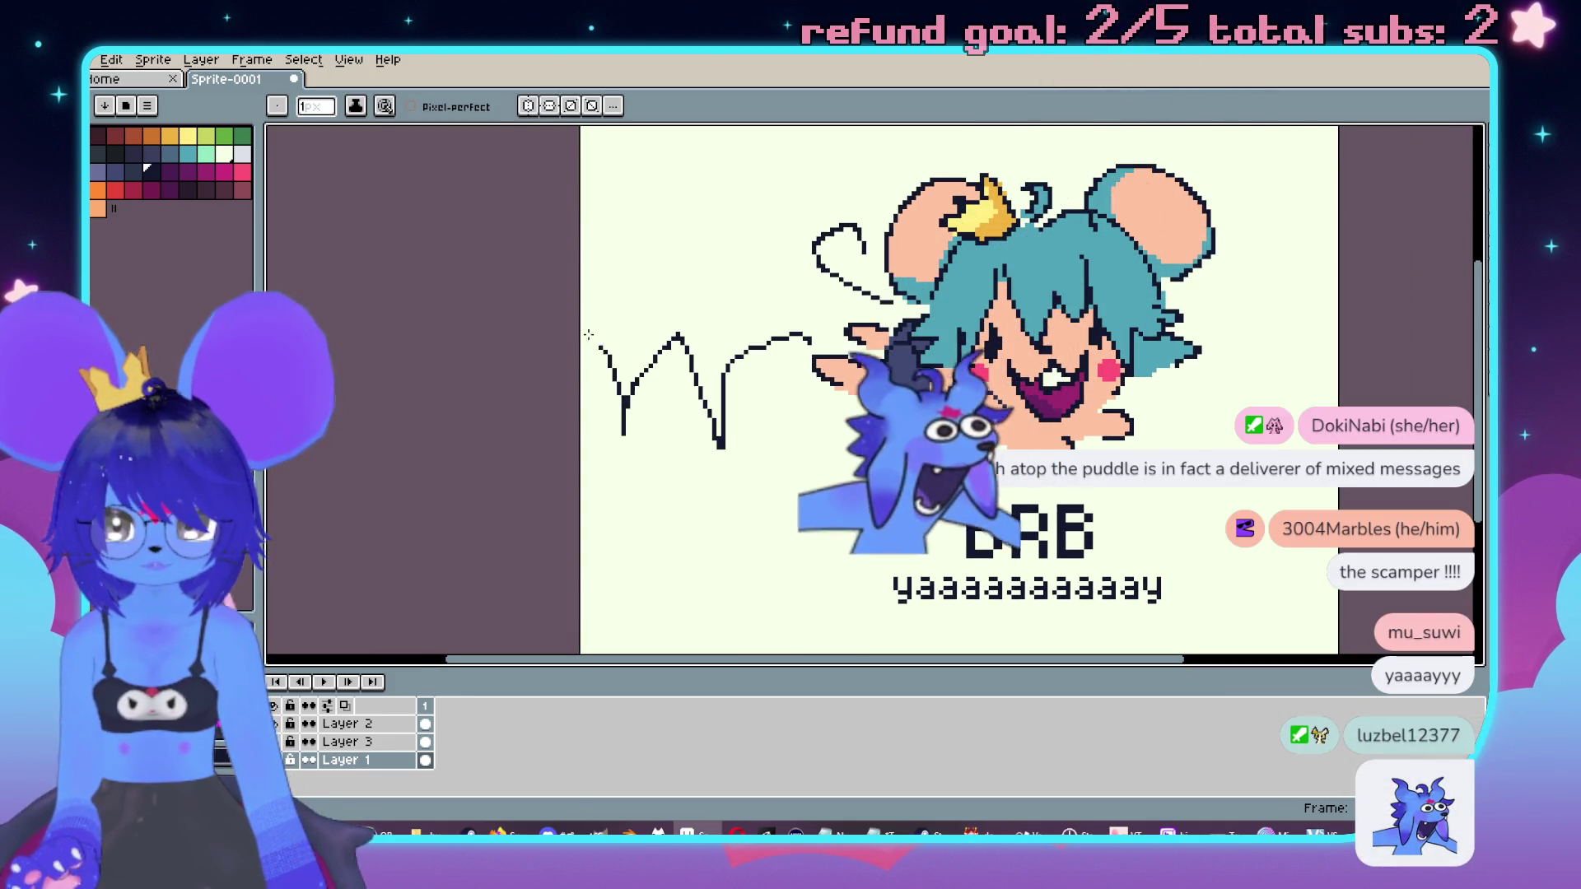
pyautogui.hotkey('ctrl', 'z')
pyautogui.moveTo(819, 341)
pyautogui.mouseDown()
pyautogui.moveTo(741, 369)
pyautogui.moveTo(626, 366)
pyautogui.moveTo(580, 323)
pyautogui.mouseUp()
pyautogui.scroll(-3, 881, 457)
pyautogui.scroll(3, 881, 457)
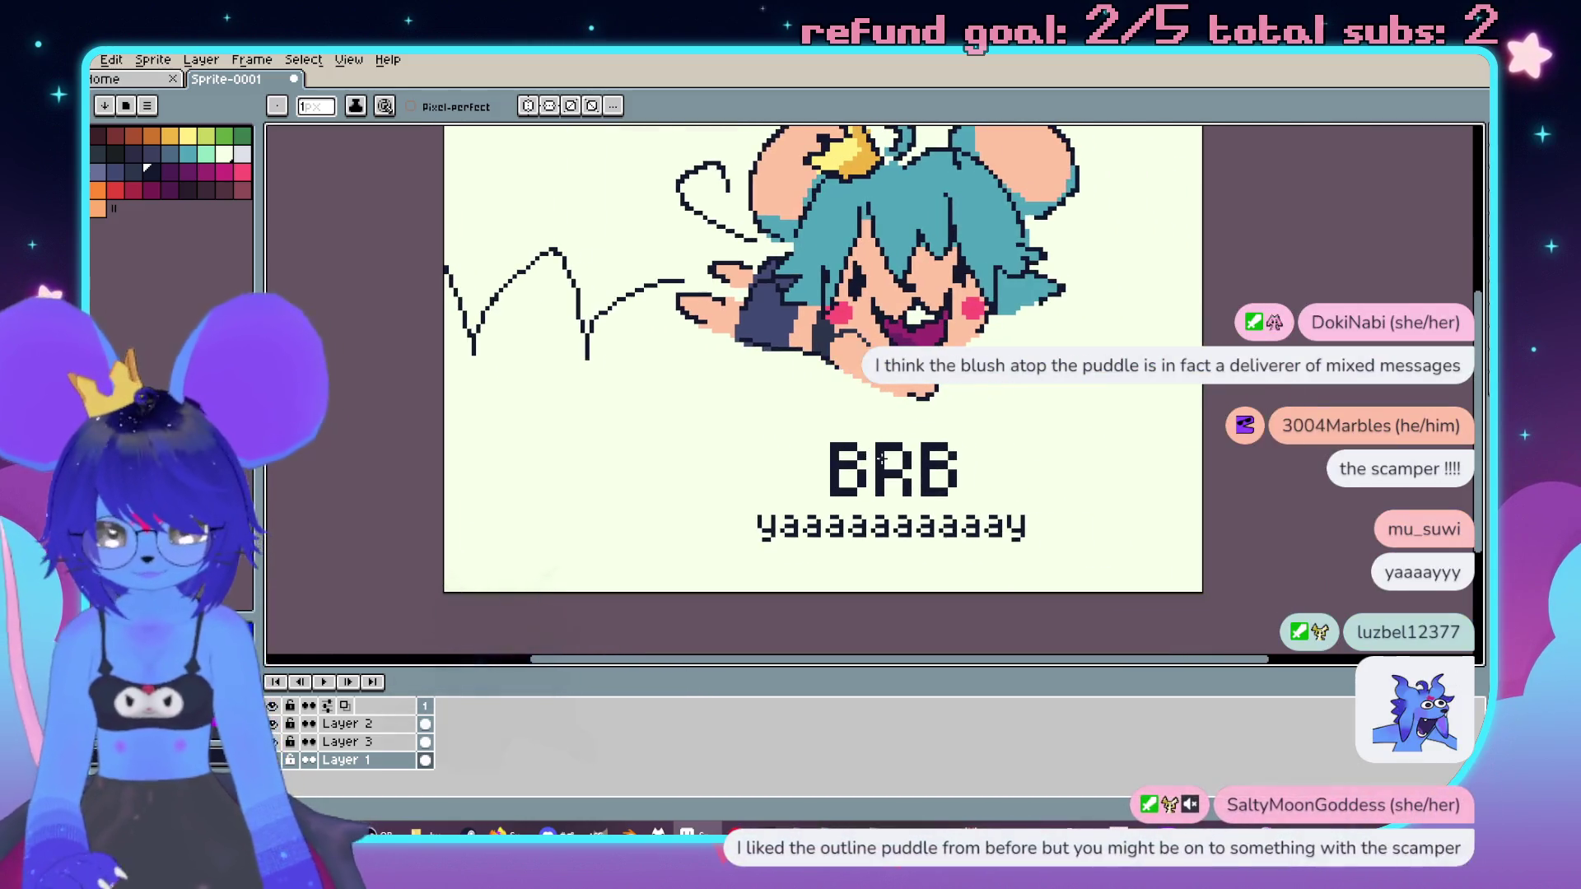
# Step: Move the wavy trail line from Layer 3 onto Layer 2
pyautogui.press('m')
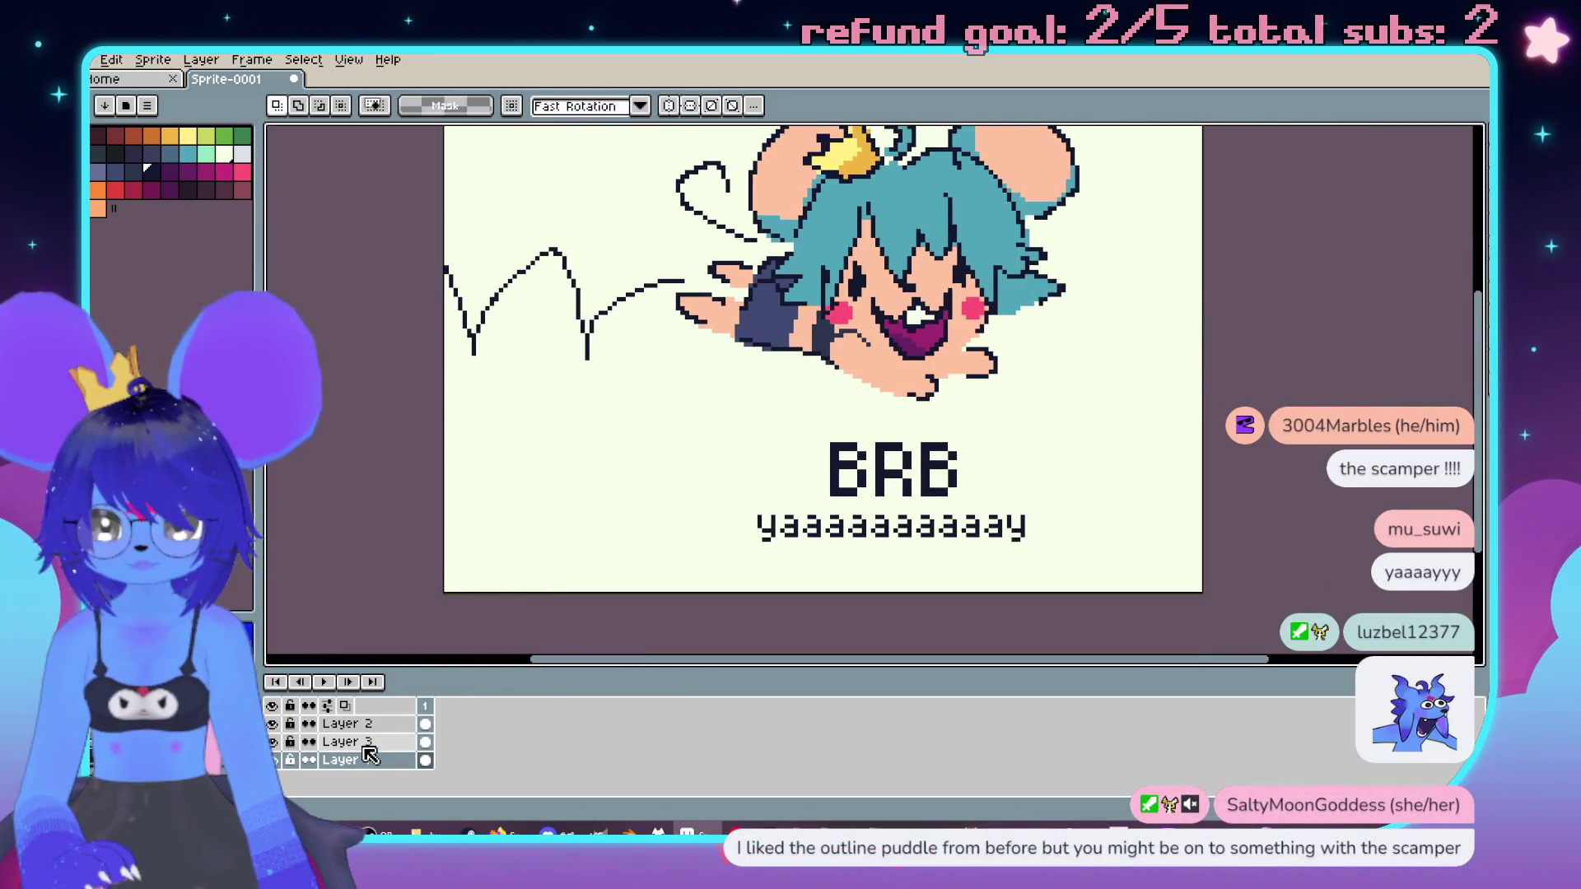
pyautogui.press('w')
pyautogui.click(650, 312)
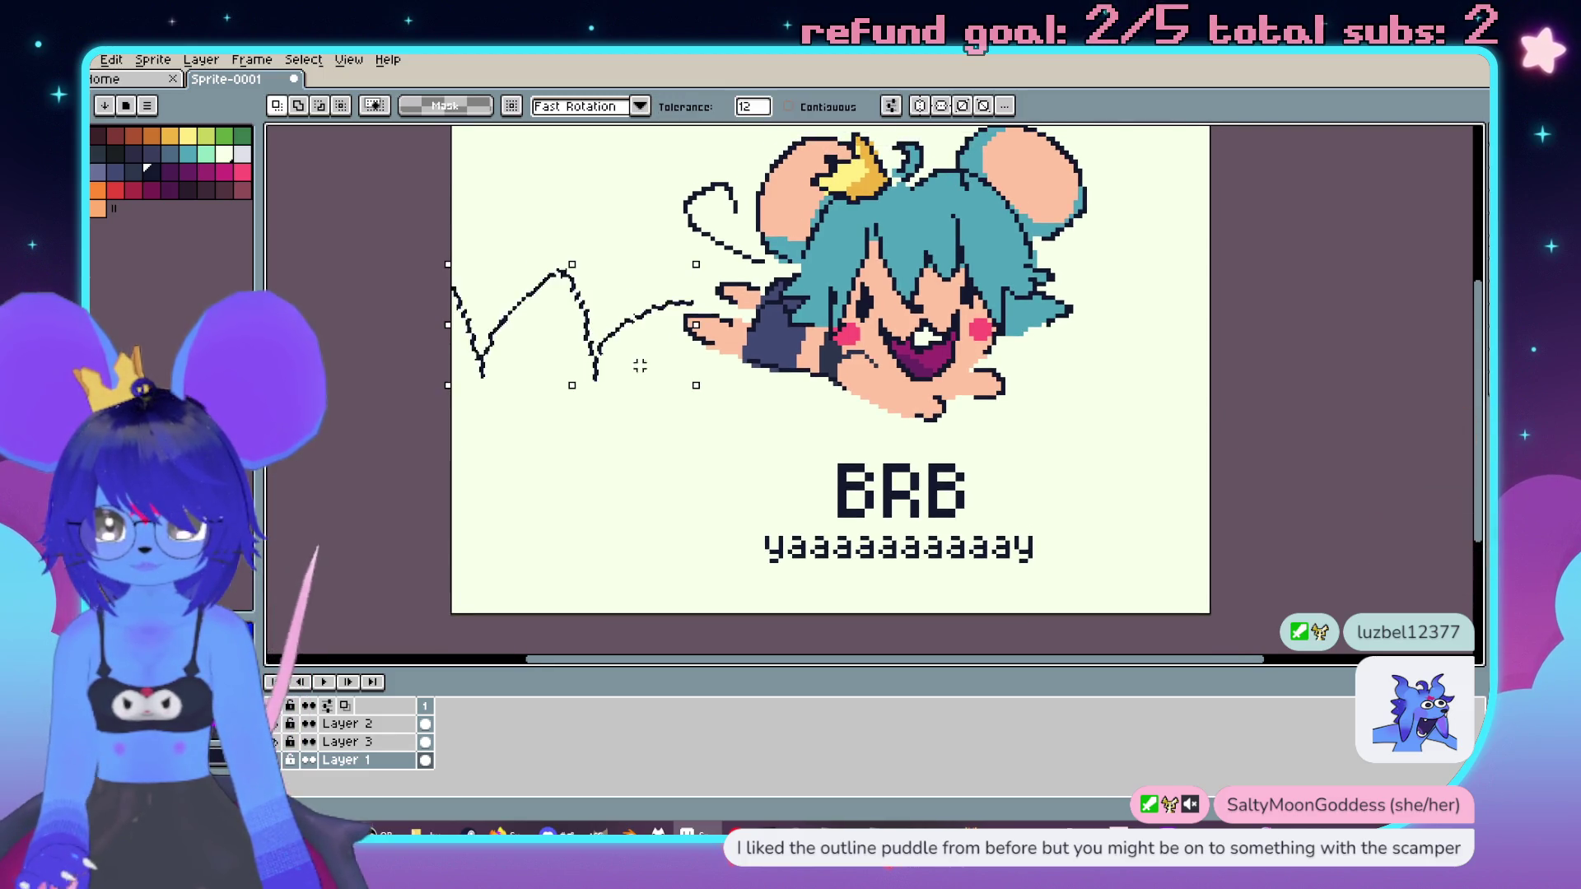
pyautogui.hotkey('ctrl', 'z')
pyautogui.hotkey('ctrl', 'z')
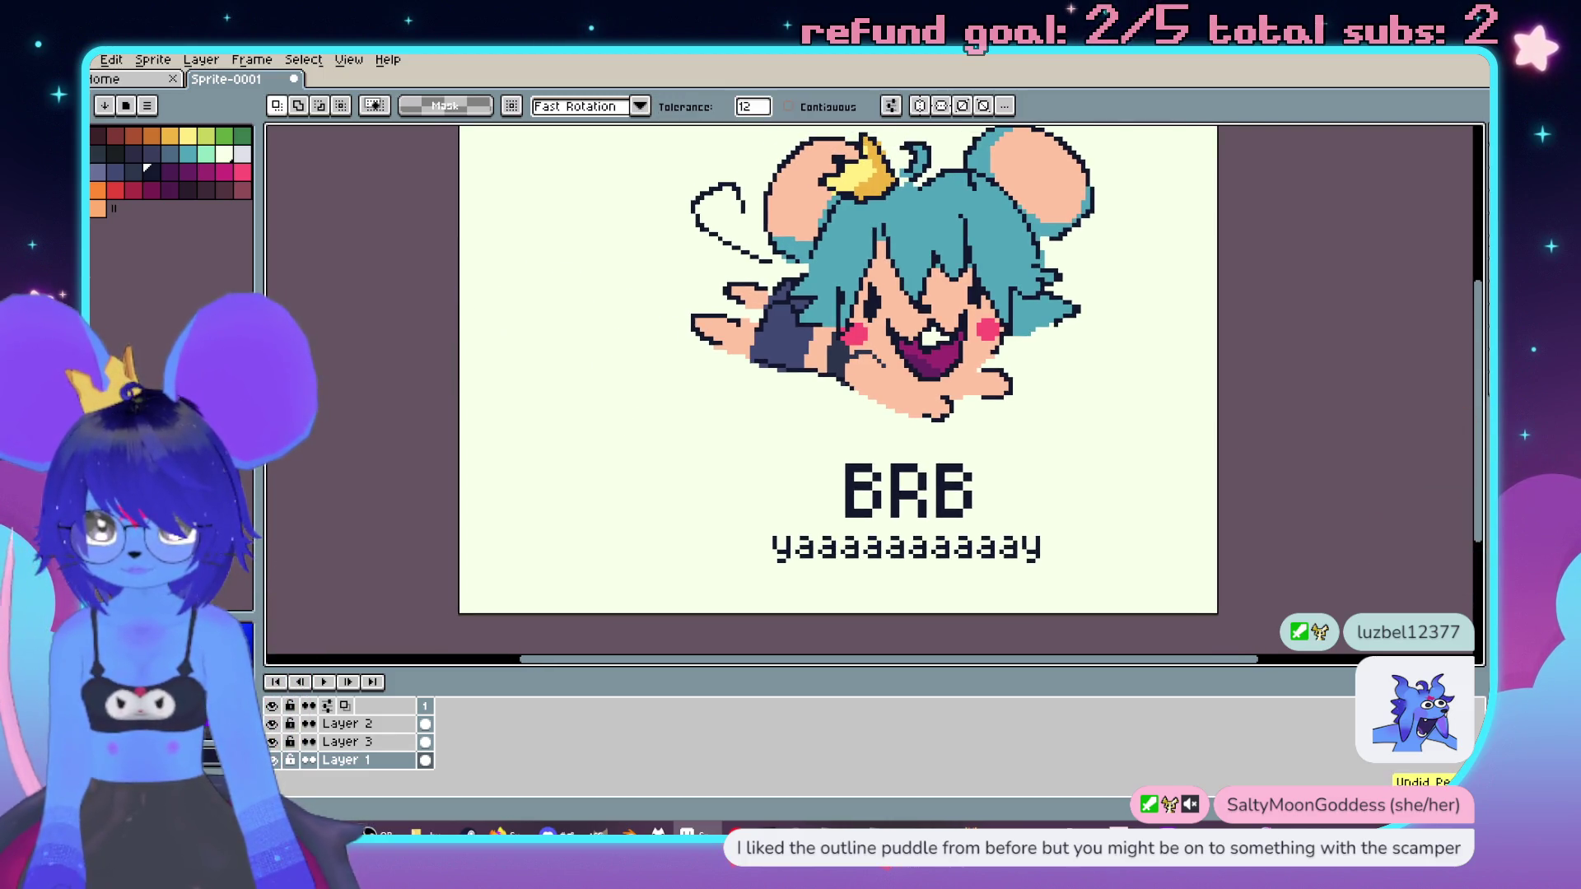
pyautogui.click(345, 723)
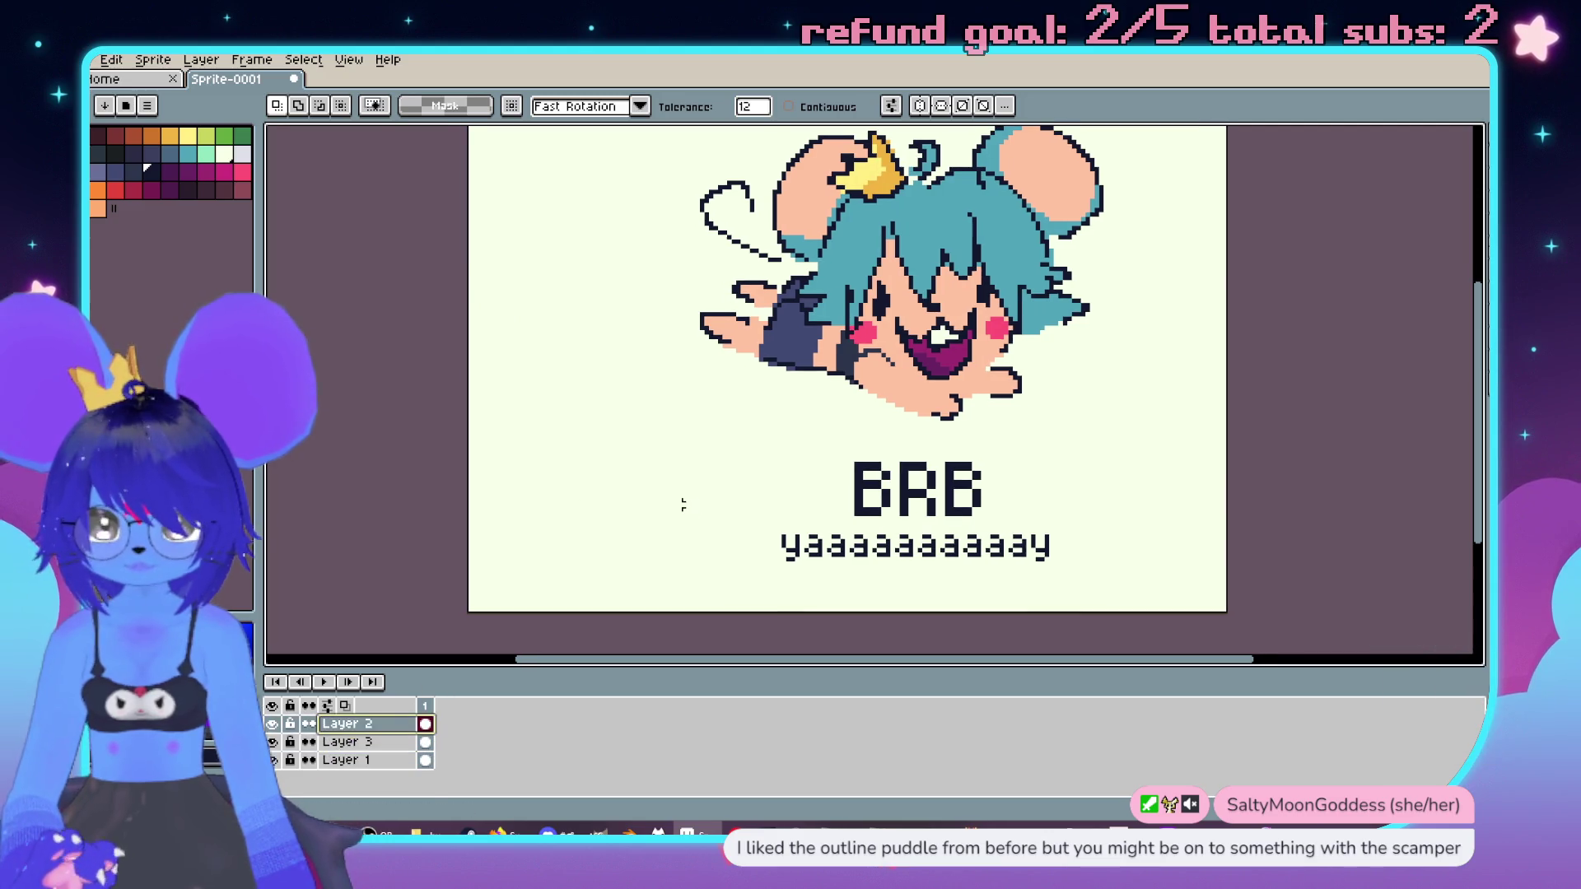
pyautogui.hotkey('ctrl', 'v')
pyautogui.press('Return')
pyautogui.hotkey('alt', 'Down')
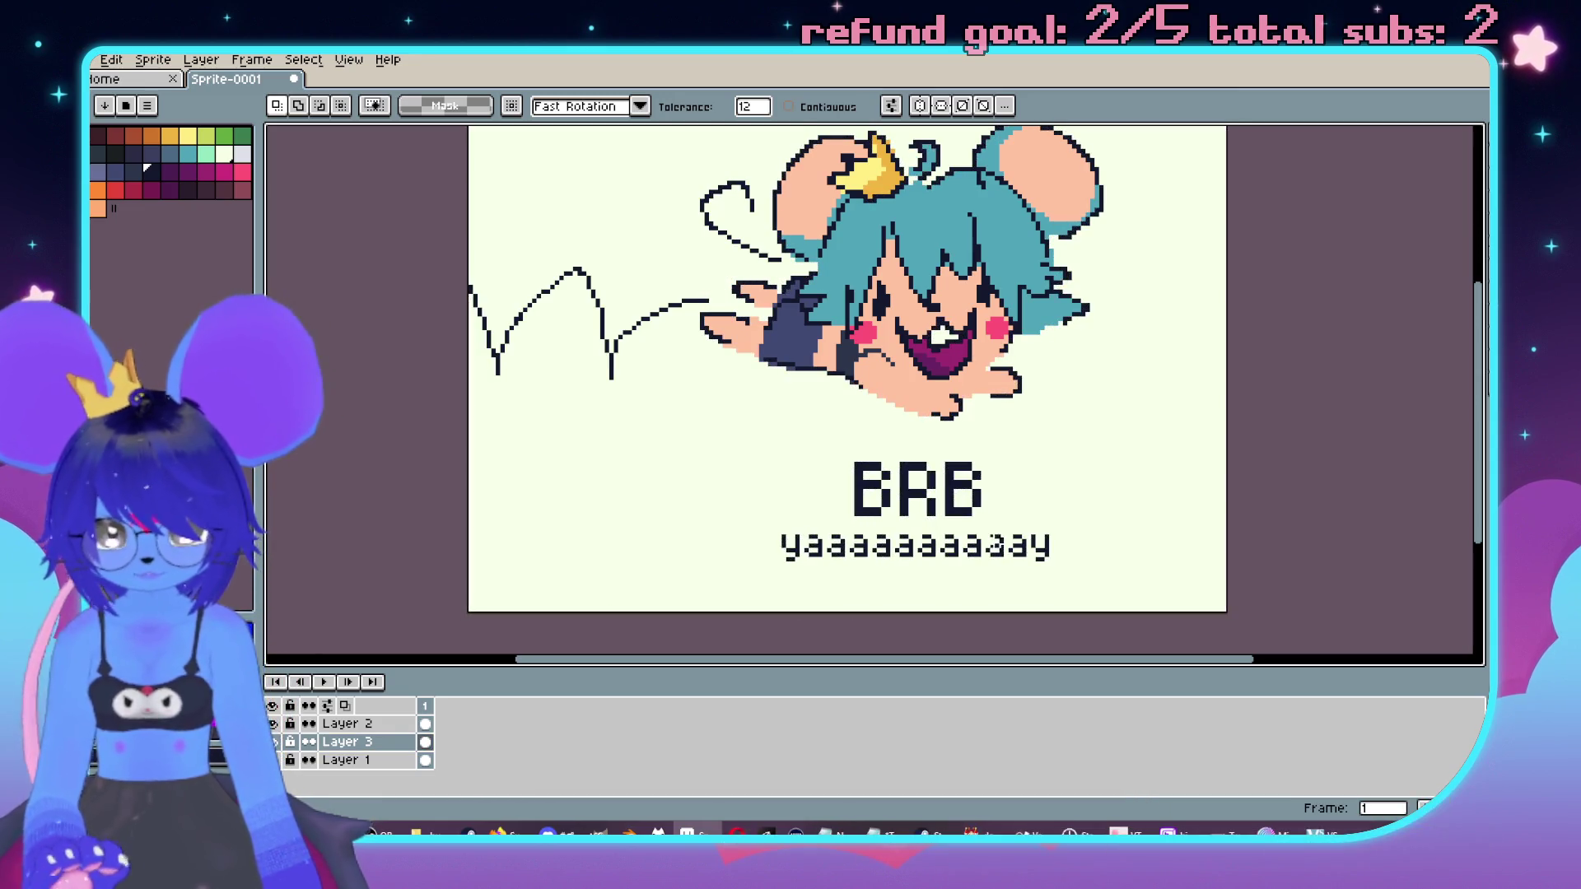
# Step: Select the BRB caption text and shift it left and down
pyautogui.press('m')
pyautogui.moveTo(755, 451)
pyautogui.mouseDown()
pyautogui.moveTo(1005, 576)
pyautogui.moveTo(1136, 613)
pyautogui.mouseUp()
pyautogui.moveTo(1013, 527)
pyautogui.mouseDown()
pyautogui.moveTo(798, 518)
pyautogui.moveTo(879, 512)
pyautogui.mouseUp()
pyautogui.press('Return')
pyautogui.scroll(-3, 1169, 444)
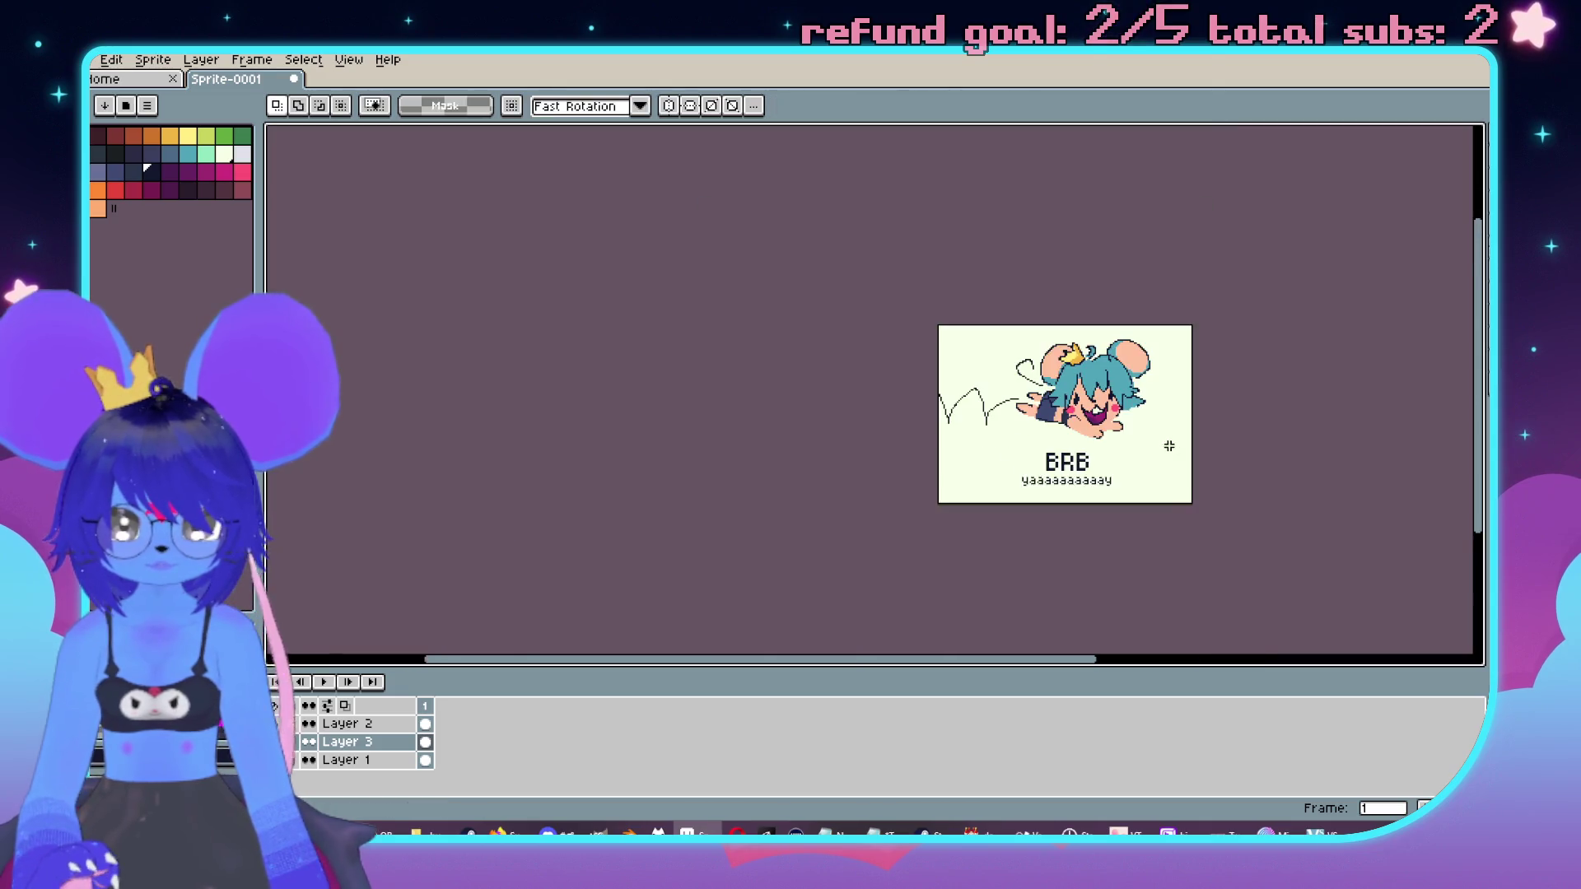
pyautogui.scroll(2, 1079, 463)
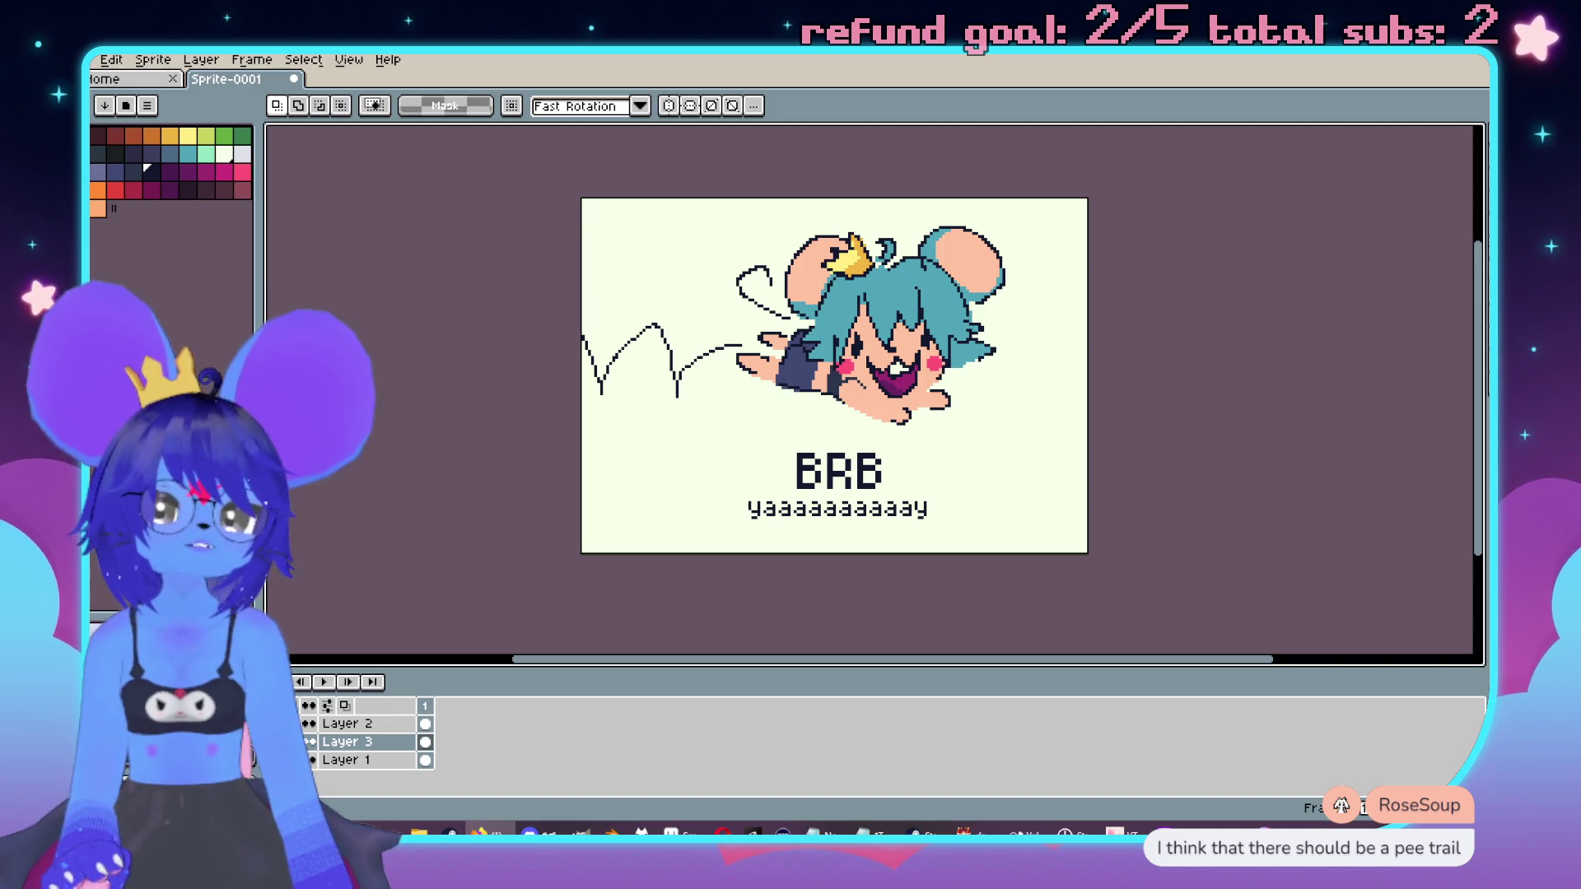
pyautogui.moveTo(929, 541); pyautogui.dragTo(875, 558)
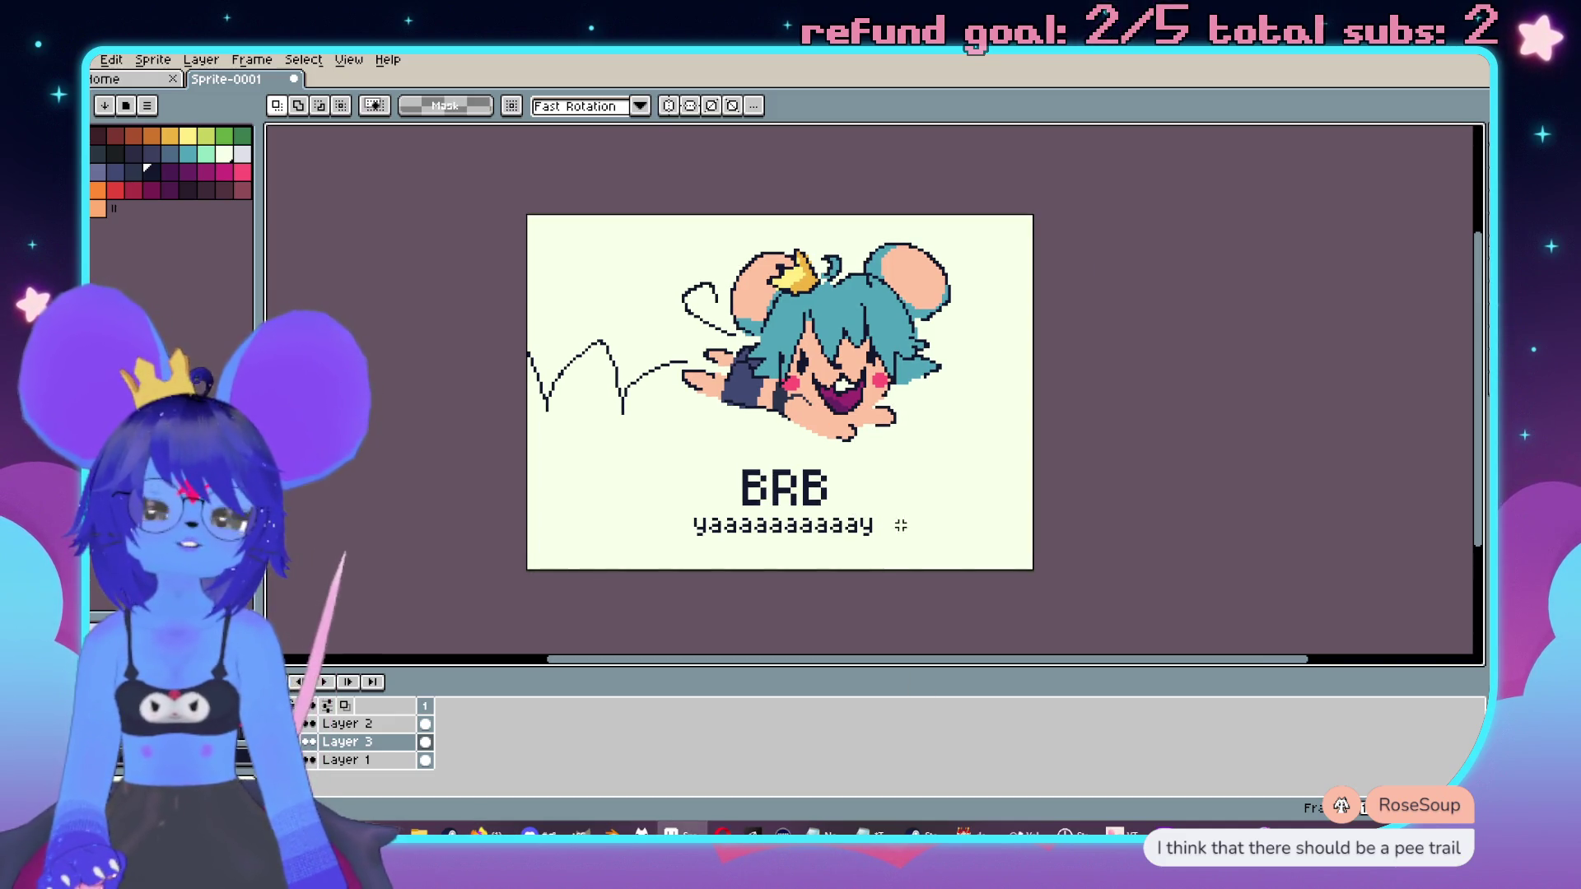
pyautogui.scroll(2, 798, 434)
pyautogui.scroll(-1, 906, 370)
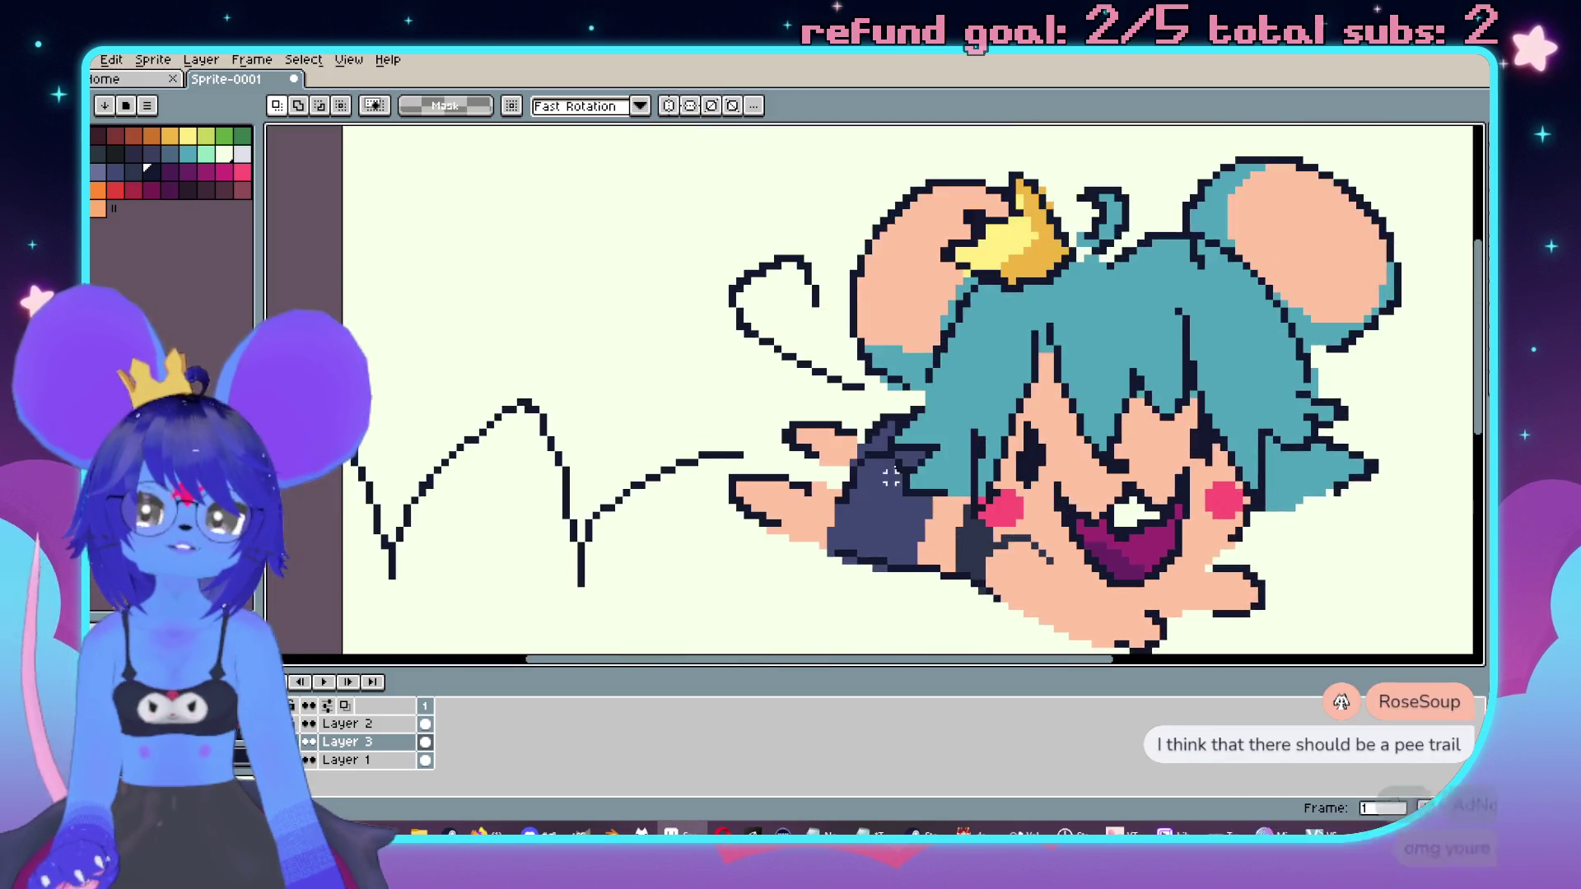
pyautogui.press('i')
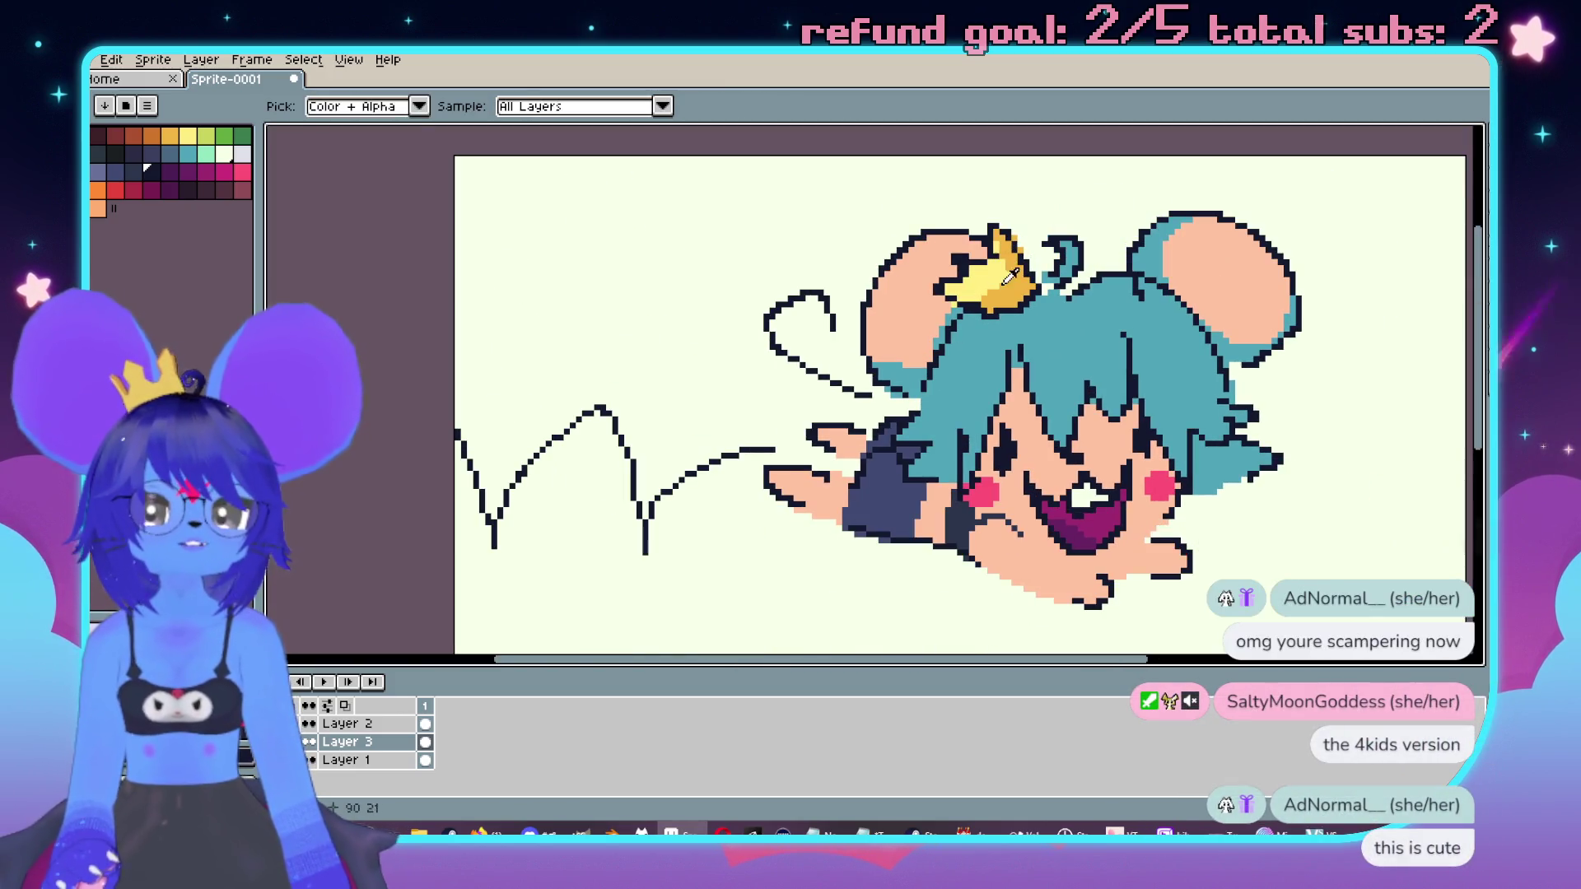
pyautogui.press('m')
pyautogui.scroll(-3, 631, 484)
pyautogui.press('b')
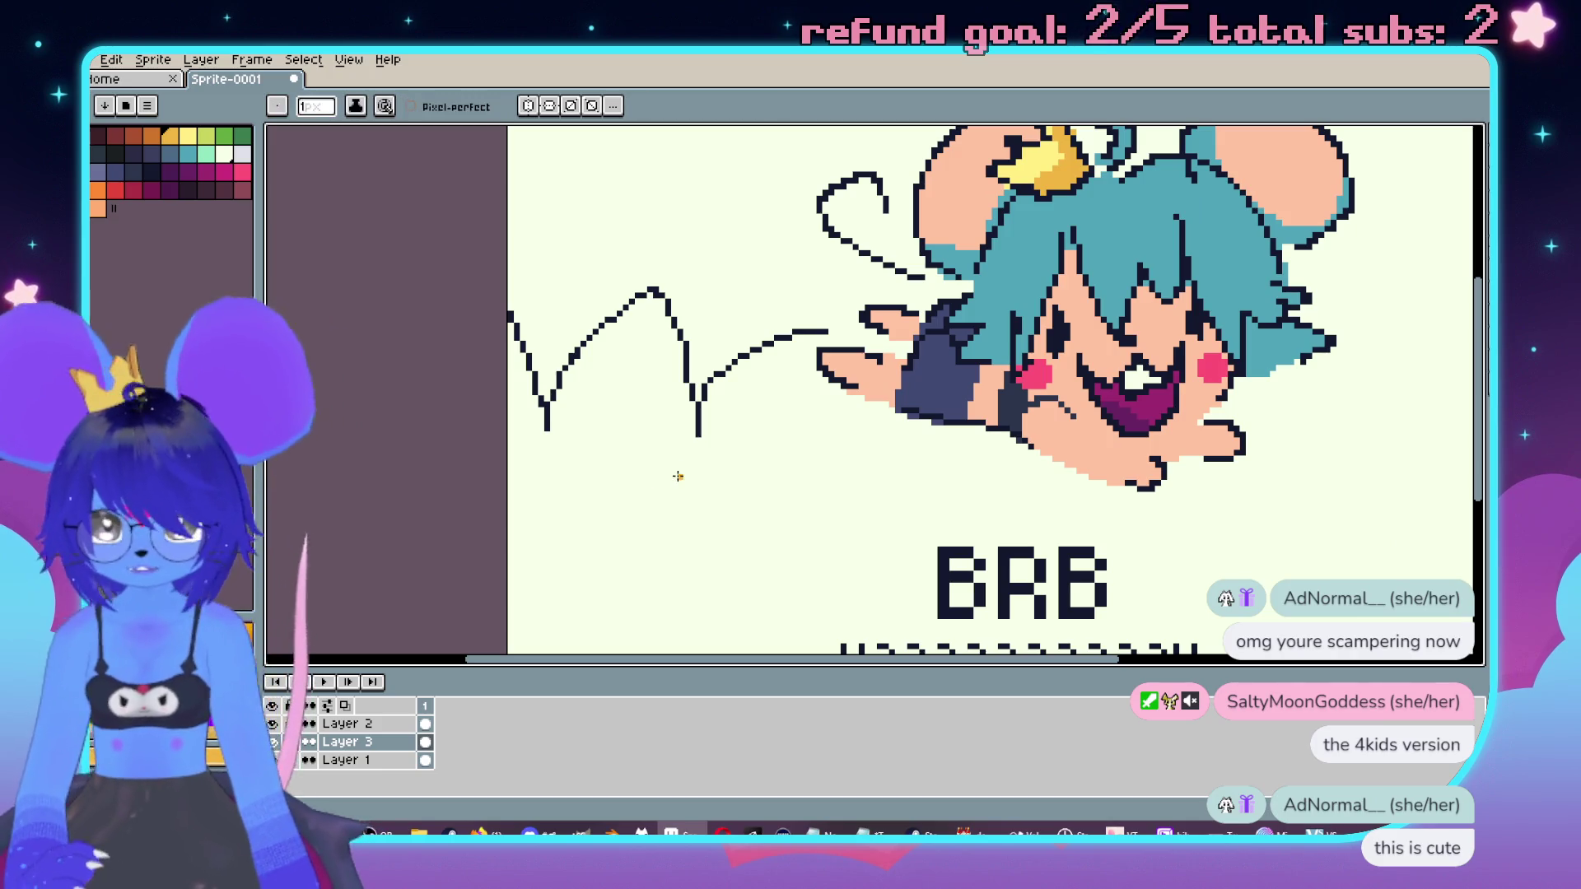
# Step: With a 2 px pencil, paint an orange puddle blob beneath the wavy trail
pyautogui.press('+')
pyautogui.press('+')
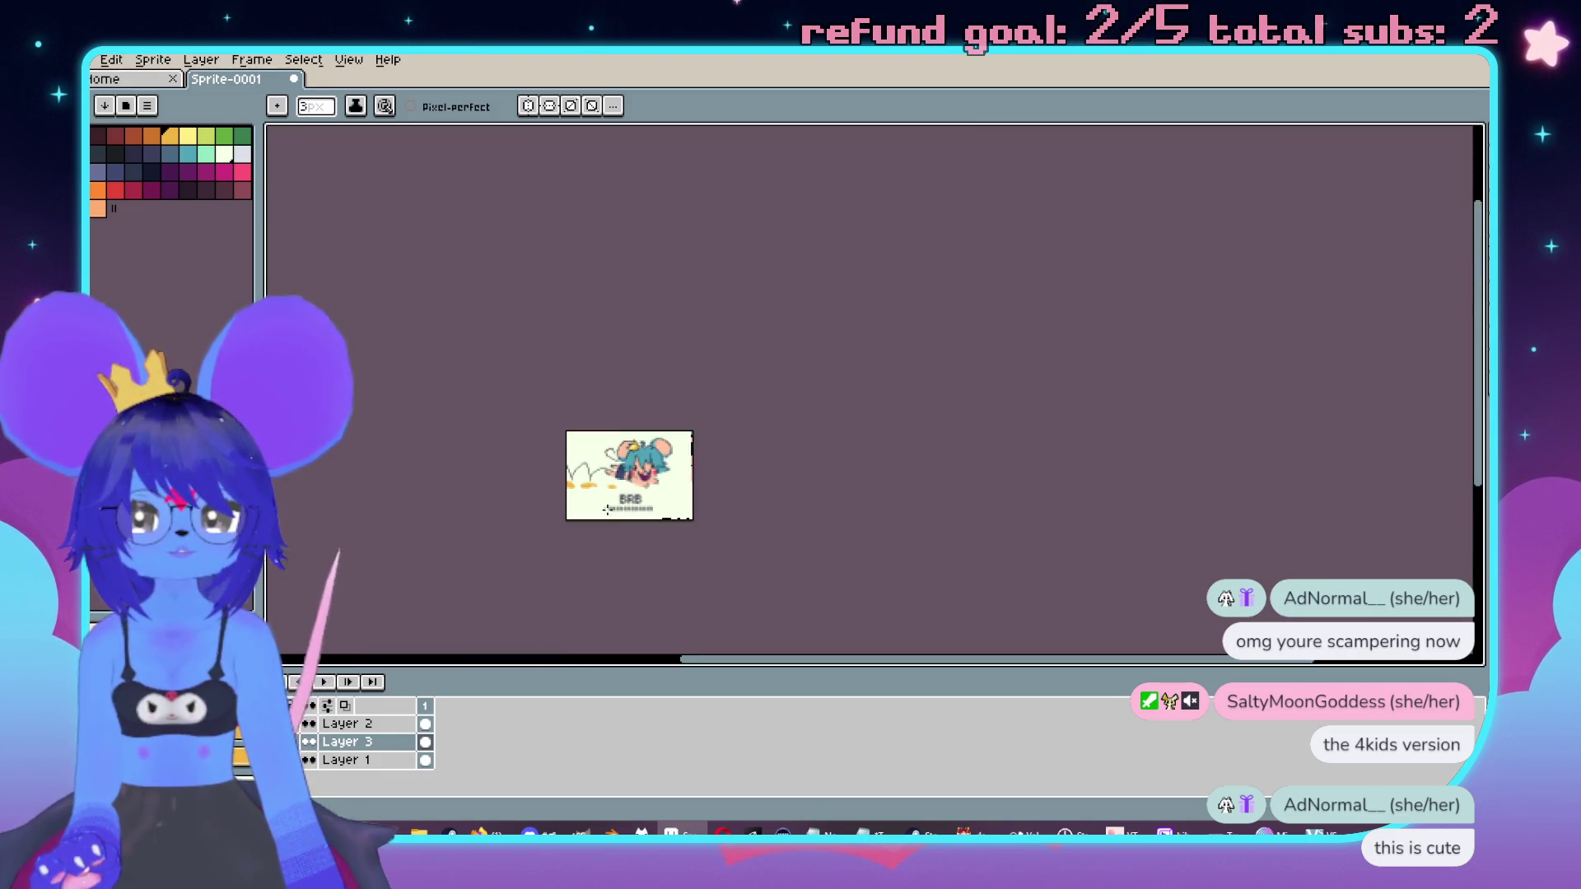
pyautogui.scroll(-5, 541, 479)
pyautogui.scroll(4, 655, 494)
pyautogui.press('-')
pyautogui.moveTo(662, 473); pyautogui.dragTo(644, 475)
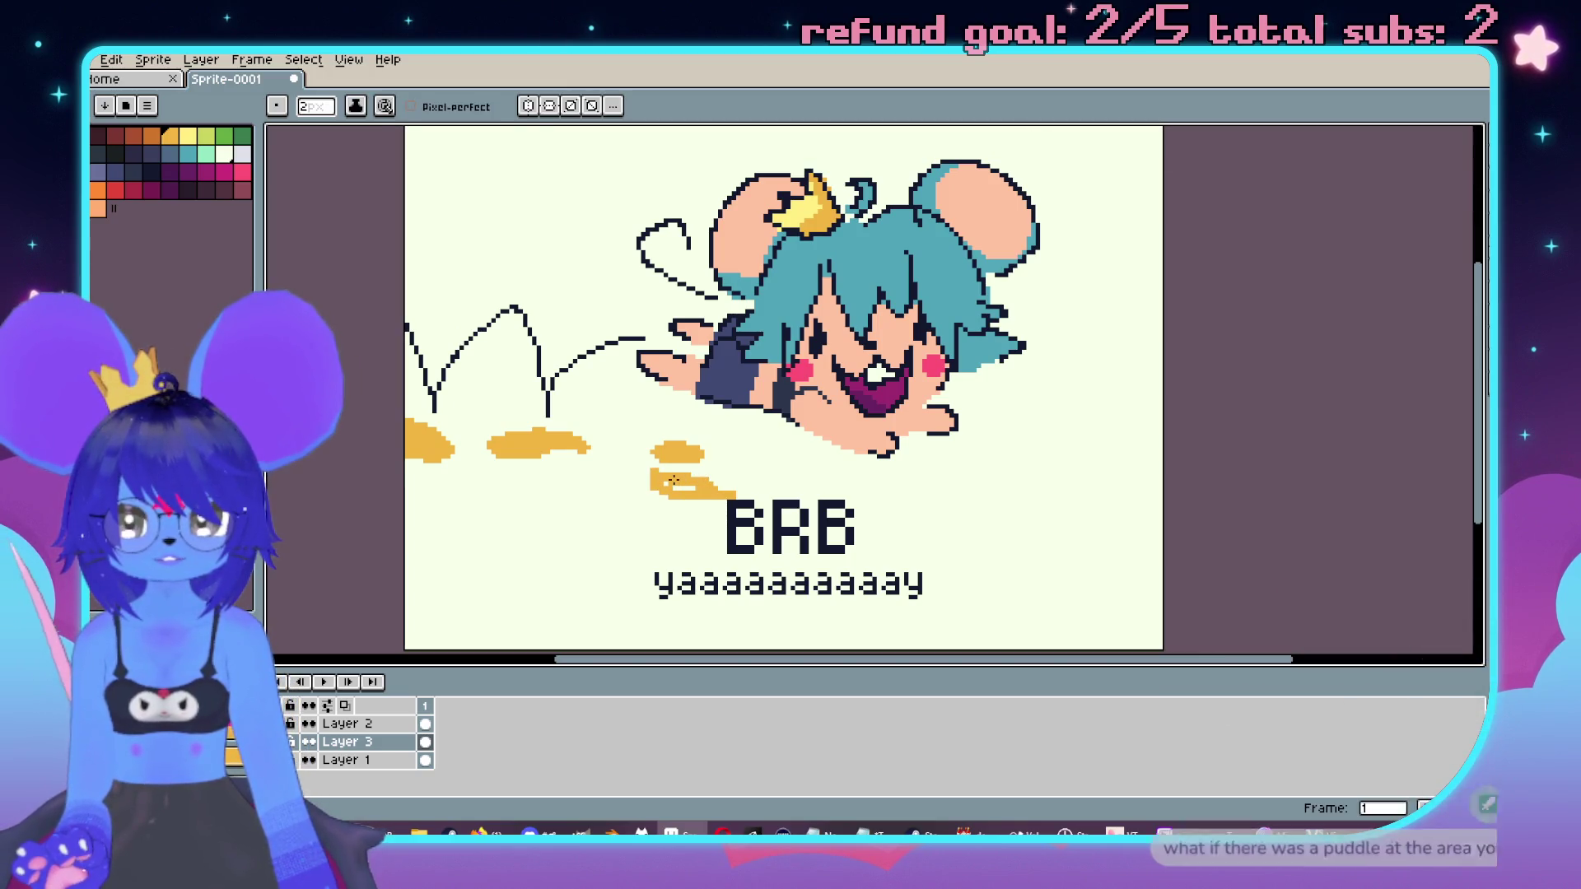
pyautogui.scroll(-3, 675, 432)
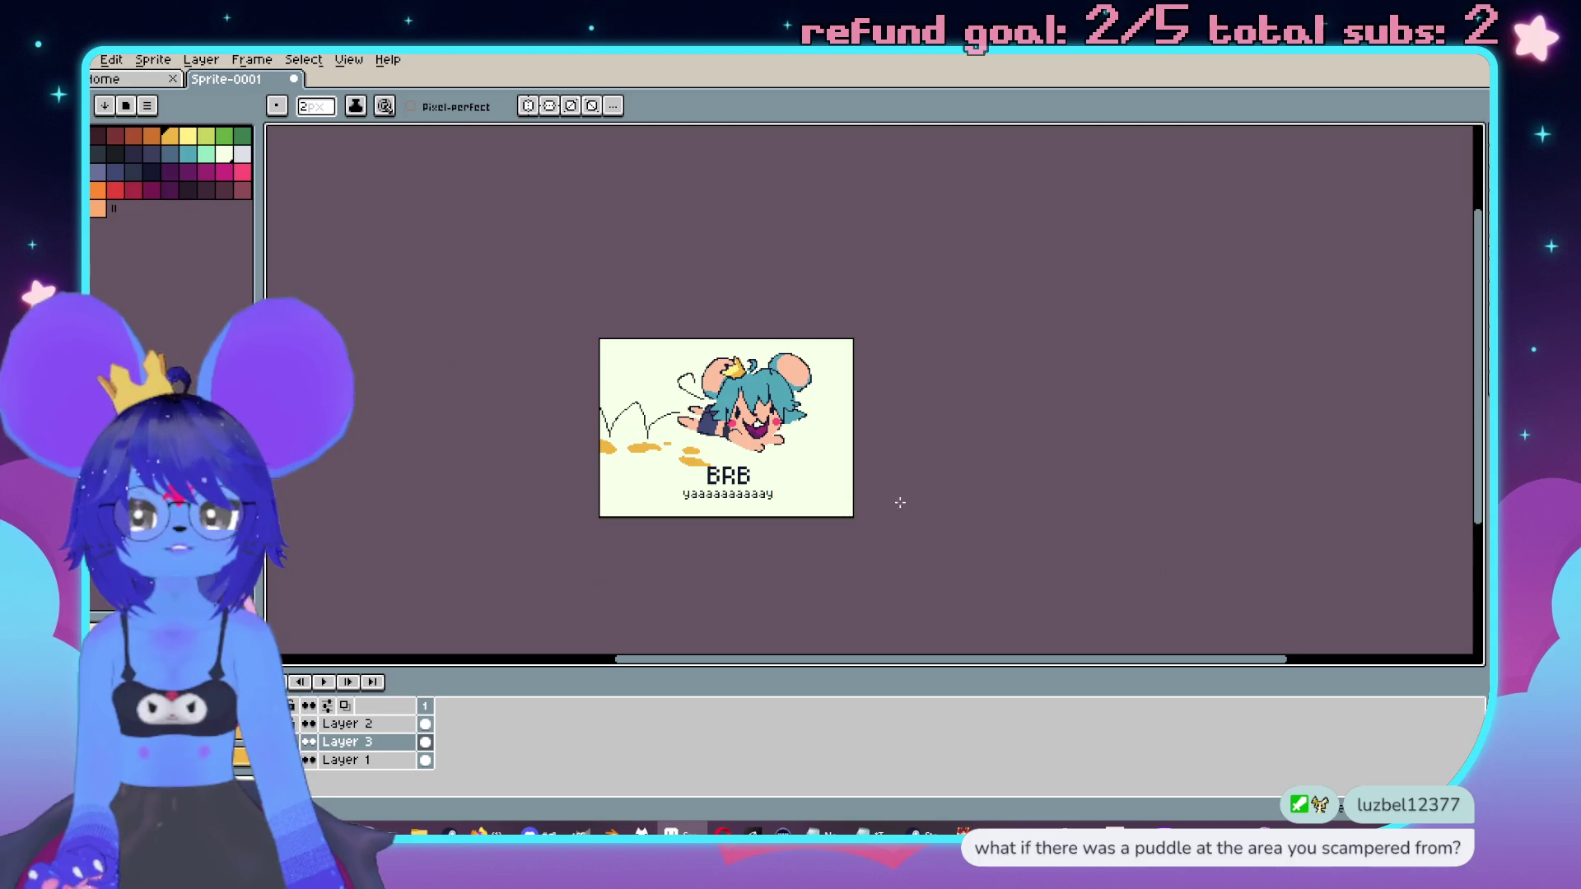
pyautogui.scroll(2, 908, 534)
# Step: Undo the orange puddle blobs
pyautogui.press('v')
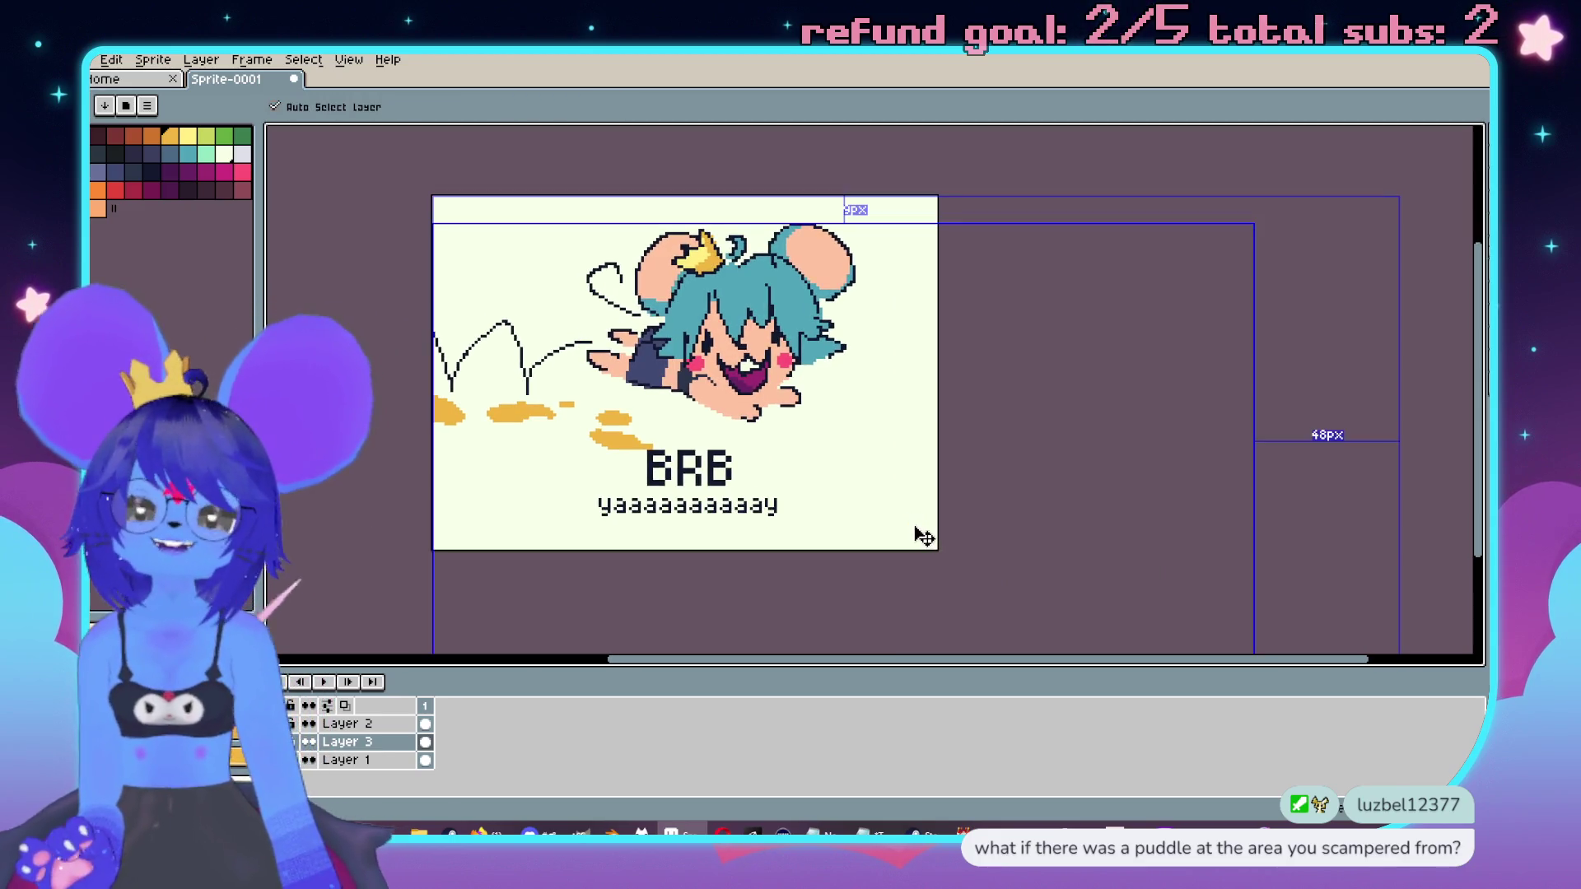
pyautogui.hotkey('ctrl', 'z')
pyautogui.press('b')
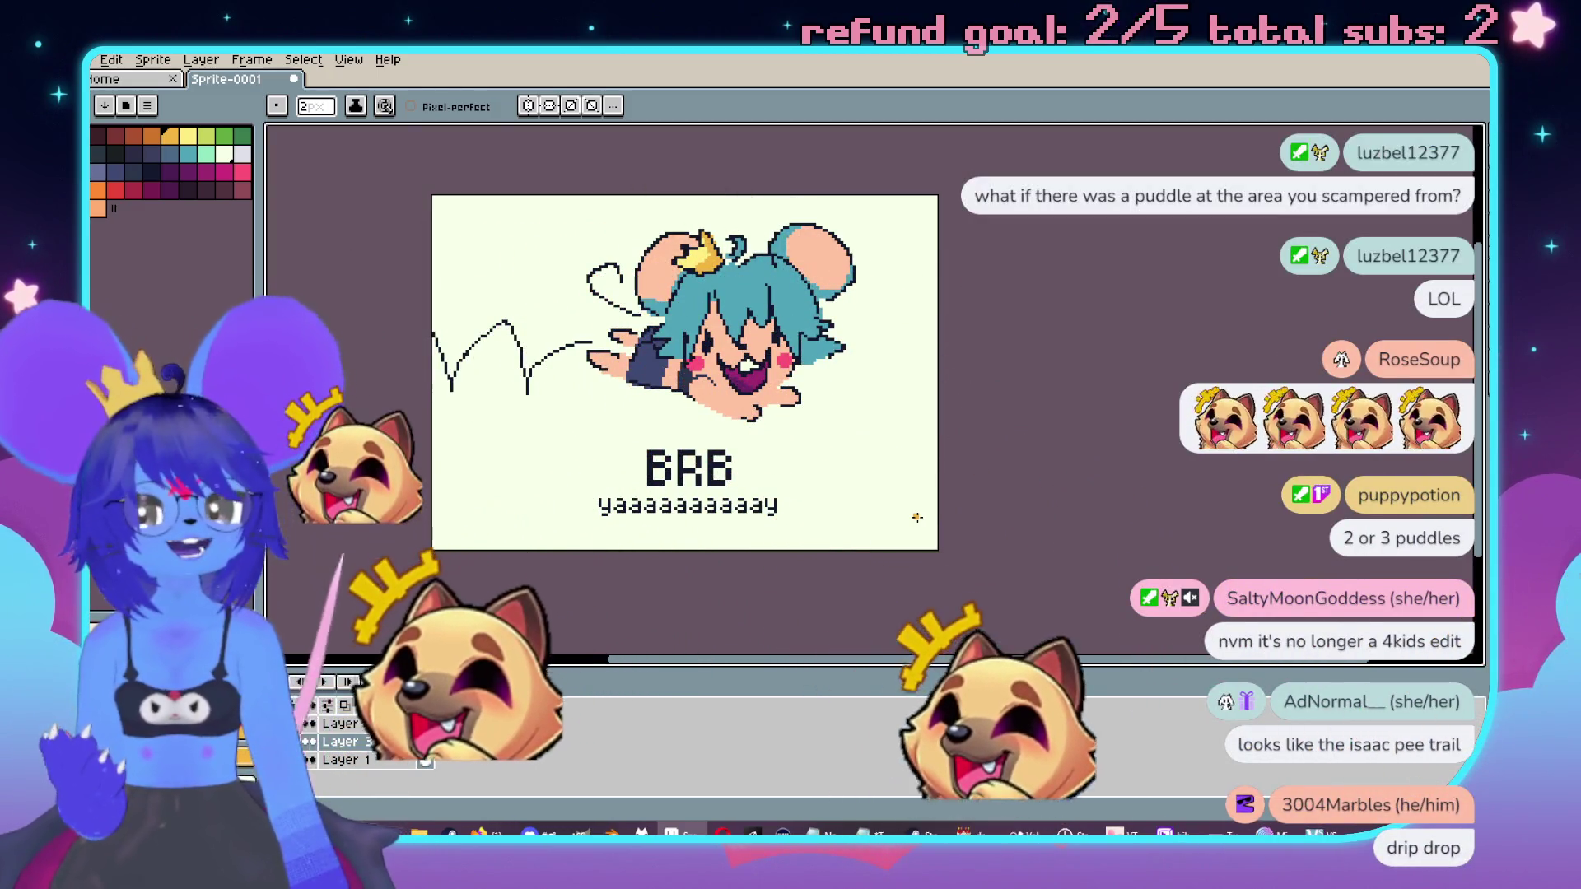
pyautogui.scroll(3, 933, 377)
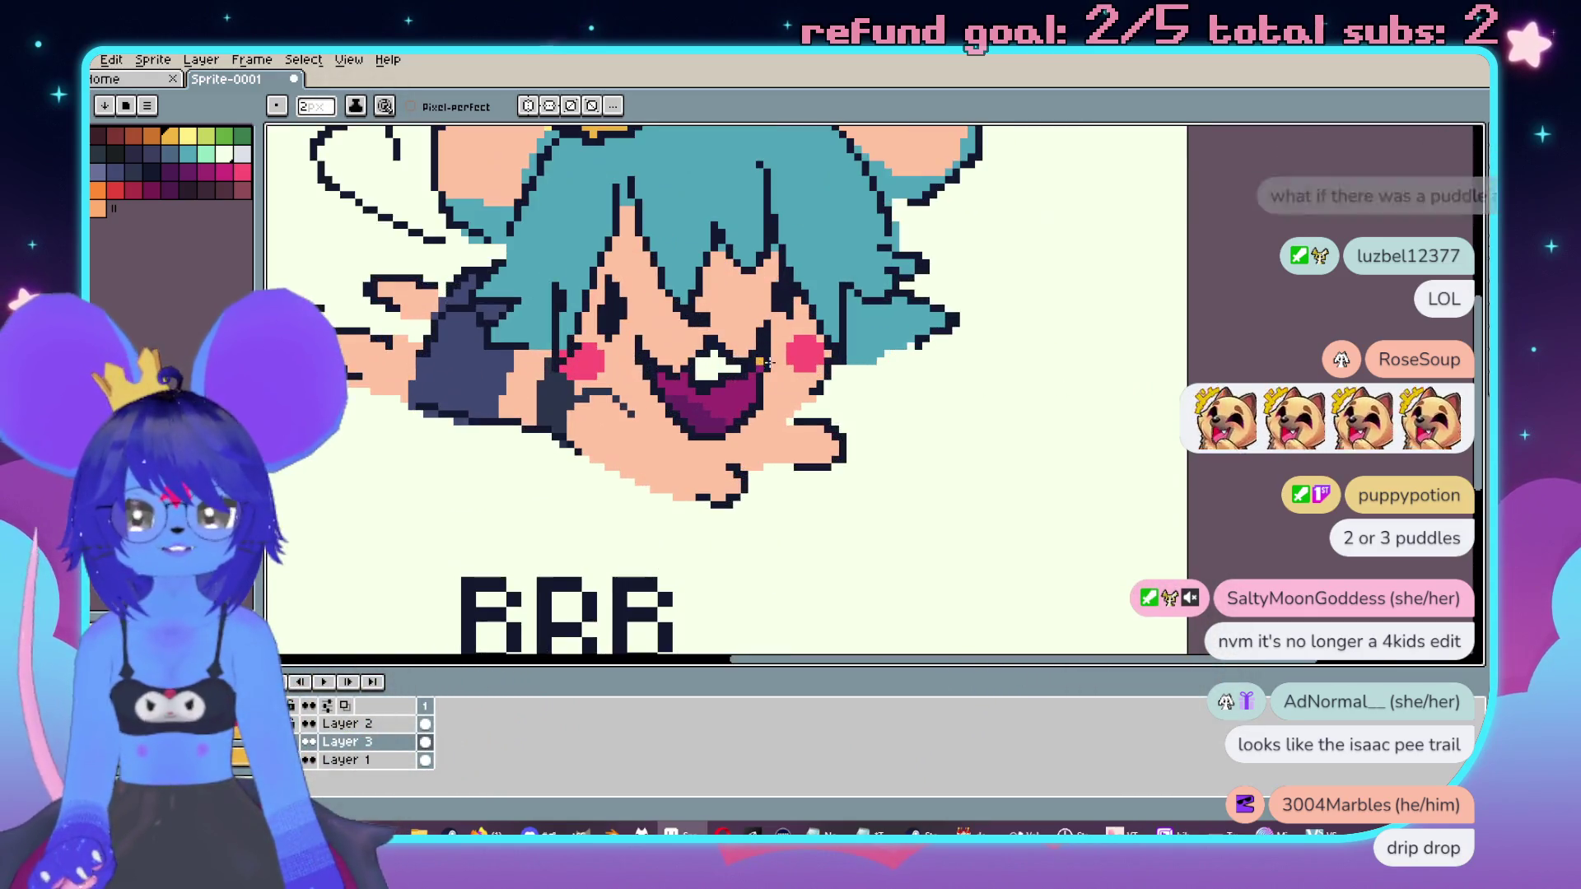
pyautogui.moveTo(933, 378); pyautogui.dragTo(882, 392)
# Step: On Layer 2, draw a 1 px dark navy outline extending from the mouse's hand
pyautogui.keyDown('alt'); pyautogui.click(757, 293); pyautogui.keyUp('alt')
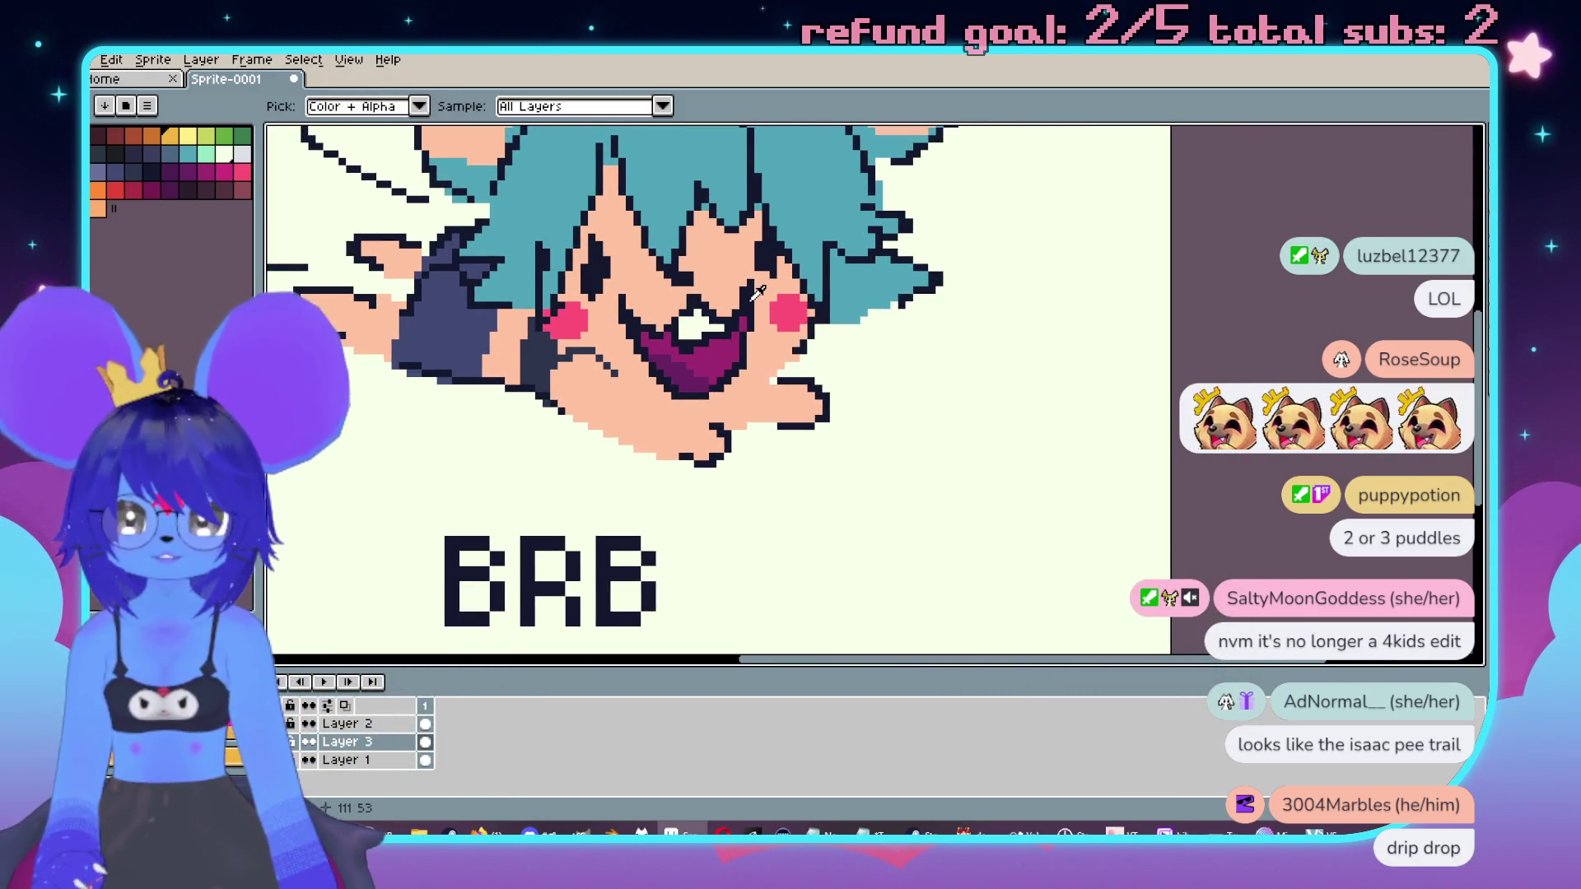
pyautogui.press('-')
pyautogui.scroll(1, 836, 467)
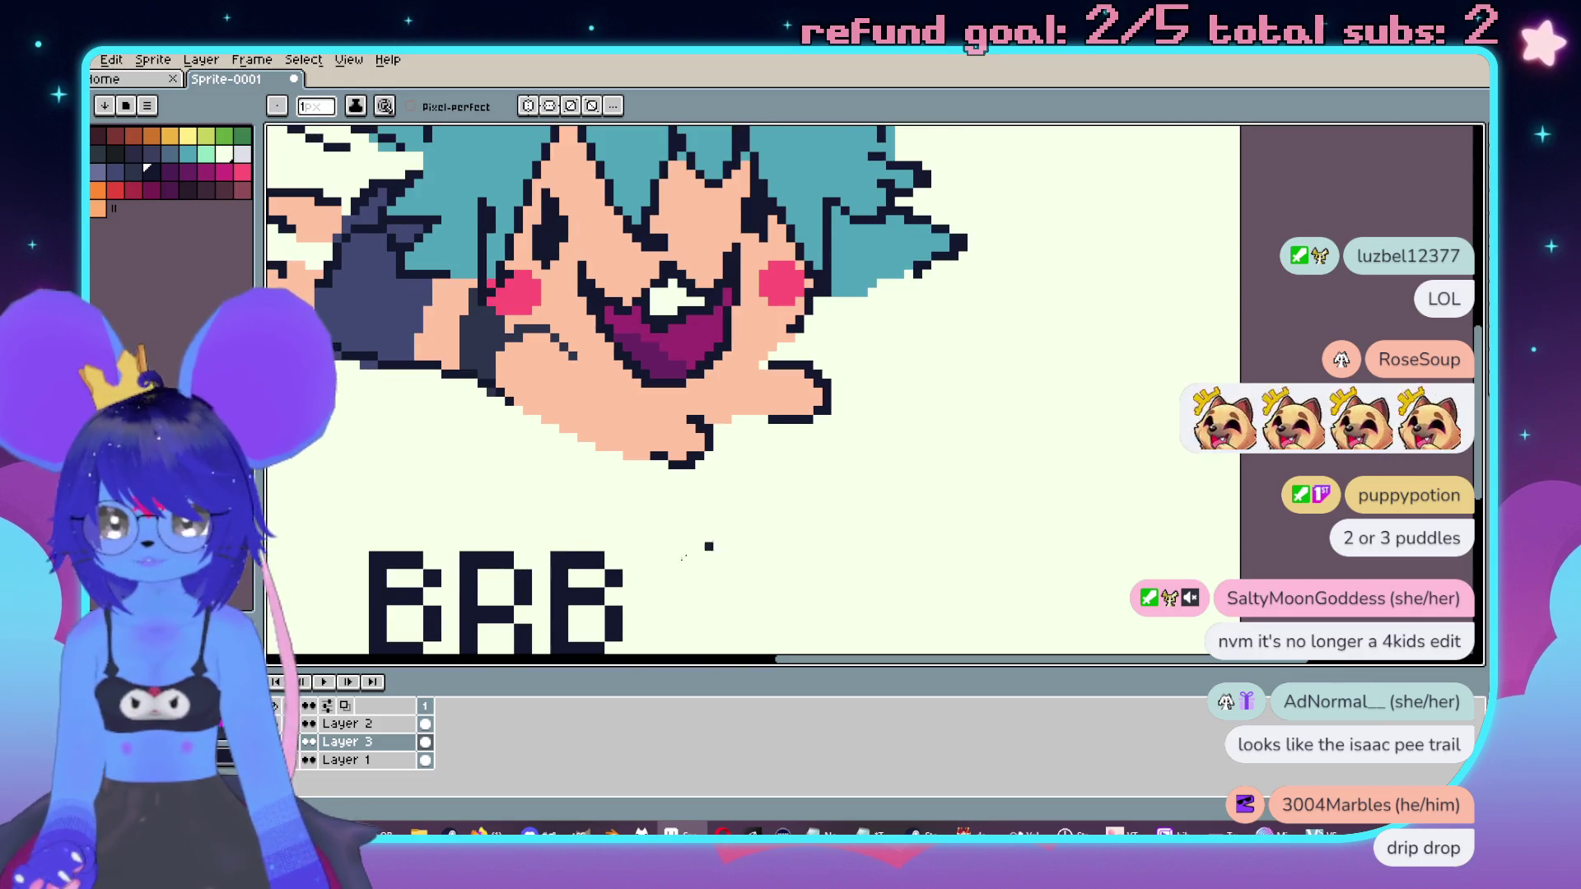
pyautogui.click(417, 725)
pyautogui.moveTo(816, 359)
pyautogui.mouseDown()
pyautogui.moveTo(831, 331)
pyautogui.moveTo(969, 377)
pyautogui.mouseUp()
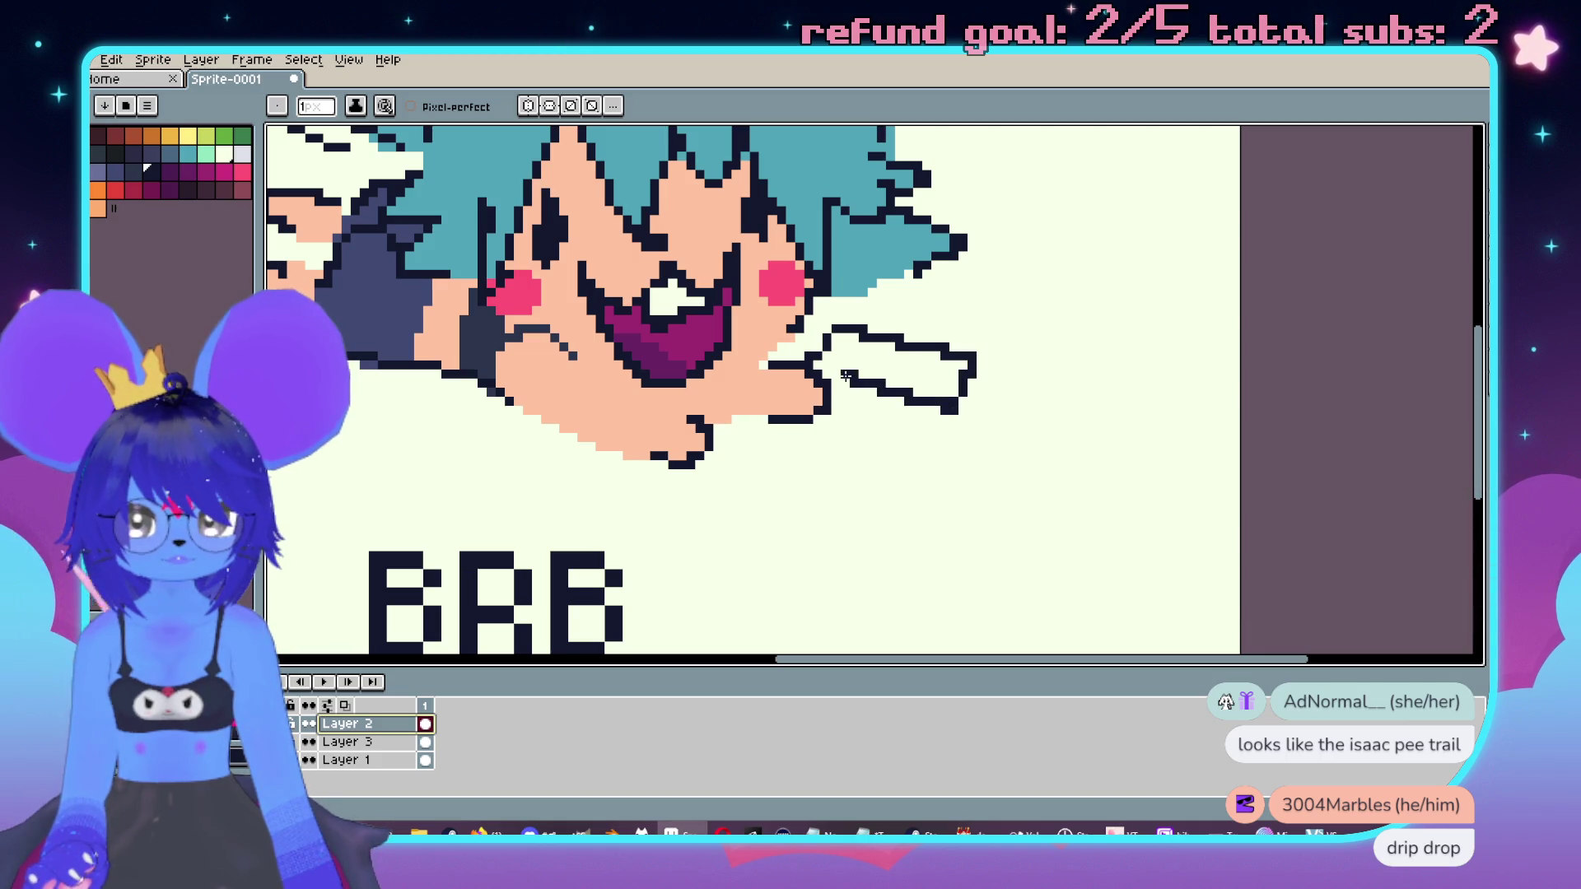
pyautogui.moveTo(845, 376); pyautogui.dragTo(827, 407)
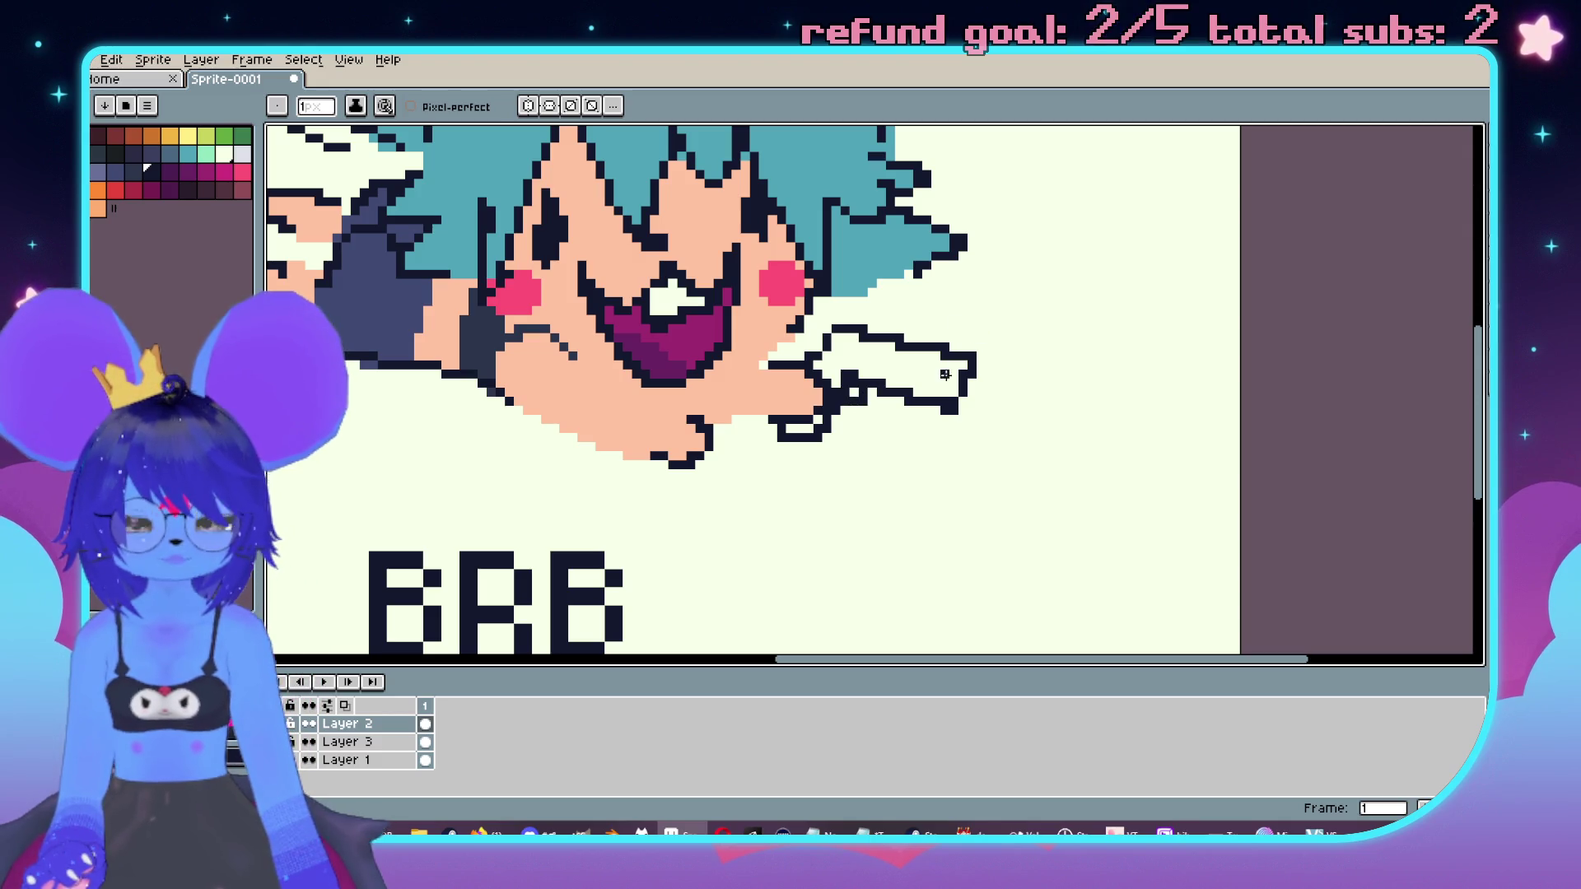
# Step: Fill the blade shape with dark navy
pyautogui.press('[')
pyautogui.press('[')
pyautogui.moveTo(897, 348); pyautogui.dragTo(906, 356)
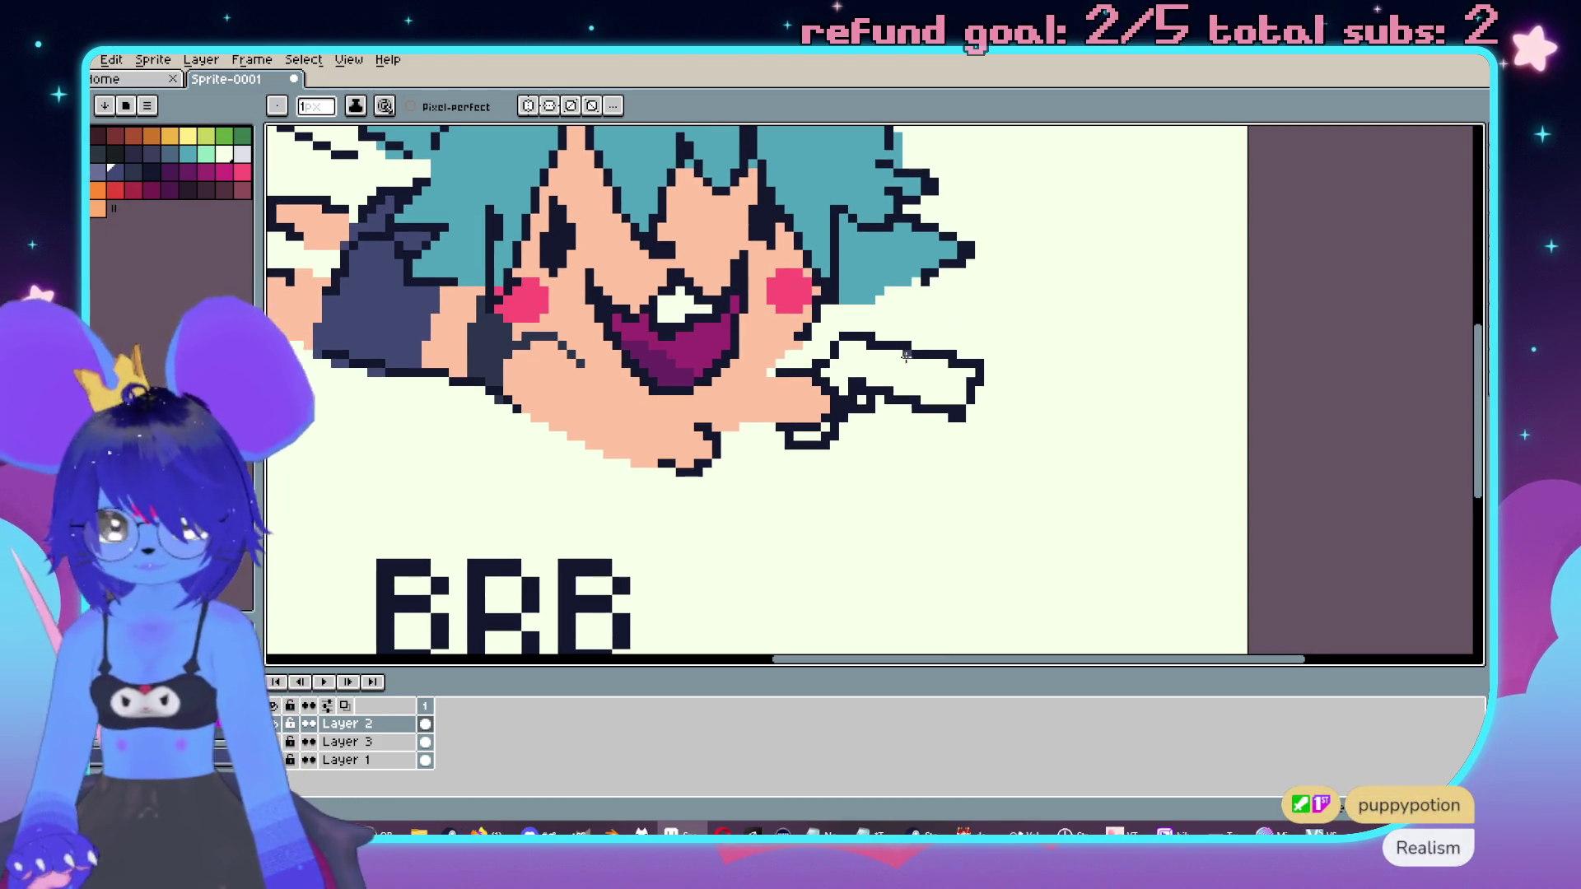
pyautogui.press('g')
pyautogui.click(918, 371)
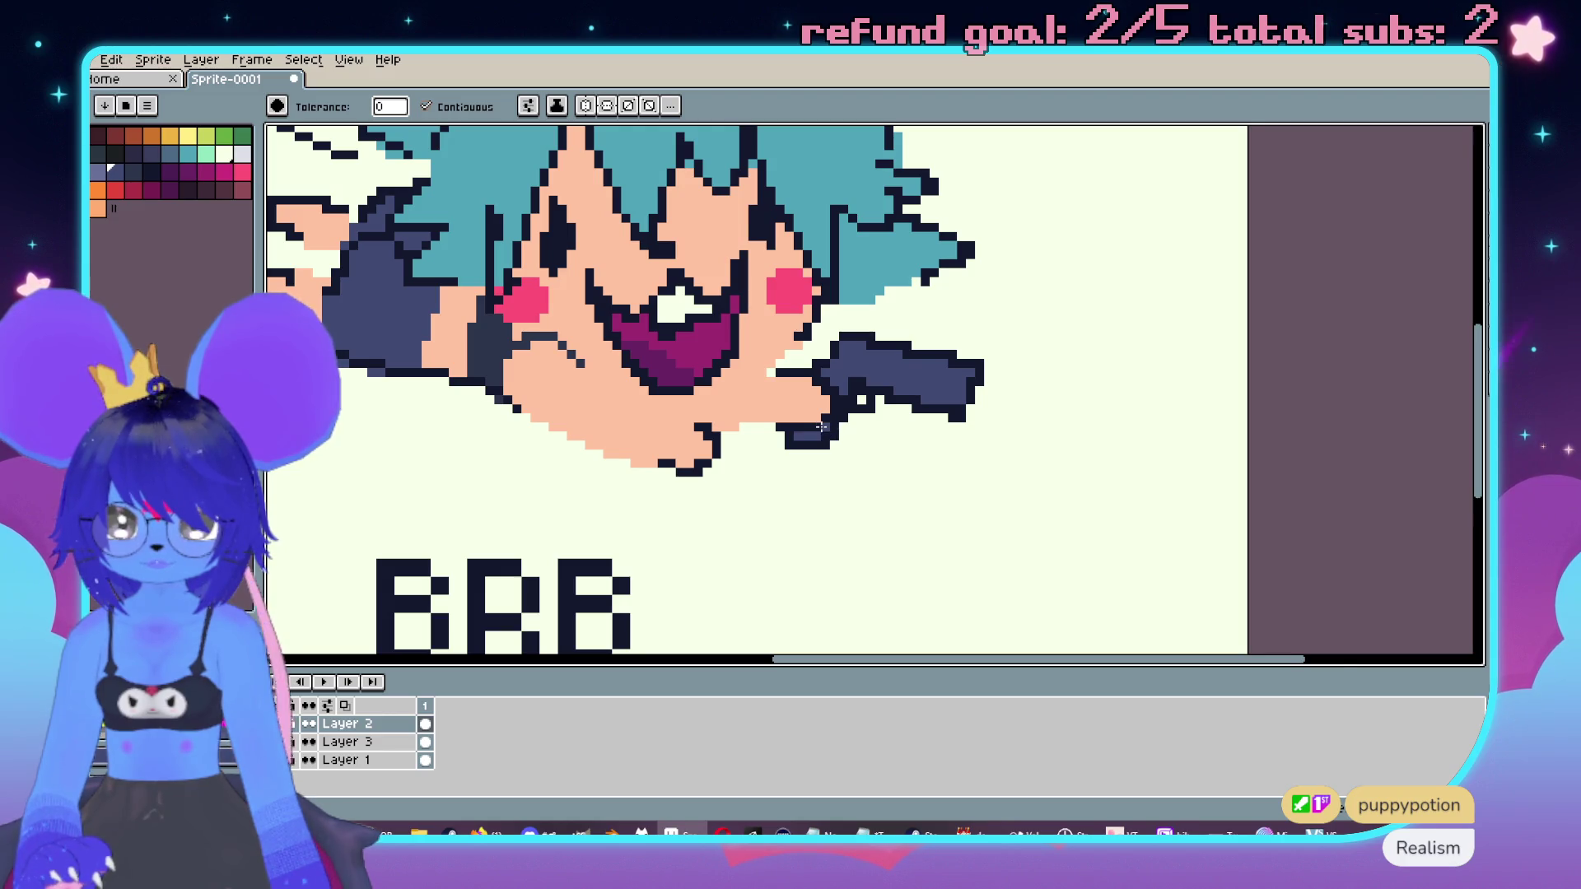
pyautogui.scroll(-3, 821, 426)
pyautogui.scroll(2, 1024, 431)
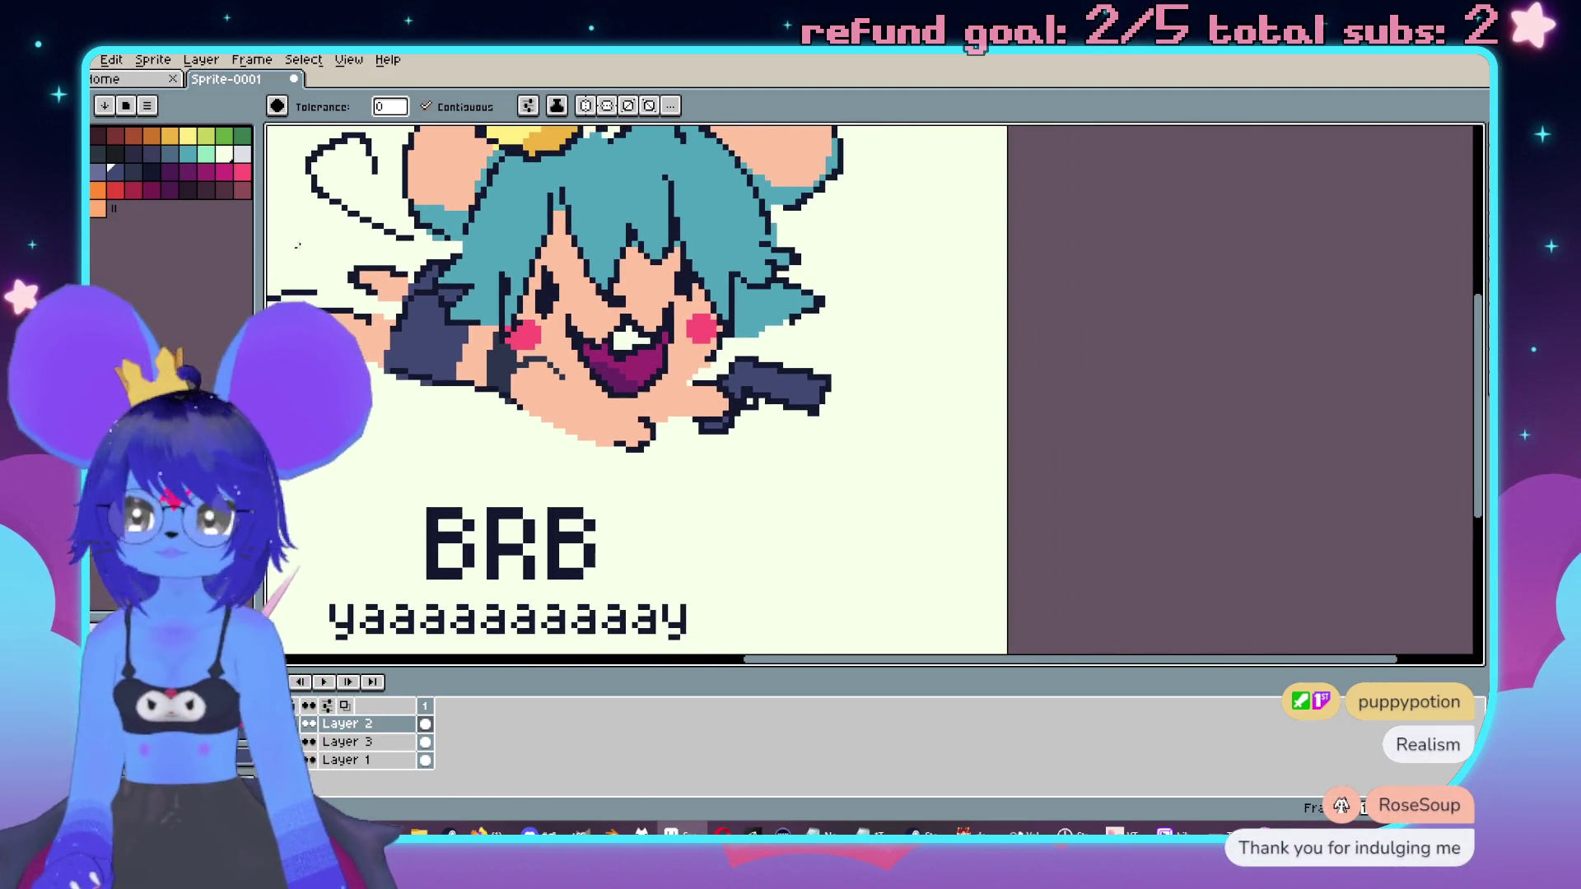
# Step: Sample the gun's dark navy and pencil an arrow doodle right of BRB
pyautogui.moveTo(917, 476); pyautogui.dragTo(934, 472)
pyautogui.press('i')
pyautogui.click(769, 379)
pyautogui.press('b')
pyautogui.moveTo(935, 546)
pyautogui.mouseDown()
pyautogui.moveTo(829, 458)
pyautogui.moveTo(845, 418)
pyautogui.moveTo(671, 452)
pyautogui.moveTo(623, 414)
pyautogui.moveTo(613, 482)
pyautogui.mouseUp()
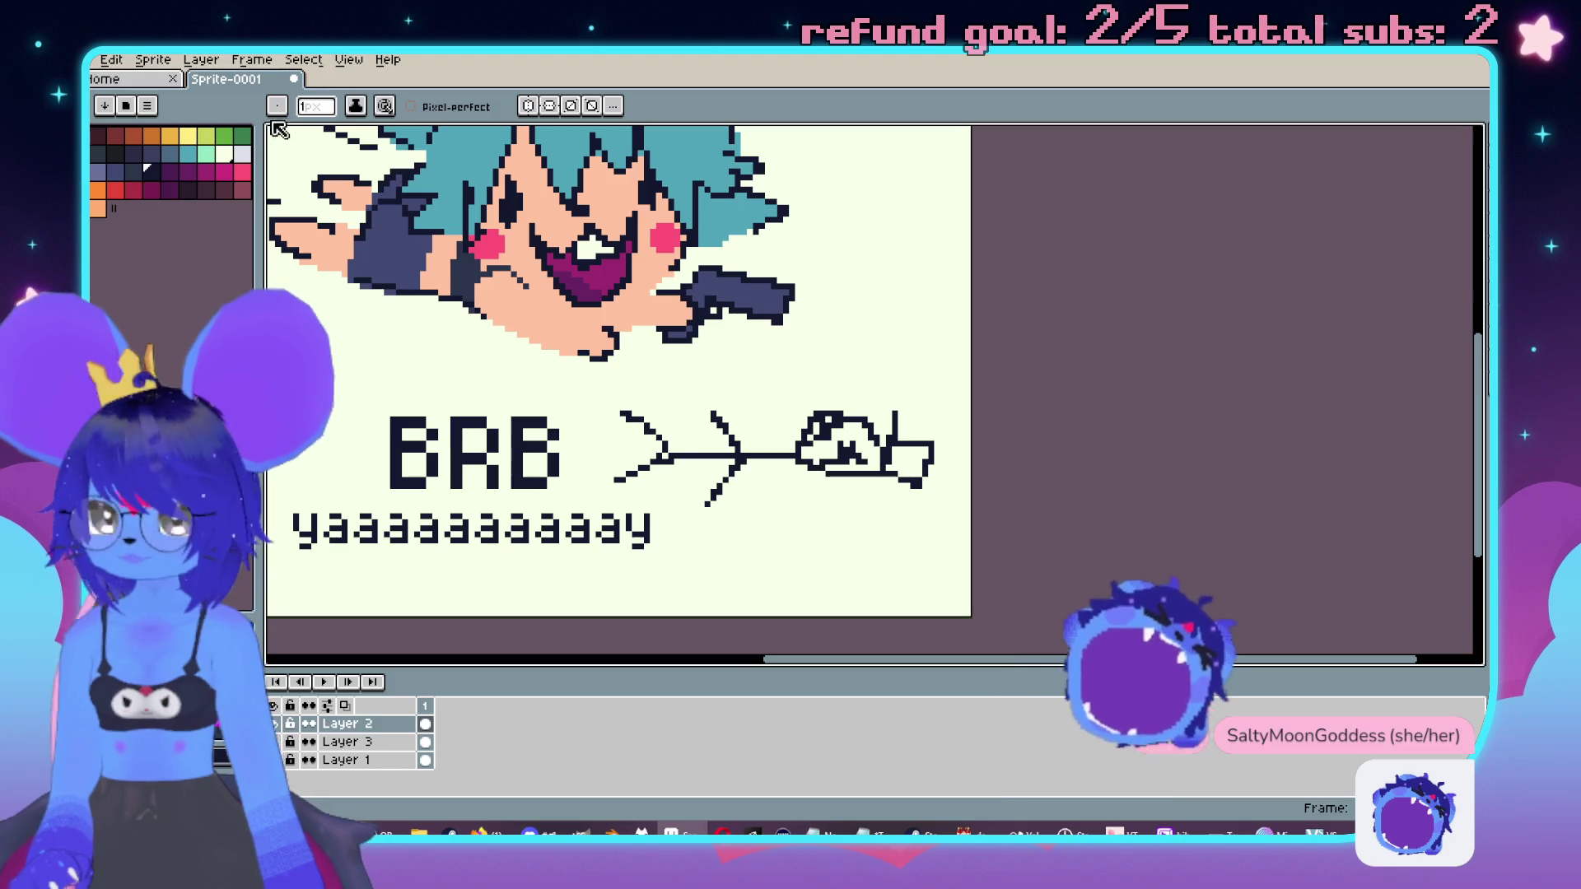
# Step: Fill the arrow doodle's tail with teal
pyautogui.hscroll(-1, 1012, 544)
pyautogui.press('g')
pyautogui.click(918, 461)
pyautogui.click(935, 465)
pyautogui.scroll(-1, 617, 363)
# Step: Discard a trial yellow stroke and add dark pixels at the arrow's cross-stroke
pyautogui.click(189, 135)
pyautogui.hscroll(-1, 617, 363)
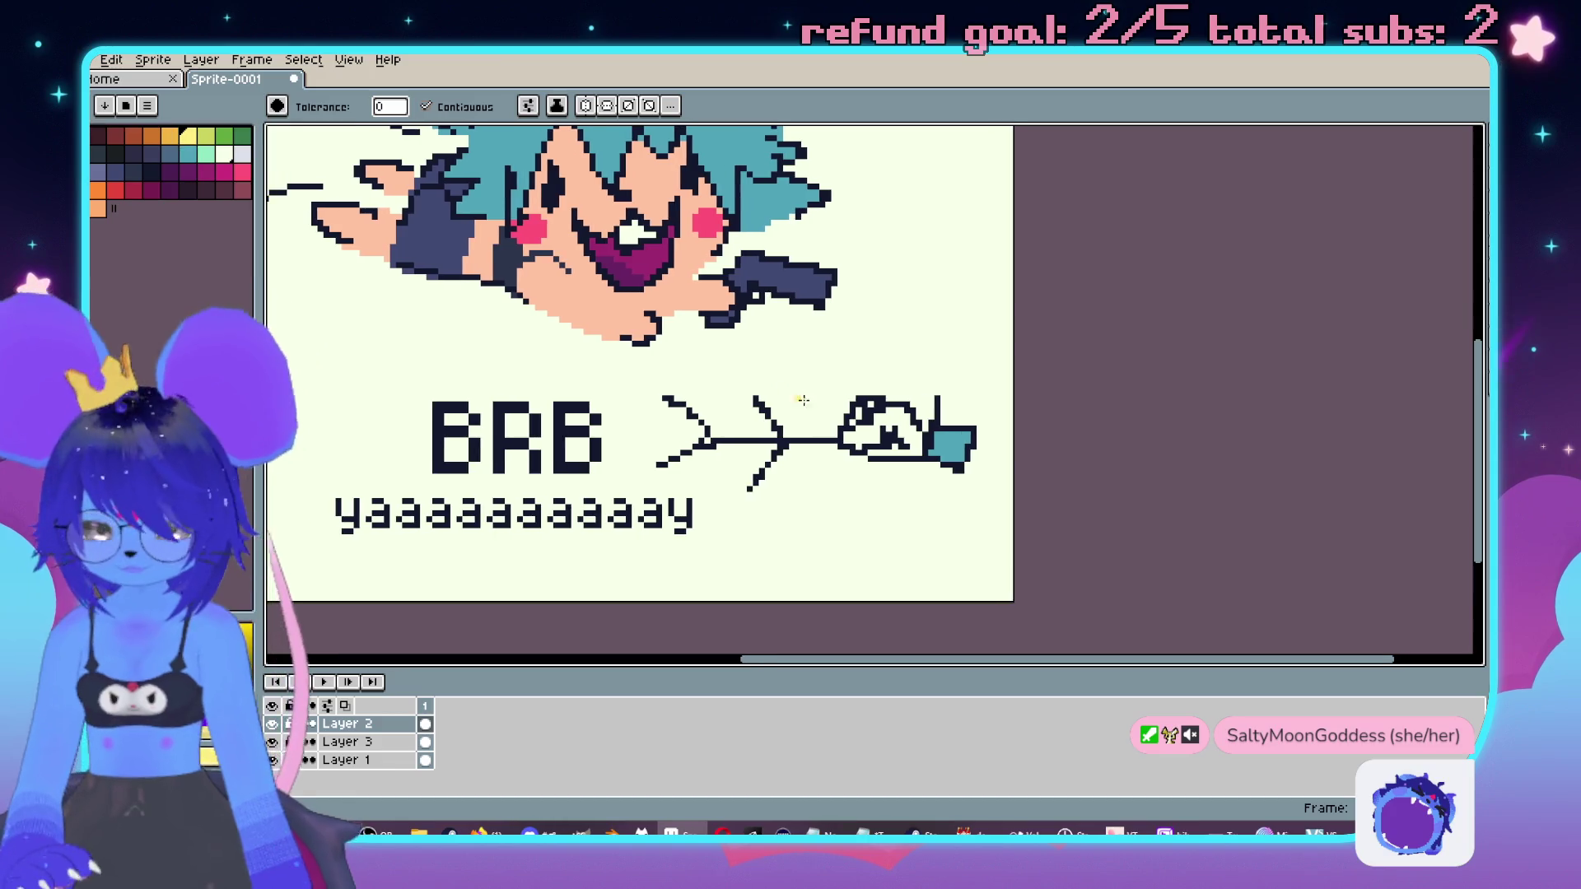
pyautogui.press('b')
pyautogui.moveTo(802, 428); pyautogui.dragTo(801, 462)
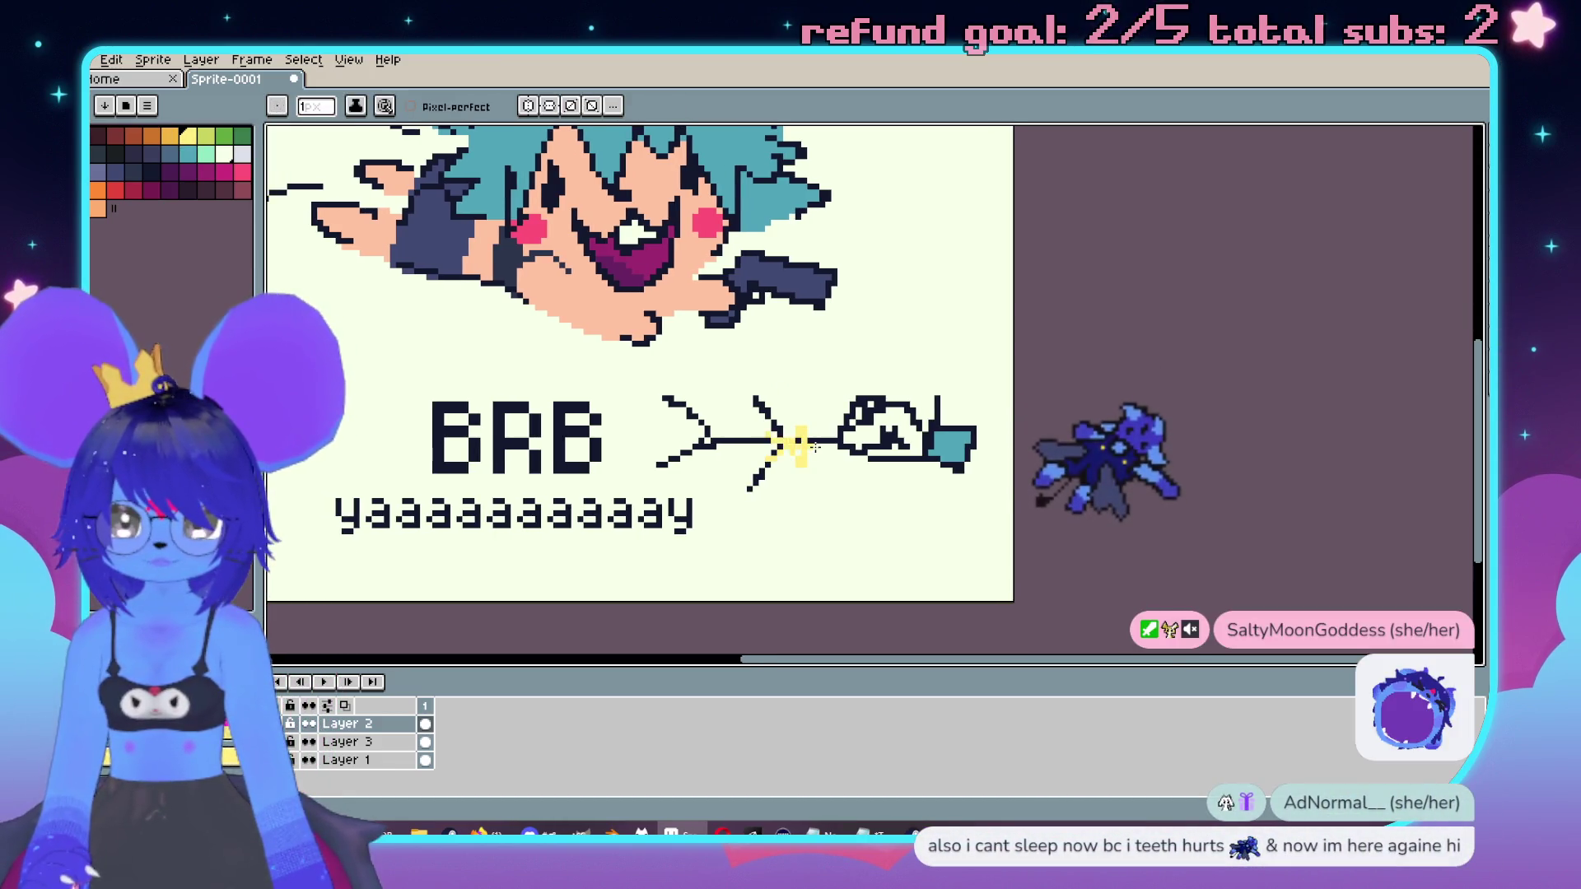
pyautogui.hotkey('ctrl', 'z')
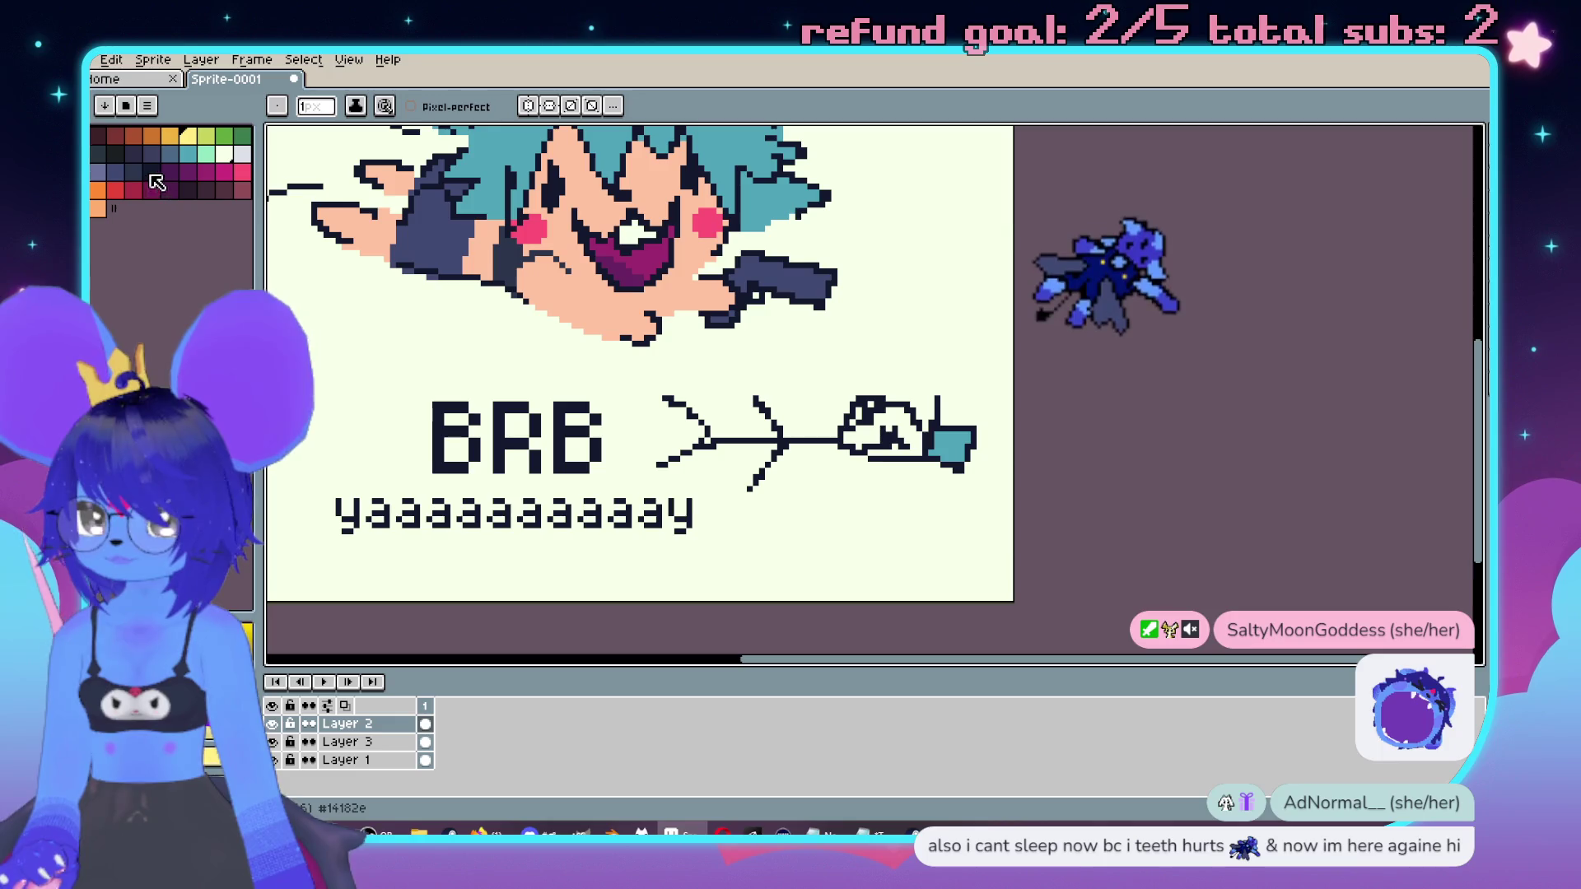
pyautogui.click(147, 168)
pyautogui.scroll(2, 836, 448)
pyautogui.moveTo(790, 383)
pyautogui.mouseDown()
pyautogui.moveTo(790, 424)
pyautogui.moveTo(762, 398)
pyautogui.mouseUp()
# Step: Paint a small yellow-orange spot in the middle of the arrow, touching up dark outline pixels
pyautogui.click(172, 137)
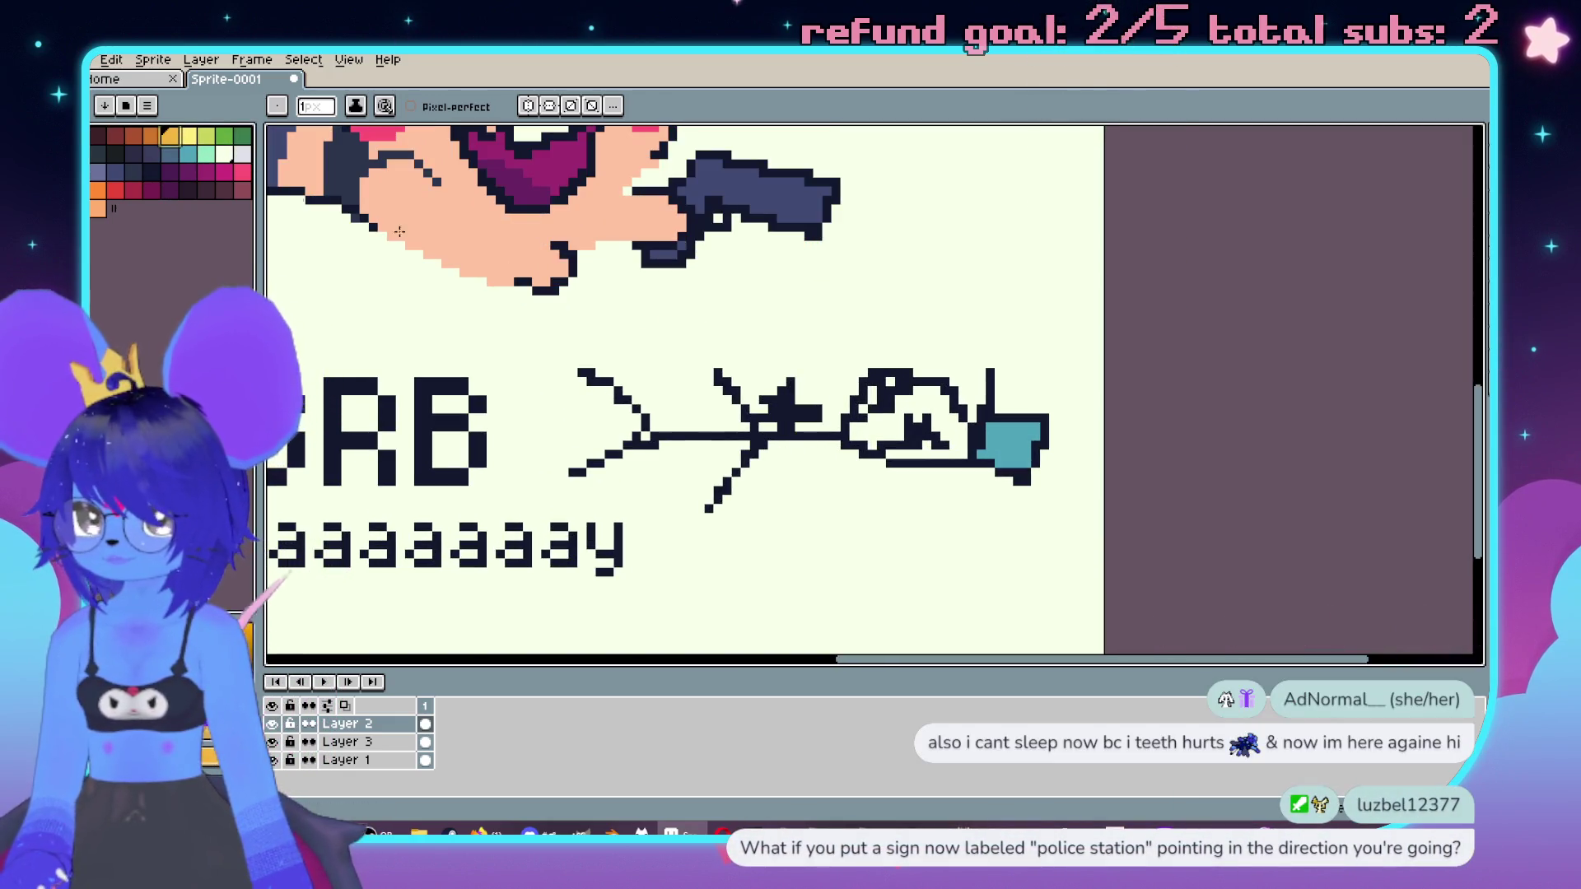
pyautogui.moveTo(772, 415); pyautogui.dragTo(782, 402)
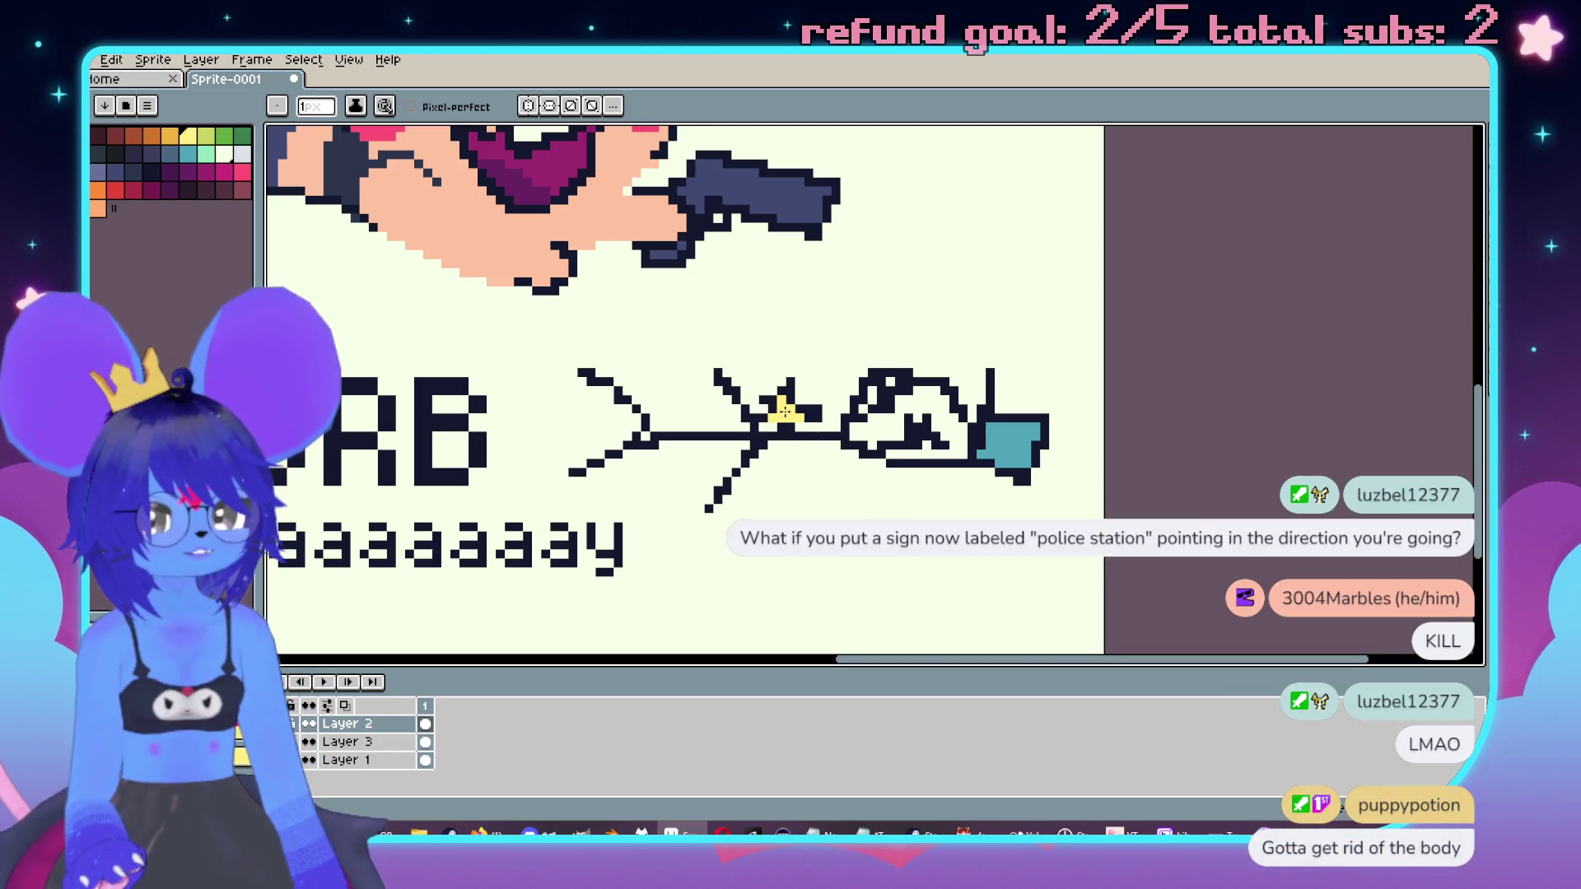
pyautogui.keyDown('alt'); pyautogui.click(772, 404); pyautogui.keyUp('alt')
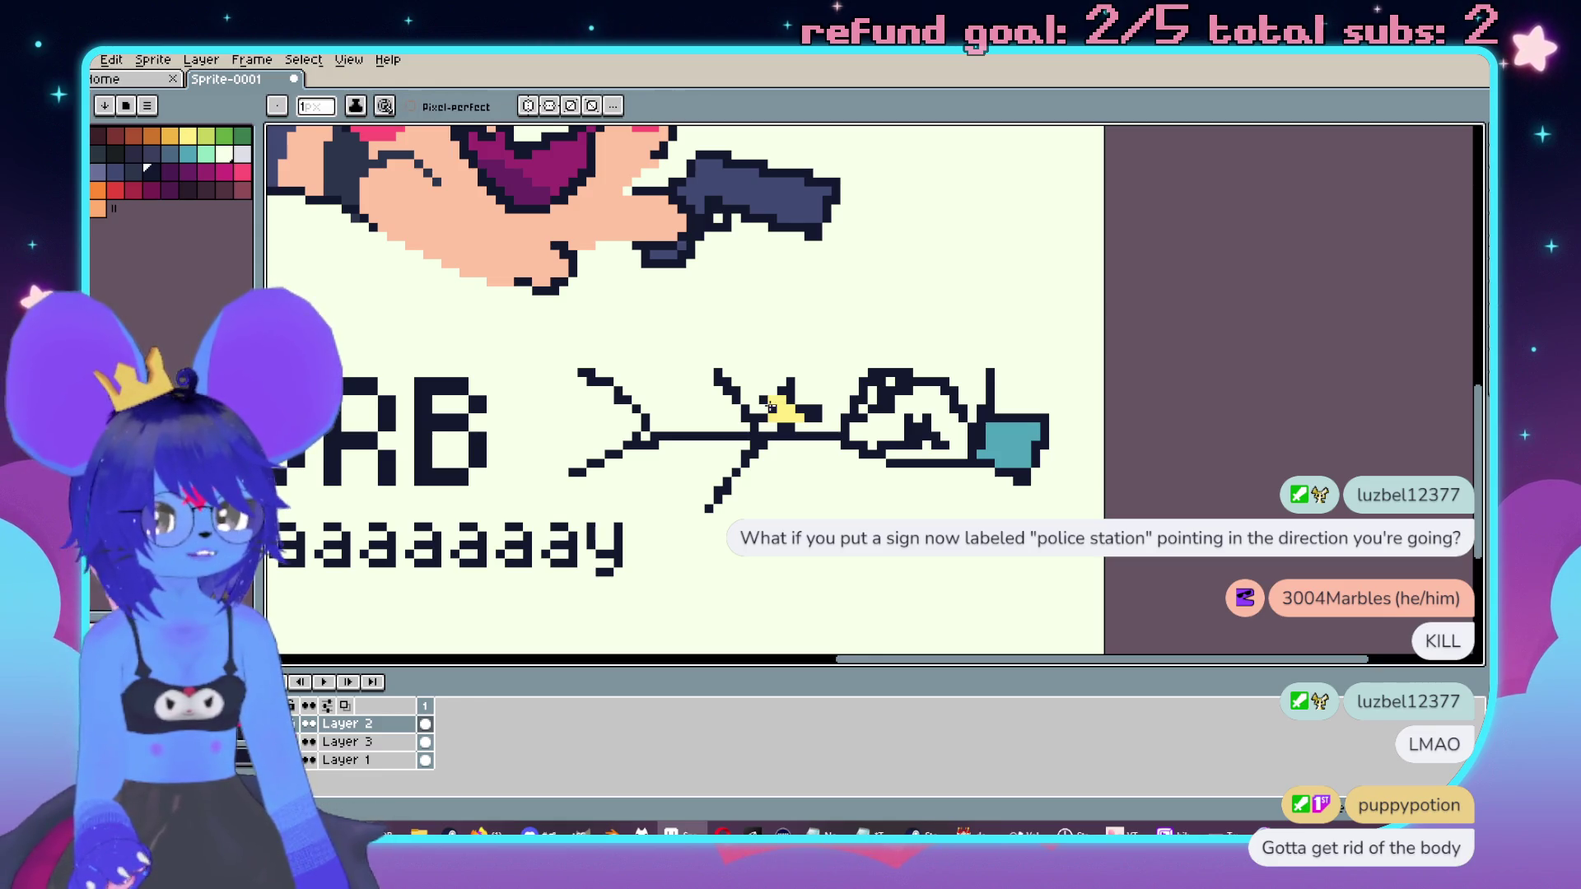
pyautogui.keyDown('alt'); pyautogui.click(786, 404); pyautogui.keyUp('alt')
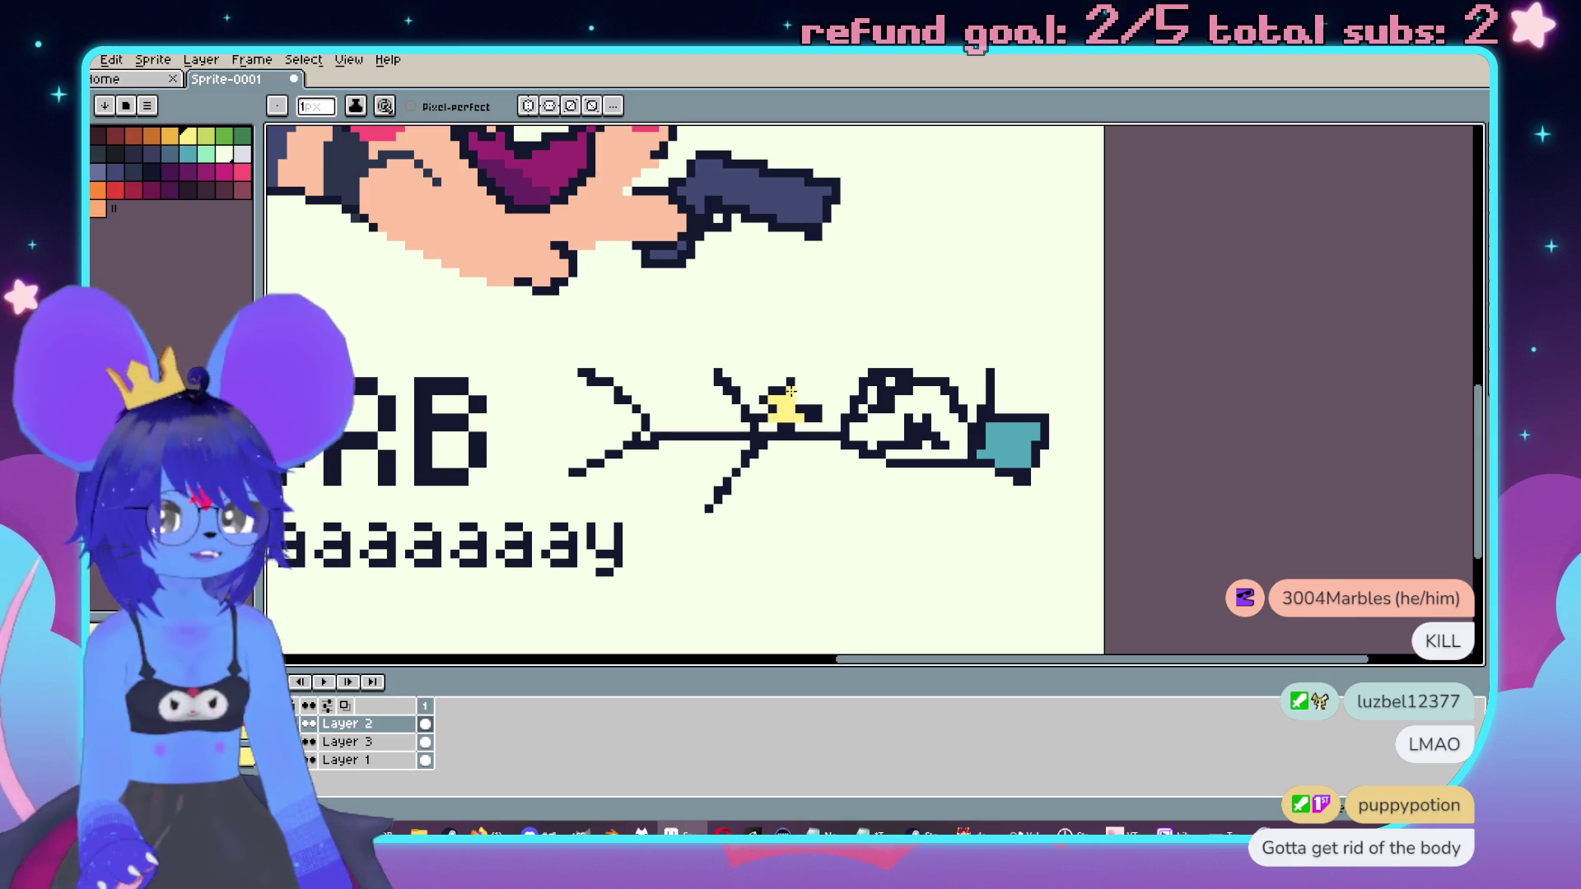
pyautogui.keyDown('alt'); pyautogui.click(802, 401); pyautogui.keyUp('alt')
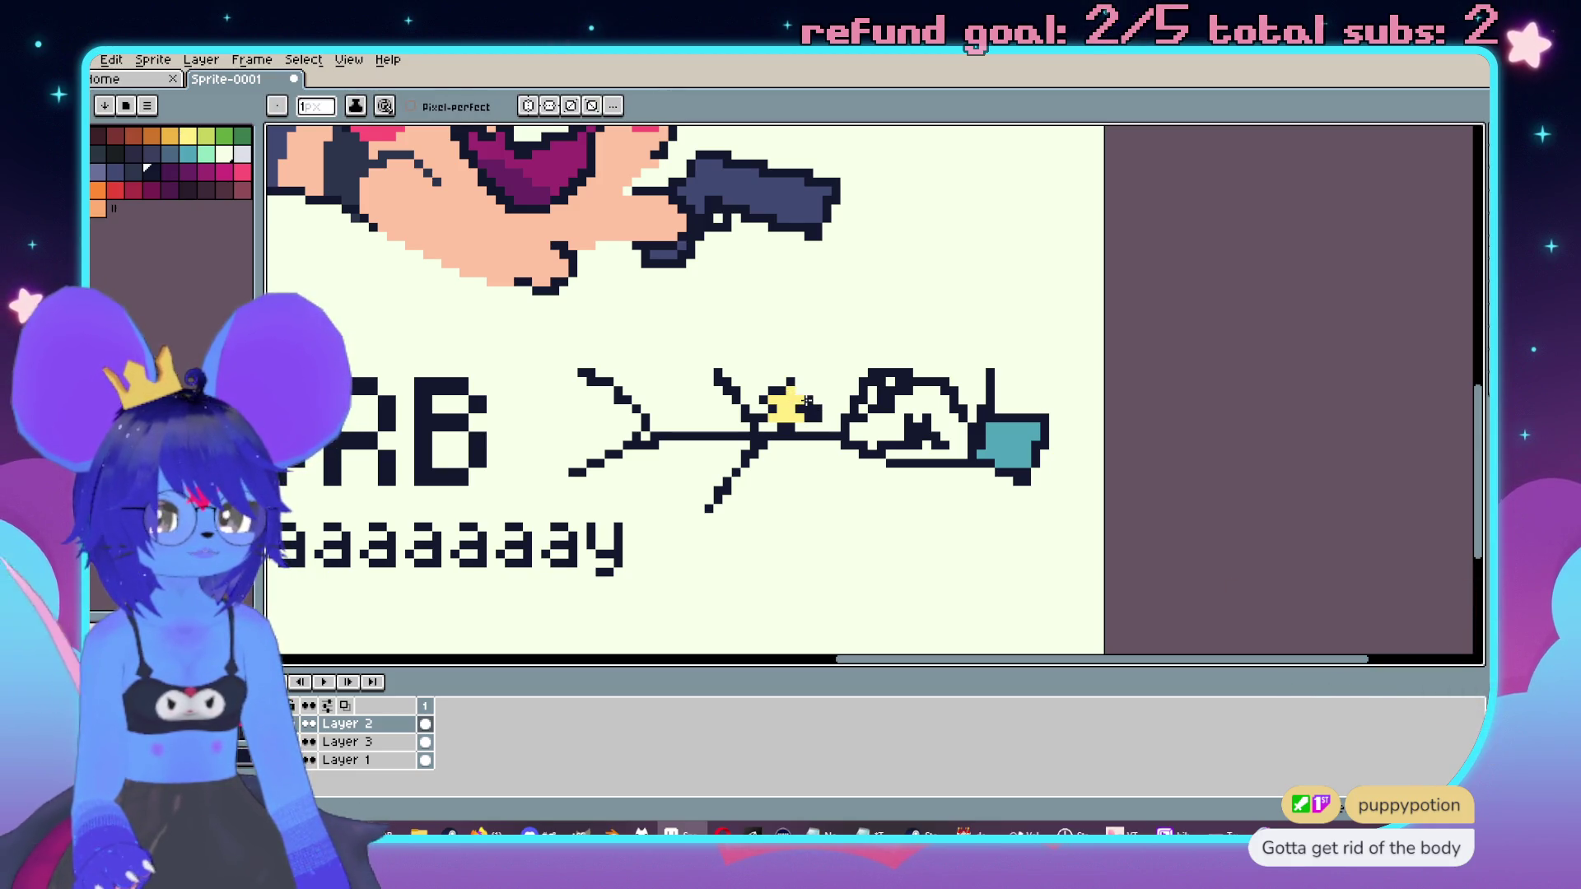
pyautogui.hscroll(1, 810, 441)
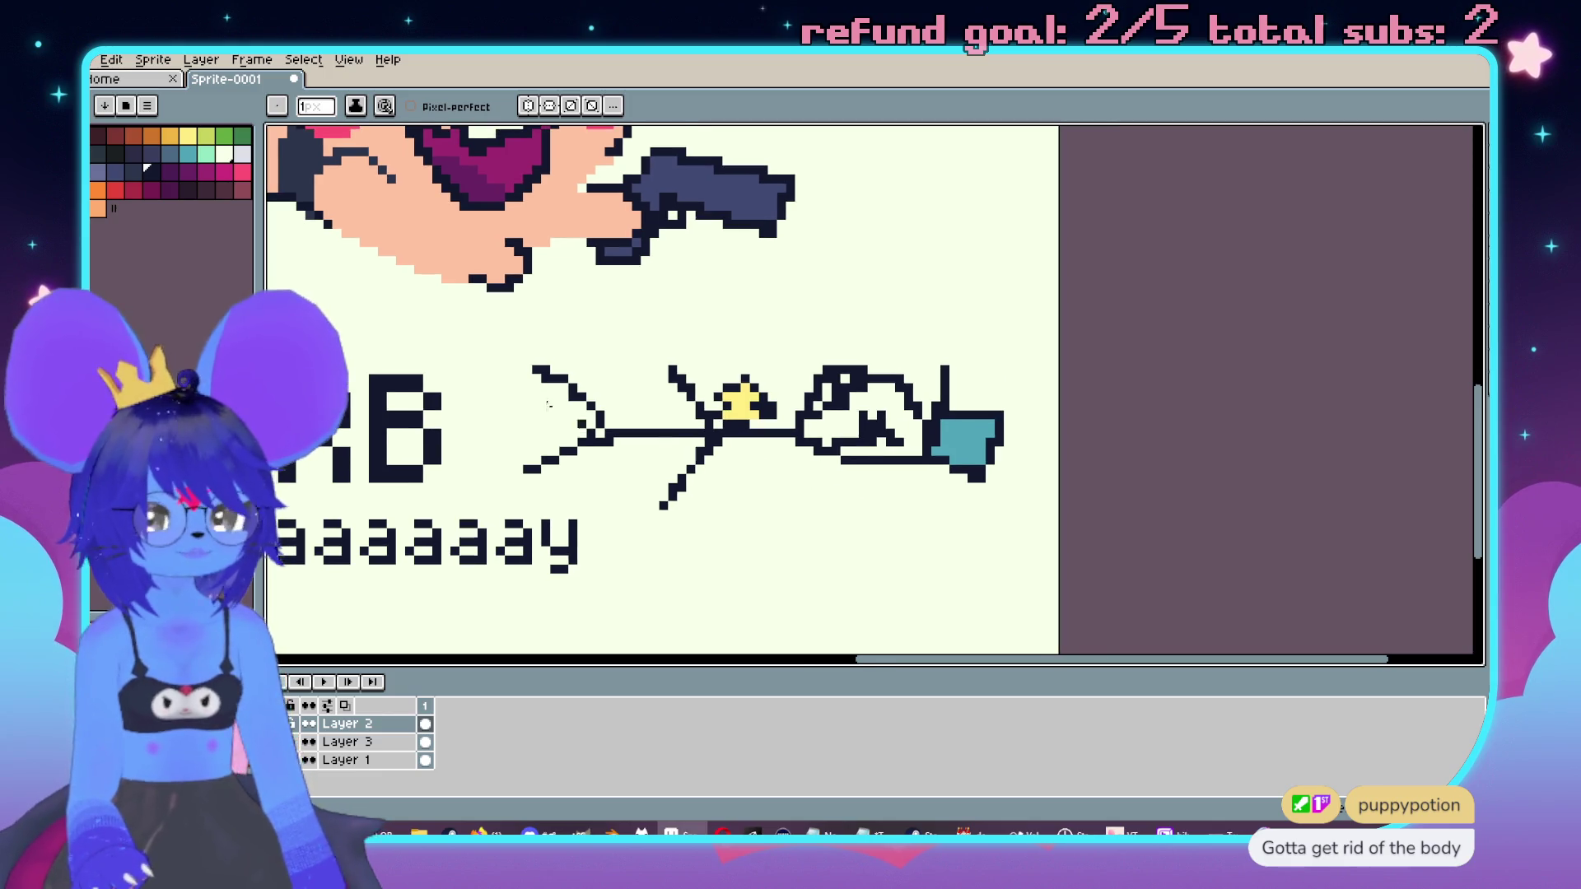
pyautogui.click(341, 741)
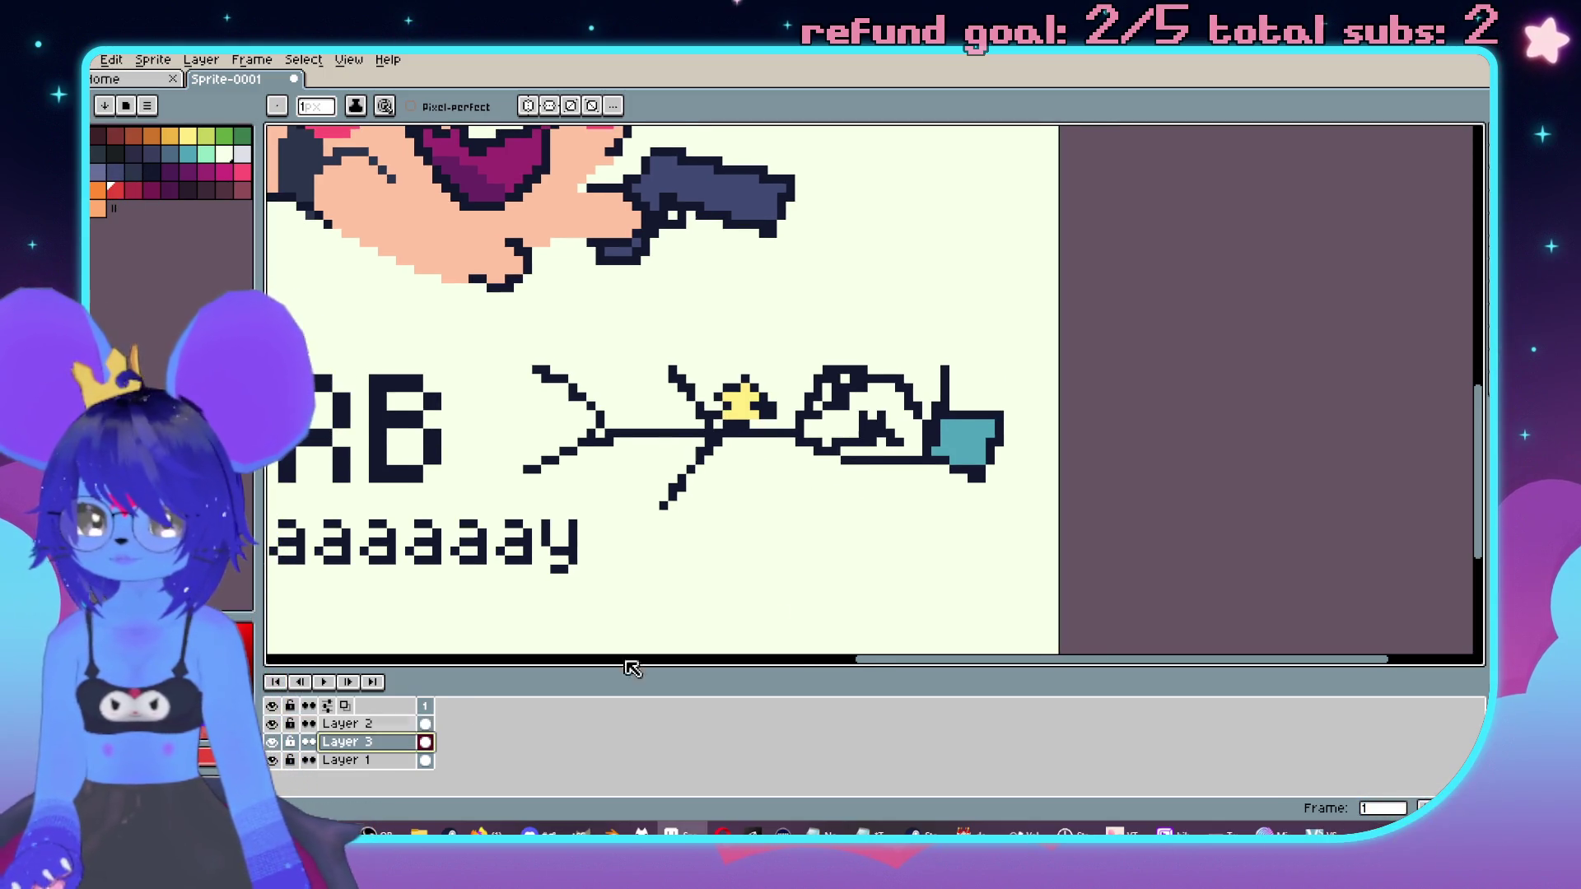
# Step: Paint a red splash under the arrow doodle on Layer 3
pyautogui.hscroll(-1, 874, 544)
pyautogui.moveTo(682, 426)
pyautogui.mouseDown()
pyautogui.moveTo(650, 448)
pyautogui.moveTo(815, 461)
pyautogui.moveTo(834, 425)
pyautogui.mouseUp()
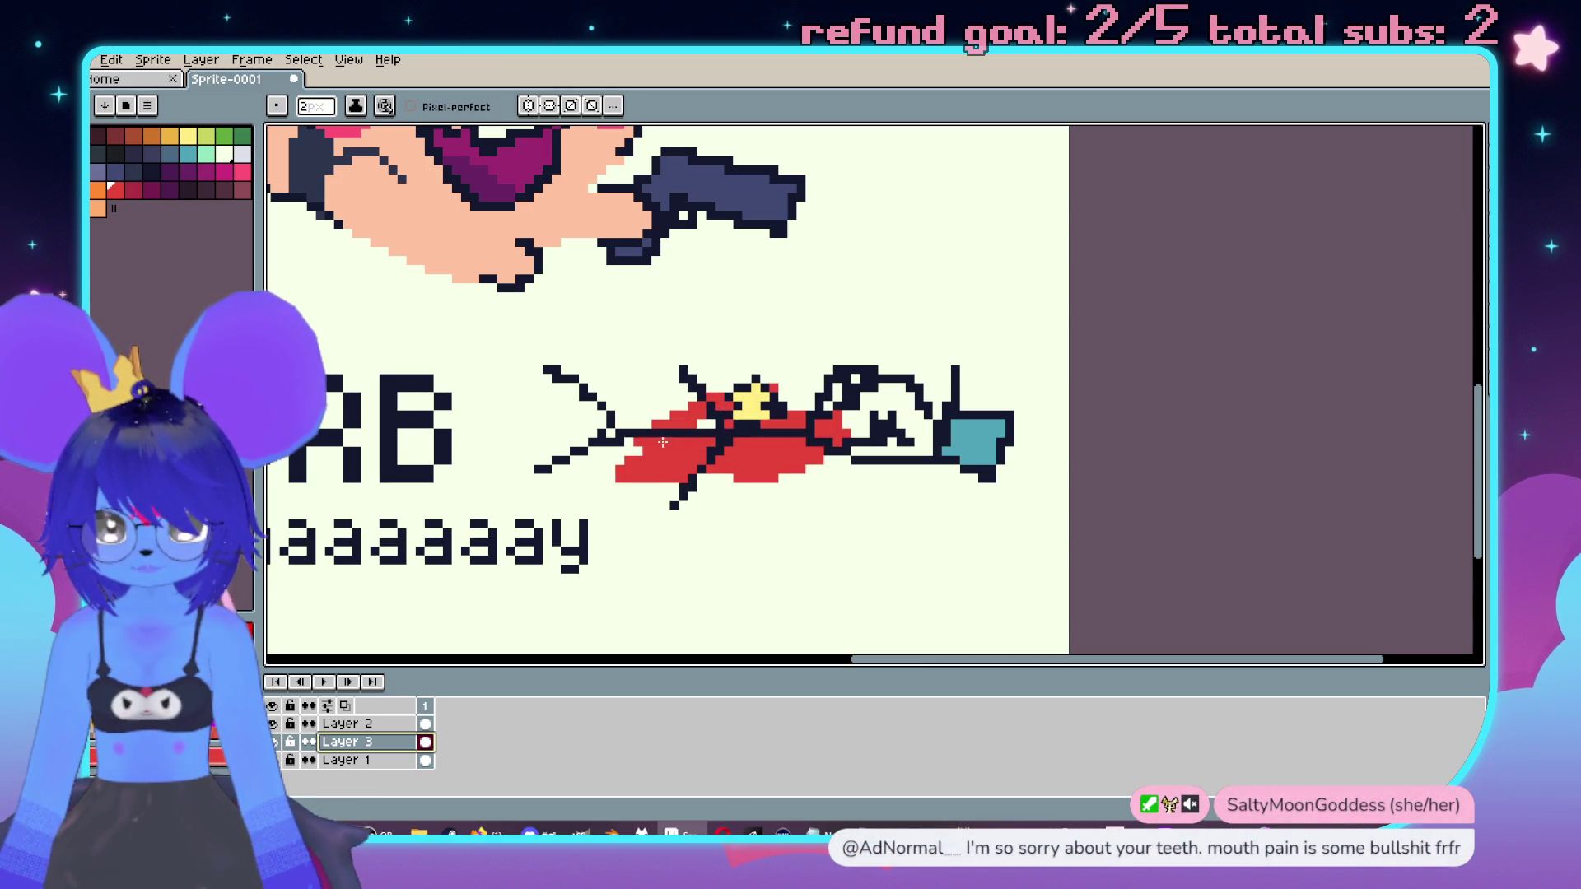
pyautogui.press('e')
pyautogui.scroll(-4, 1022, 436)
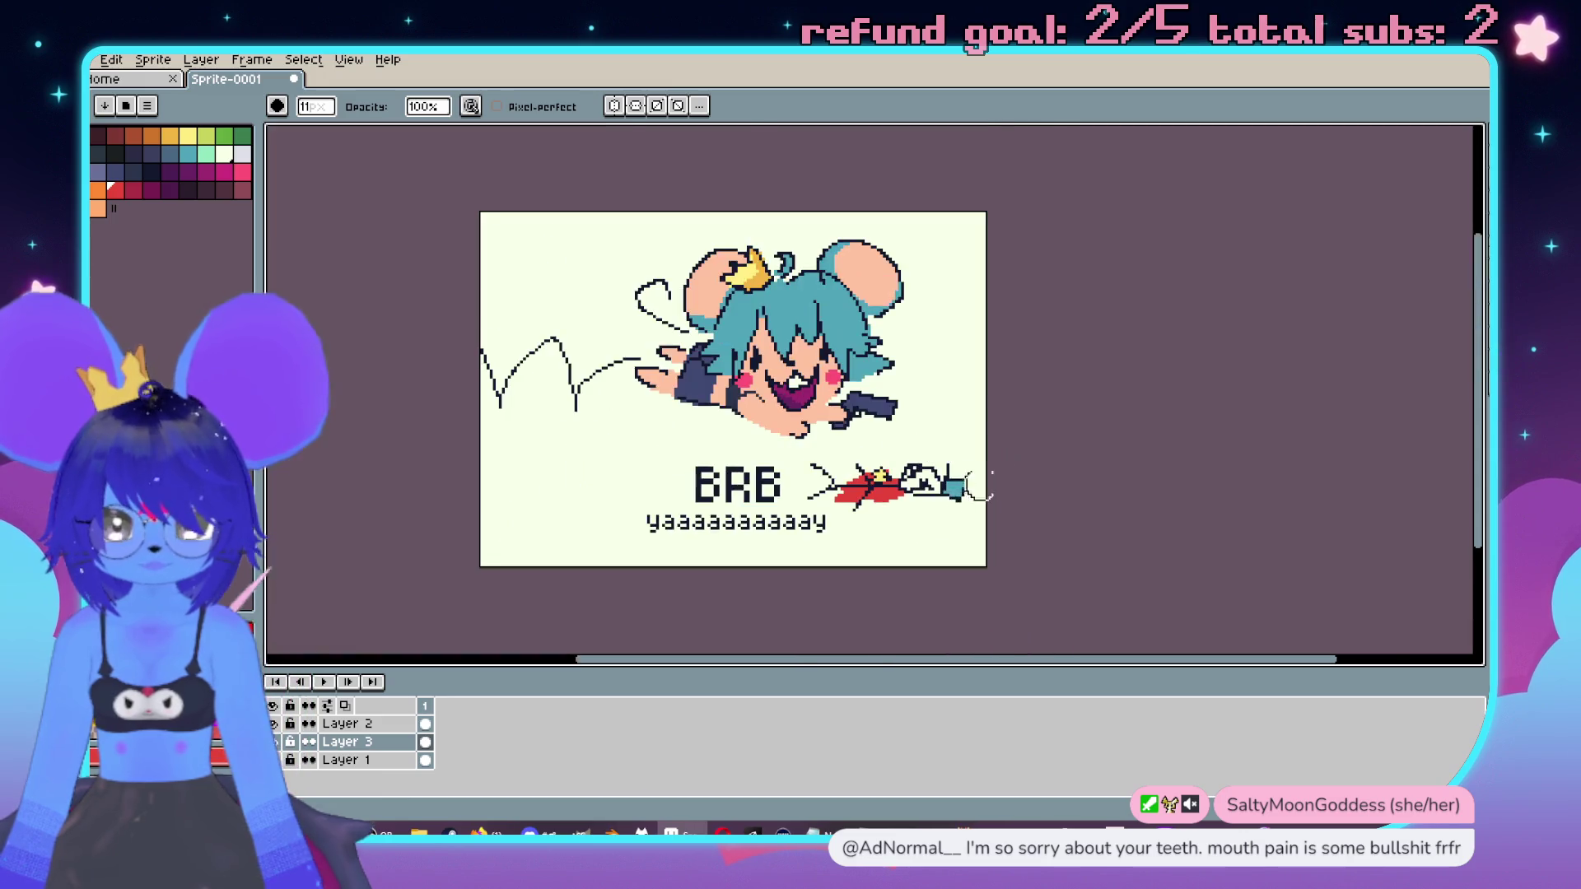
pyautogui.scroll(2, 1022, 437)
pyautogui.scroll(1, 1022, 437)
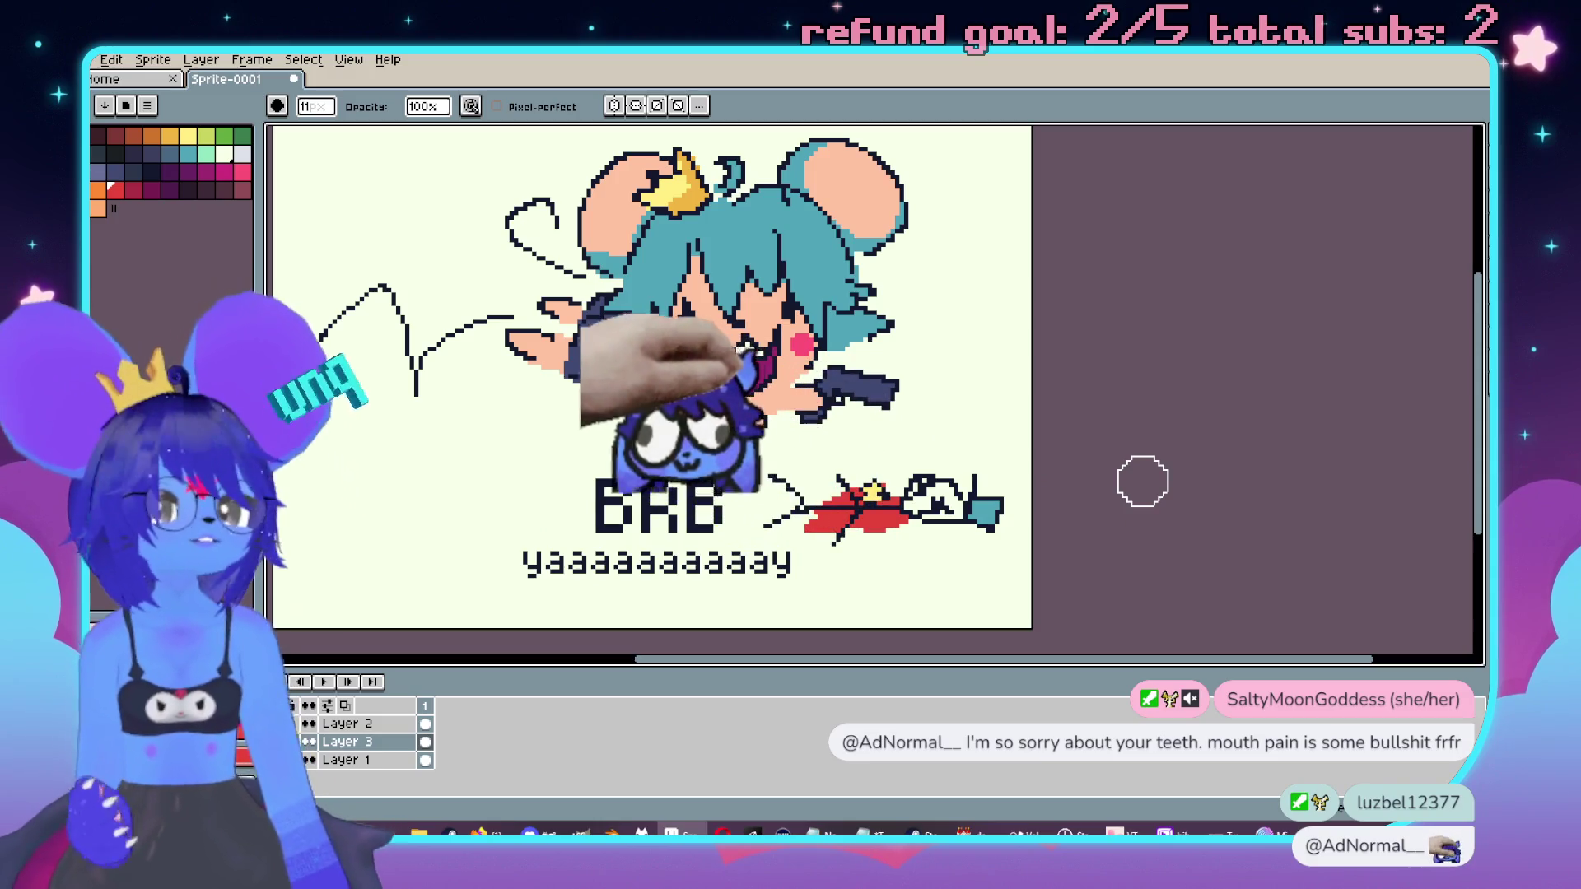
pyautogui.scroll(-1, 1164, 437)
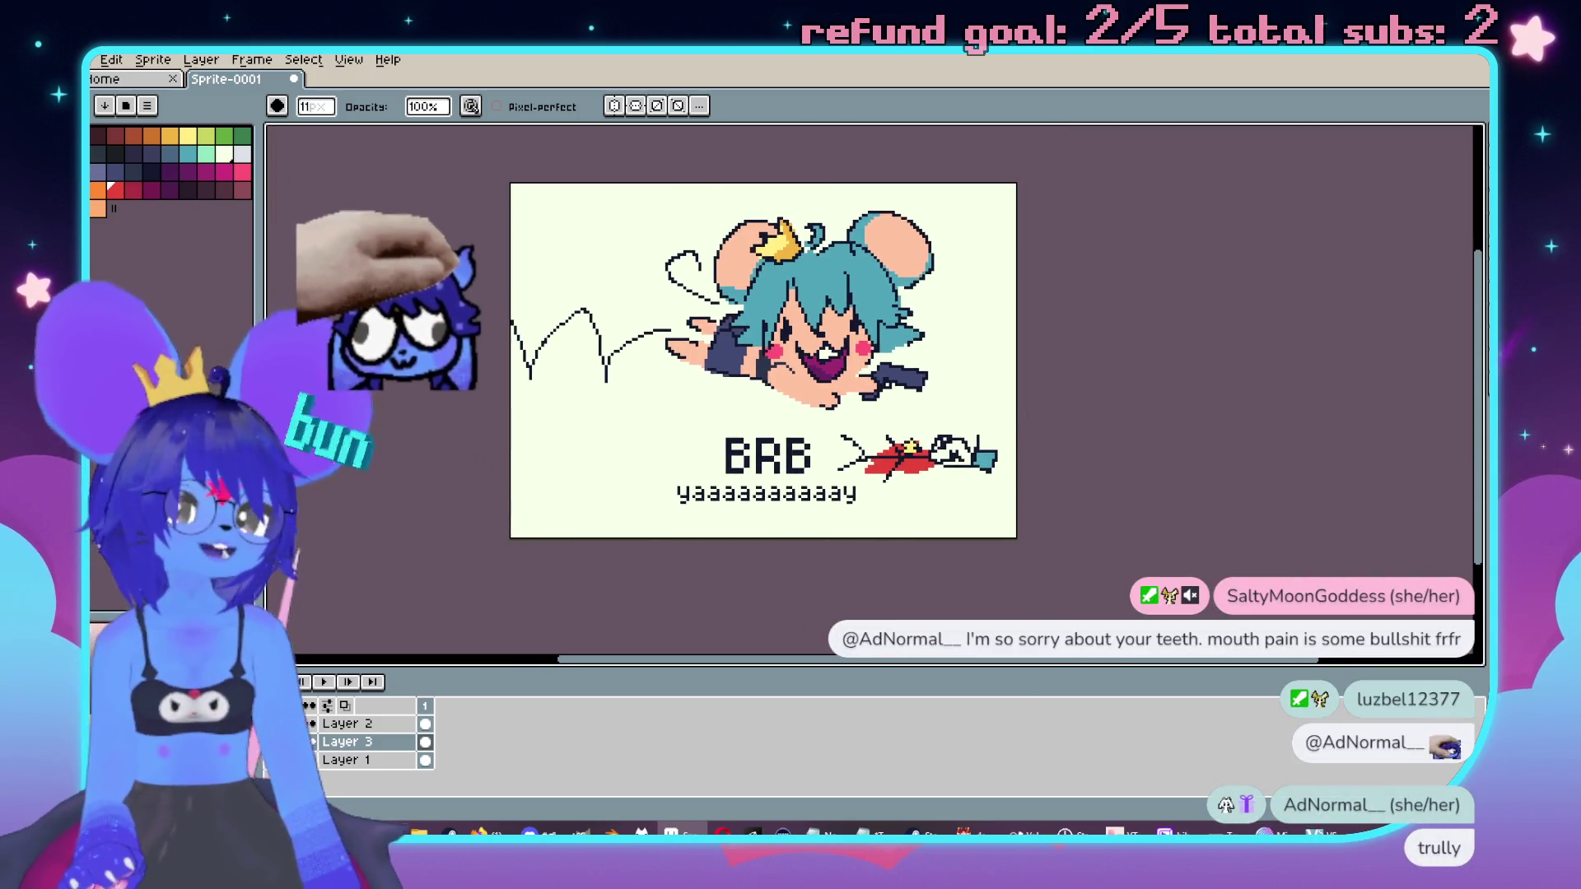
pyautogui.hscroll(1, 1107, 465)
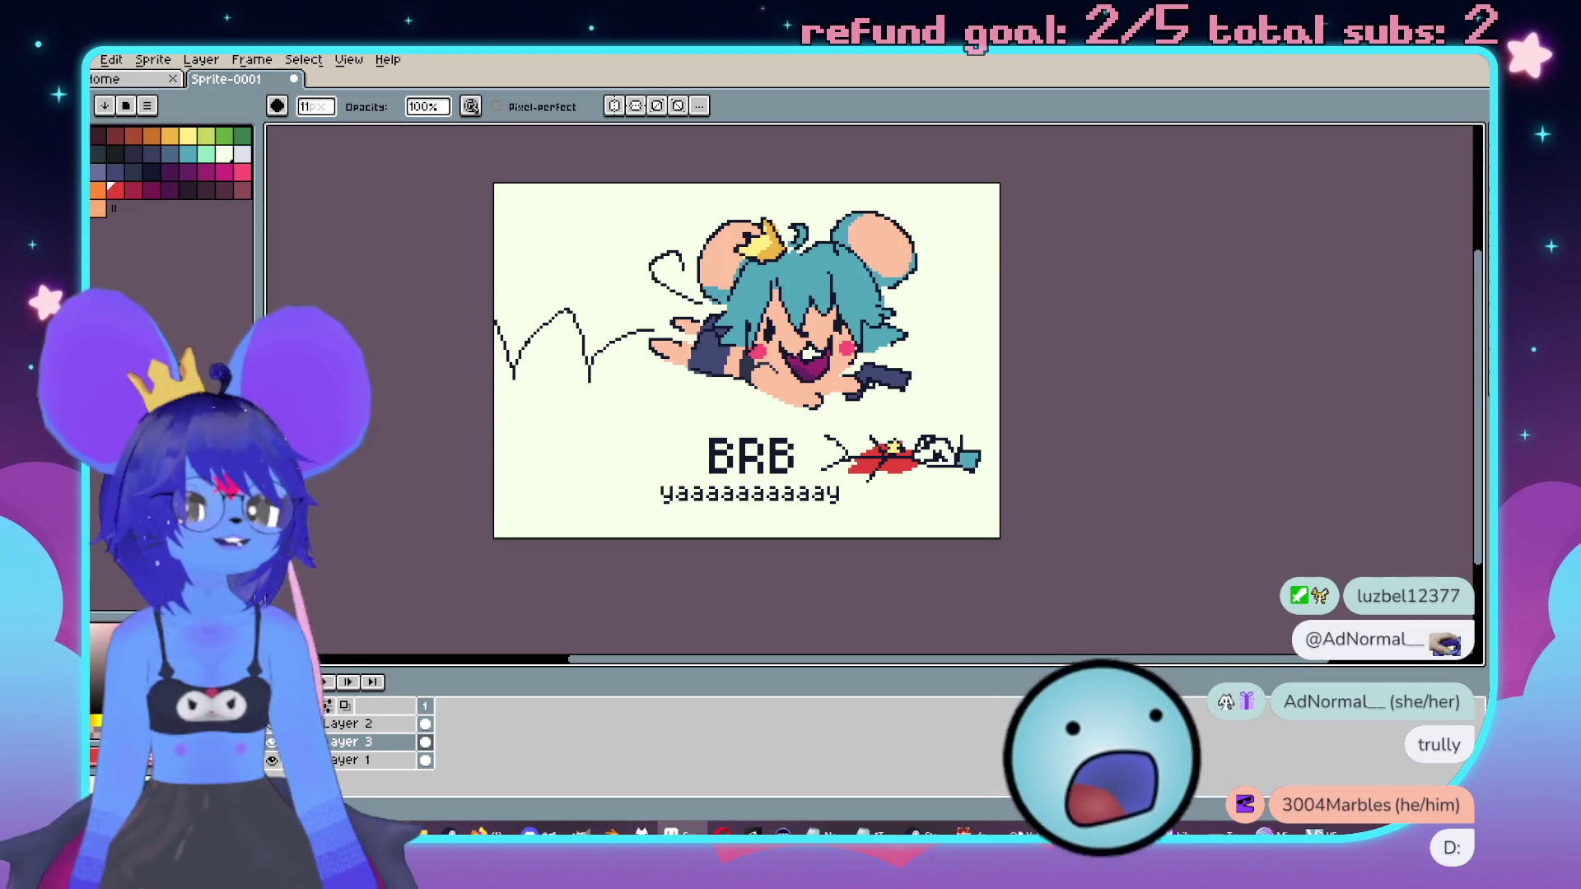
pyautogui.scroll(3, 918, 387)
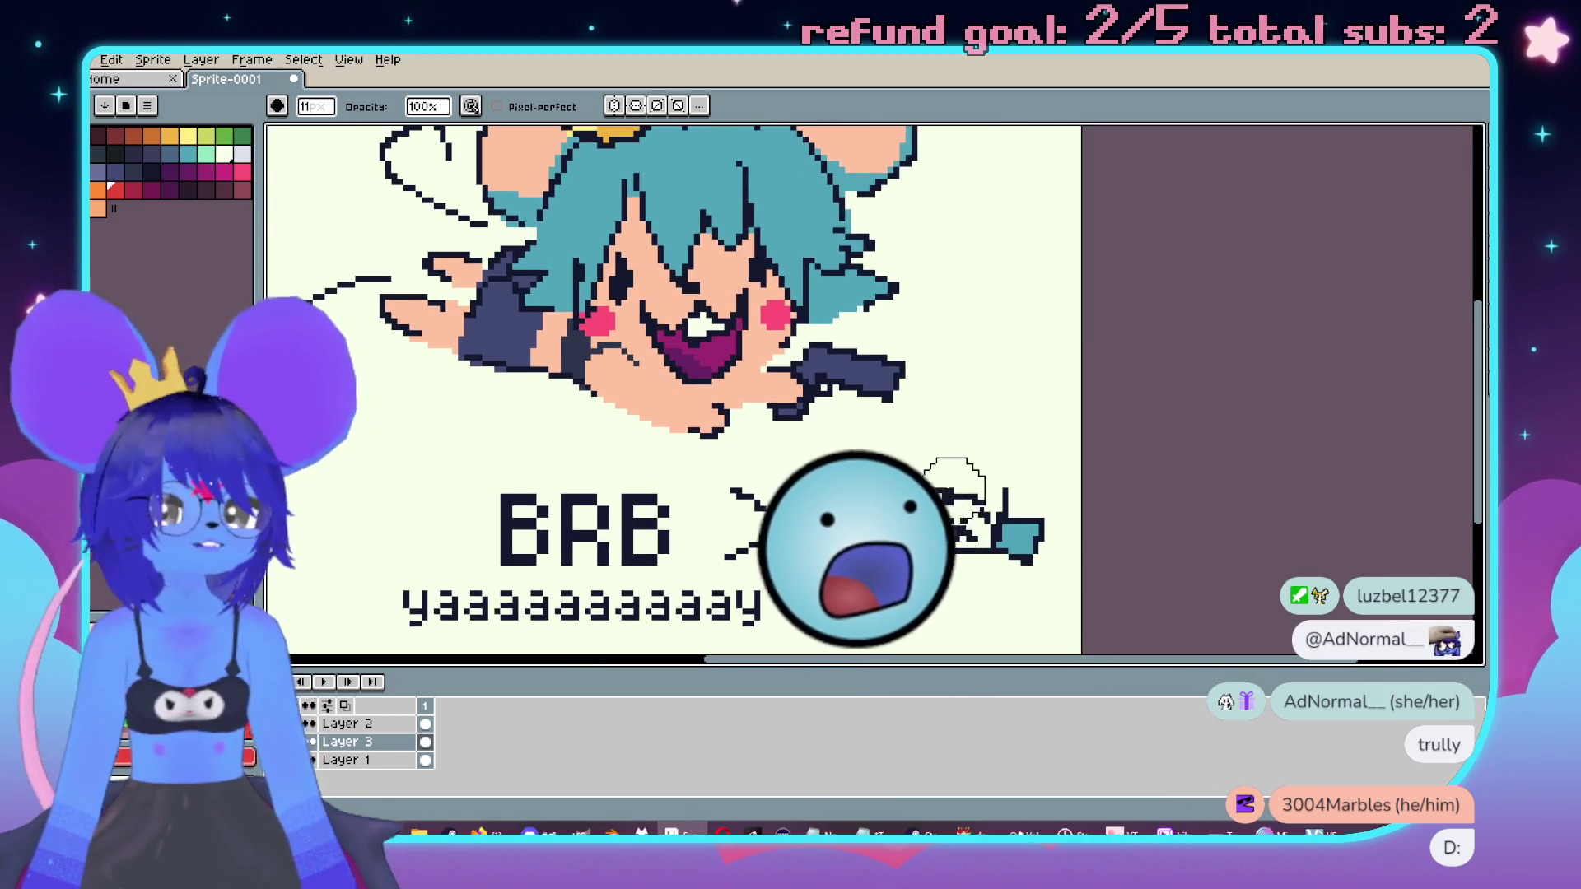
pyautogui.scroll(-1, 955, 477)
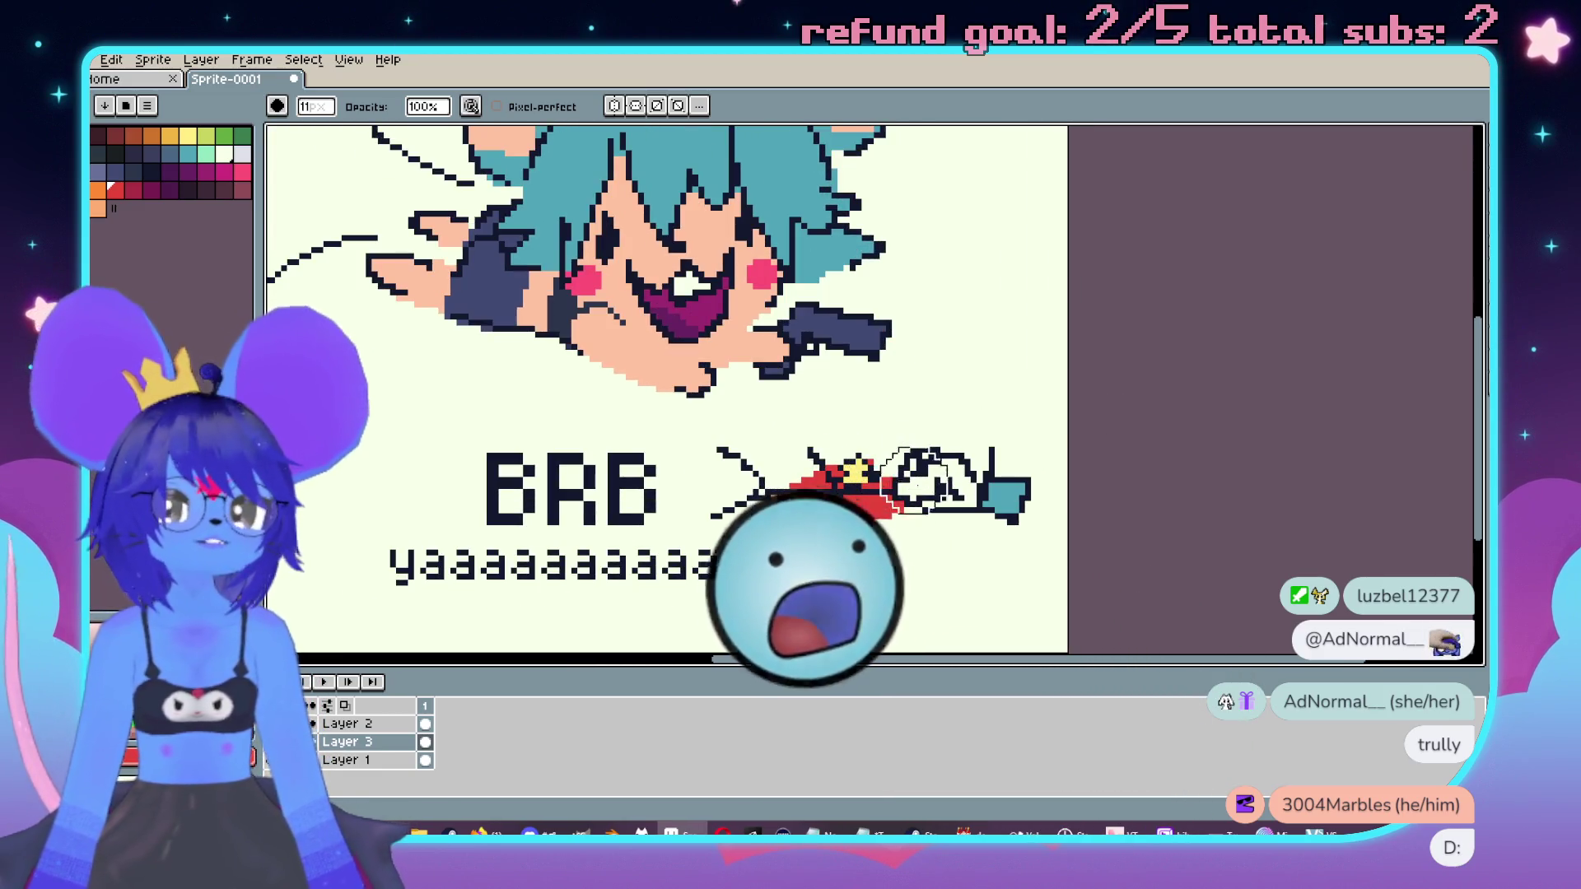
# Step: Erase the arrow doodle beside BRB on Layer 2 and shrink the eraser to 6 px
pyautogui.click(374, 724)
pyautogui.moveTo(1042, 515)
pyautogui.mouseDown()
pyautogui.moveTo(706, 459)
pyautogui.moveTo(1023, 477)
pyautogui.moveTo(749, 521)
pyautogui.moveTo(840, 589)
pyautogui.mouseUp()
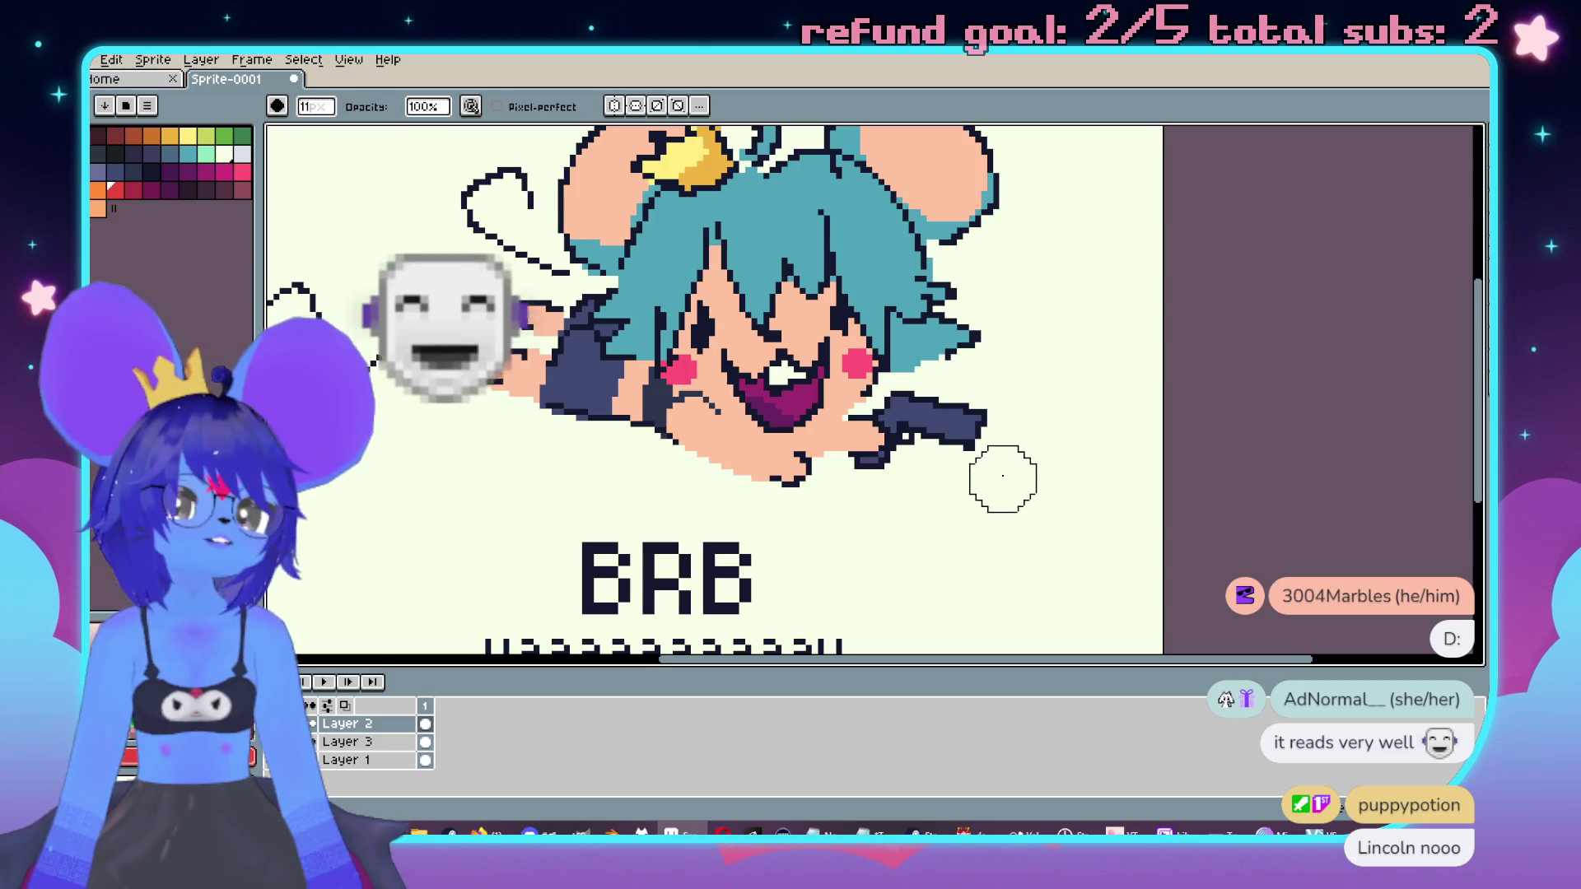
pyautogui.hscroll(-1, 1001, 475)
pyautogui.press('-')
pyautogui.press('-')
pyautogui.press('-')
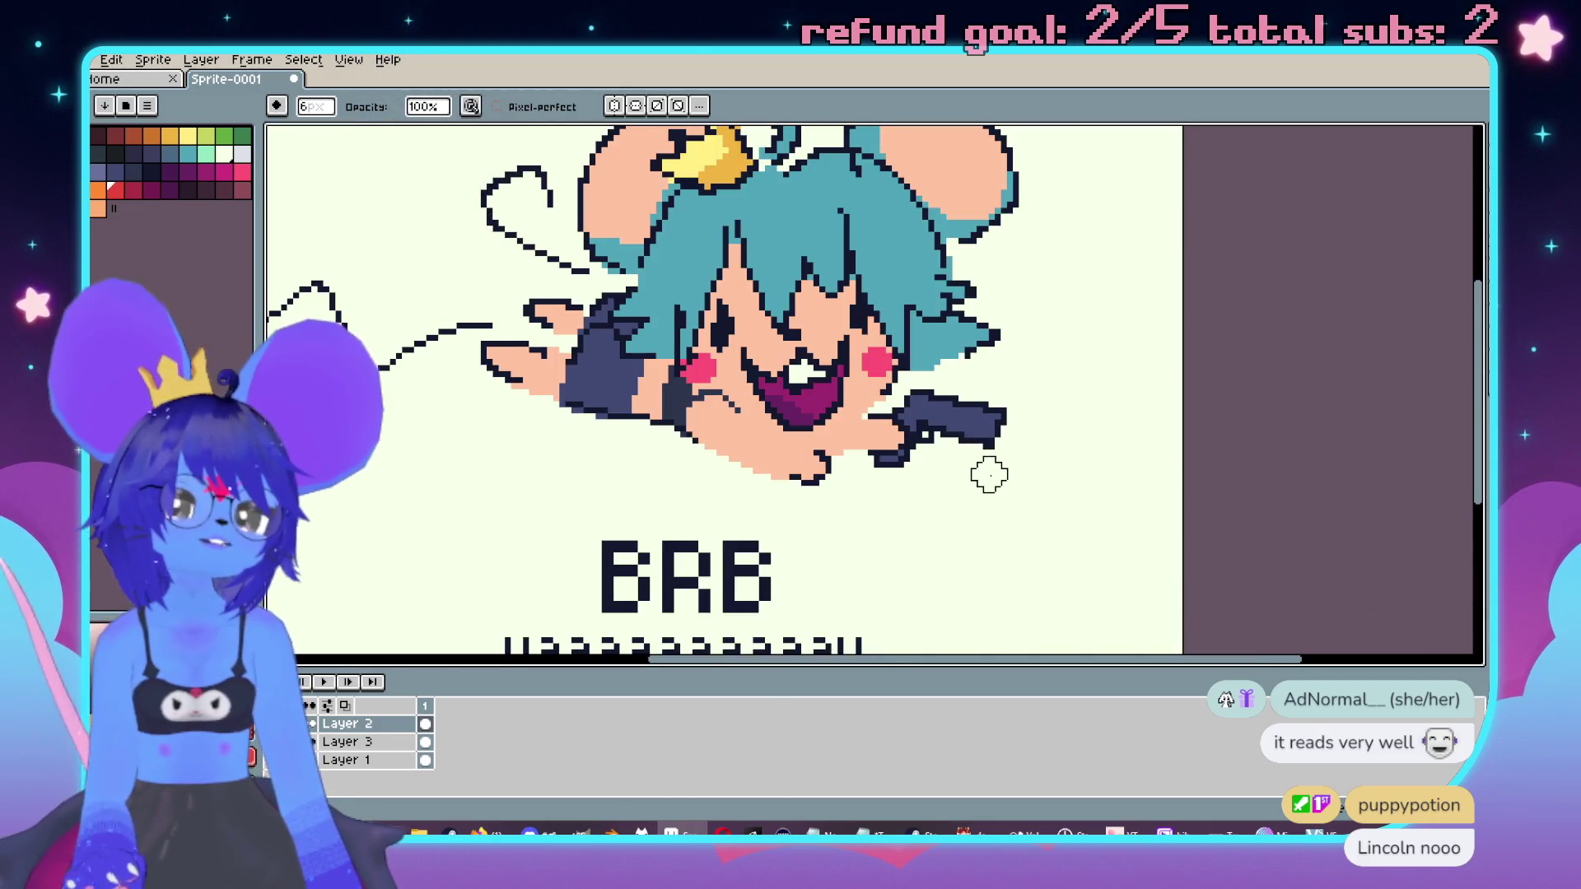
pyautogui.scroll(1, 988, 474)
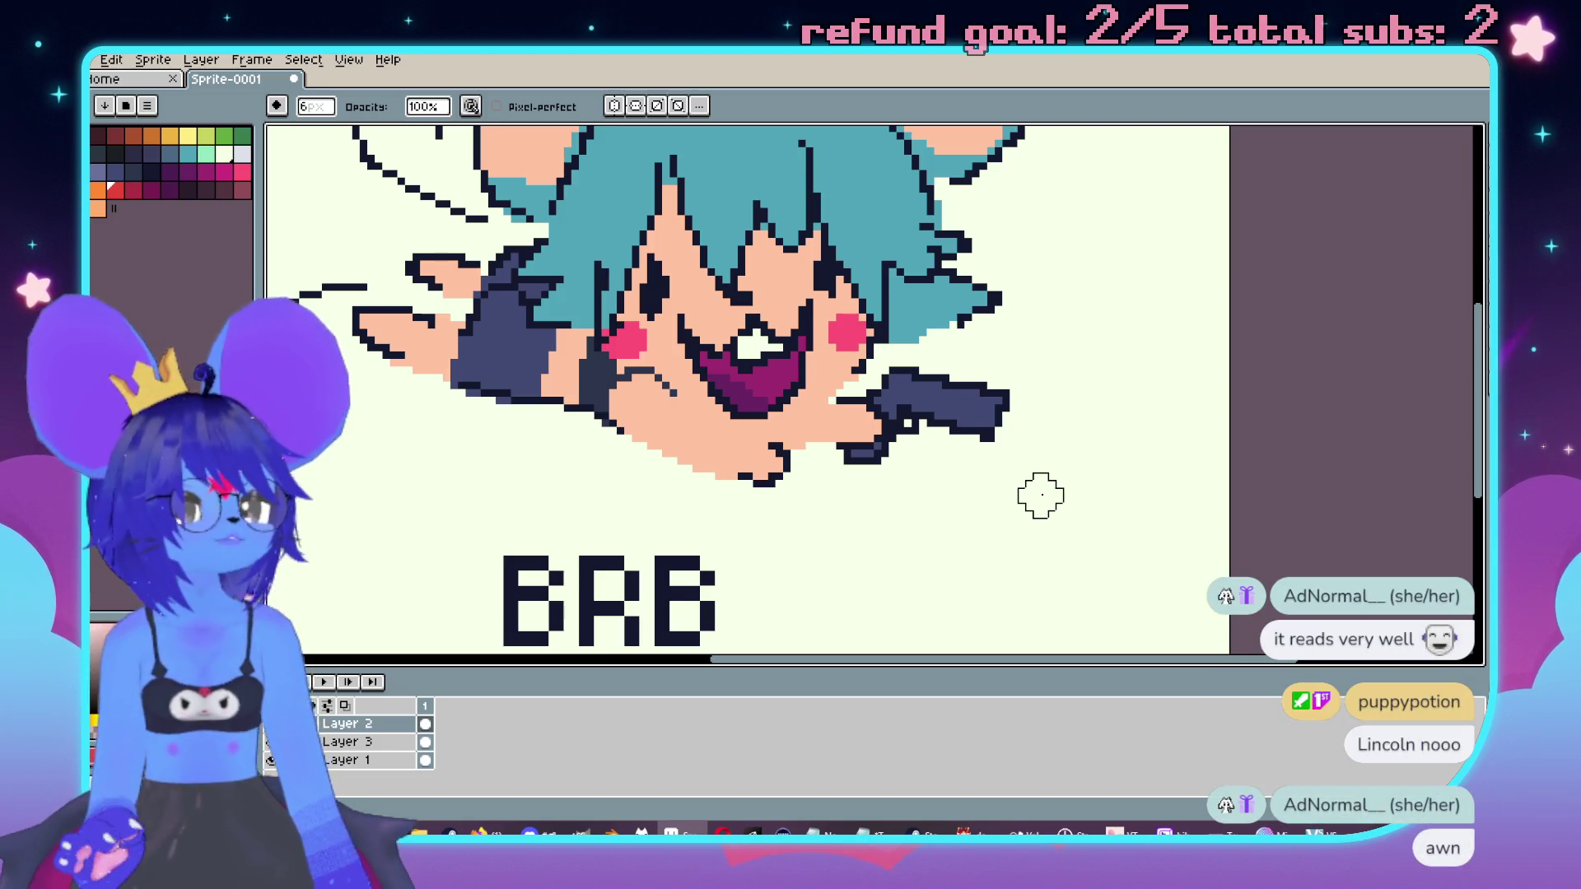
pyautogui.hscroll(-1, 947, 436)
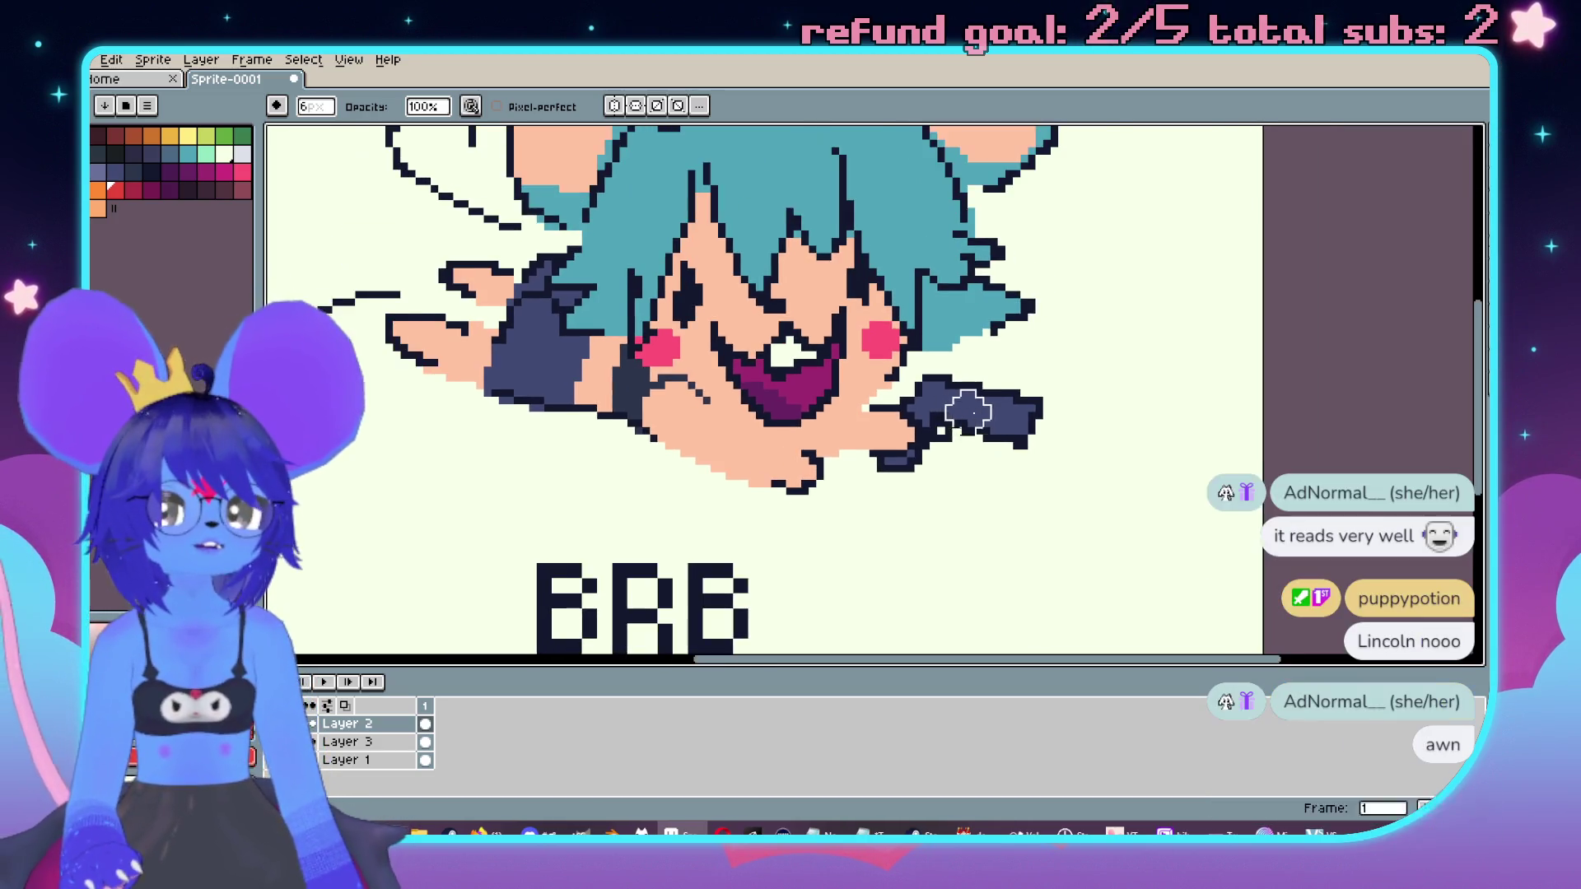
pyautogui.hscroll(2, 893, 400)
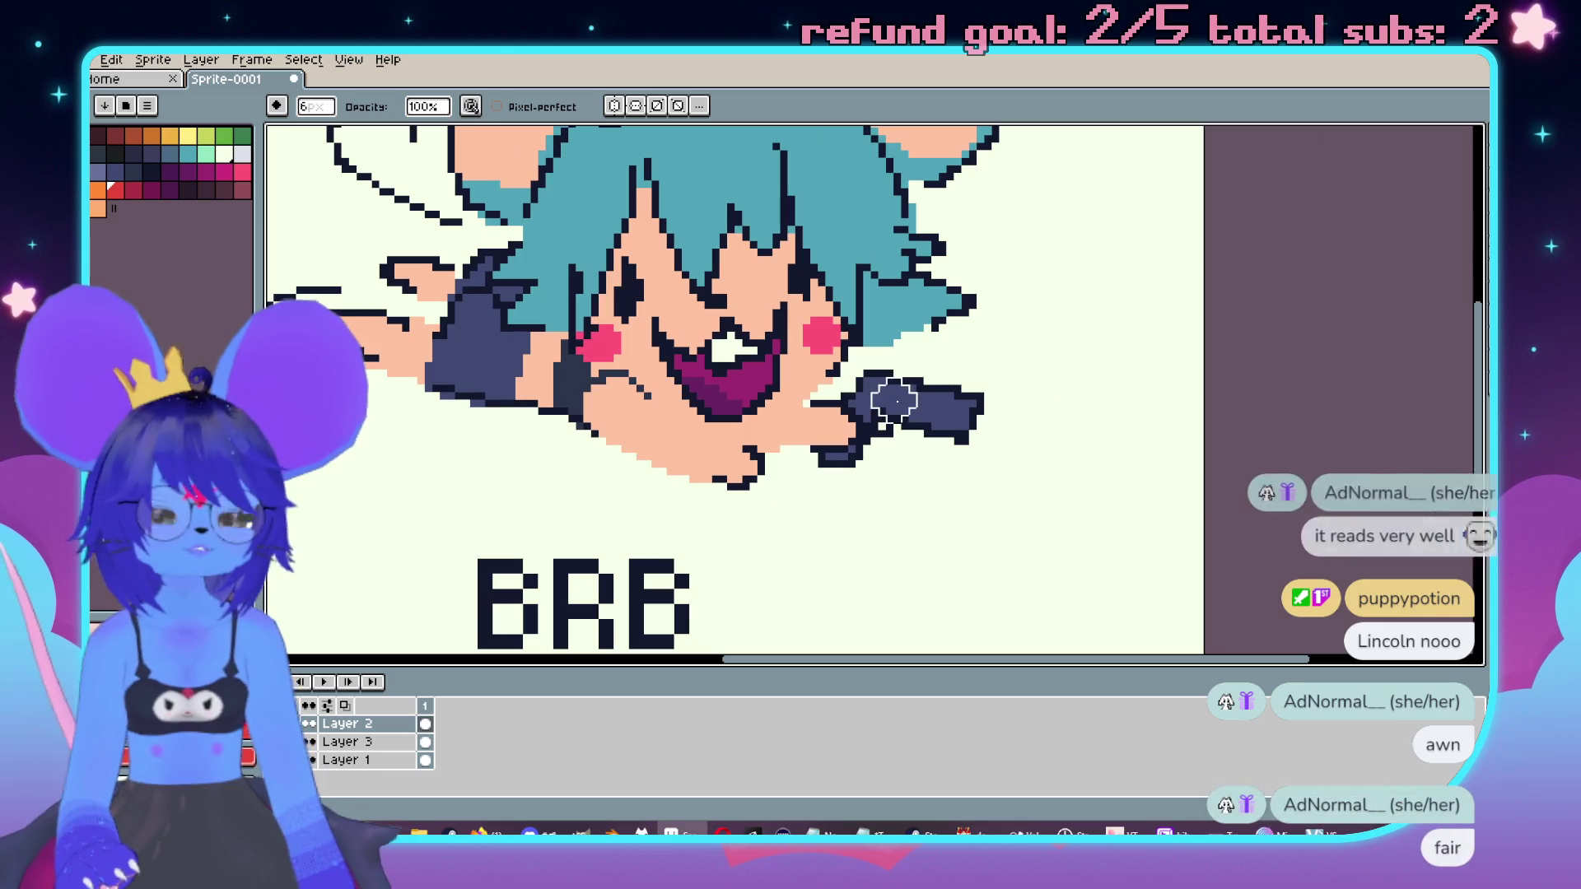
# Step: Add a new layer on top and paint light grey over the gun
pyautogui.rightClick(350, 724)
pyautogui.moveTo(387, 700)
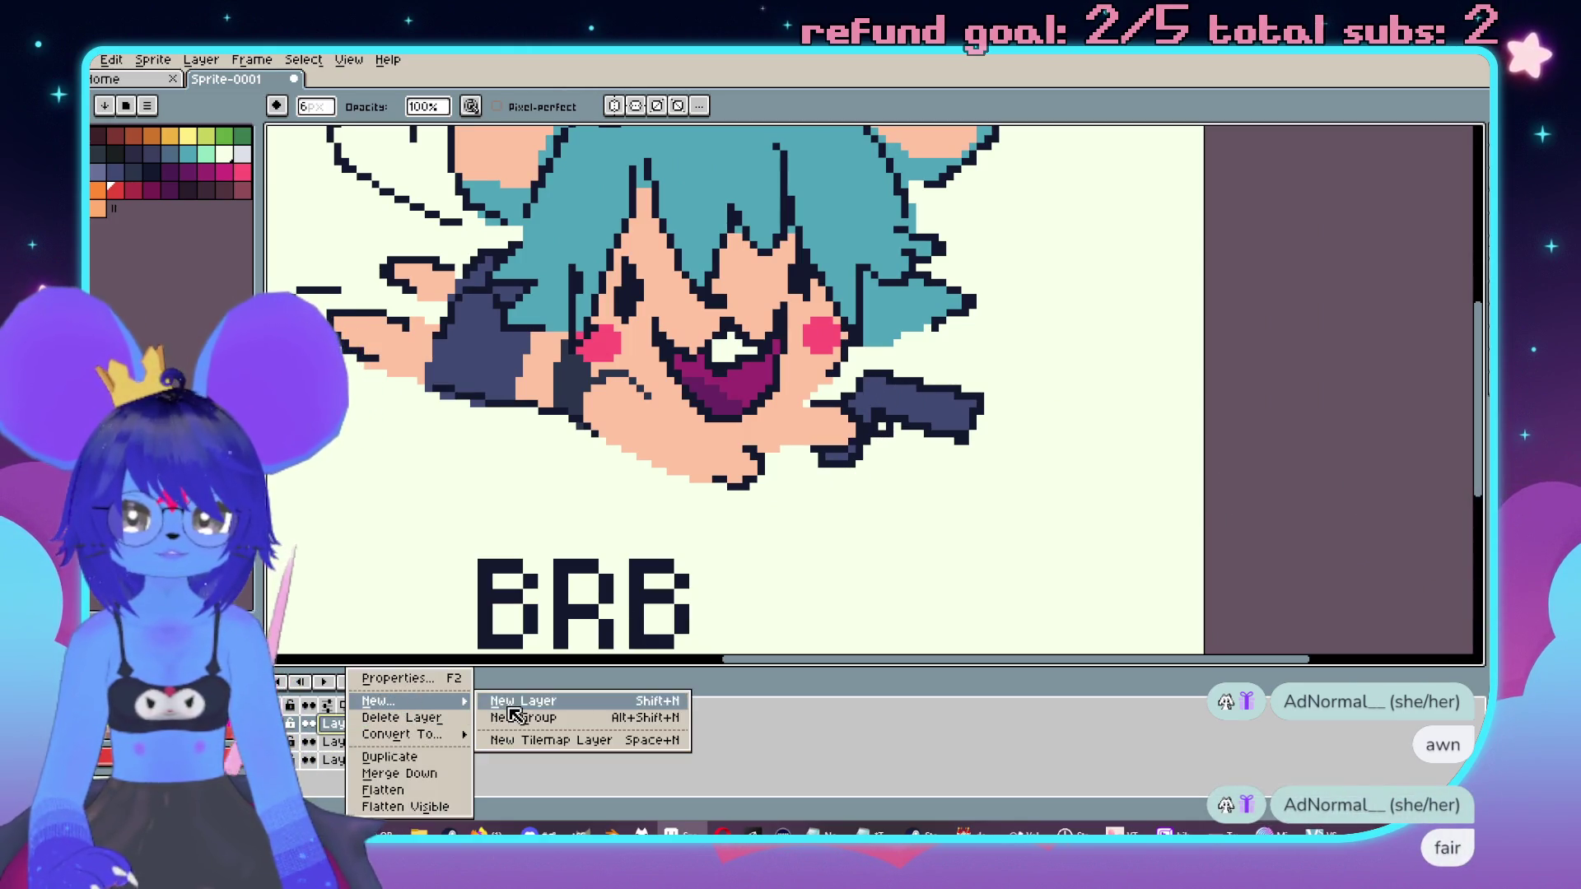
pyautogui.click(515, 704)
pyautogui.scroll(1, 897, 515)
pyautogui.scroll(1, 972, 486)
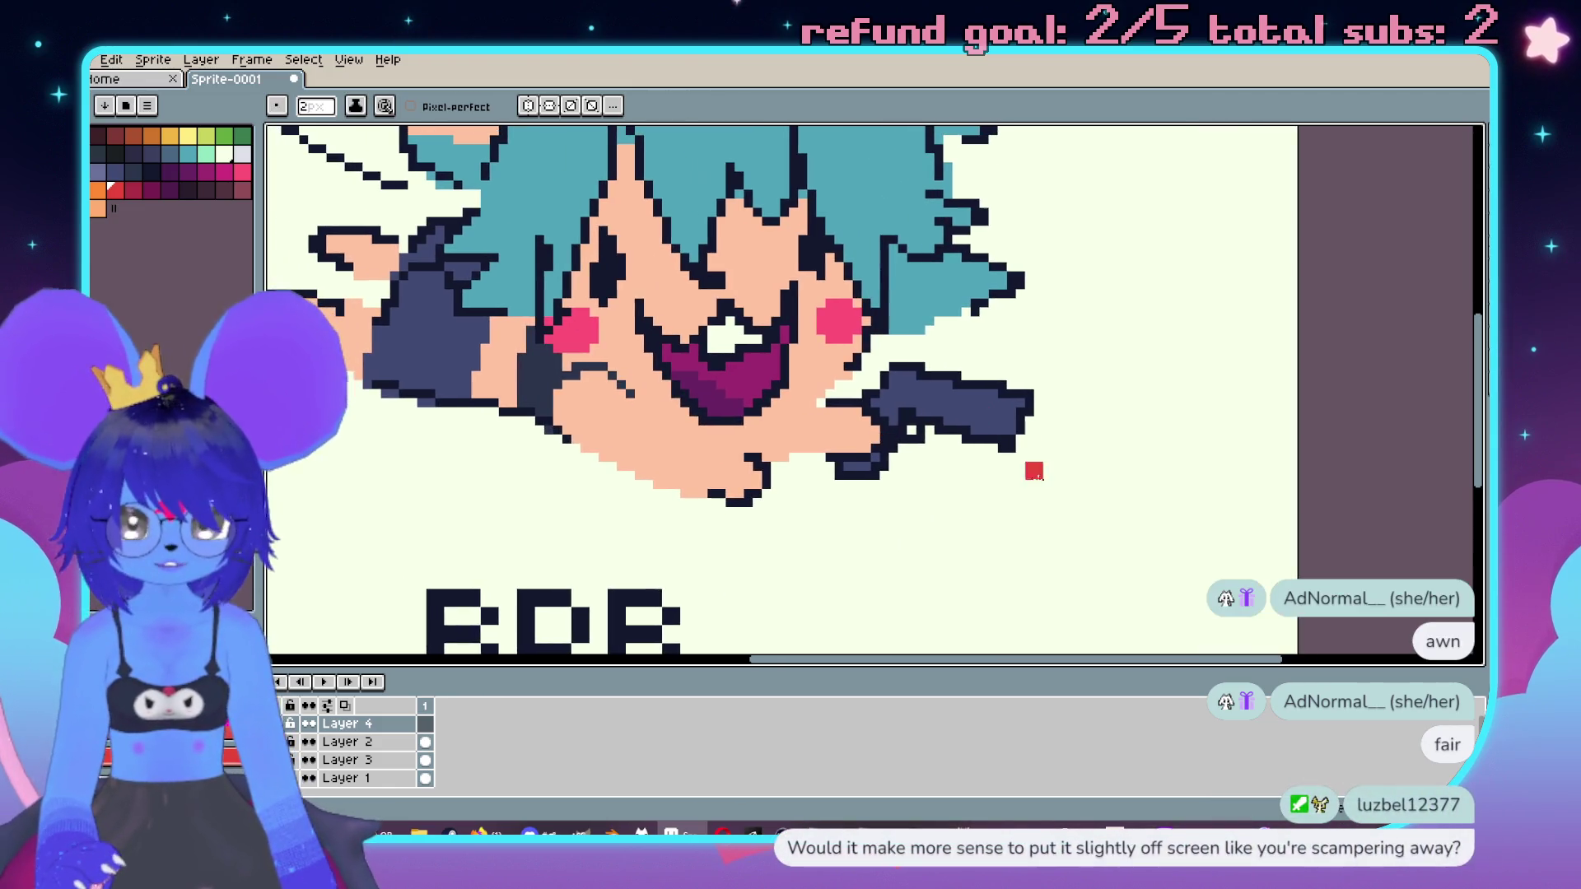
pyautogui.click(242, 154)
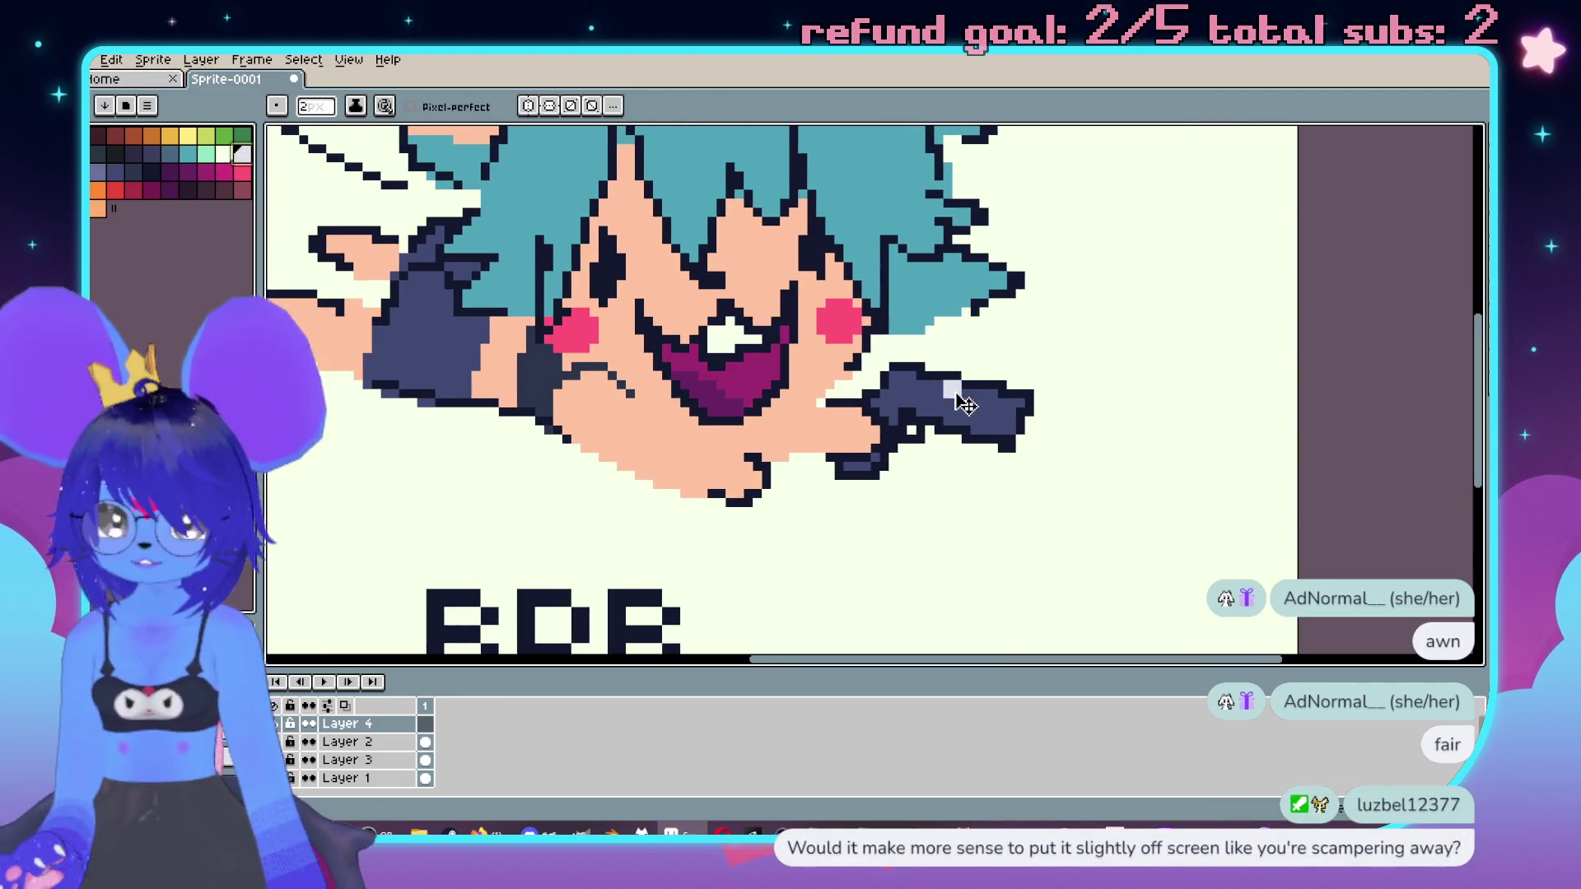
pyautogui.moveTo(903, 367)
pyautogui.mouseDown()
pyautogui.moveTo(1013, 387)
pyautogui.moveTo(988, 430)
pyautogui.moveTo(877, 393)
pyautogui.mouseUp()
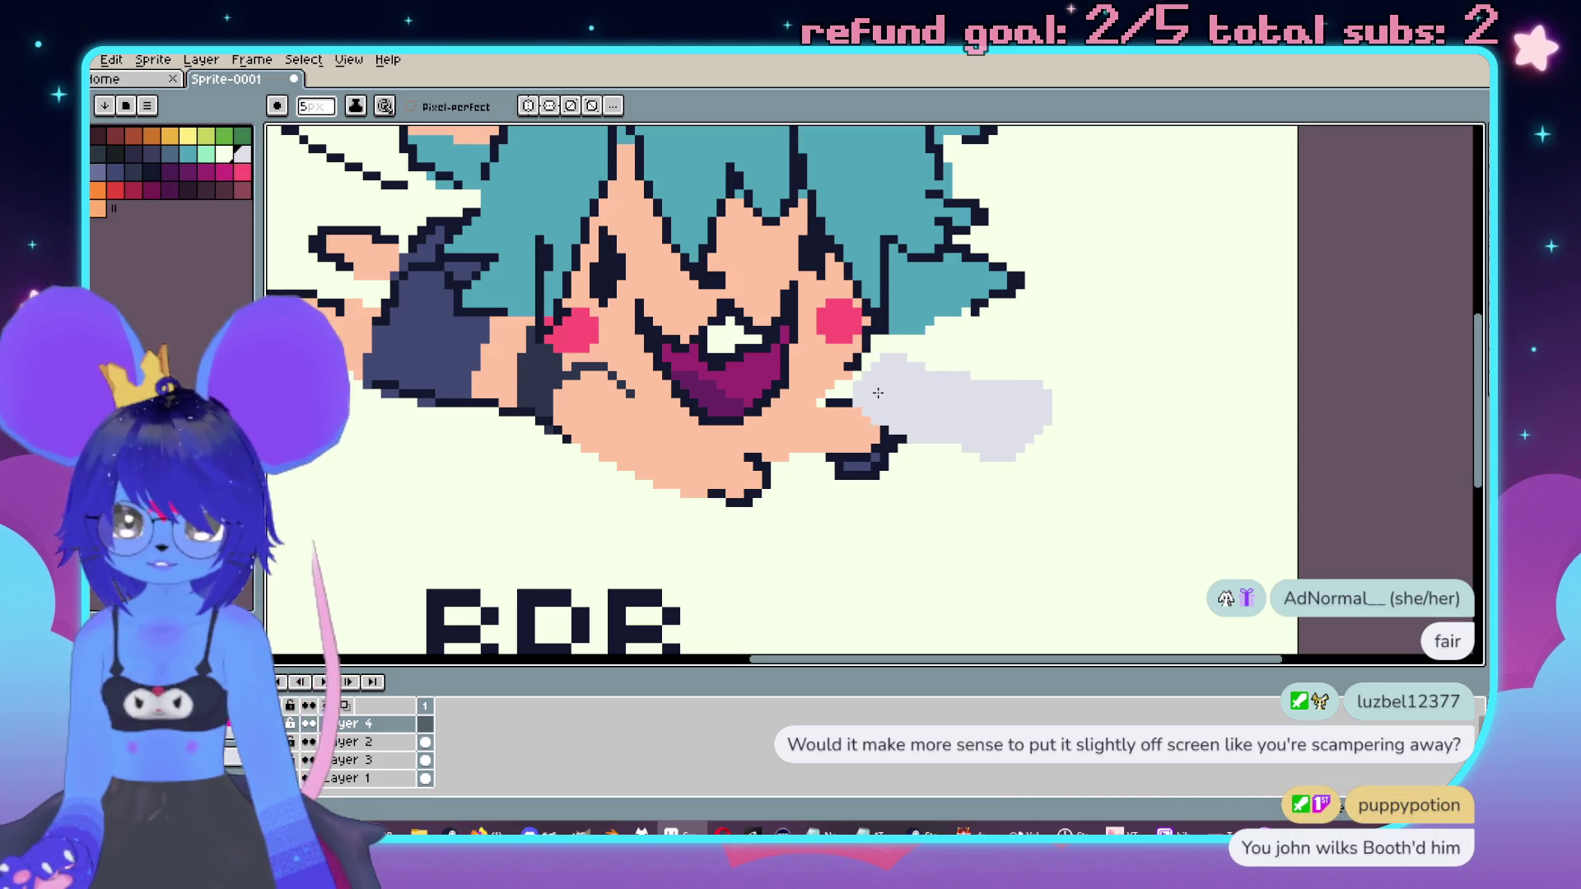
pyautogui.moveTo(889, 487); pyautogui.dragTo(846, 479)
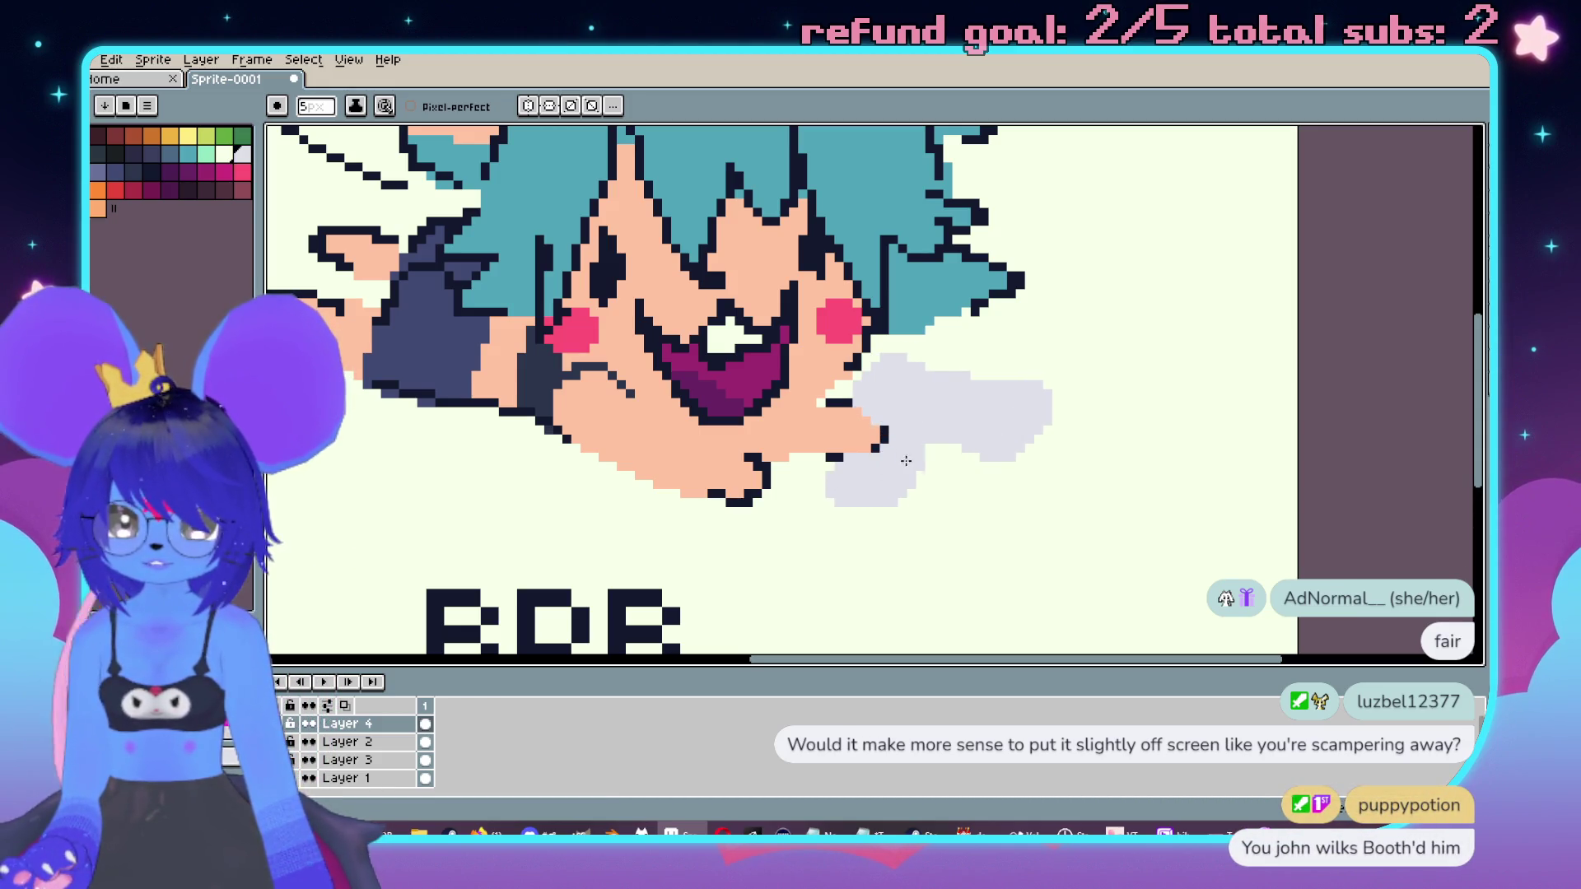
# Step: Paint a large dark blob right of the hair with a 14 px brush
pyautogui.click(146, 170)
pyautogui.click(903, 457)
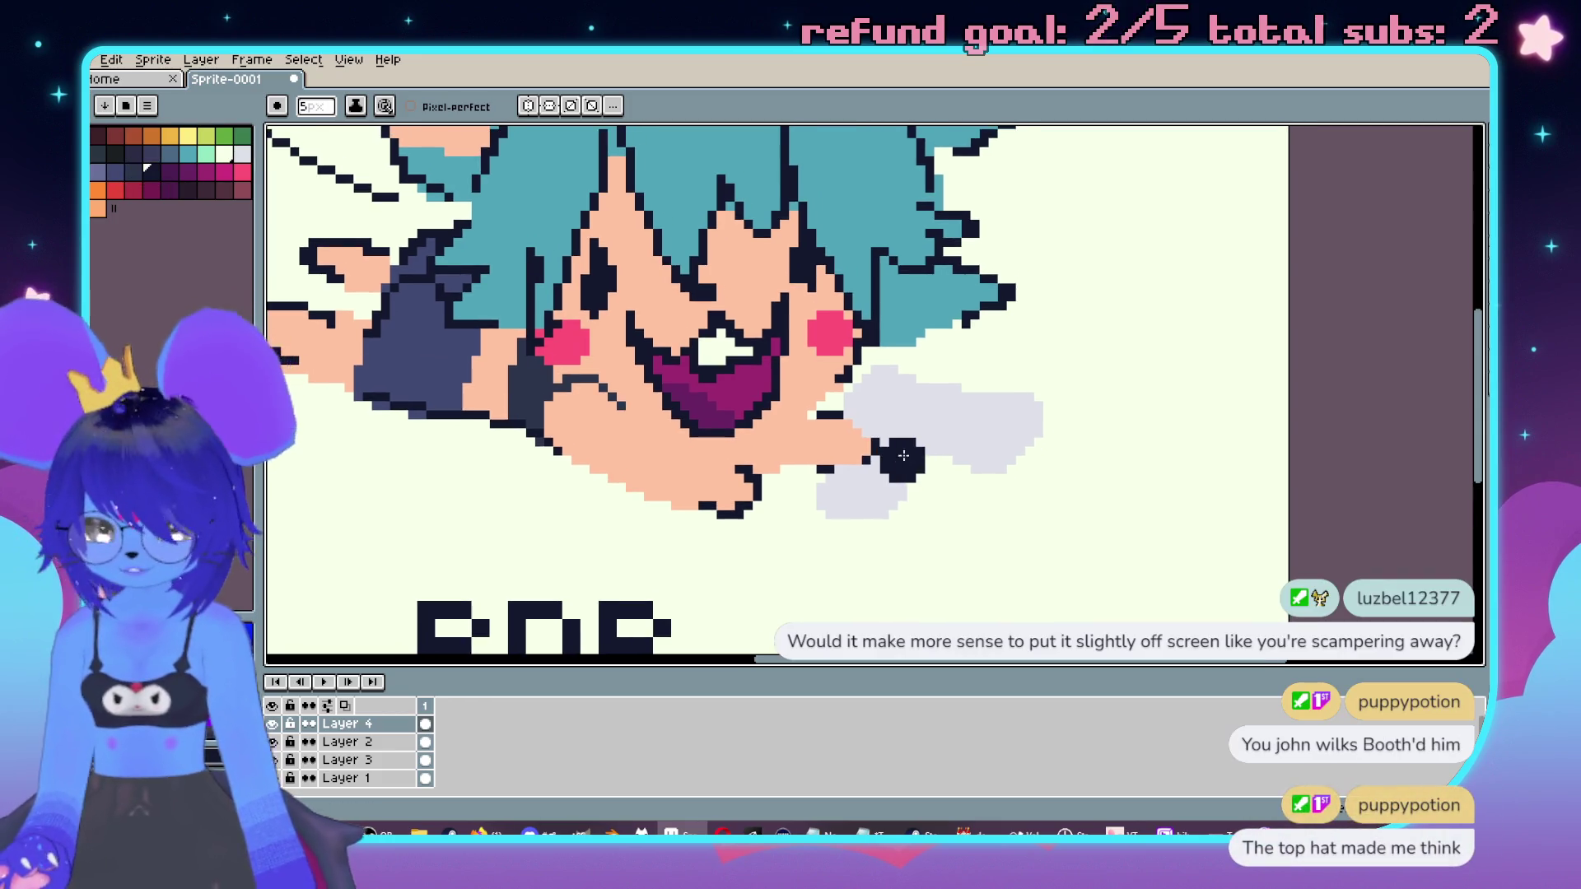
pyautogui.hotkey('ctrl', 'z')
pyautogui.press('-')
pyautogui.press('-')
pyautogui.press('-')
pyautogui.press('+')
pyautogui.press('+')
pyautogui.press('+')
pyautogui.moveTo(909, 336)
pyautogui.mouseDown()
pyautogui.moveTo(922, 247)
pyautogui.moveTo(951, 311)
pyautogui.mouseUp()
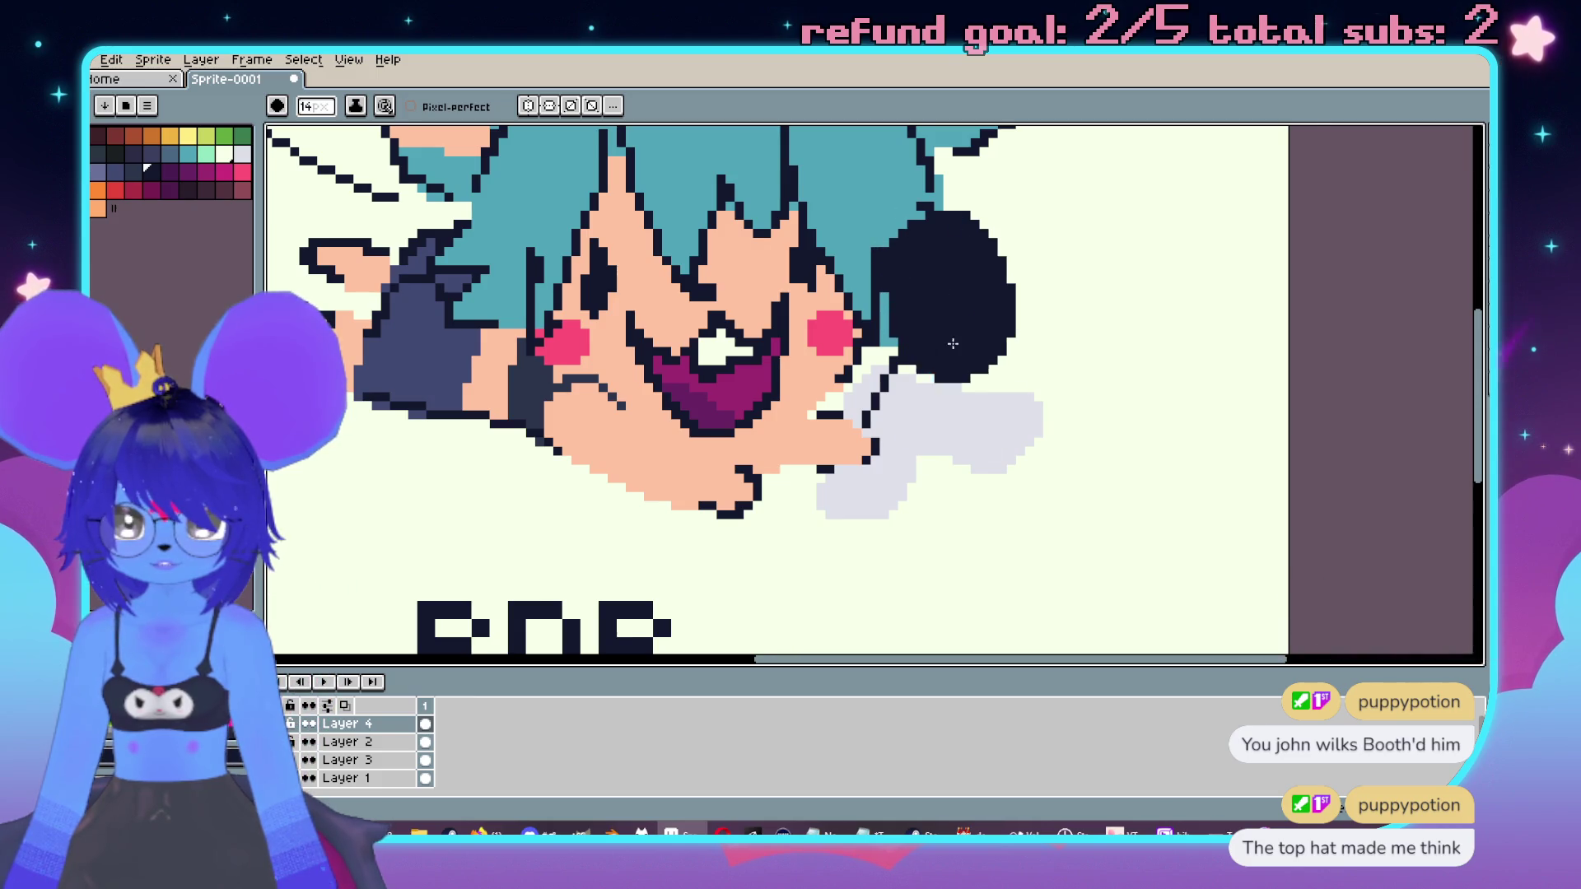
pyautogui.moveTo(354, 272); pyautogui.dragTo(387, 330)
# Step: Fill the blob red from the palette, discarding a trial magenta repaint
pyautogui.click(152, 190)
pyautogui.press('-')
pyautogui.press('-')
pyautogui.press('-')
pyautogui.moveTo(1029, 296); pyautogui.dragTo(986, 326)
pyautogui.hotkey('ctrl', 'z')
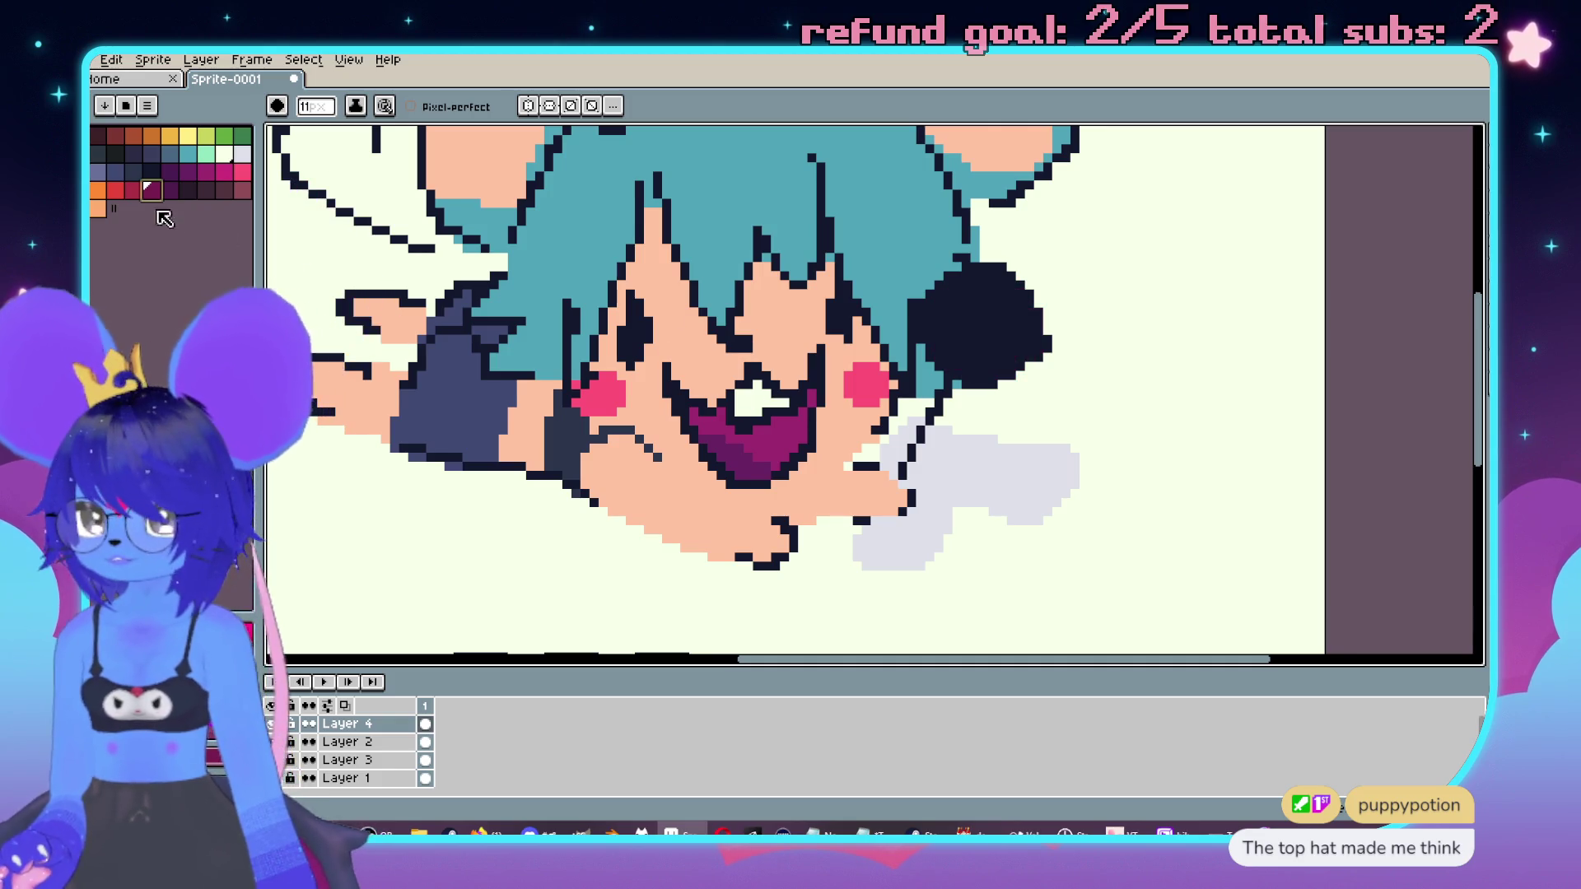
pyautogui.click(122, 193)
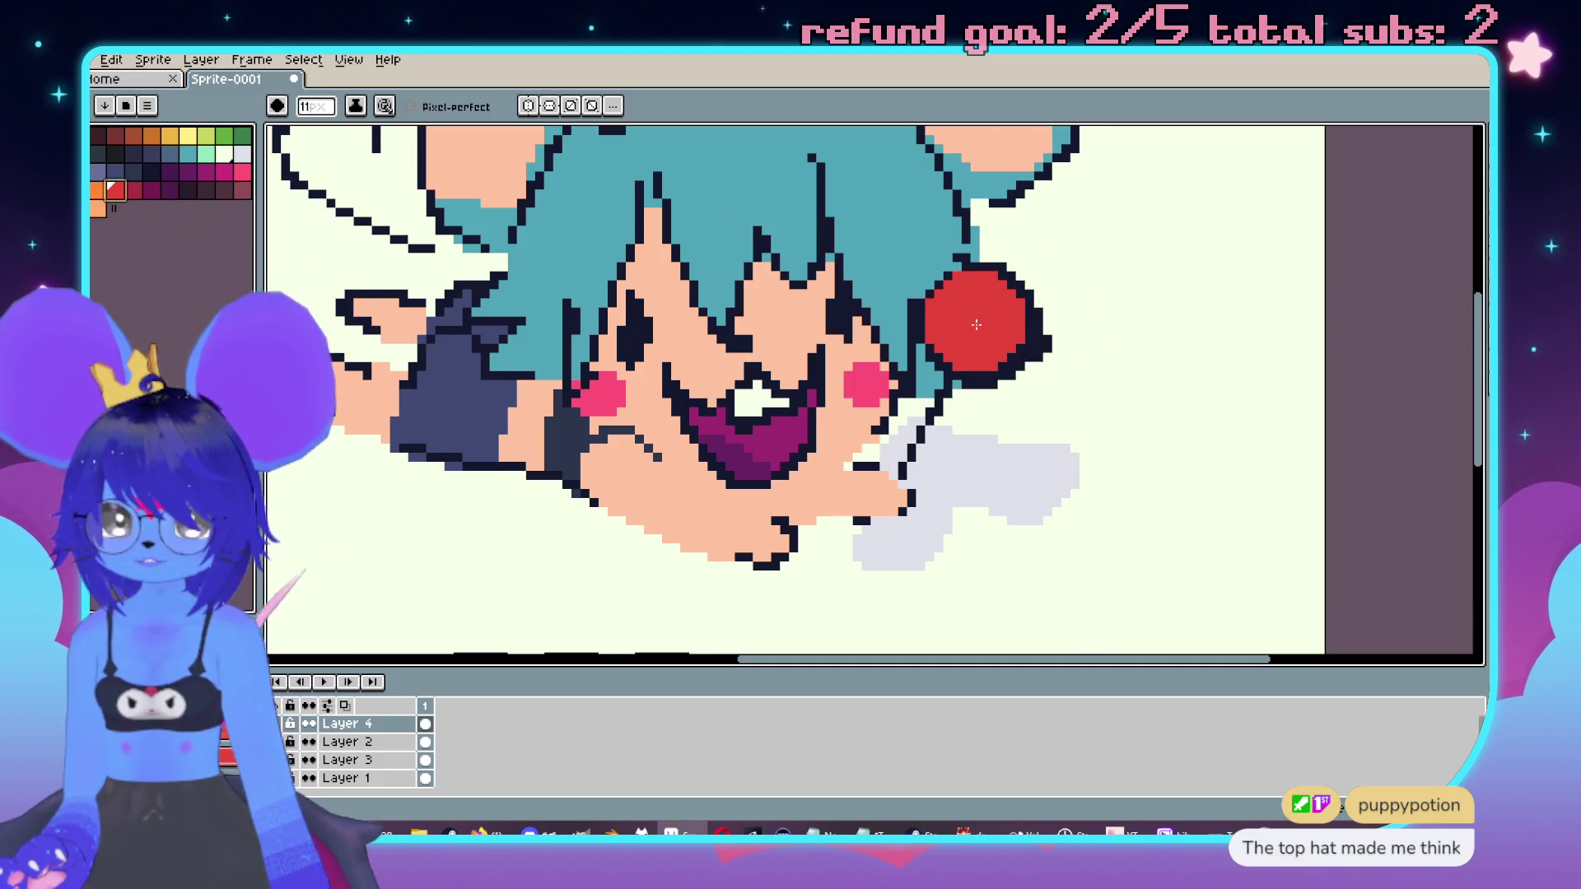
pyautogui.click(979, 329)
pyautogui.hotkey('ctrl', 'z')
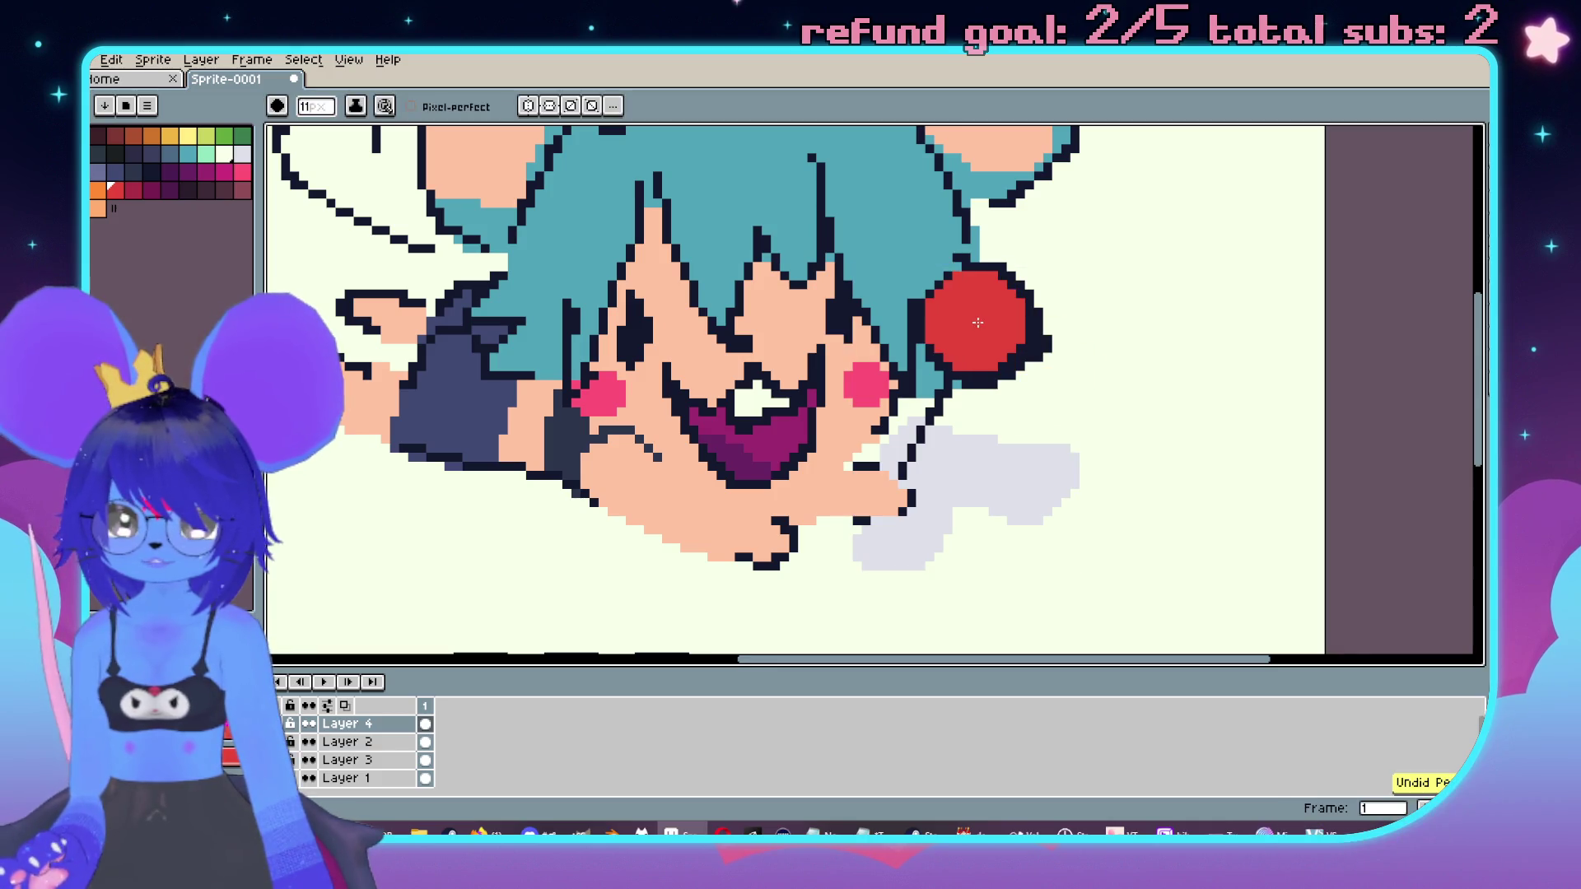
# Step: Draw a white swirl on the red circle with a 1 px brush
pyautogui.click(224, 154)
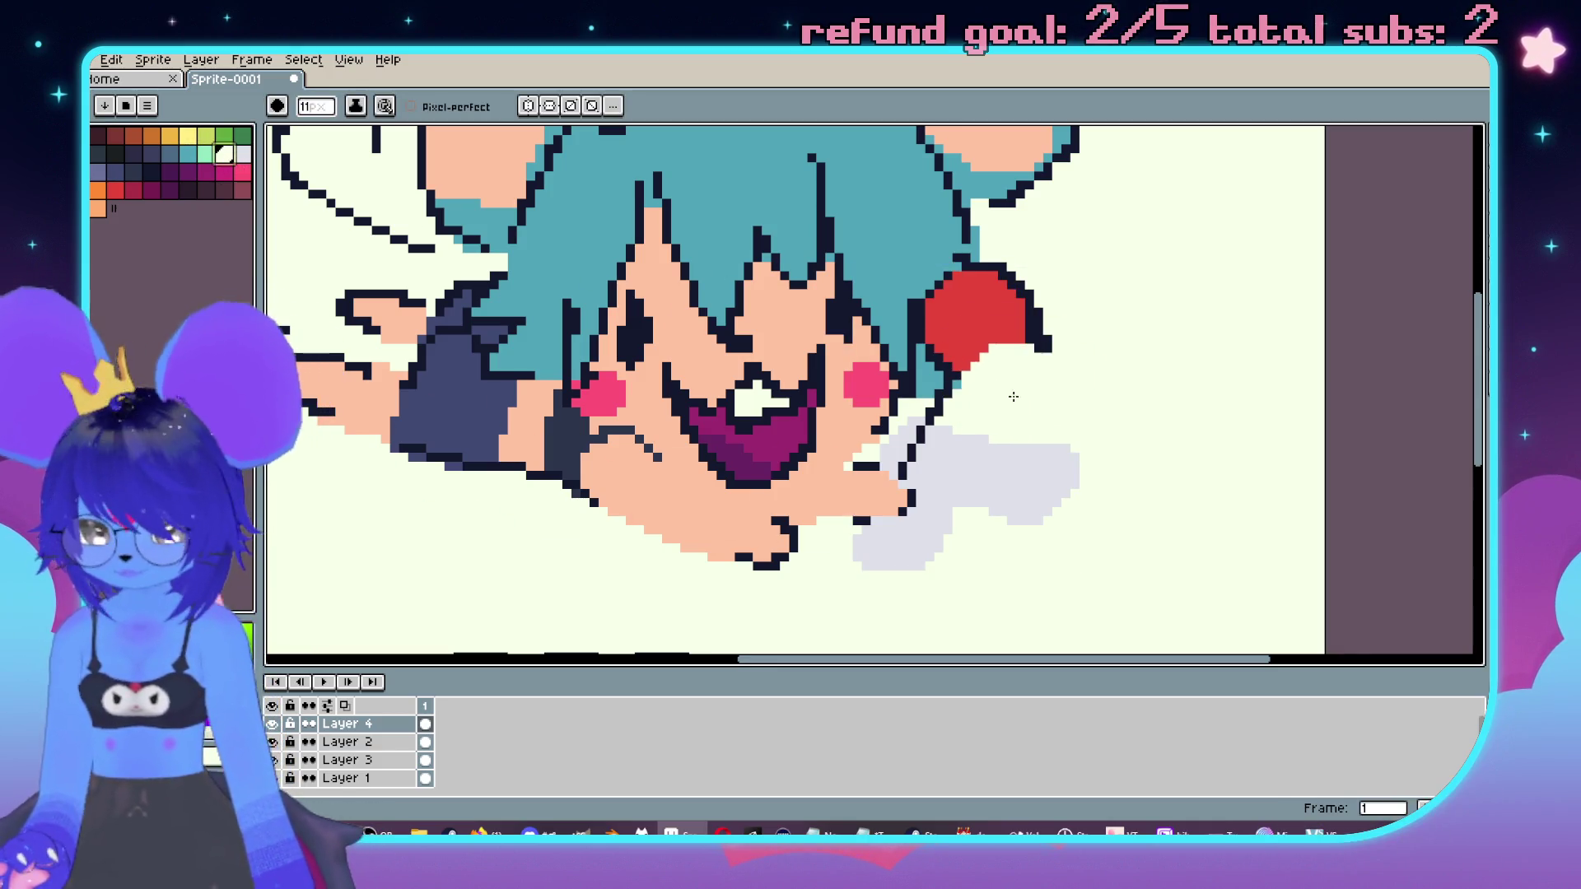
pyautogui.press('b')
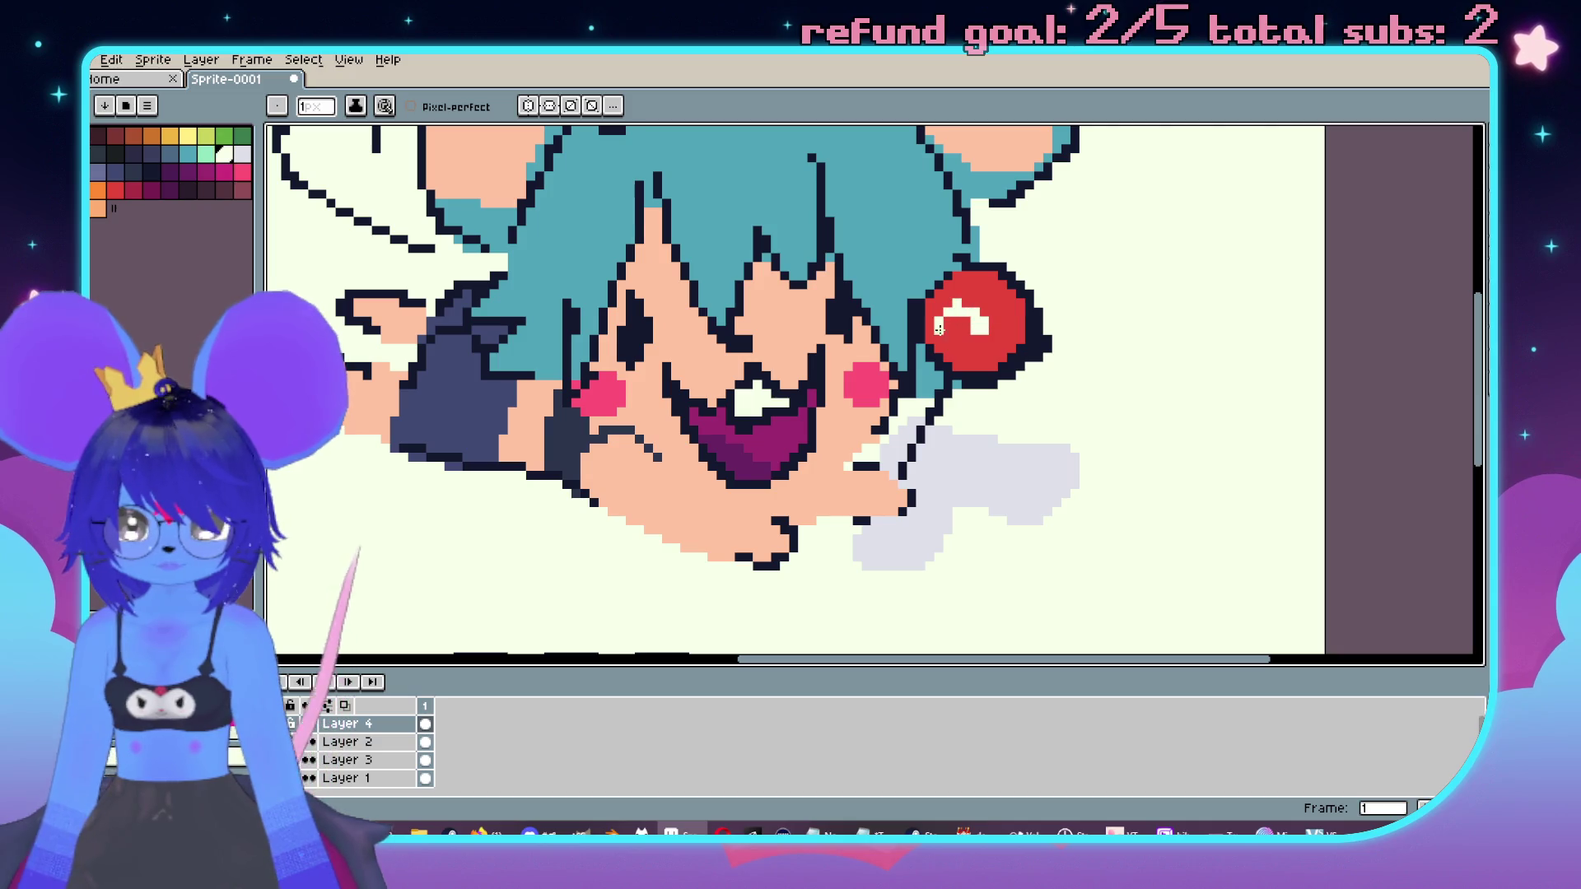
pyautogui.moveTo(998, 346)
pyautogui.mouseDown()
pyautogui.moveTo(963, 276)
pyautogui.moveTo(938, 296)
pyautogui.mouseUp()
pyautogui.scroll(-2, 1040, 382)
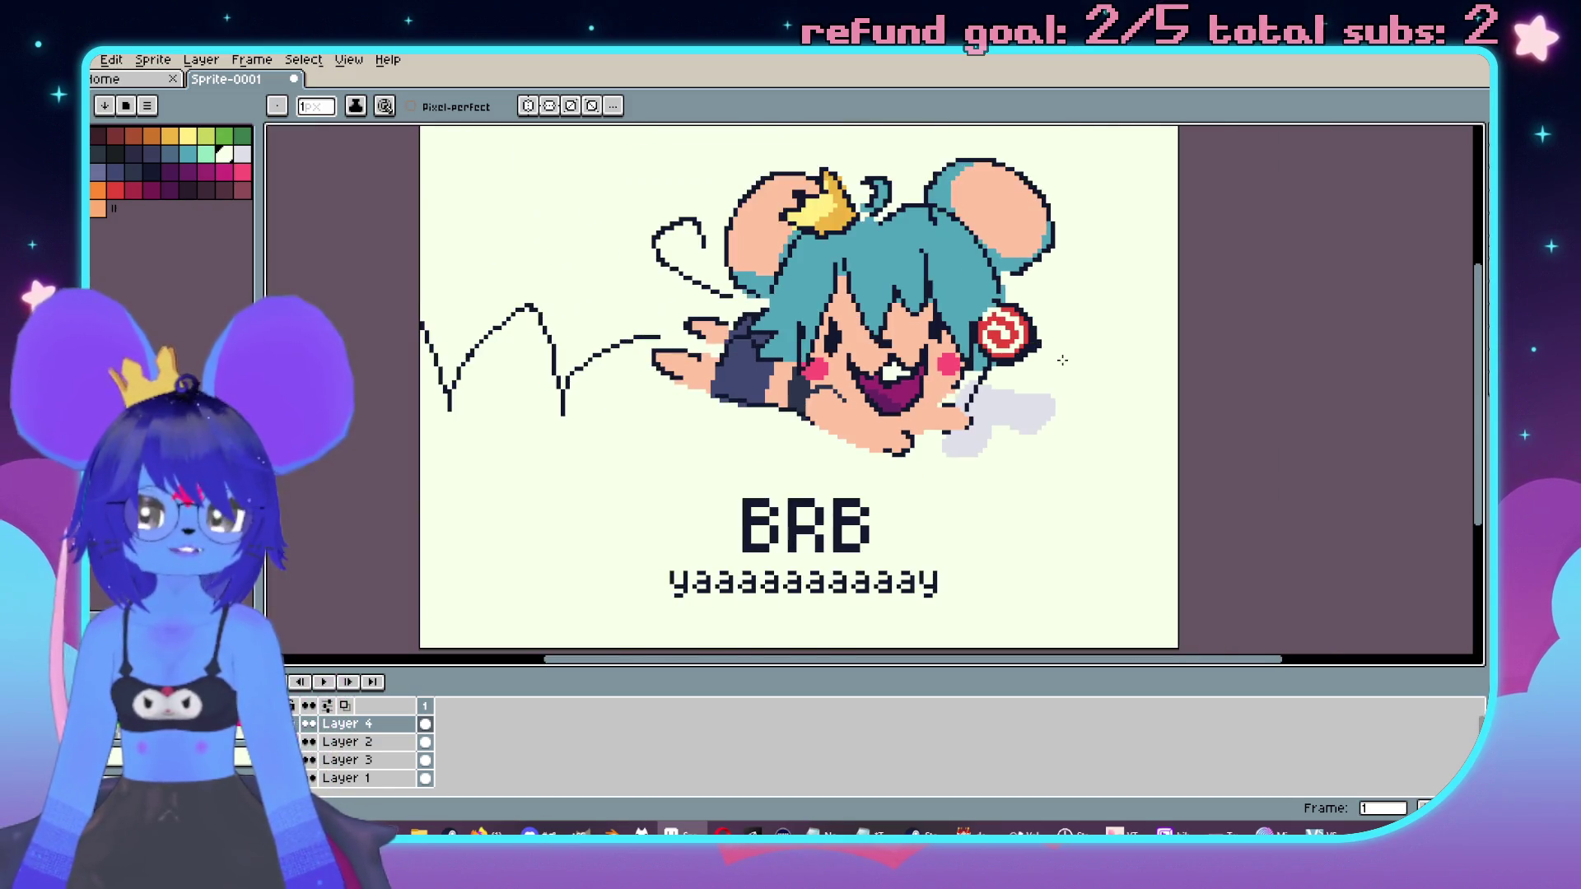
pyautogui.scroll(1, 1040, 383)
pyautogui.scroll(-1, 1041, 383)
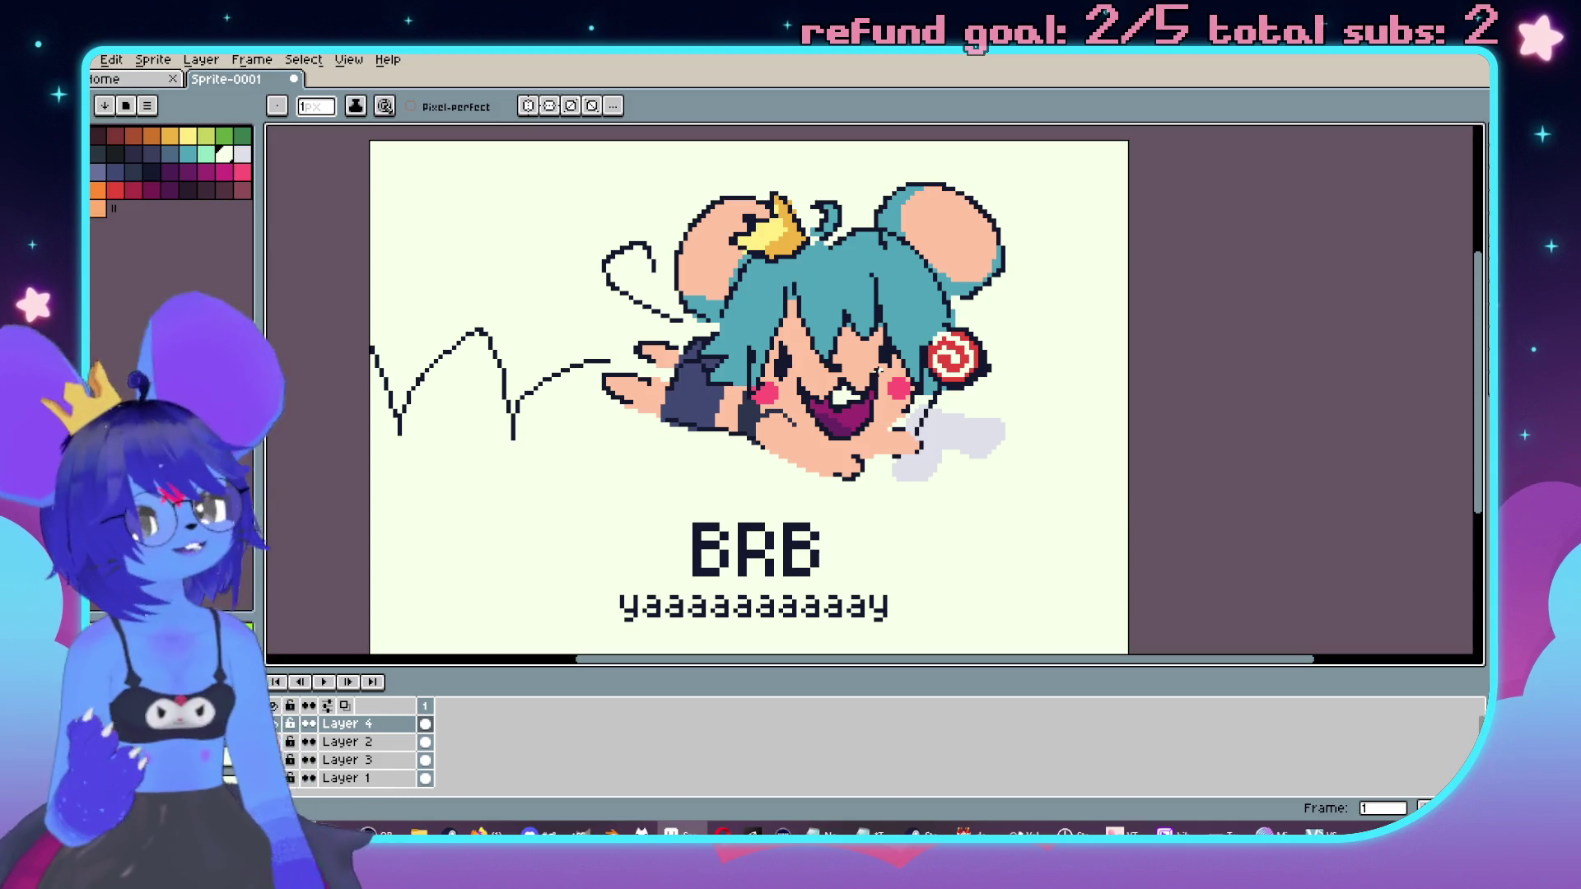
pyautogui.press('+')
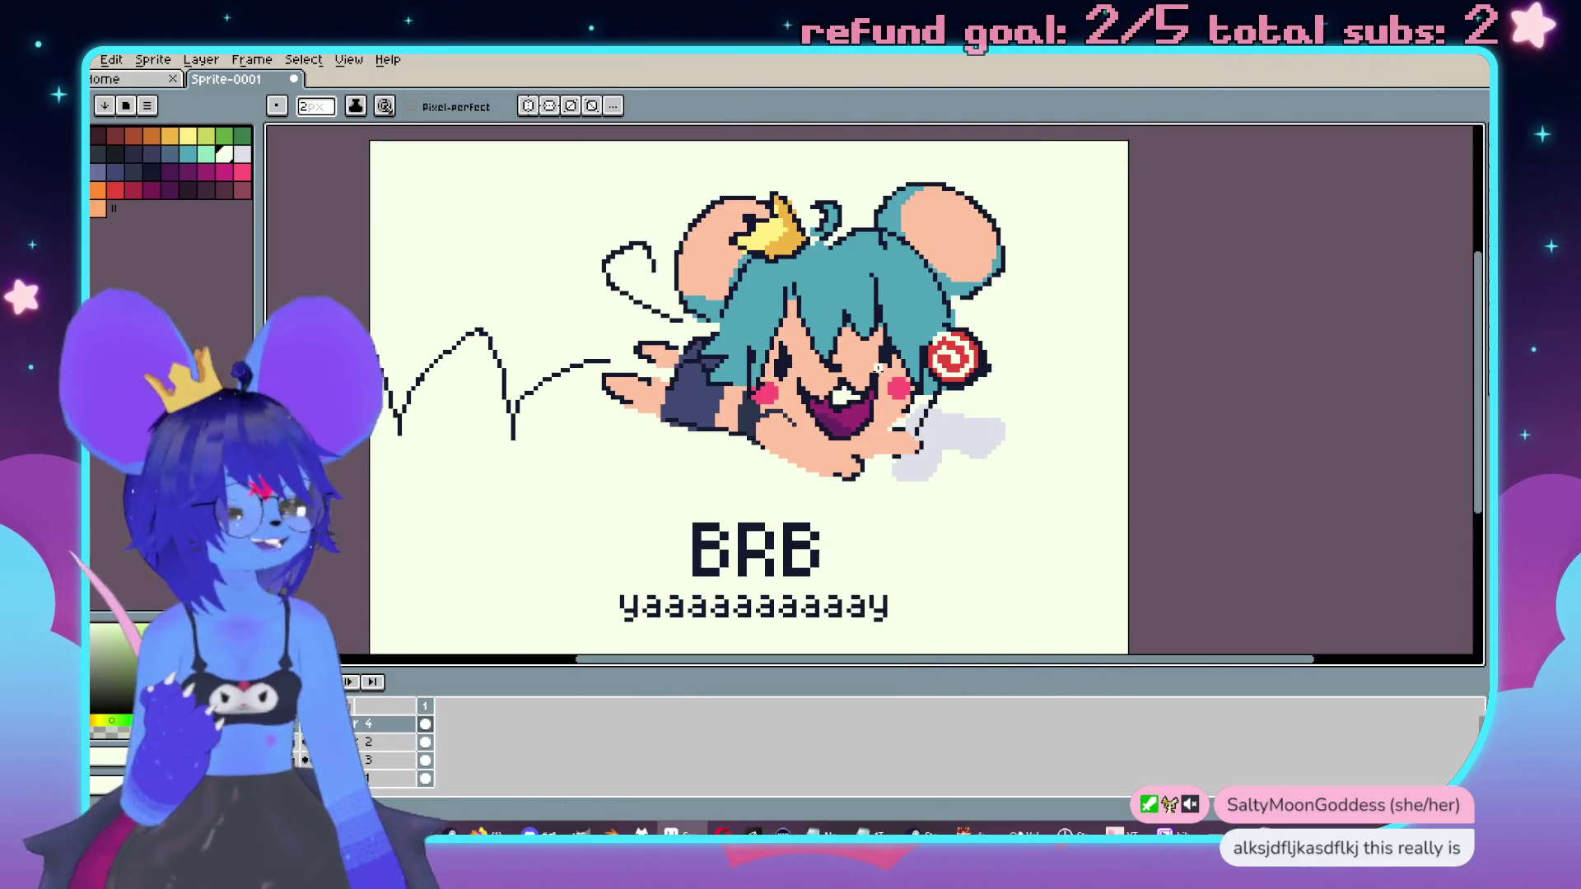
pyautogui.hscroll(-1, 931, 508)
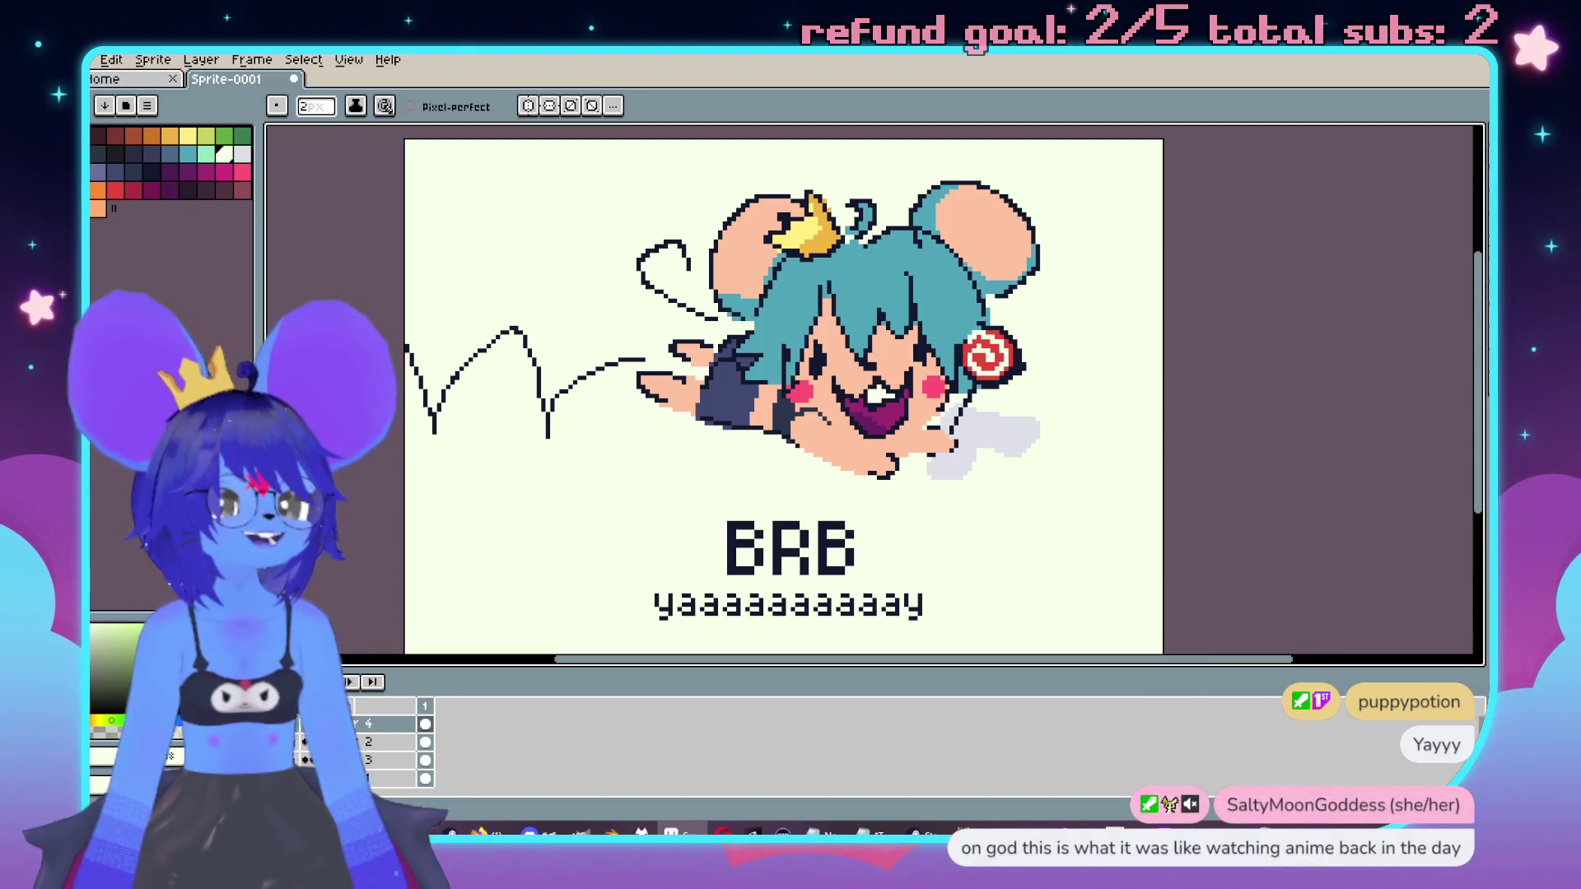
pyautogui.moveTo(590, 383)
pyautogui.mouseDown()
pyautogui.moveTo(733, 415)
pyautogui.moveTo(652, 408)
pyautogui.mouseUp()
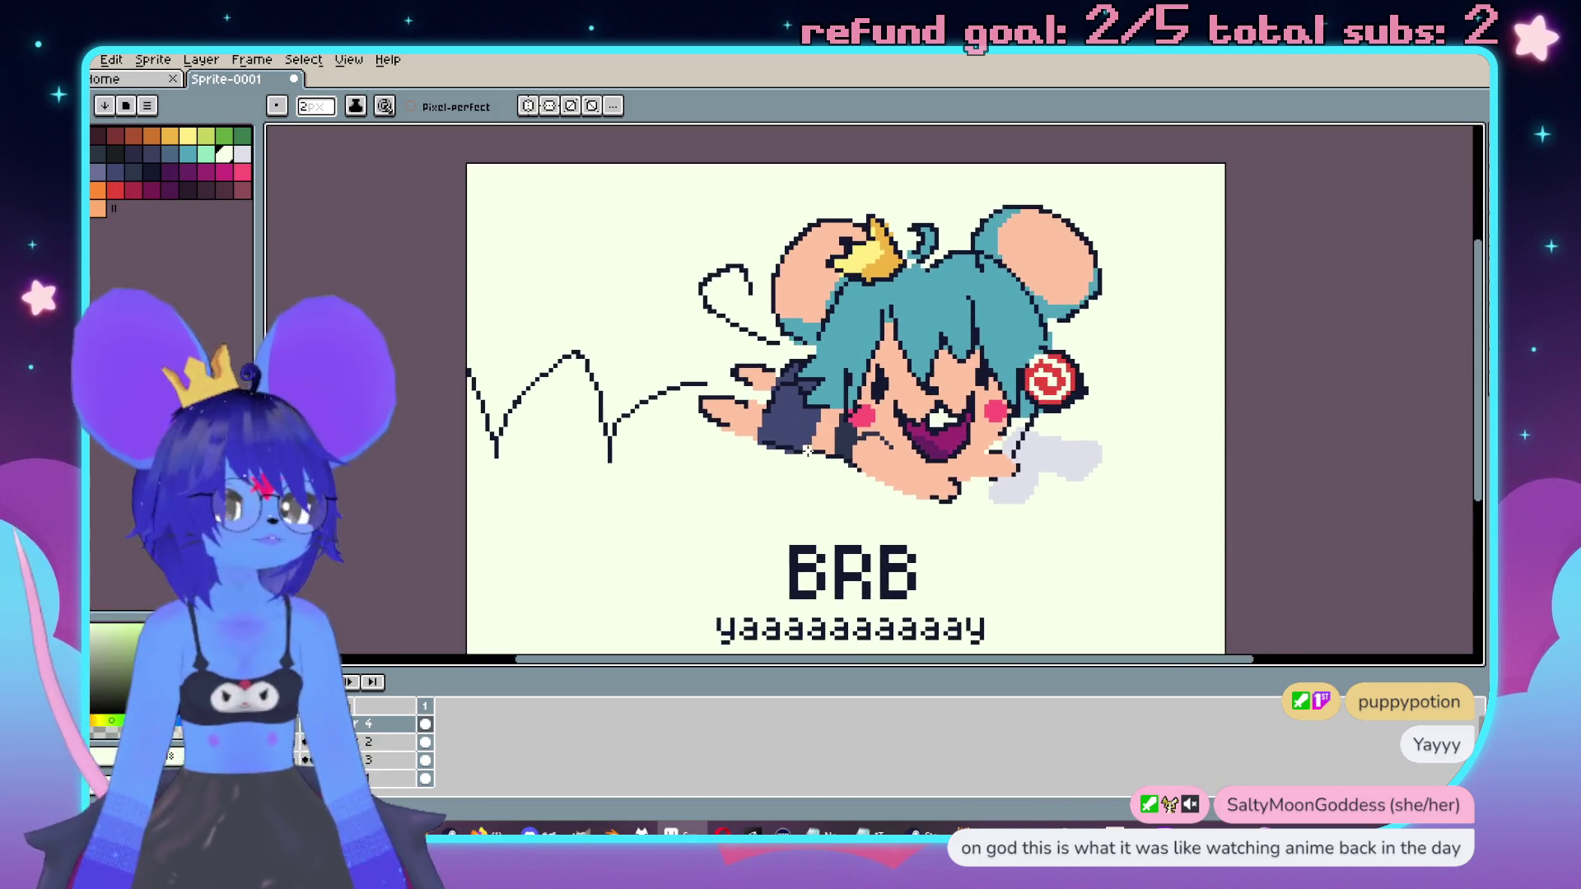
pyautogui.moveTo(828, 469); pyautogui.dragTo(654, 412)
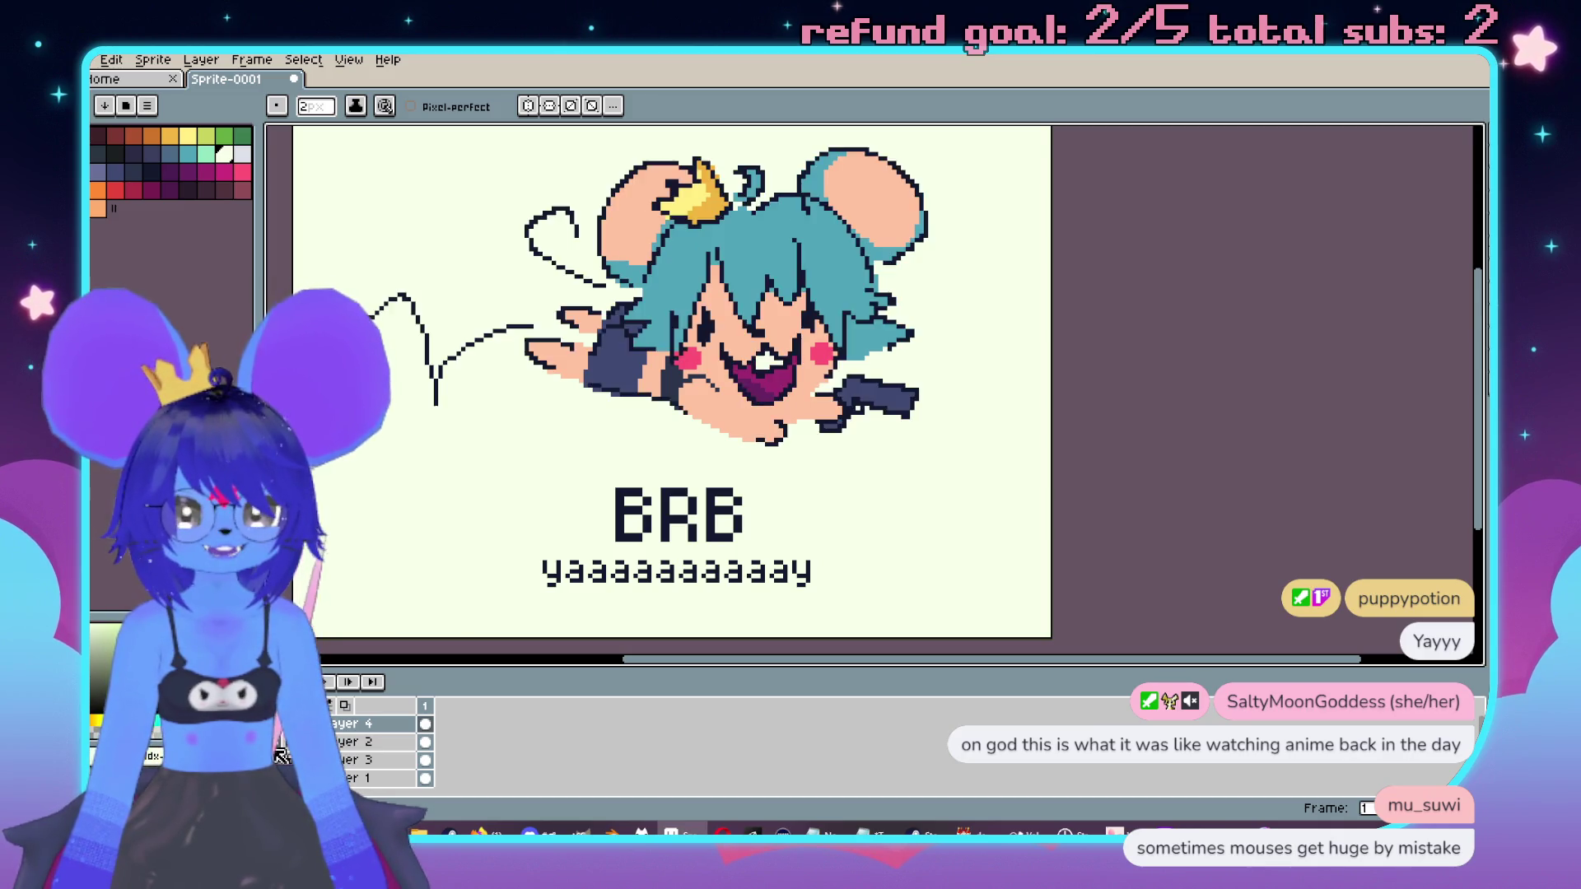
# Step: Pan and zoom around the sprite to review it, then pick teal from the palette
pyautogui.moveTo(718, 512); pyautogui.dragTo(764, 485)
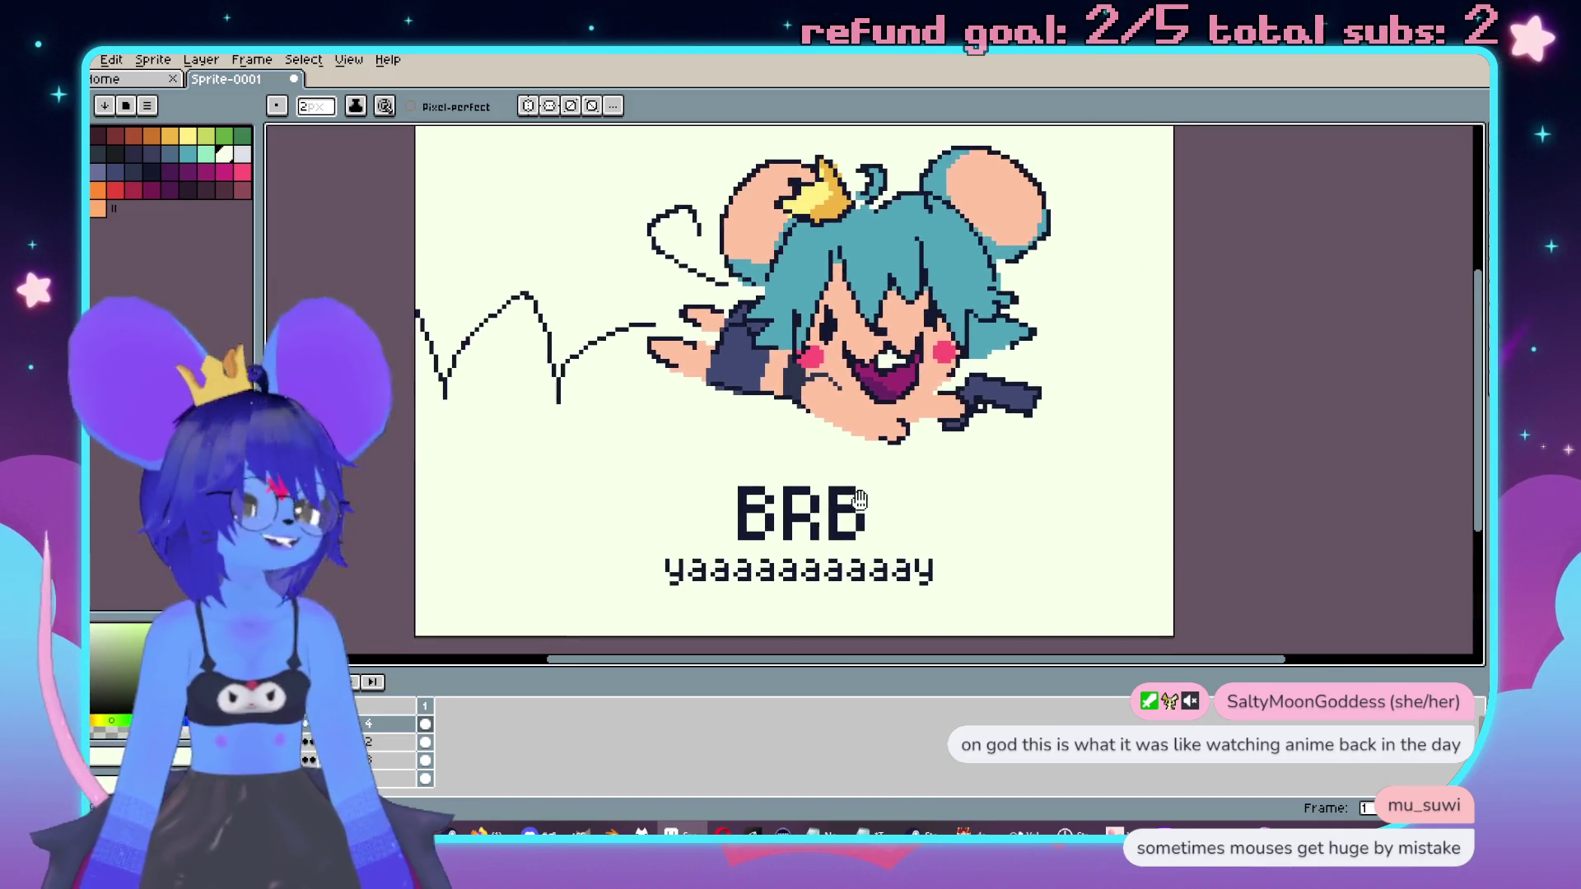
pyautogui.scroll(-1, 882, 452)
pyautogui.scroll(1, 1019, 517)
pyautogui.scroll(1, 1025, 519)
pyautogui.scroll(1, 1025, 519)
pyautogui.scroll(-2, 1025, 519)
pyautogui.moveTo(889, 453)
pyautogui.mouseDown()
pyautogui.moveTo(936, 406)
pyautogui.moveTo(973, 419)
pyautogui.mouseUp()
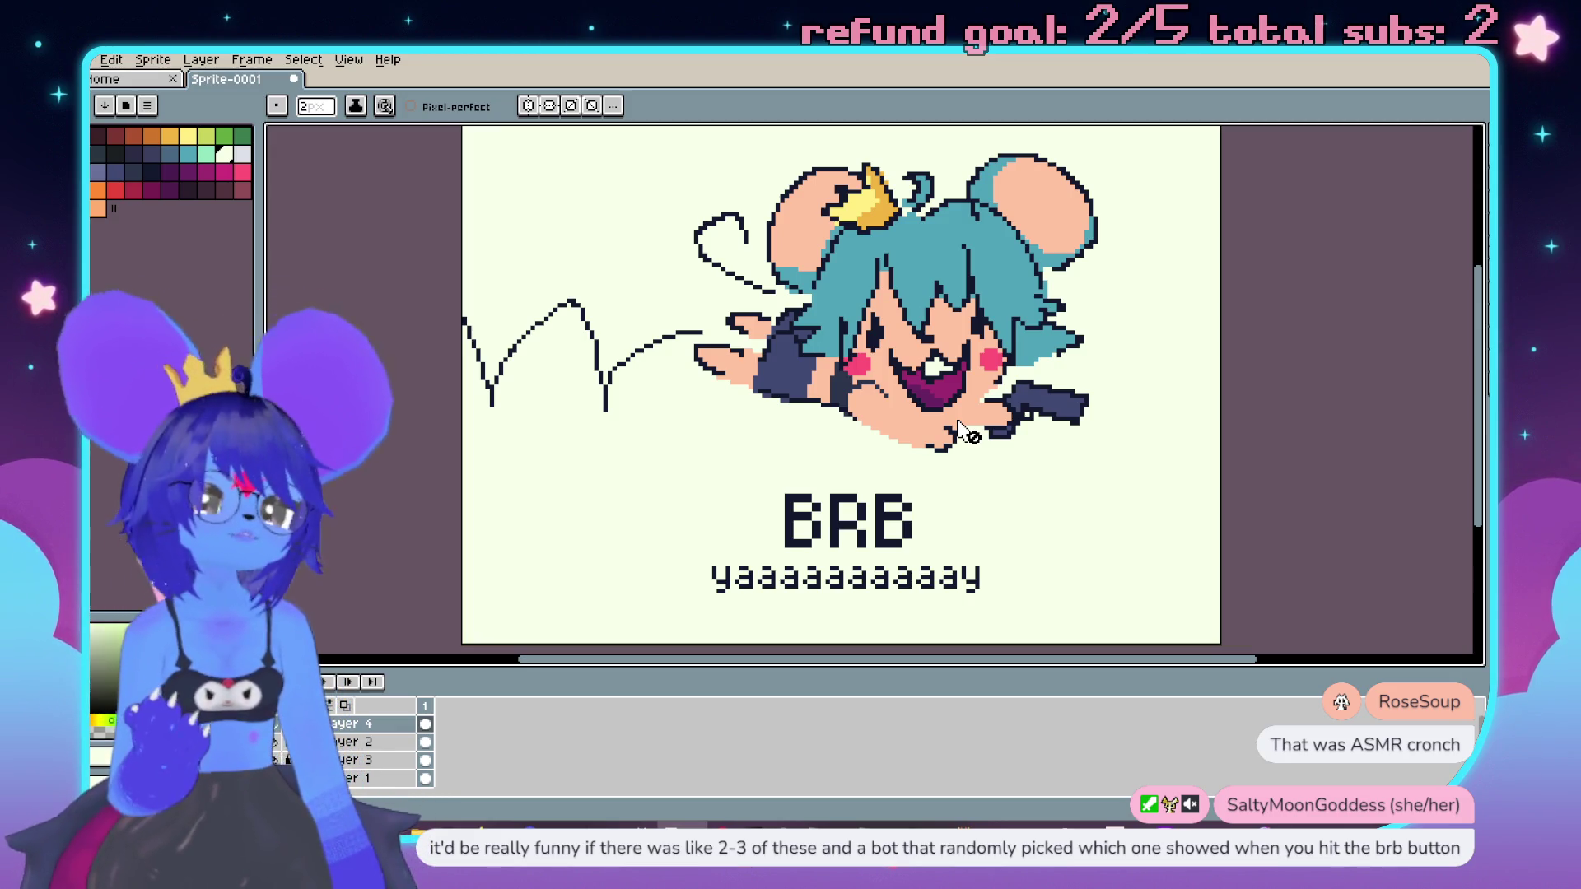
pyautogui.scroll(-3, 848, 397)
pyautogui.scroll(4, 848, 397)
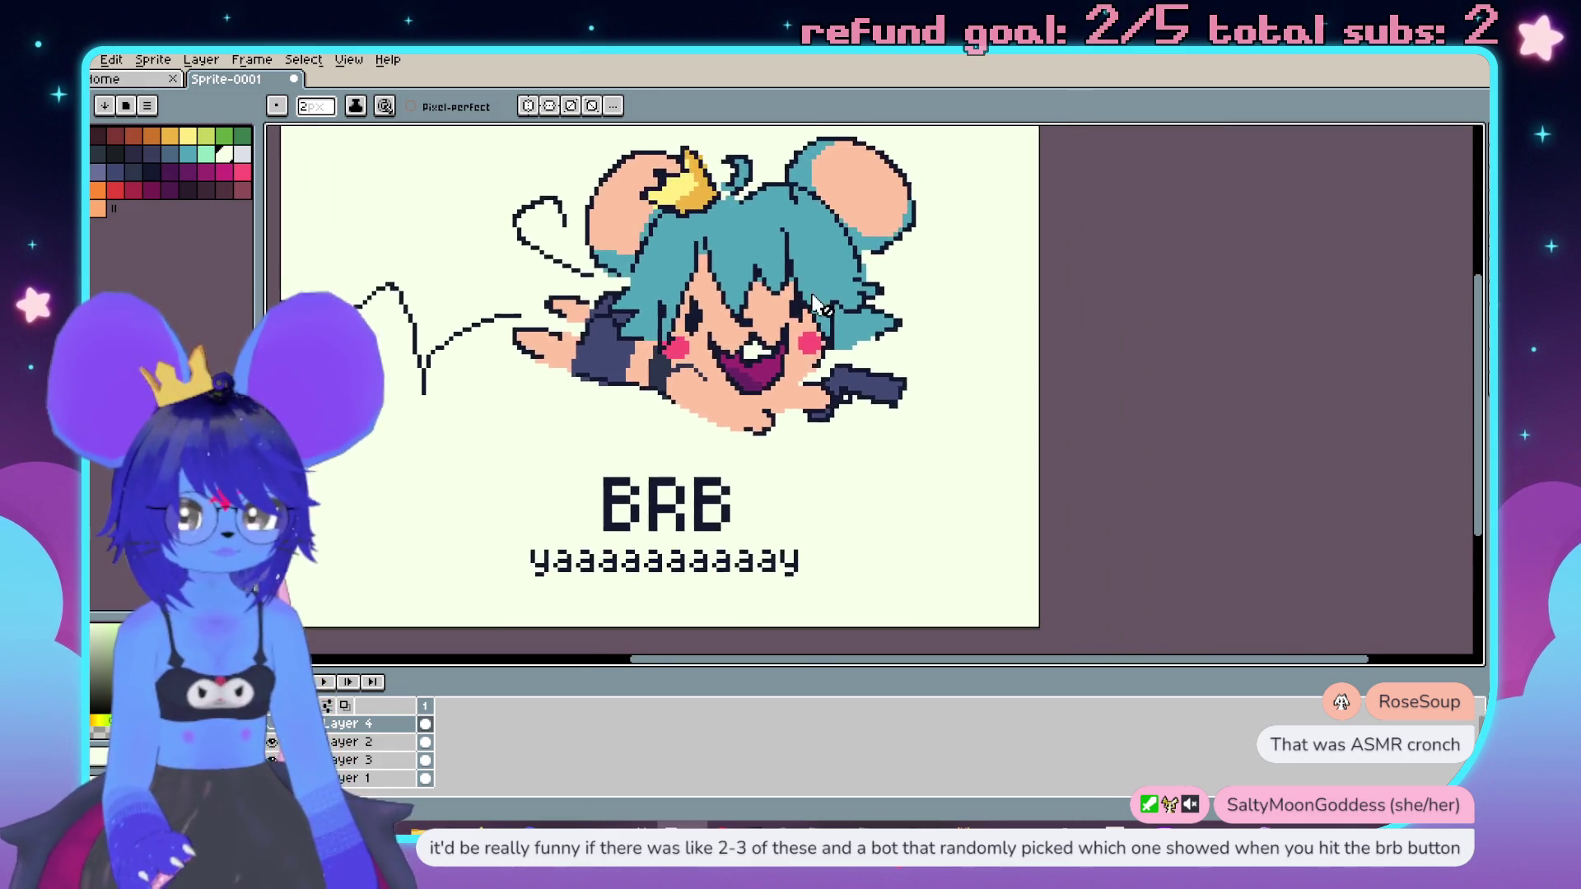
pyautogui.scroll(-1, 958, 395)
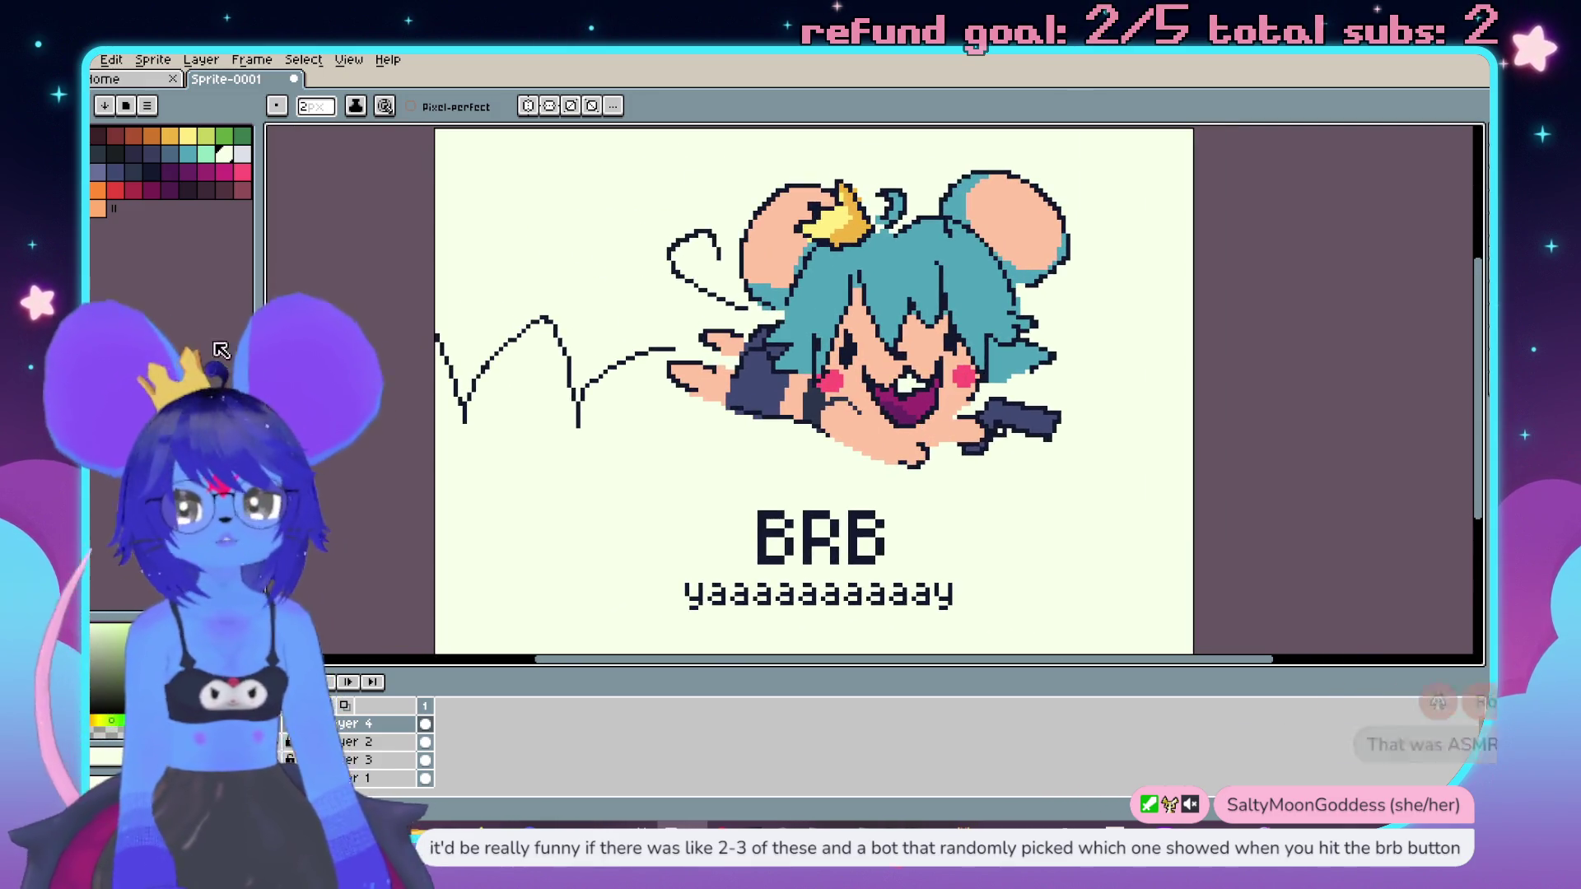
pyautogui.click(188, 154)
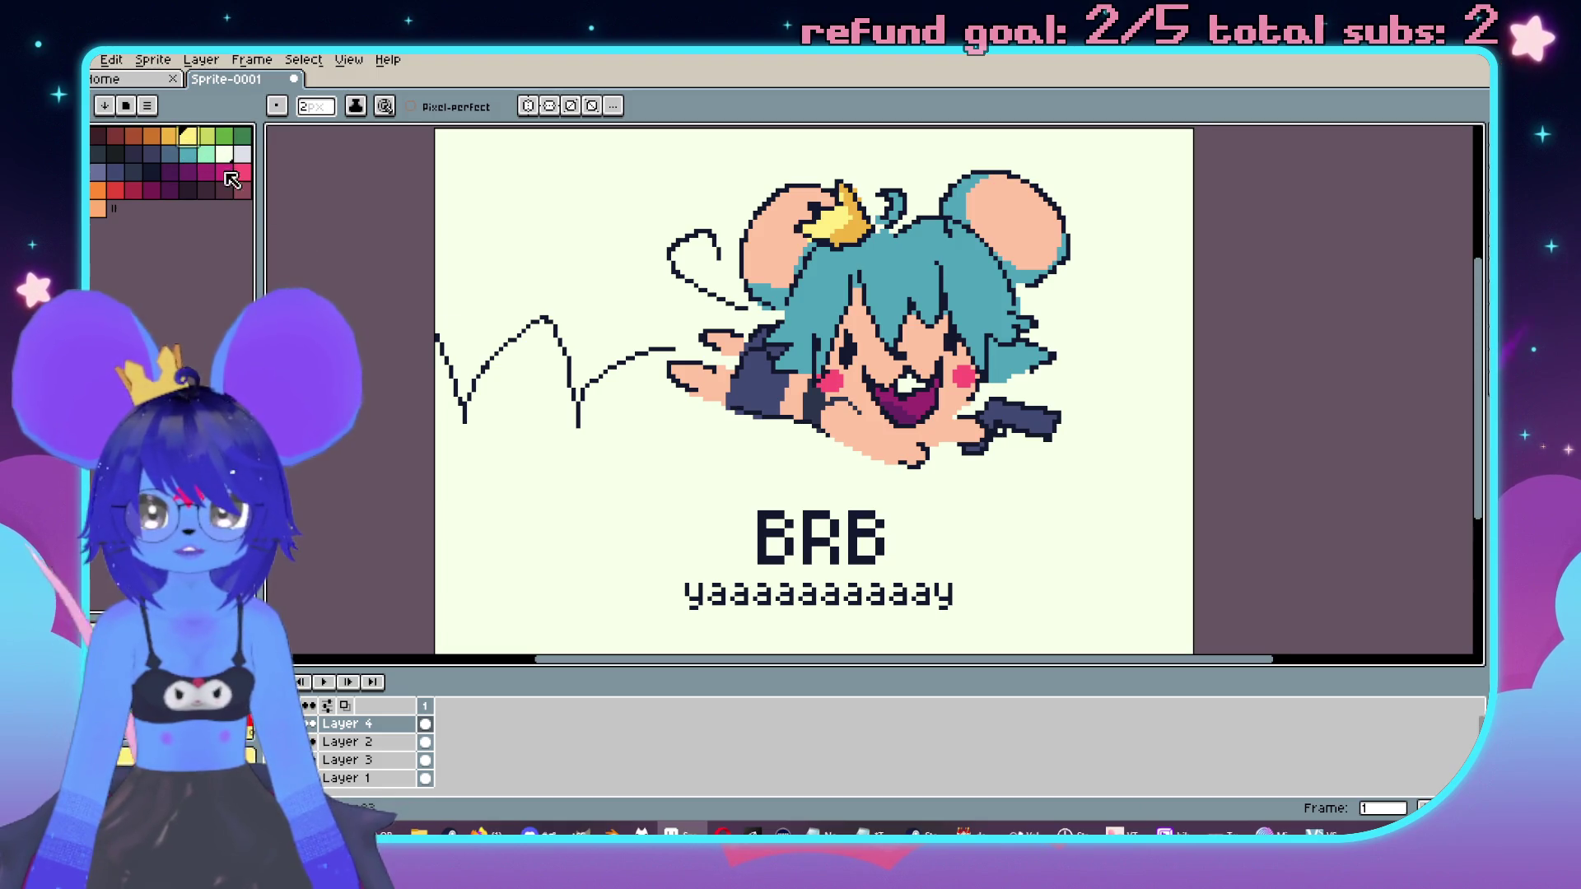
pyautogui.scroll(2, 659, 412)
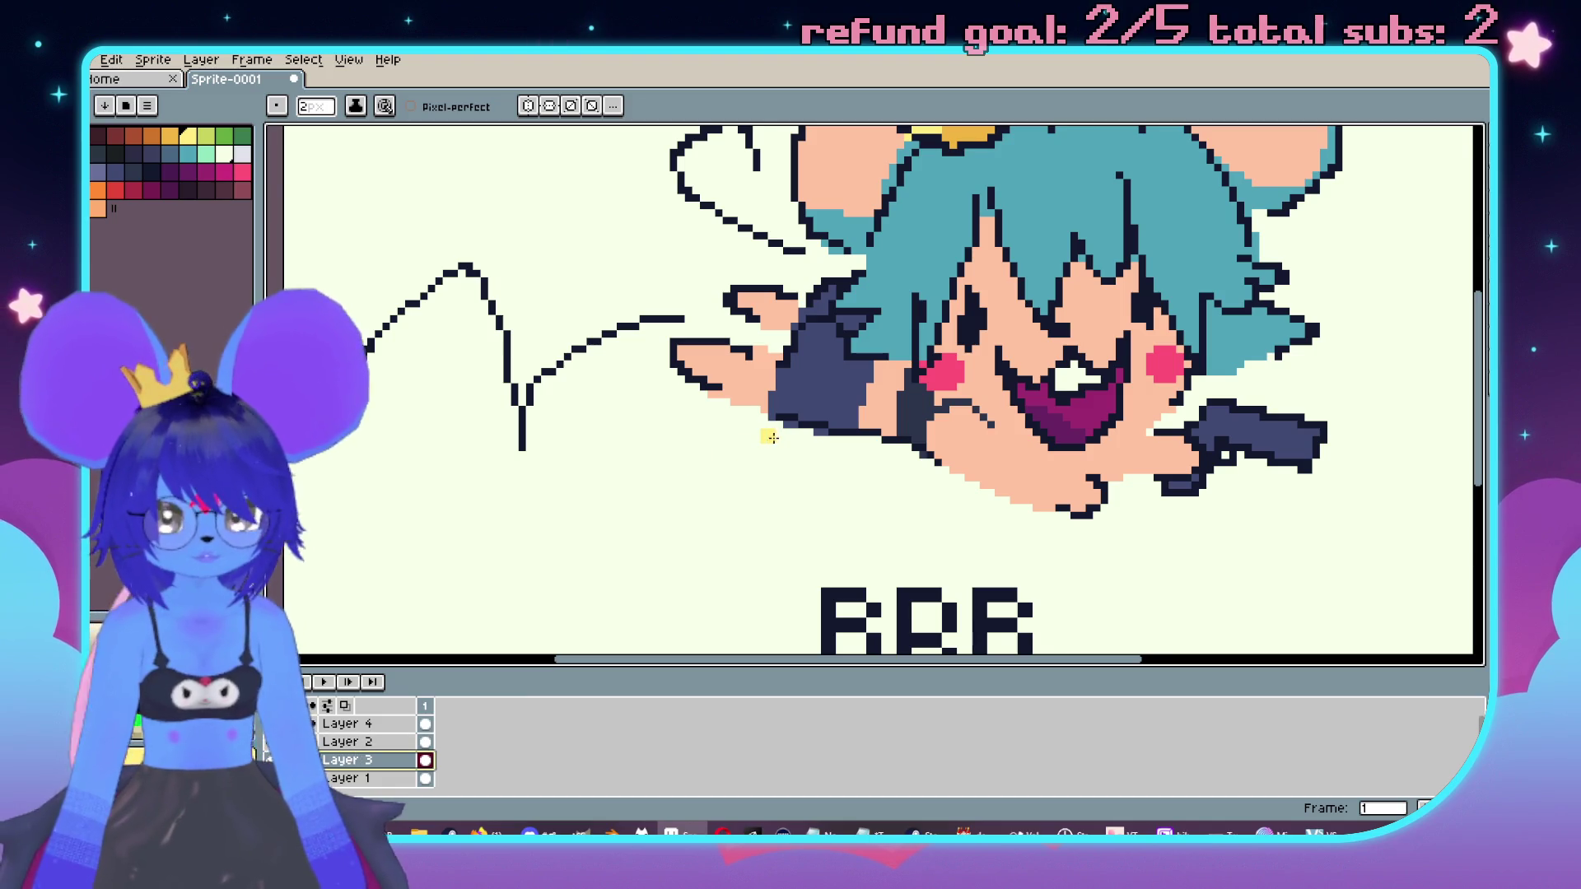
pyautogui.press('-')
pyautogui.moveTo(798, 455)
pyautogui.mouseDown()
pyautogui.moveTo(787, 478)
pyautogui.moveTo(728, 449)
pyautogui.mouseUp()
pyautogui.moveTo(663, 539)
pyautogui.mouseDown()
pyautogui.moveTo(704, 498)
pyautogui.moveTo(766, 514)
pyautogui.moveTo(650, 485)
pyautogui.moveTo(745, 511)
pyautogui.mouseUp()
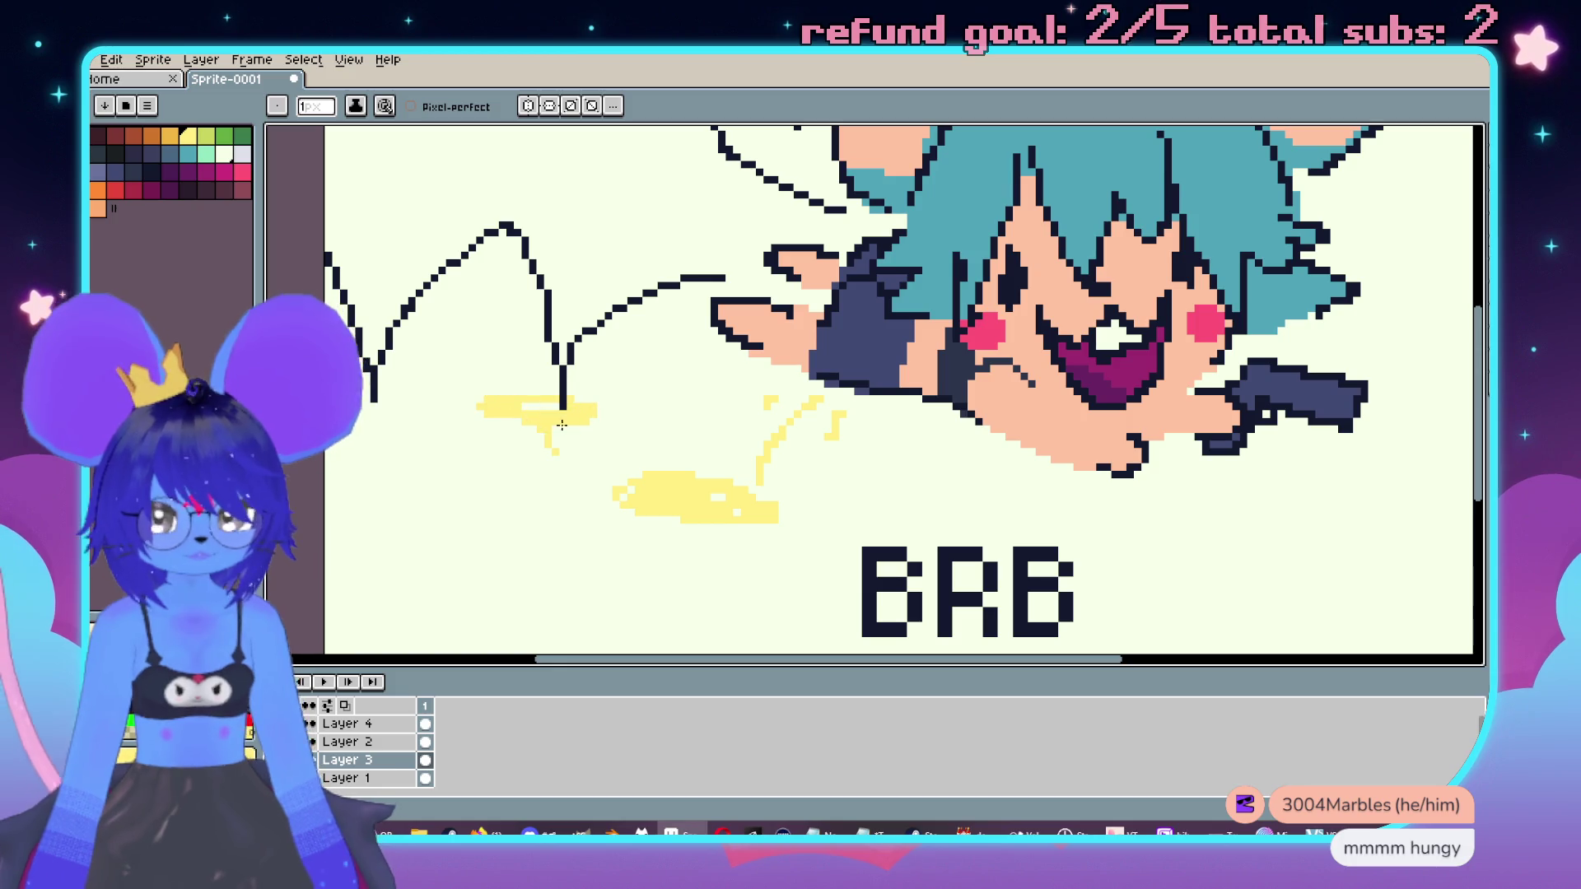
pyautogui.moveTo(531, 436)
pyautogui.mouseDown()
pyautogui.moveTo(601, 433)
pyautogui.moveTo(527, 428)
pyautogui.moveTo(502, 395)
pyautogui.moveTo(511, 472)
pyautogui.mouseUp()
pyautogui.press('+')
pyautogui.press('+')
pyautogui.press('+')
pyautogui.moveTo(513, 416)
pyautogui.mouseDown()
pyautogui.moveTo(486, 372)
pyautogui.moveTo(387, 380)
pyautogui.mouseUp()
pyautogui.scroll(-5, 384, 421)
pyautogui.scroll(3, 769, 511)
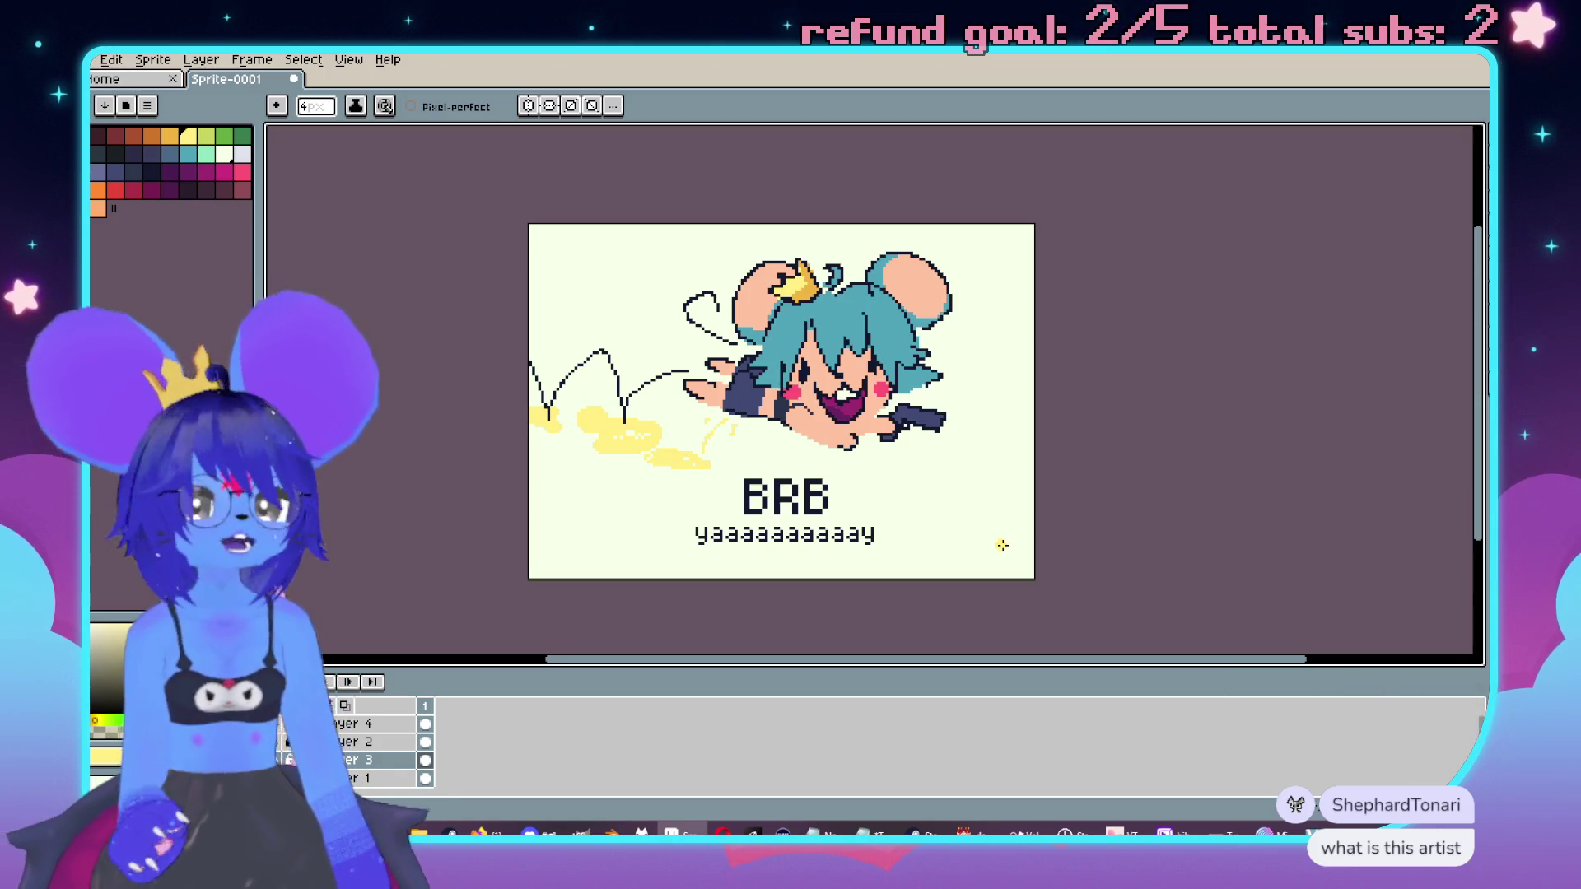
pyautogui.moveTo(968, 551); pyautogui.dragTo(977, 556)
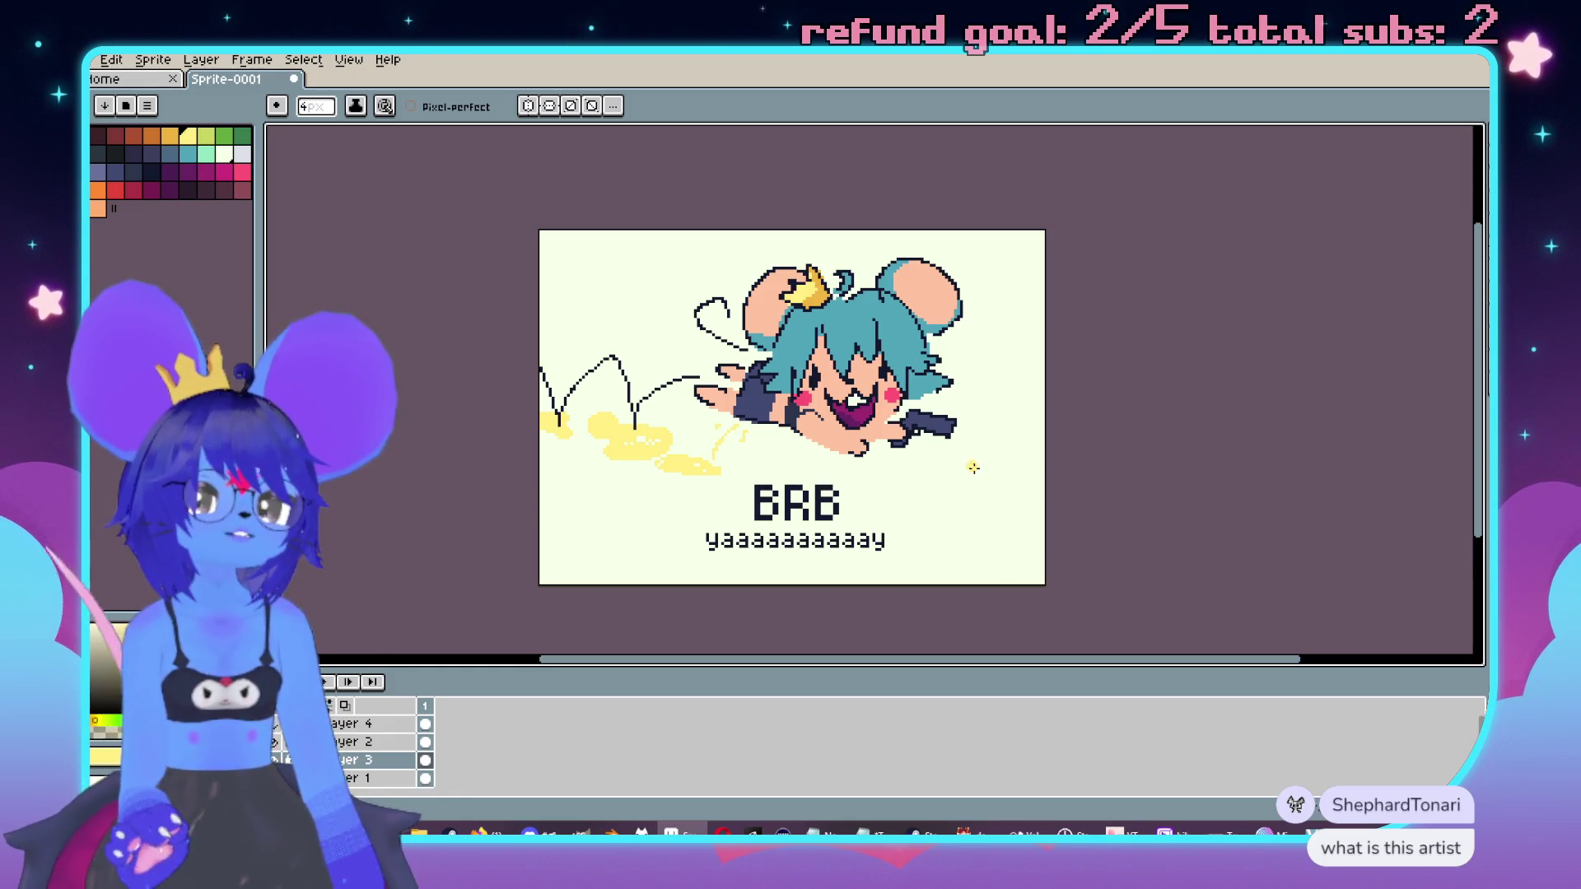
pyautogui.press('v')
pyautogui.hotkey('ctrl', 'z')
pyautogui.hotkey('ctrl', 'z')
pyautogui.hotkey('ctrl', 'z')
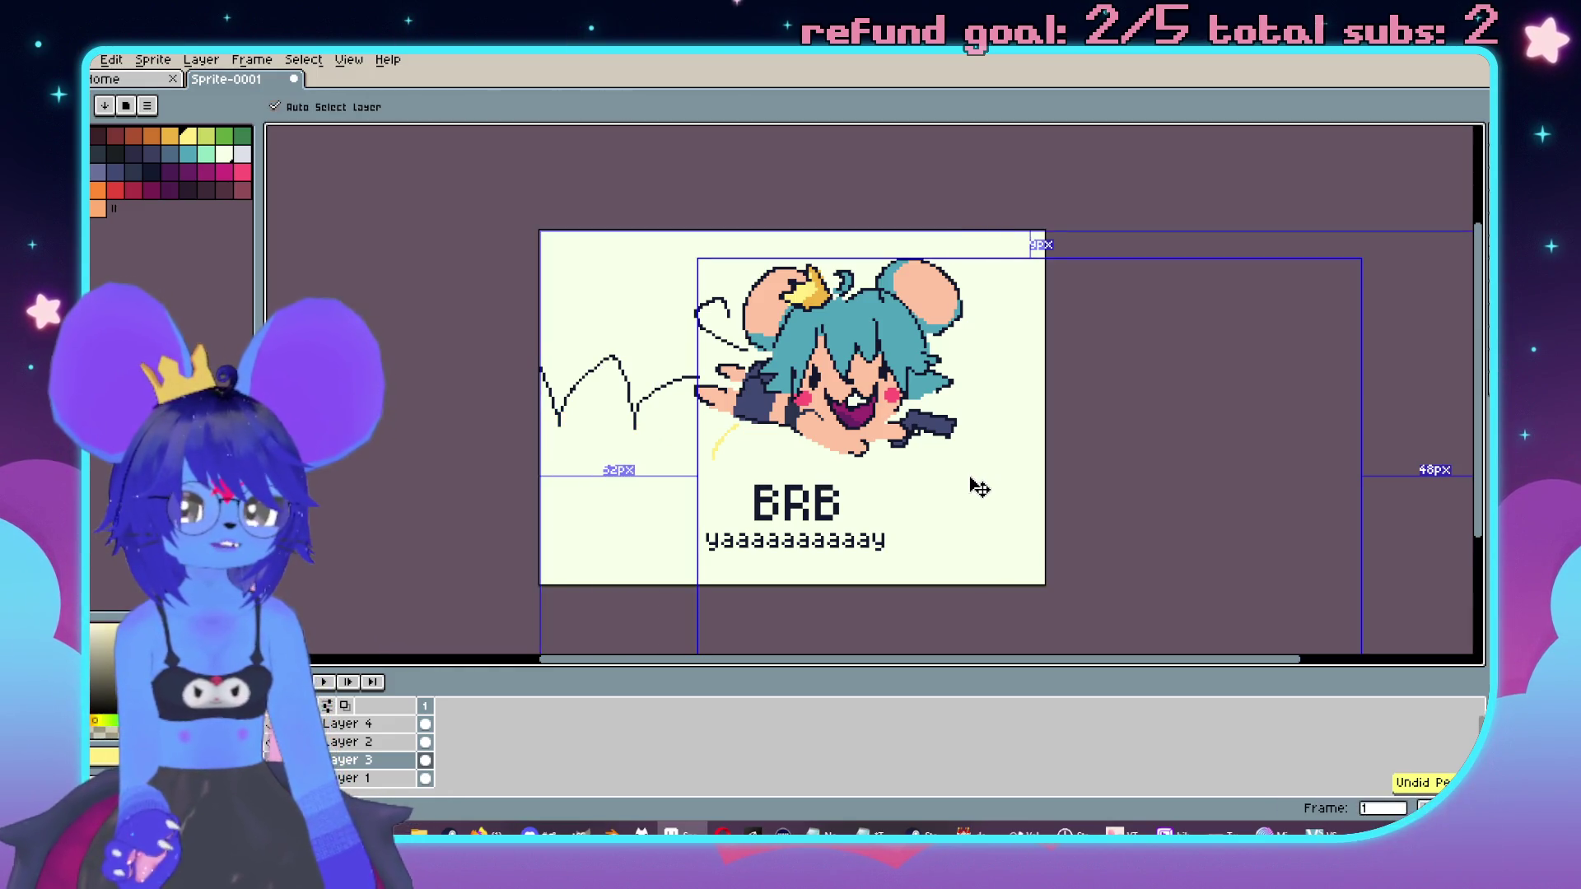
pyautogui.press('b')
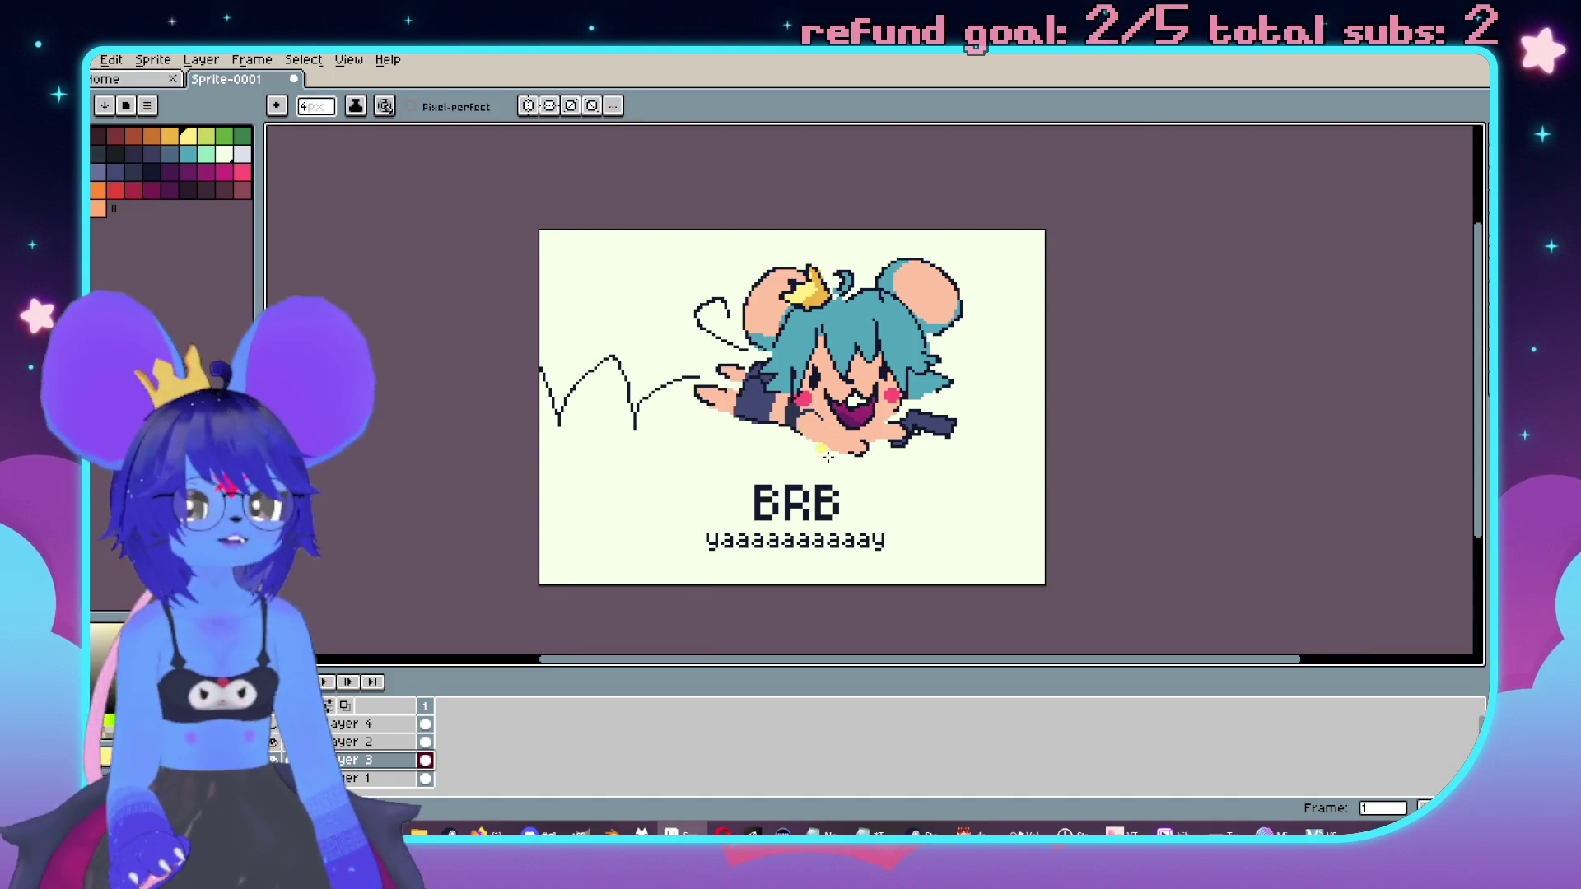
pyautogui.scroll(1, 819, 449)
# Step: Pick dark navy and delete the old 'yaaaaaaaaaaay' line under BRB
pyautogui.moveTo(1020, 484); pyautogui.dragTo(961, 457)
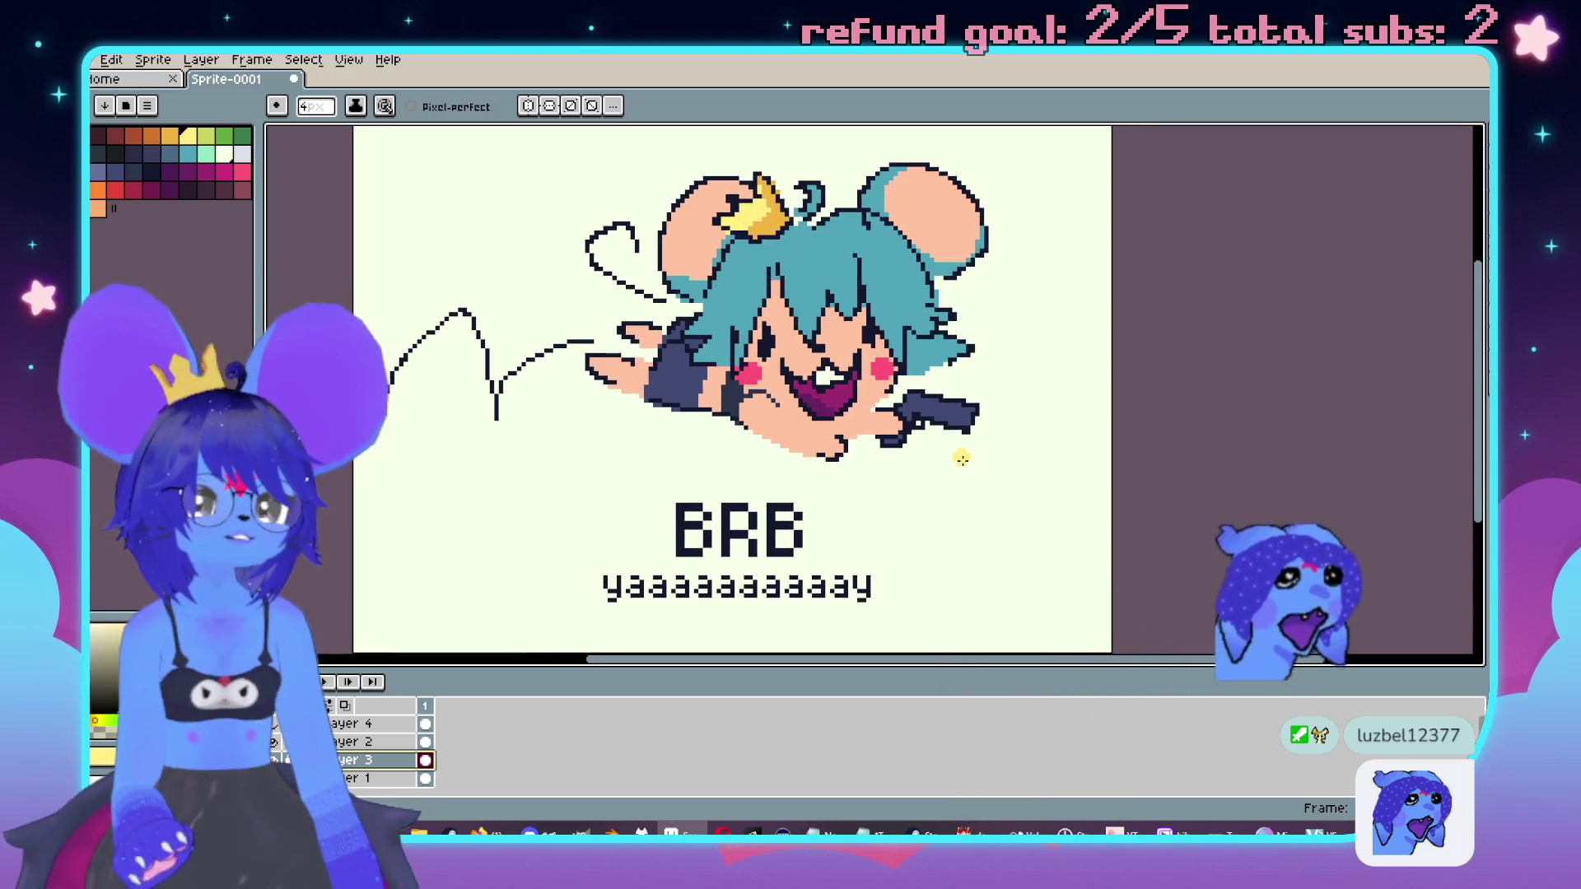
pyautogui.moveTo(607, 448); pyautogui.dragTo(638, 452)
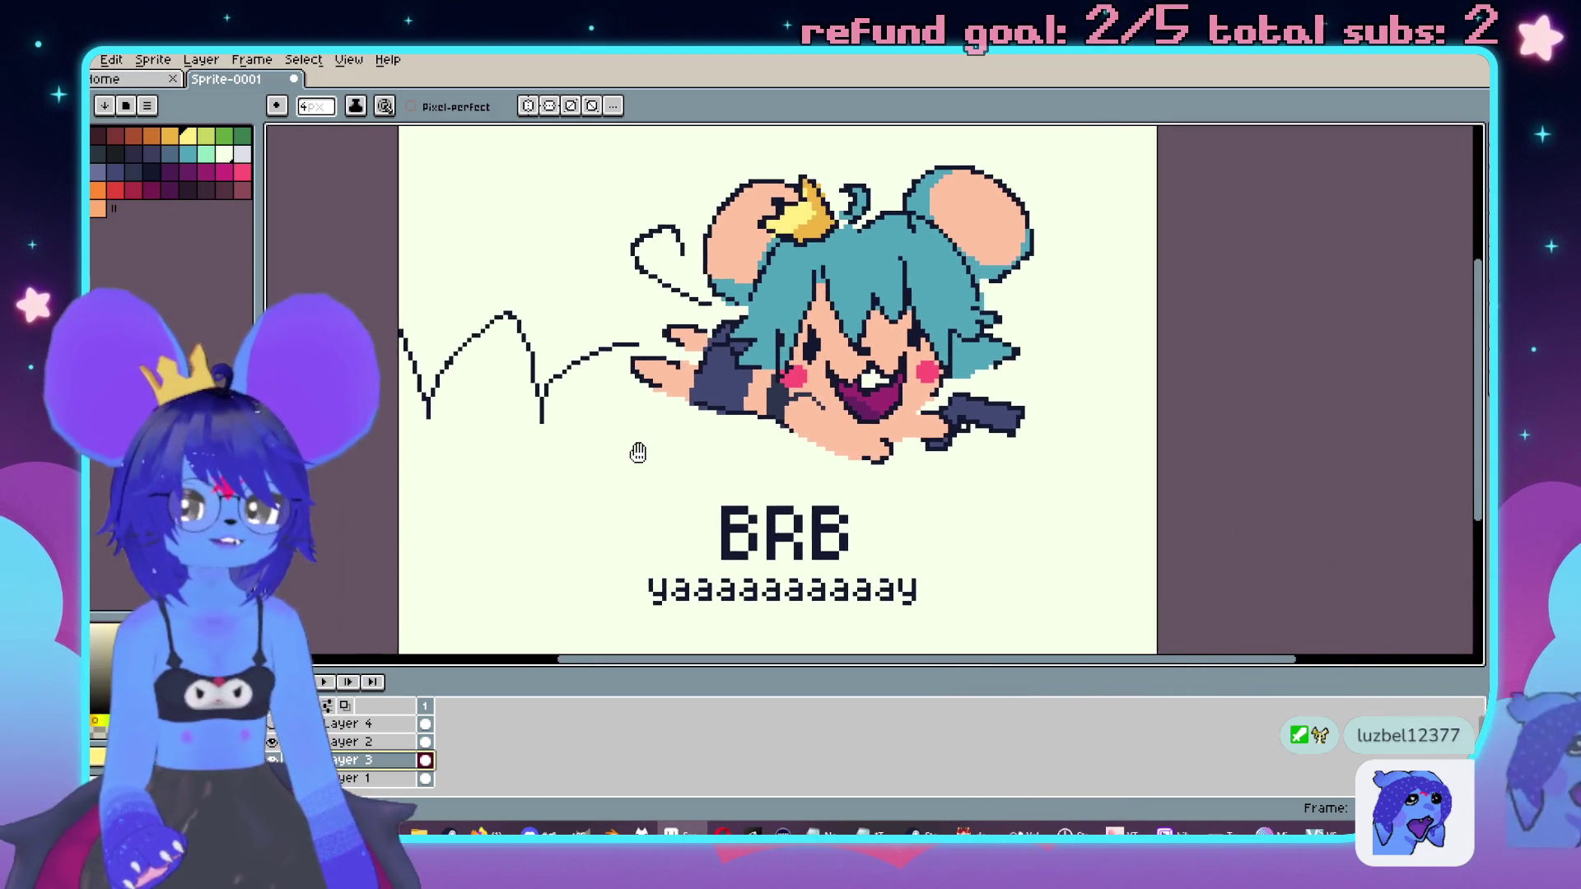
pyautogui.scroll(-1, 595, 394)
pyautogui.scroll(1, 595, 393)
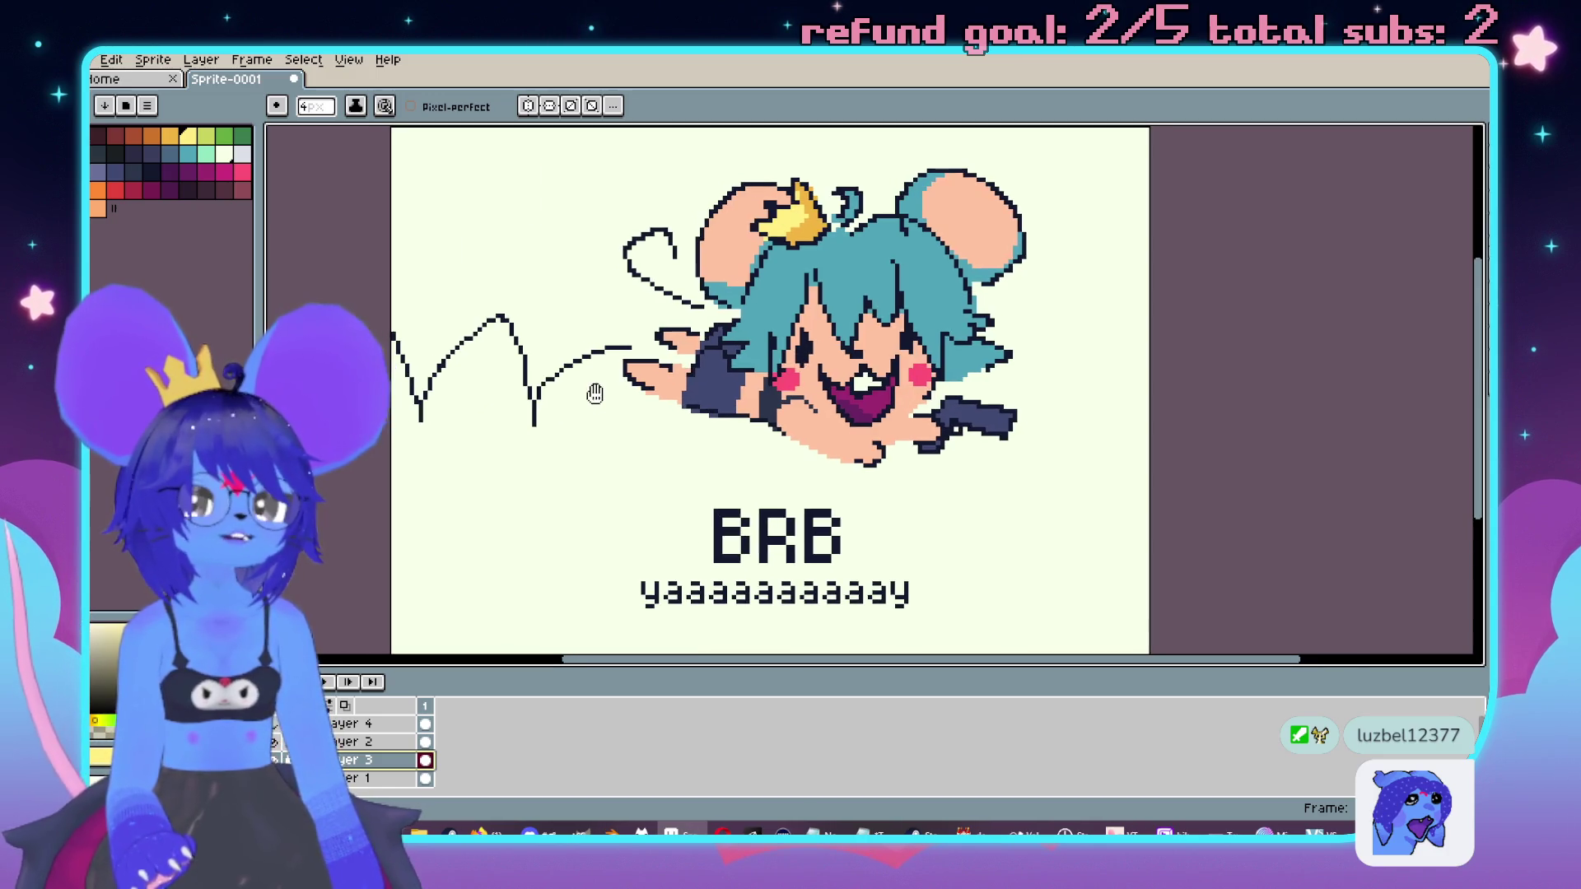
pyautogui.click(152, 173)
pyautogui.moveTo(808, 639); pyautogui.dragTo(780, 610)
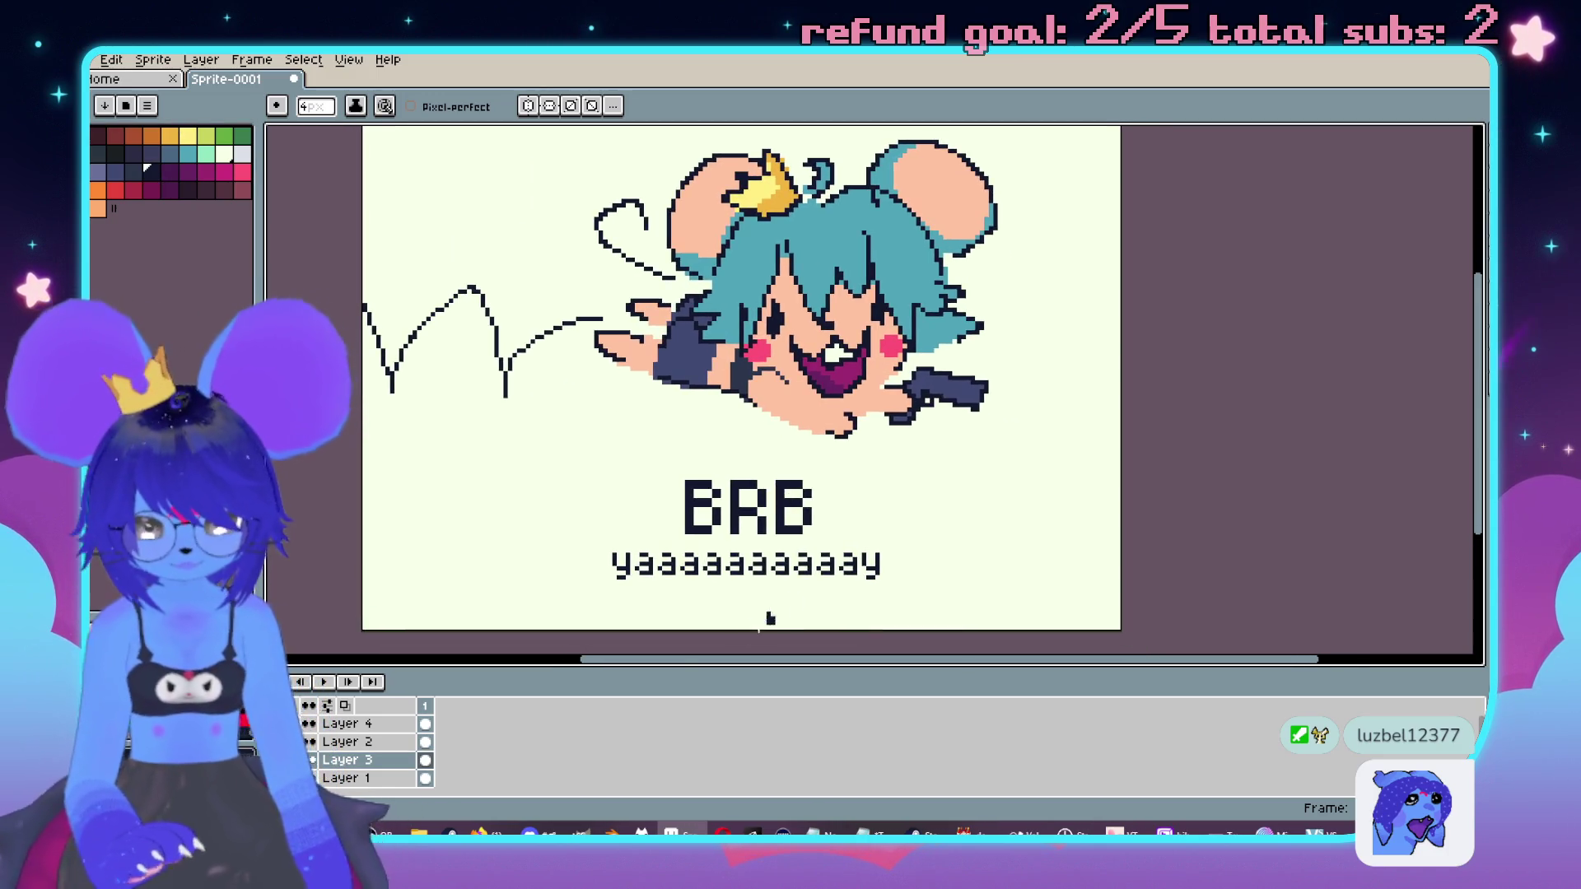
pyautogui.press('m')
pyautogui.moveTo(596, 536)
pyautogui.mouseDown()
pyautogui.moveTo(645, 566)
pyautogui.moveTo(945, 591)
pyautogui.mouseUp()
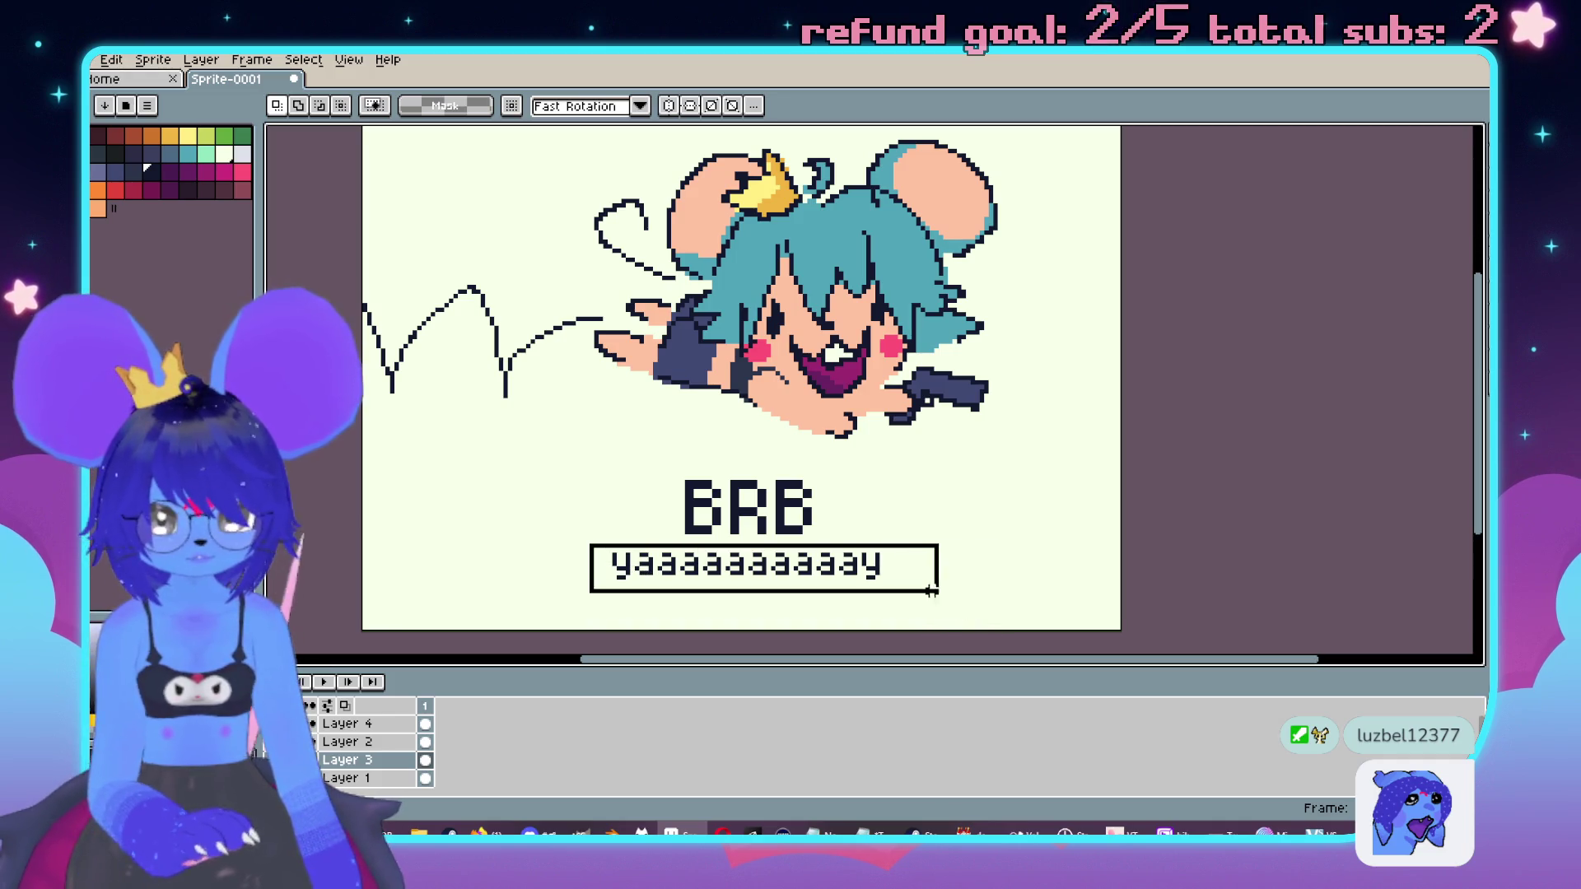
pyautogui.press('Delete')
# Step: Write the caption 'i need to pee' in a text box under BRB
pyautogui.press('t')
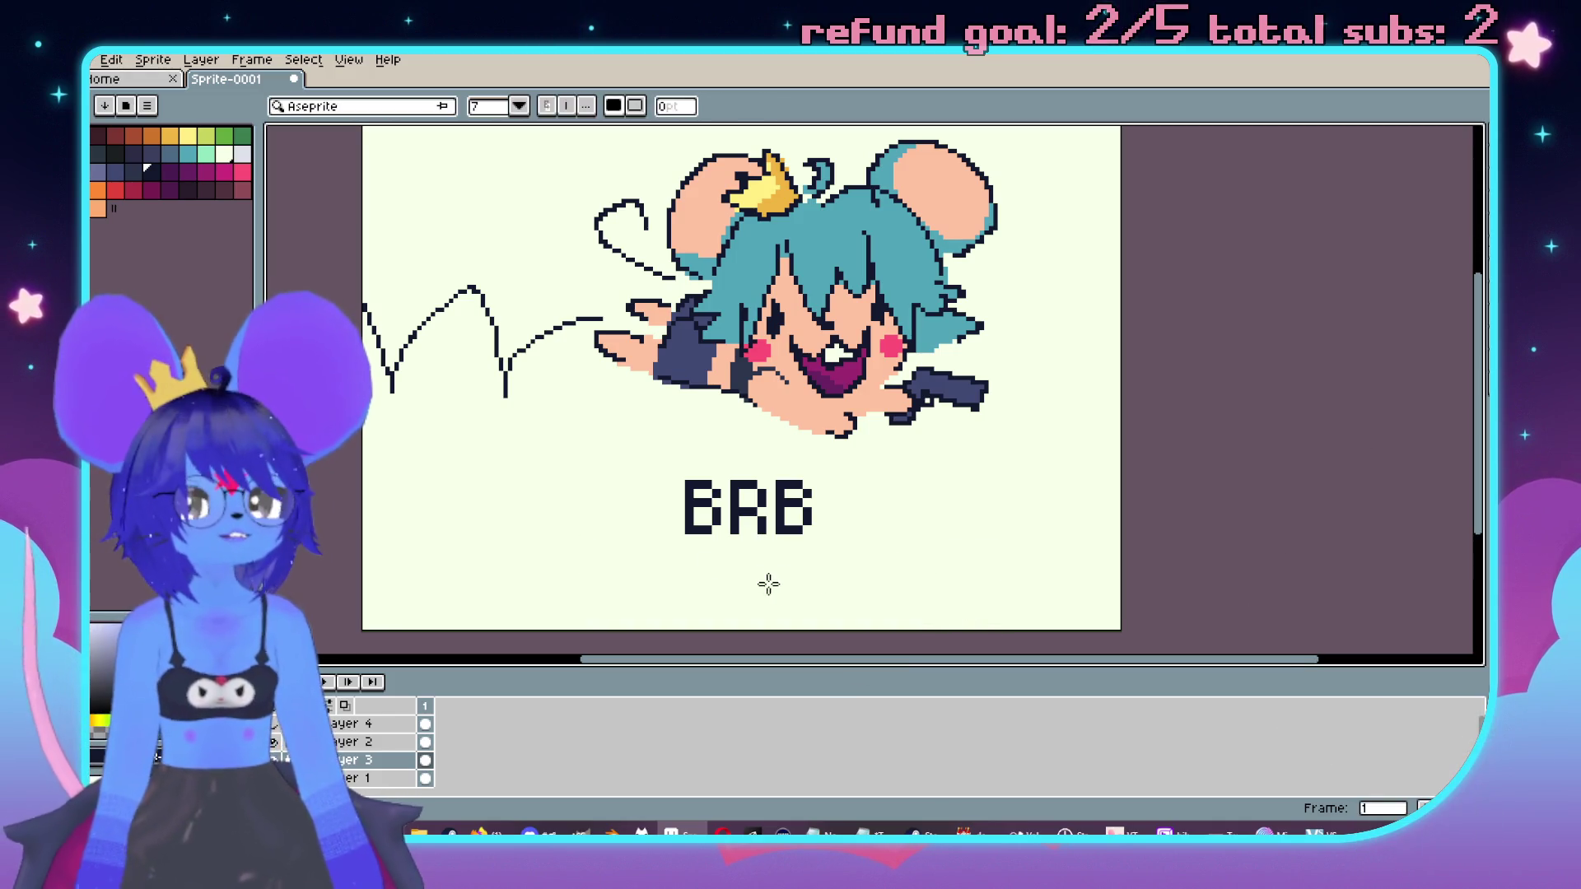
pyautogui.moveTo(603, 549)
pyautogui.mouseDown()
pyautogui.moveTo(995, 628)
pyautogui.moveTo(910, 616)
pyautogui.mouseUp()
pyautogui.write('i need to pee')
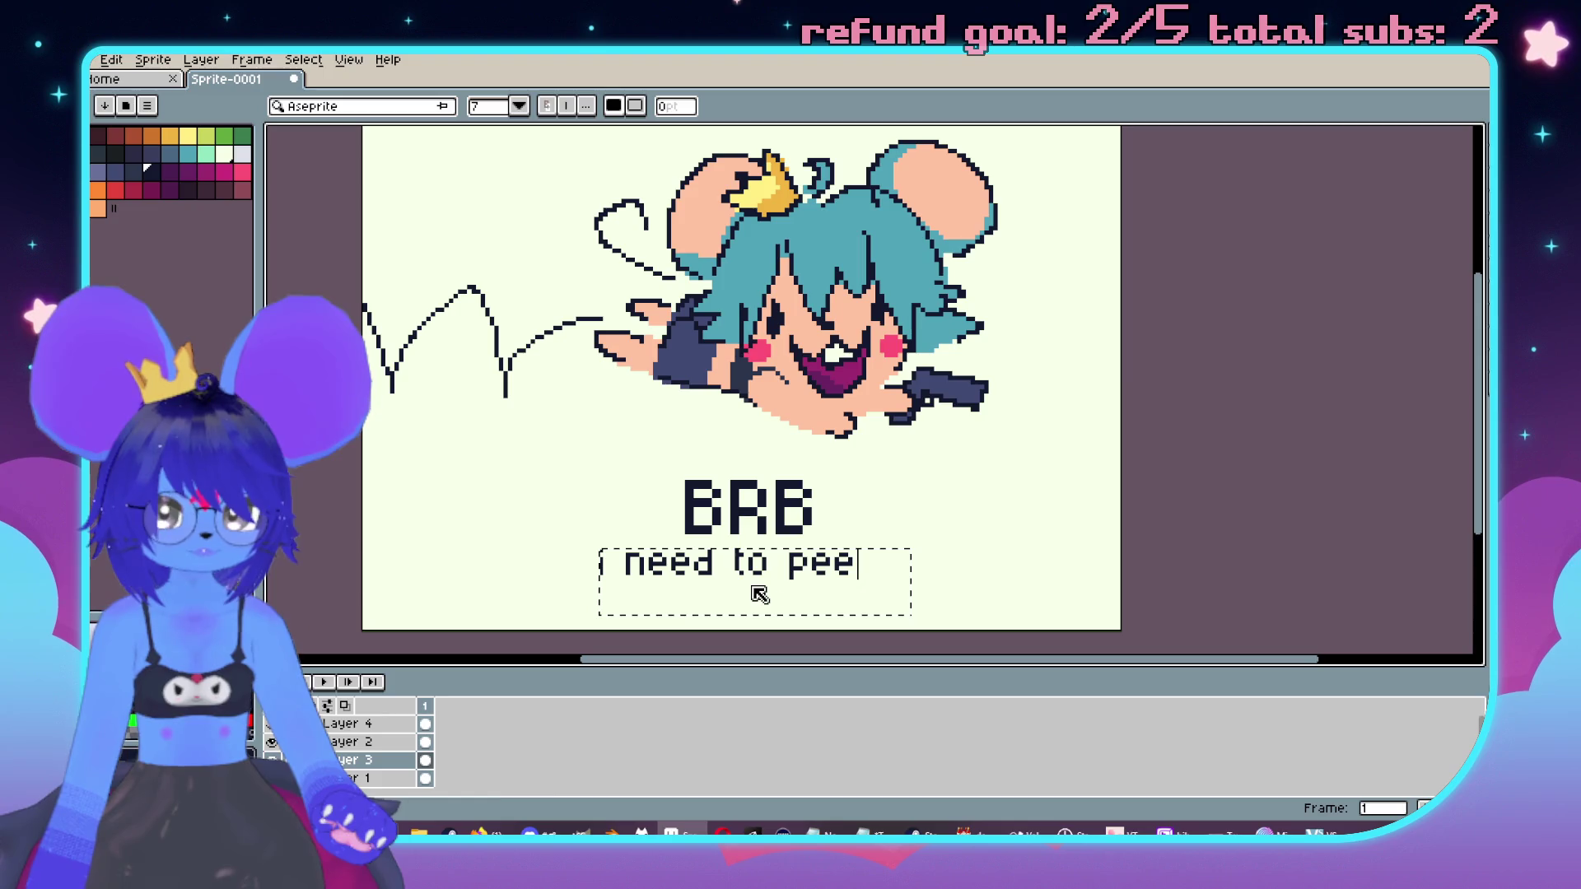
pyautogui.press('Return')
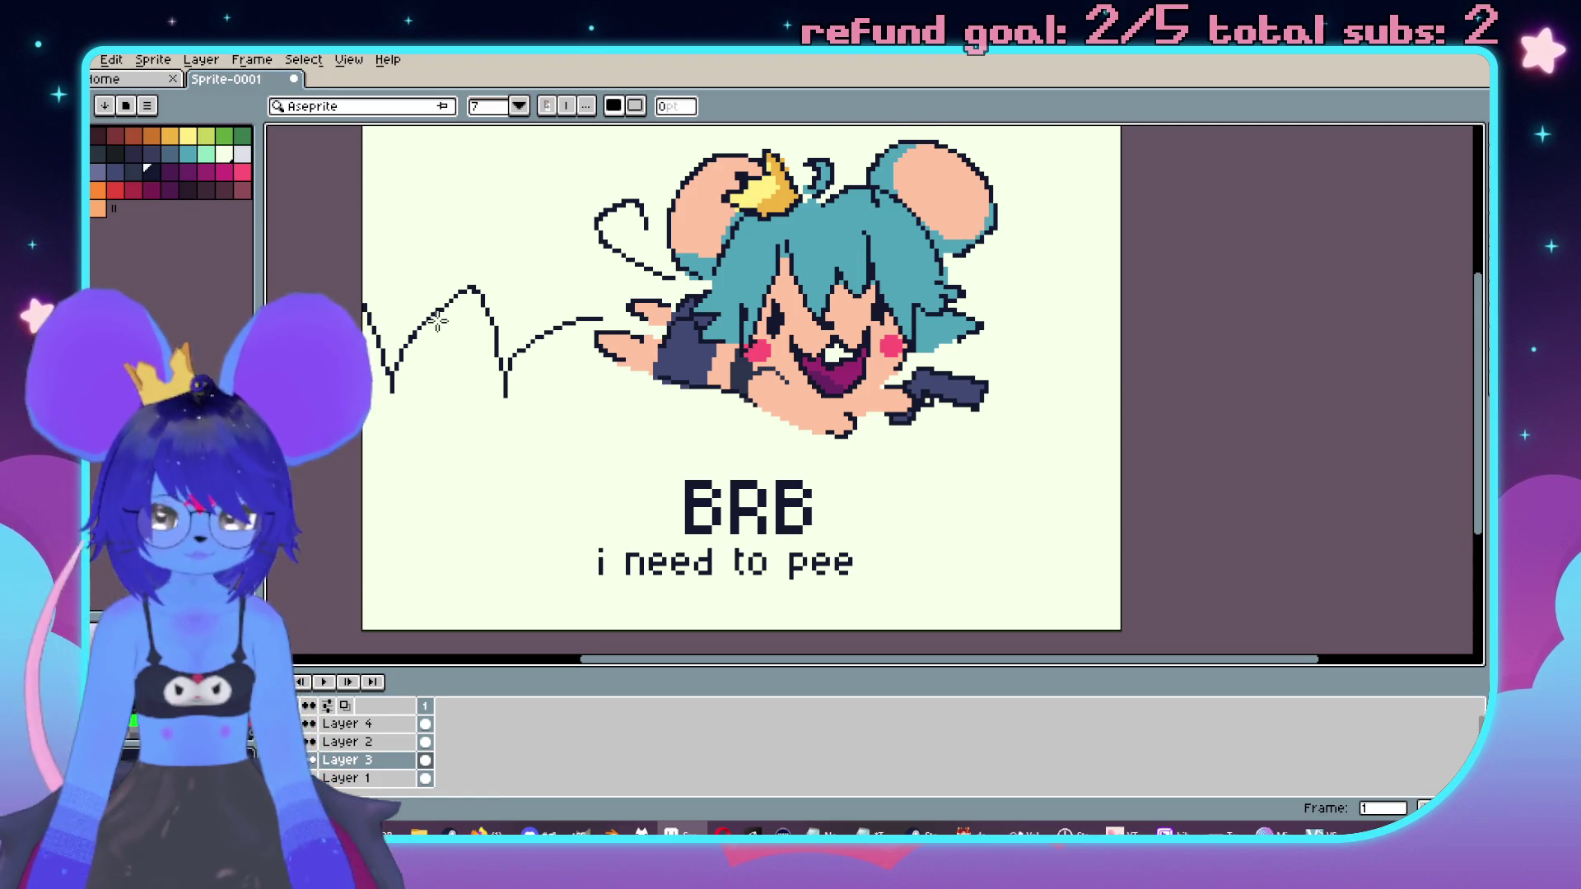
# Step: Select the caption and move it into a centred position beneath BRB
pyautogui.press('m')
pyautogui.moveTo(578, 602)
pyautogui.mouseDown()
pyautogui.moveTo(905, 518)
pyautogui.moveTo(871, 540)
pyautogui.mouseUp()
pyautogui.moveTo(774, 579); pyautogui.dragTo(833, 589)
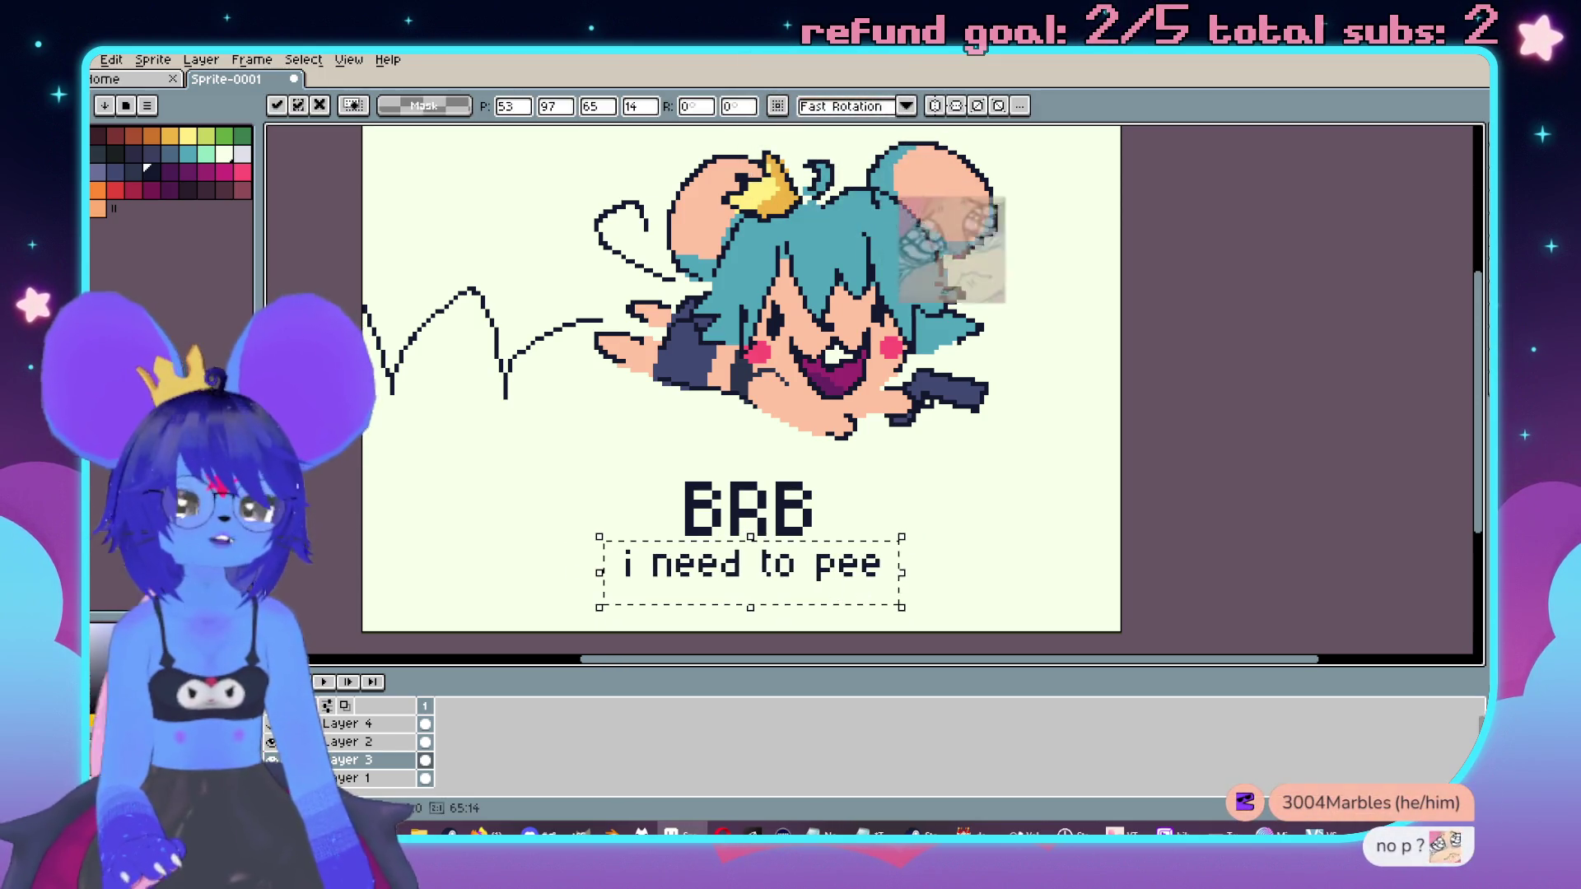
pyautogui.click(972, 542)
pyautogui.moveTo(626, 547)
pyautogui.mouseDown()
pyautogui.moveTo(884, 590)
pyautogui.moveTo(810, 578)
pyautogui.mouseUp()
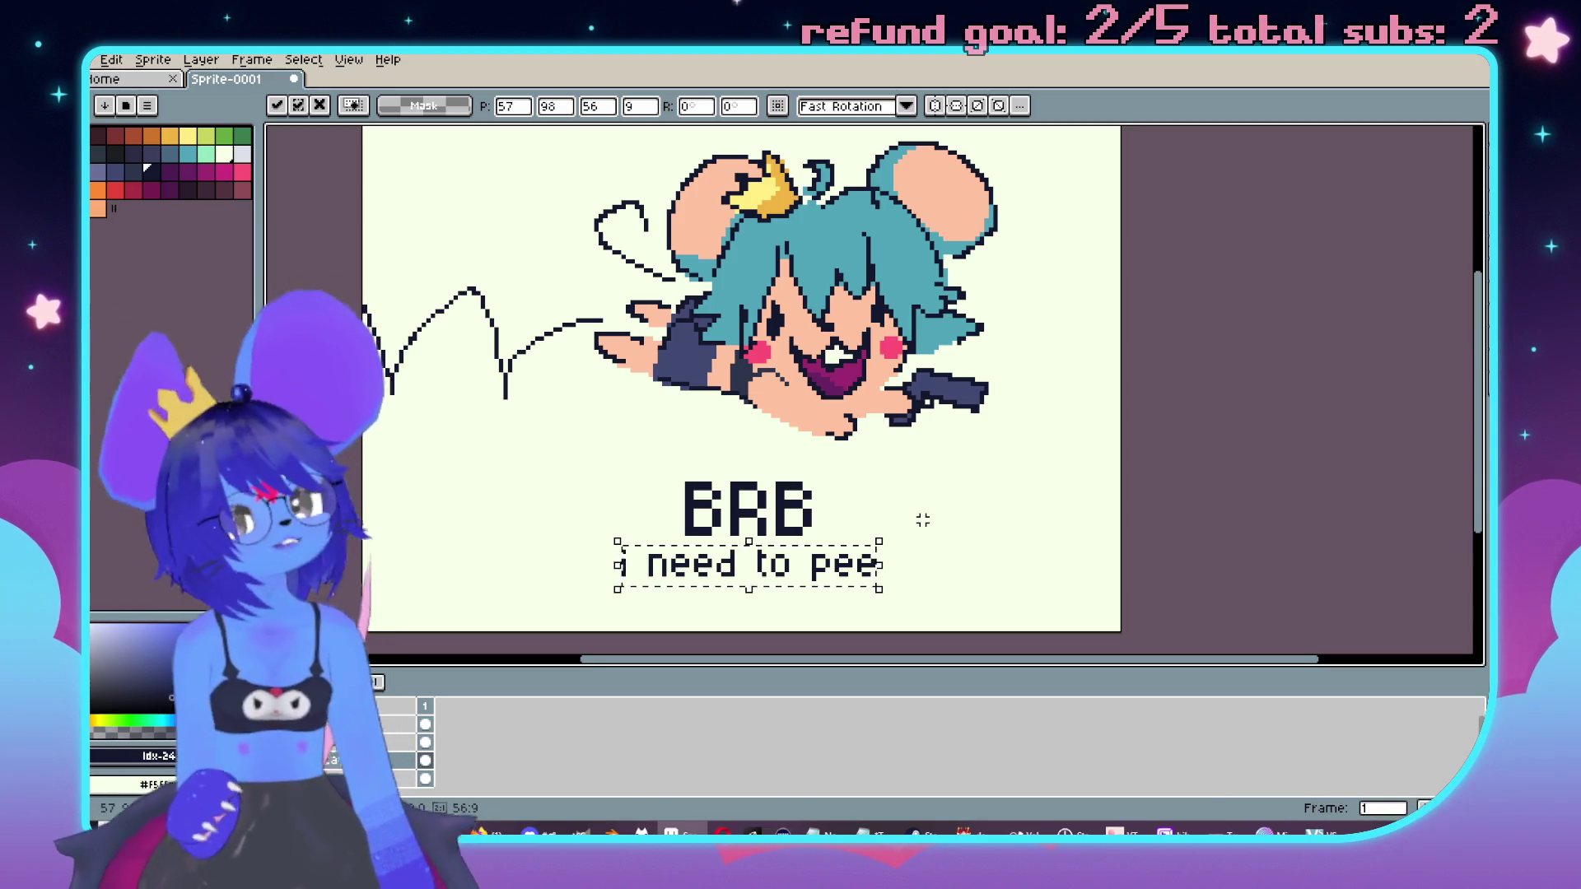
pyautogui.click(871, 462)
pyautogui.scroll(2, 872, 462)
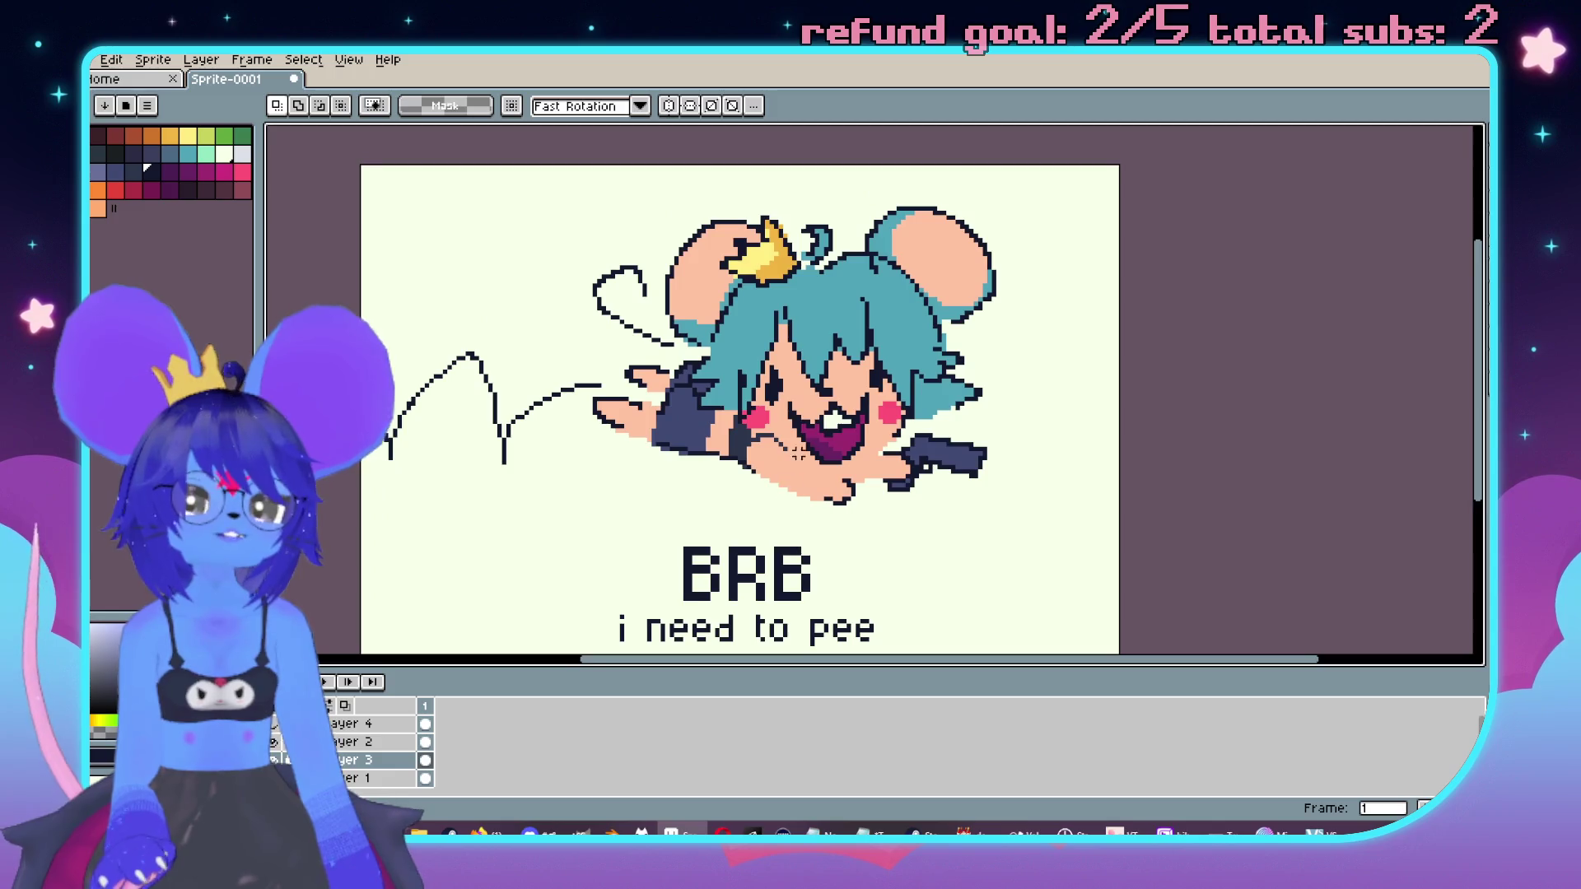
pyautogui.moveTo(806, 445); pyautogui.dragTo(893, 359)
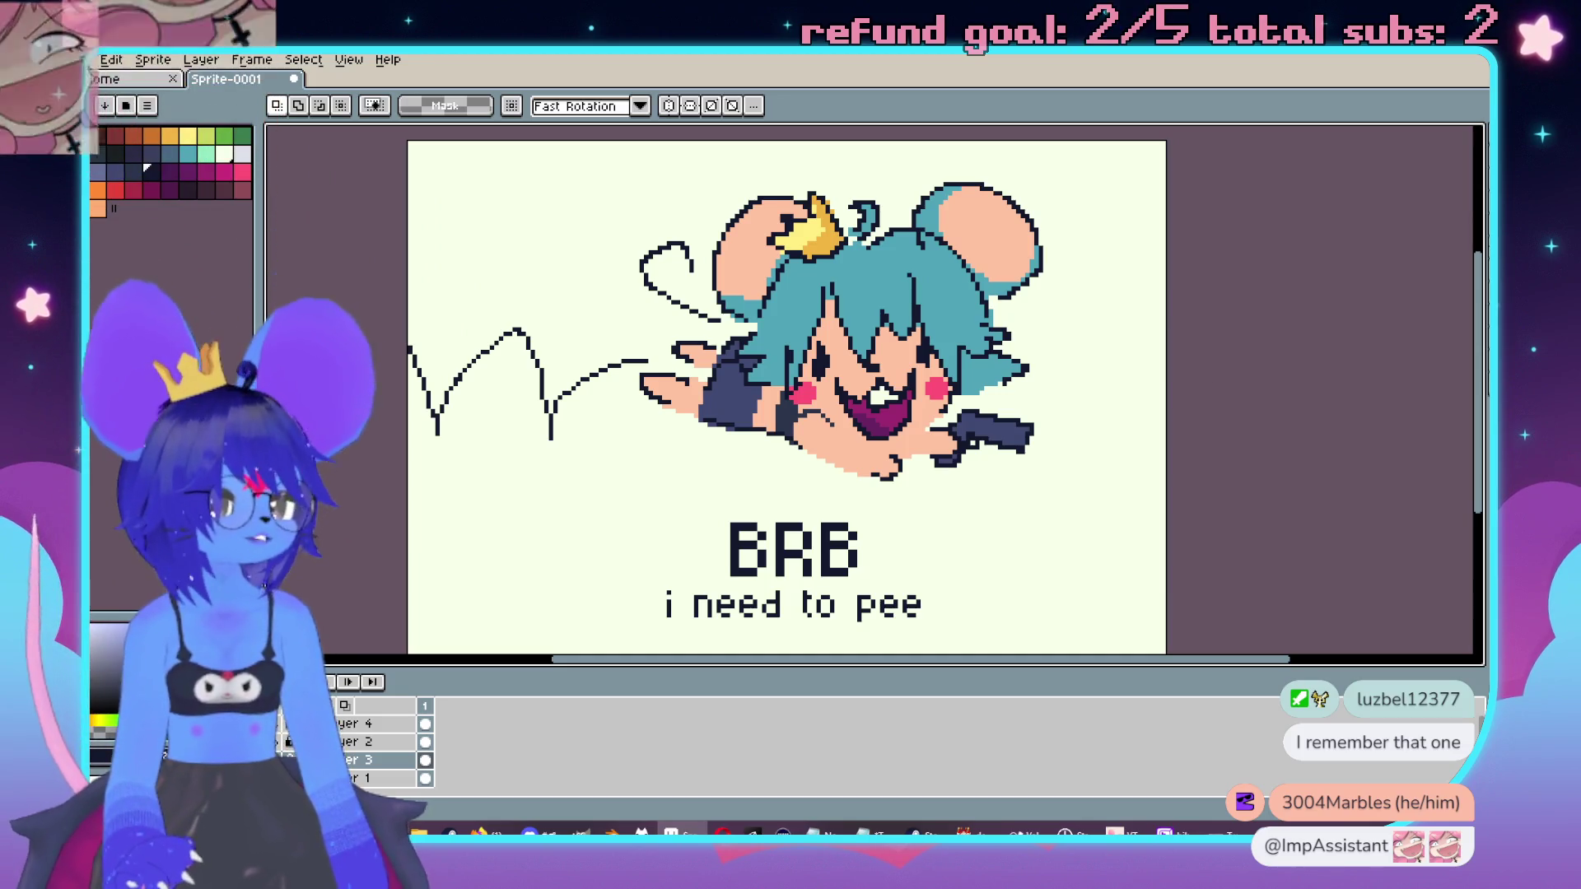
# Step: Nudge the canvas view slightly and open the File menu
pyautogui.moveTo(833, 309)
pyautogui.mouseDown()
pyautogui.moveTo(817, 303)
pyautogui.moveTo(836, 305)
pyautogui.mouseUp()
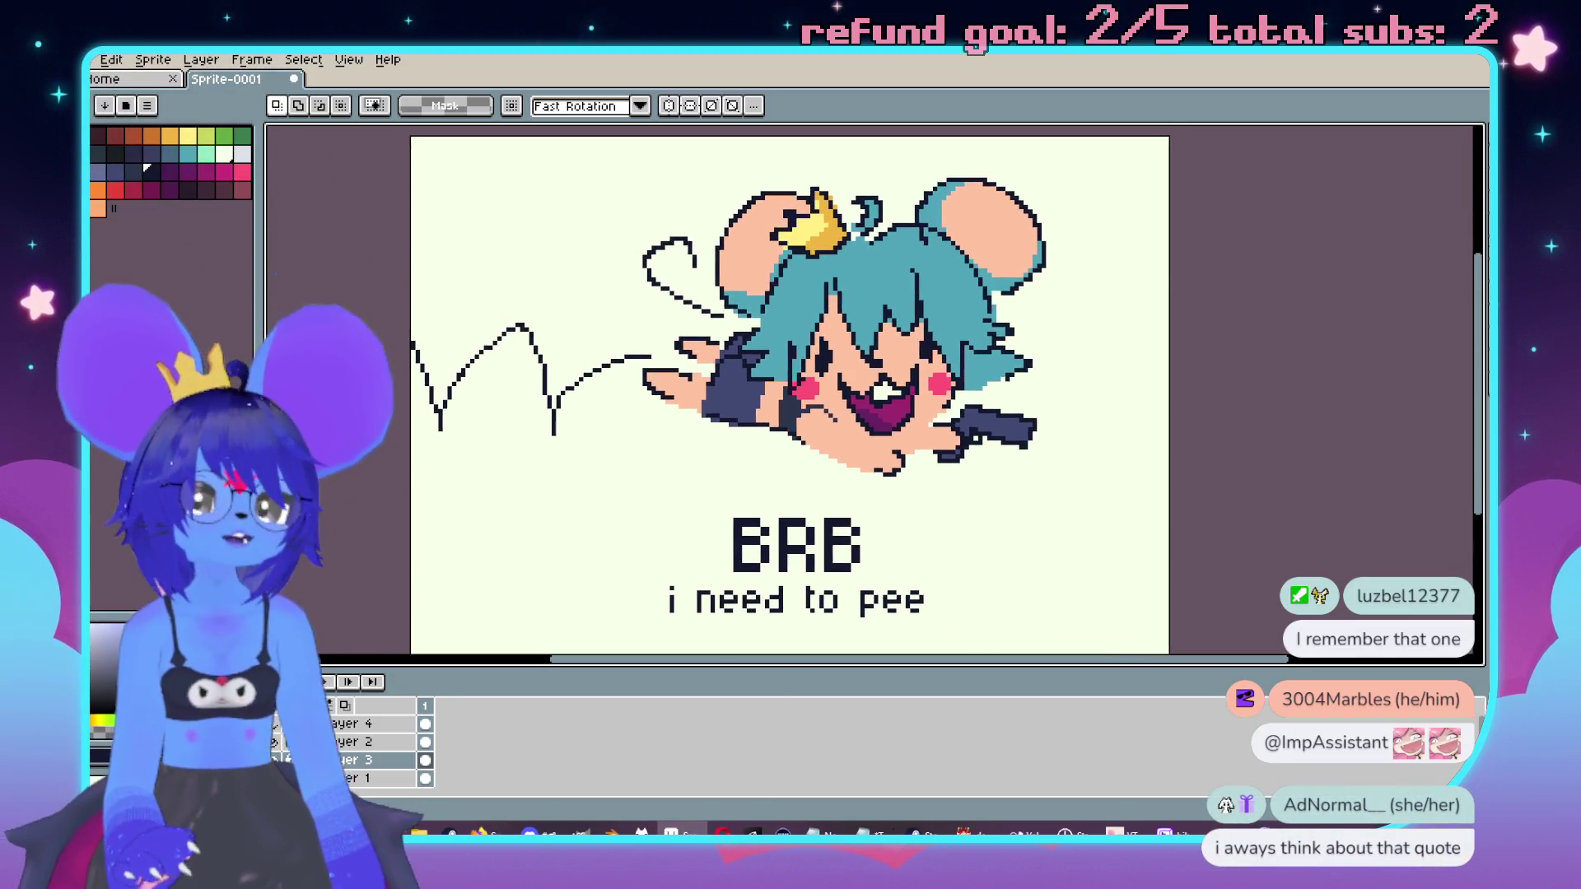
pyautogui.click(90, 60)
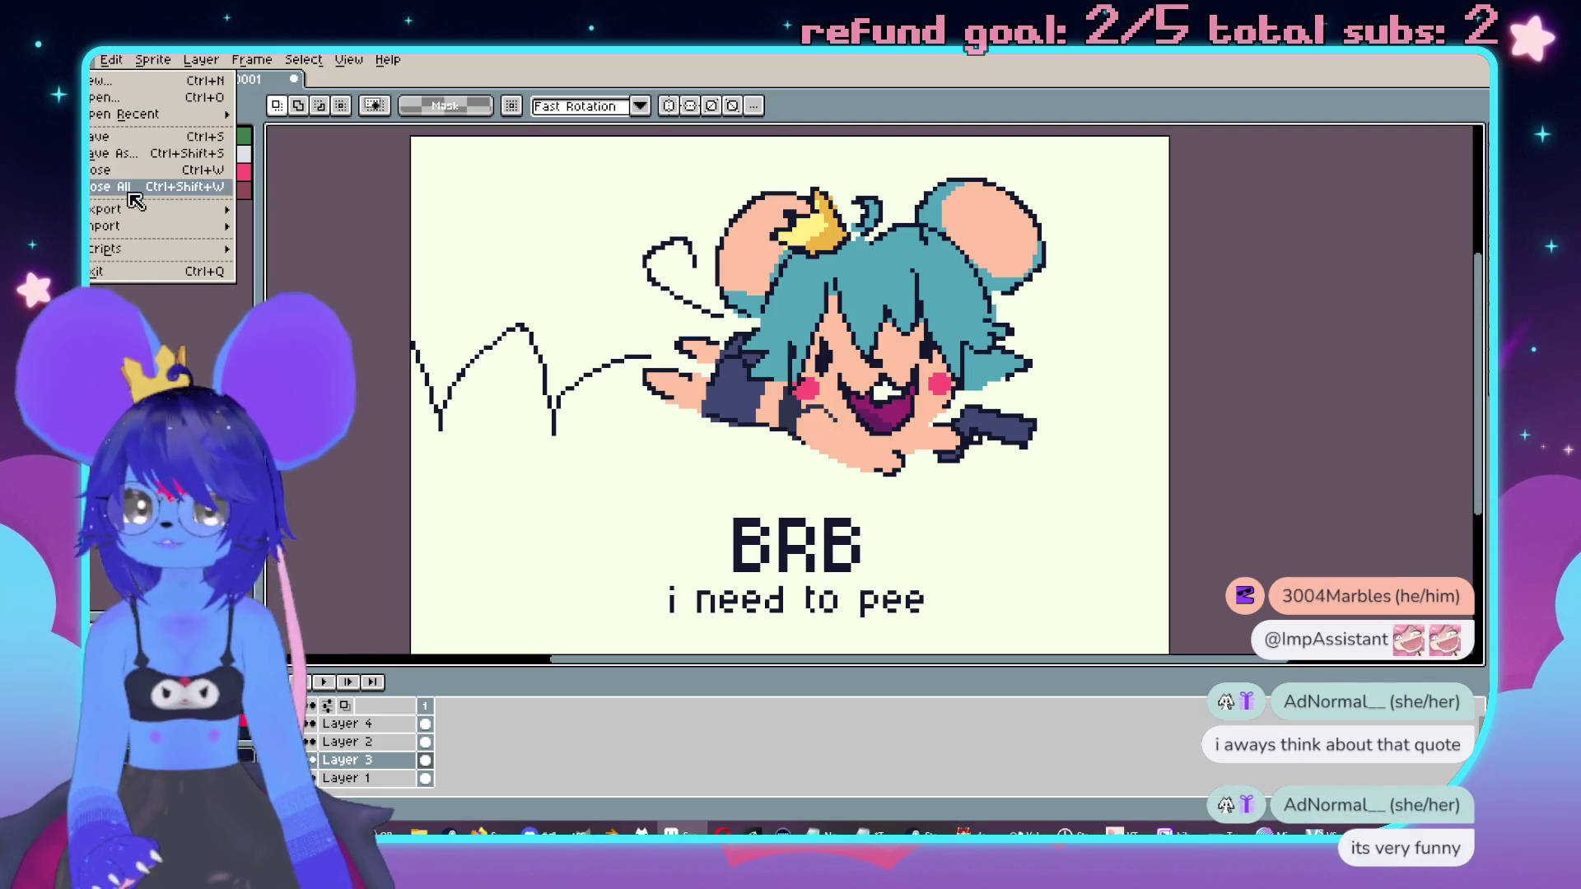
# Step: Save As BRB.png, accepting that the PNG will drop the layers
pyautogui.click(116, 157)
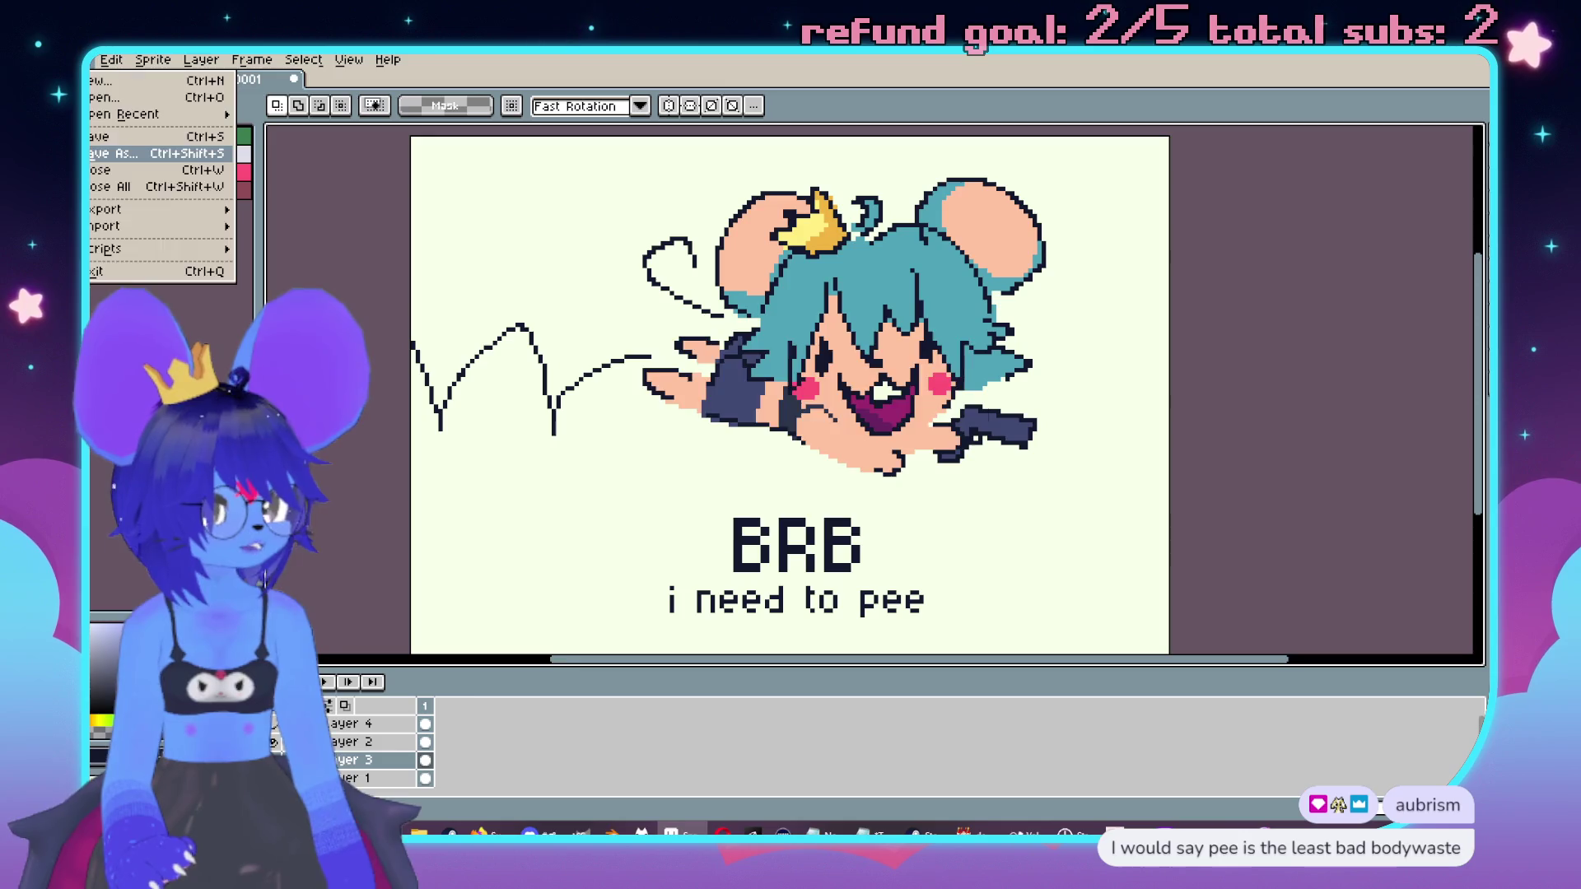
pyautogui.click(107, 137)
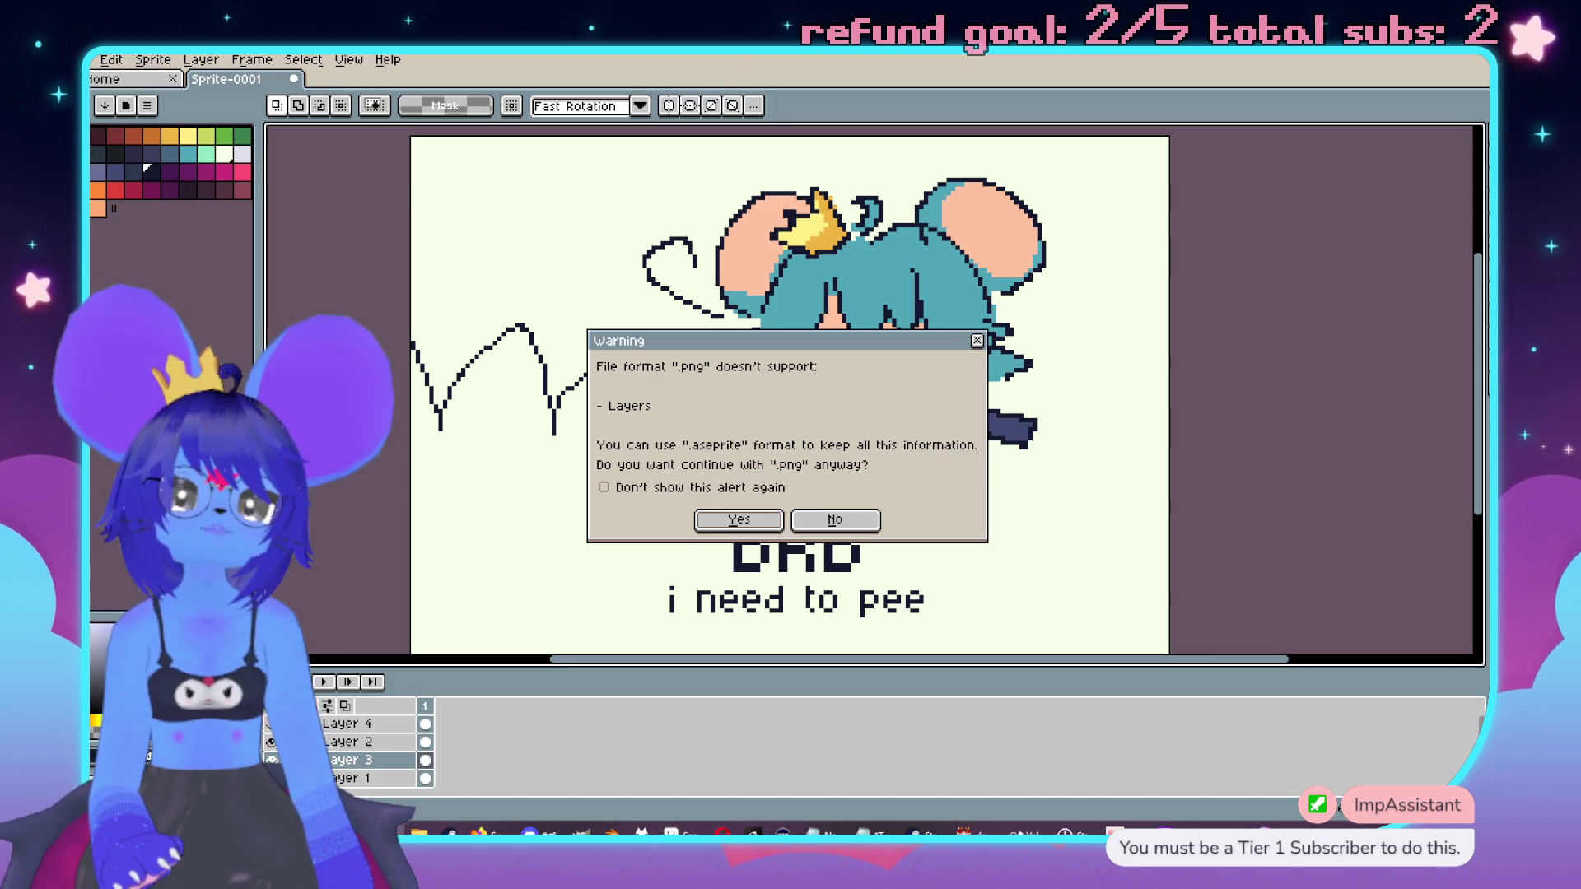
pyautogui.click(749, 520)
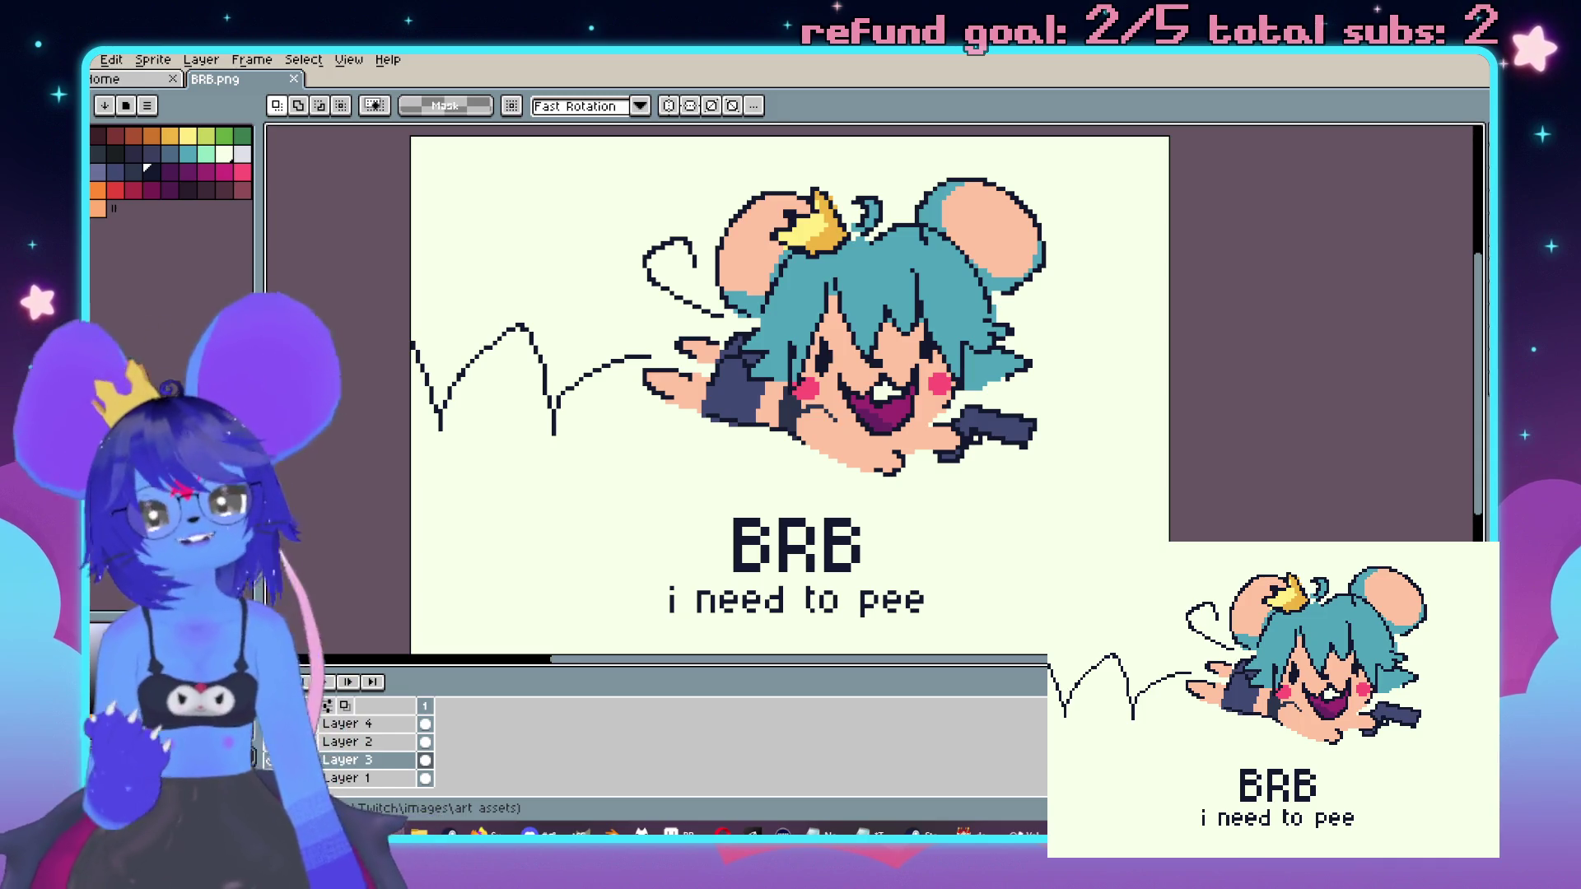
# Step: Undo back through earlier versions of the art, then redo forward again
pyautogui.scroll(-1, 883, 252)
pyautogui.scroll(1, 883, 253)
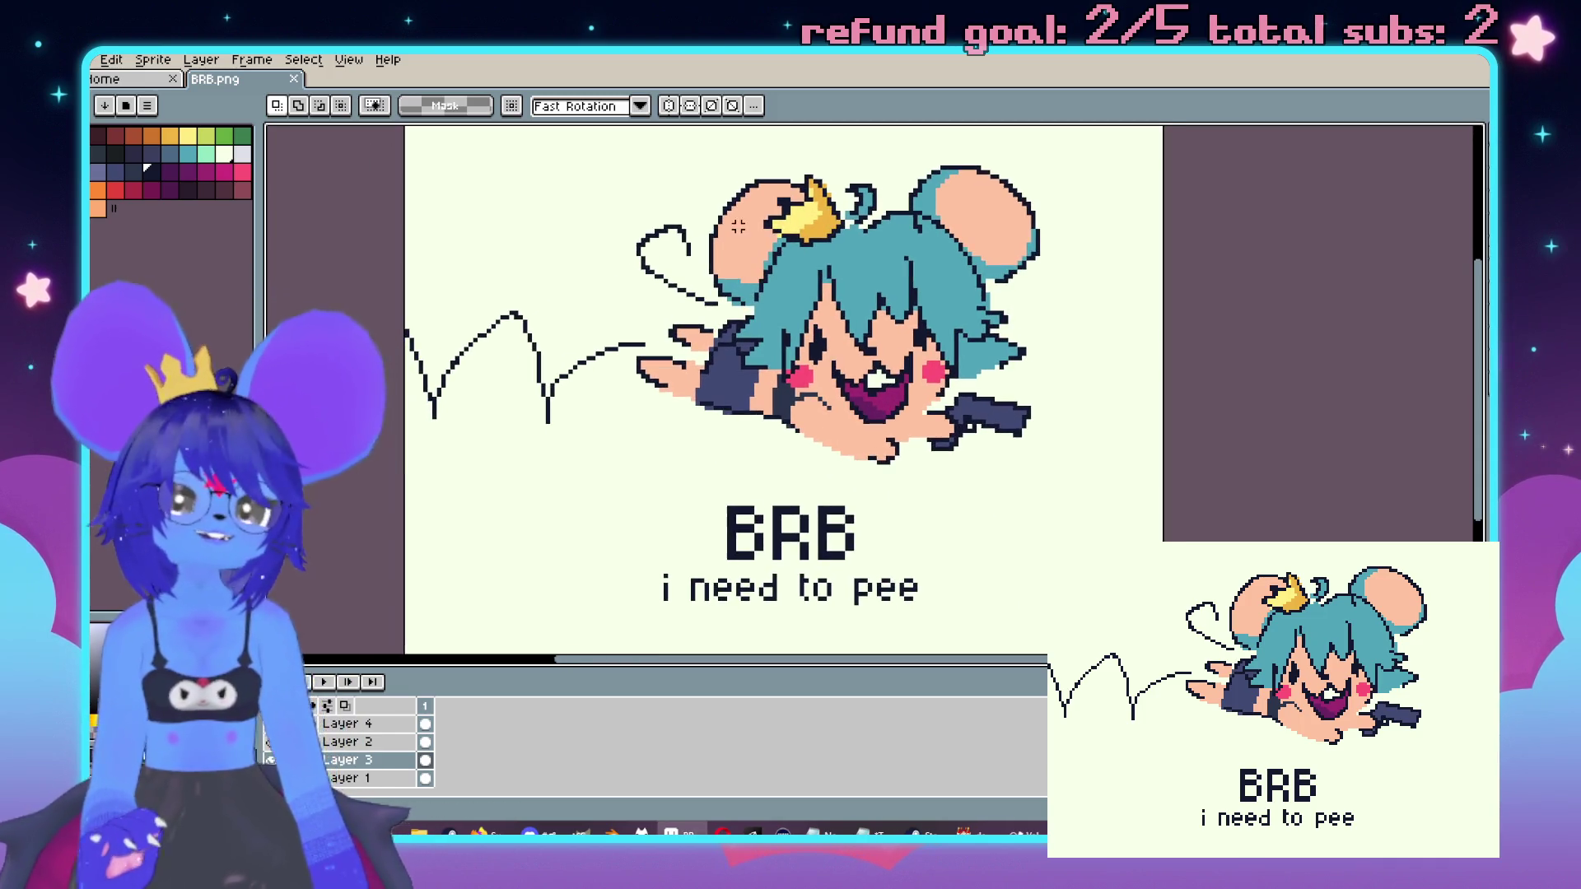
pyautogui.scroll(-1, 883, 253)
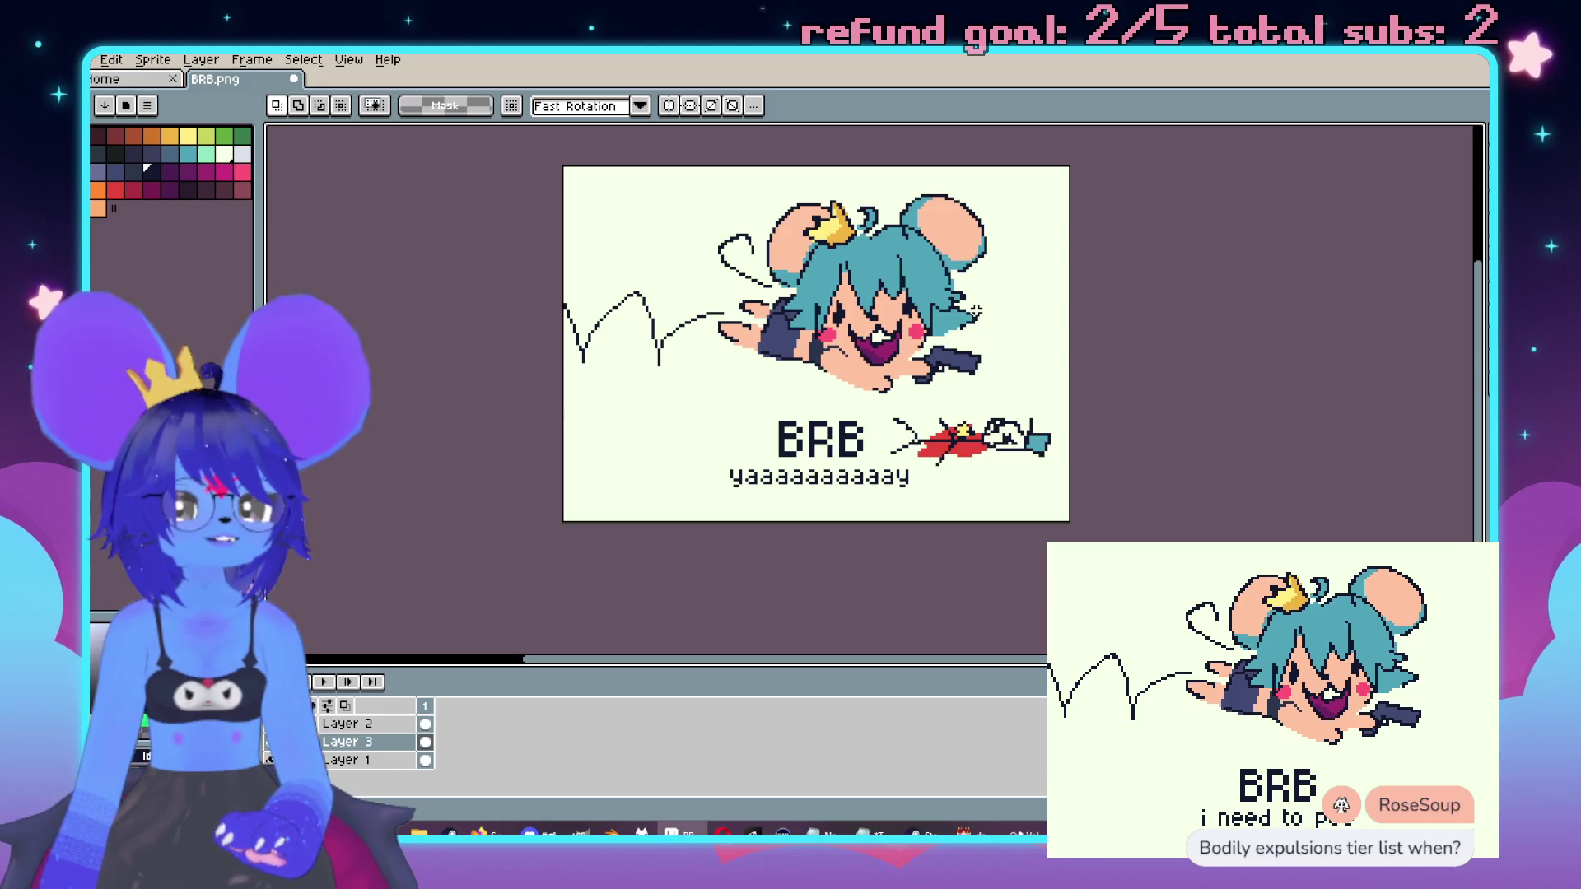
pyautogui.hotkey('ctrl', 'z')
pyautogui.hotkey('ctrl', 'z')
pyautogui.hotkey('ctrl', 'z')
pyautogui.hotkey('ctrl', 'z')
pyautogui.hotkey('ctrl', 'z')
pyautogui.hotkey('ctrl', 'z')
pyautogui.hotkey('ctrl', 'z')
pyautogui.hotkey('ctrl', 'z')
pyautogui.hotkey('ctrl', 'z')
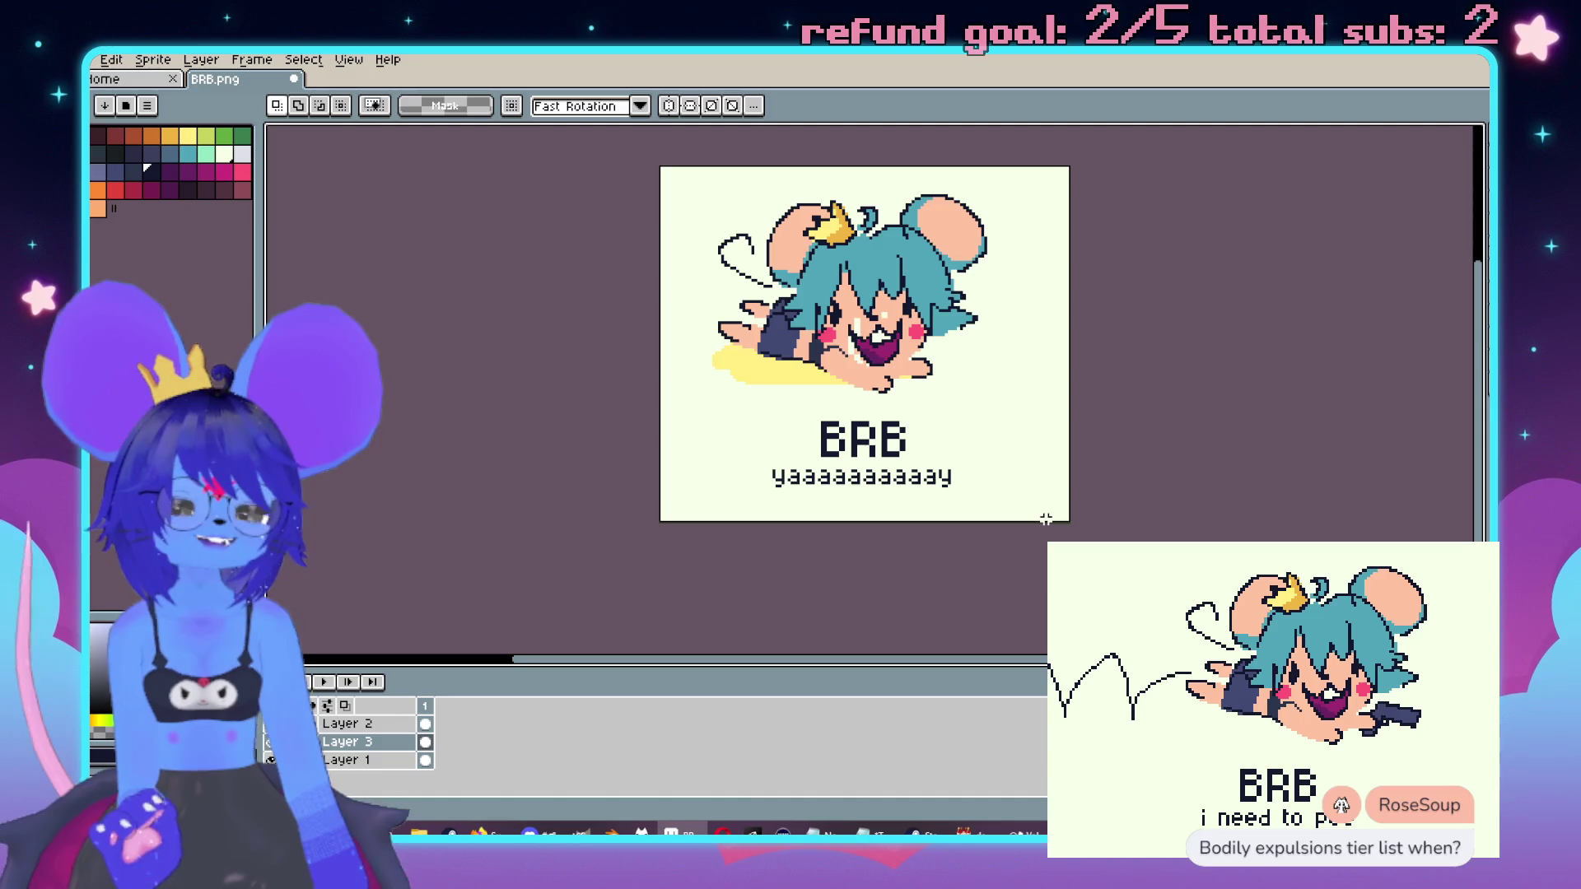
pyautogui.hotkey('ctrl', 'y')
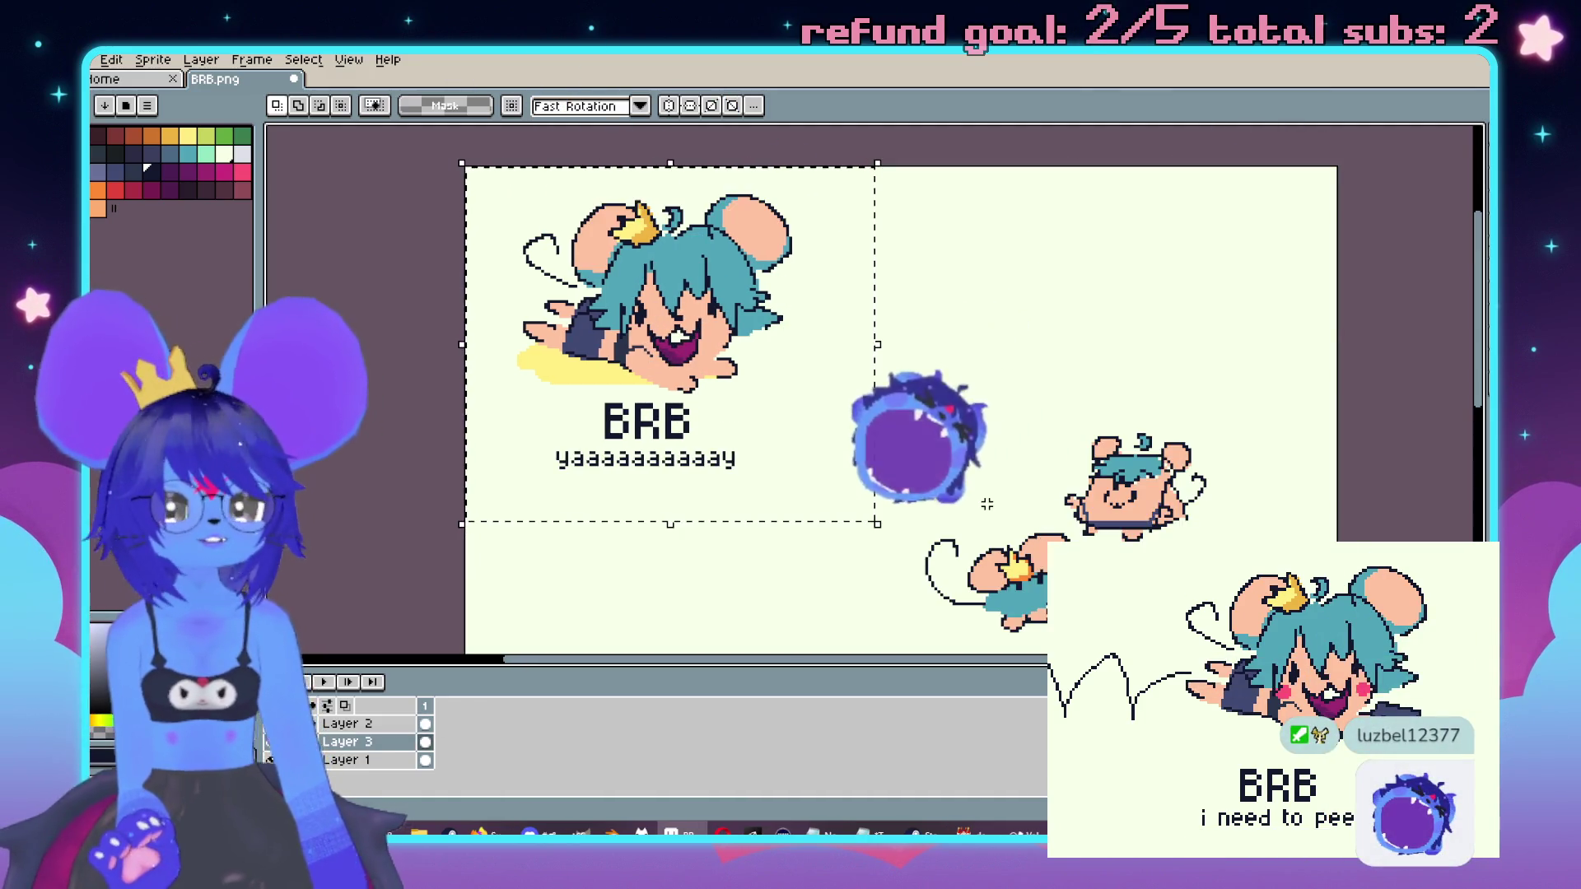
pyautogui.scroll(-2, 987, 504)
pyautogui.scroll(1, 938, 338)
pyautogui.moveTo(960, 346); pyautogui.dragTo(908, 309)
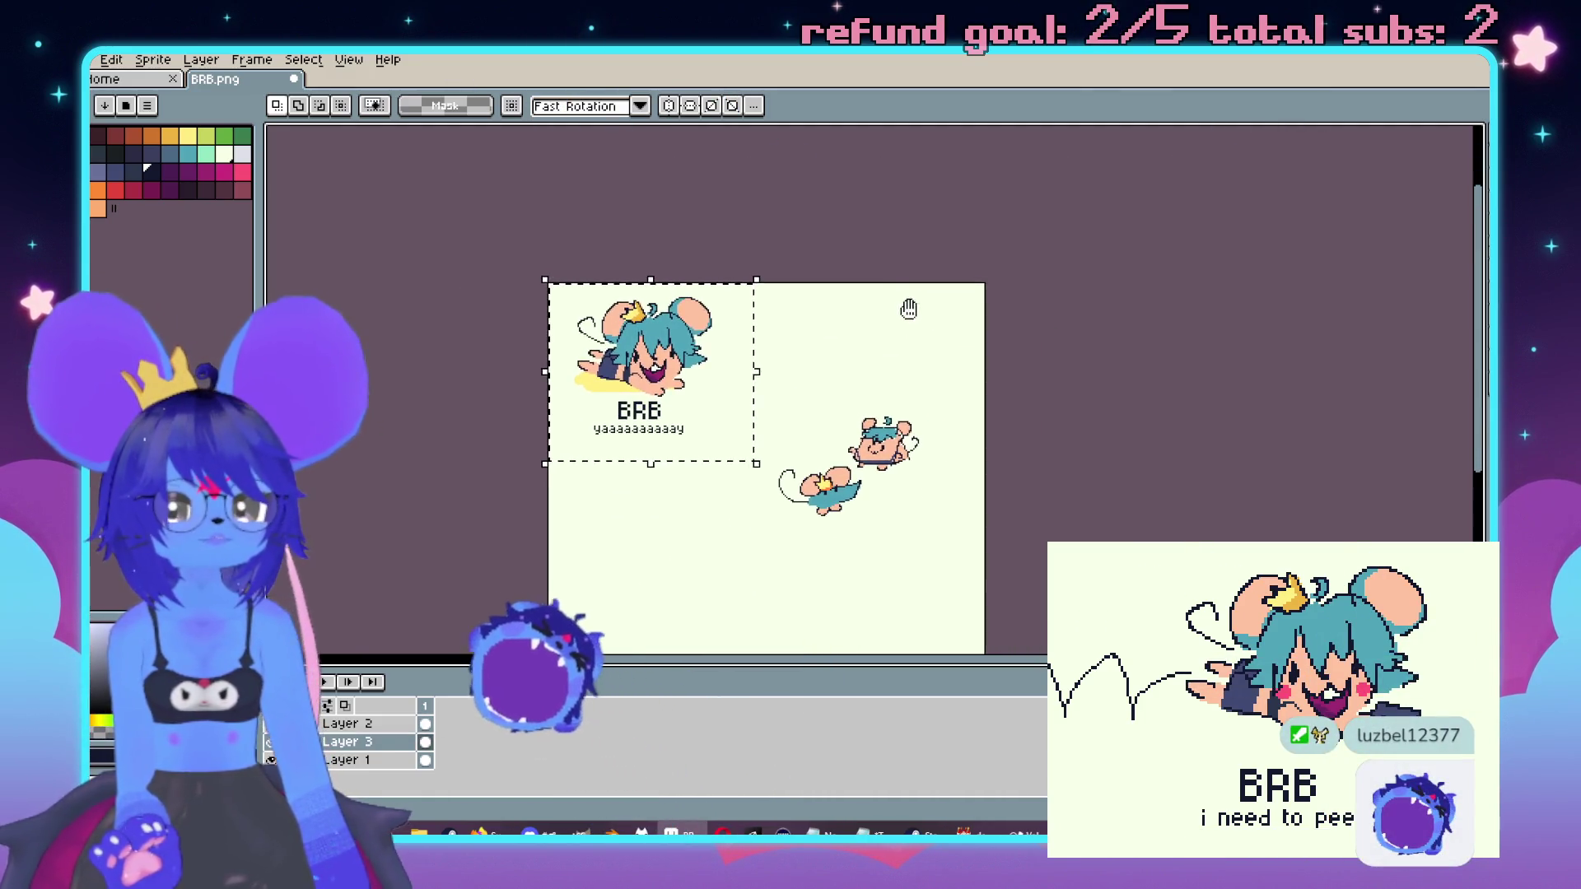
# Step: Restore the final 'i need to pee' version, then switch to the Steam window
pyautogui.hotkey('ctrl', 'shift', 'x')
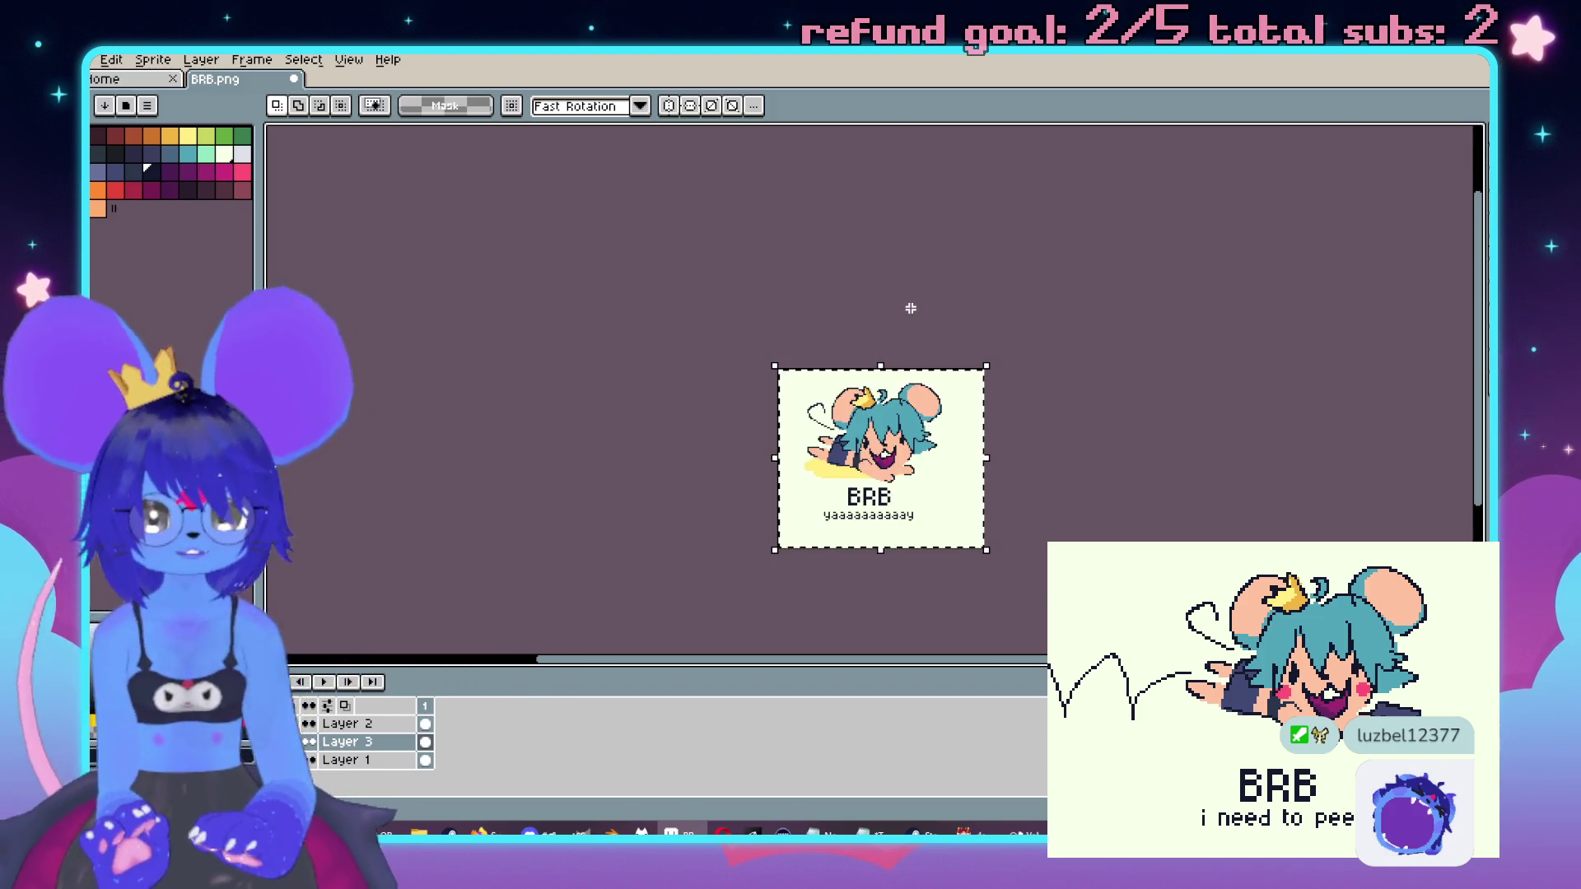
pyautogui.hotkey('ctrl', 'y')
pyautogui.hotkey('ctrl', 'y')
pyautogui.hotkey('ctrl', 'y')
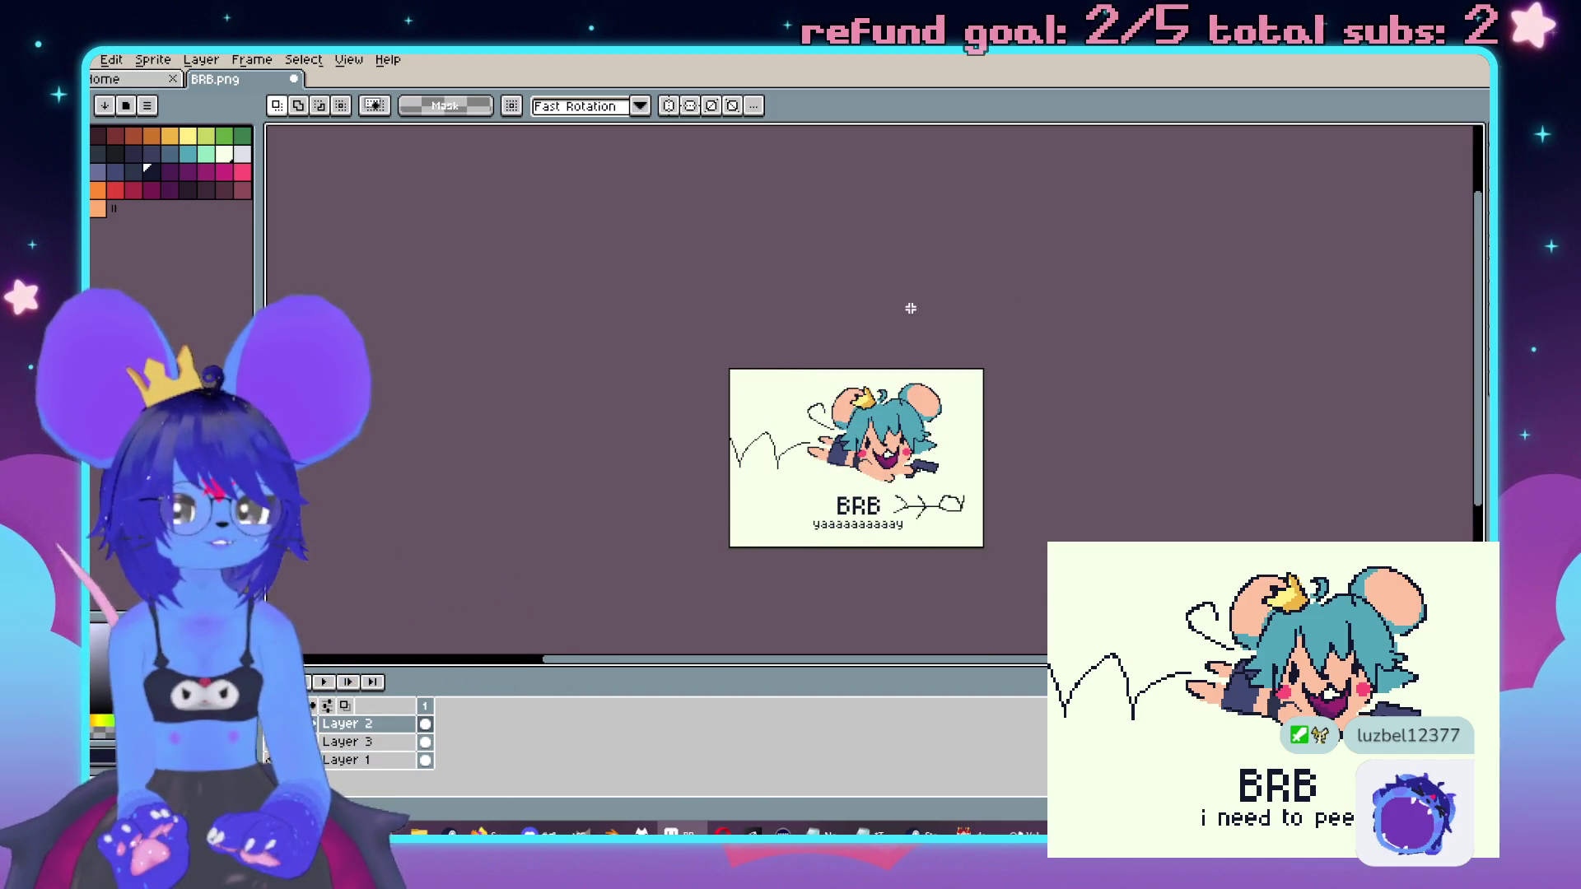
pyautogui.hotkey('ctrl', 'y')
pyautogui.hotkey('ctrl', 'y')
pyautogui.hotkey('ctrl', 'y')
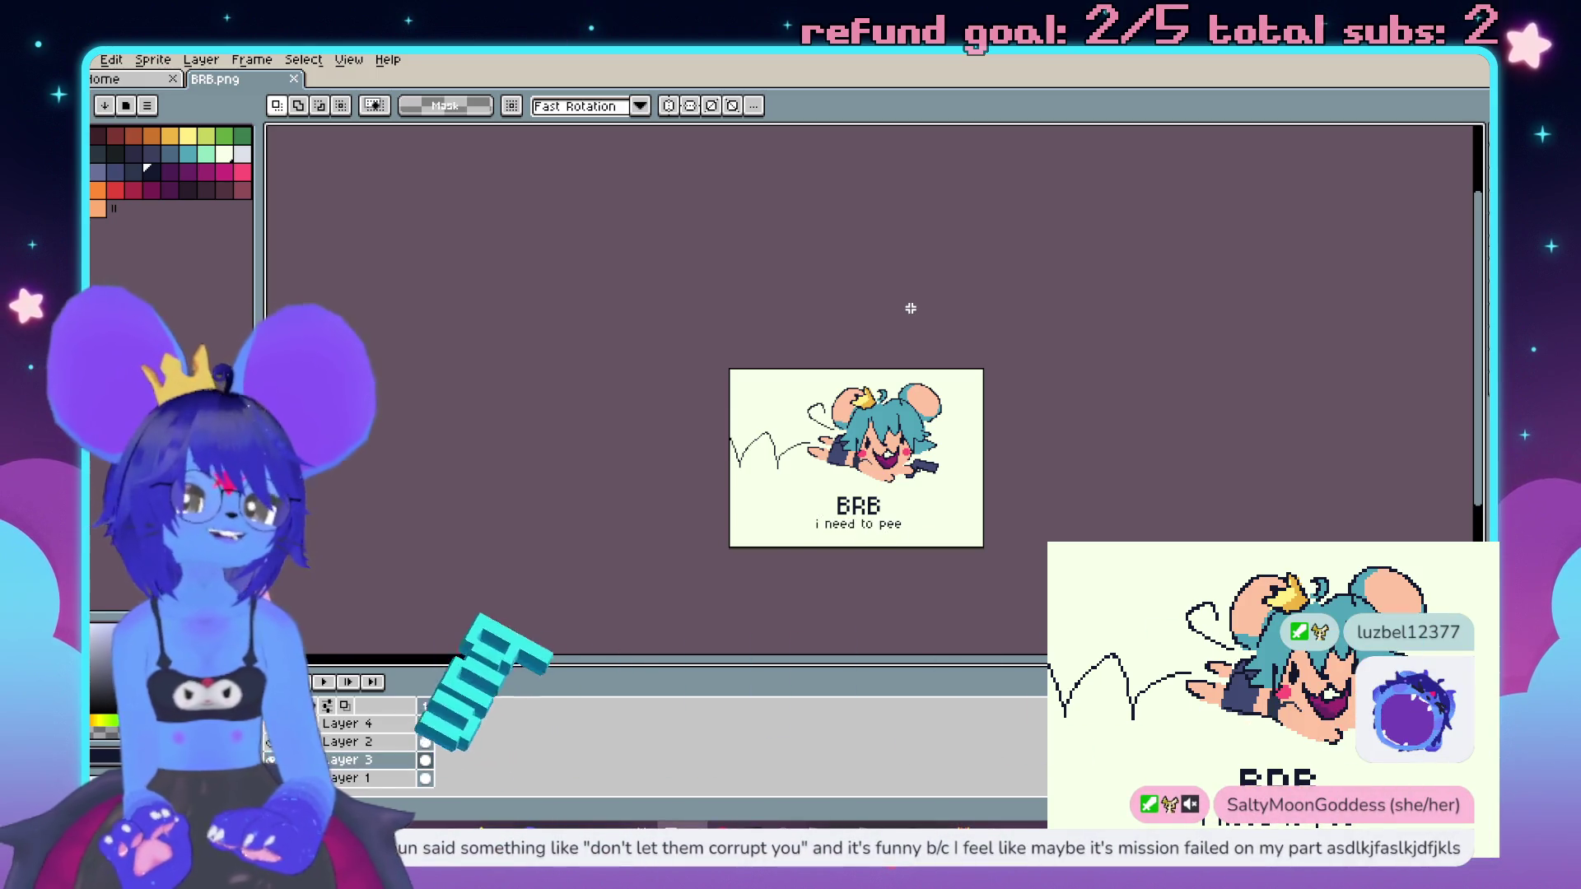
pyautogui.scroll(2, 910, 308)
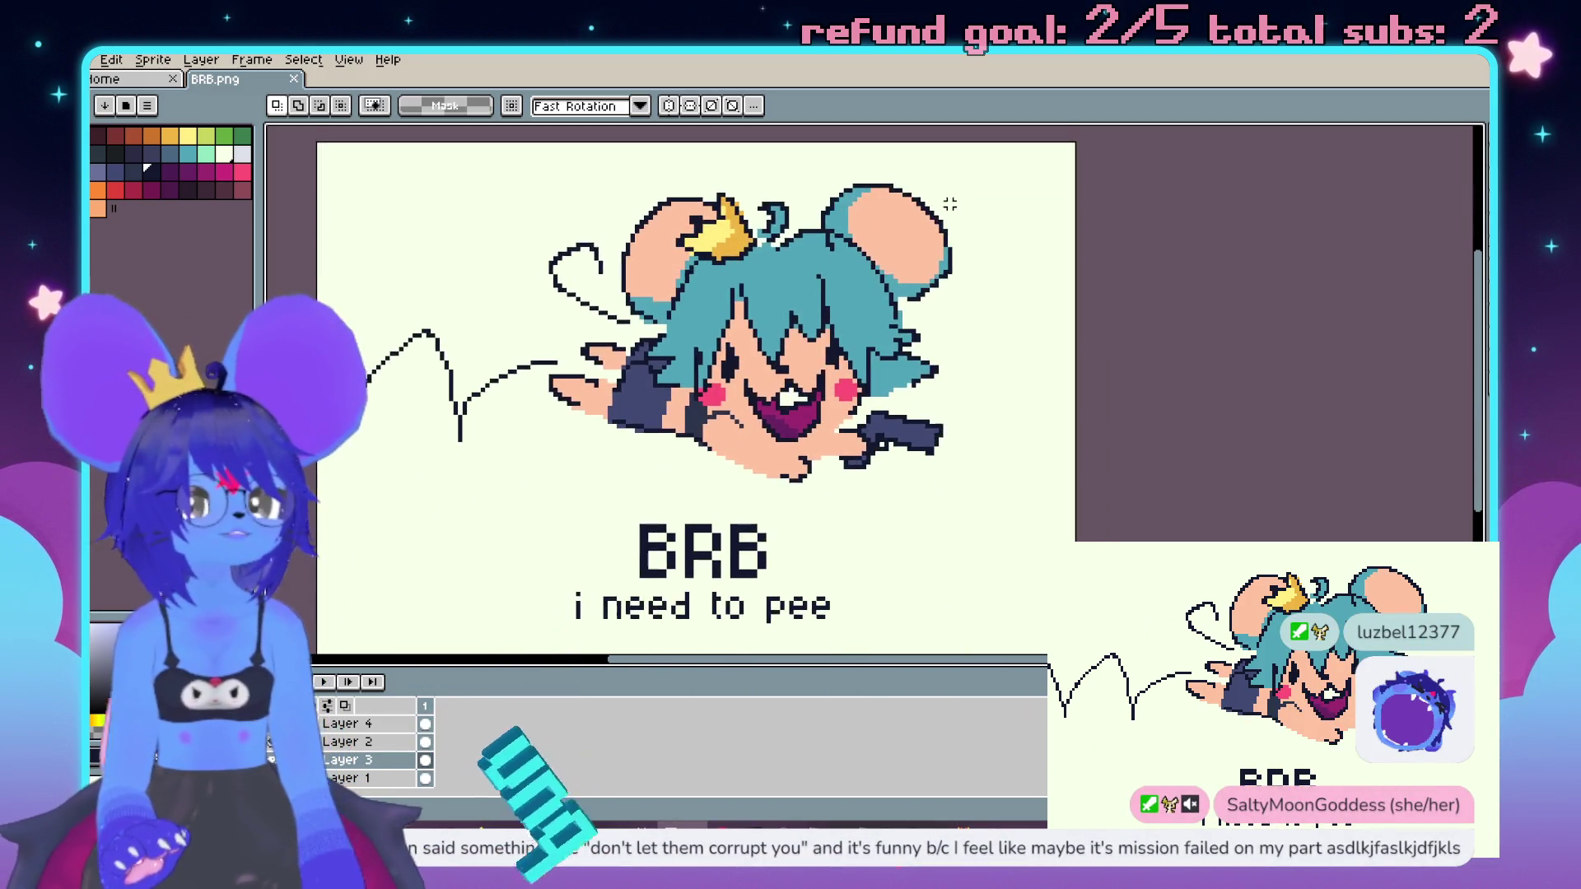
pyautogui.hotkey('alt', 'Tab')
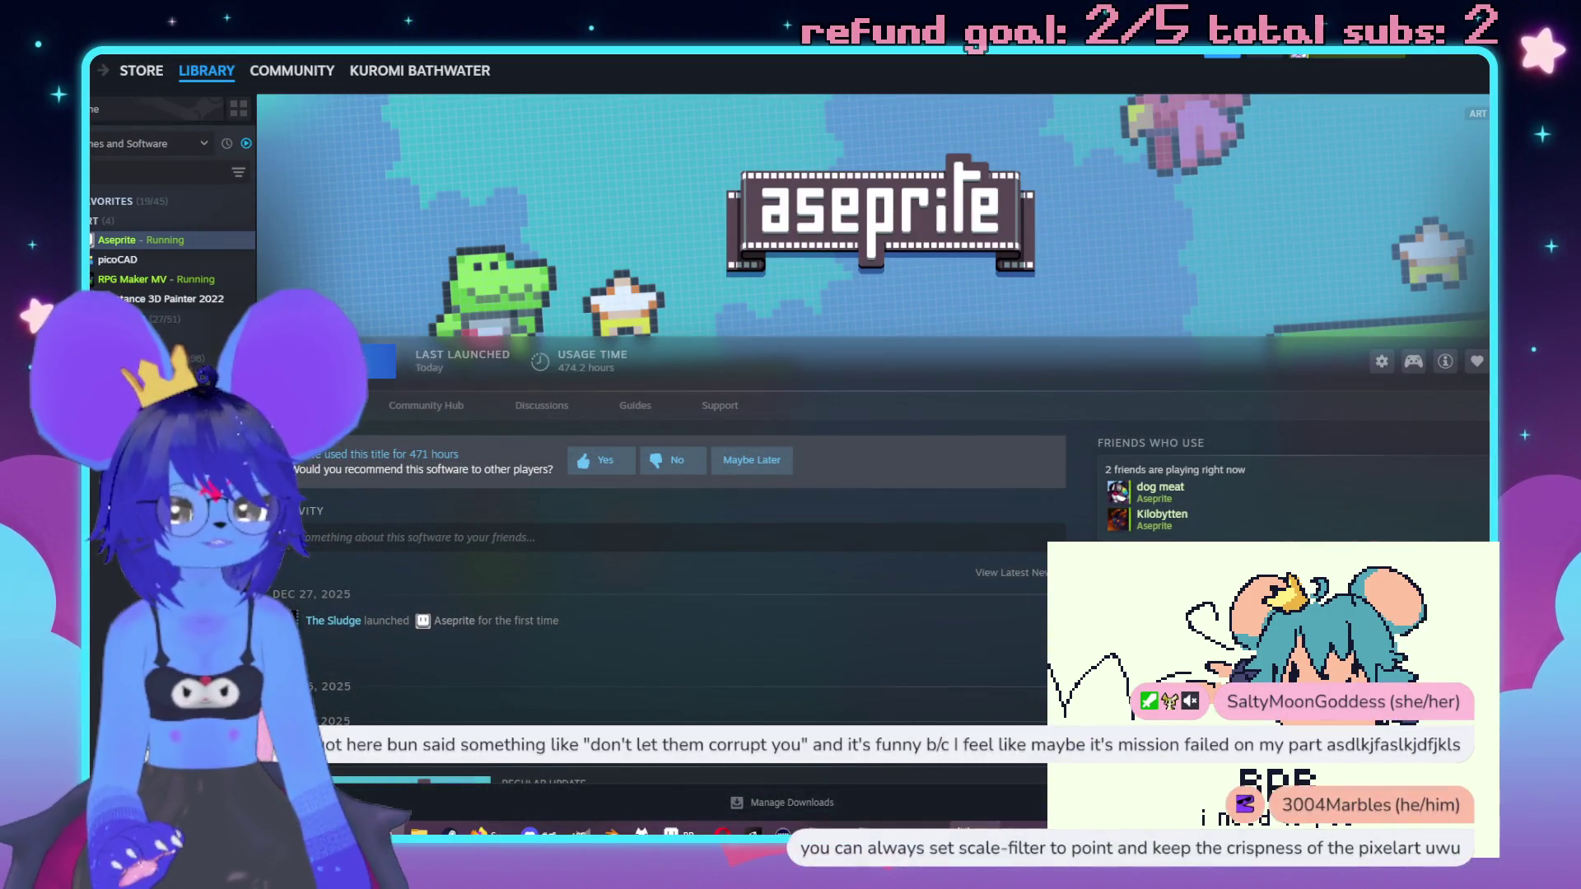
# Step: Switch from Steam to the RPG Maker MV Database window with Alt+Tab
pyautogui.hotkey('alt', 'Tab')
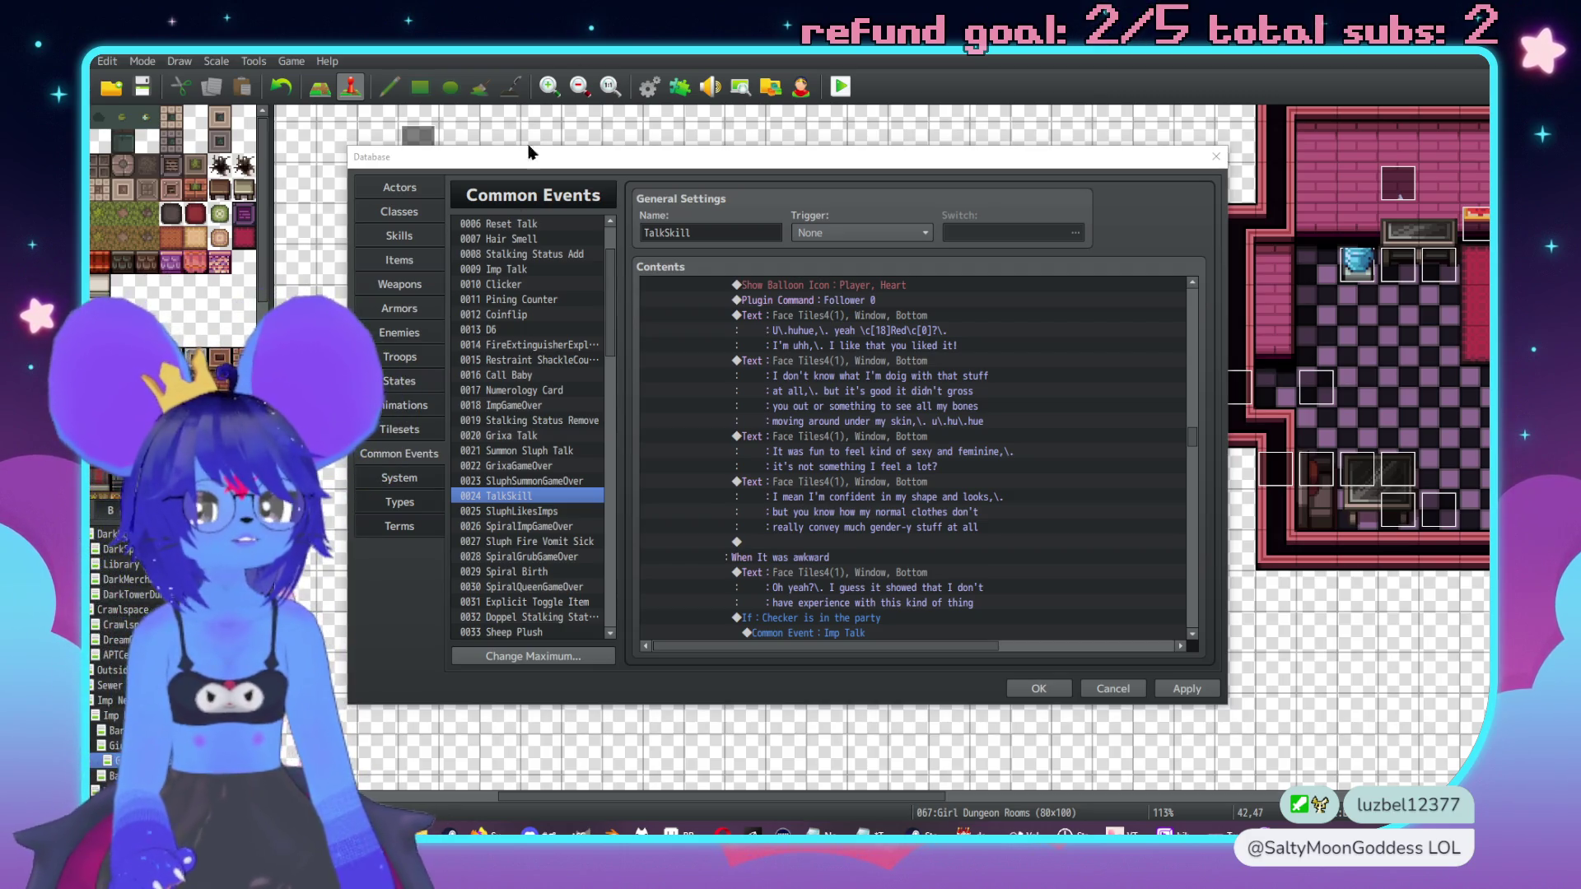
# Step: Insert a Show Text line 'Anyway uhh, thanks, u.hu.hue' using a Face Tiles4 face
pyautogui.scroll(-3, 945, 462)
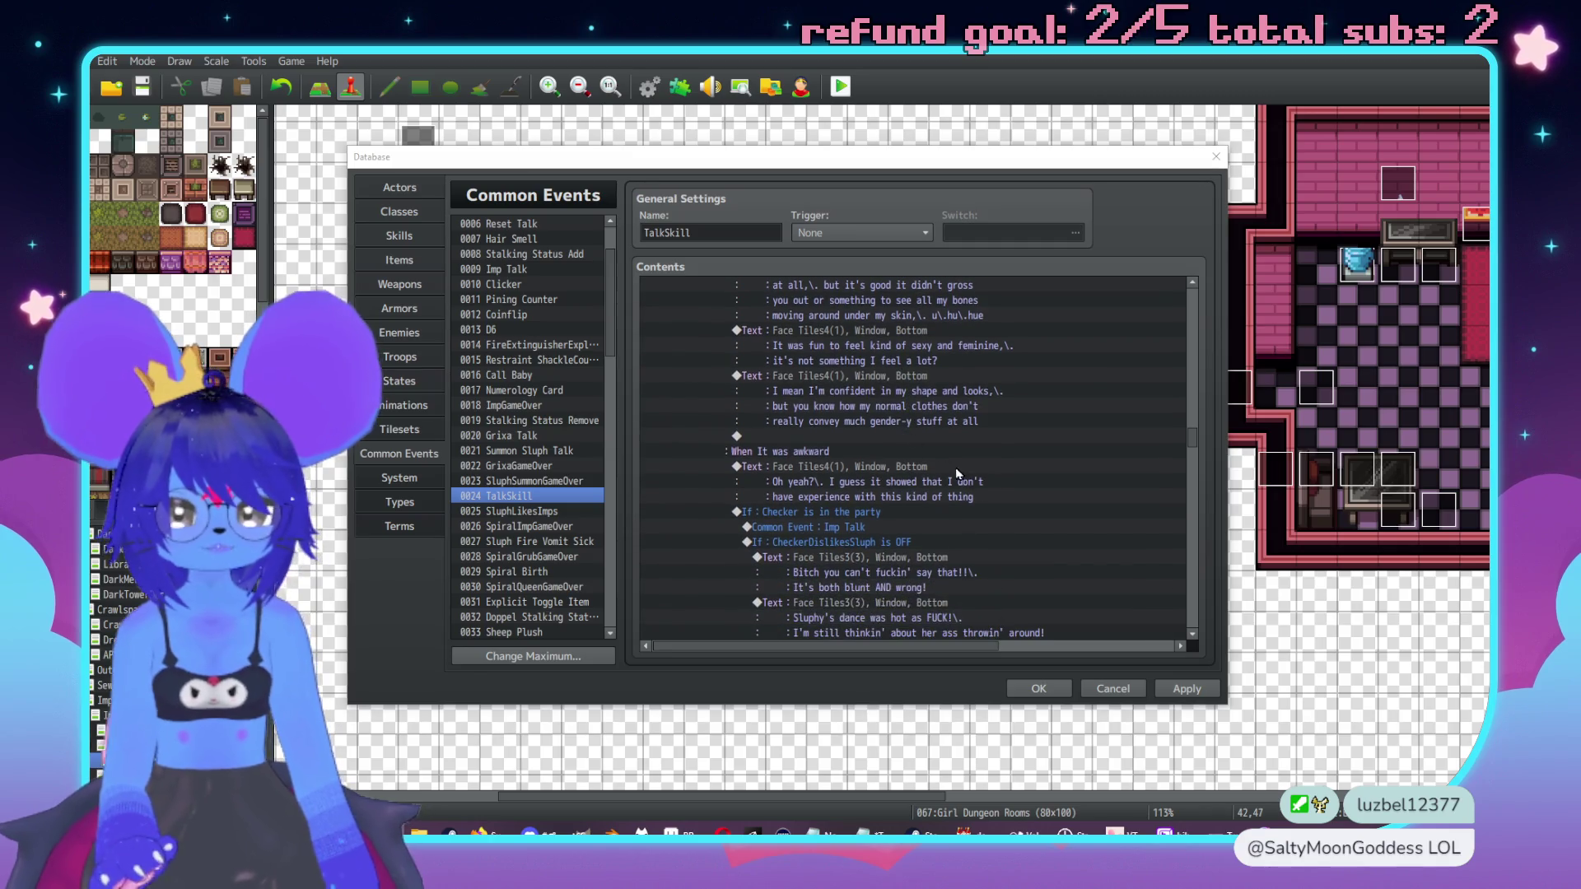
pyautogui.scroll(4, 995, 471)
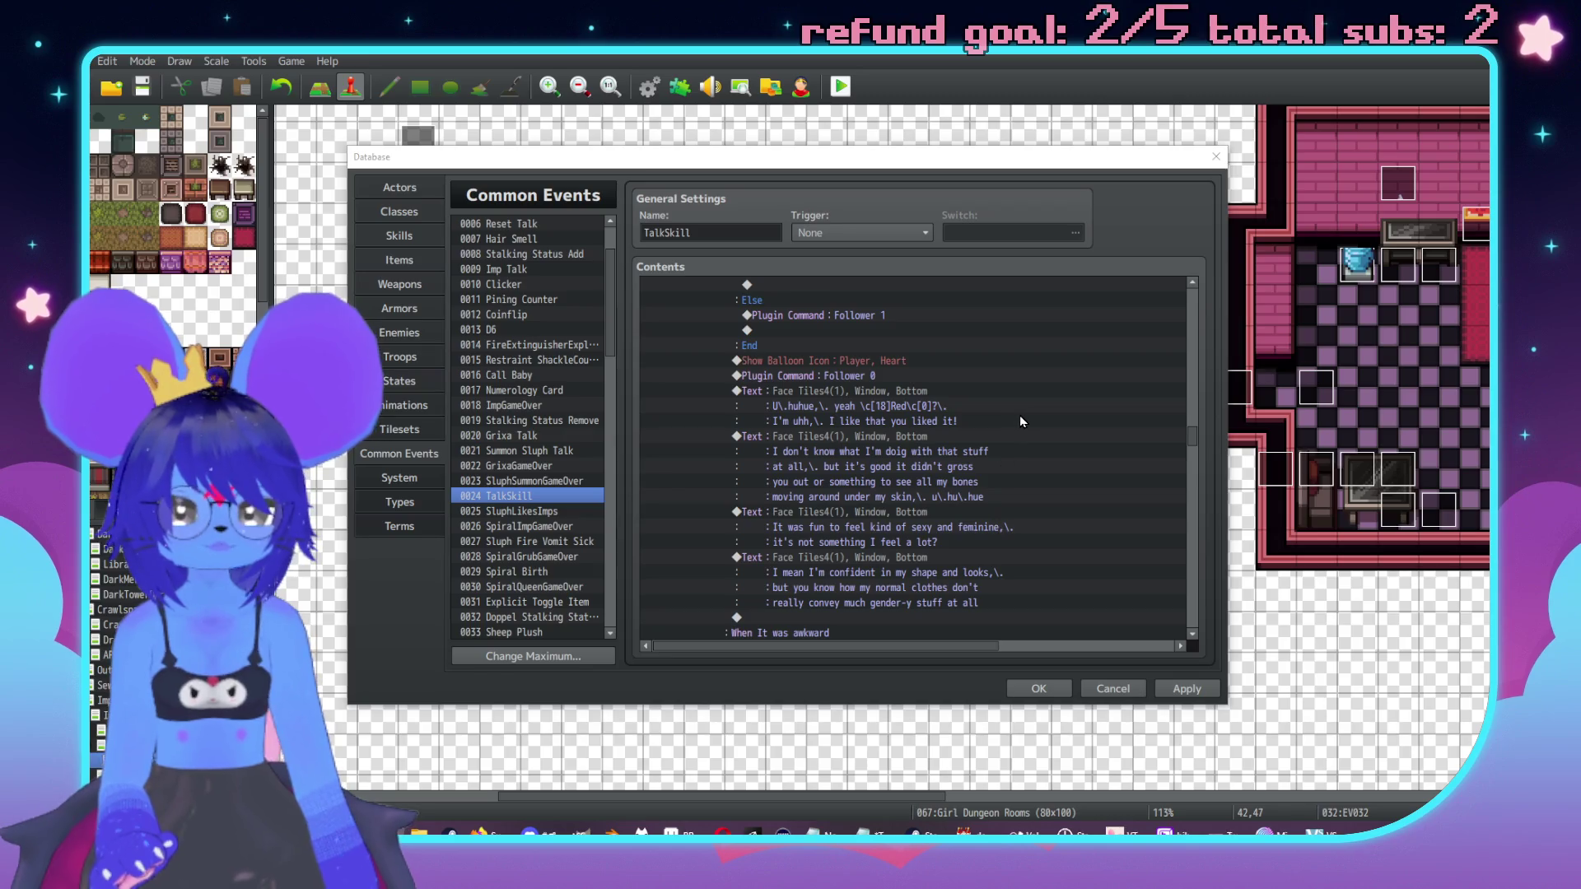
pyautogui.scroll(-1, 988, 461)
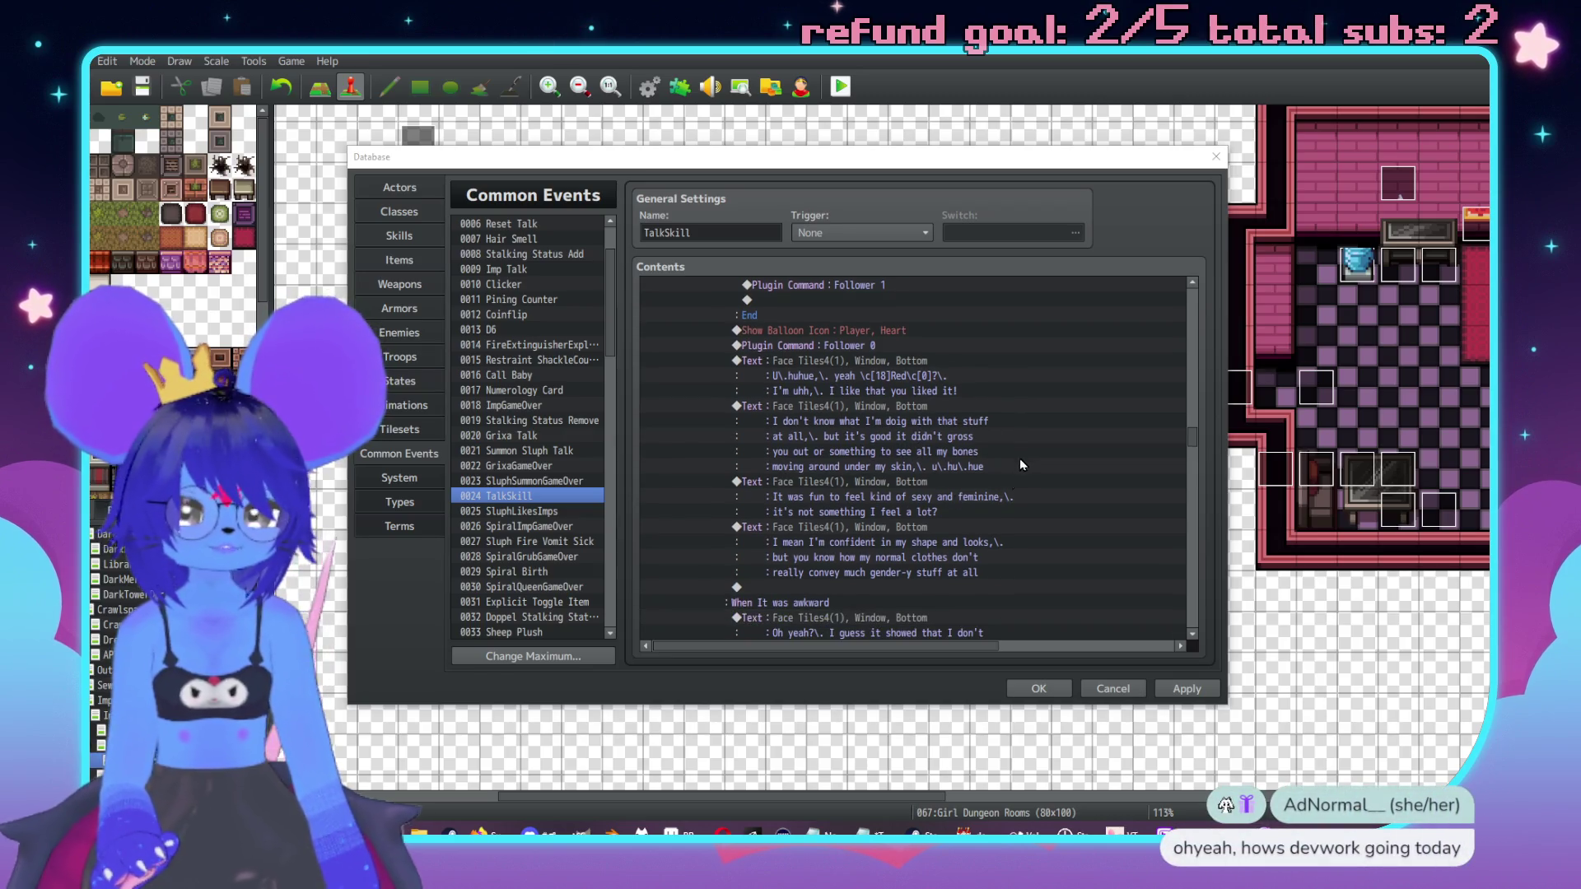
pyautogui.doubleClick(902, 586)
pyautogui.moveTo(926, 216); pyautogui.dragTo(1235, 196)
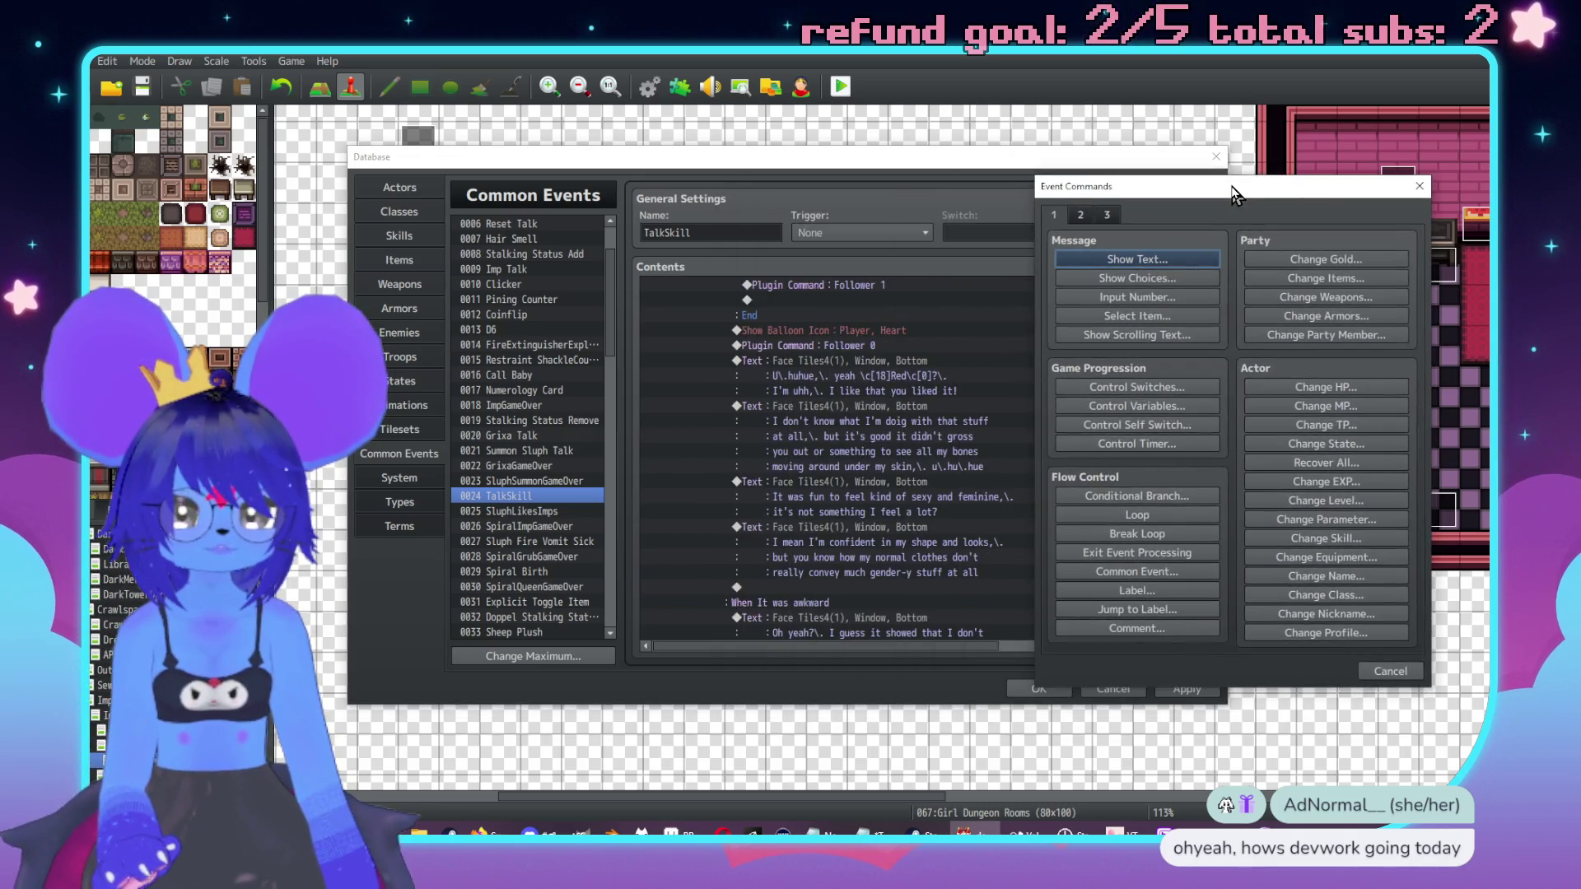
pyautogui.click(1150, 264)
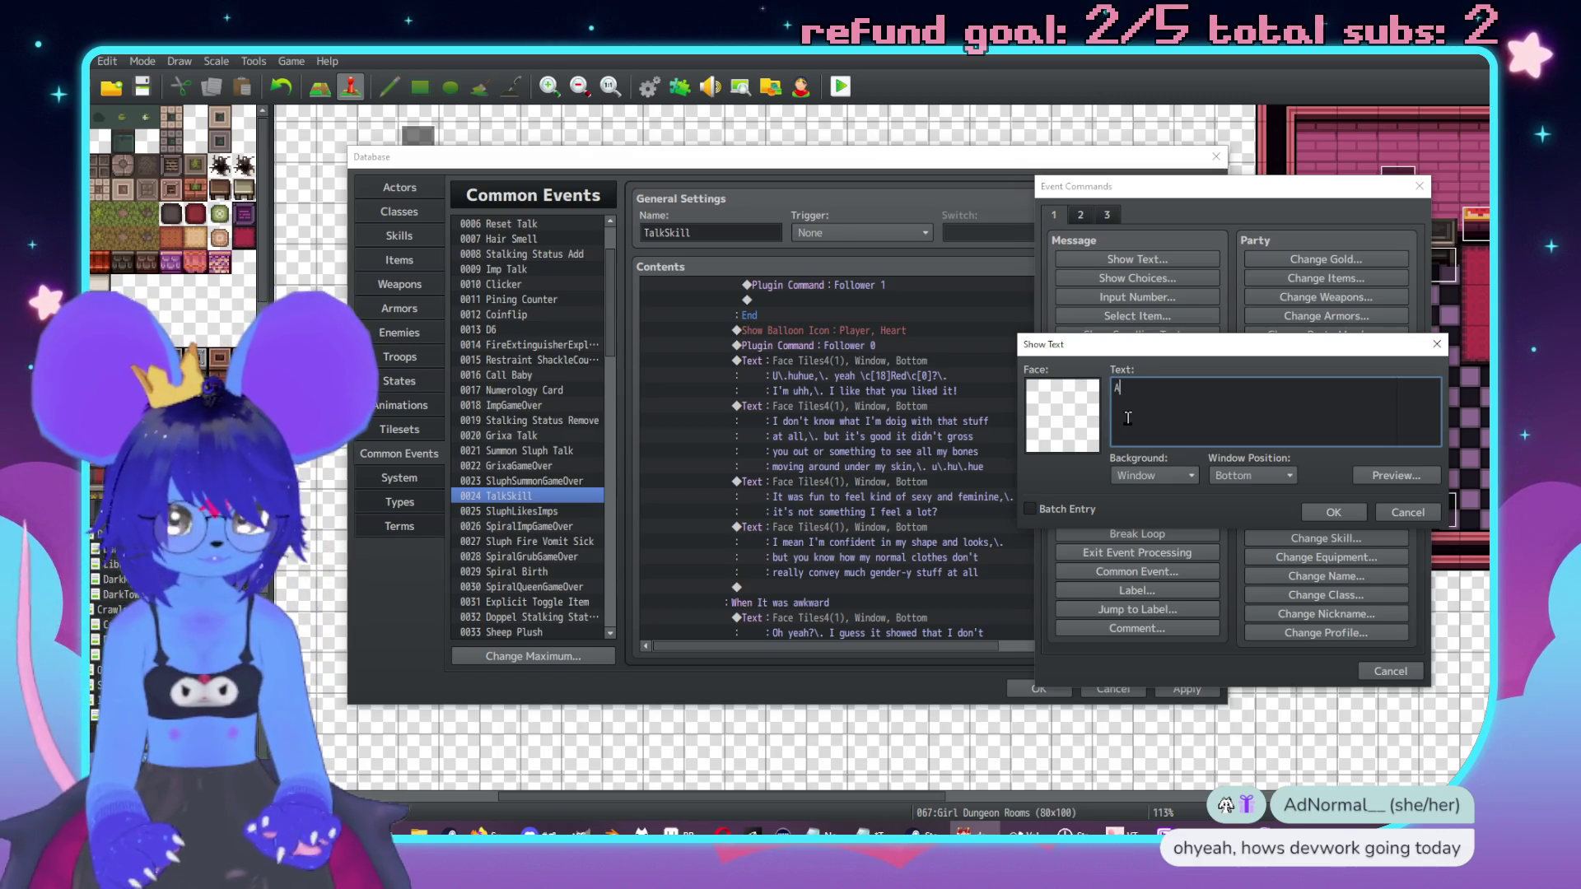
pyautogui.write('nyway uhh,\\')
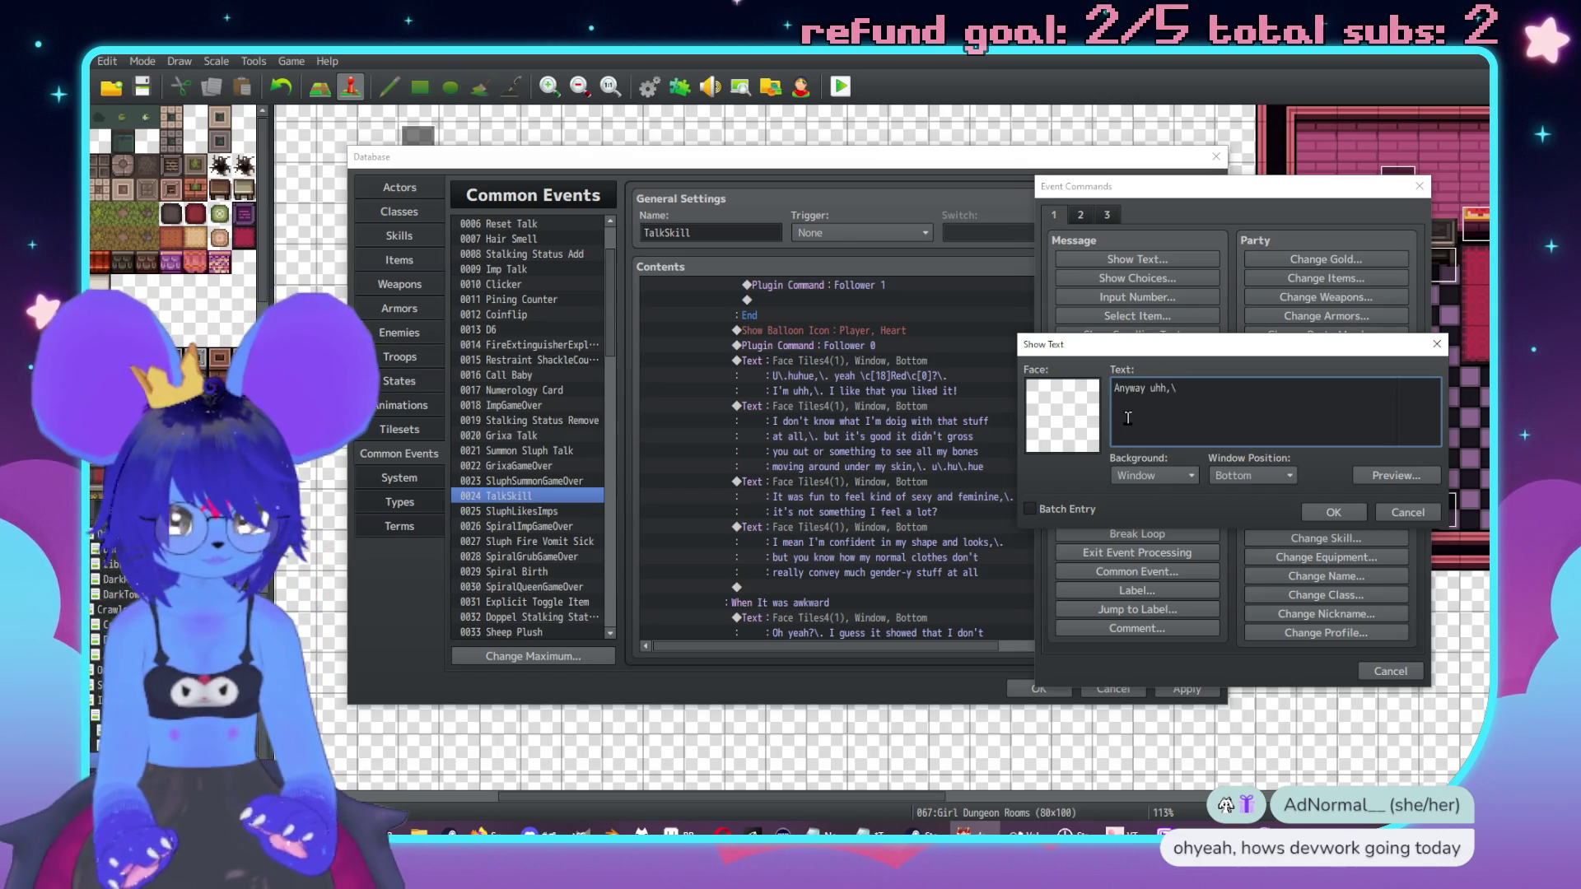
pyautogui.write('. thanks')
pyautogui.write(',\\. u\\.hu')
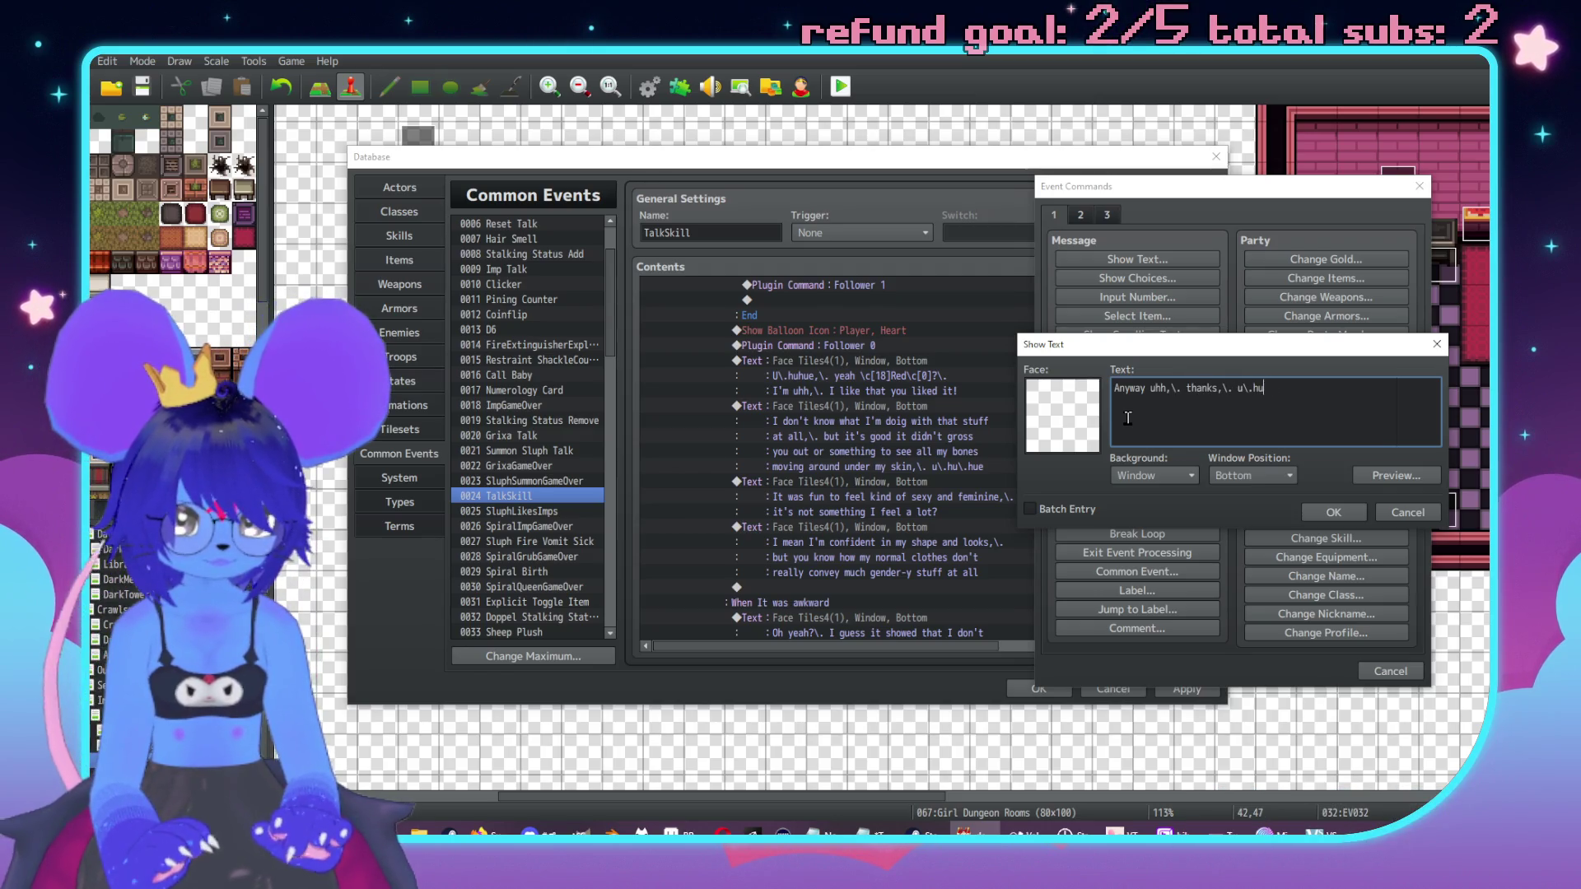
pyautogui.write('hu\\.hur')
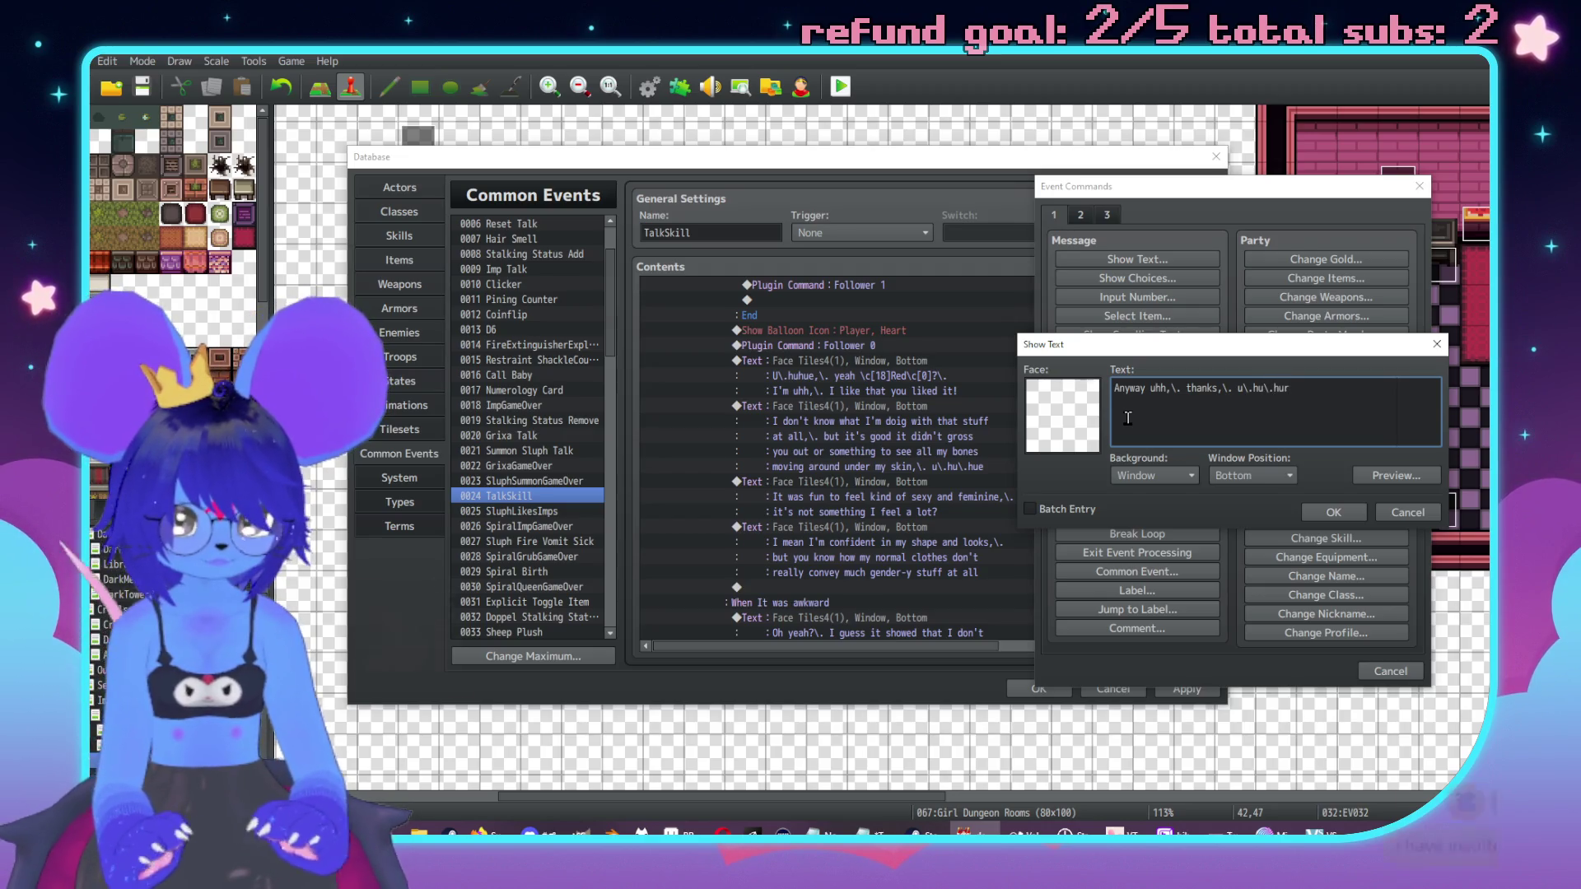
pyautogui.doubleClick(1062, 414)
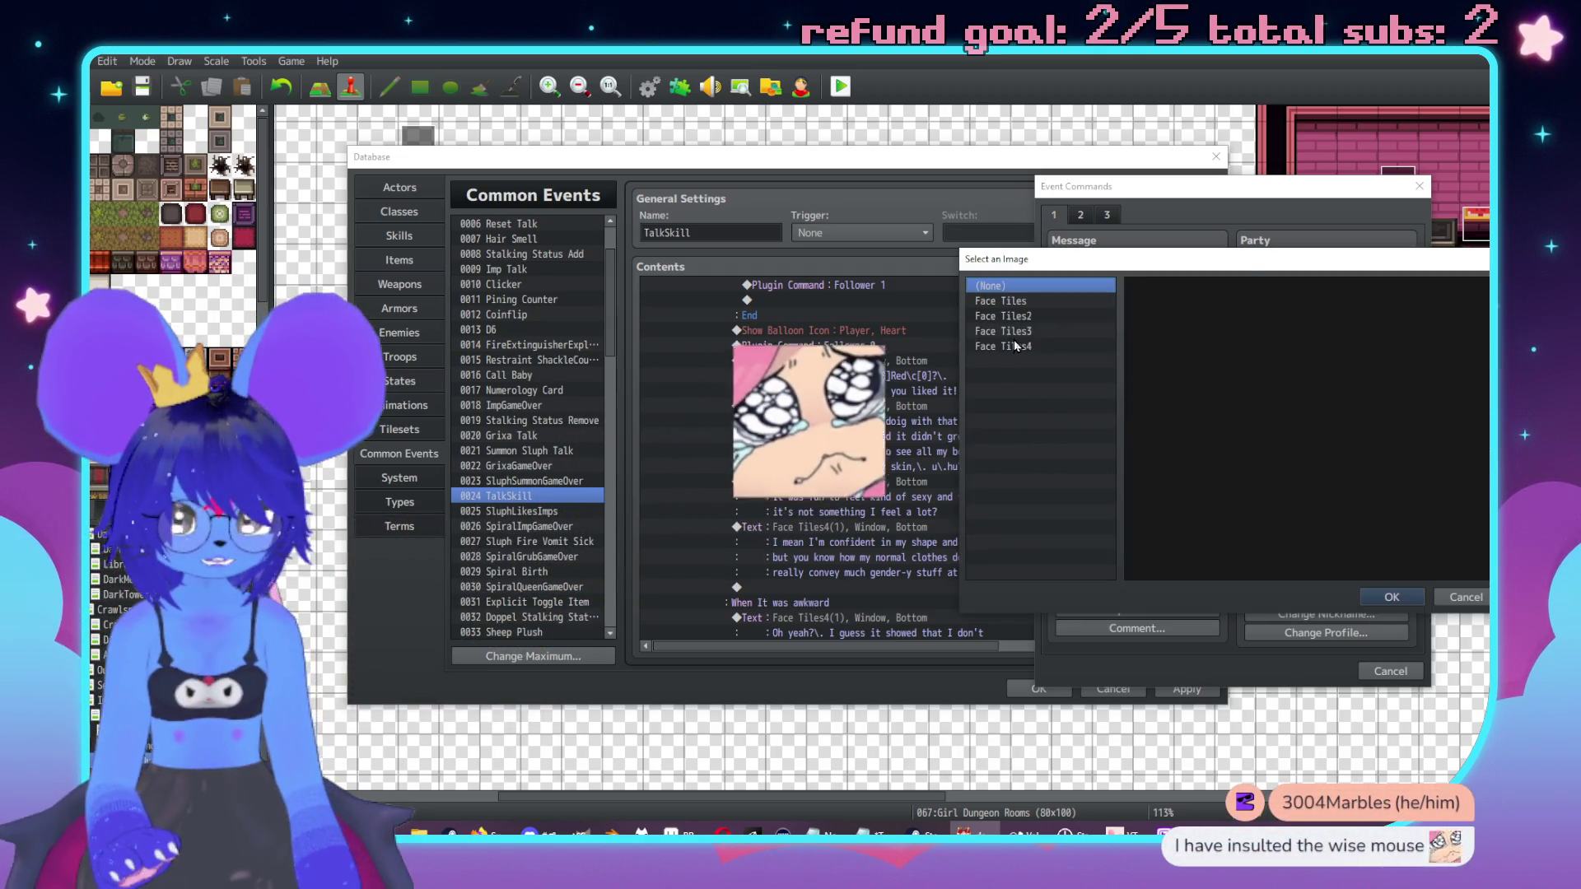
pyautogui.click(1014, 345)
pyautogui.press('Escape')
pyautogui.press('Escape')
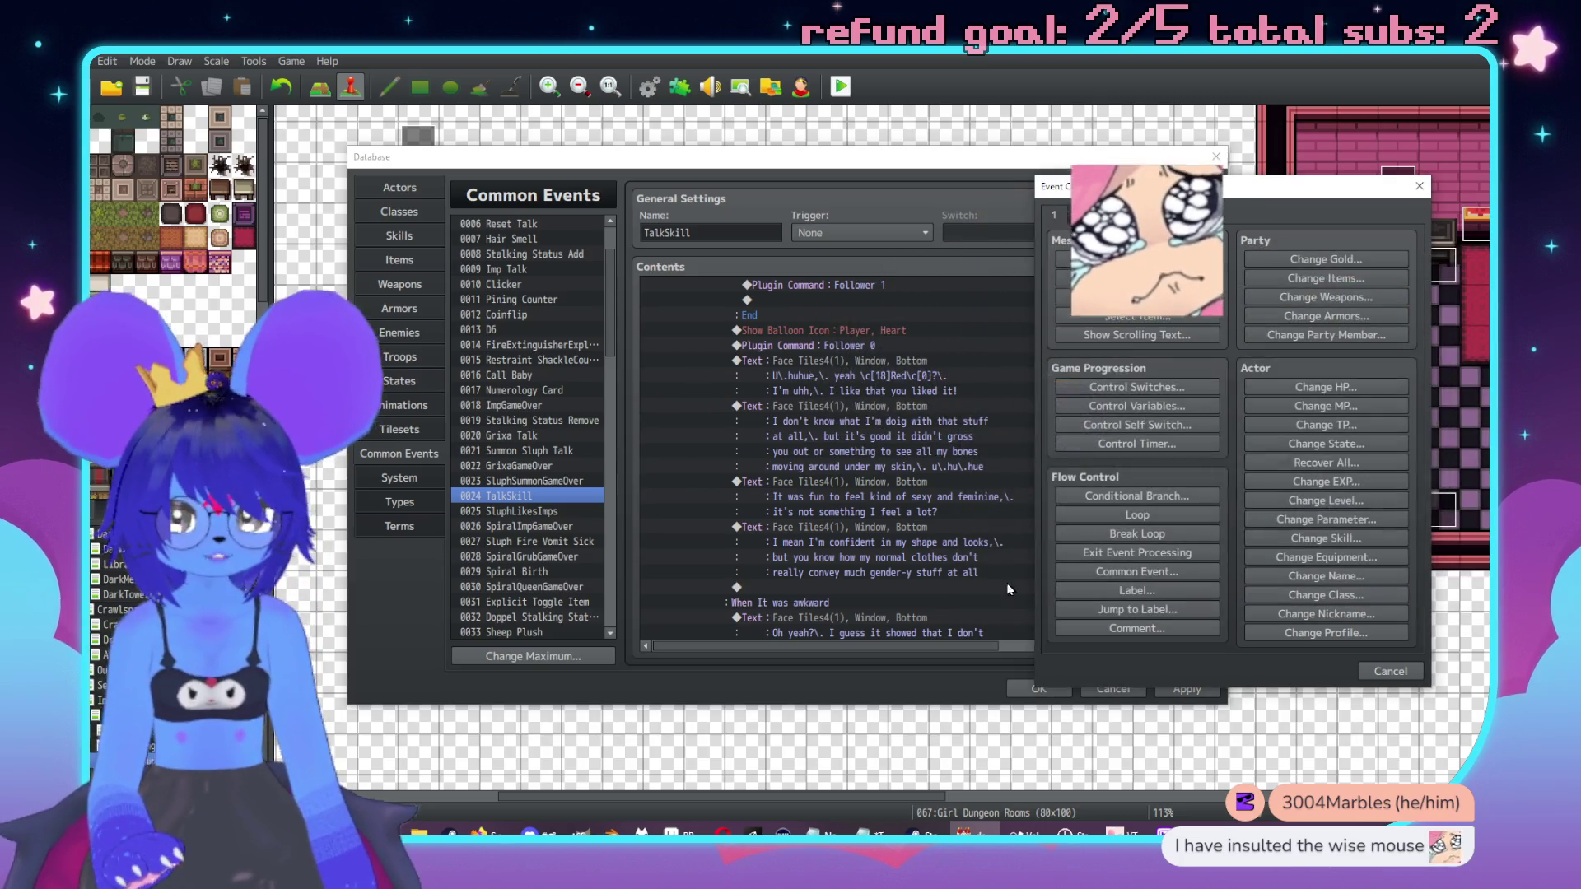
pyautogui.scroll(-2, 838, 481)
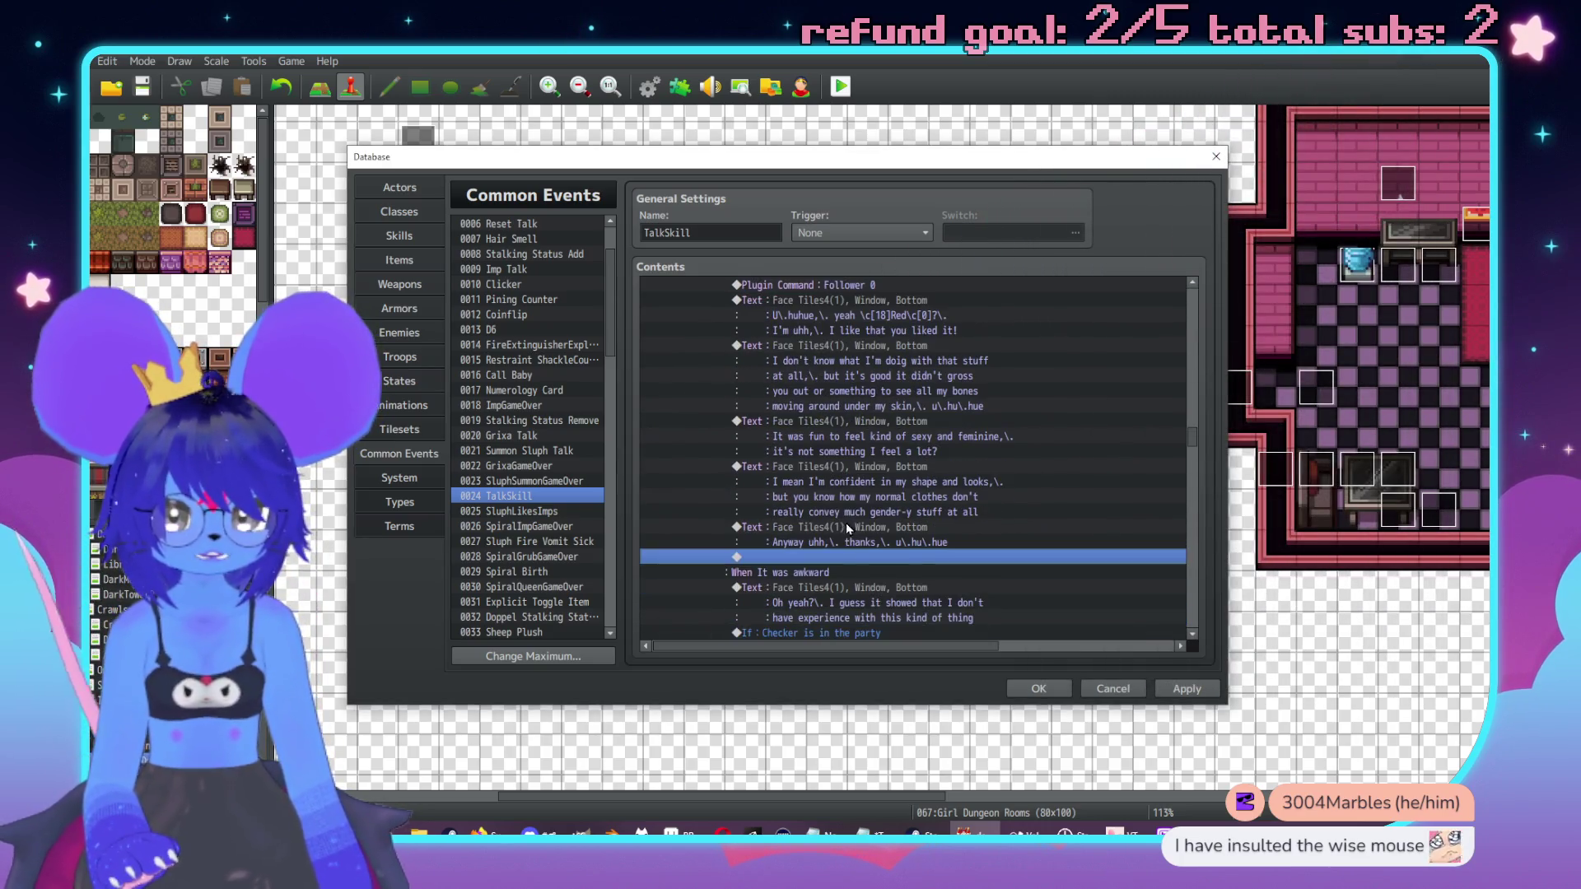
# Step: Insert a Conditional Branch checking that actor Checker is in the party
pyautogui.doubleClick(846, 559)
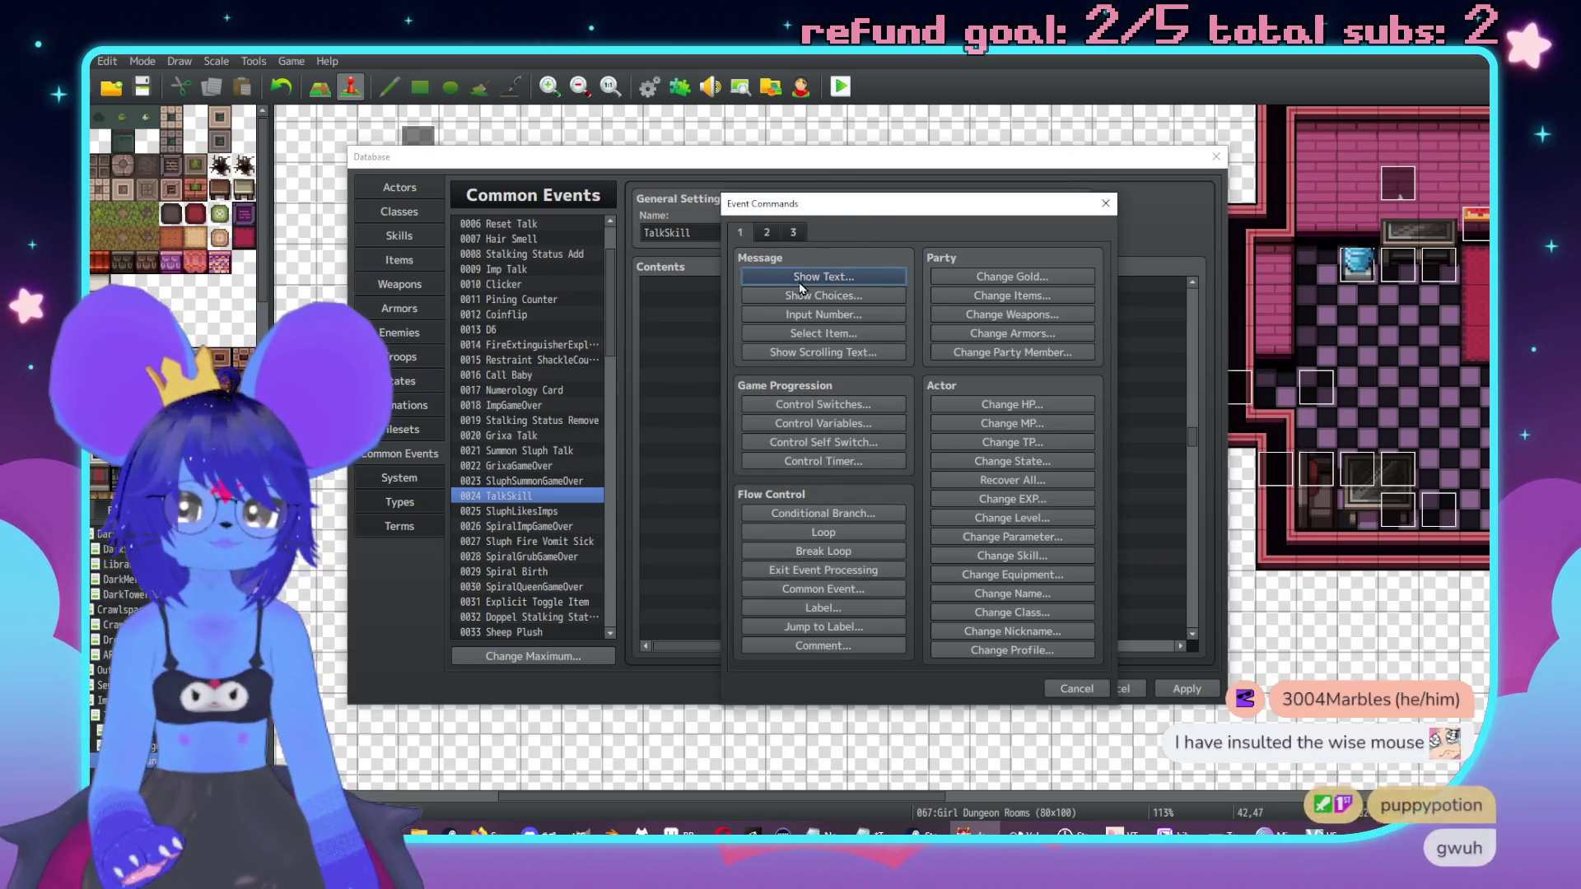
pyautogui.moveTo(838, 209); pyautogui.dragTo(1023, 213)
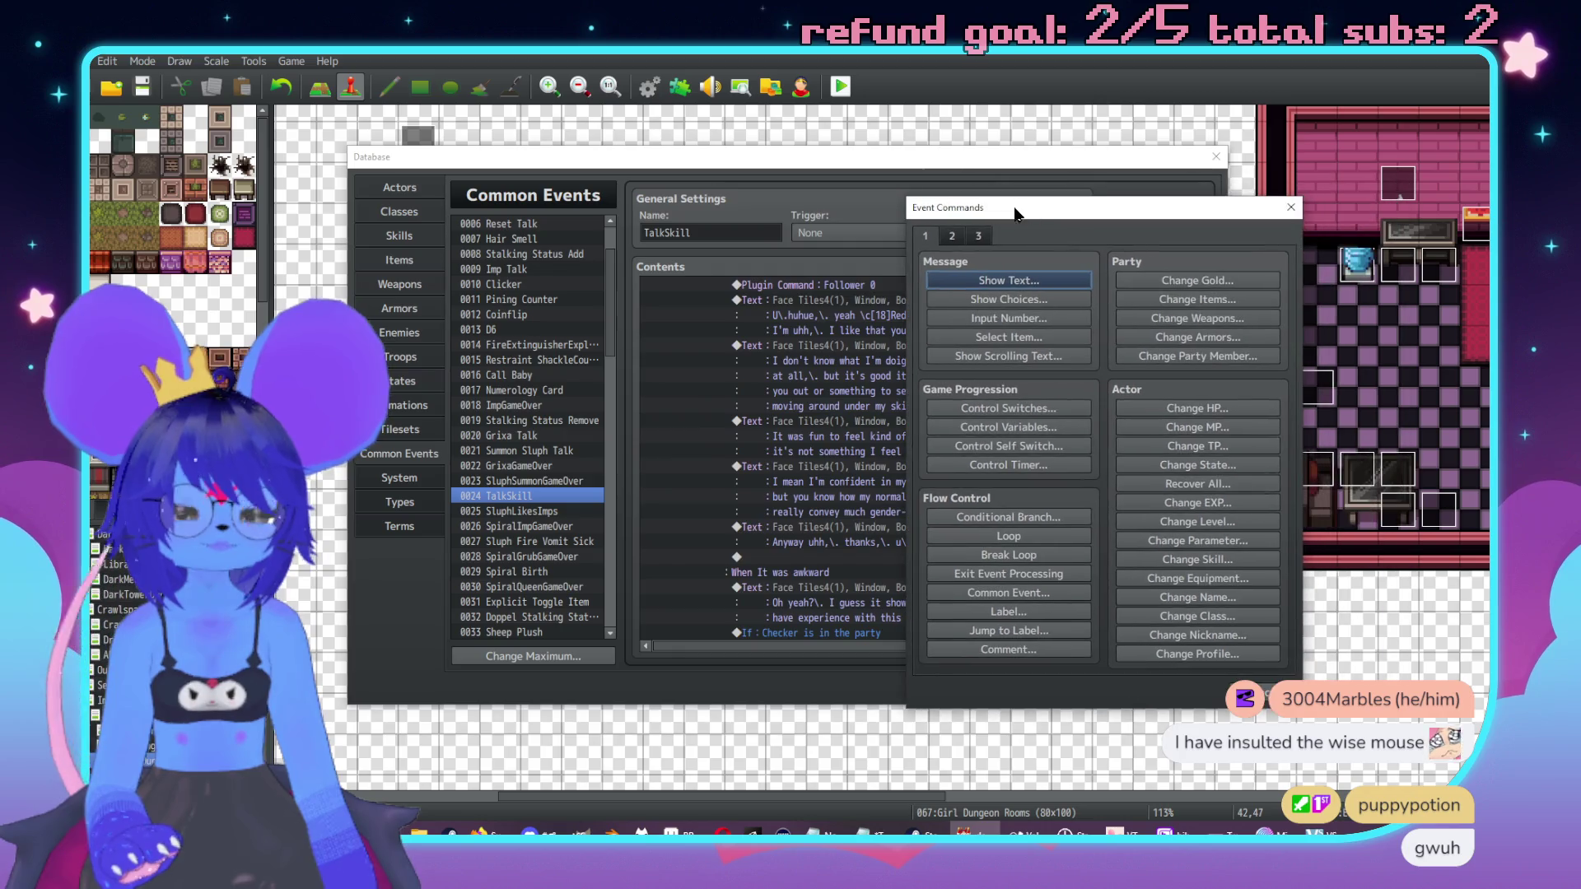
pyautogui.click(986, 519)
pyautogui.click(970, 339)
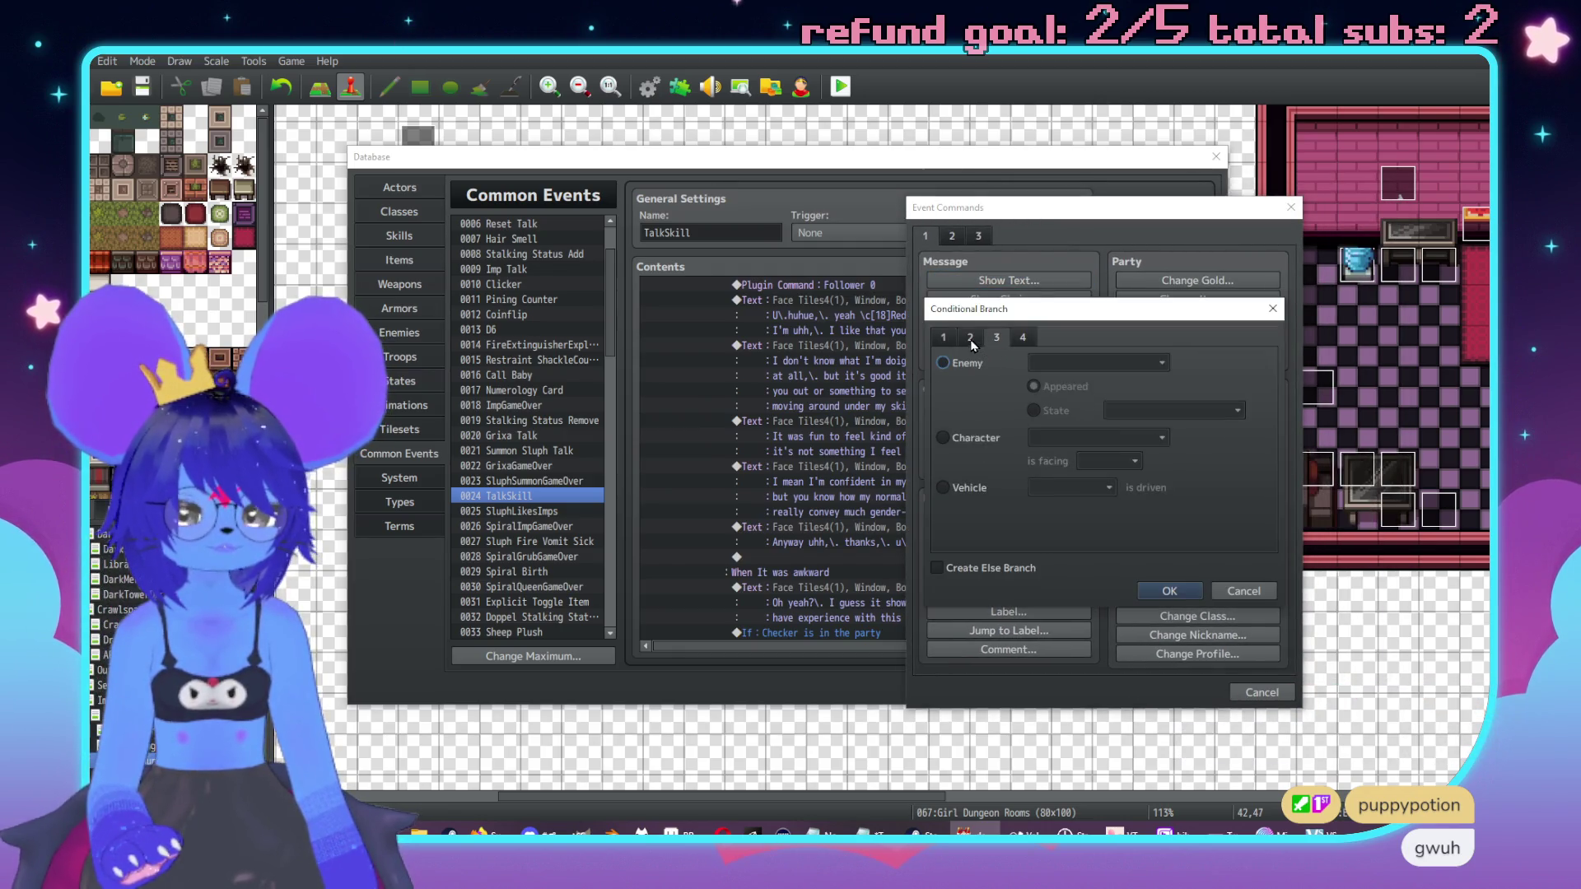
pyautogui.click(943, 363)
pyautogui.click(1095, 363)
pyautogui.click(1062, 470)
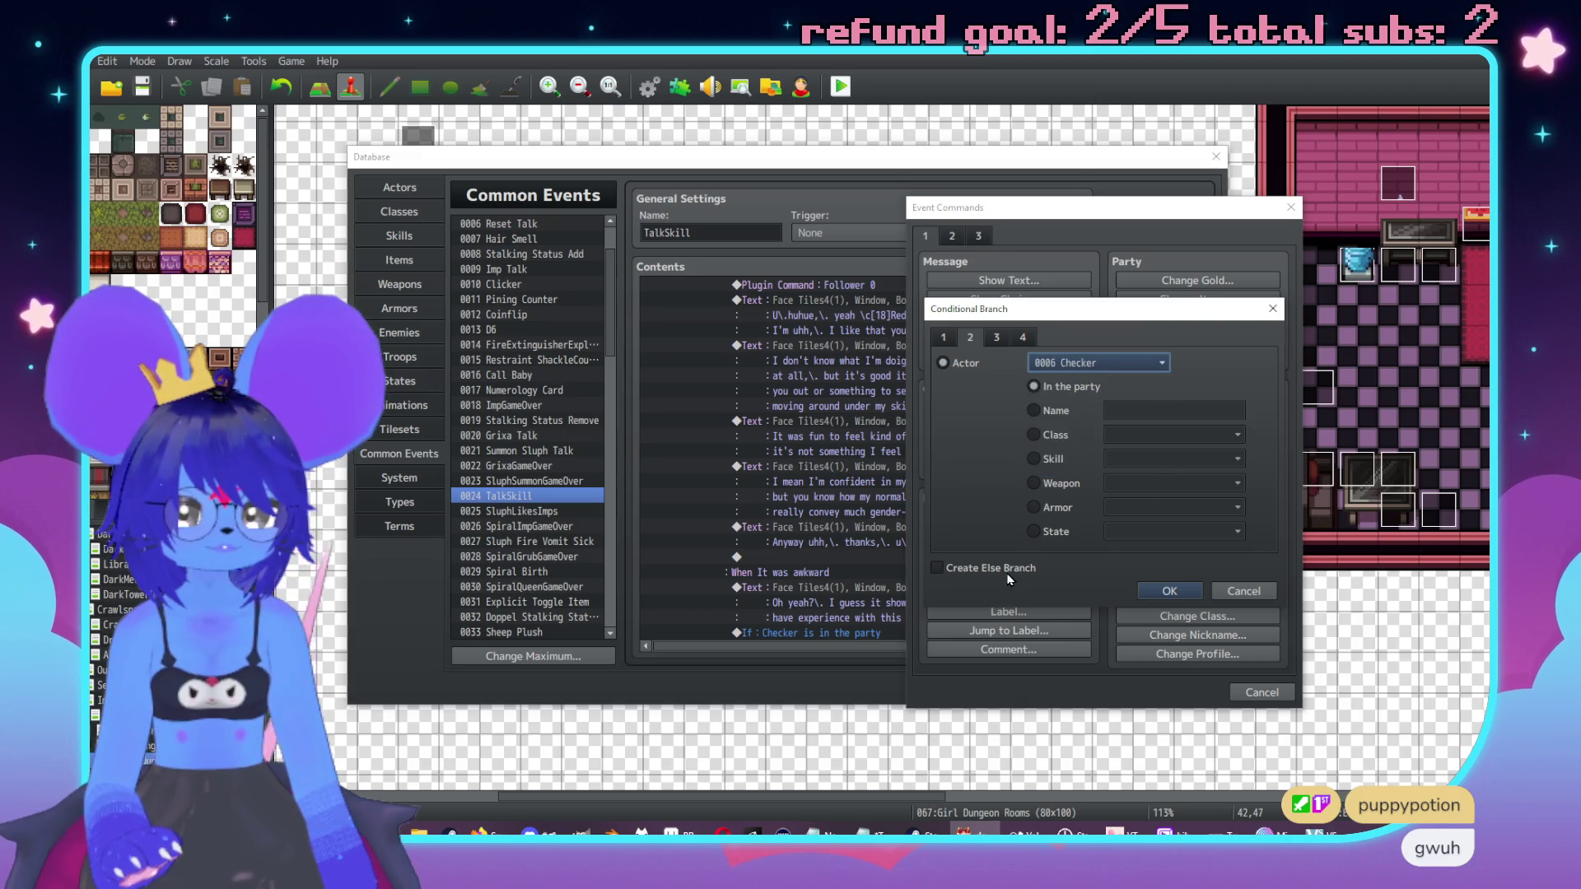
pyautogui.click(1010, 577)
pyautogui.click(1167, 593)
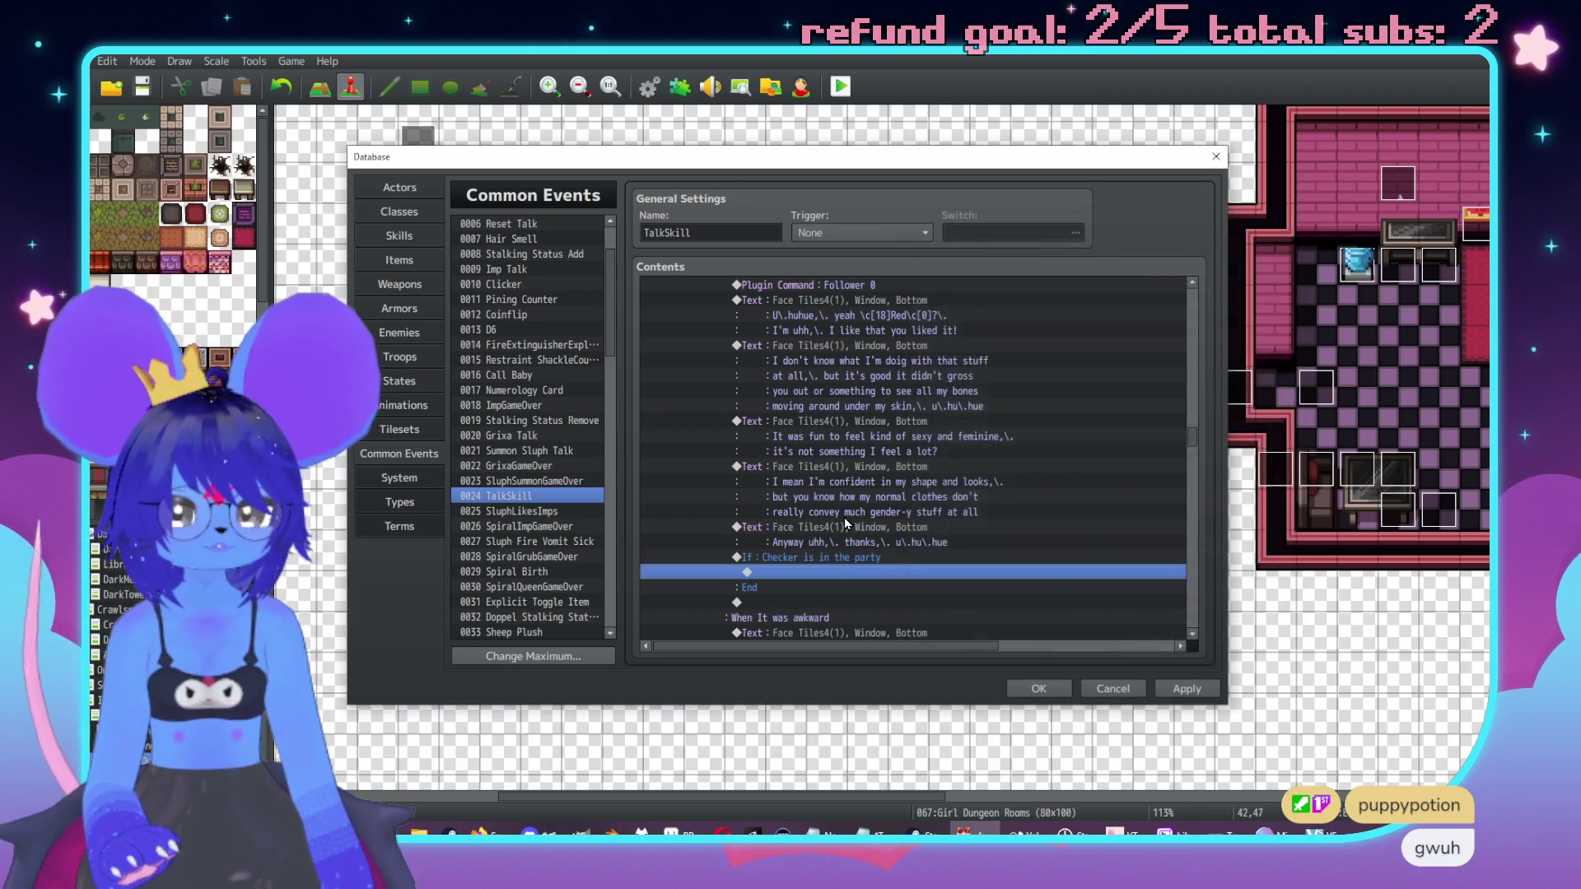
# Step: Inside it, add a nested branch for switch 0353 CheckerDislikesSluph being OFF
pyautogui.doubleClick(843, 511)
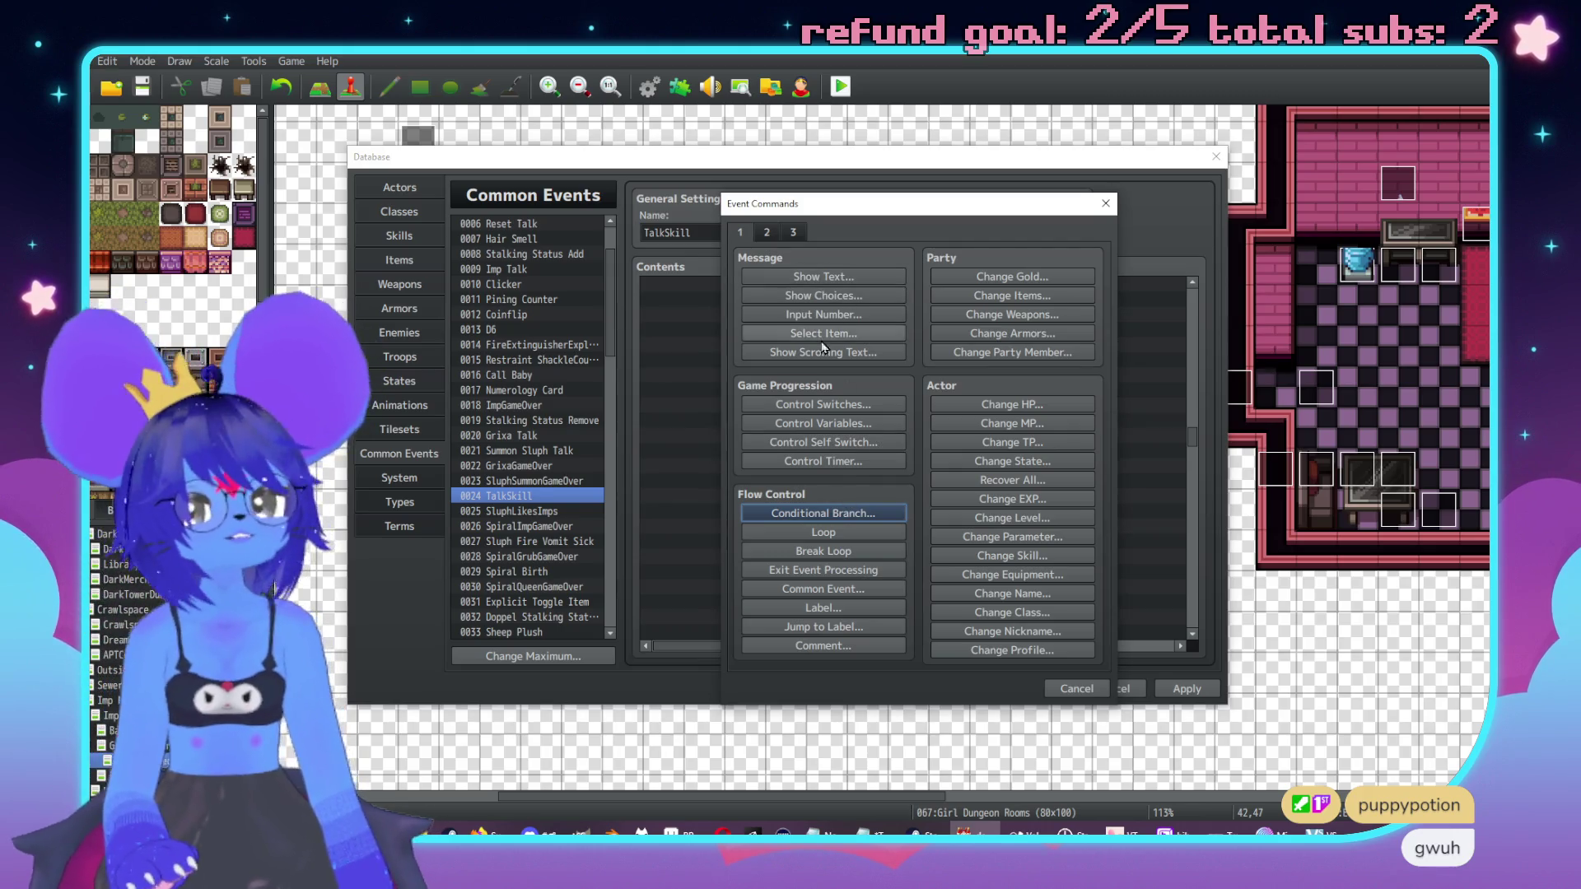
pyautogui.click(813, 588)
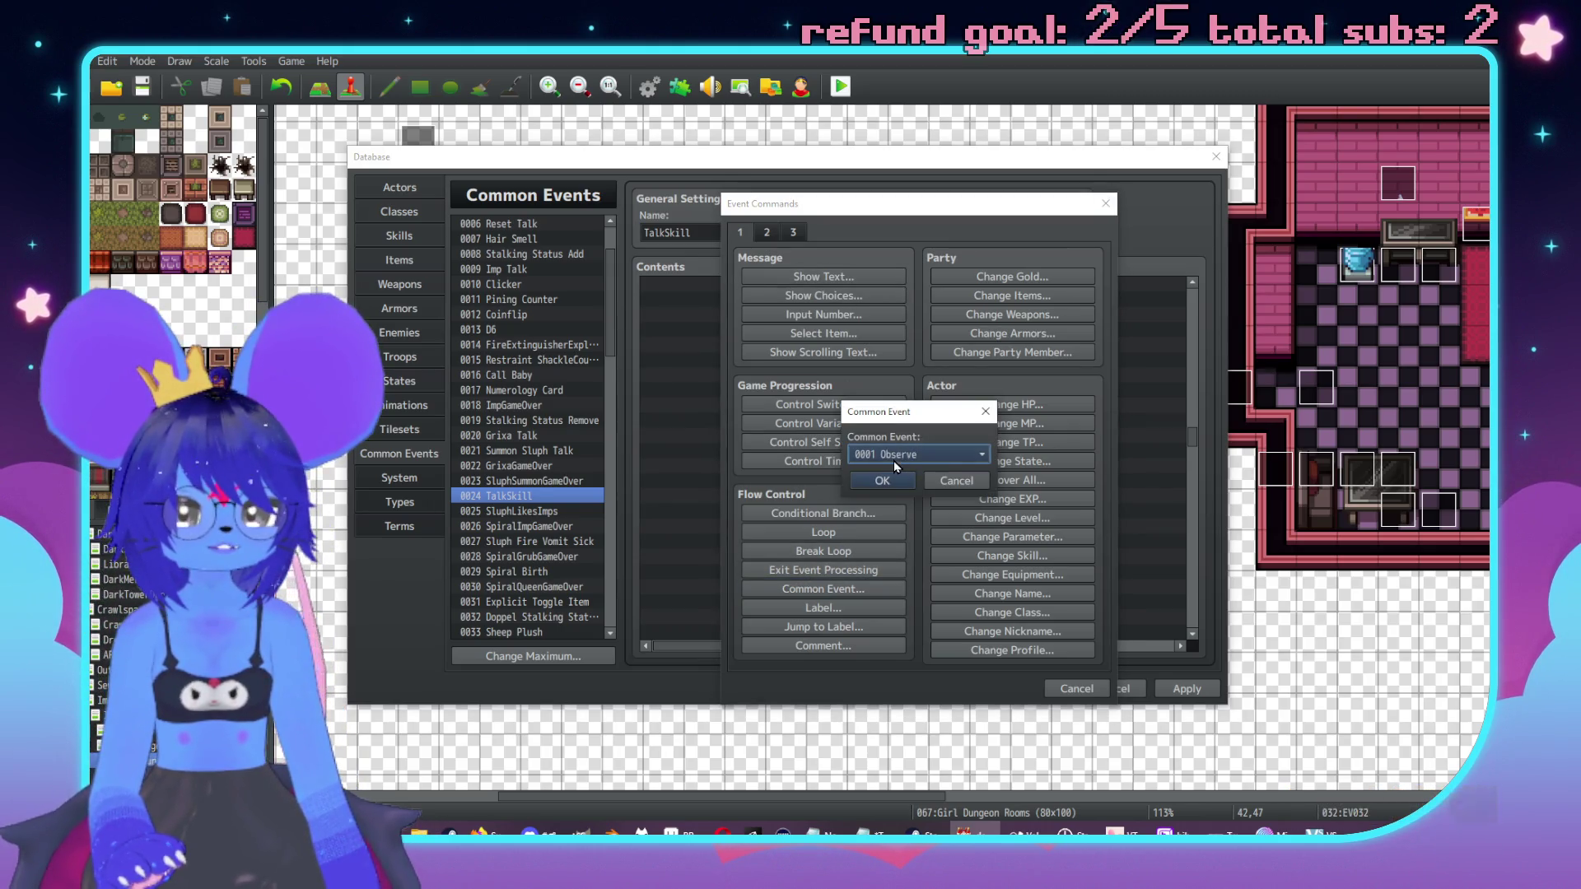
pyautogui.click(892, 461)
pyautogui.click(906, 560)
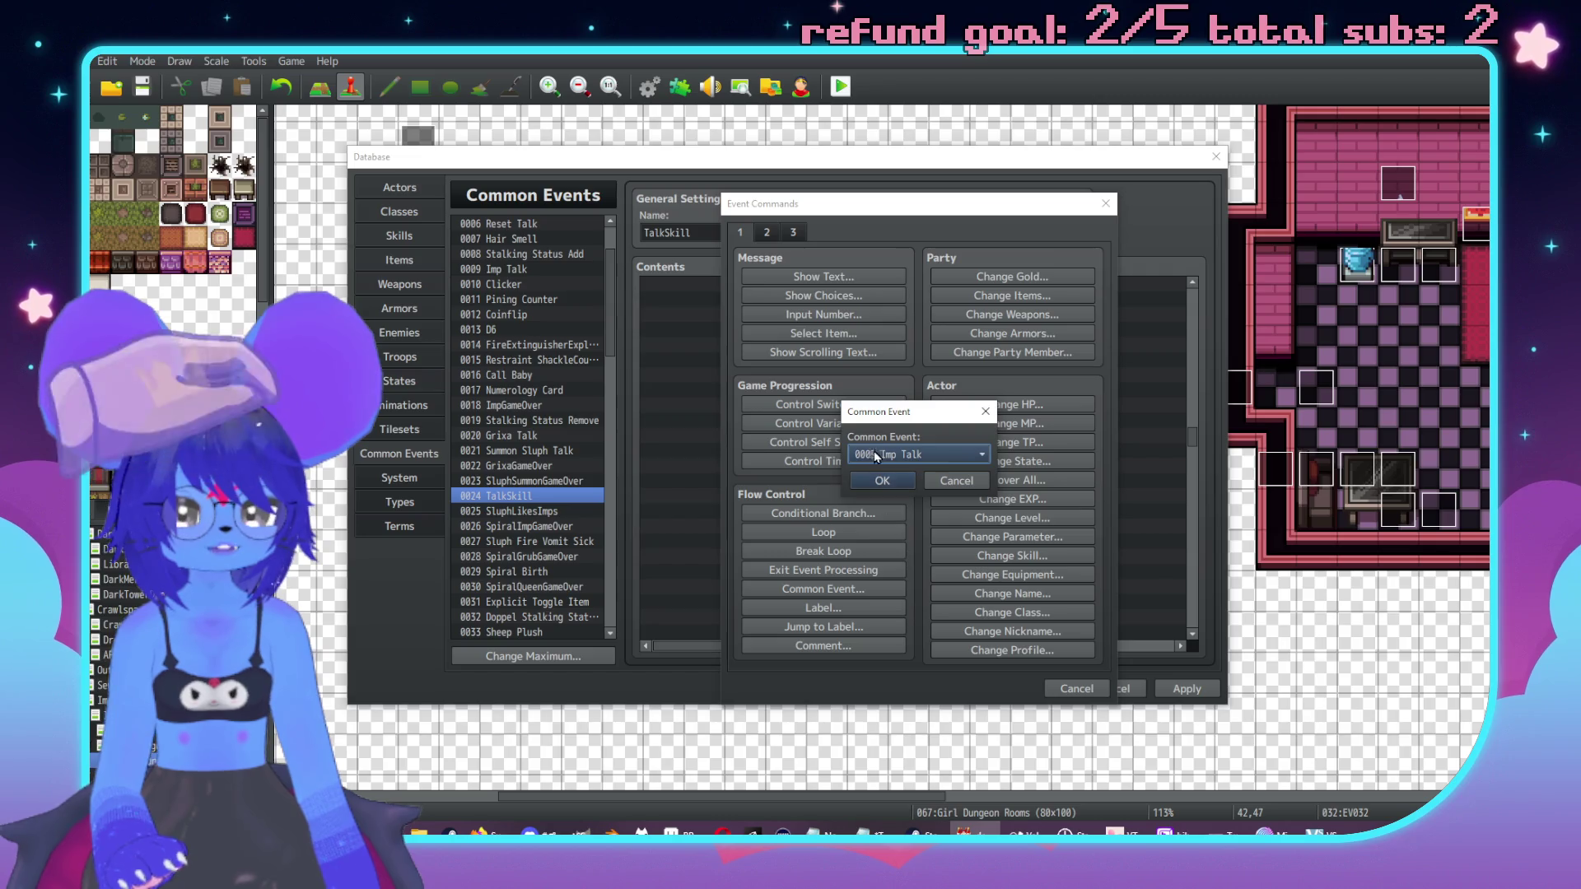
pyautogui.click(955, 484)
pyautogui.click(862, 515)
pyautogui.click(901, 359)
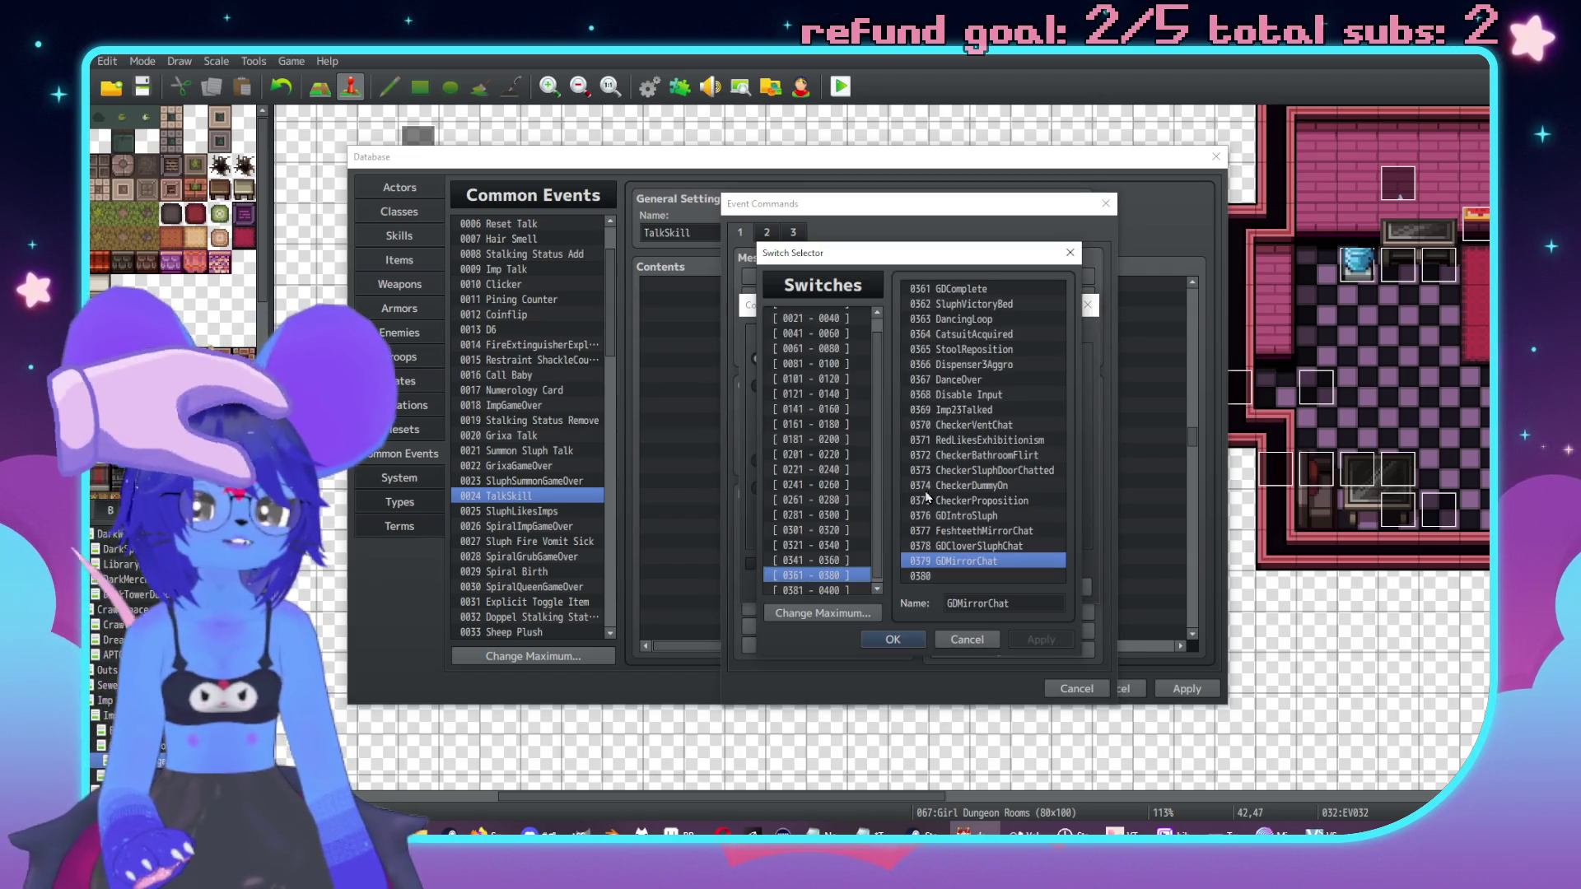
pyautogui.click(815, 559)
pyautogui.doubleClick(963, 470)
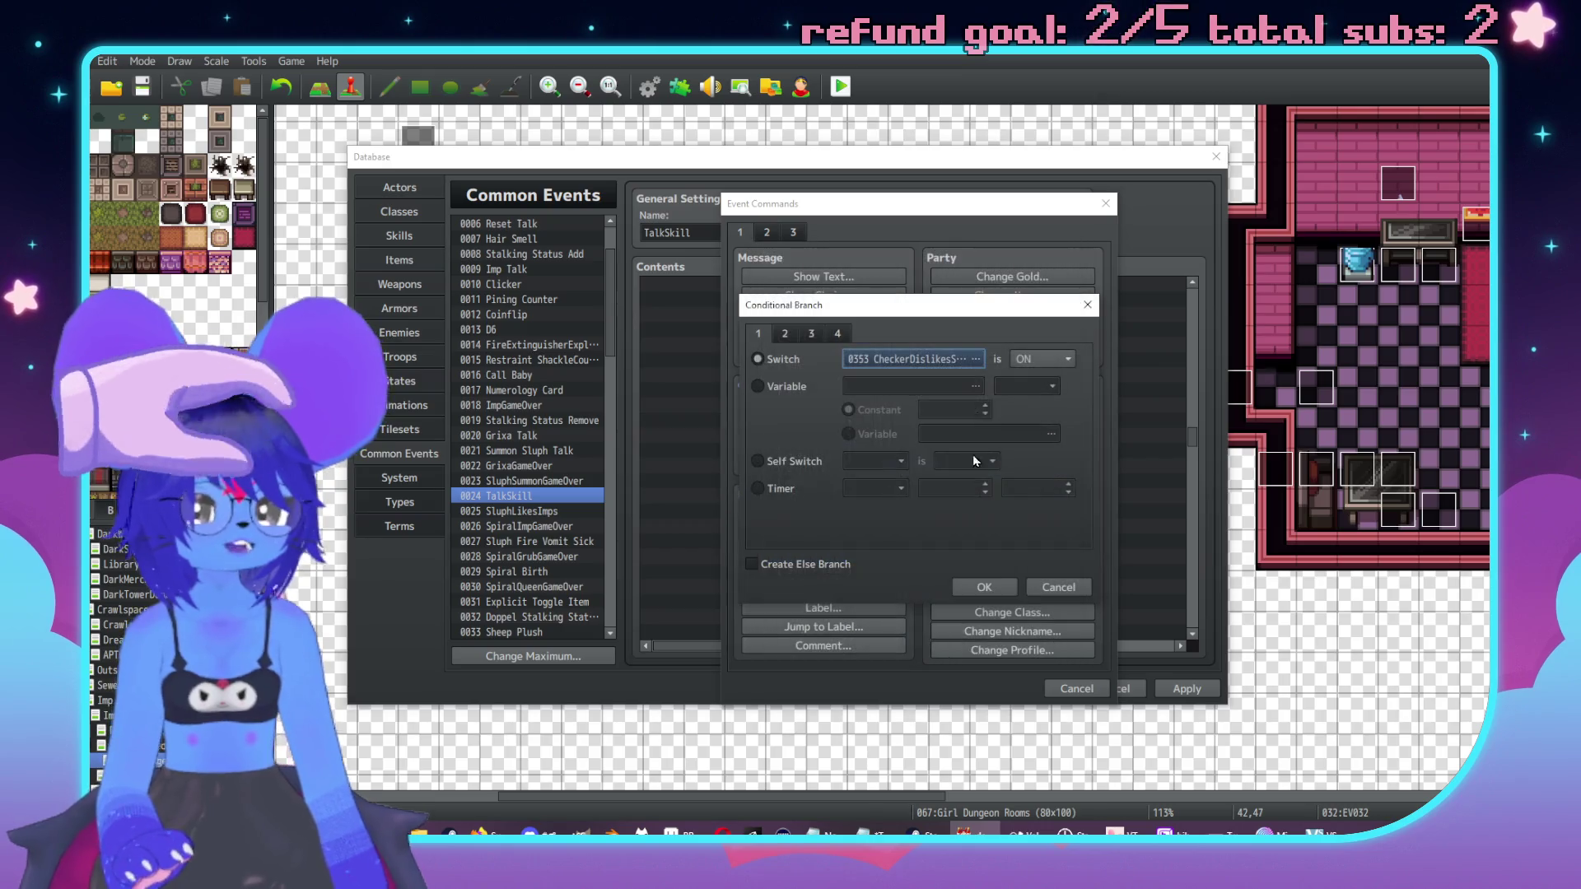
pyautogui.click(1044, 359)
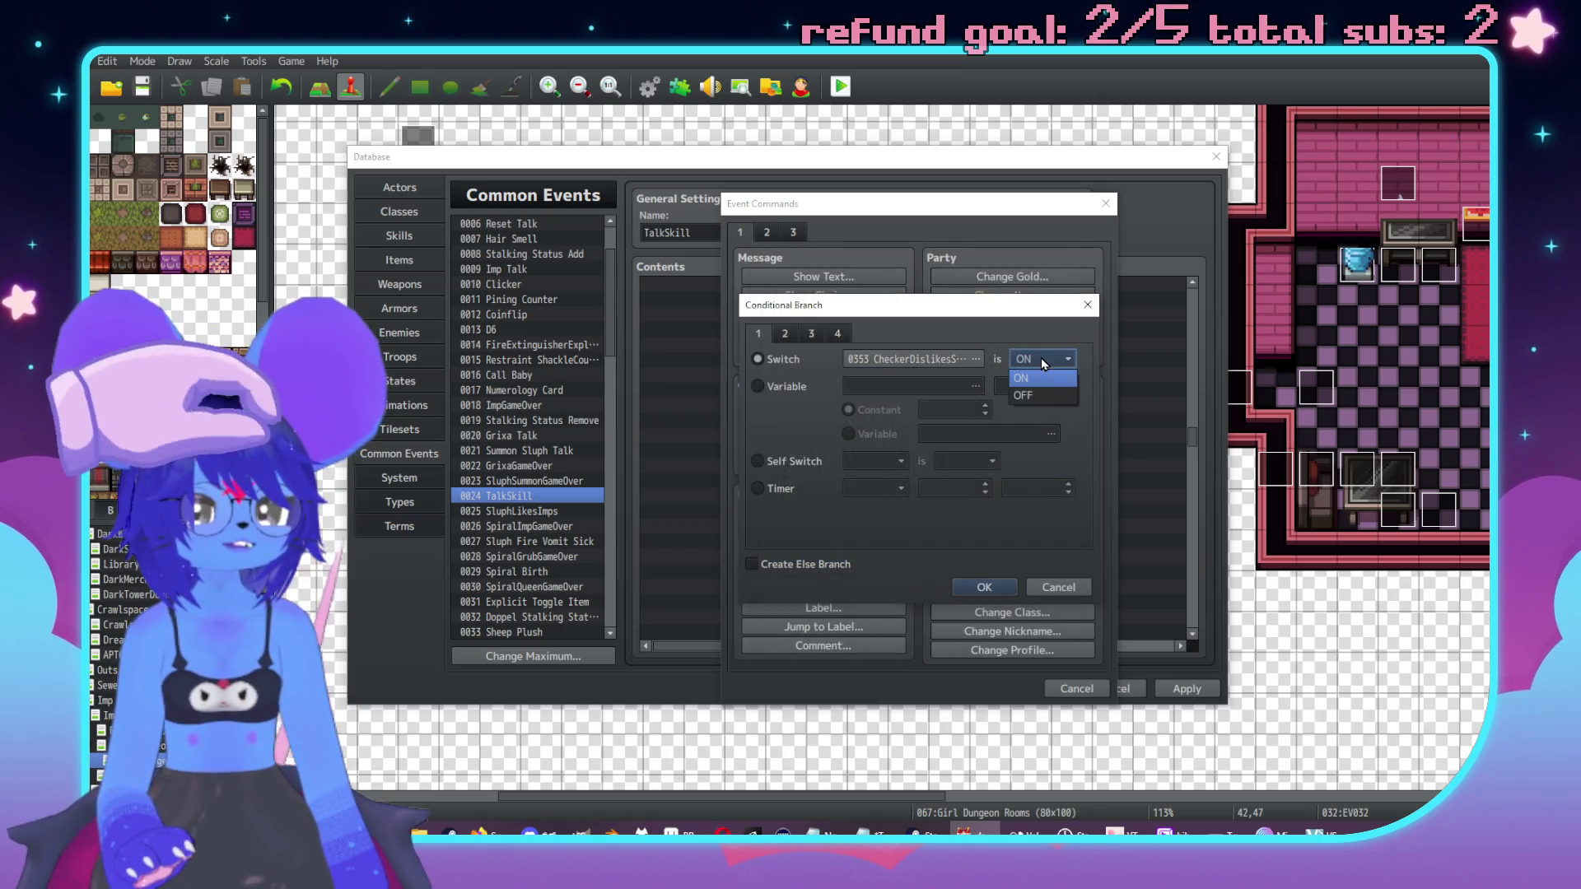
pyautogui.click(1004, 586)
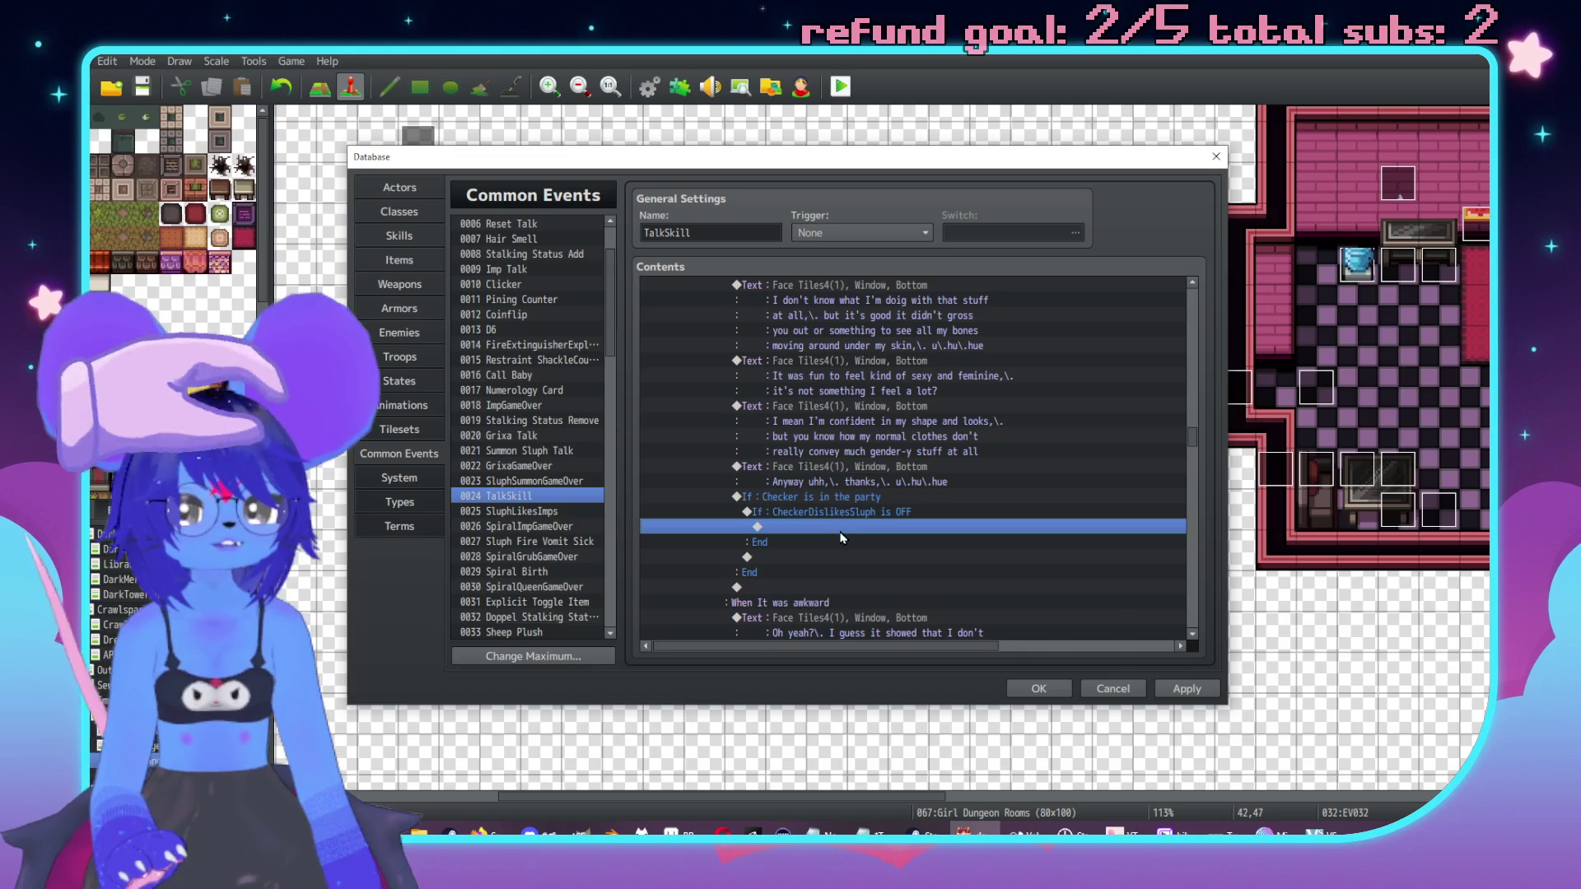
pyautogui.doubleClick(839, 531)
# Step: Add a Common Event call to 0009 Imp Talk in the nested branch
pyautogui.click(824, 589)
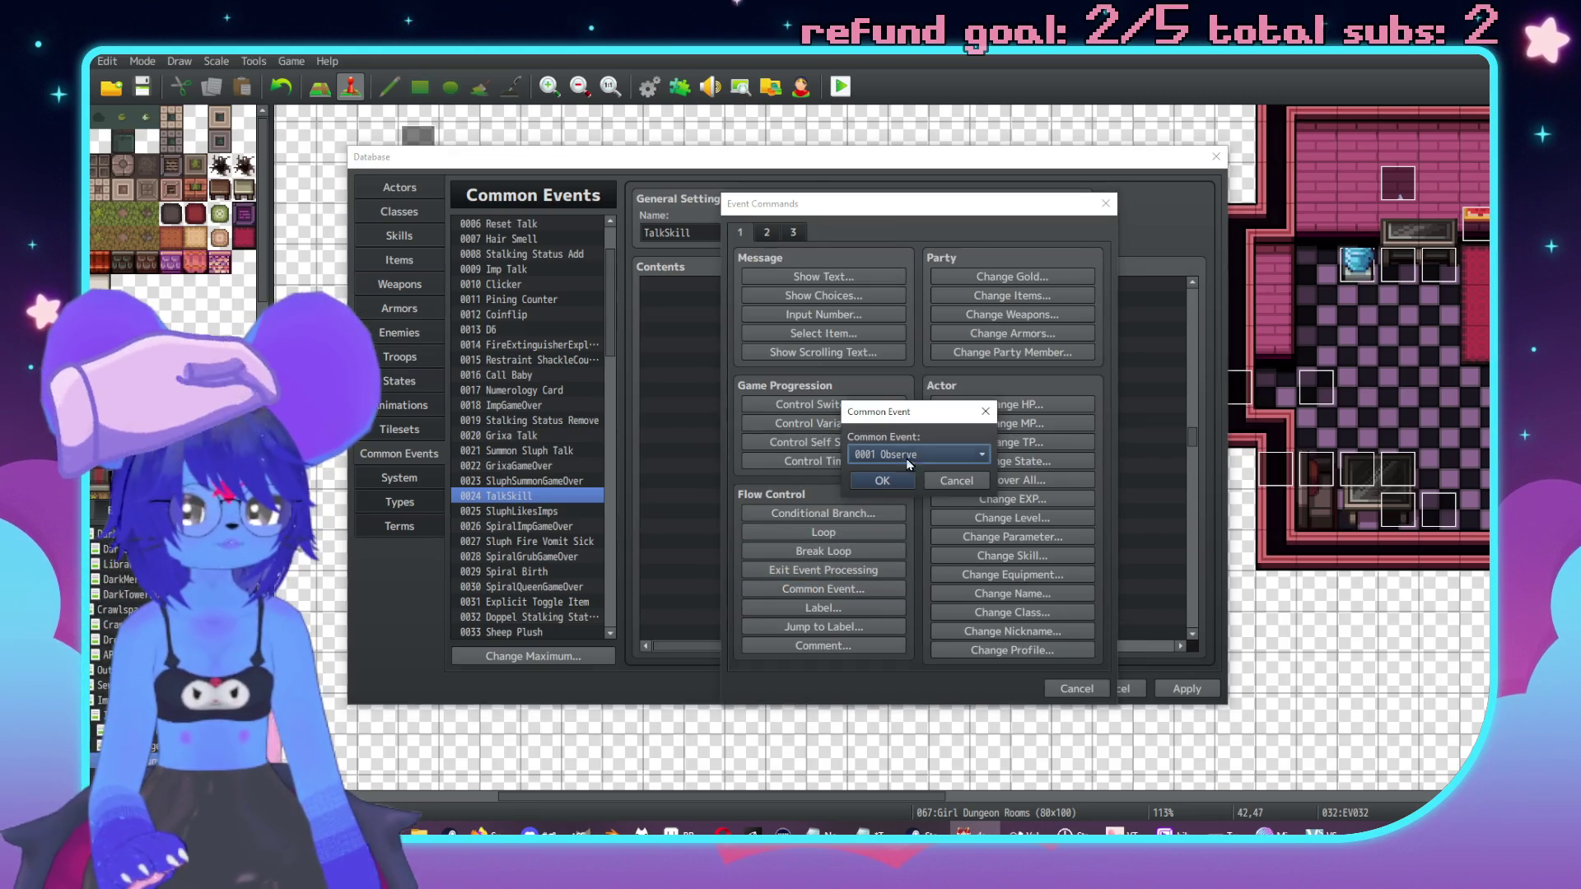
pyautogui.click(911, 457)
pyautogui.click(906, 536)
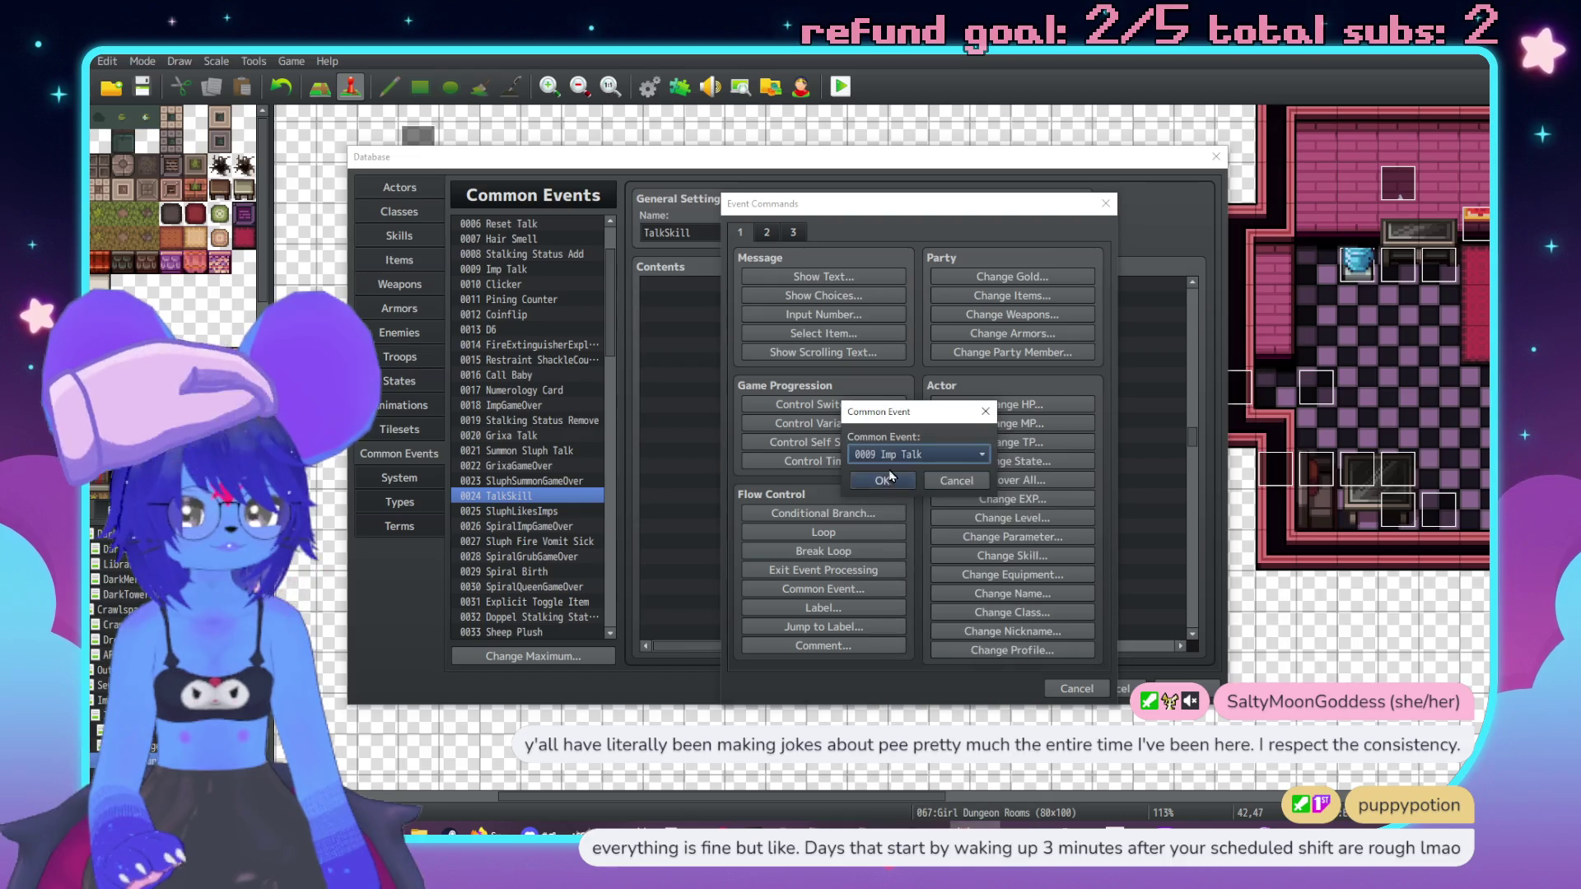
pyautogui.click(887, 479)
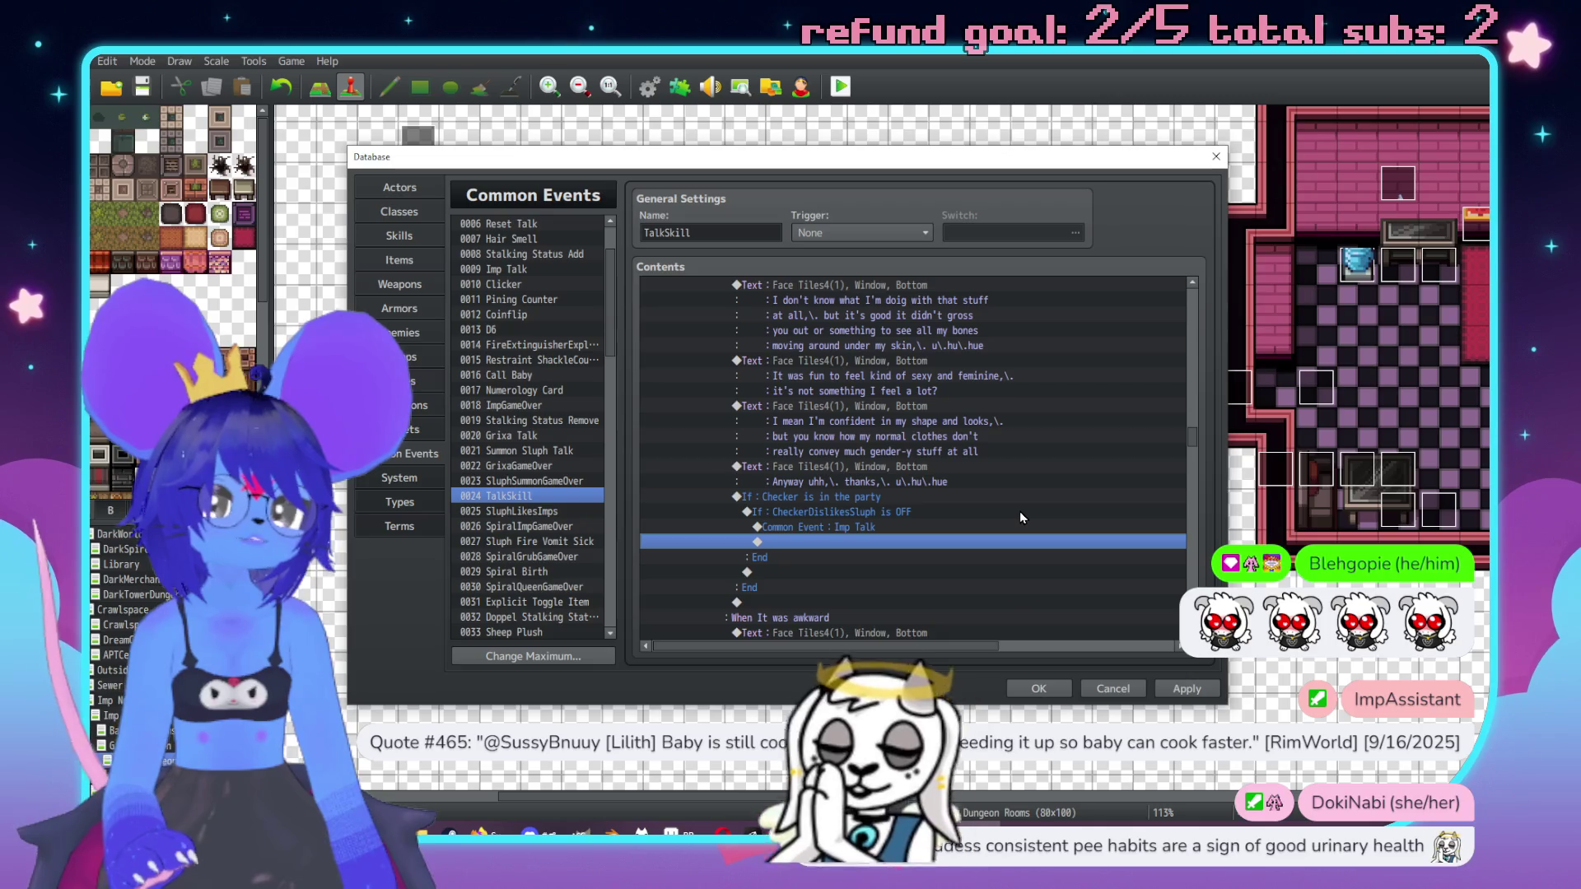
pyautogui.scroll(-1, 1021, 536)
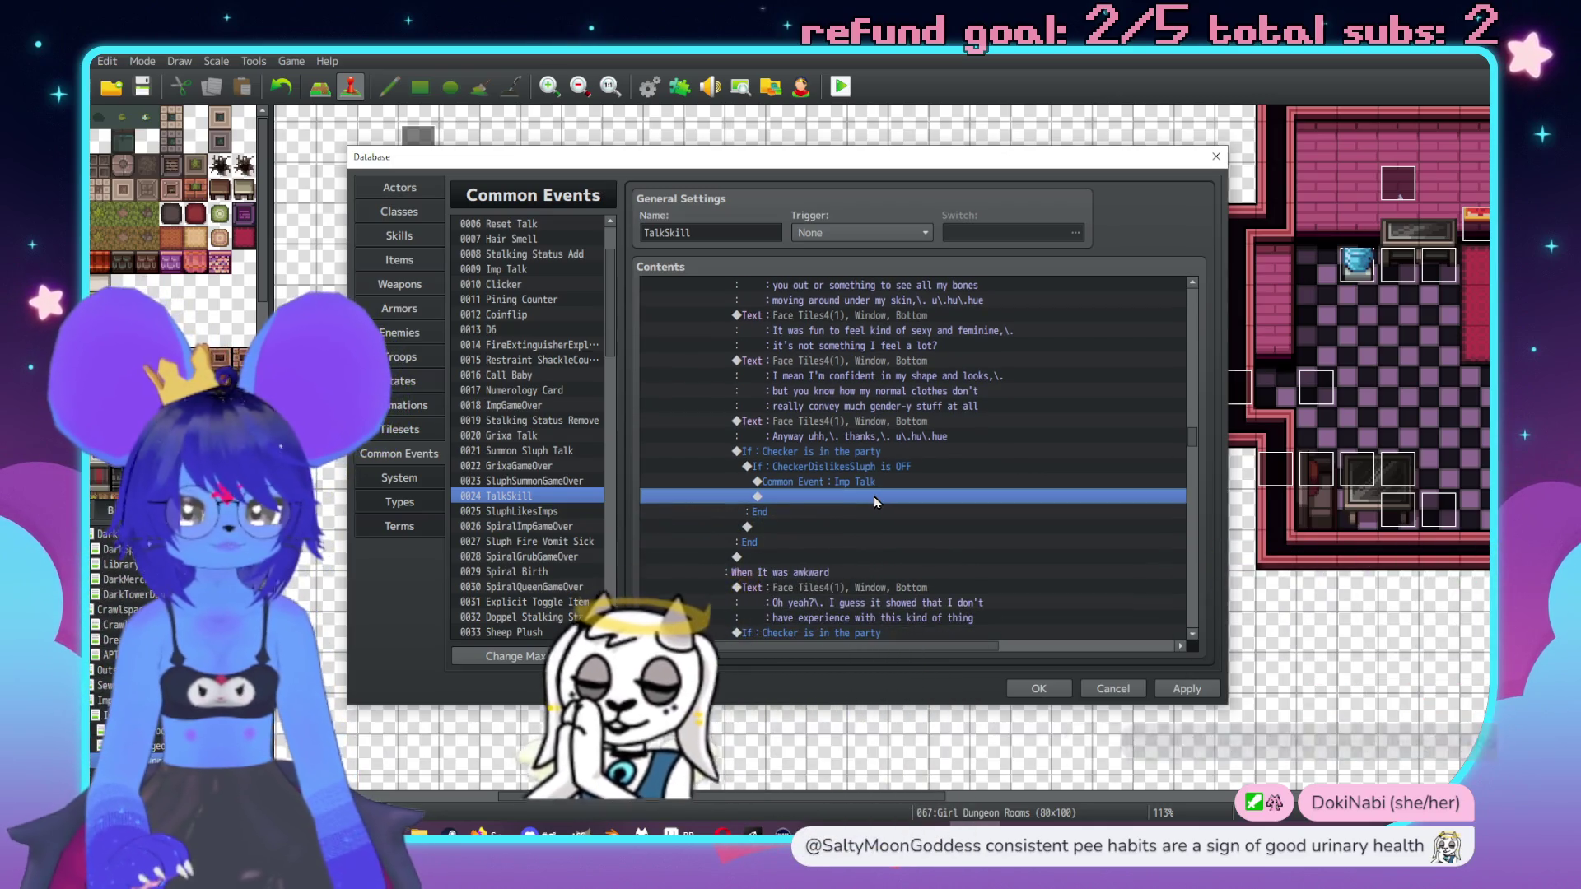
# Step: Insert a Show Text command after the Imp Talk call with the red demon face from Face Tiles3
pyautogui.doubleClick(875, 497)
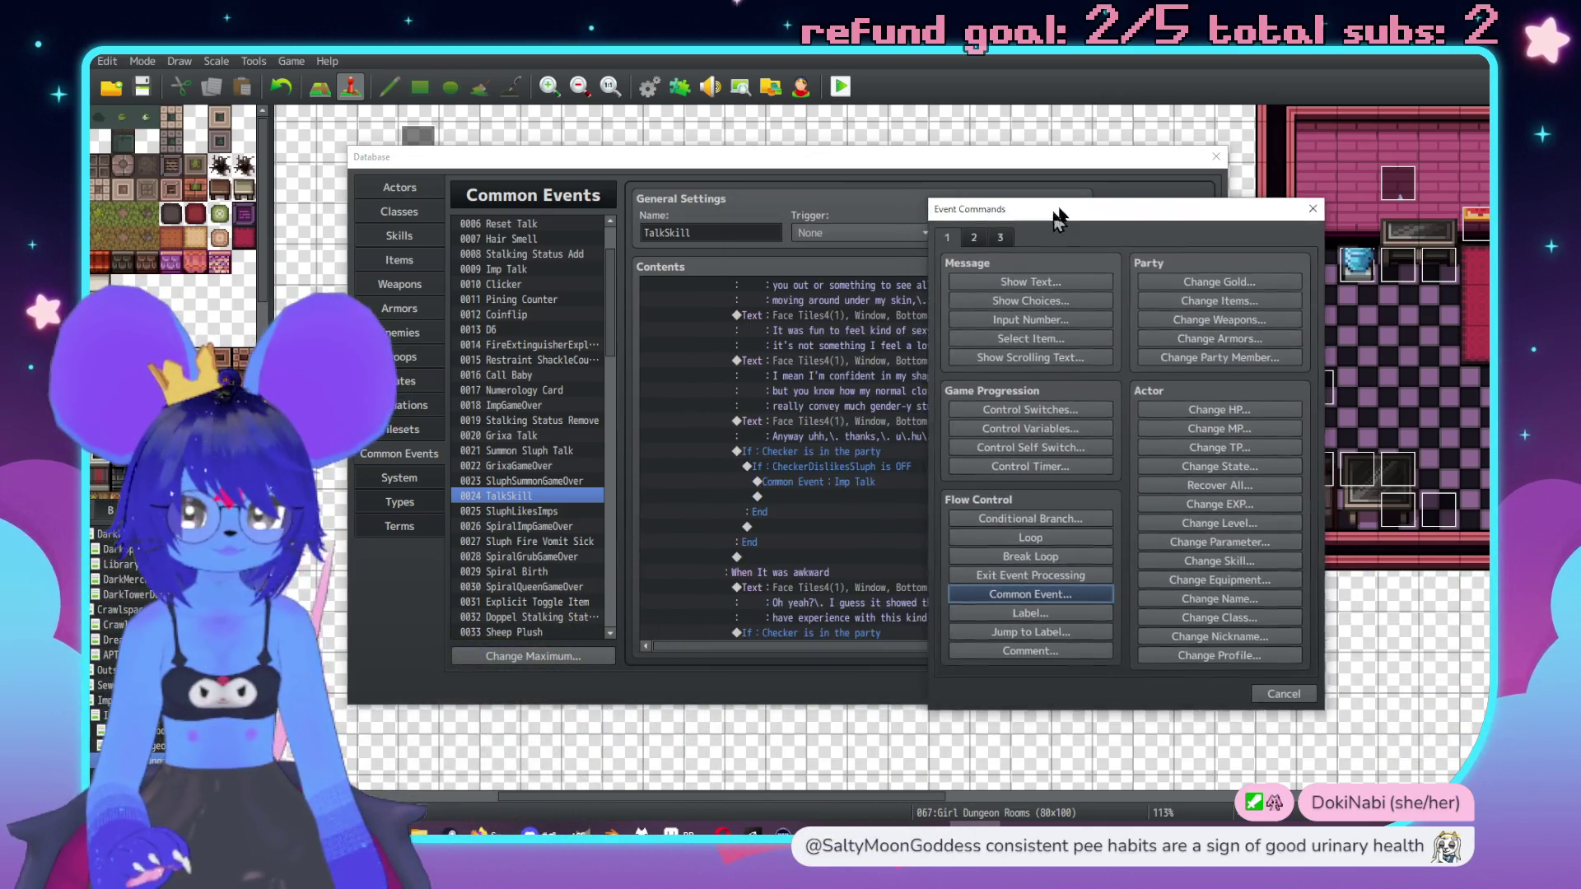
pyautogui.click(1032, 279)
pyautogui.doubleClick(966, 410)
pyautogui.click(945, 367)
pyautogui.click(962, 337)
pyautogui.click(971, 352)
pyautogui.doubleClick(1282, 352)
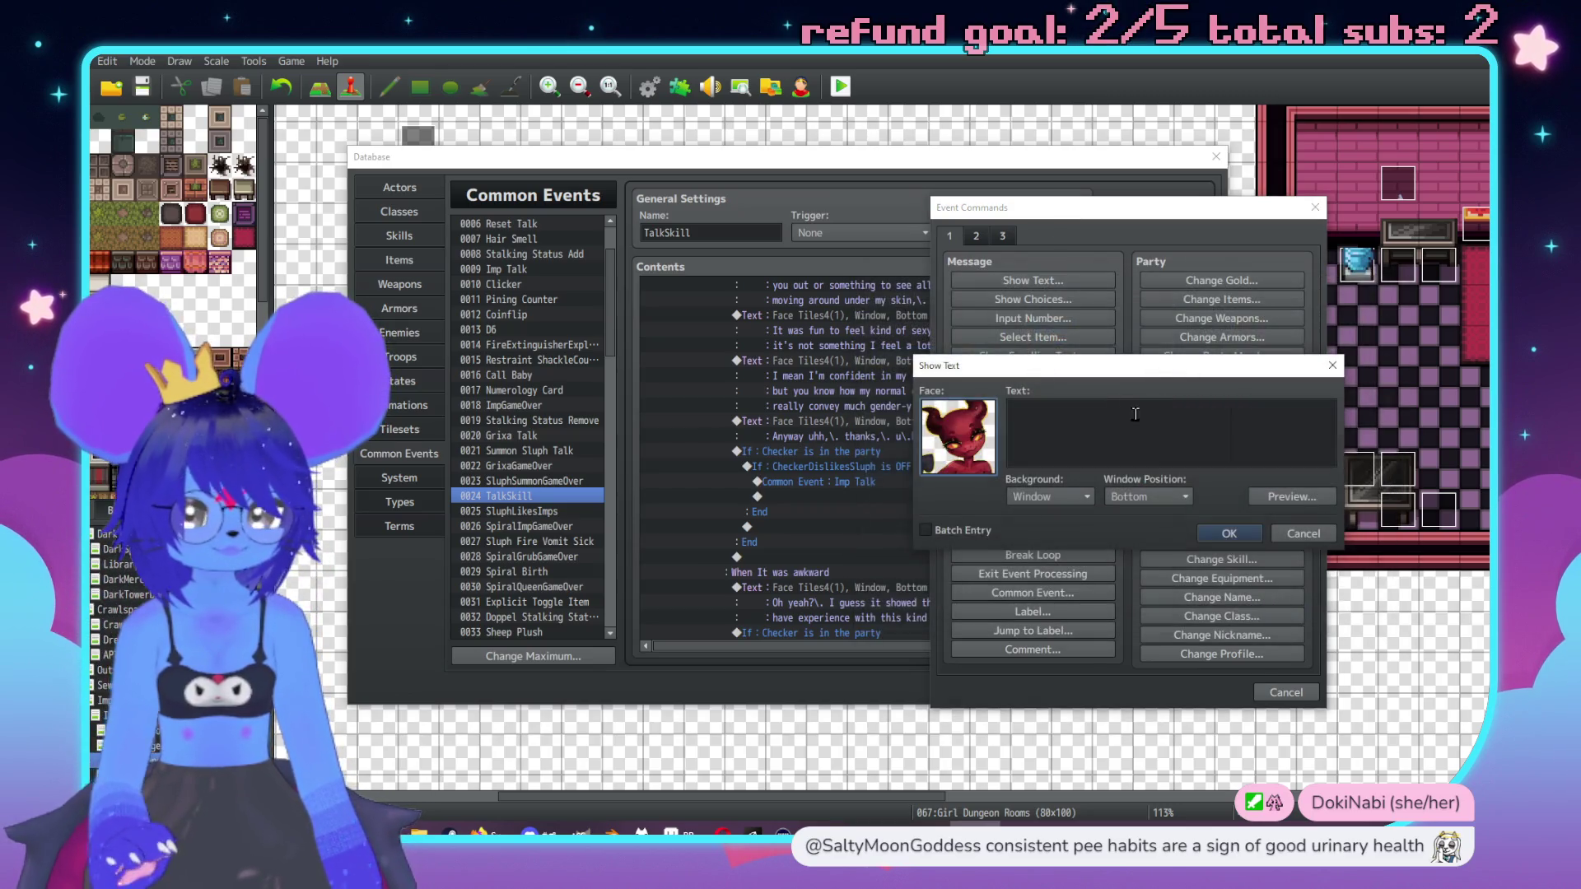
# Step: Enter the message 'Aw,\. y'all are fuckin' cute when you blush,\. Sluphy.' and confirm it
pyautogui.click(1127, 413)
pyautogui.write("Aw,\\. y'al")
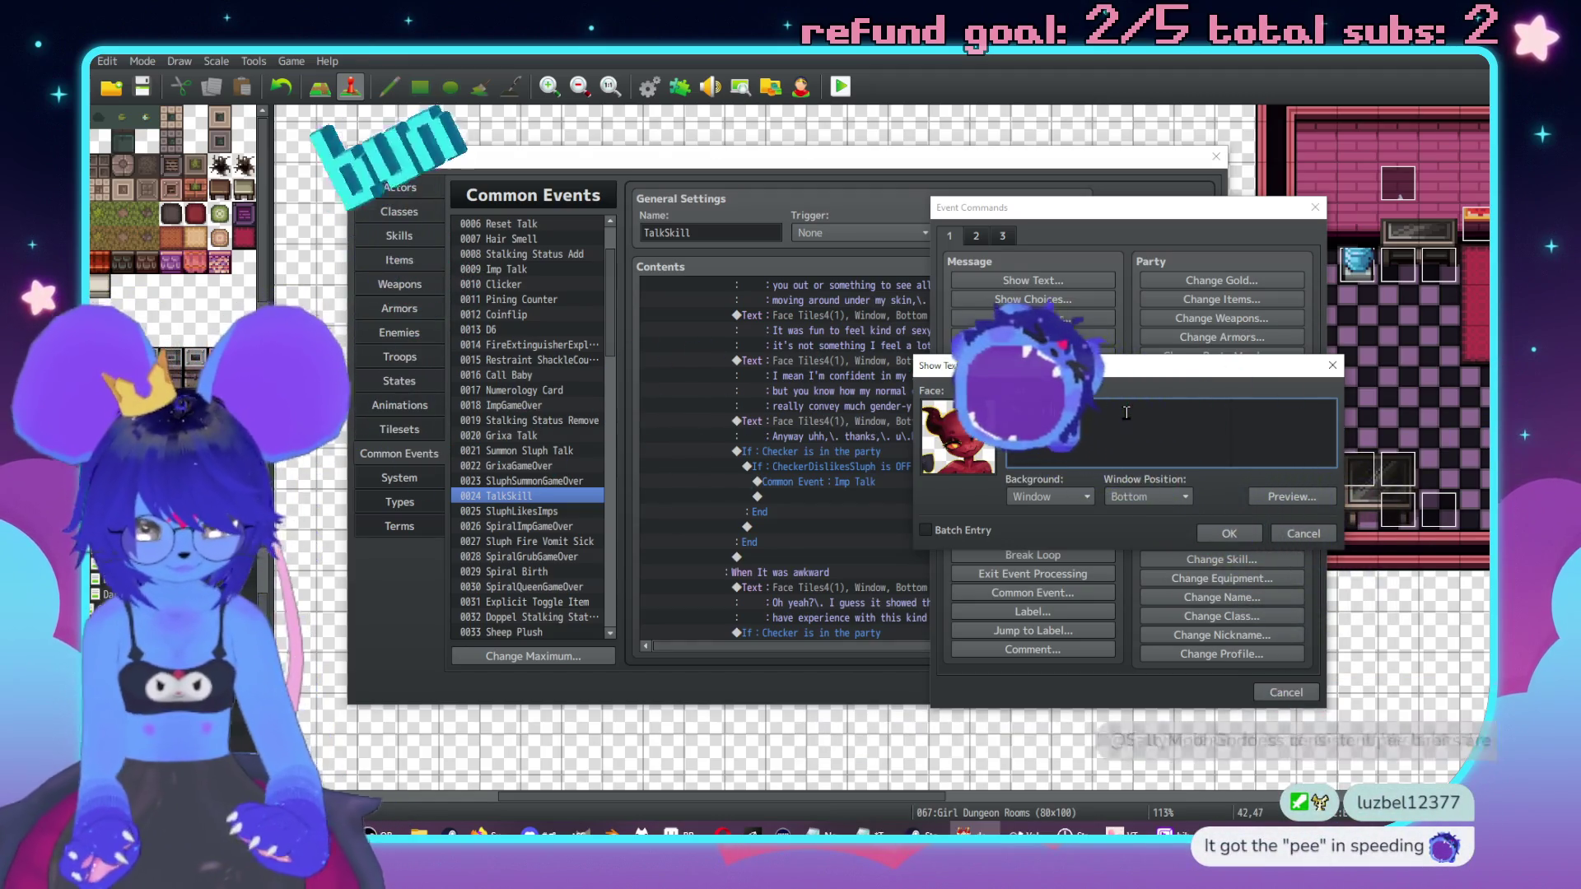
pyautogui.write('l are fuck')
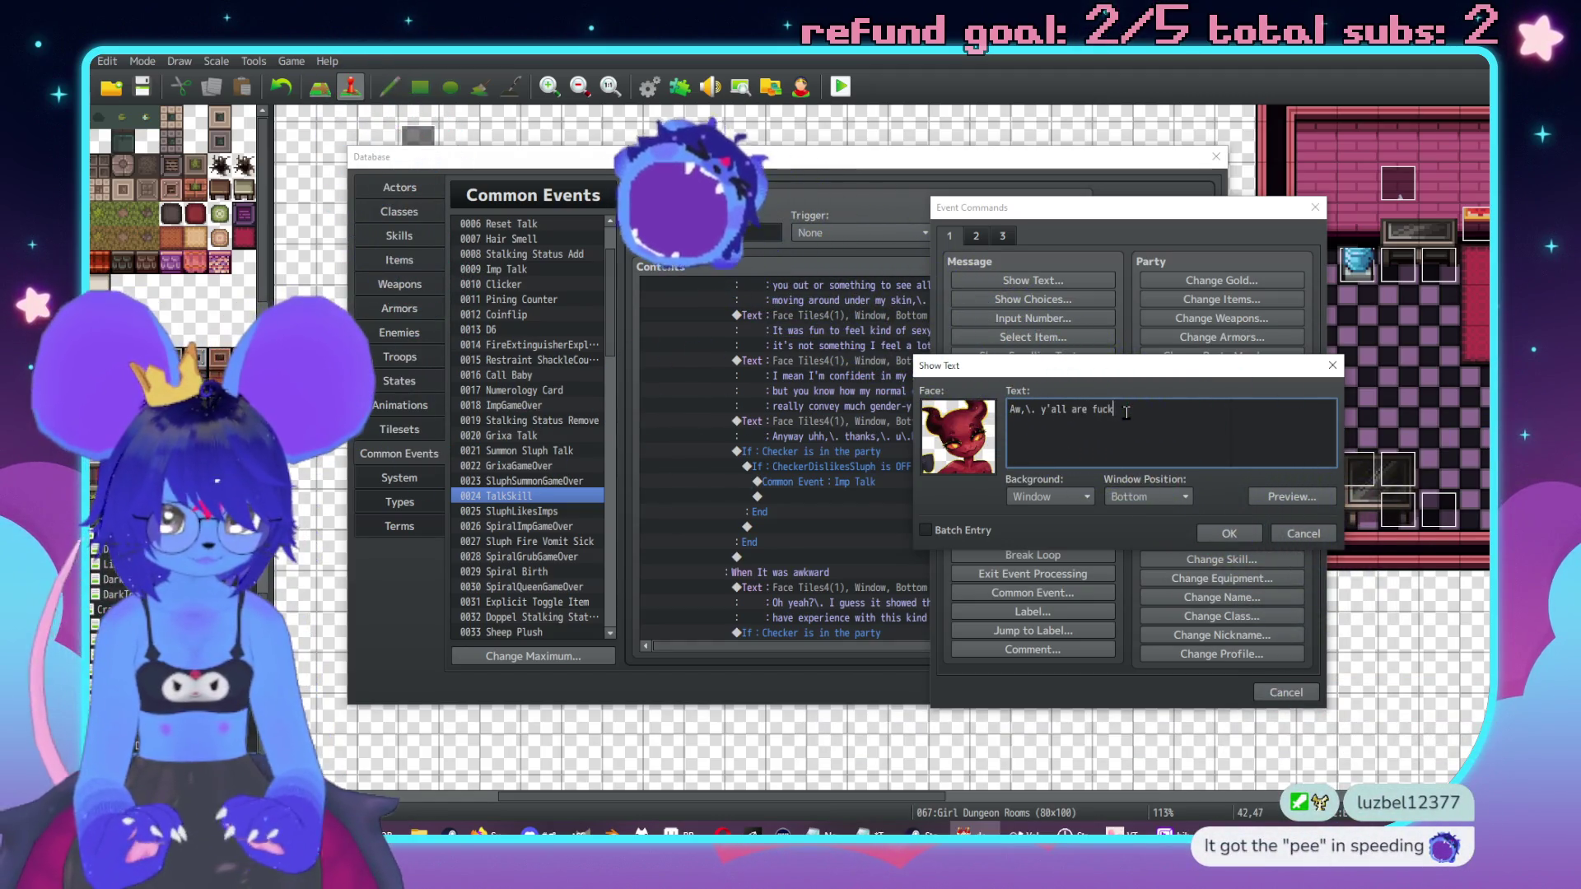
pyautogui.write('ing cute when y')
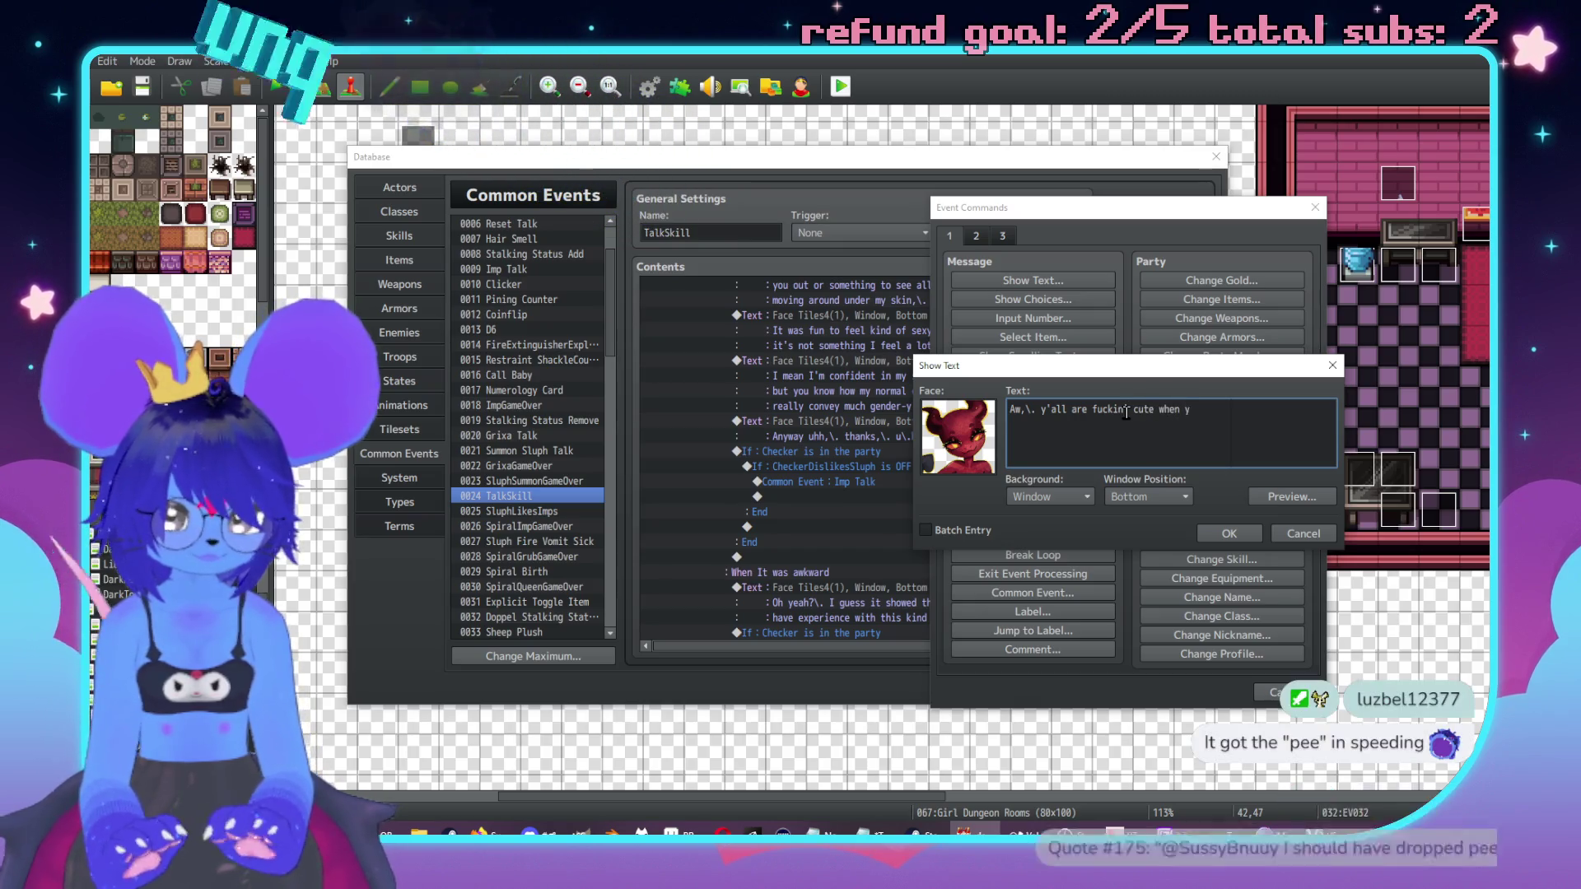
pyautogui.write('ou blus')
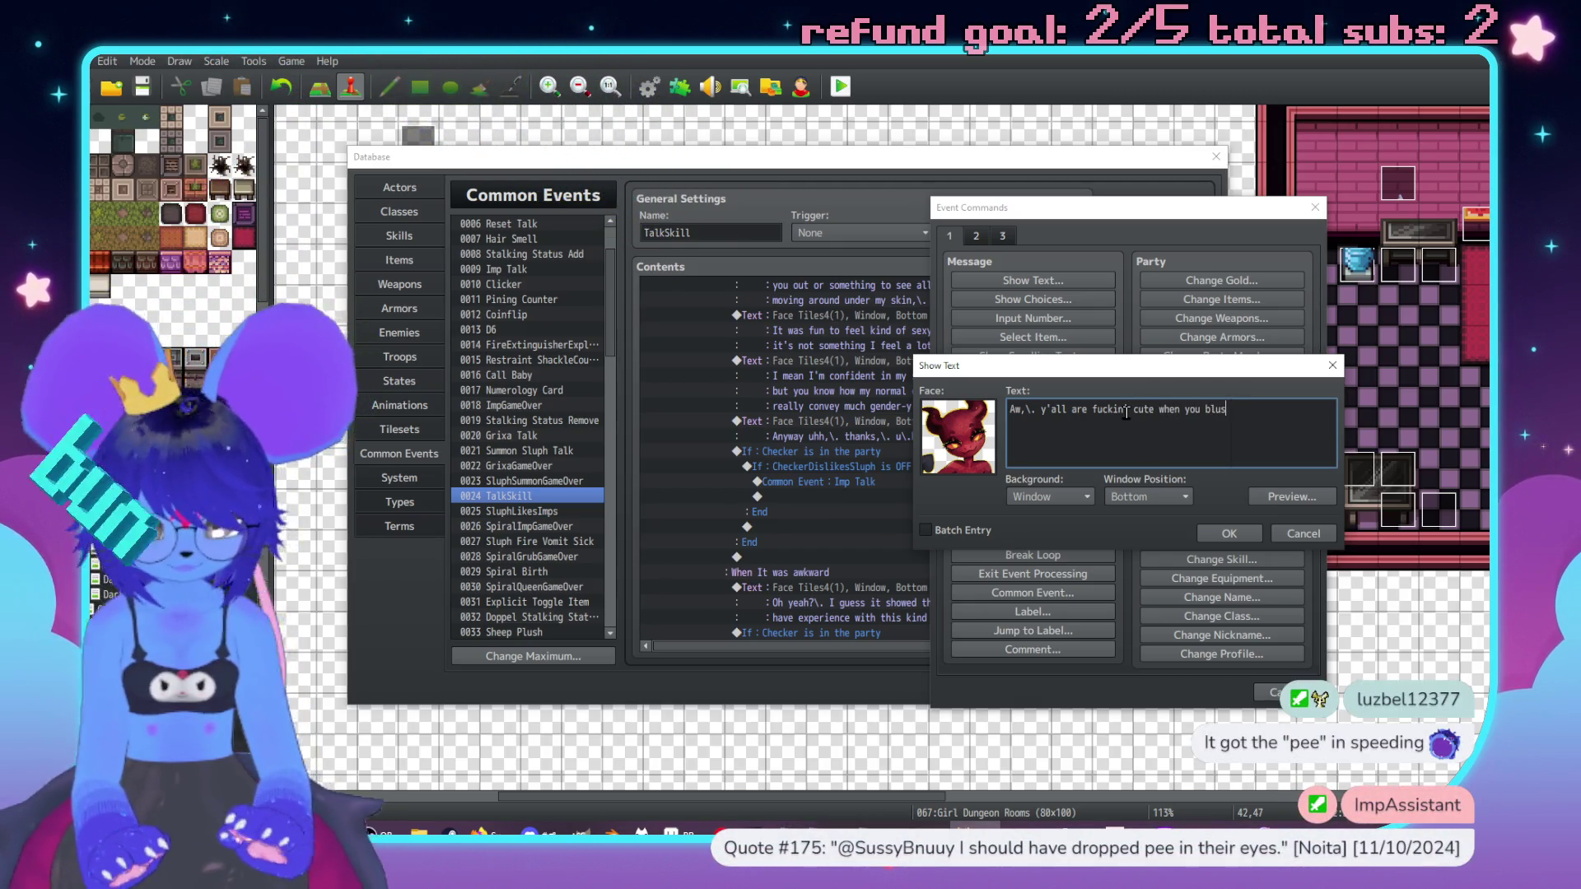
pyautogui.write('.\\ Sl')
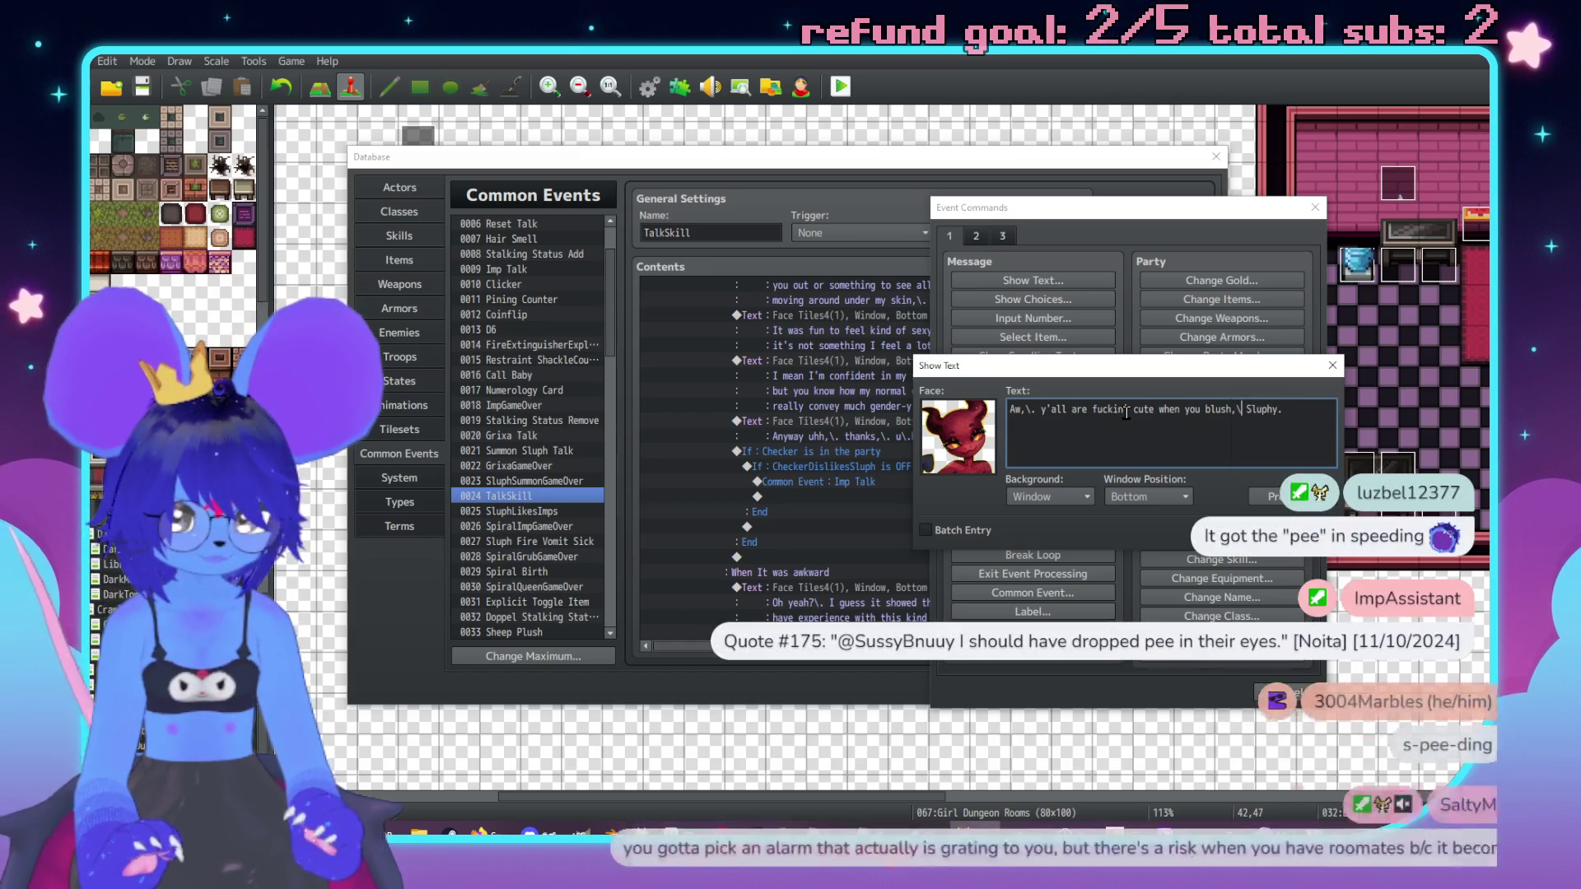
pyautogui.press('Left')
pyautogui.press('Left')
pyautogui.press('Left')
pyautogui.write('.')
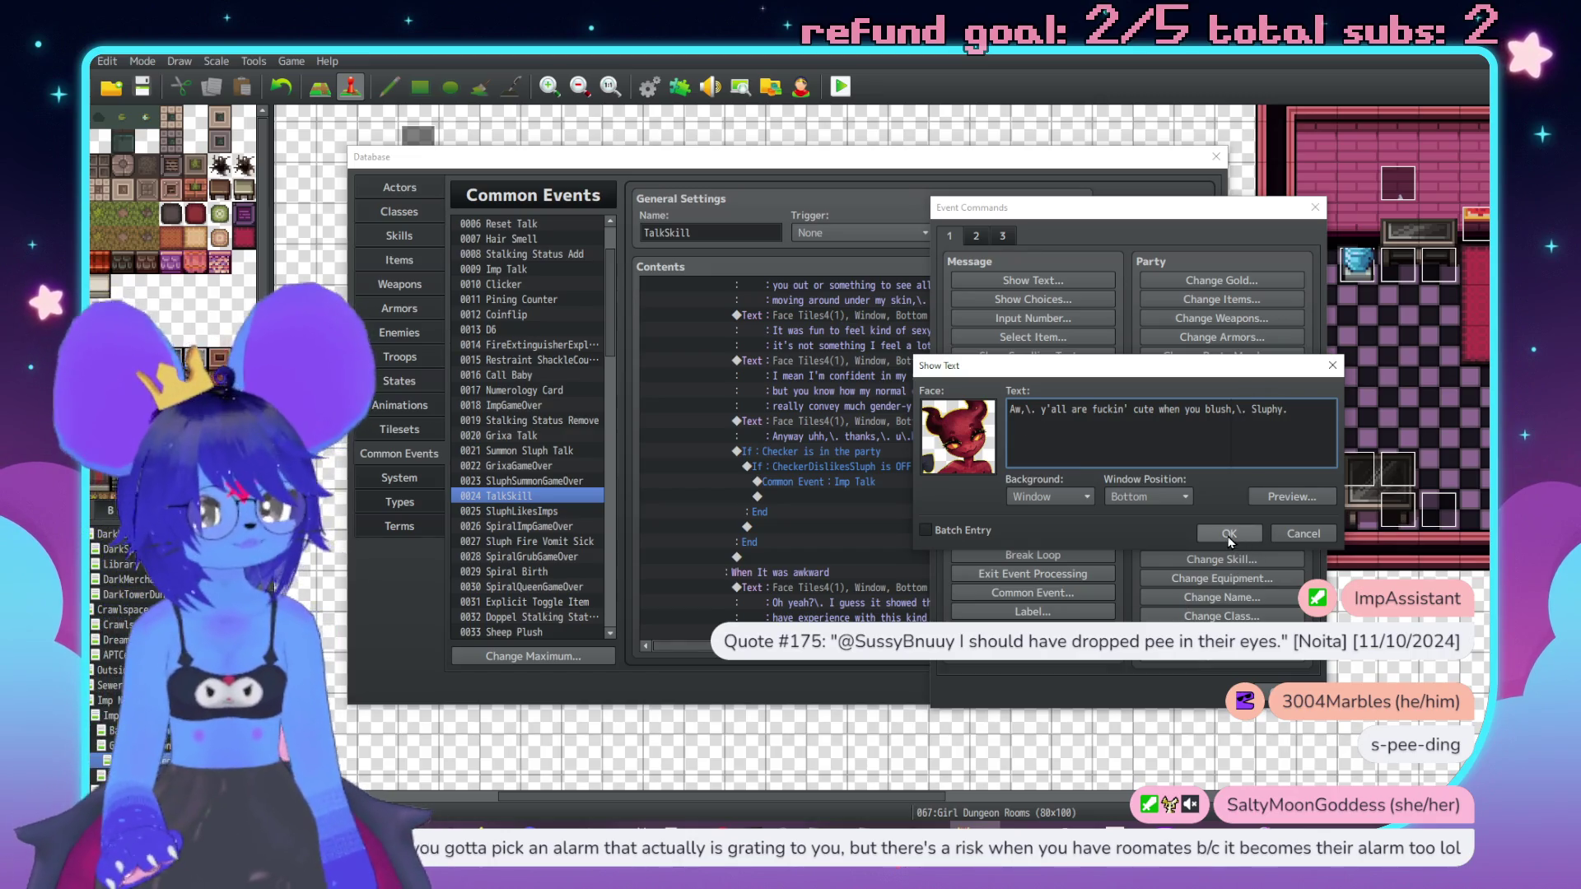
pyautogui.click(1229, 534)
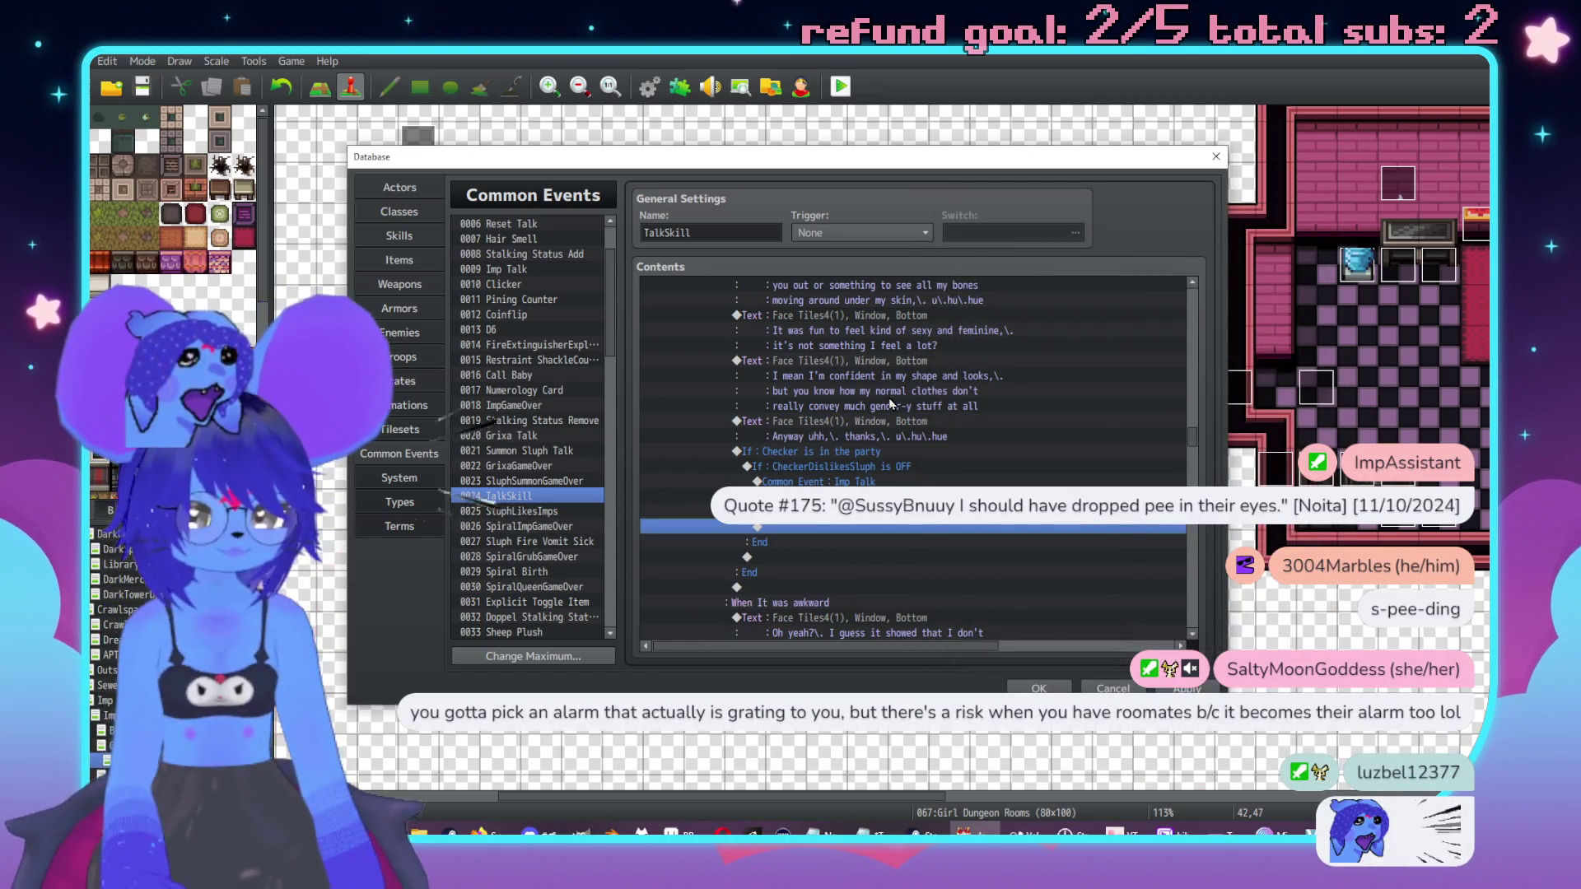
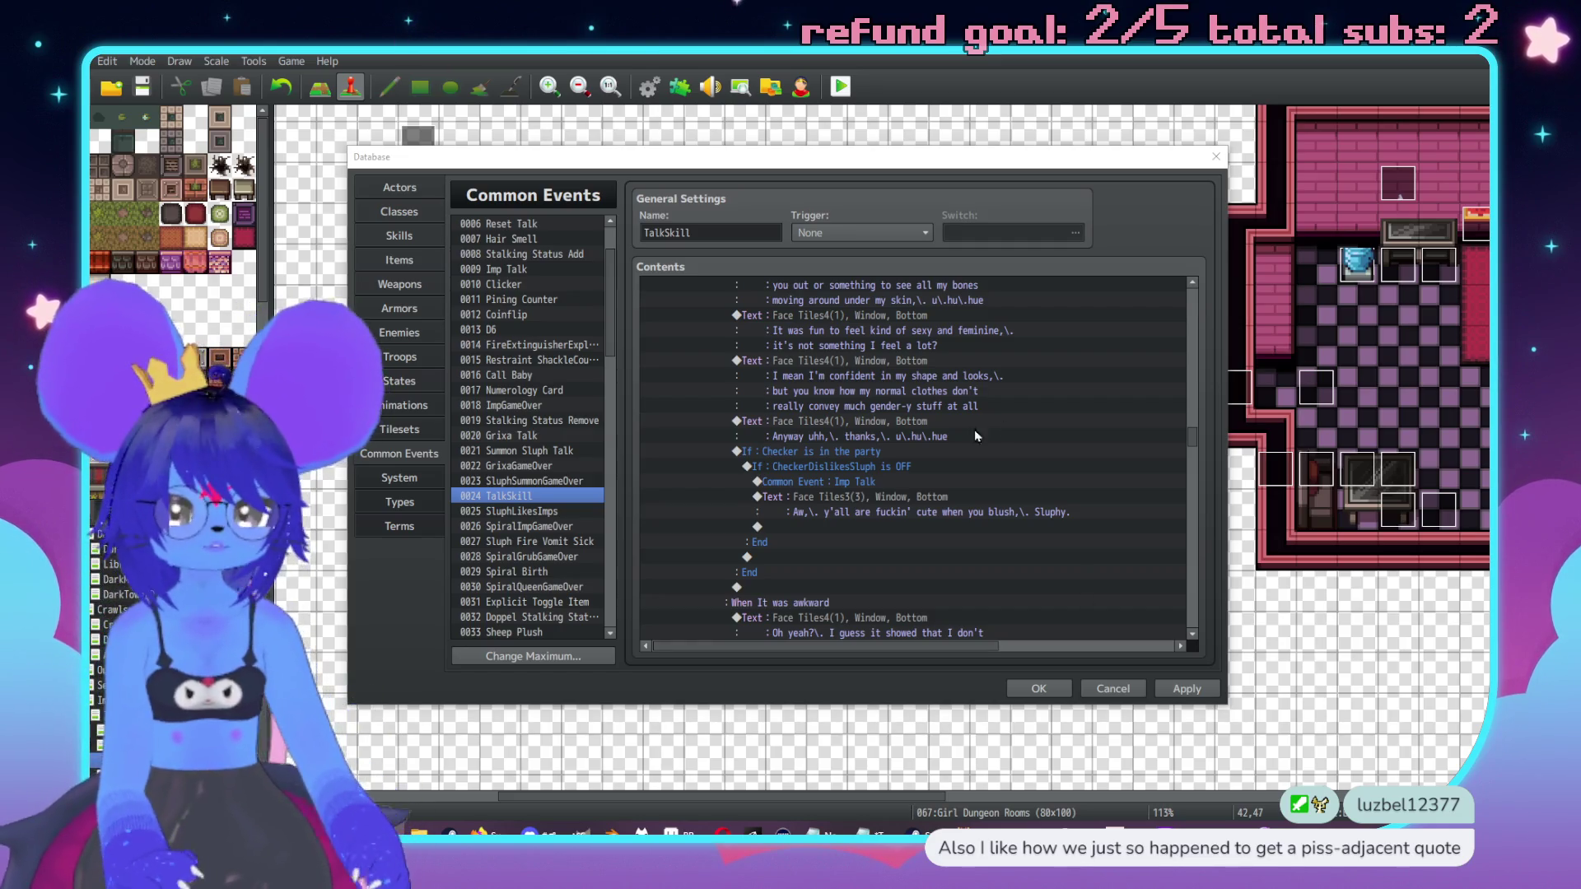
# Step: Under 'When It was really good', add a Control Variables command that adds constant 1 to 0018 SluphRespect
pyautogui.scroll(6, 917, 455)
pyautogui.scroll(2, 915, 483)
pyautogui.click(808, 368)
pyautogui.doubleClick(818, 378)
pyautogui.click(847, 425)
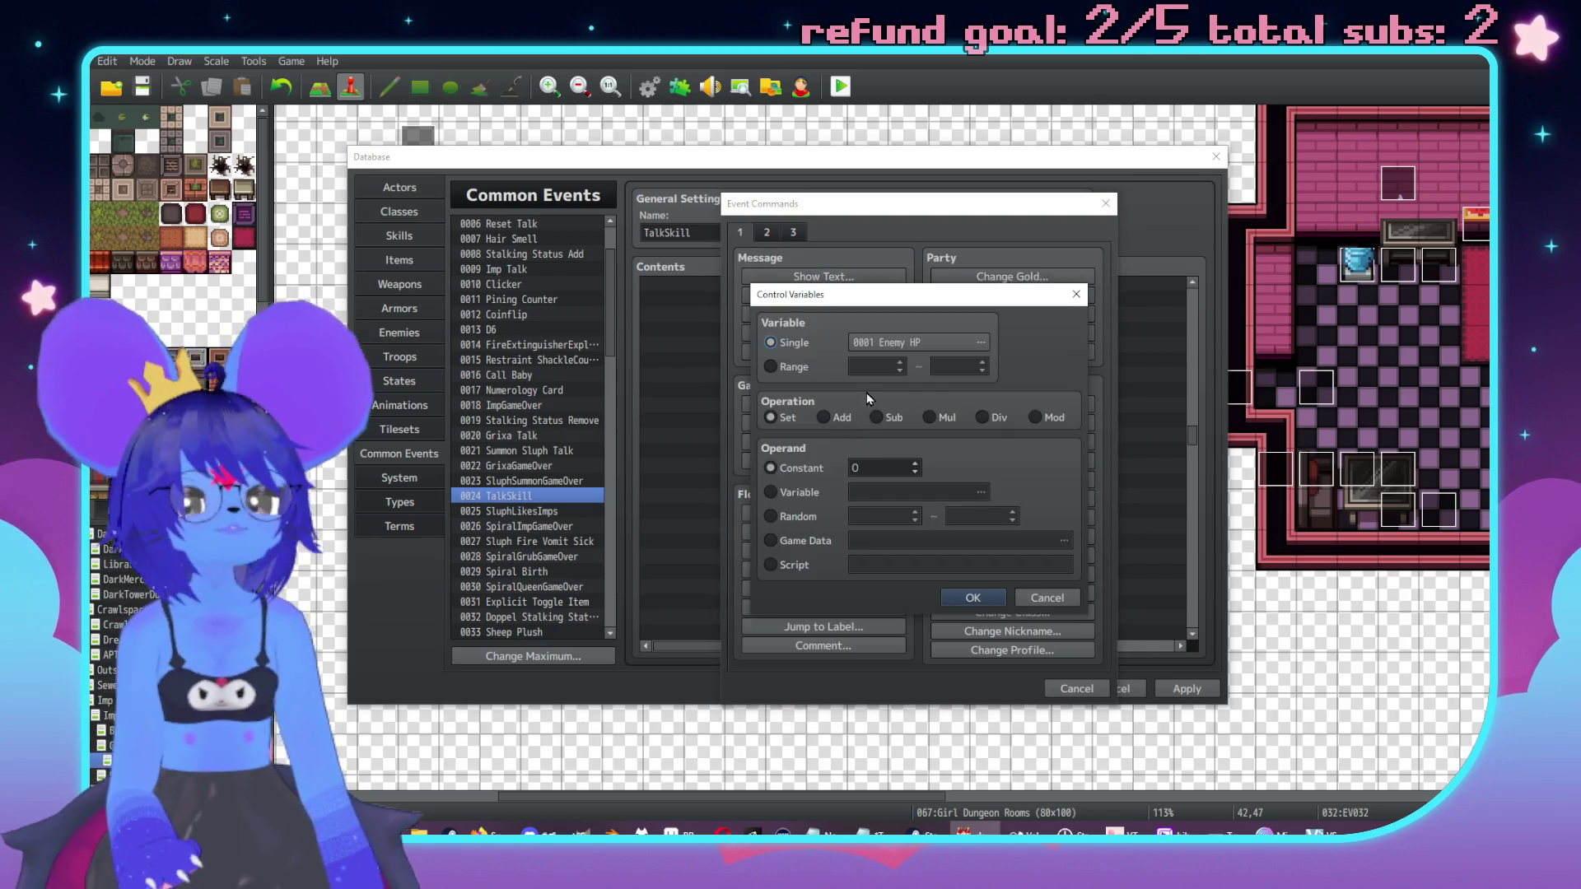
pyautogui.click(879, 344)
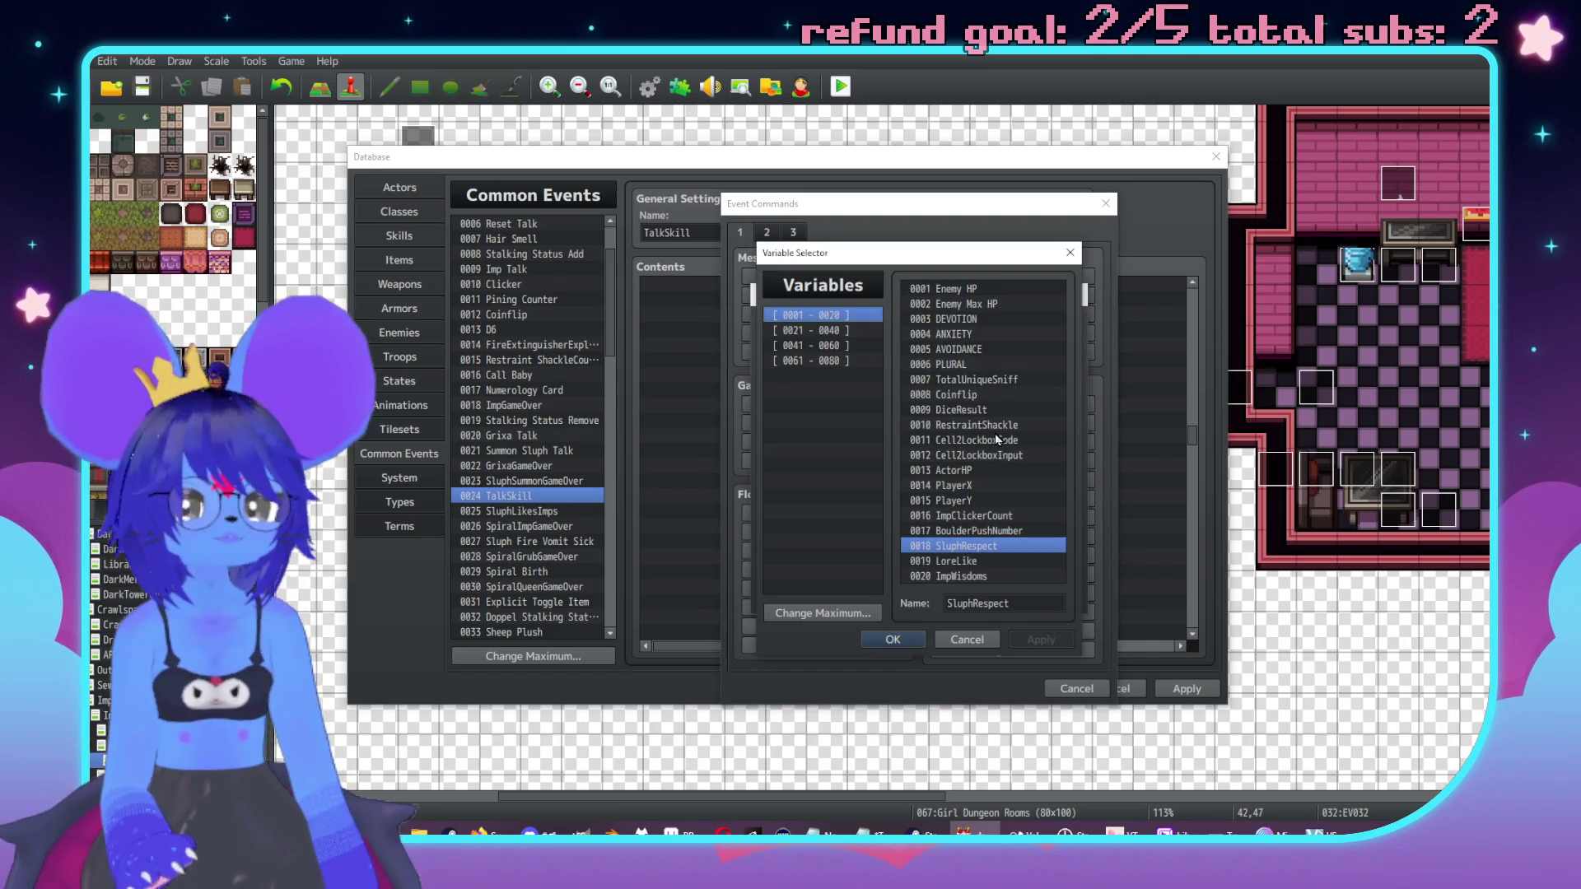
pyautogui.click(892, 639)
pyautogui.click(842, 420)
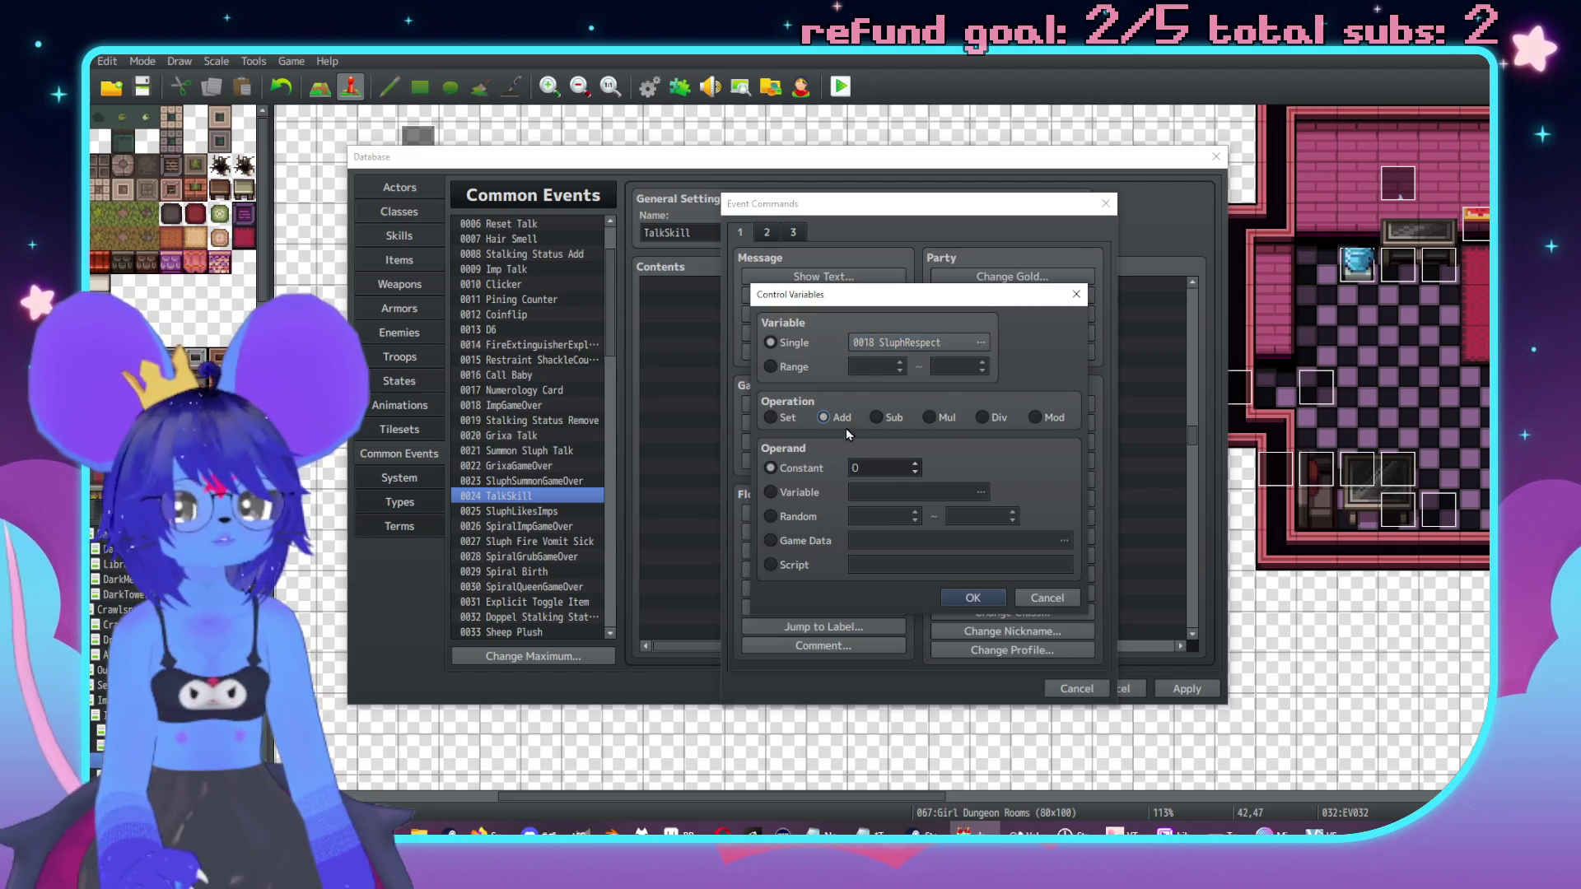
pyautogui.doubleClick(889, 469)
pyautogui.write('1')
pyautogui.click(972, 597)
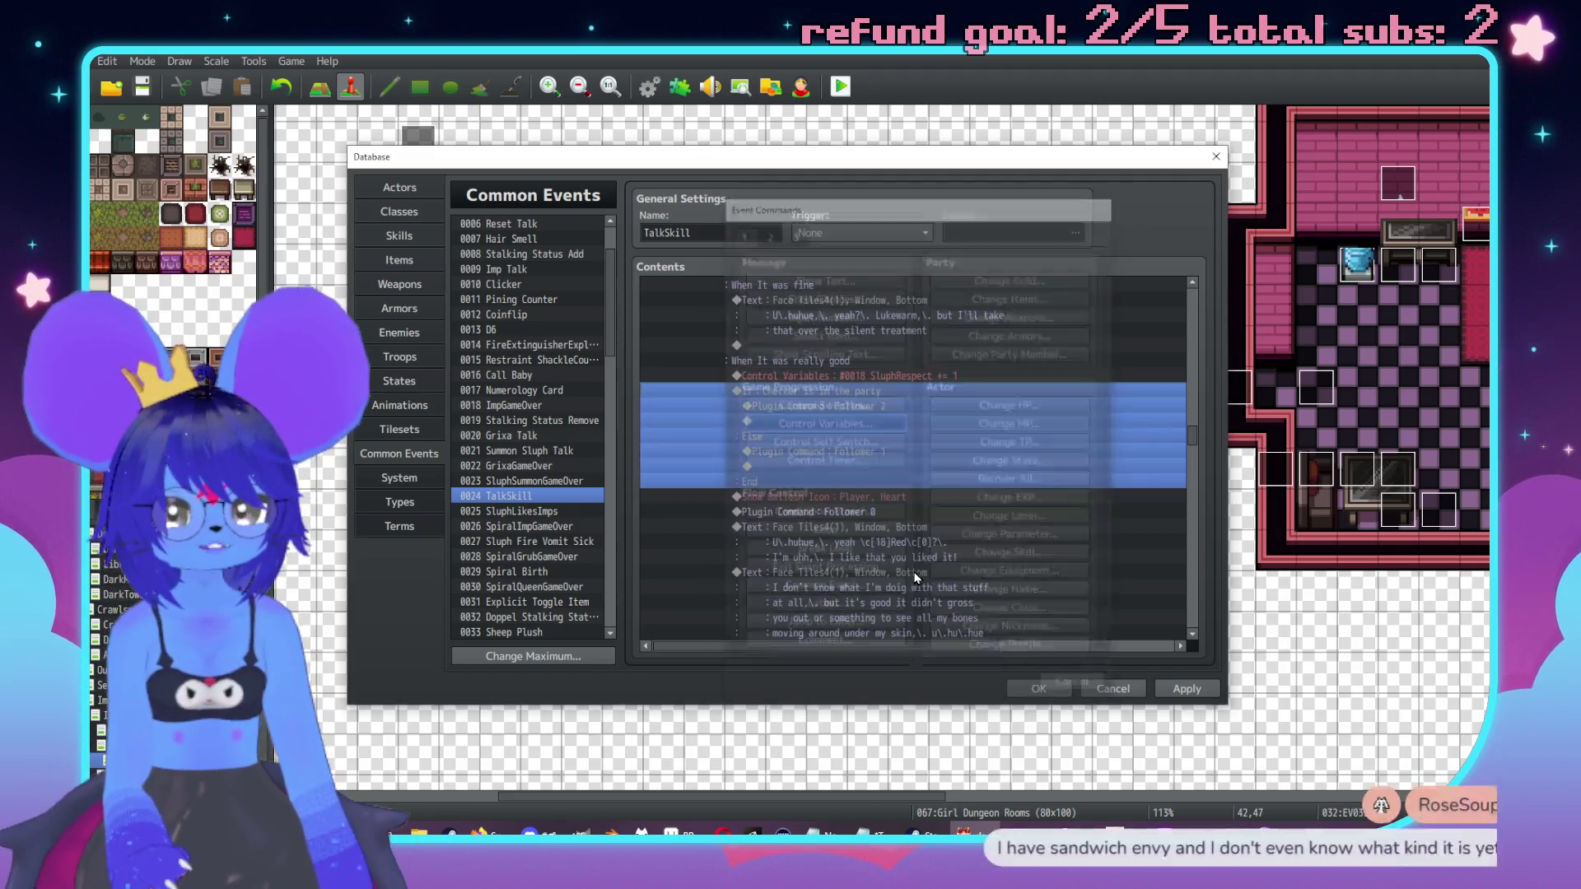
pyautogui.scroll(-2, 968, 524)
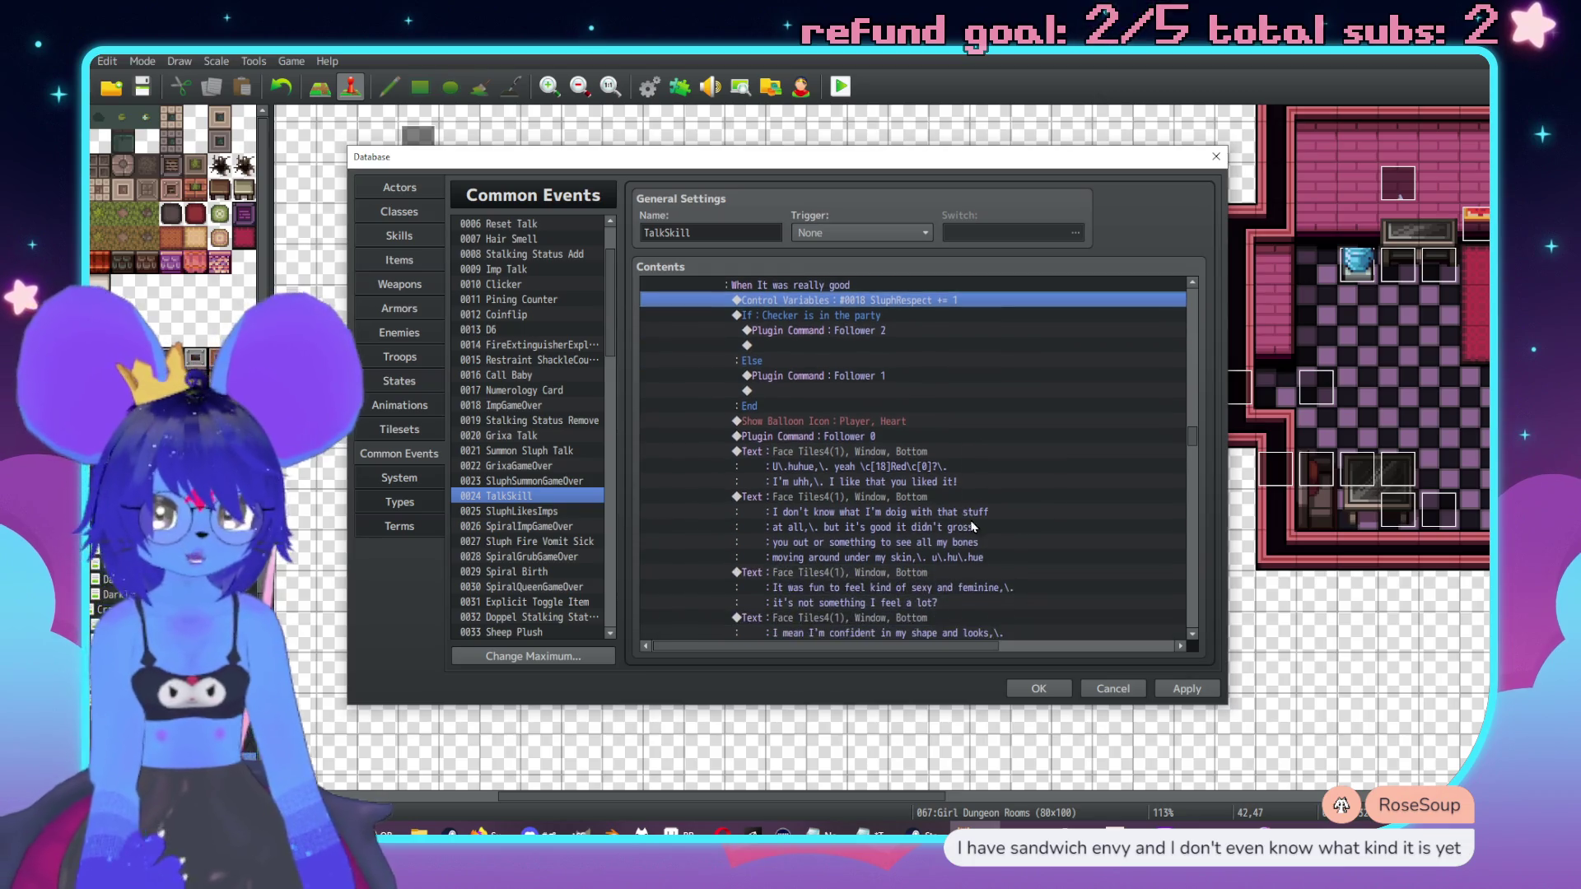
pyautogui.scroll(-8, 971, 525)
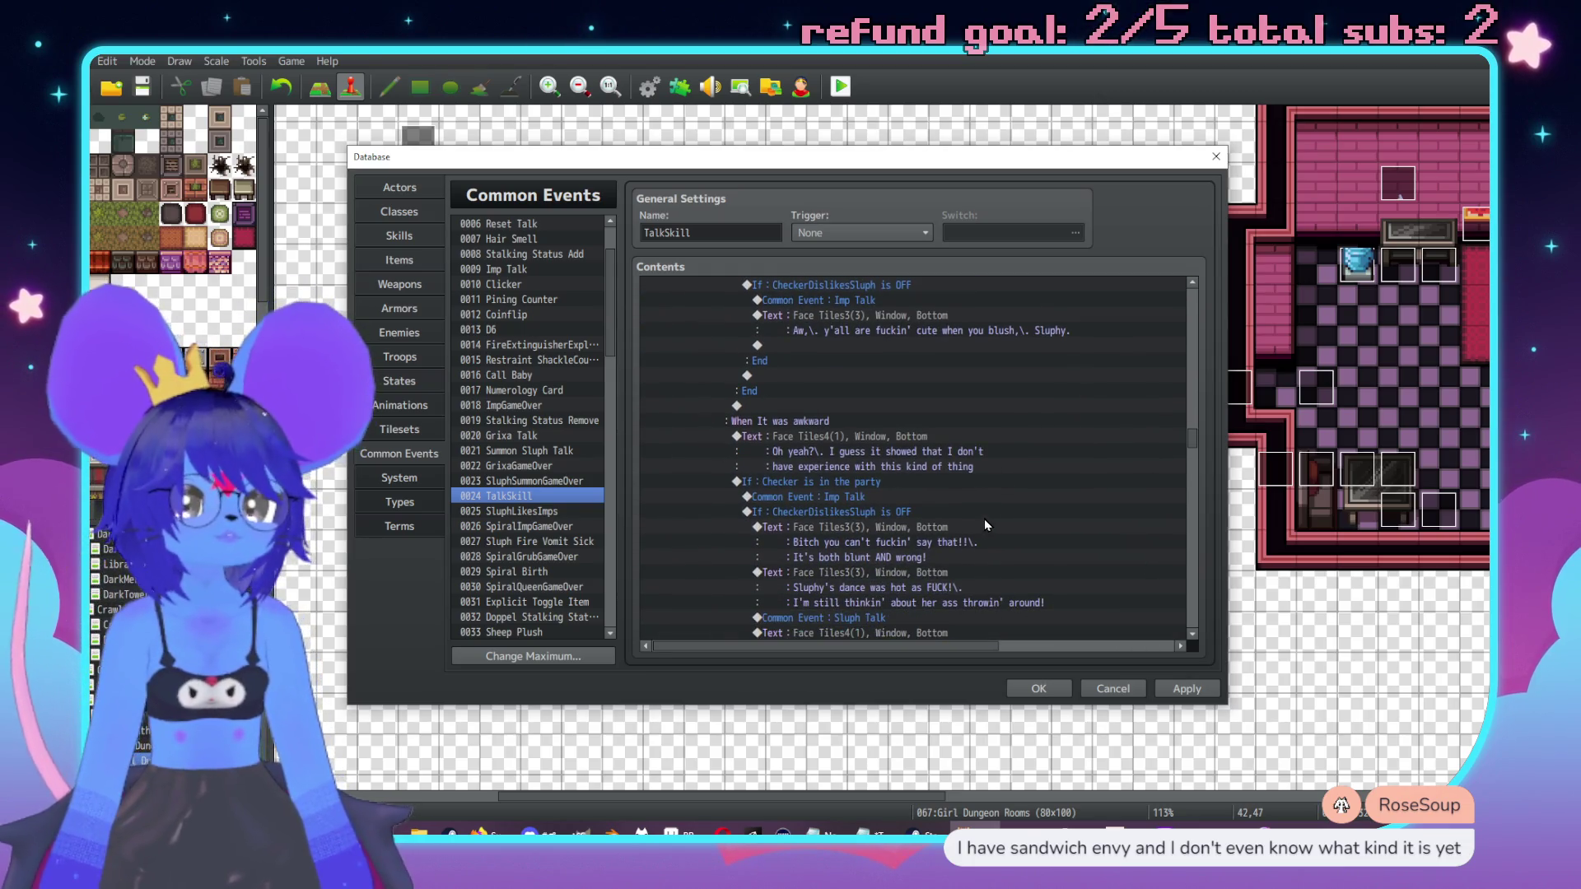
pyautogui.scroll(-2, 985, 521)
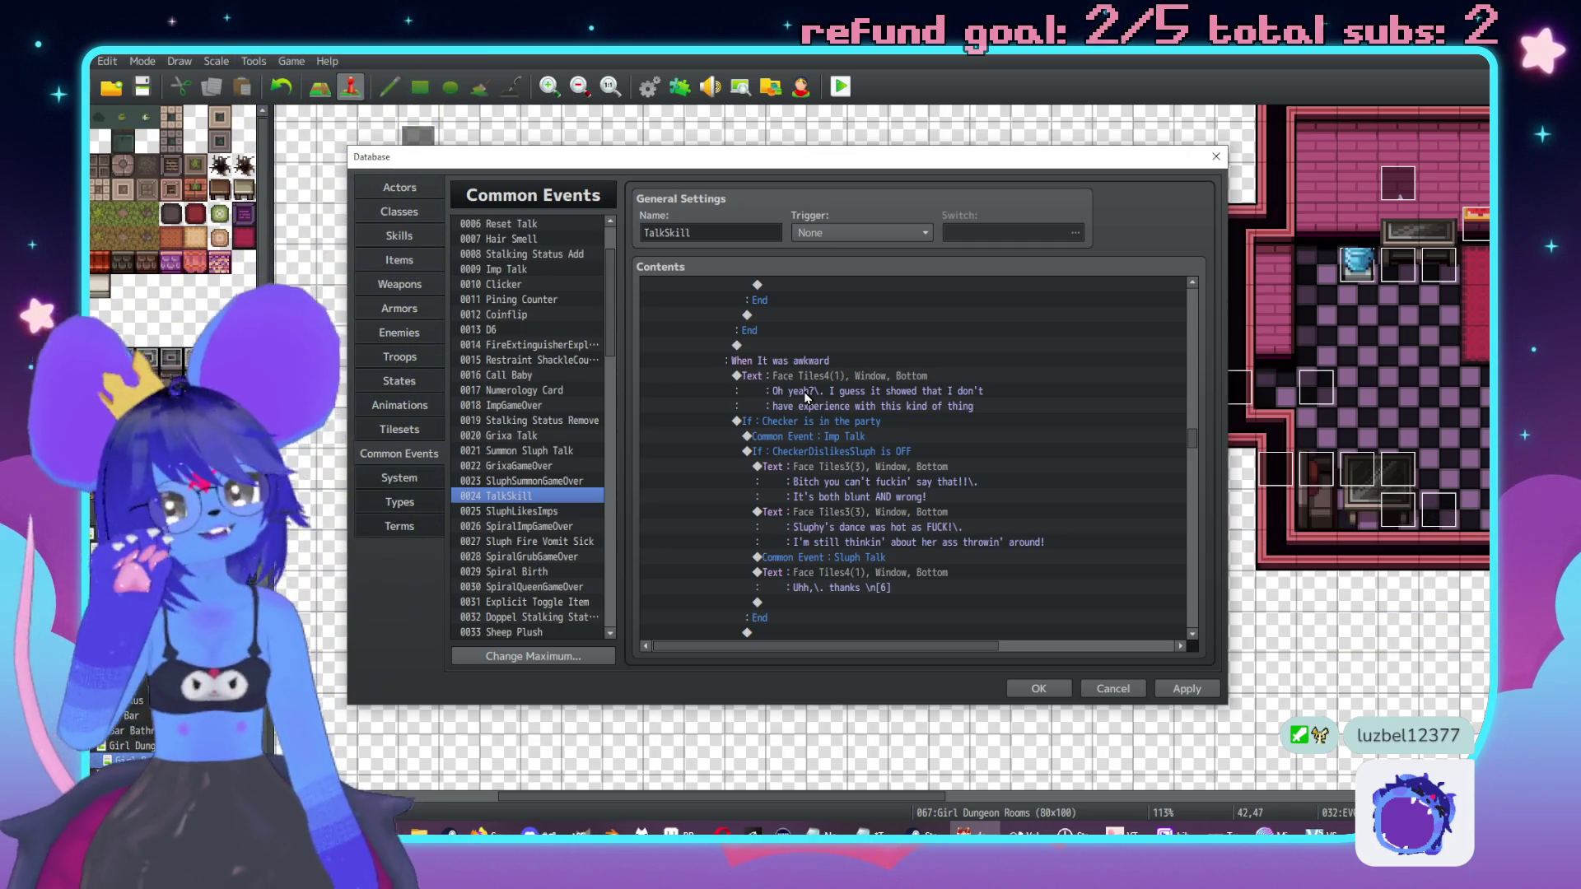
# Step: Paste a Control Variables line above 'Oh yeah?' that subtracts 1 from SluphRespect
pyautogui.click(869, 378)
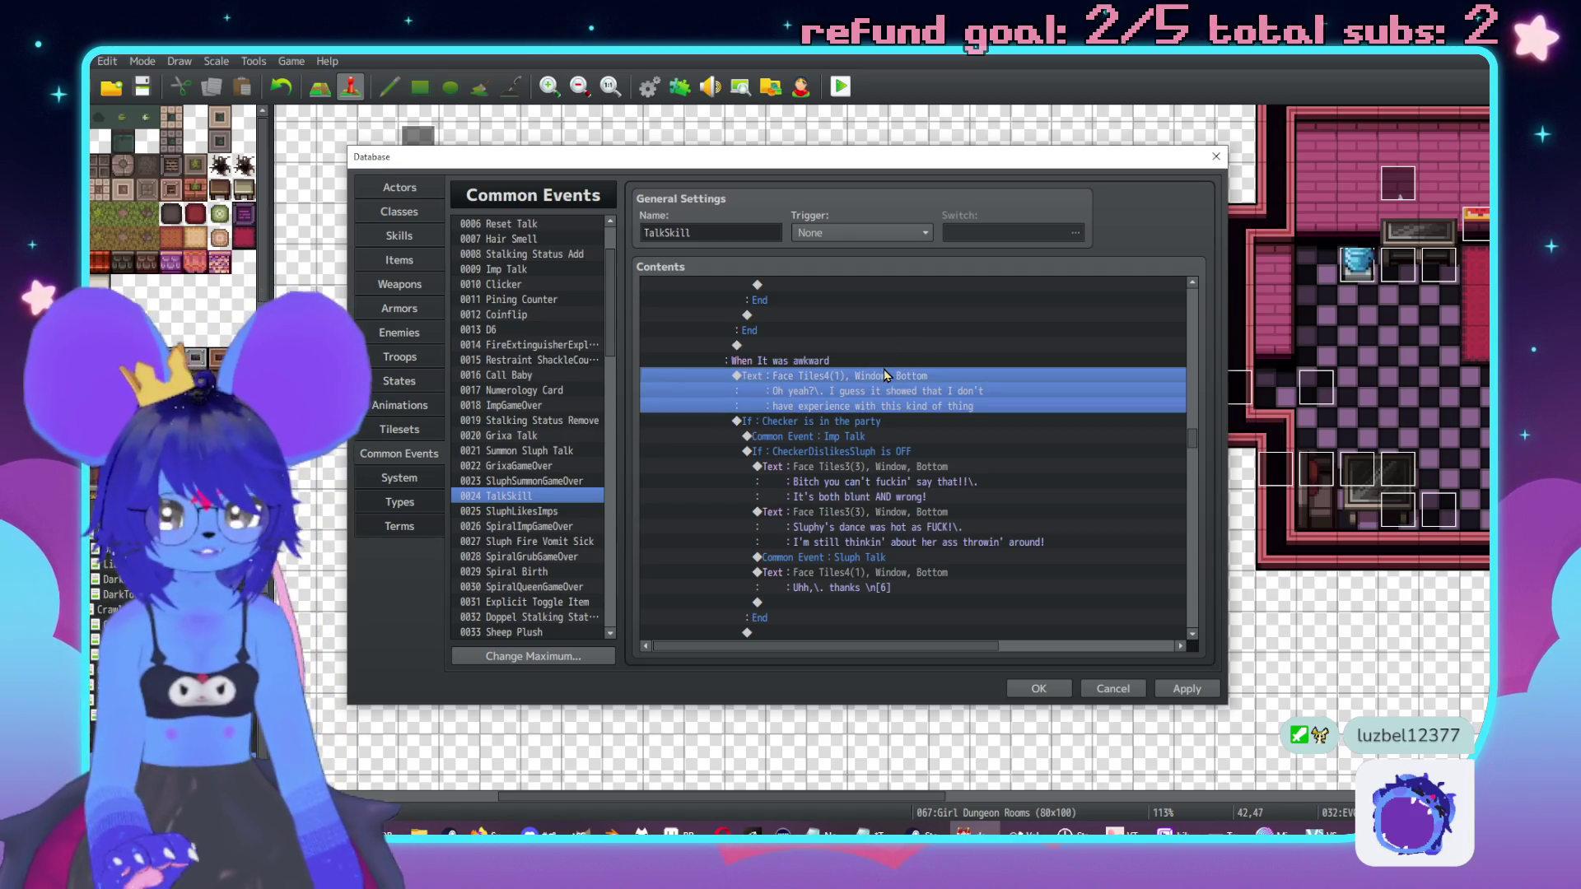
pyautogui.hotkey('ctrl', 'v')
pyautogui.press('Return')
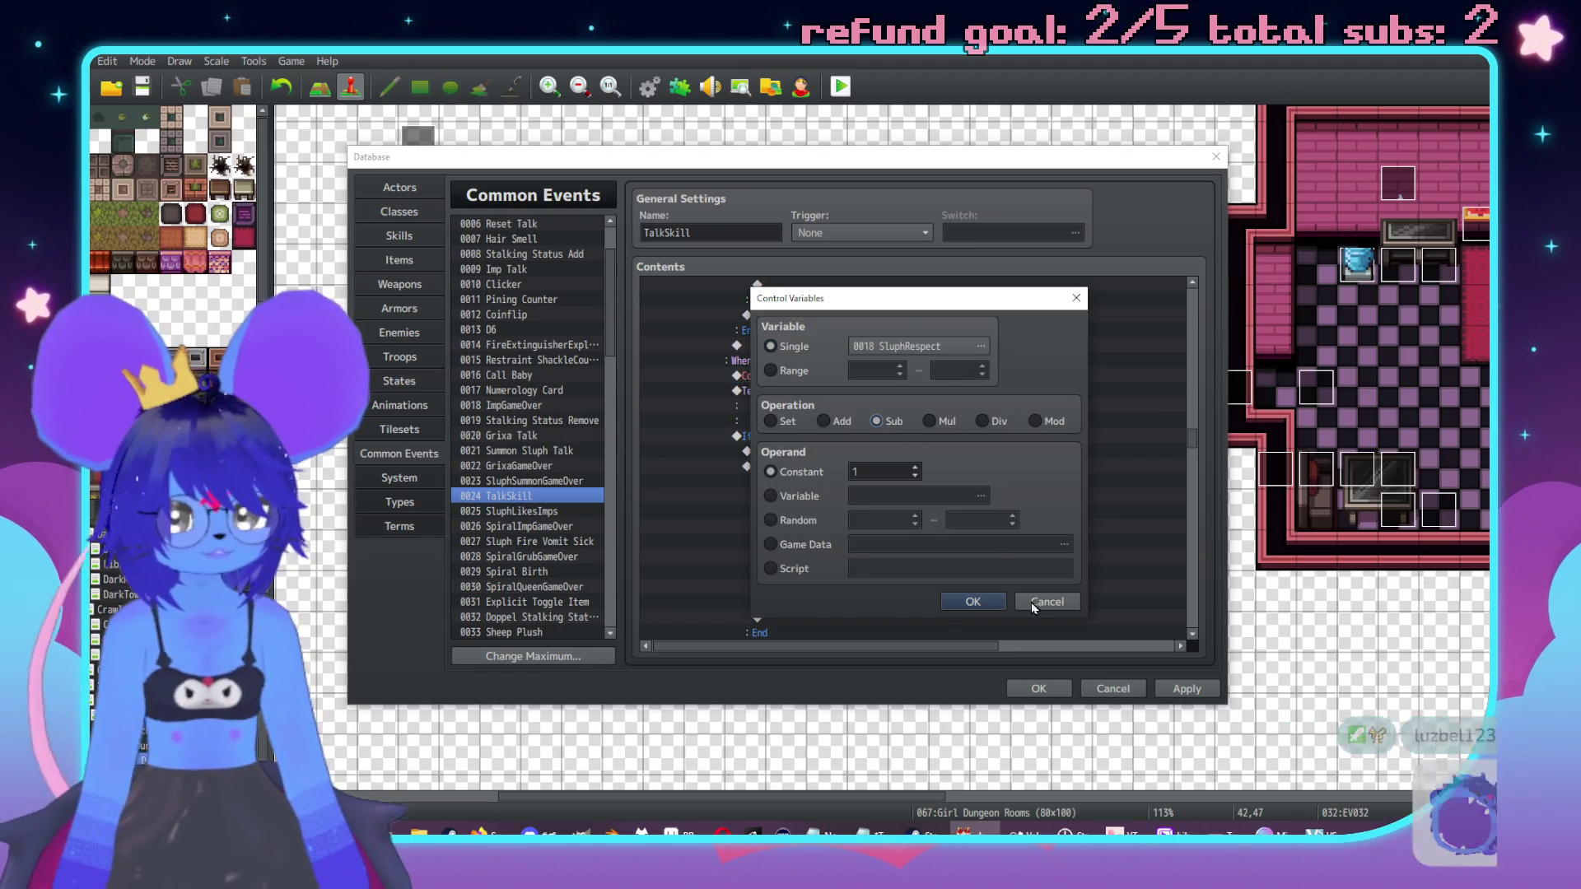
pyautogui.click(973, 600)
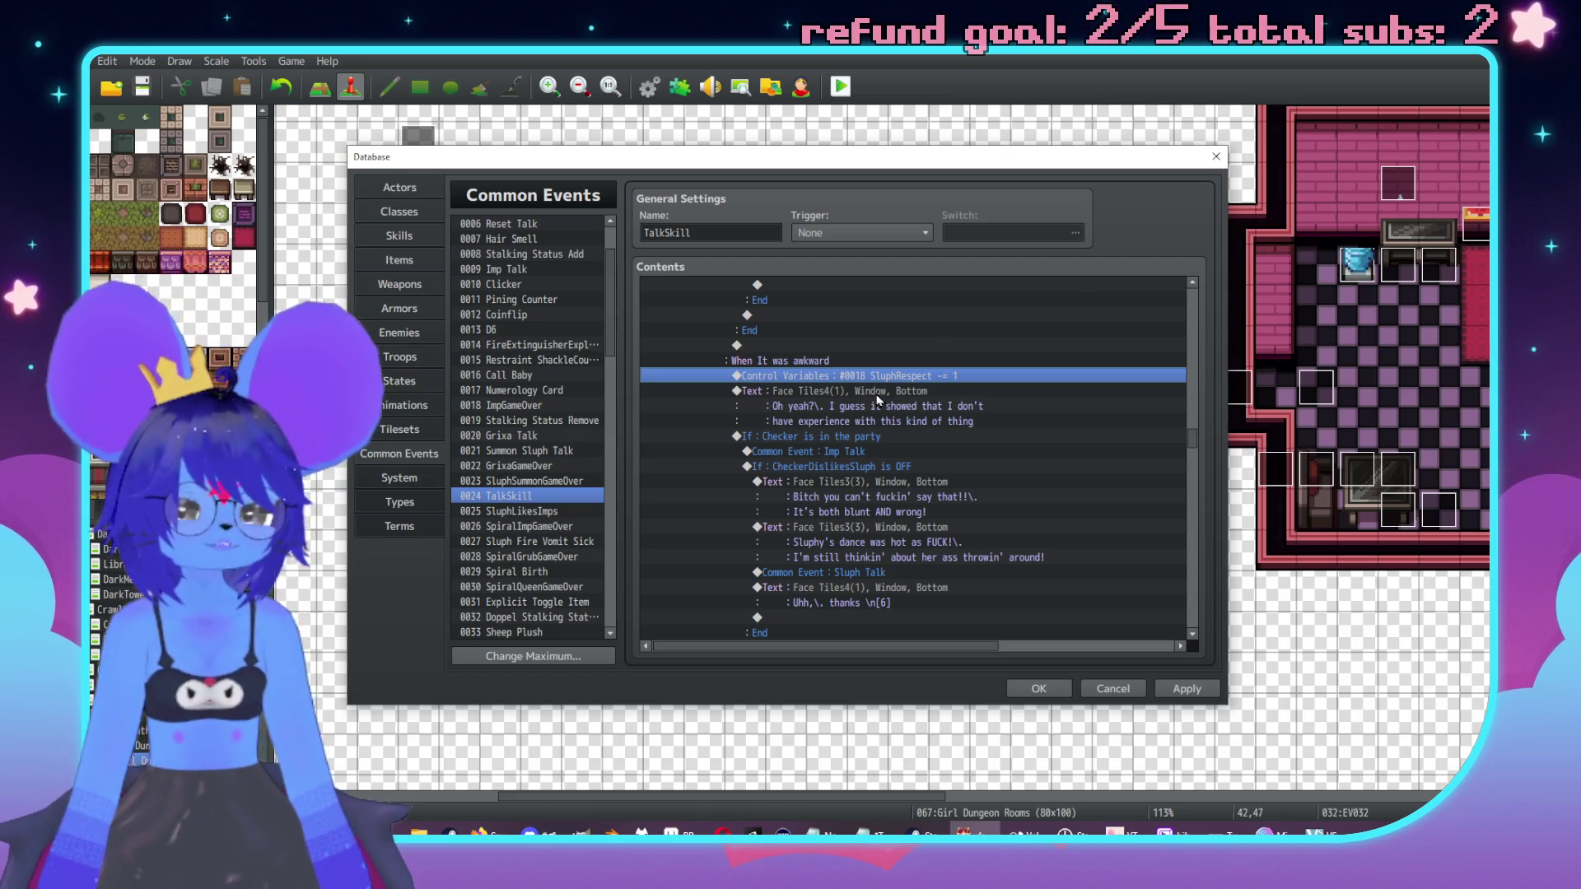
# Step: Select the Imp Talk call and scroll the event contents to review it
pyautogui.hotkey('alt', 'Tab')
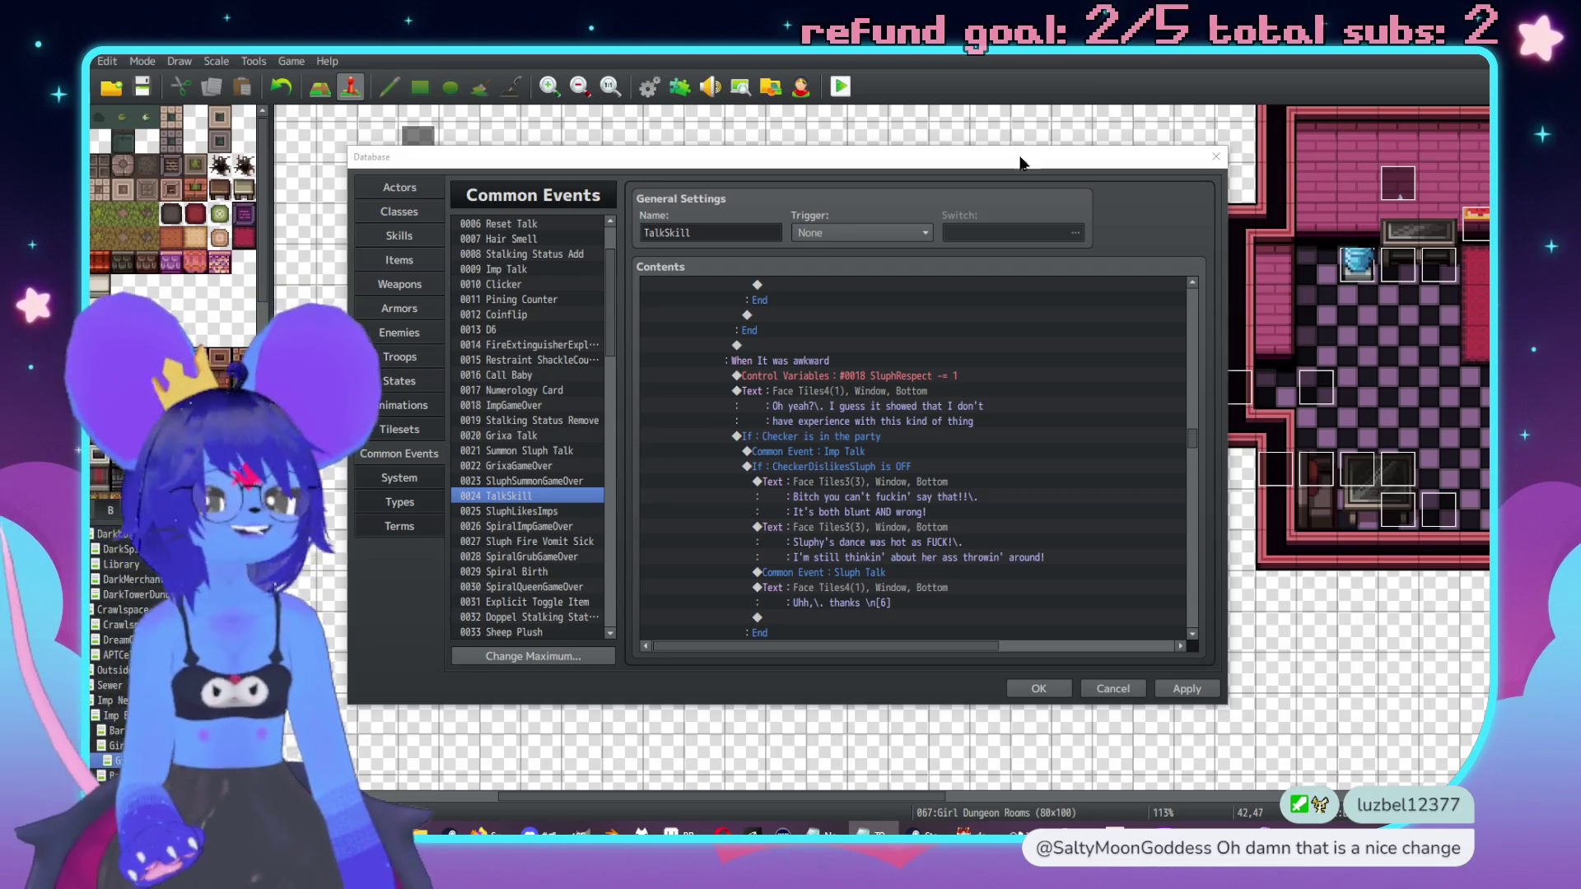
pyautogui.scroll(3, 938, 478)
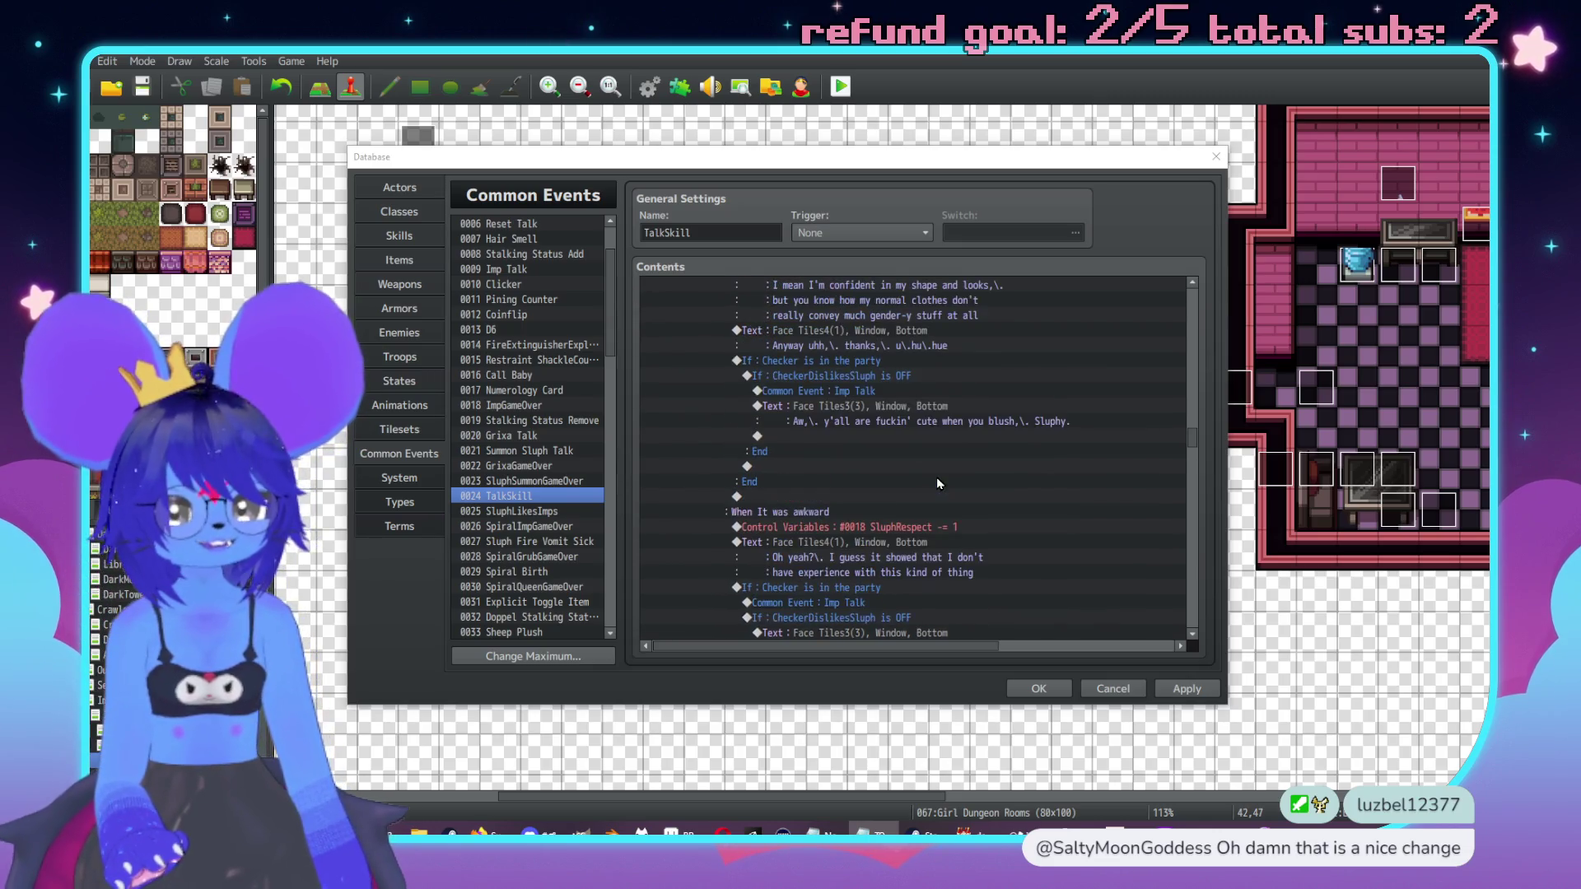
pyautogui.scroll(-1, 872, 457)
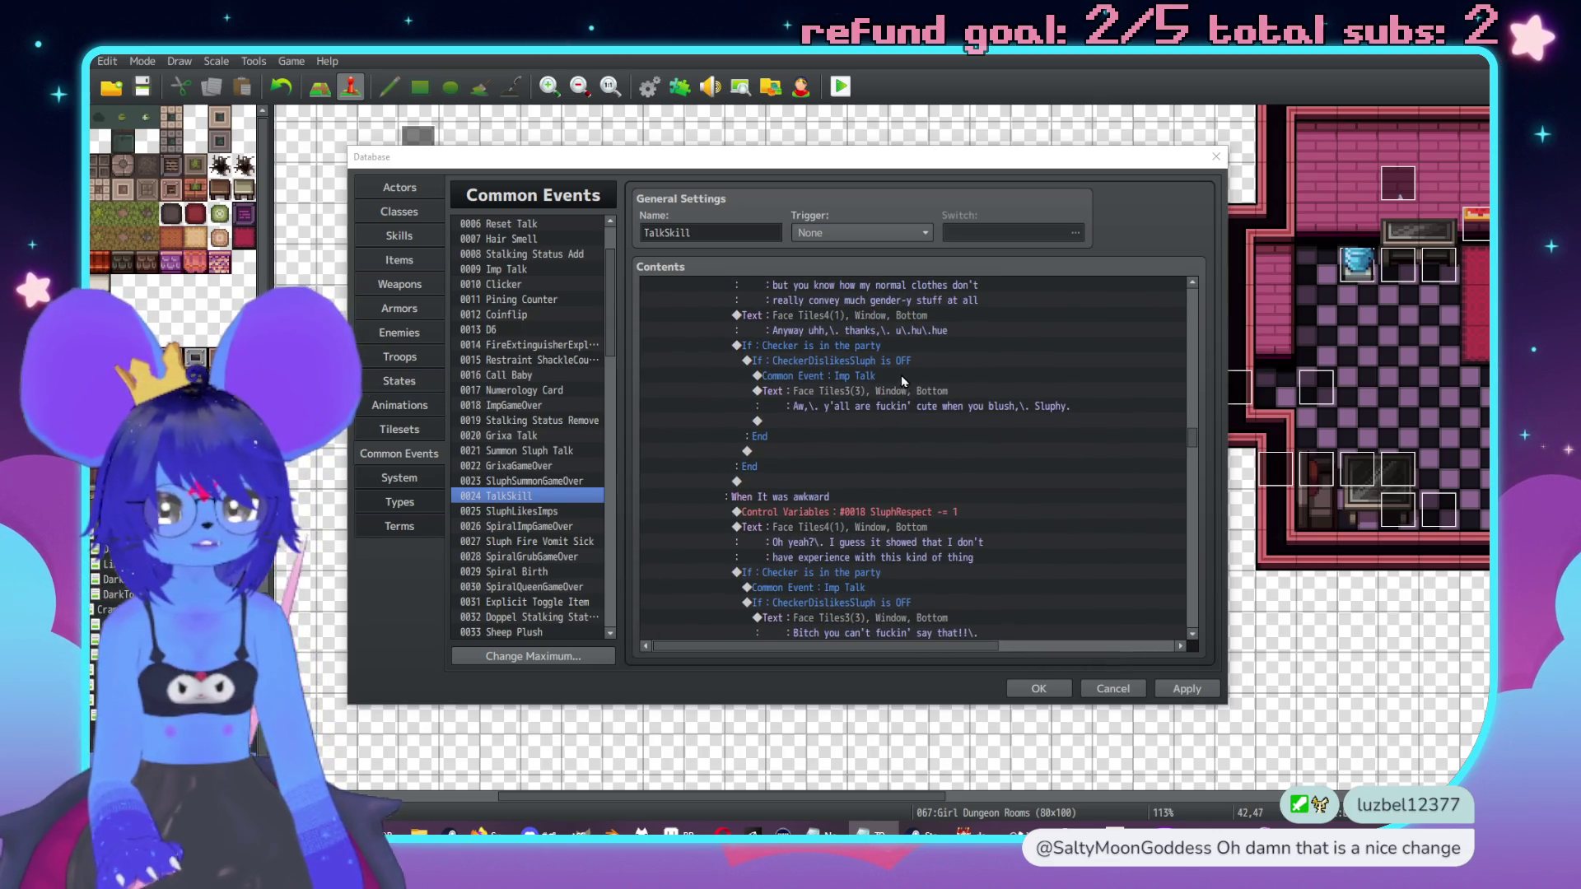
pyautogui.click(892, 377)
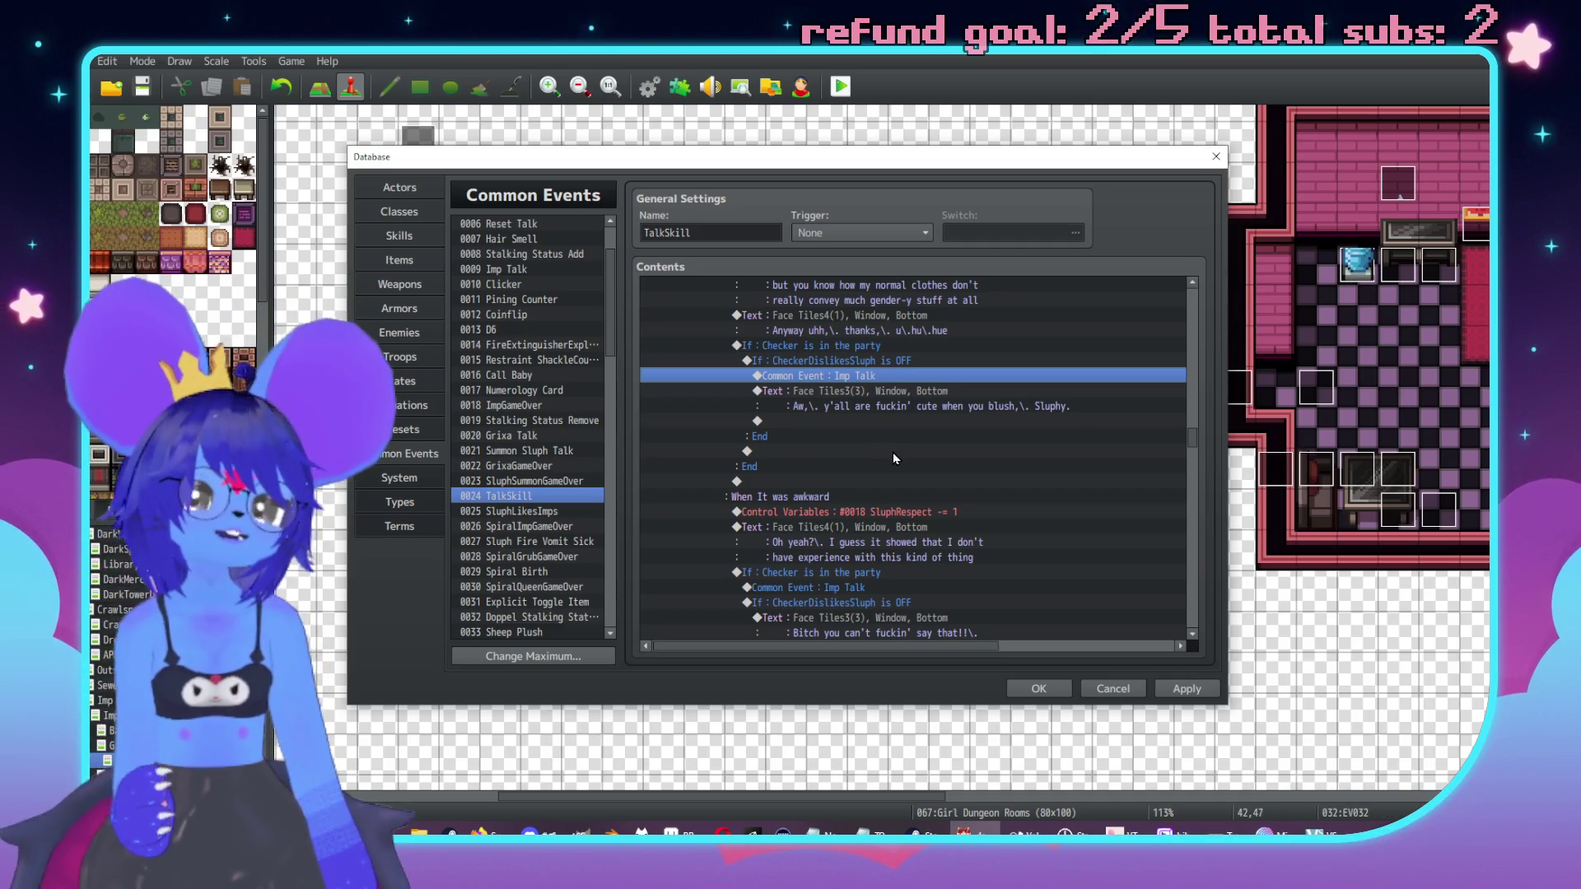
pyautogui.scroll(-10, 895, 458)
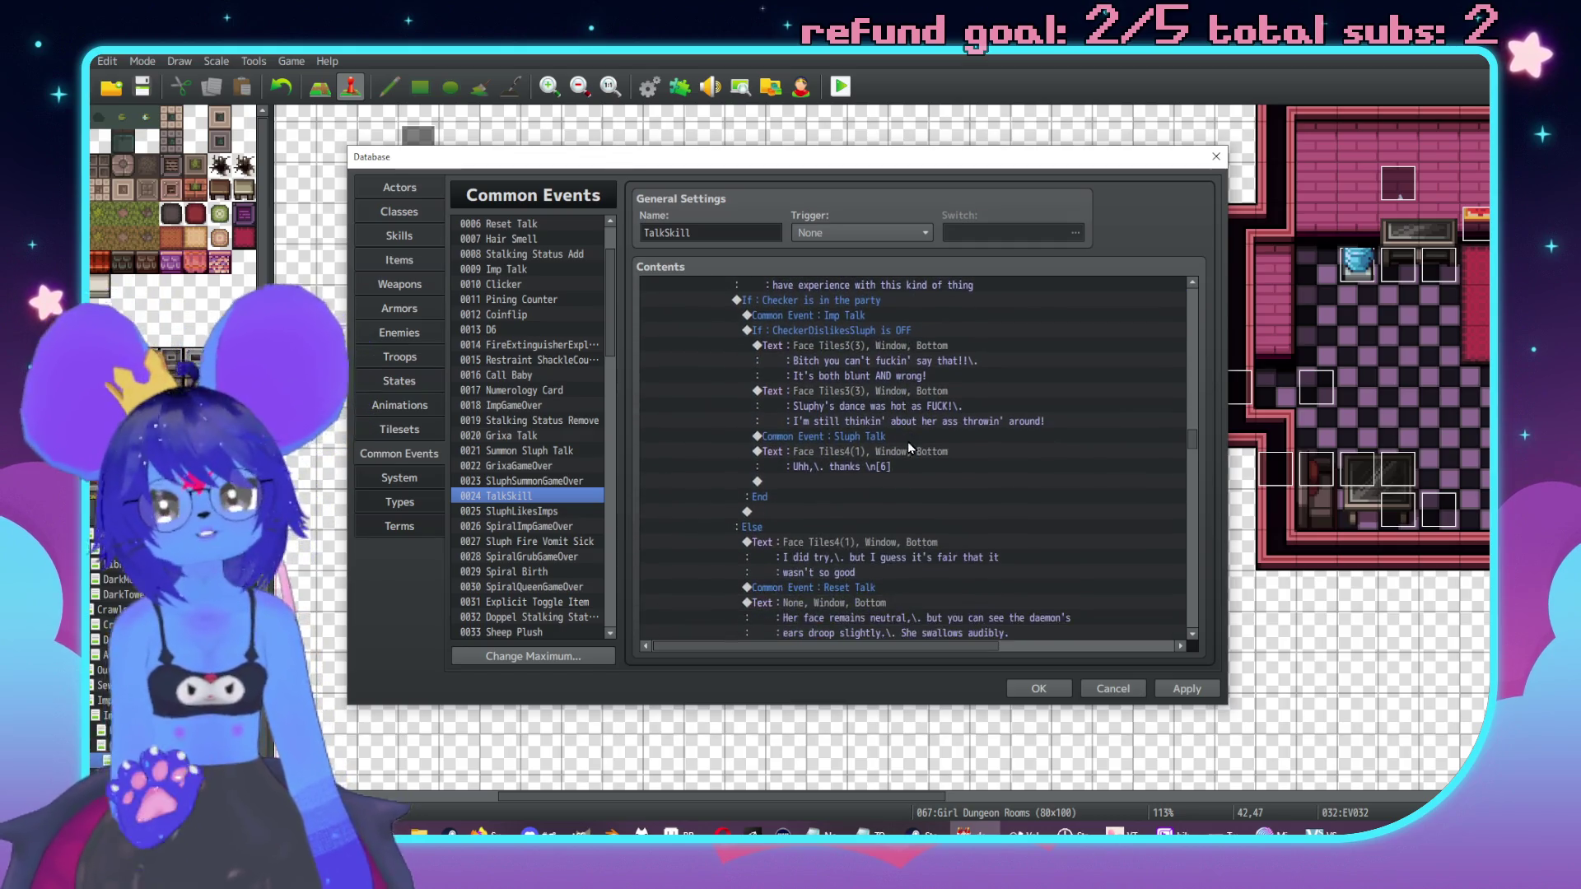
pyautogui.scroll(-4, 897, 457)
pyautogui.scroll(10, 853, 495)
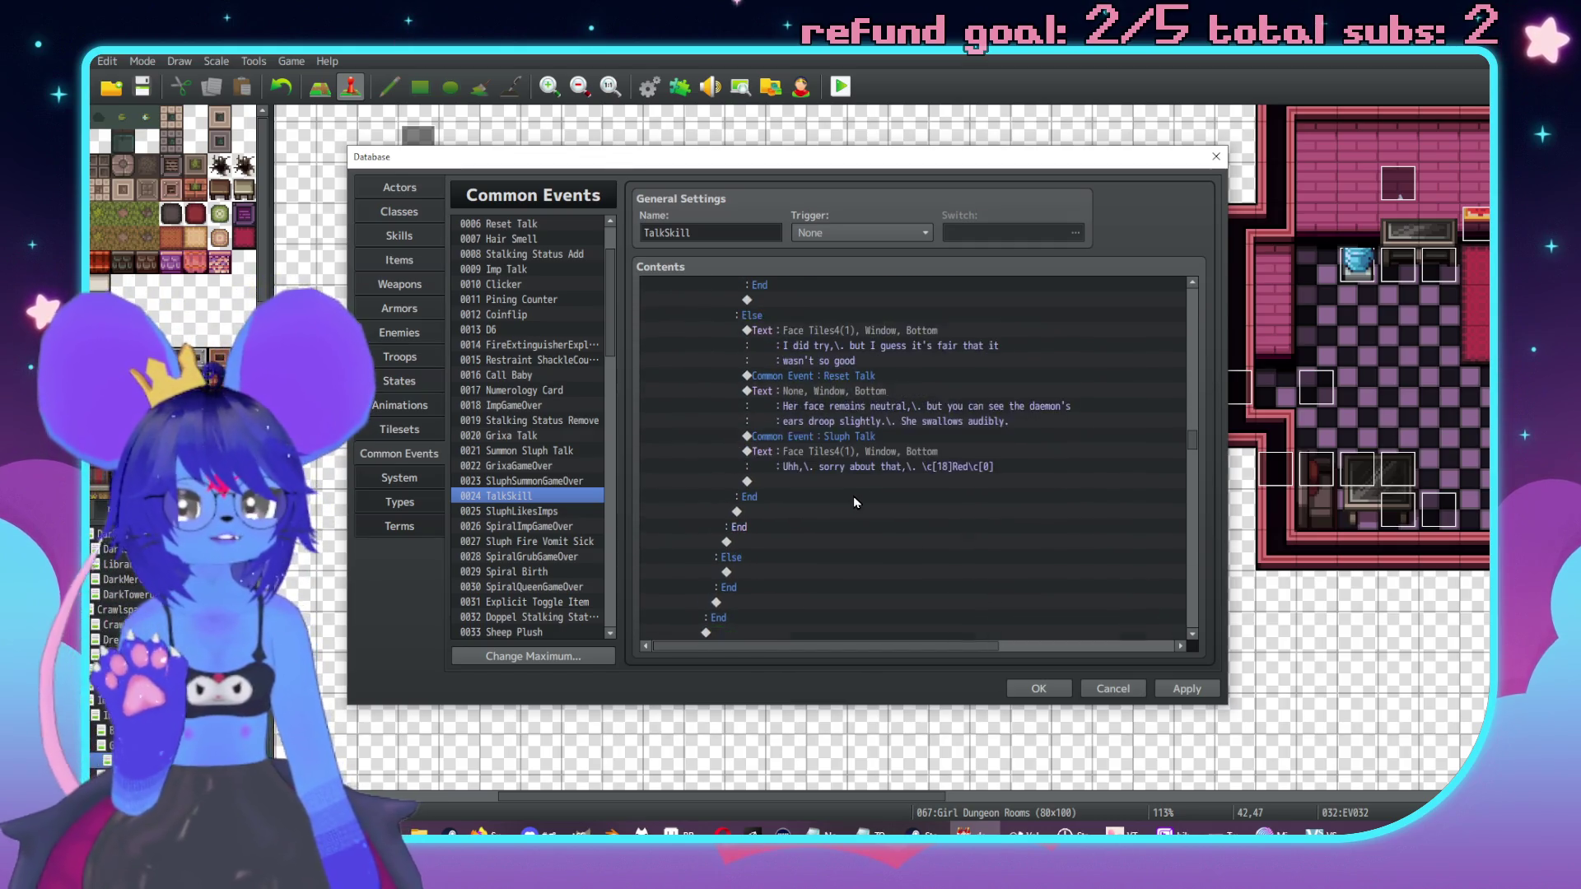
pyautogui.scroll(-10, 812, 494)
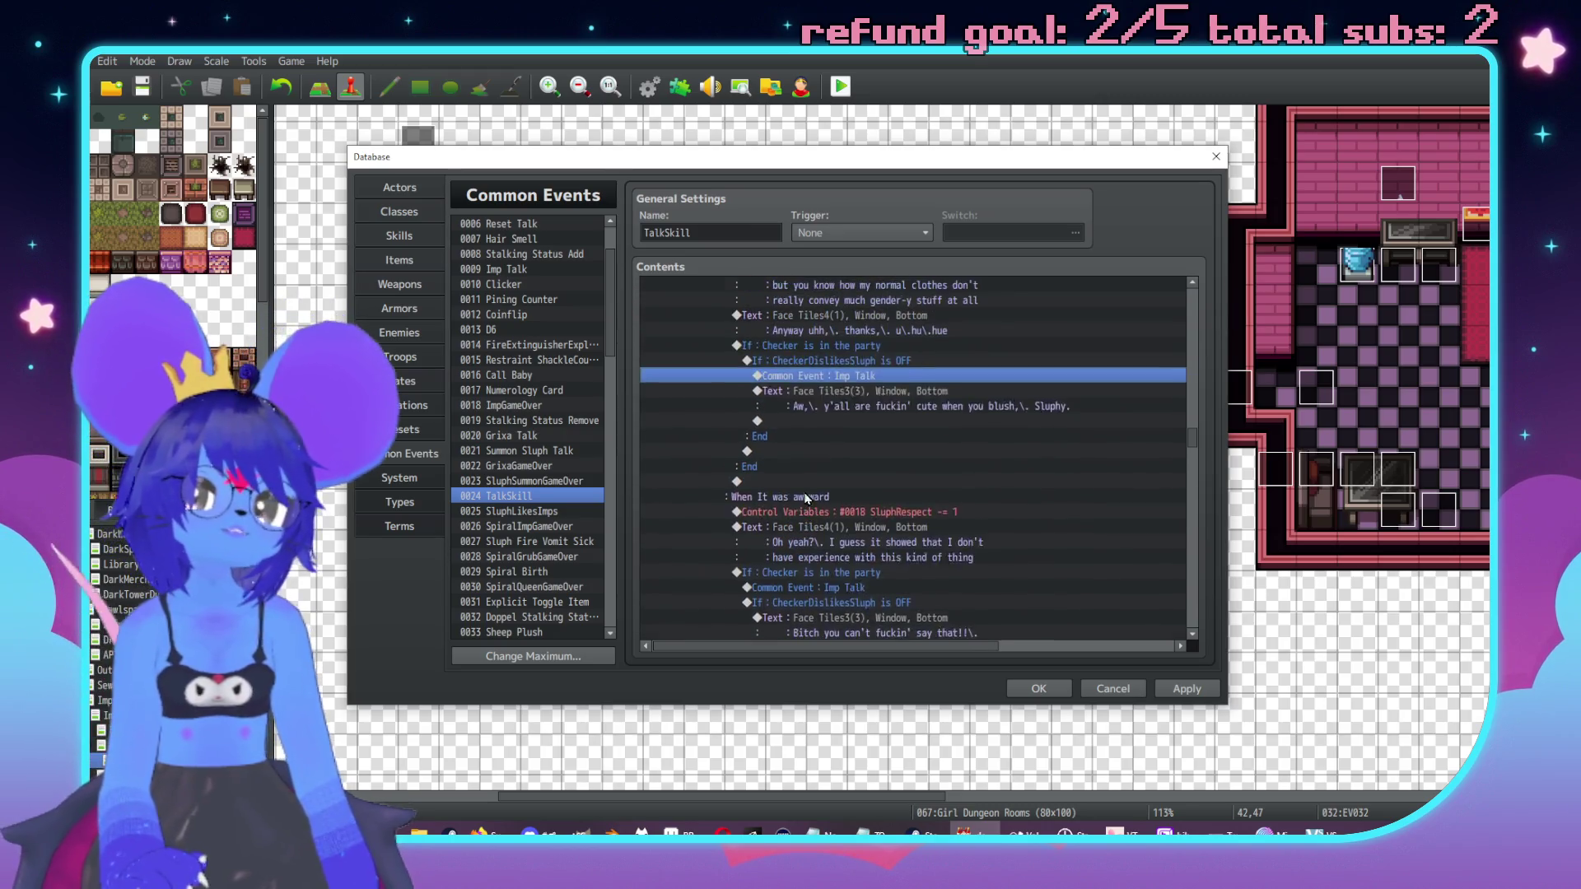
pyautogui.scroll(7, 766, 505)
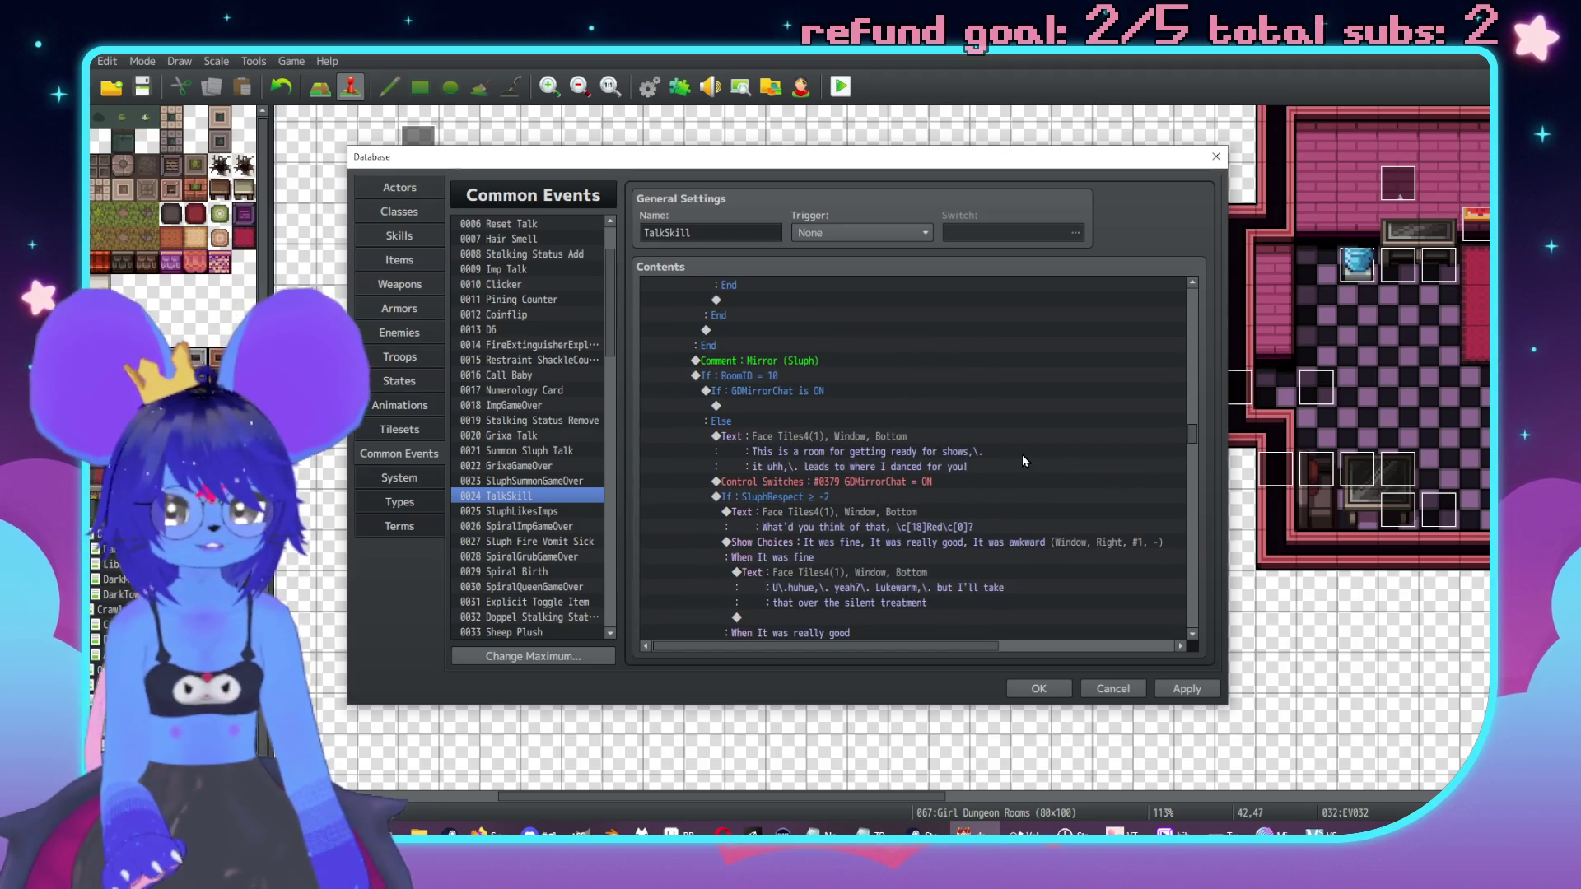
pyautogui.scroll(-3, 1024, 461)
# Step: Start a Show Text command after the fine reply with the grey Face Tiles4 creature face
pyautogui.doubleClick(867, 466)
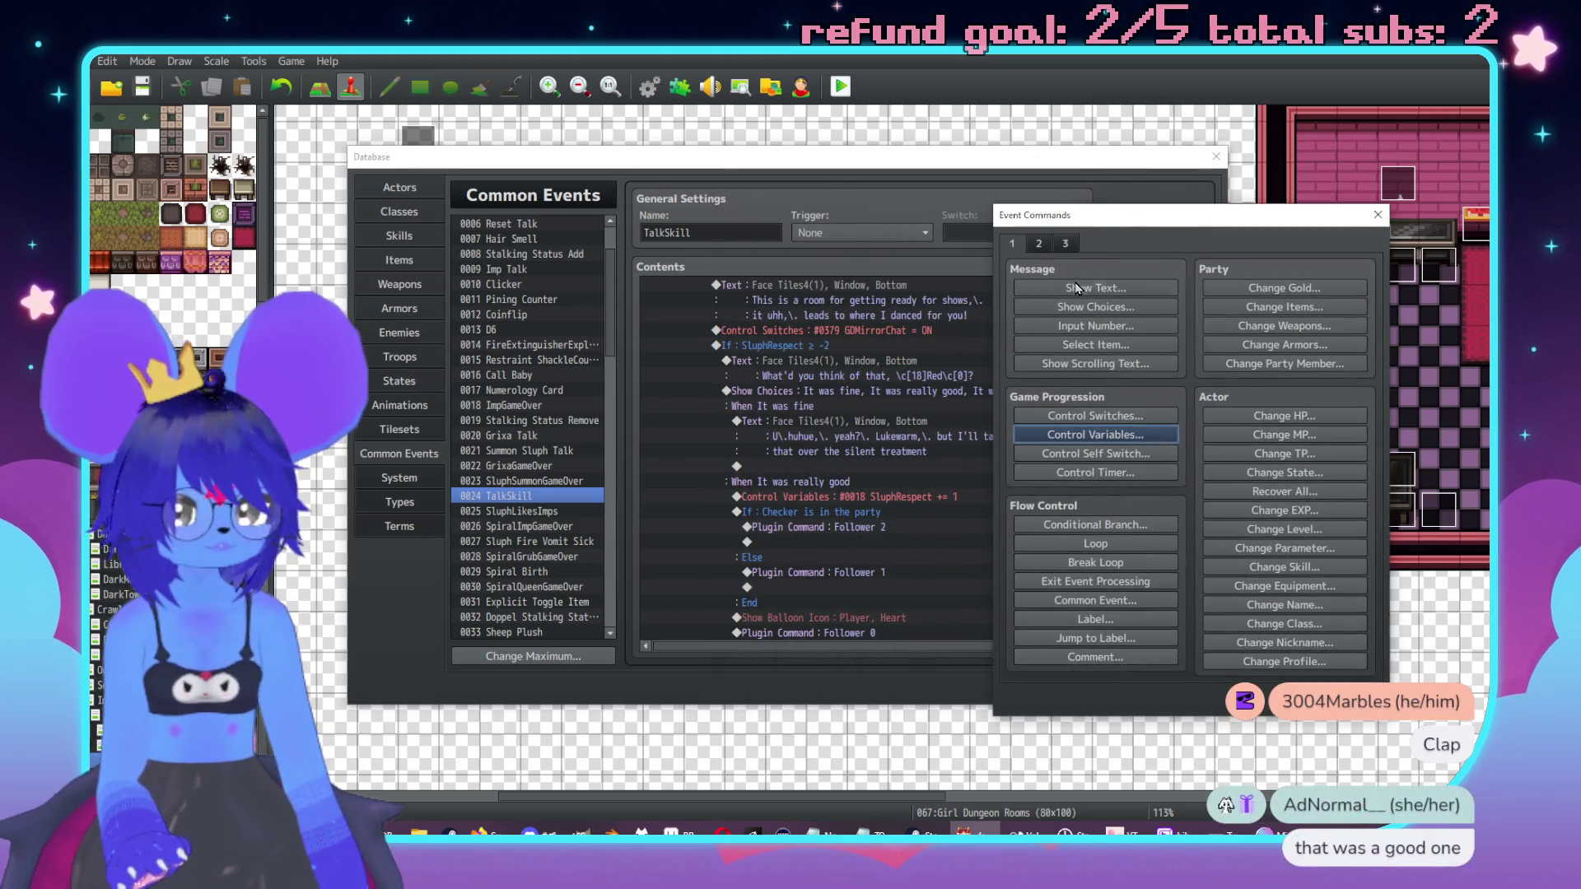
pyautogui.click(1076, 287)
pyautogui.doubleClick(1021, 445)
pyautogui.click(1237, 350)
pyautogui.doubleClick(1191, 341)
# Step: Enter 'I don't really know what I'm doing with that kind of thing, so it's good it didn't bomb' and insert it
pyautogui.write('I do')
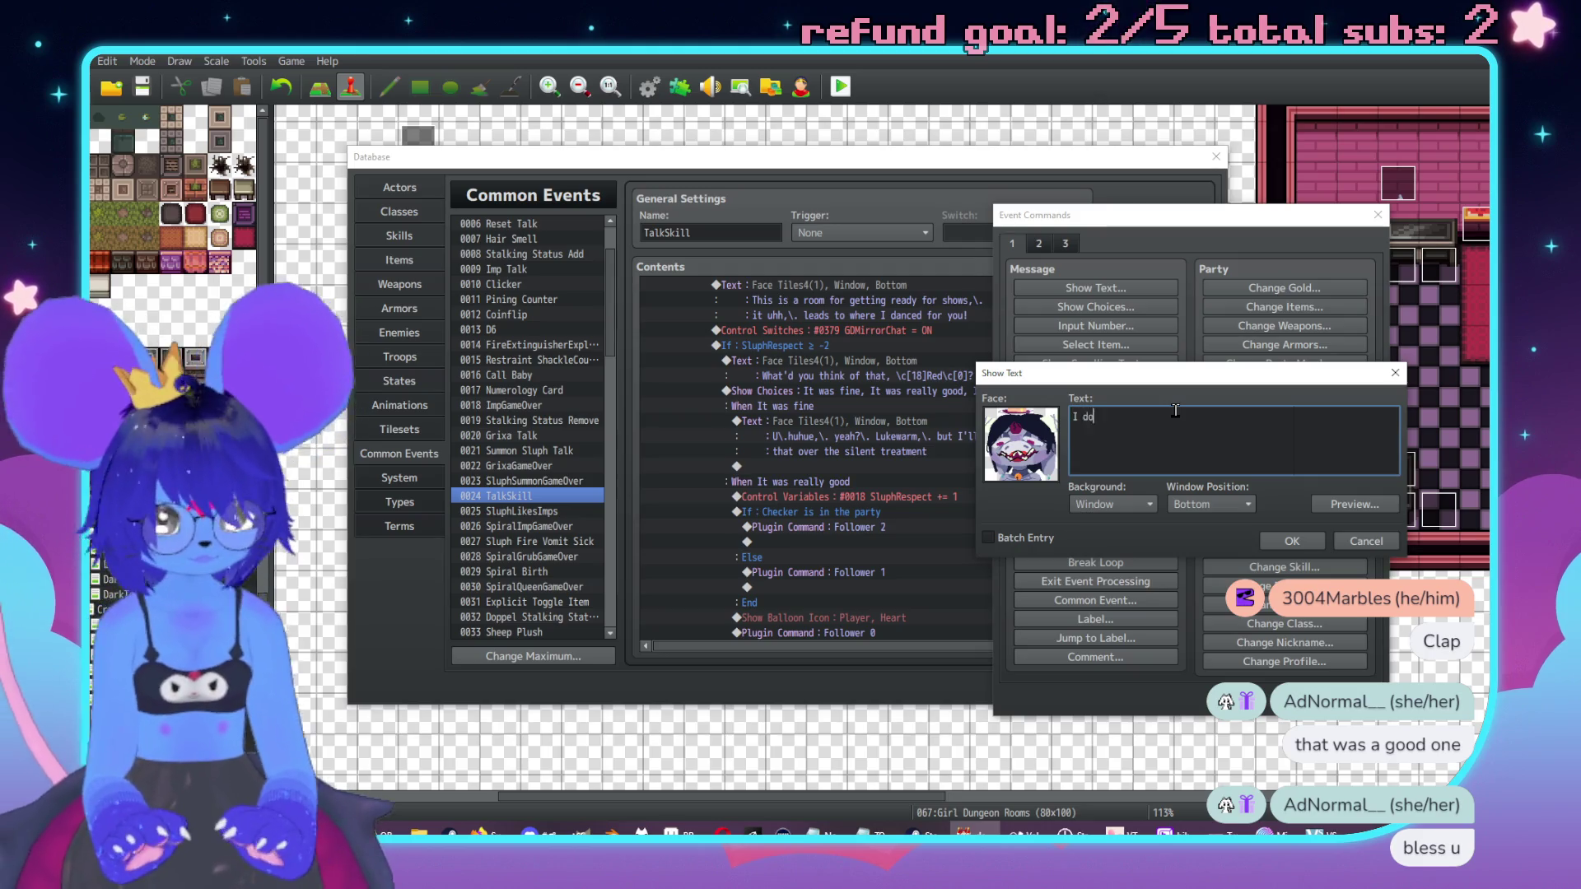
pyautogui.write('ow wh')
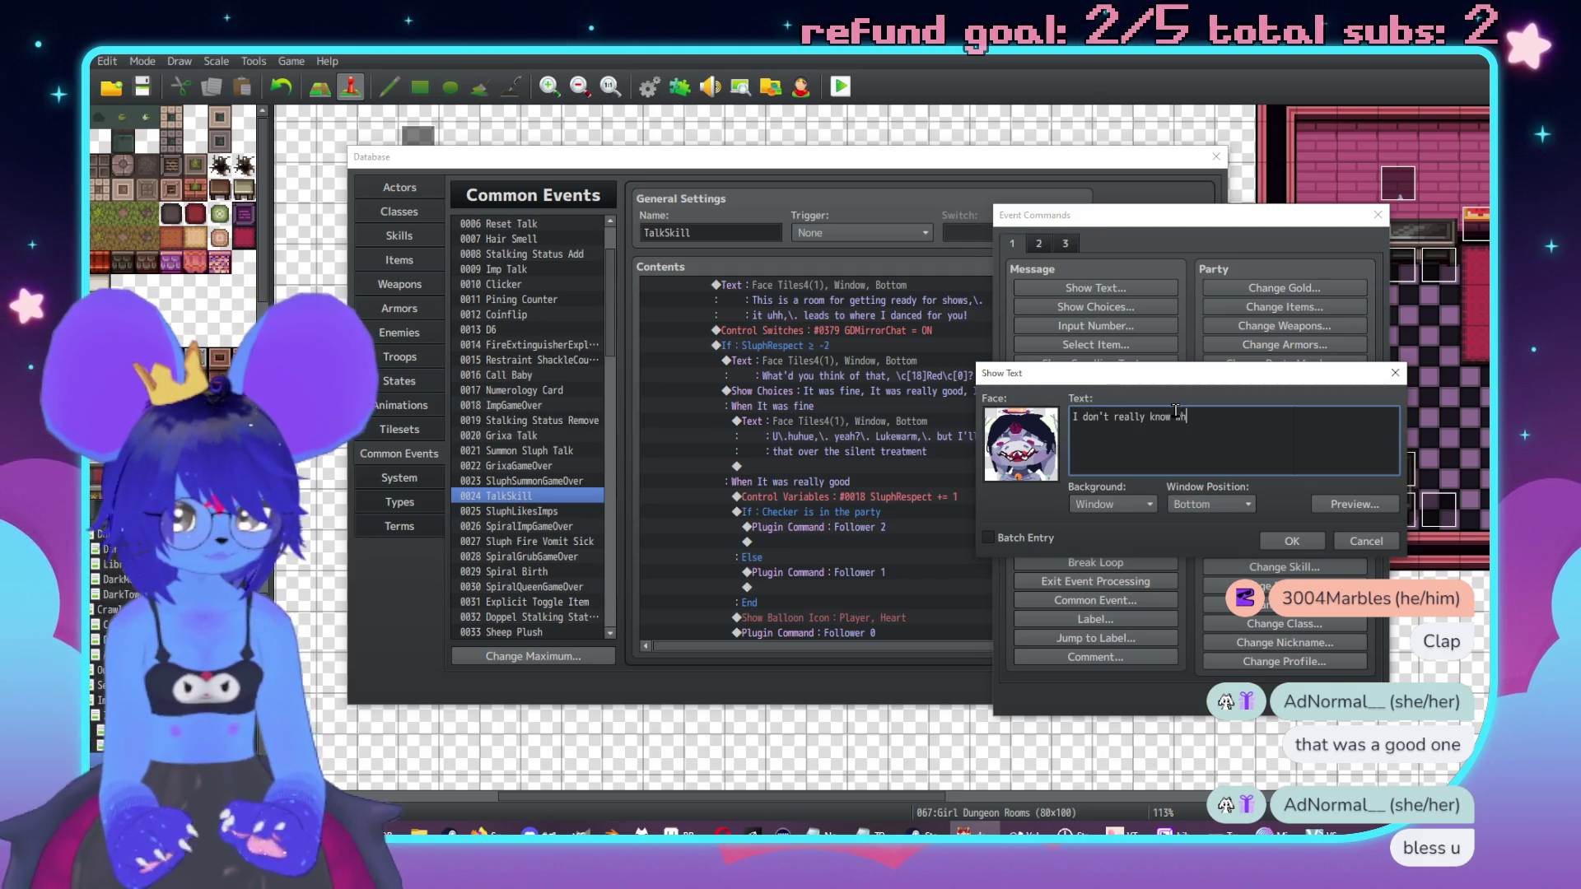
pyautogui.write('m doinng wi')
pyautogui.press('BackSpace')
pyautogui.press('BackSpace')
pyautogui.write('g wu')
pyautogui.press('BackSpace')
pyautogui.write('ith')
pyautogui.press('Return')
pyautogui.write('that kind of thing,\\. ')
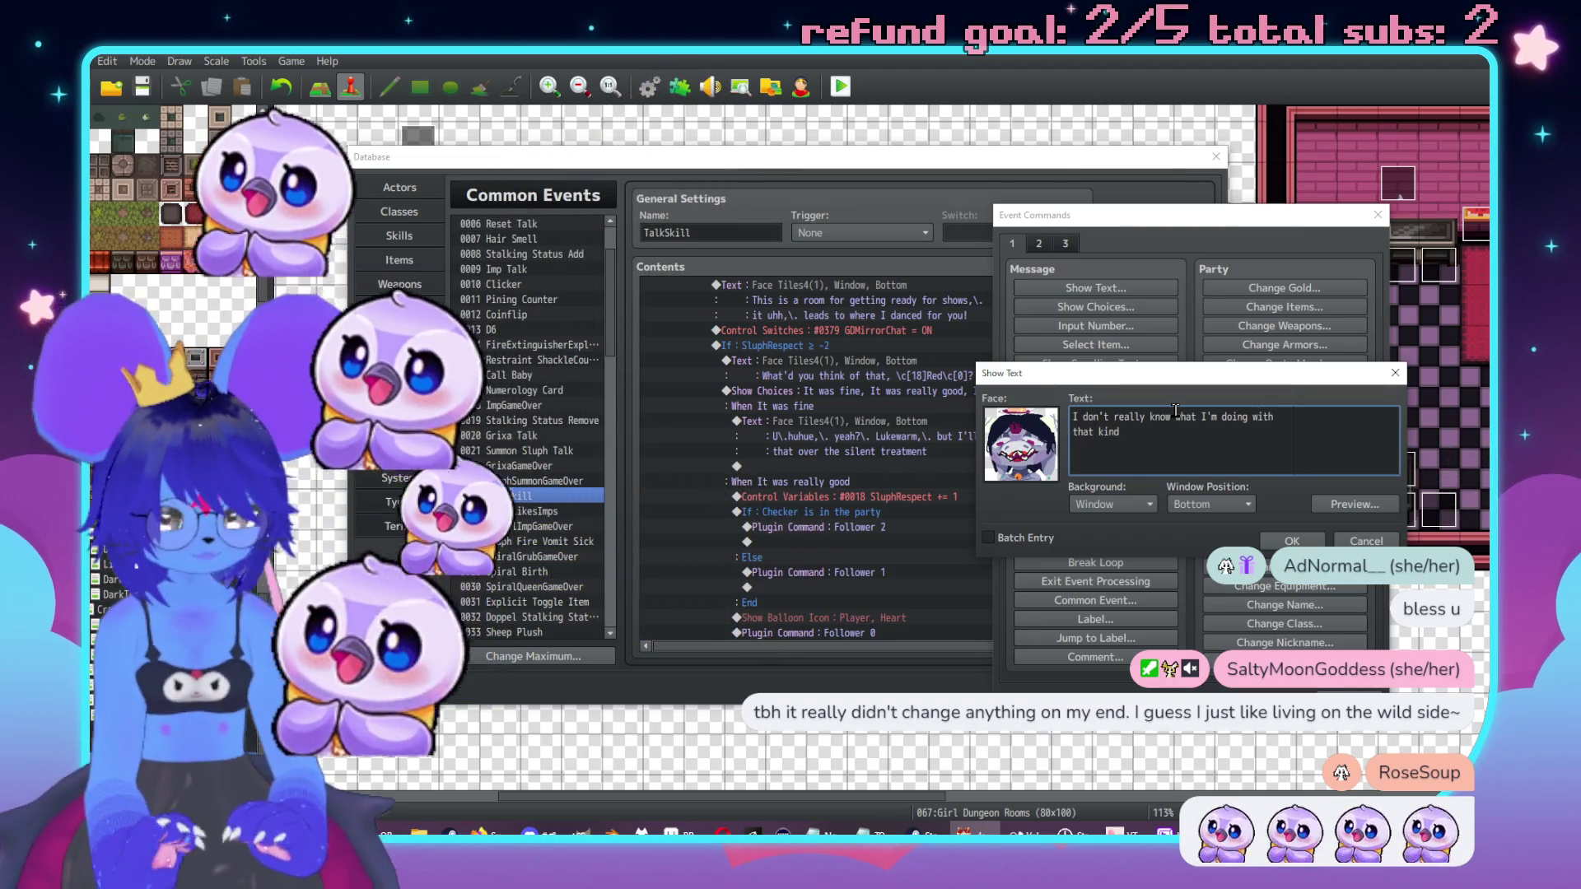
pyautogui.write('so it')
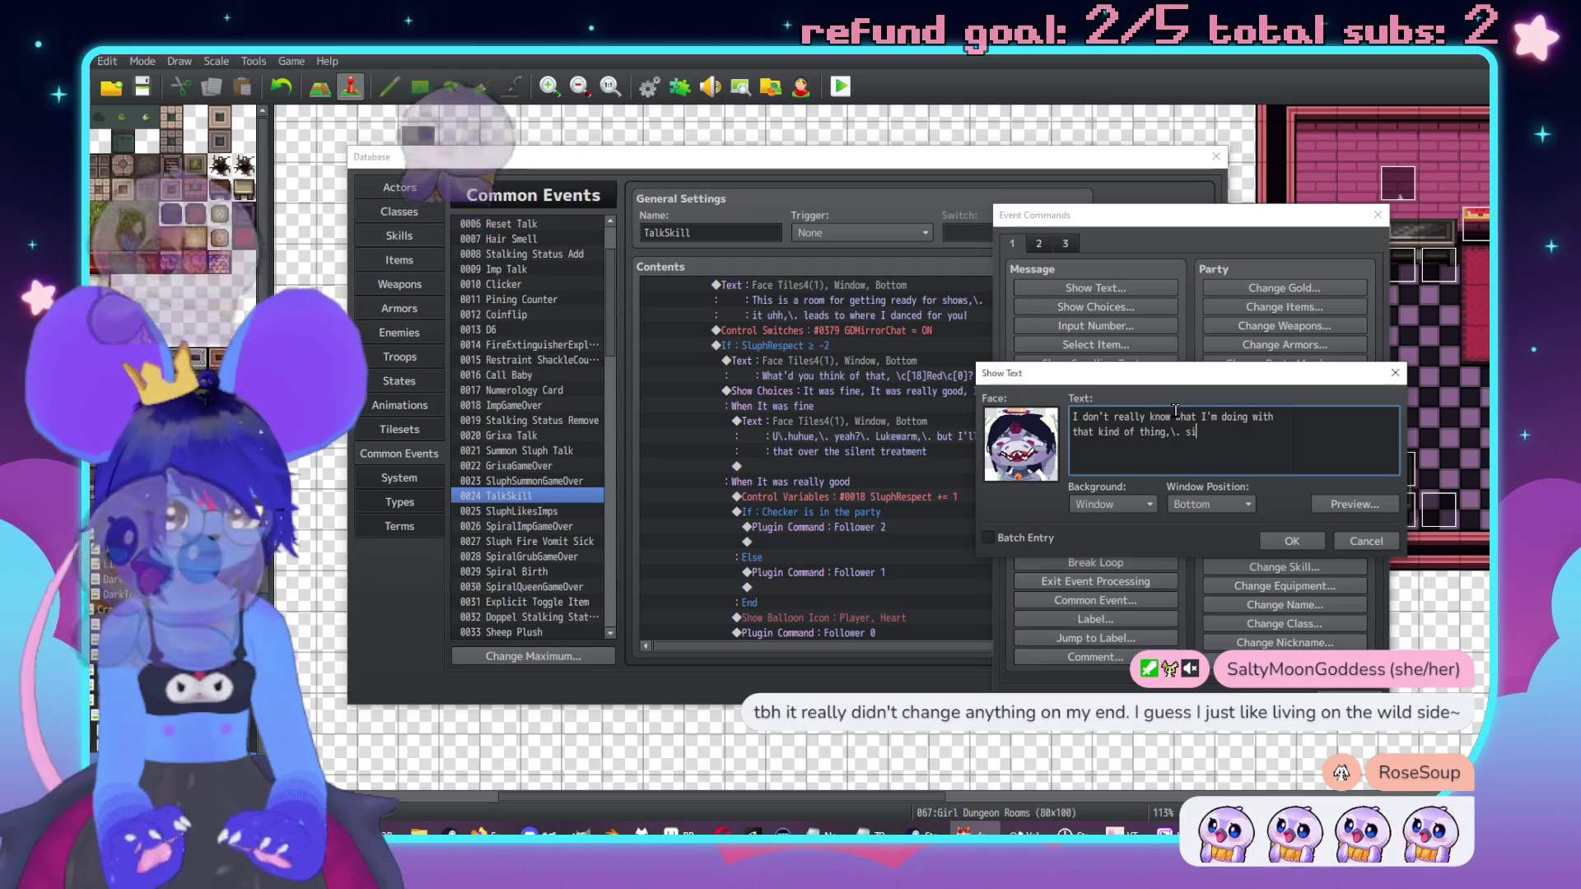
pyautogui.write("'s g")
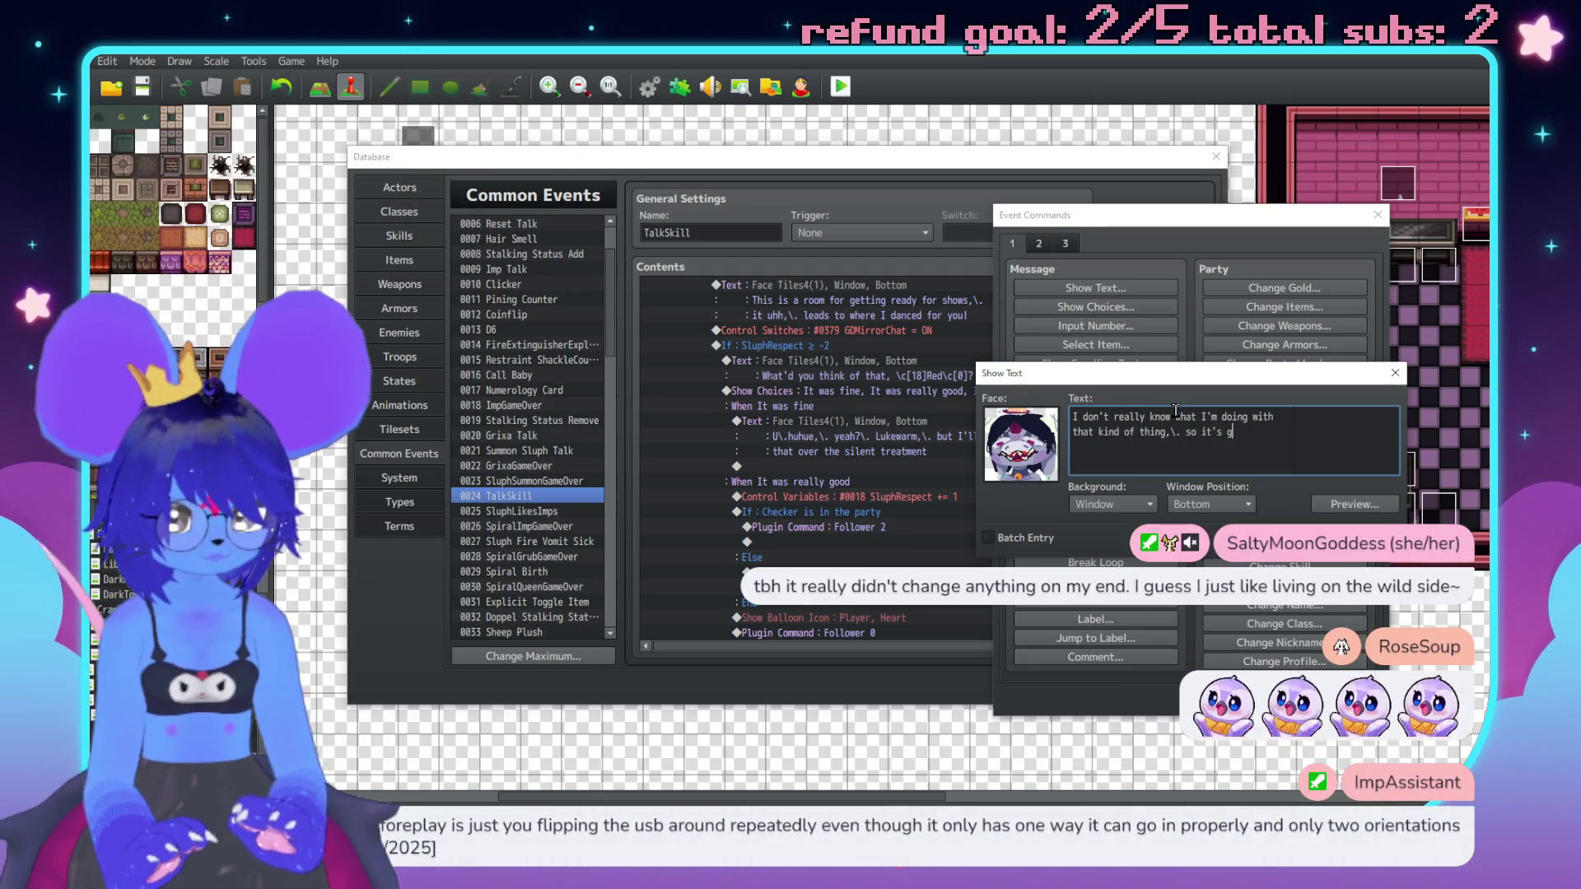
pyautogui.write("ood it didn't bomb")
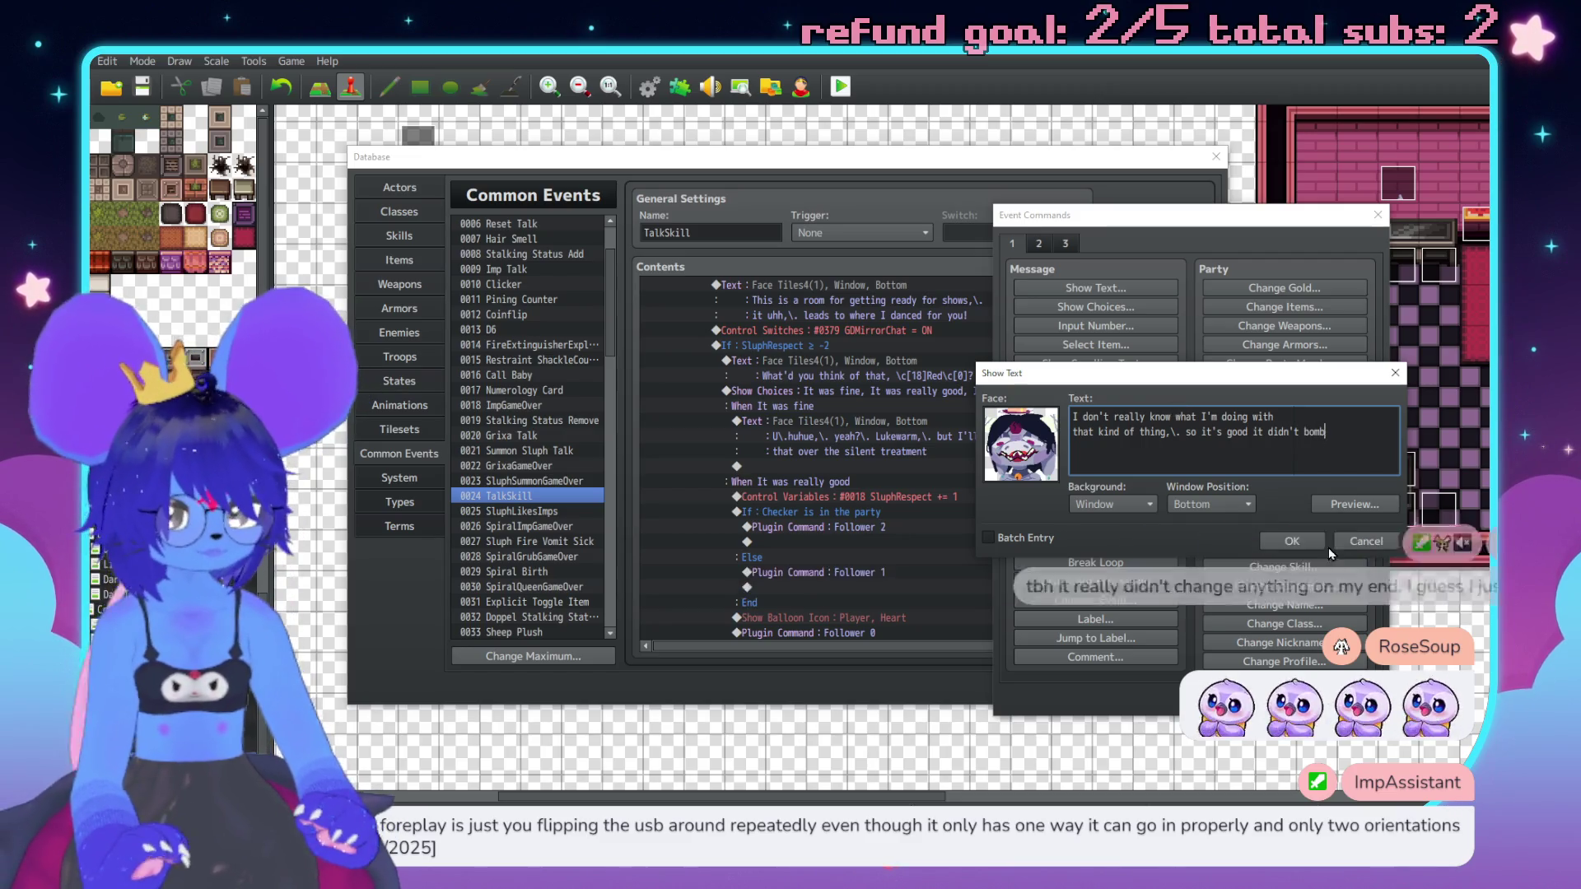
pyautogui.click(1321, 543)
pyautogui.scroll(-6, 871, 468)
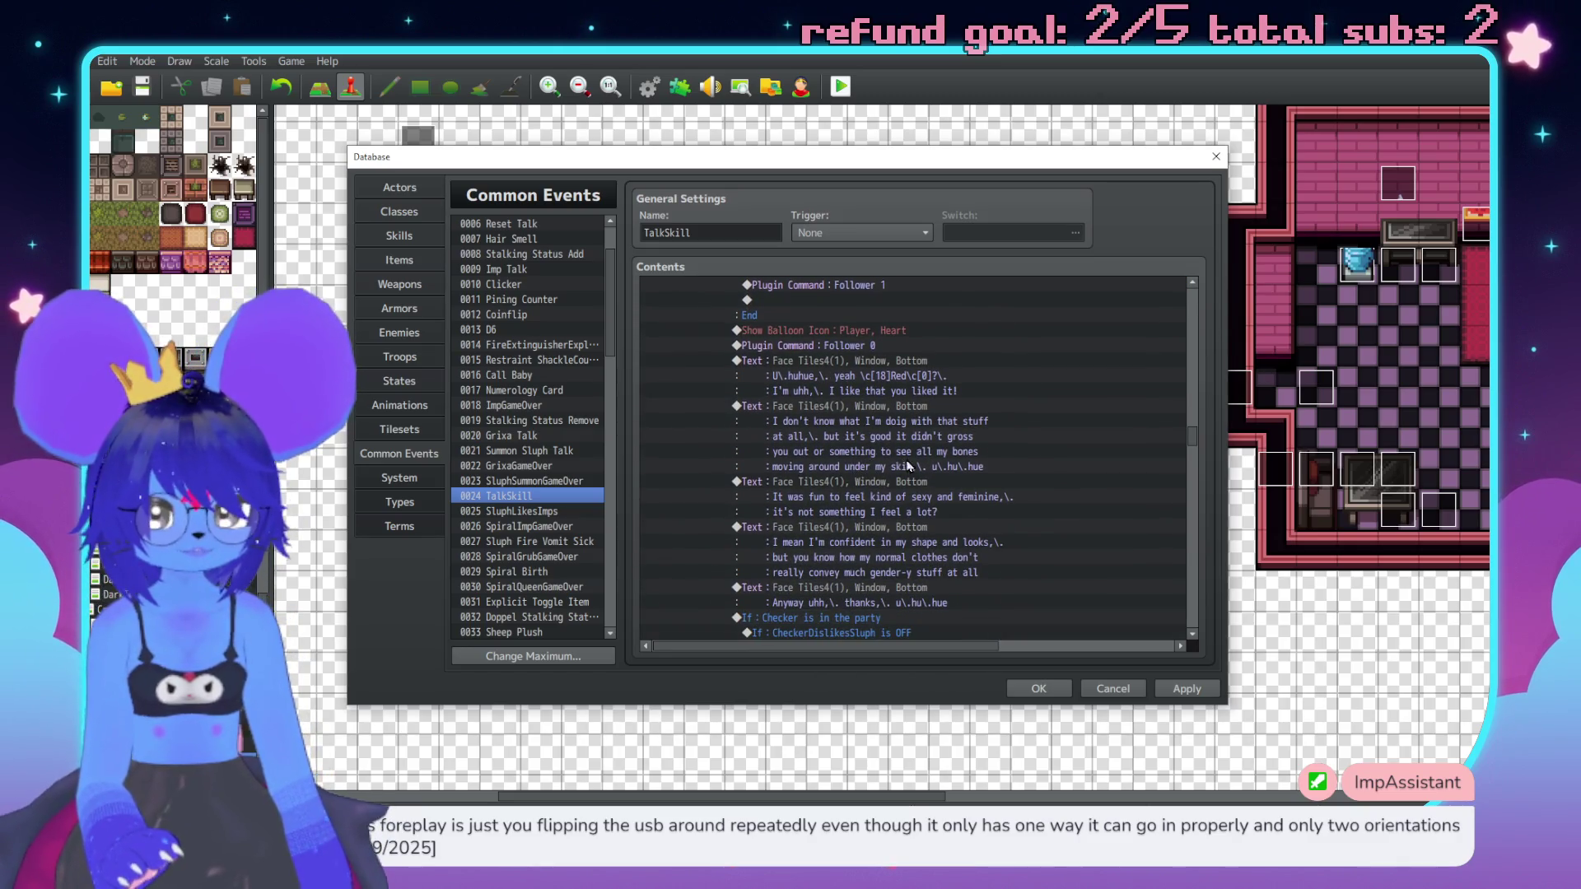
# Step: Select the empty row inside the Checker-is-in-the-party condition and bring up Event Commands there
pyautogui.scroll(-3, 872, 462)
pyautogui.click(875, 494)
pyautogui.click(875, 482)
pyautogui.scroll(1, 897, 423)
pyautogui.scroll(-1, 914, 414)
pyautogui.scroll(-1, 908, 414)
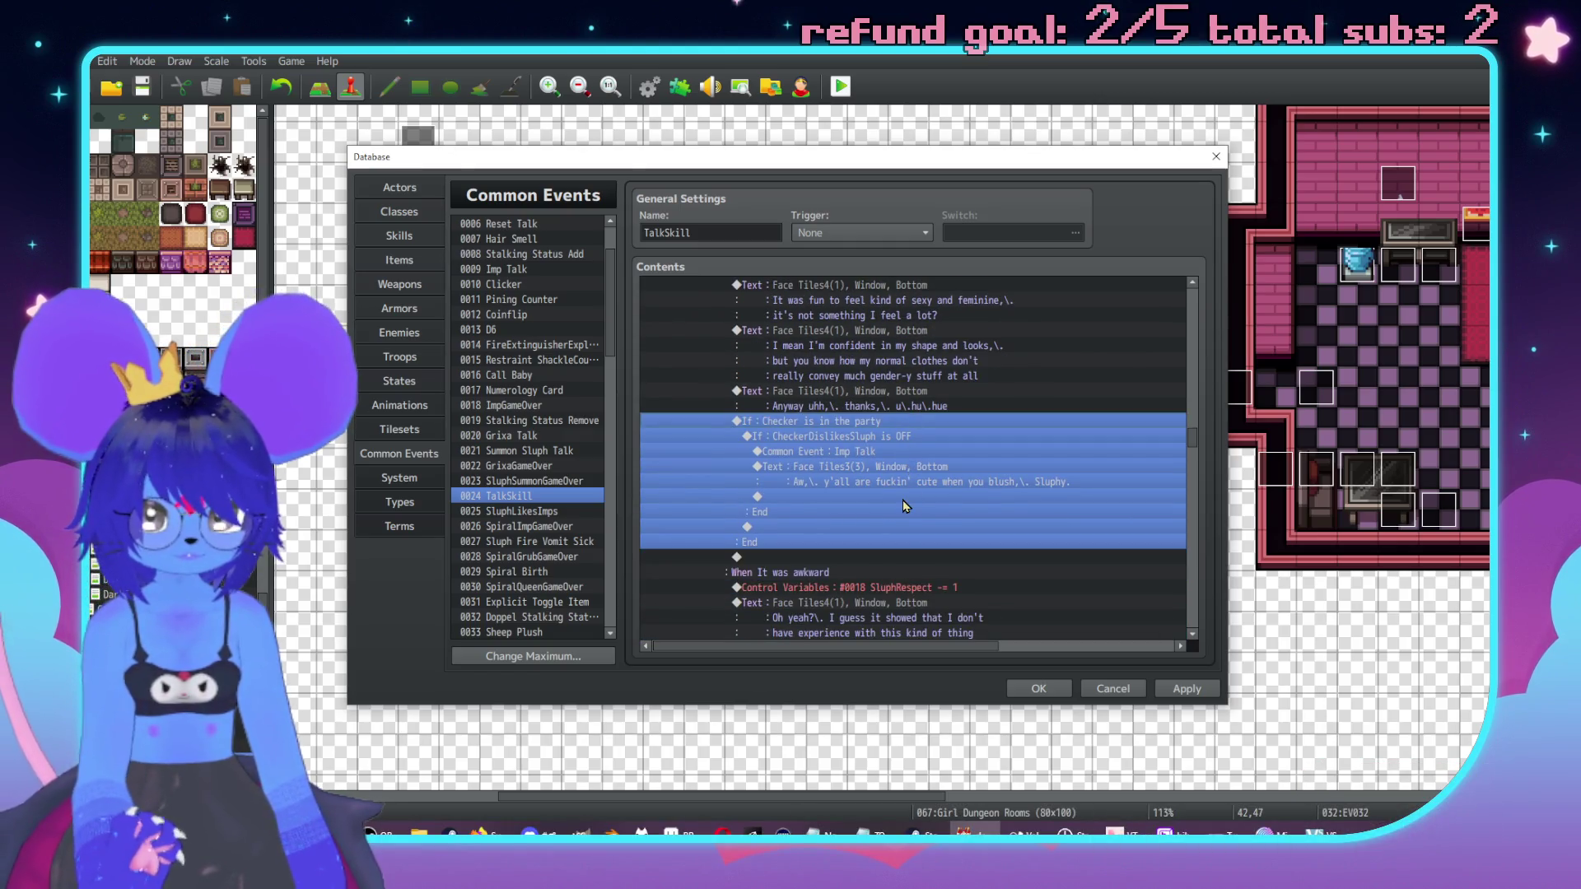
pyautogui.click(901, 500)
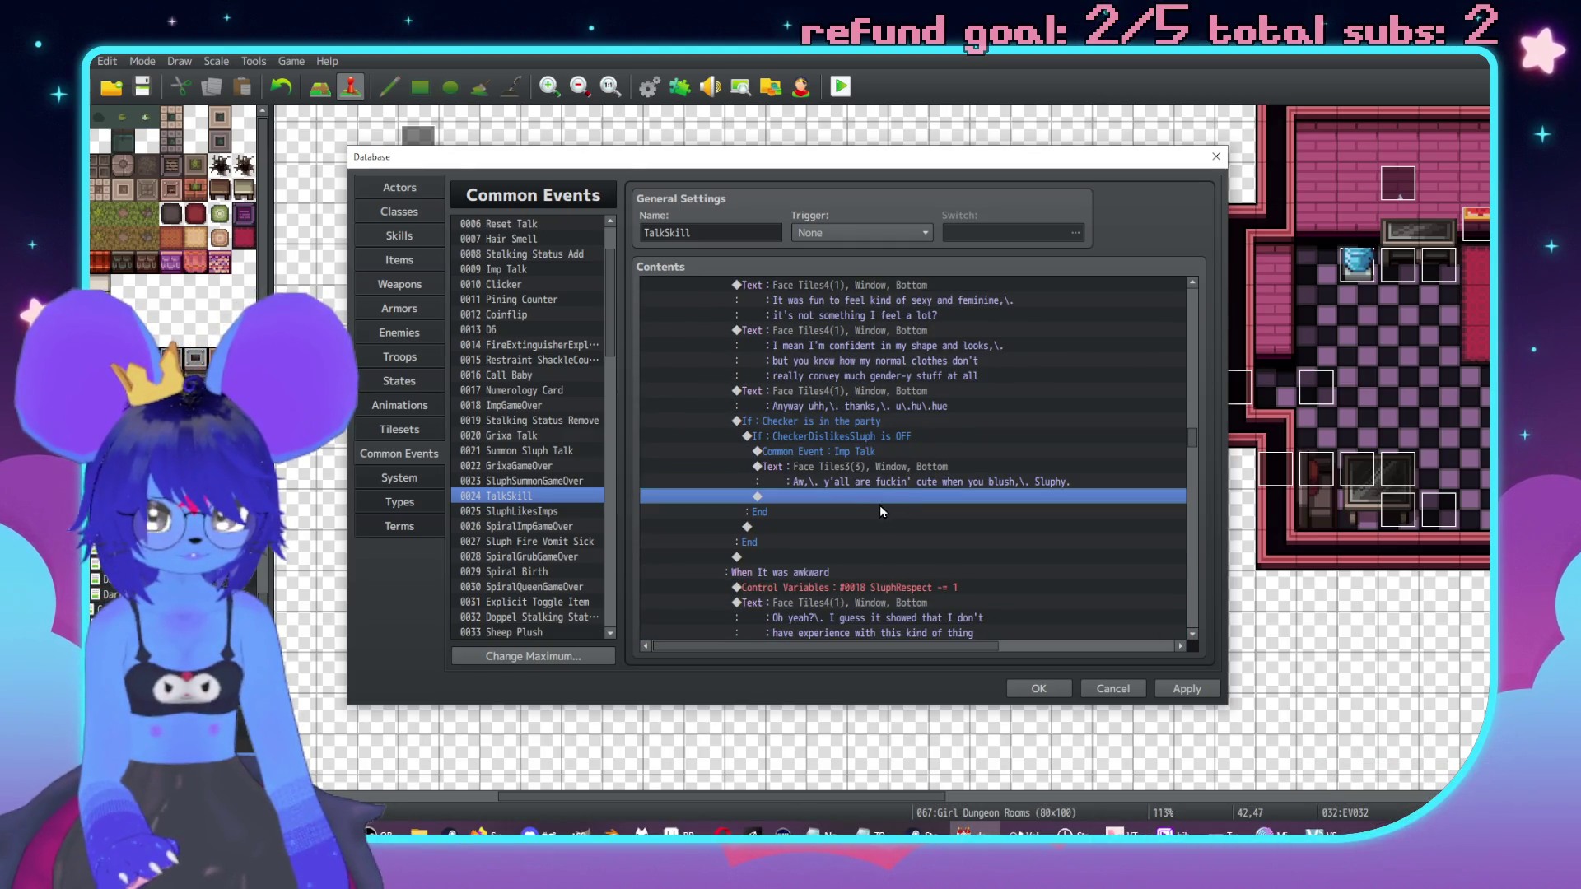
pyautogui.doubleClick(873, 497)
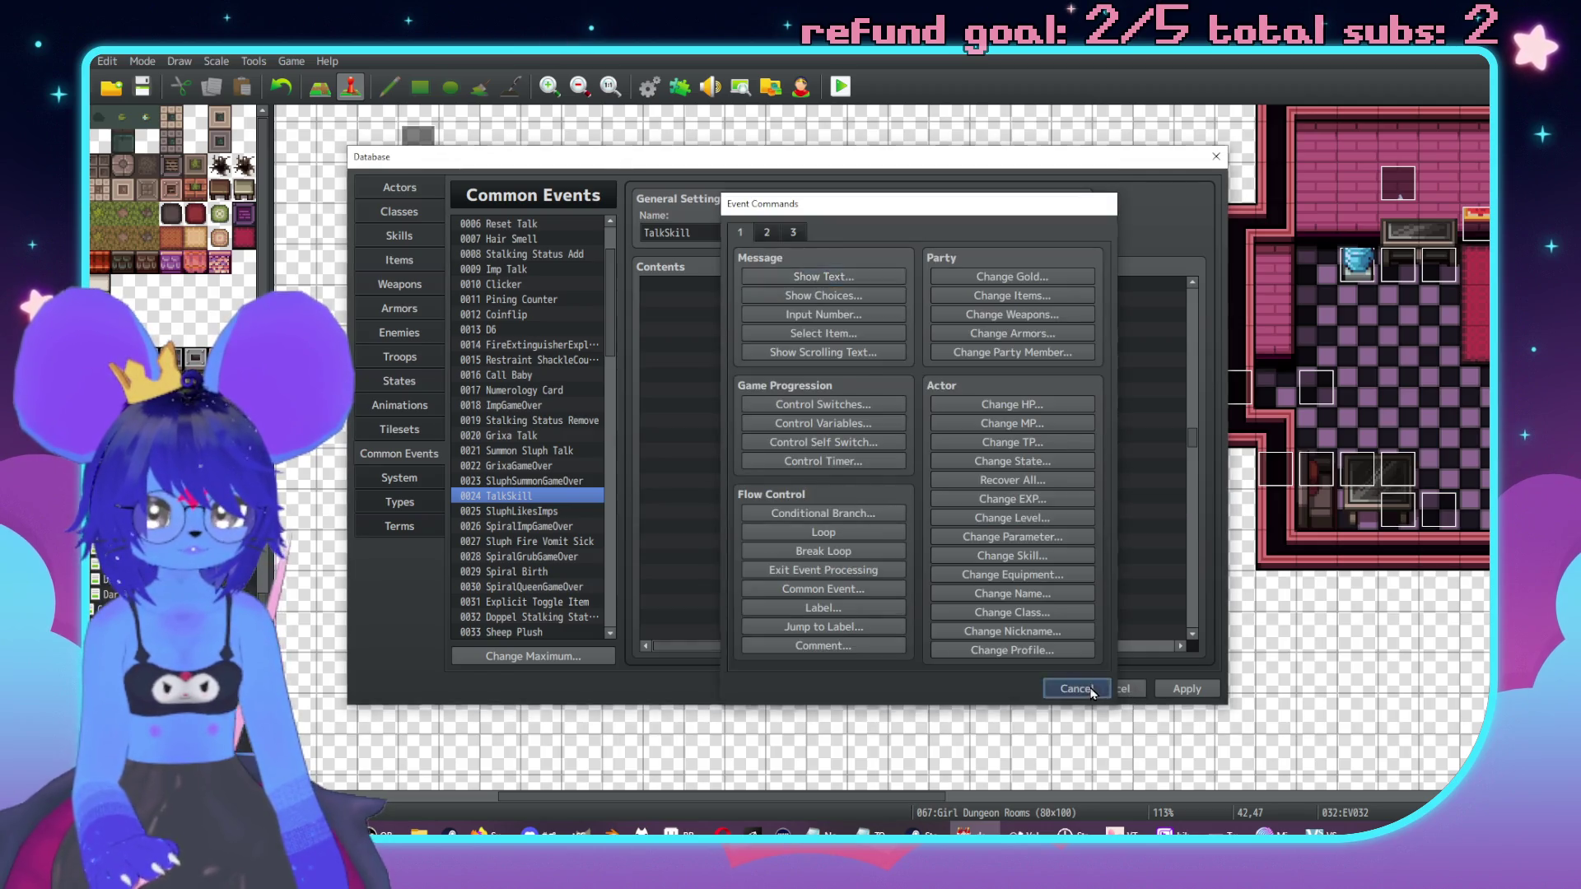
pyautogui.click(1077, 688)
pyautogui.doubleClick(797, 479)
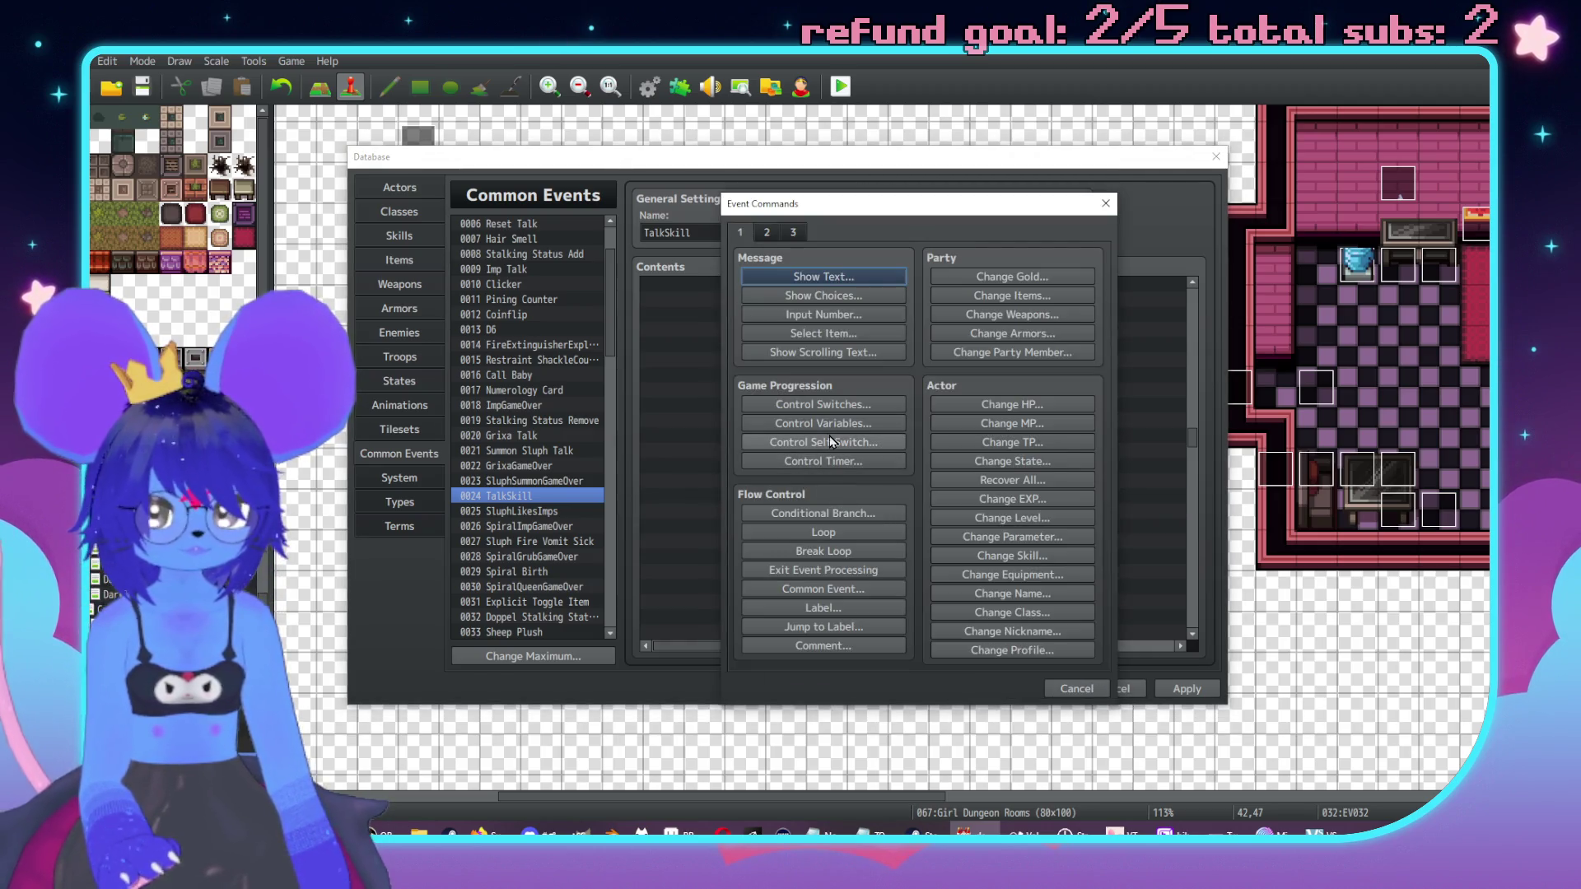
# Step: Insert a Common Event call to 0004 Sluph Talk at that row
pyautogui.click(844, 589)
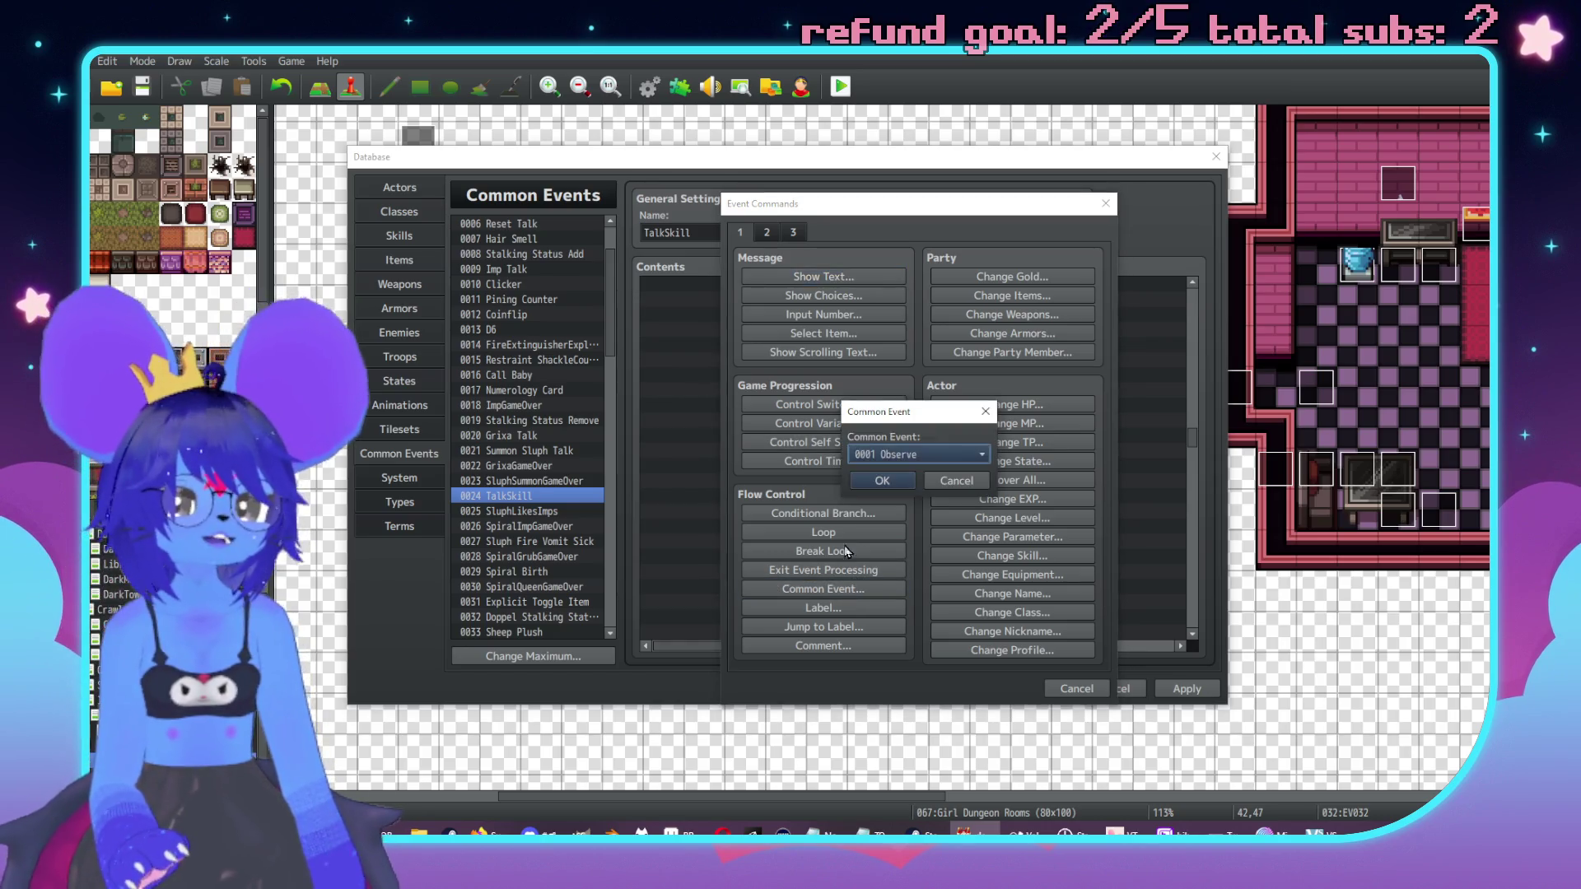
pyautogui.click(864, 454)
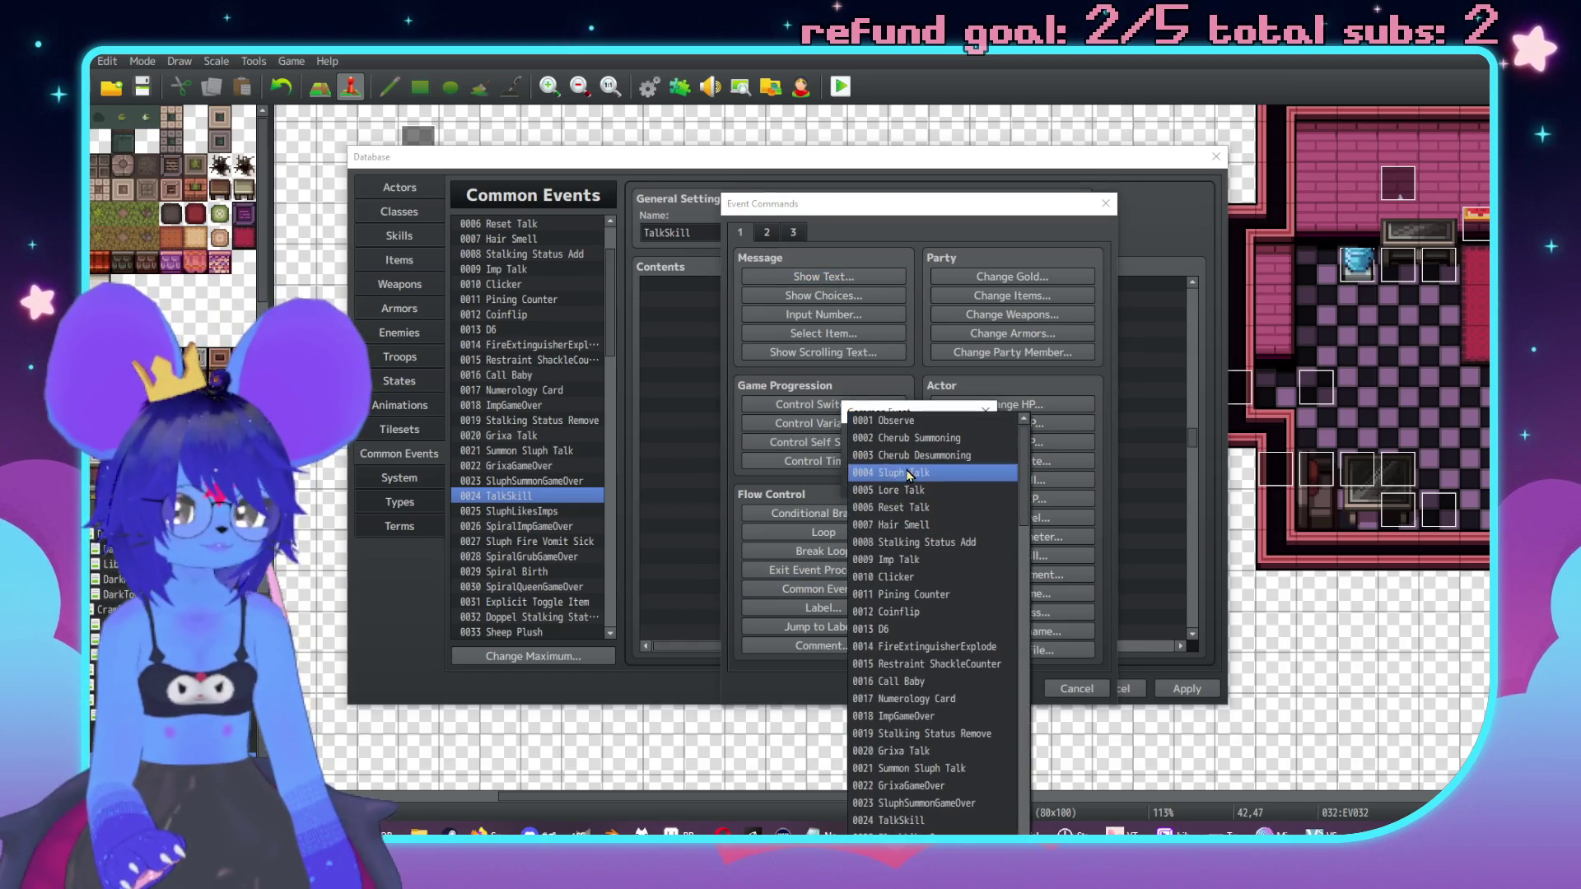
pyautogui.click(904, 472)
pyautogui.click(885, 484)
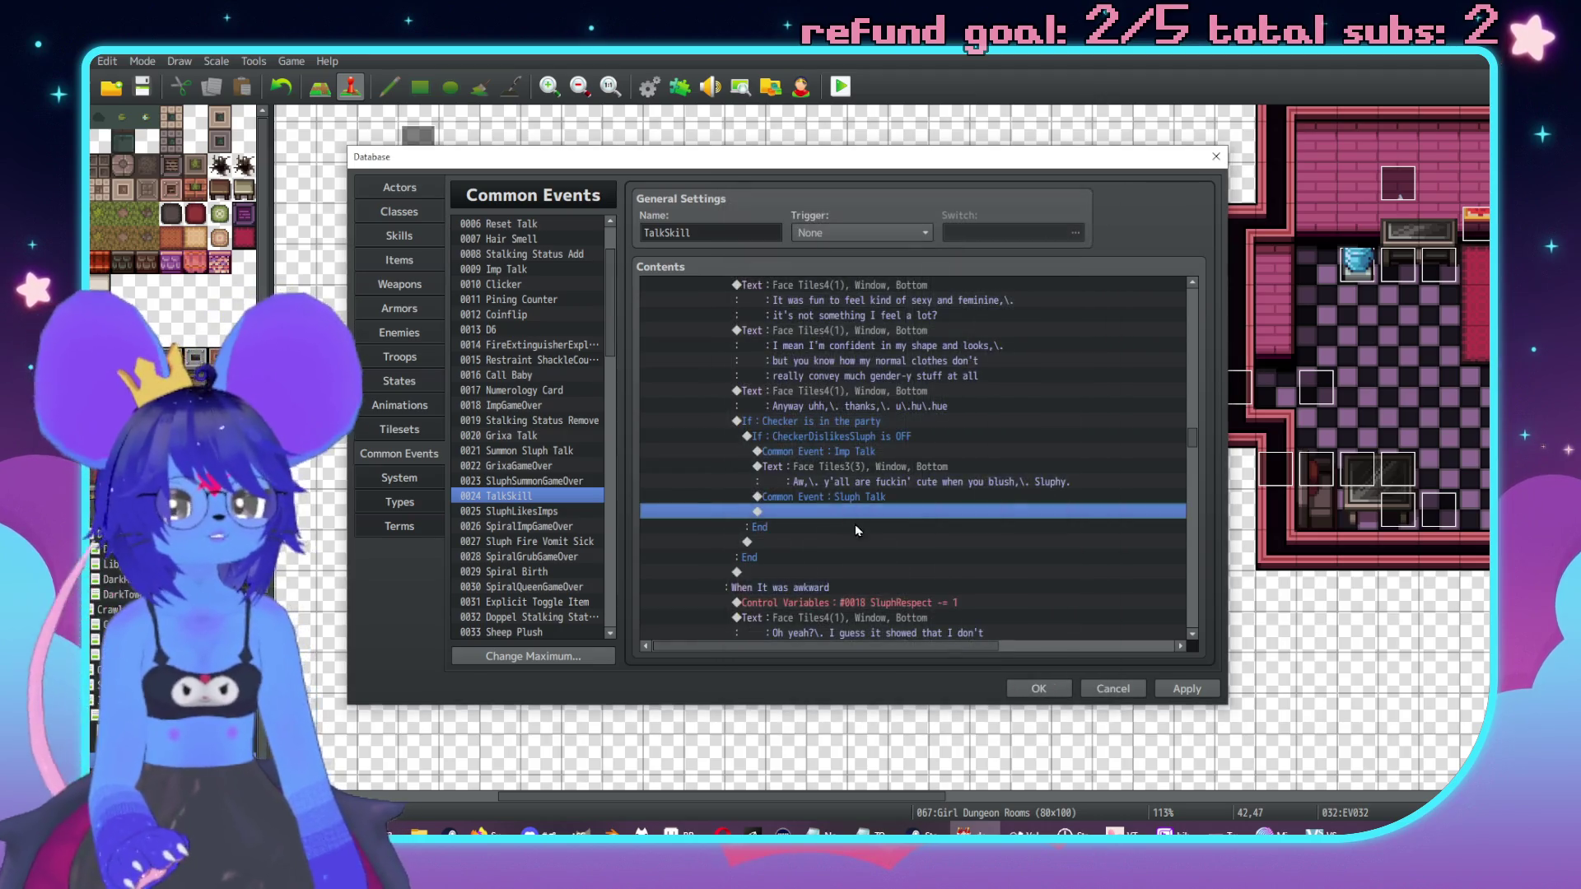
pyautogui.doubleClick(850, 518)
pyautogui.moveTo(862, 208); pyautogui.dragTo(1135, 248)
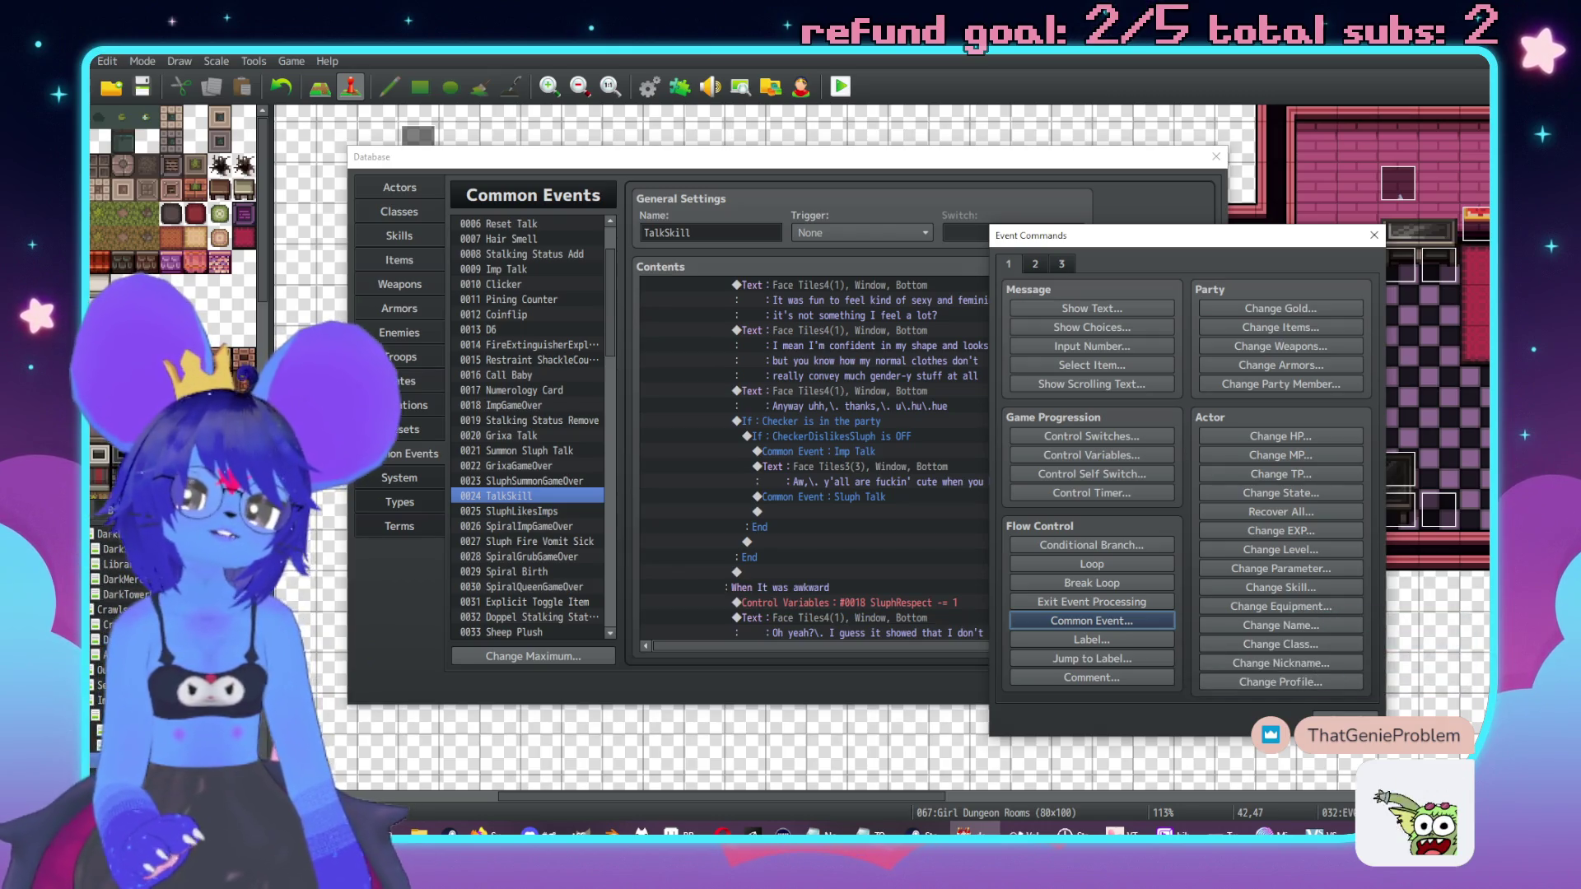
# Step: Add a Face Tiles4 Show Text line reading 'Uhue,\. thanks Checker'
pyautogui.moveTo(1166, 242); pyautogui.dragTo(1220, 262)
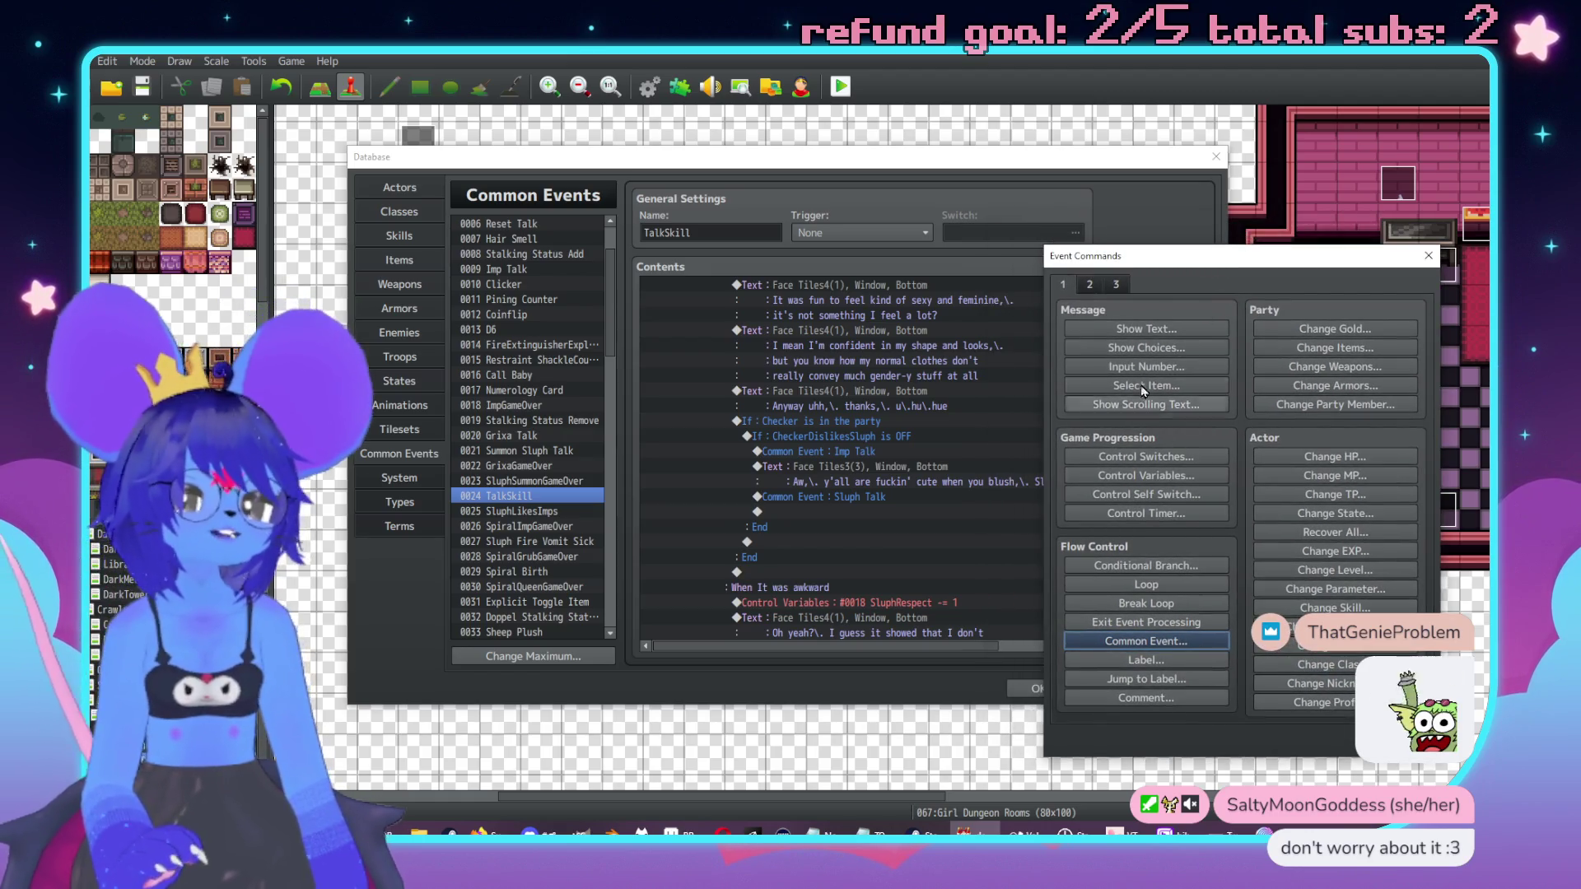
pyautogui.click(1146, 328)
pyautogui.click(1070, 485)
pyautogui.click(1029, 416)
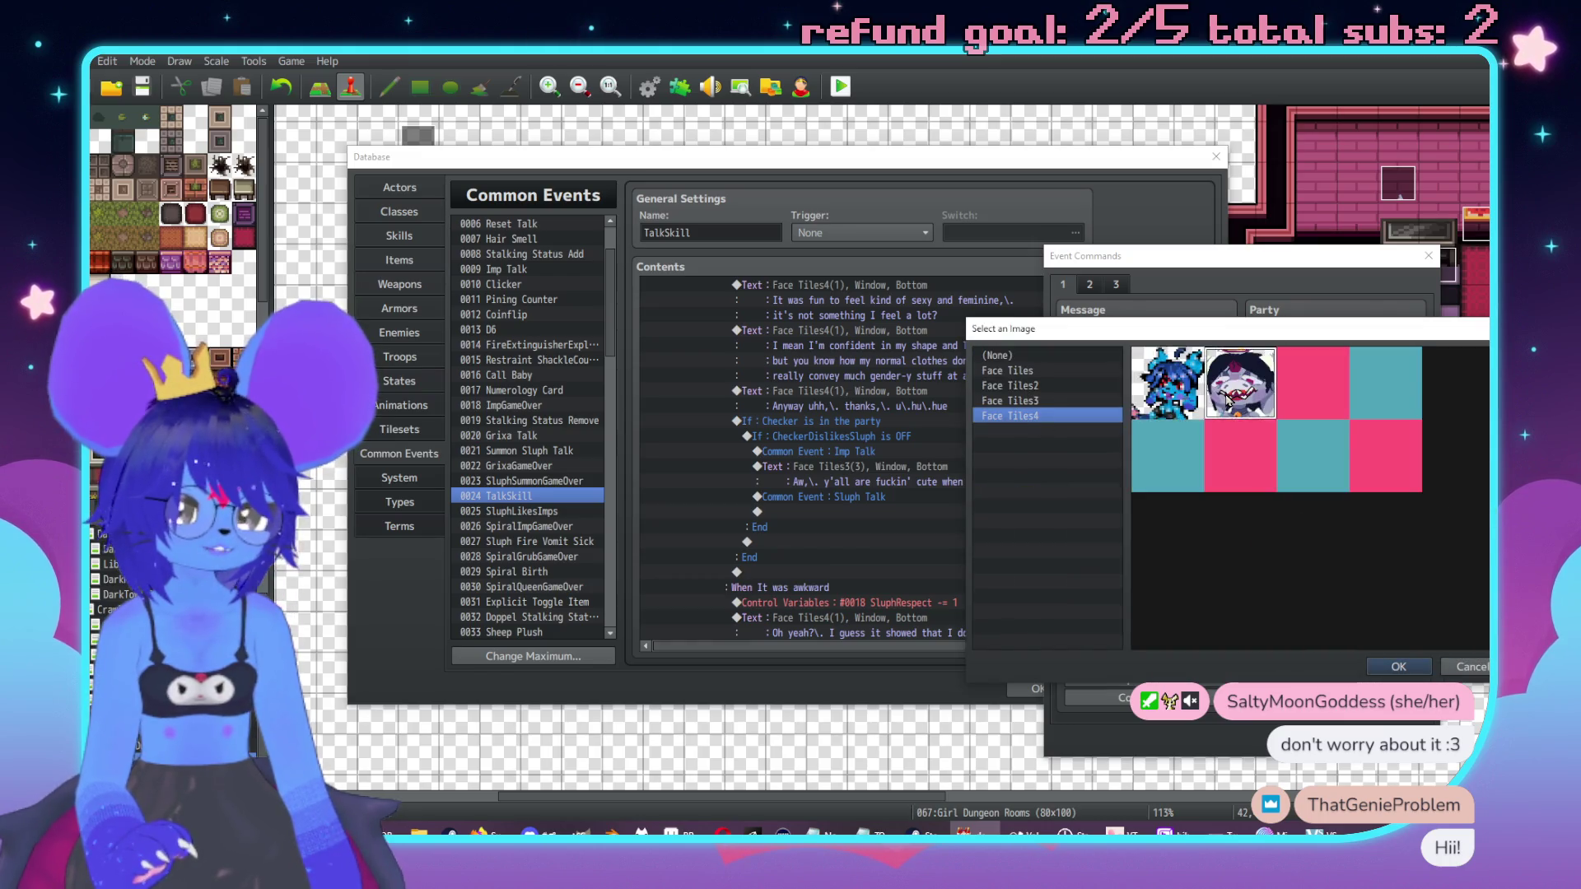
pyautogui.doubleClick(1226, 400)
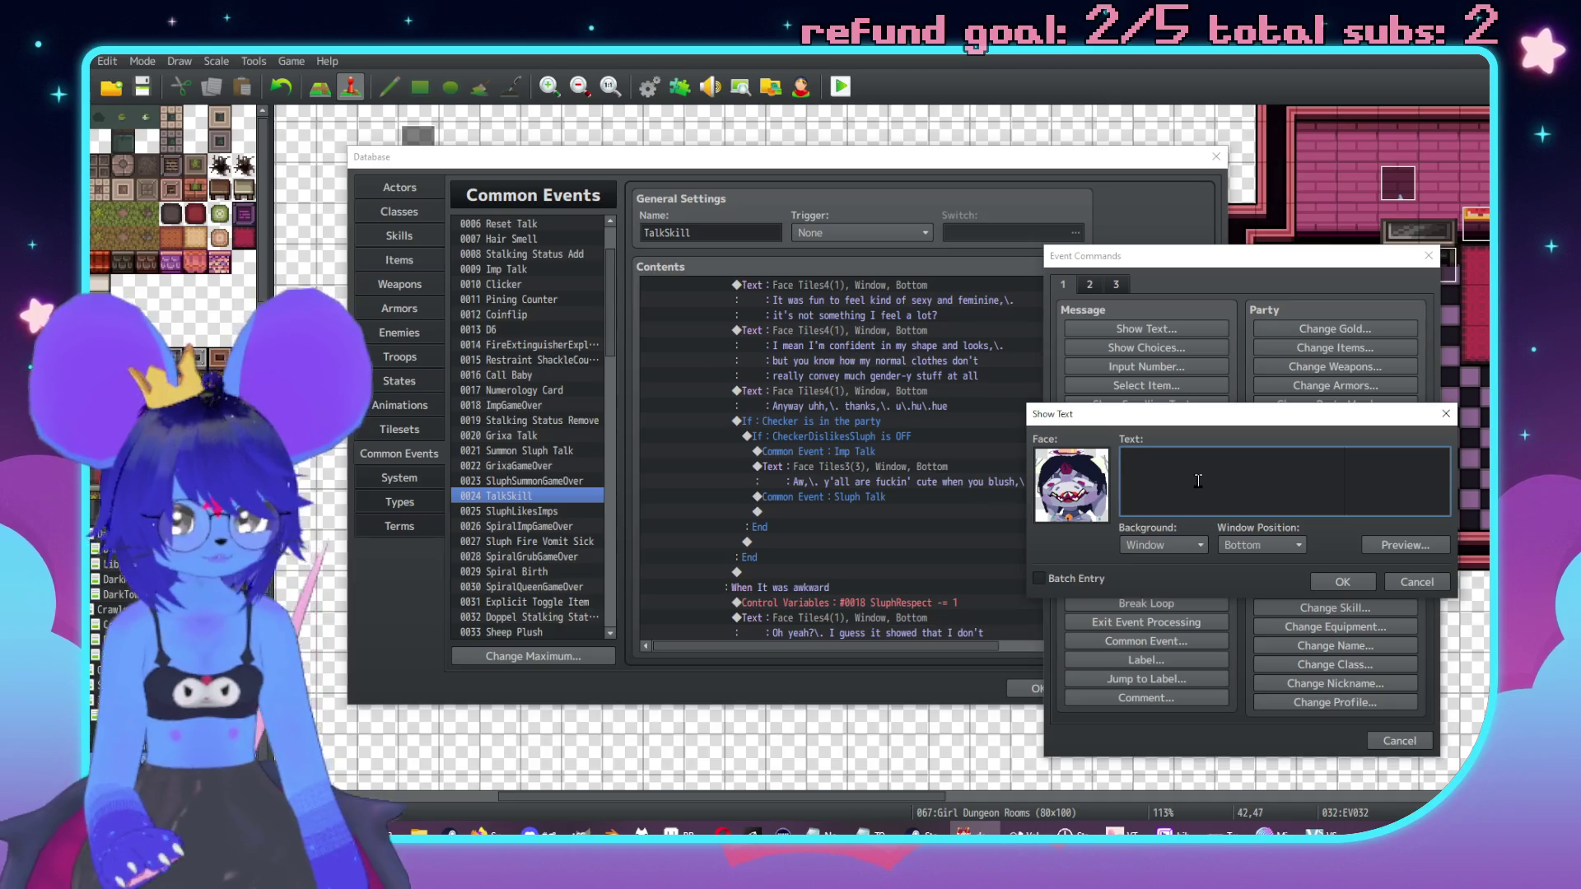
pyautogui.write('Uhue,')
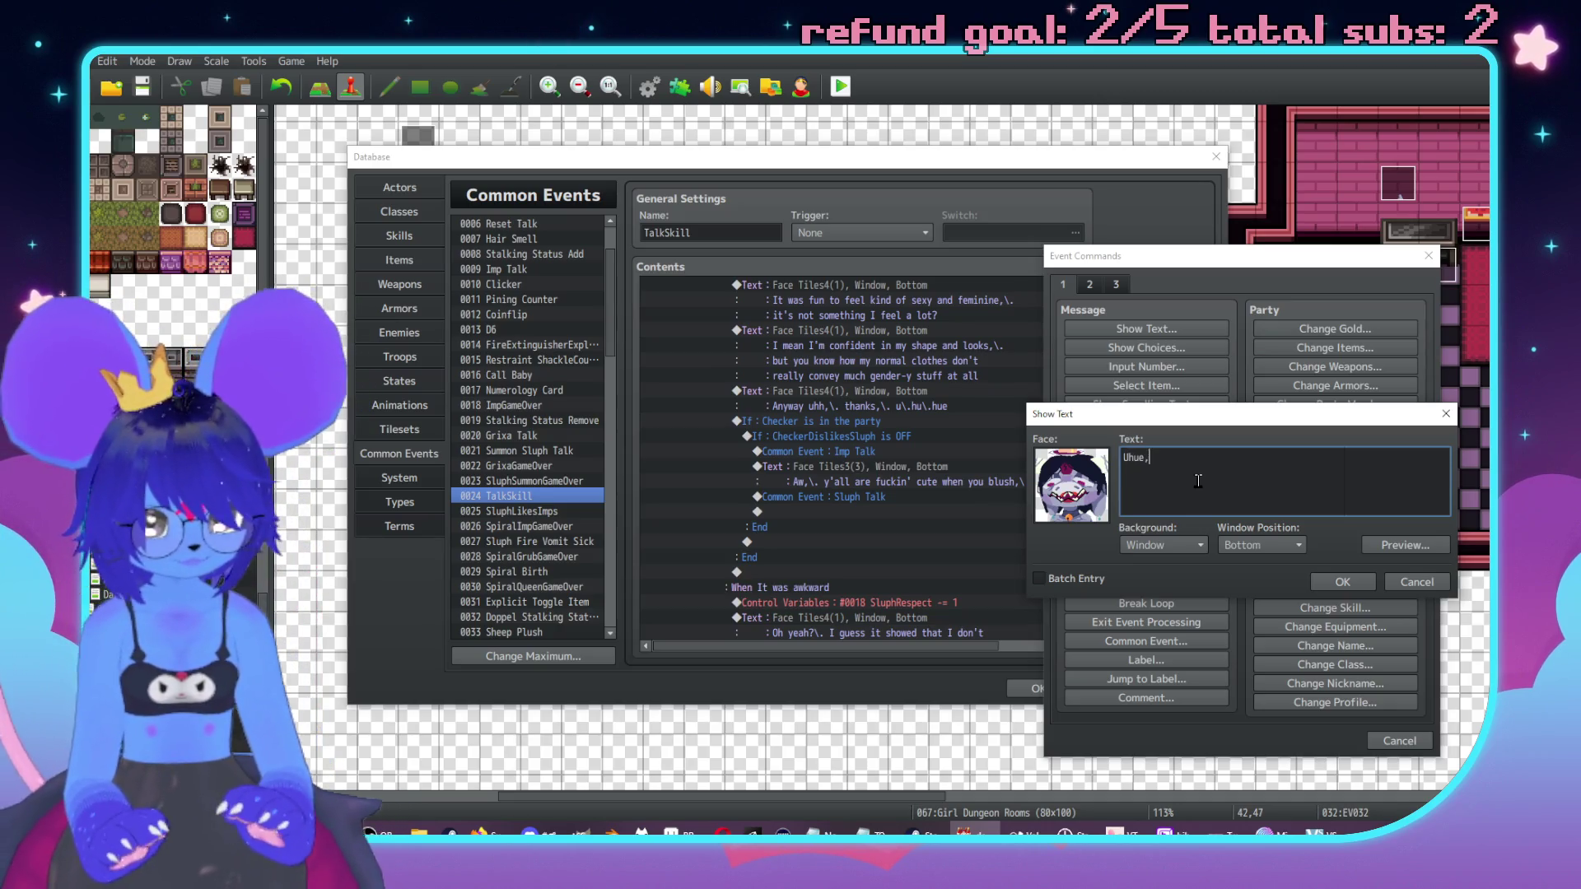
pyautogui.write('\\. thanks Checker')
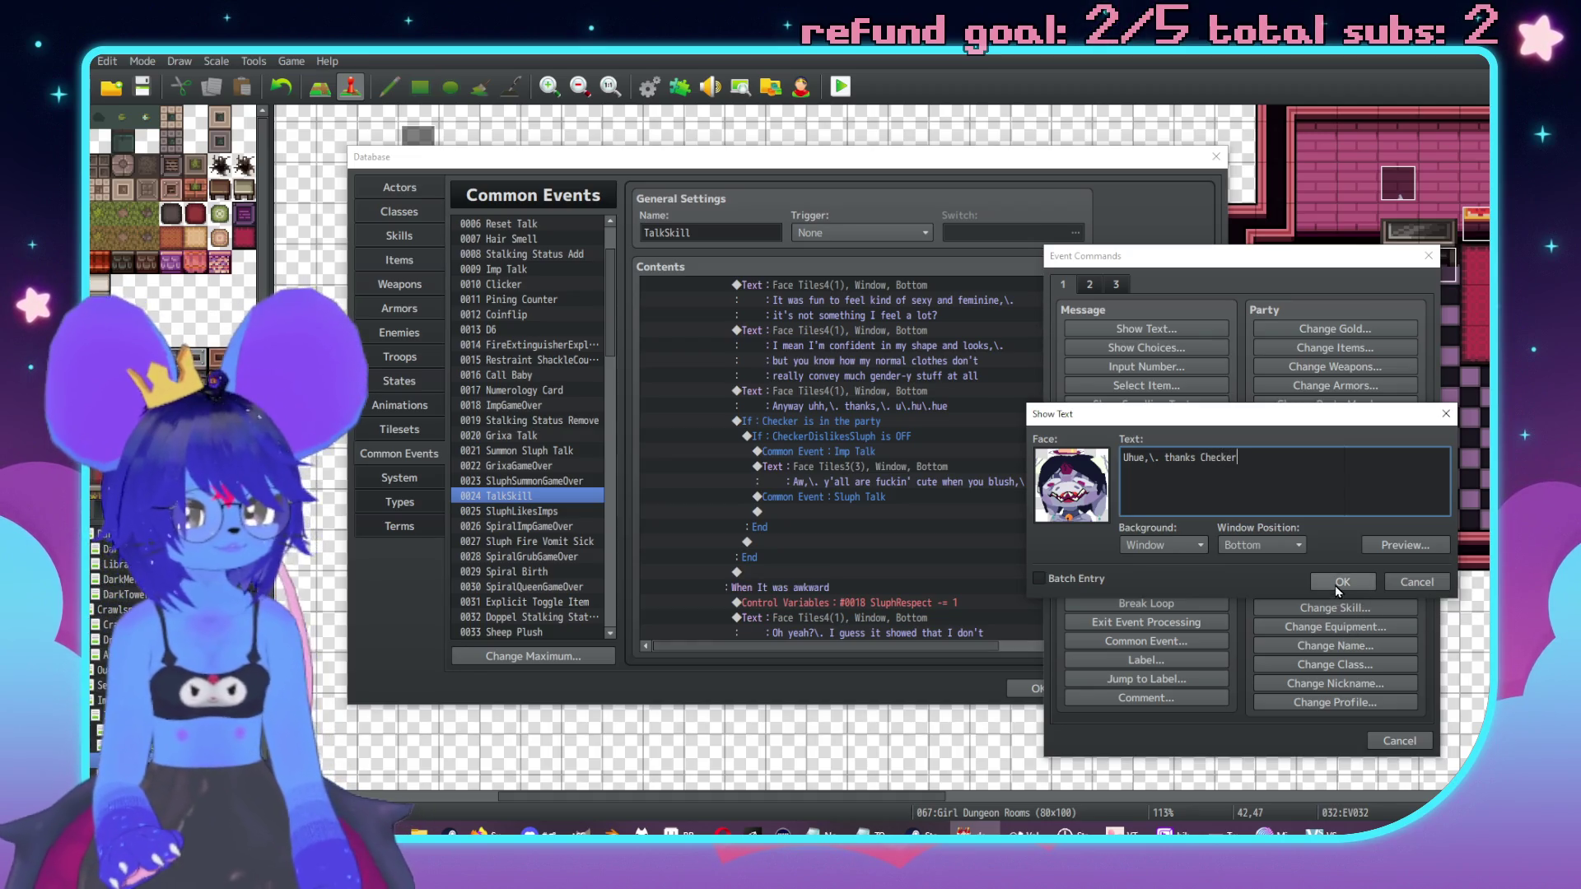
pyautogui.click(1338, 583)
# Step: Add a second Face Tiles4 line: 'I'd like to see you give it a try some time\. :)'
pyautogui.doubleClick(841, 549)
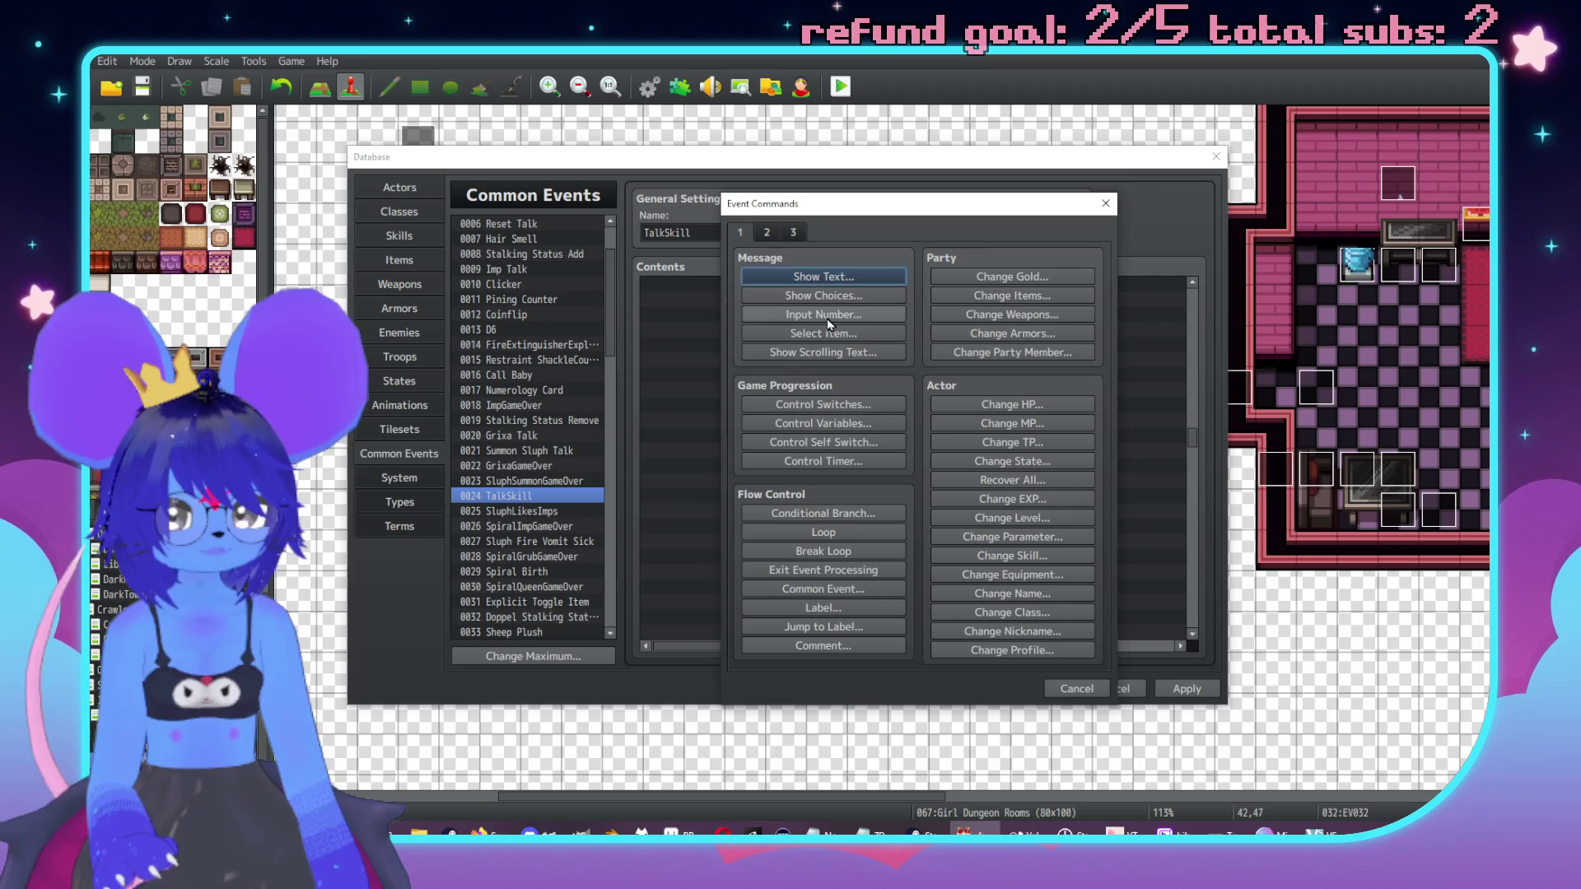
pyautogui.click(823, 277)
pyautogui.doubleClick(761, 436)
pyautogui.click(708, 363)
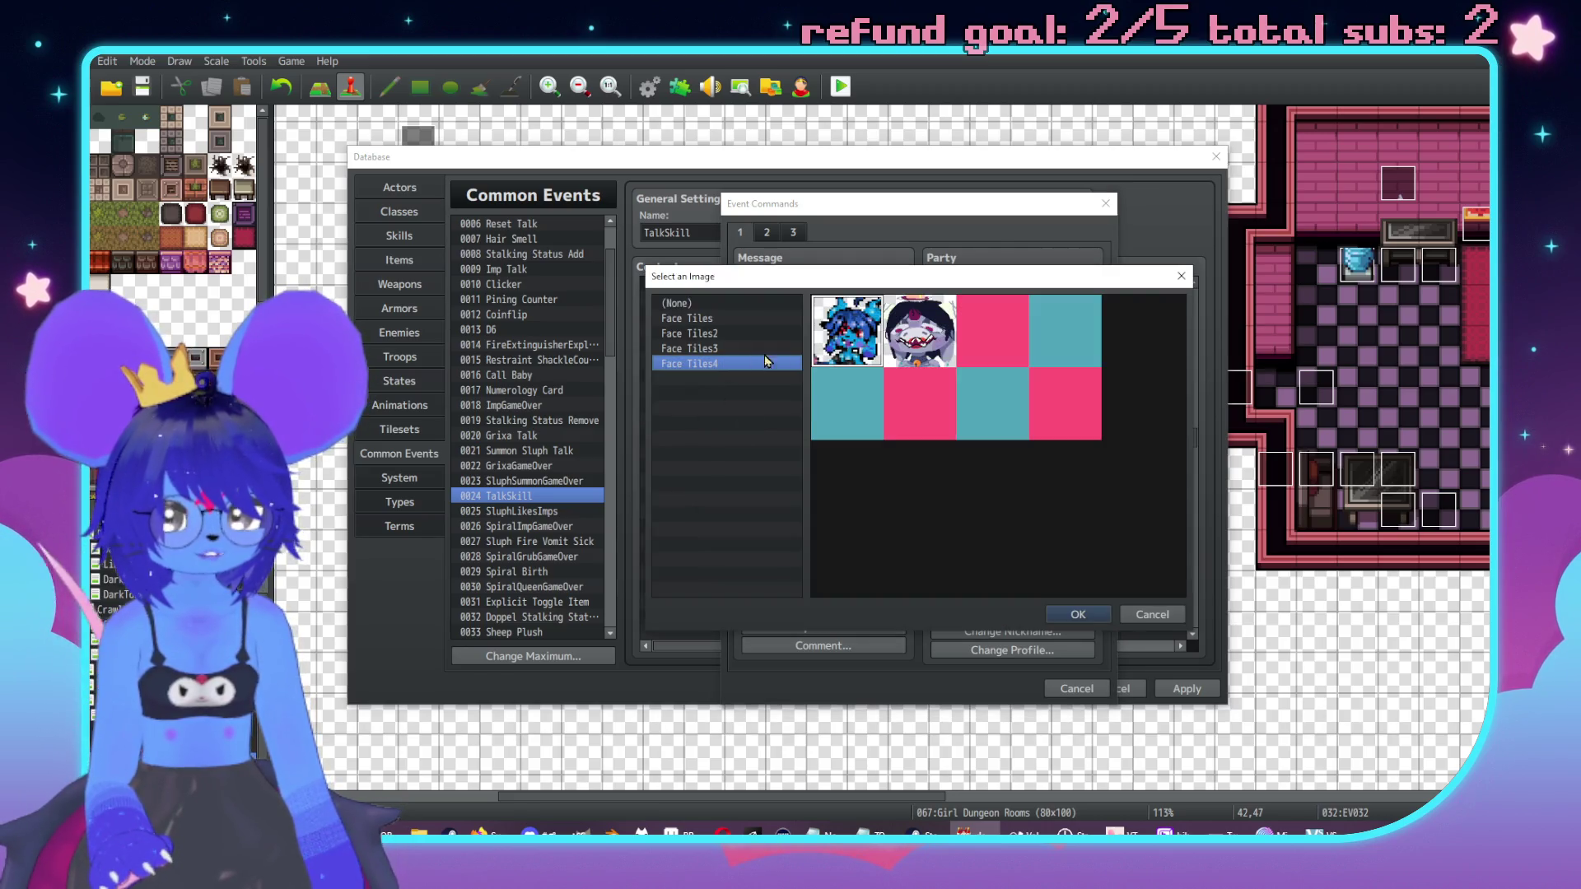
pyautogui.doubleClick(906, 346)
pyautogui.write('I ')
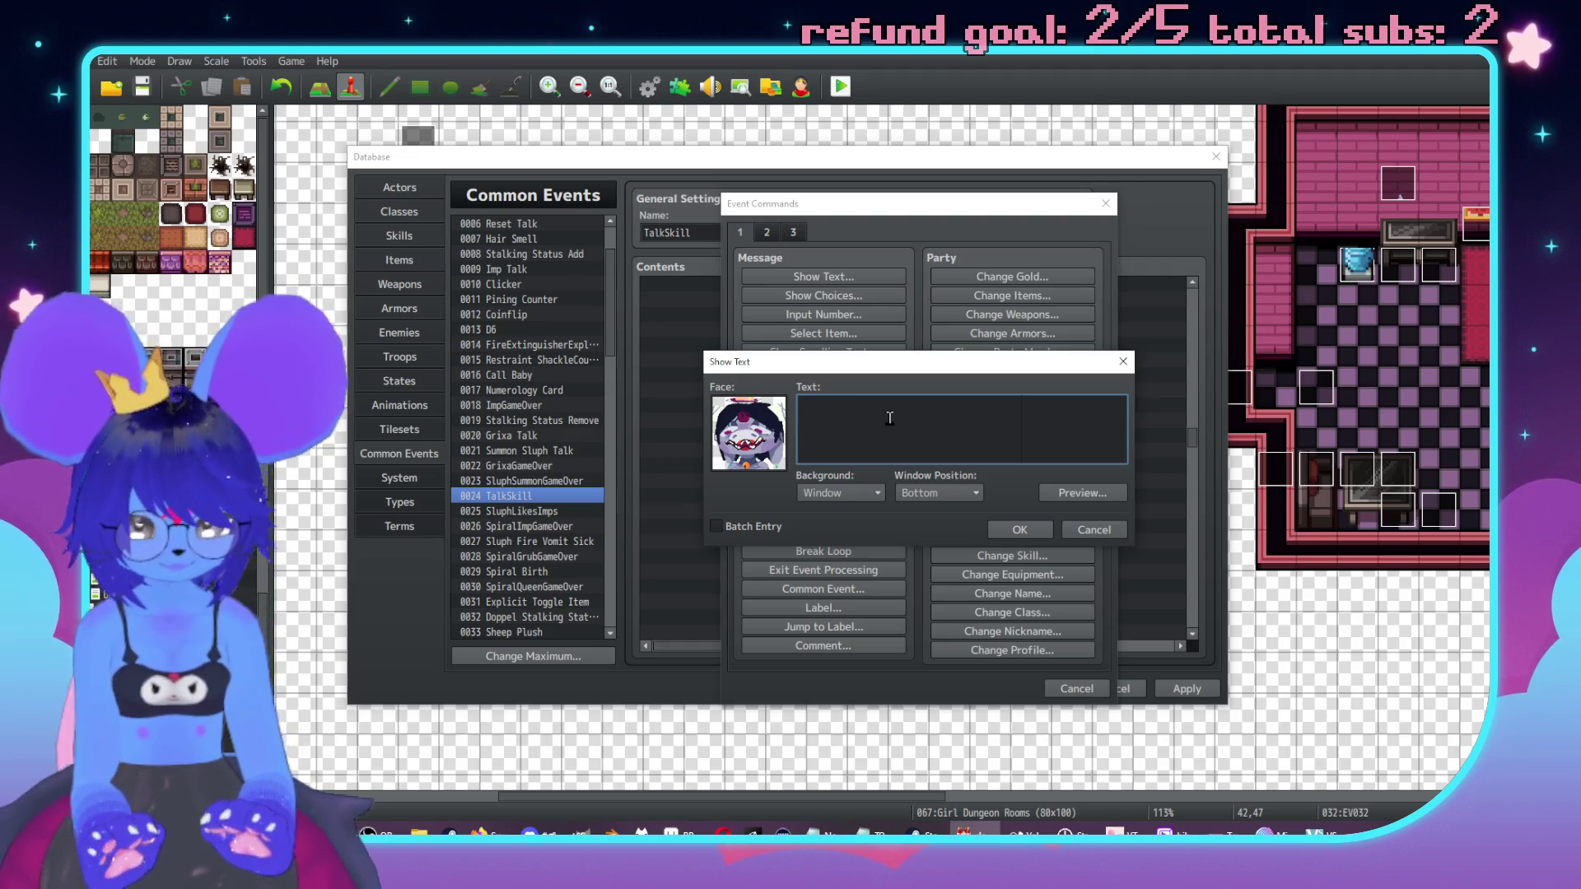
pyautogui.write("'d like to see you give it atrry")
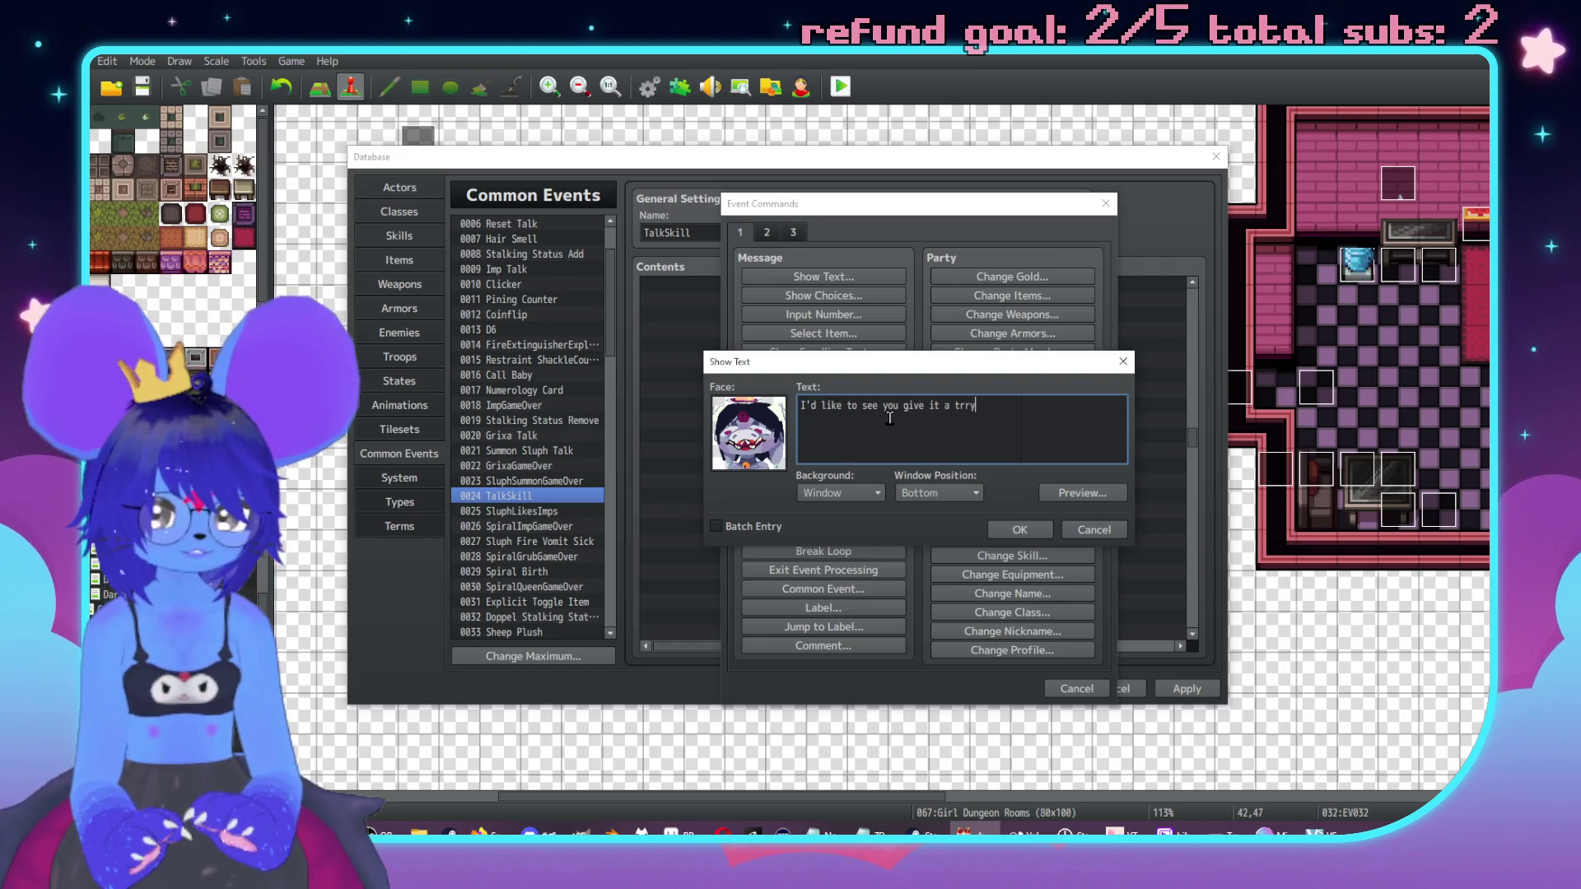
pyautogui.press('BackSpace')
pyautogui.press('BackSpace')
pyautogui.write('y some time')
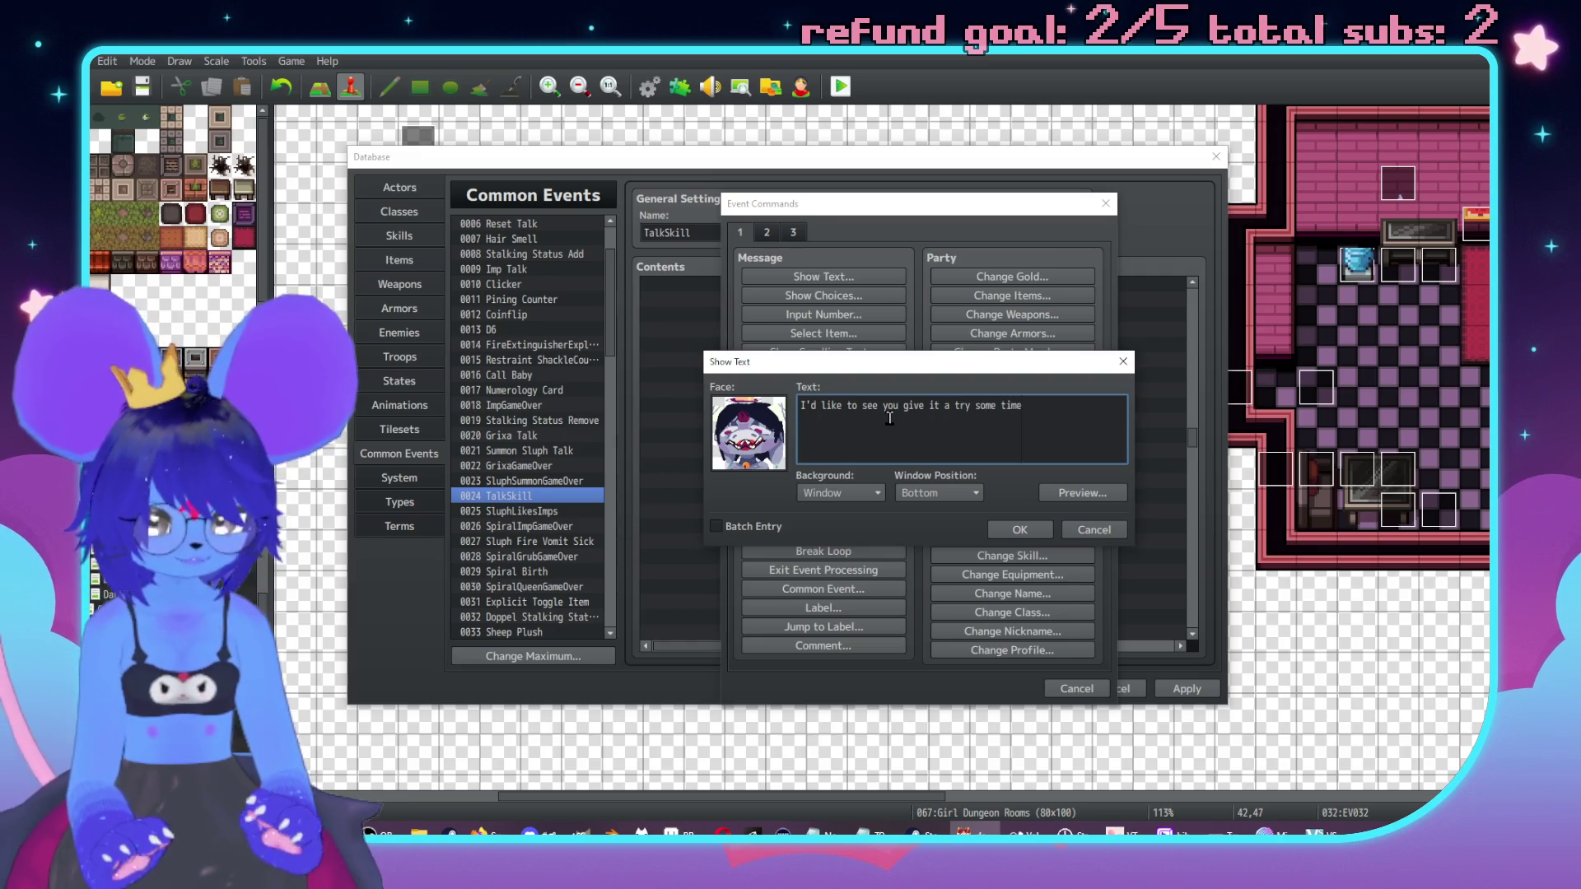
pyautogui.write('\\. :)')
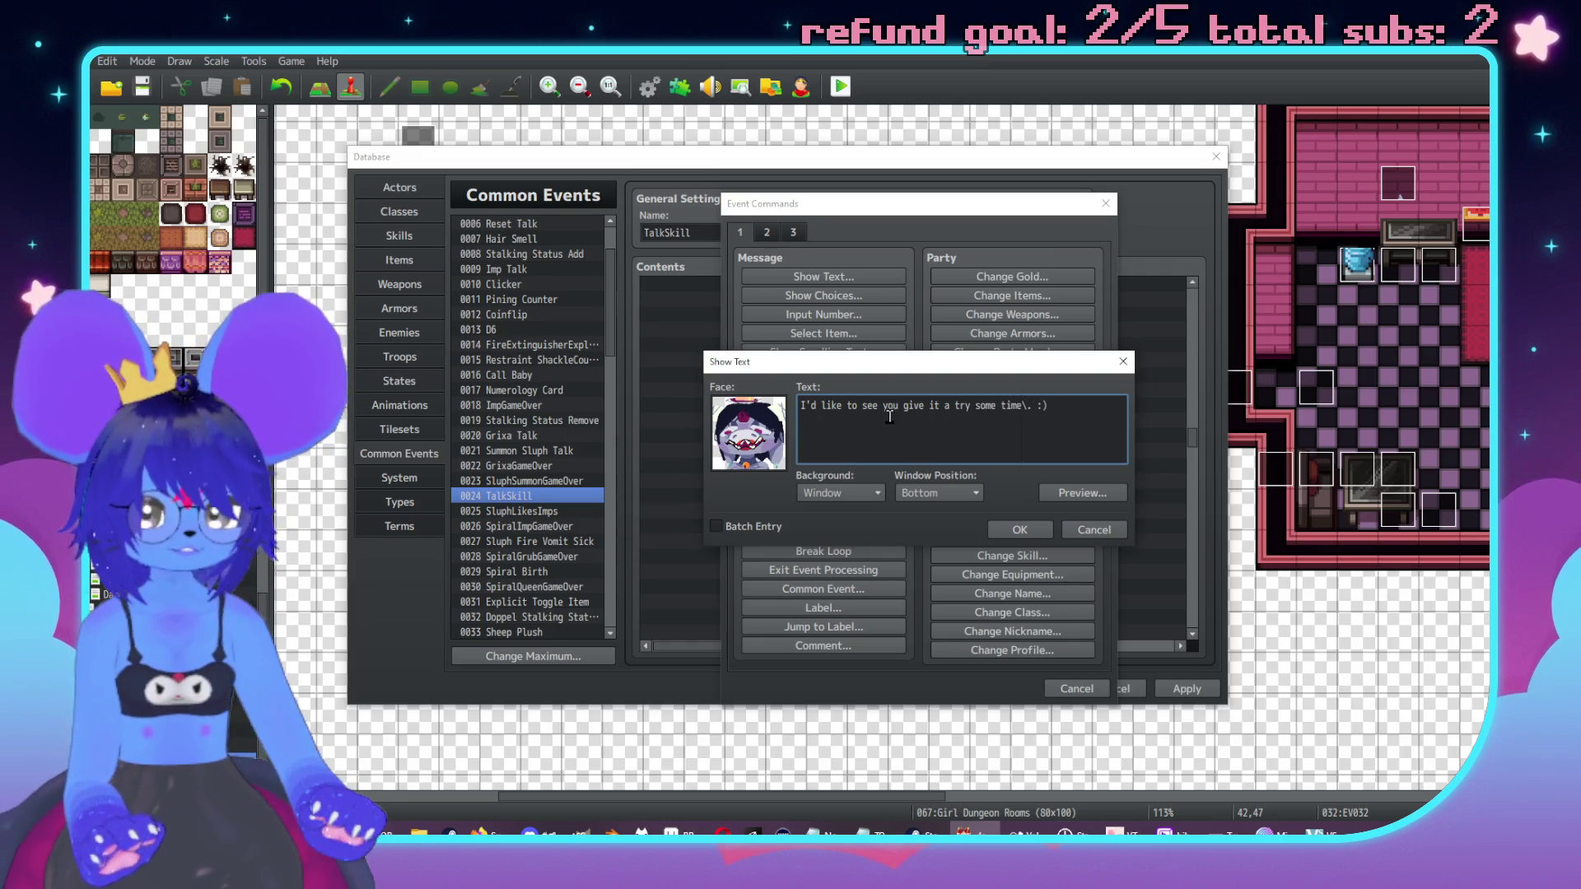
pyautogui.click(1019, 530)
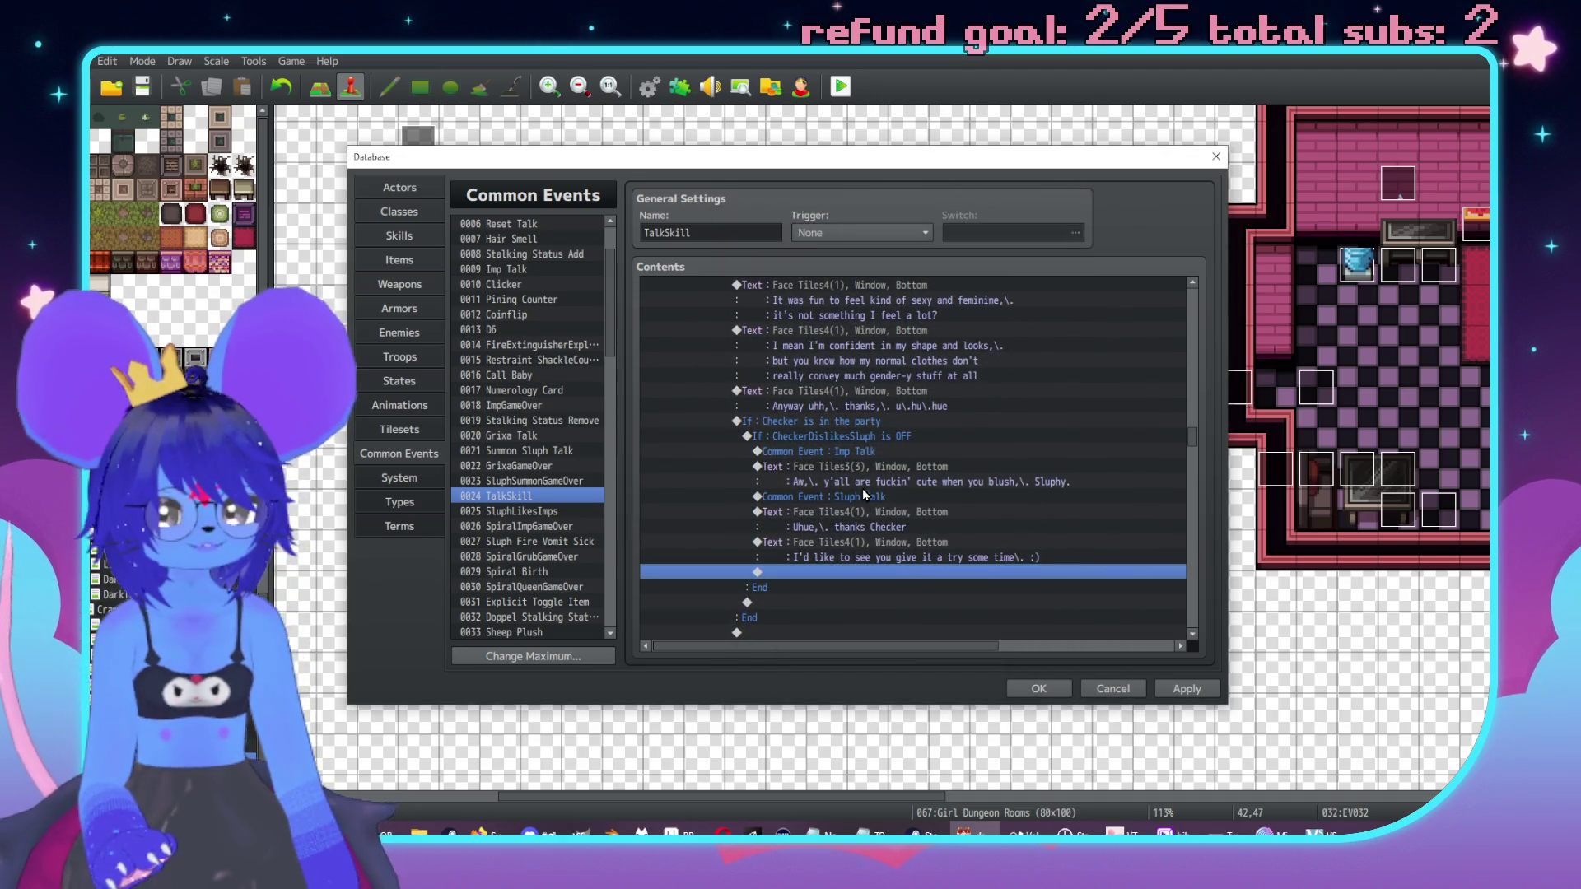
pyautogui.doubleClick(856, 576)
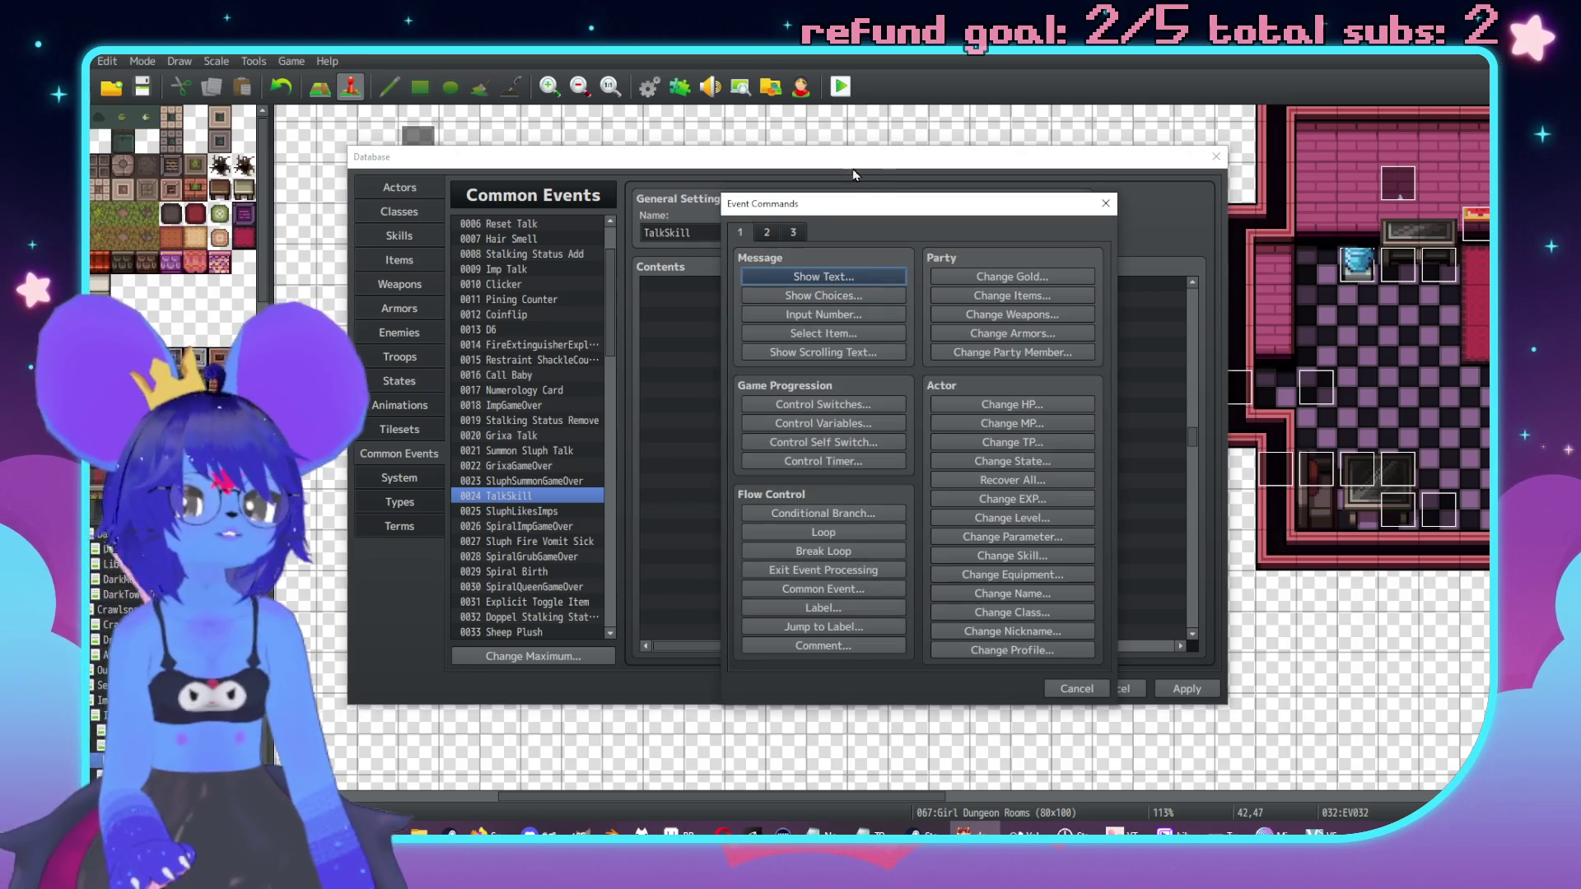
# Step: Insert a Common Event call to 0009 Imp Talk after the 'give it a try' line
pyautogui.moveTo(883, 206); pyautogui.dragTo(1217, 226)
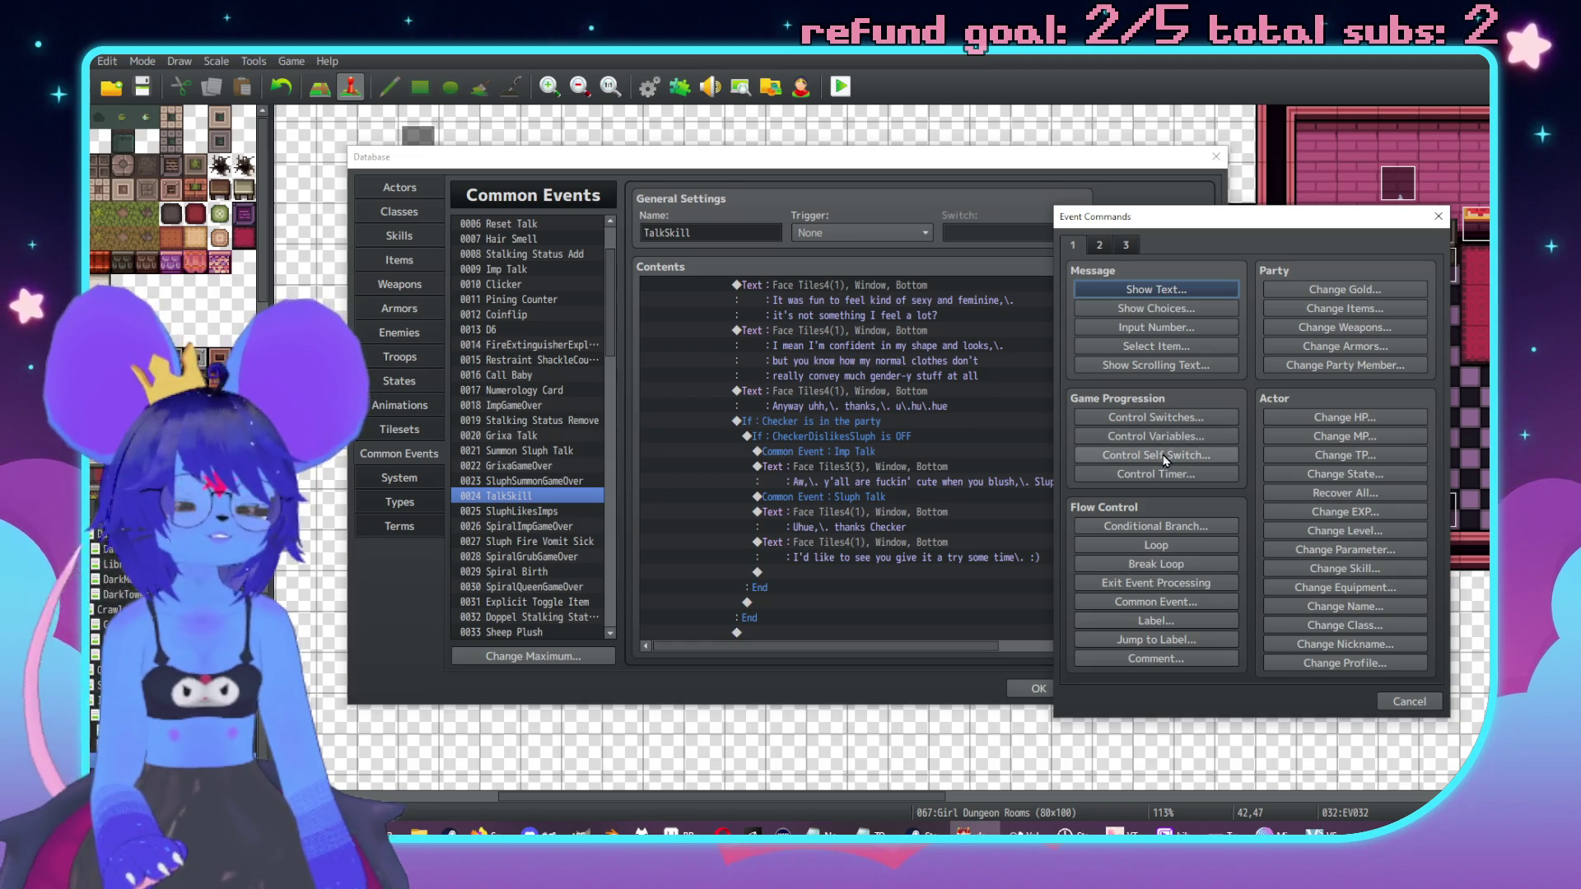
pyautogui.click(1192, 605)
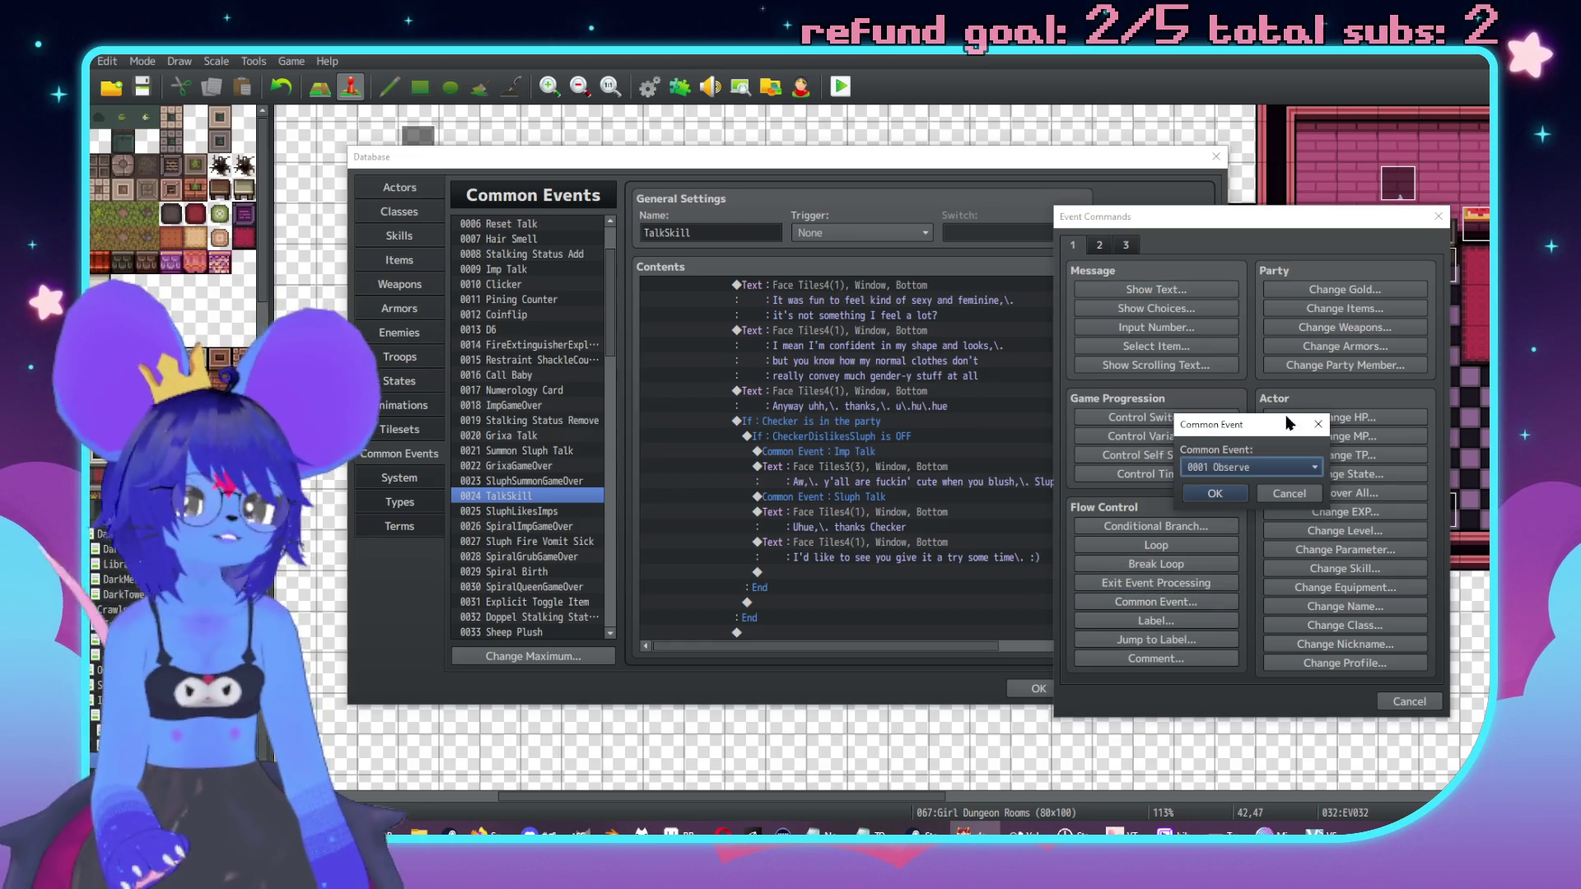
pyautogui.click(1279, 462)
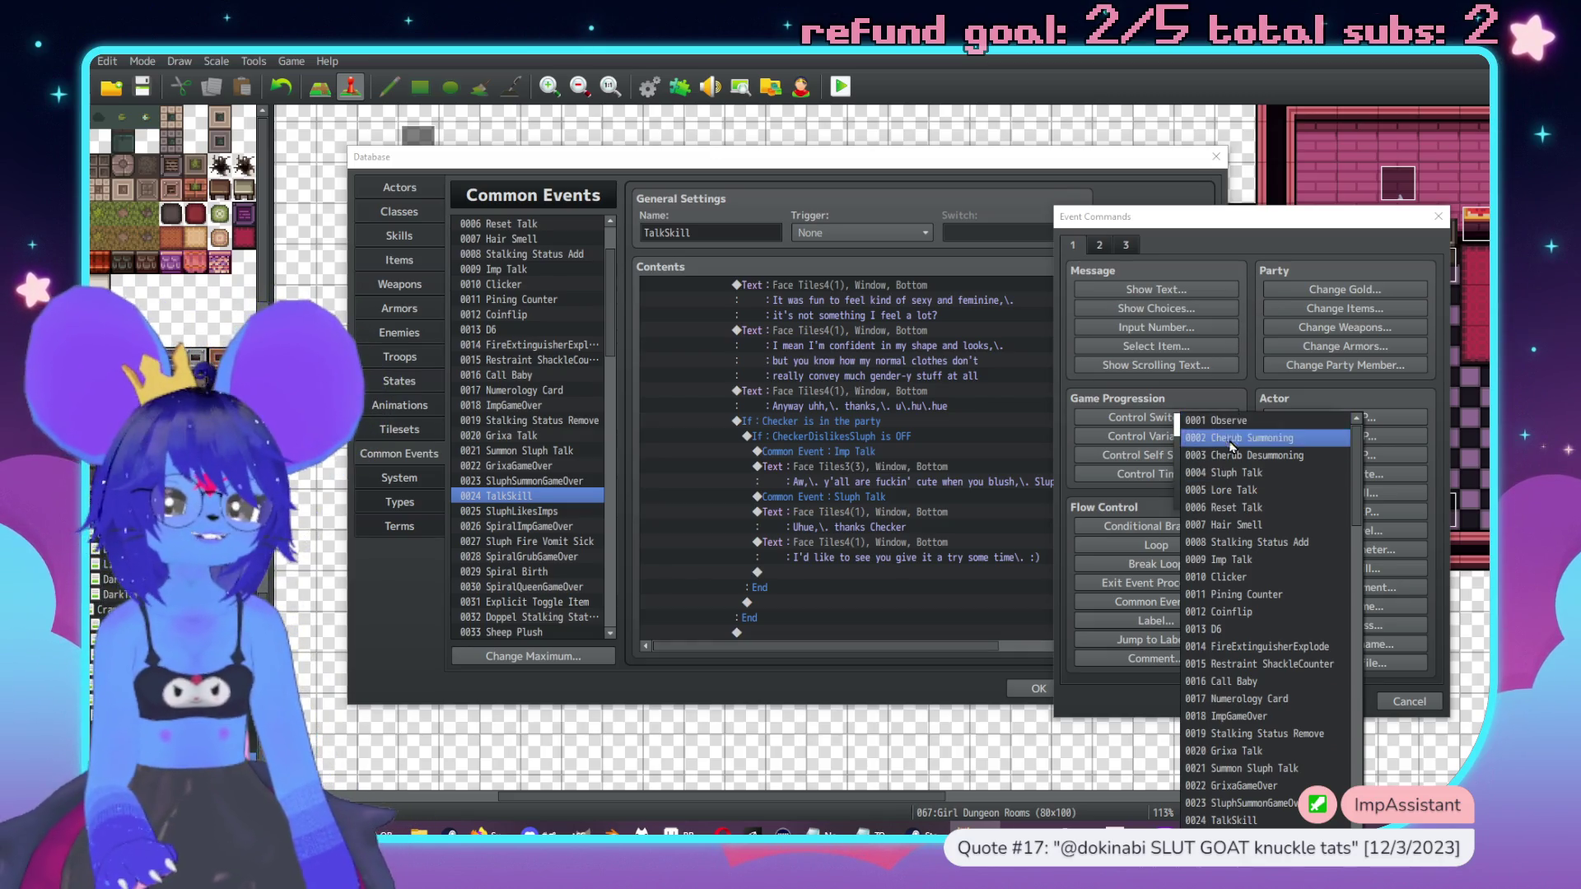
pyautogui.click(1235, 560)
pyautogui.click(1215, 493)
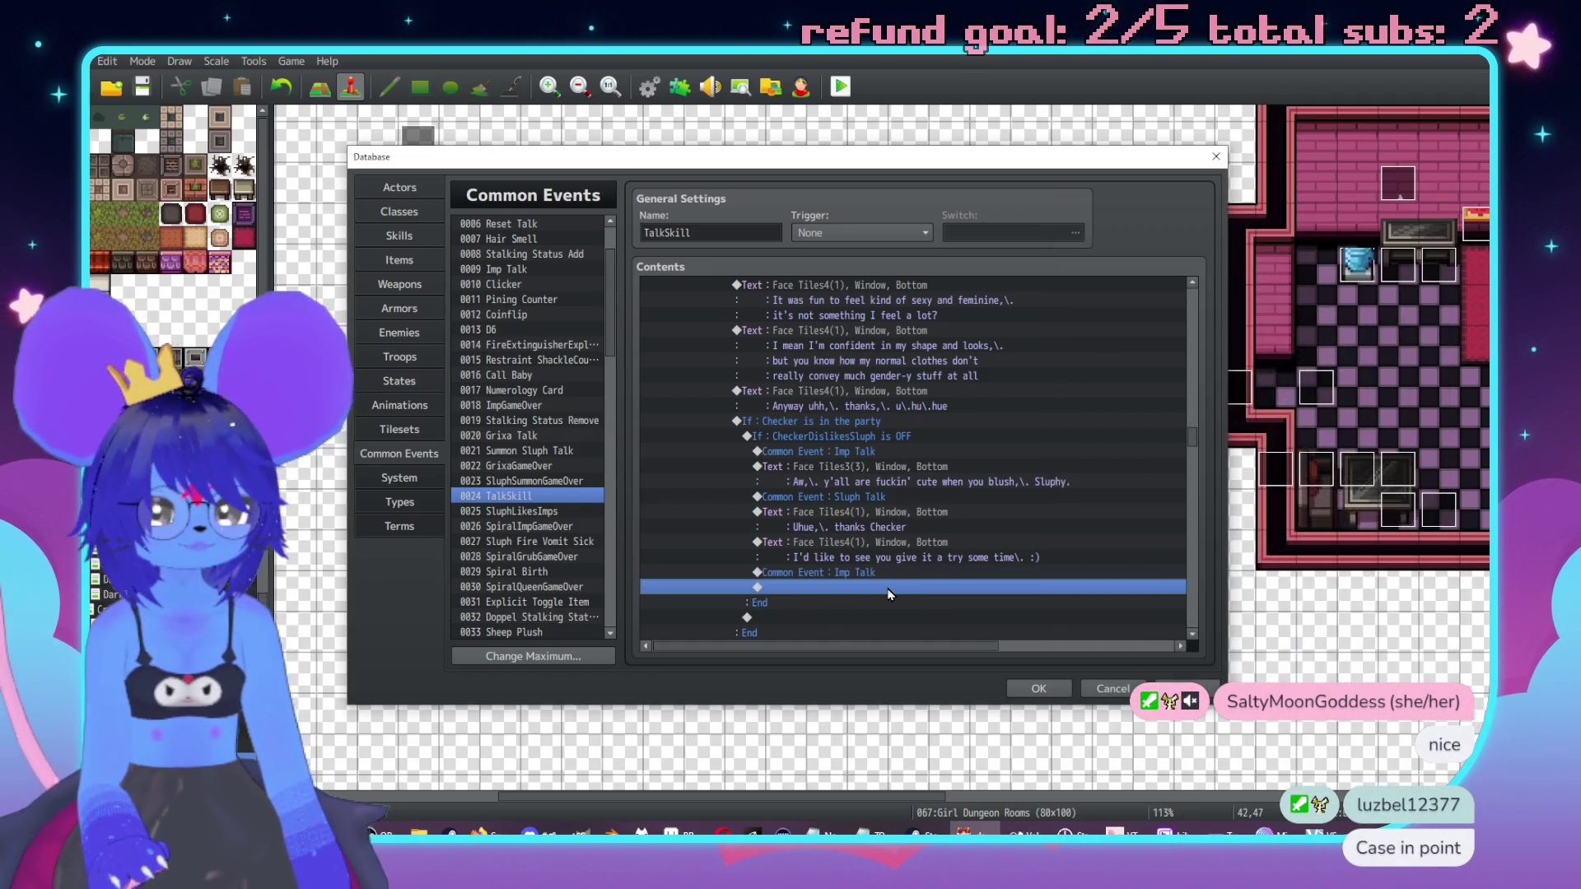
# Step: Add a Face Tiles3 red demon line reading 'Pfft!\. That could be fun..'
pyautogui.press('Return')
pyautogui.moveTo(905, 214); pyautogui.dragTo(1246, 191)
pyautogui.click(1164, 254)
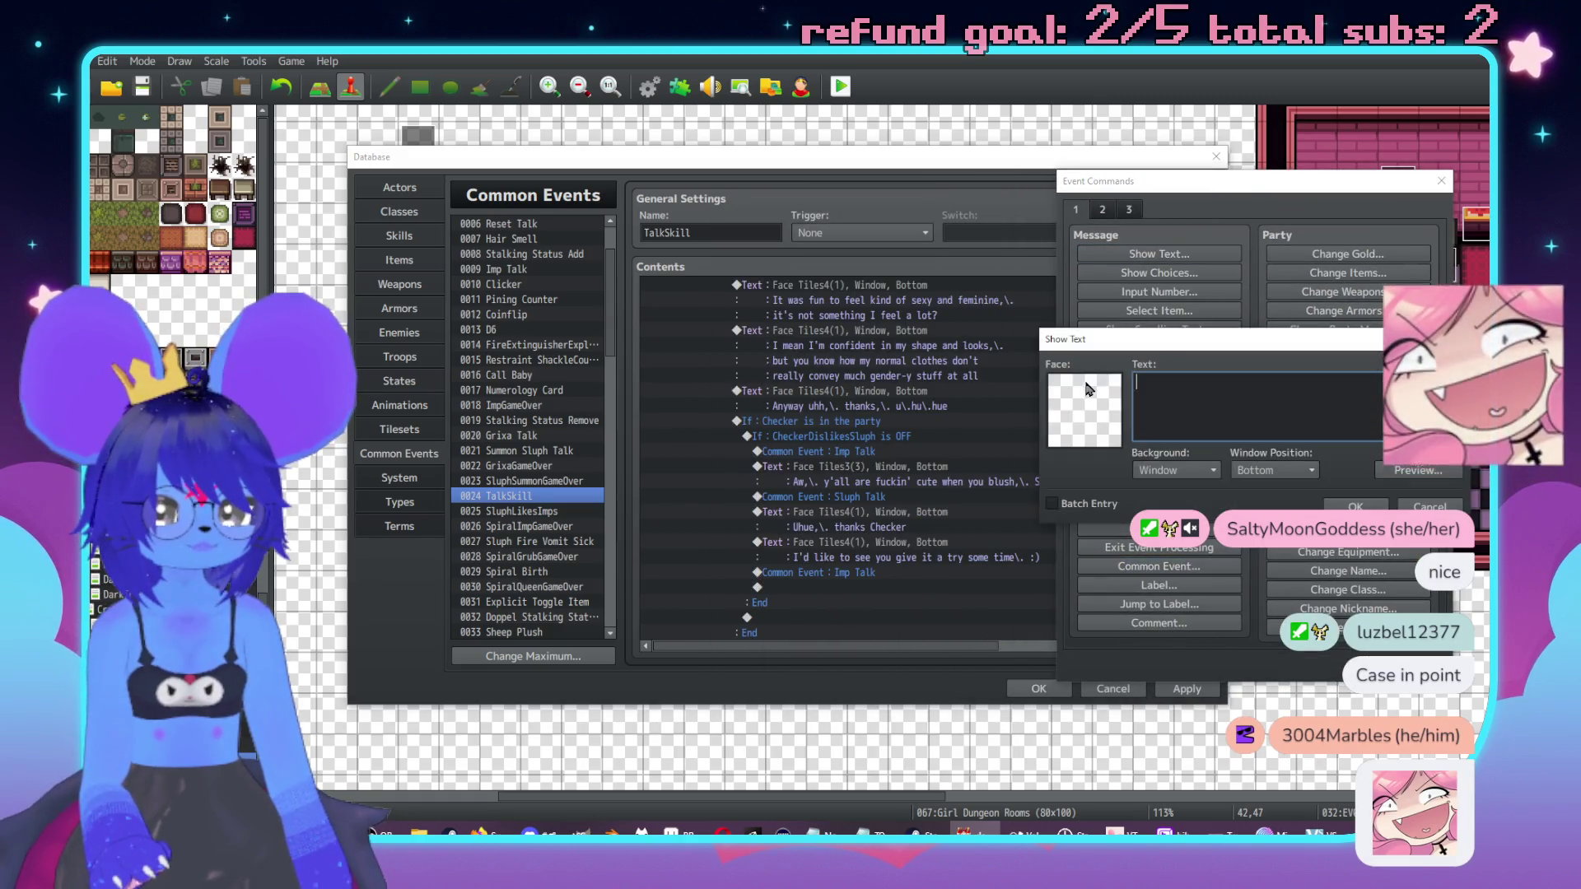
pyautogui.doubleClick(1084, 403)
pyautogui.click(1055, 335)
pyautogui.doubleClick(1169, 300)
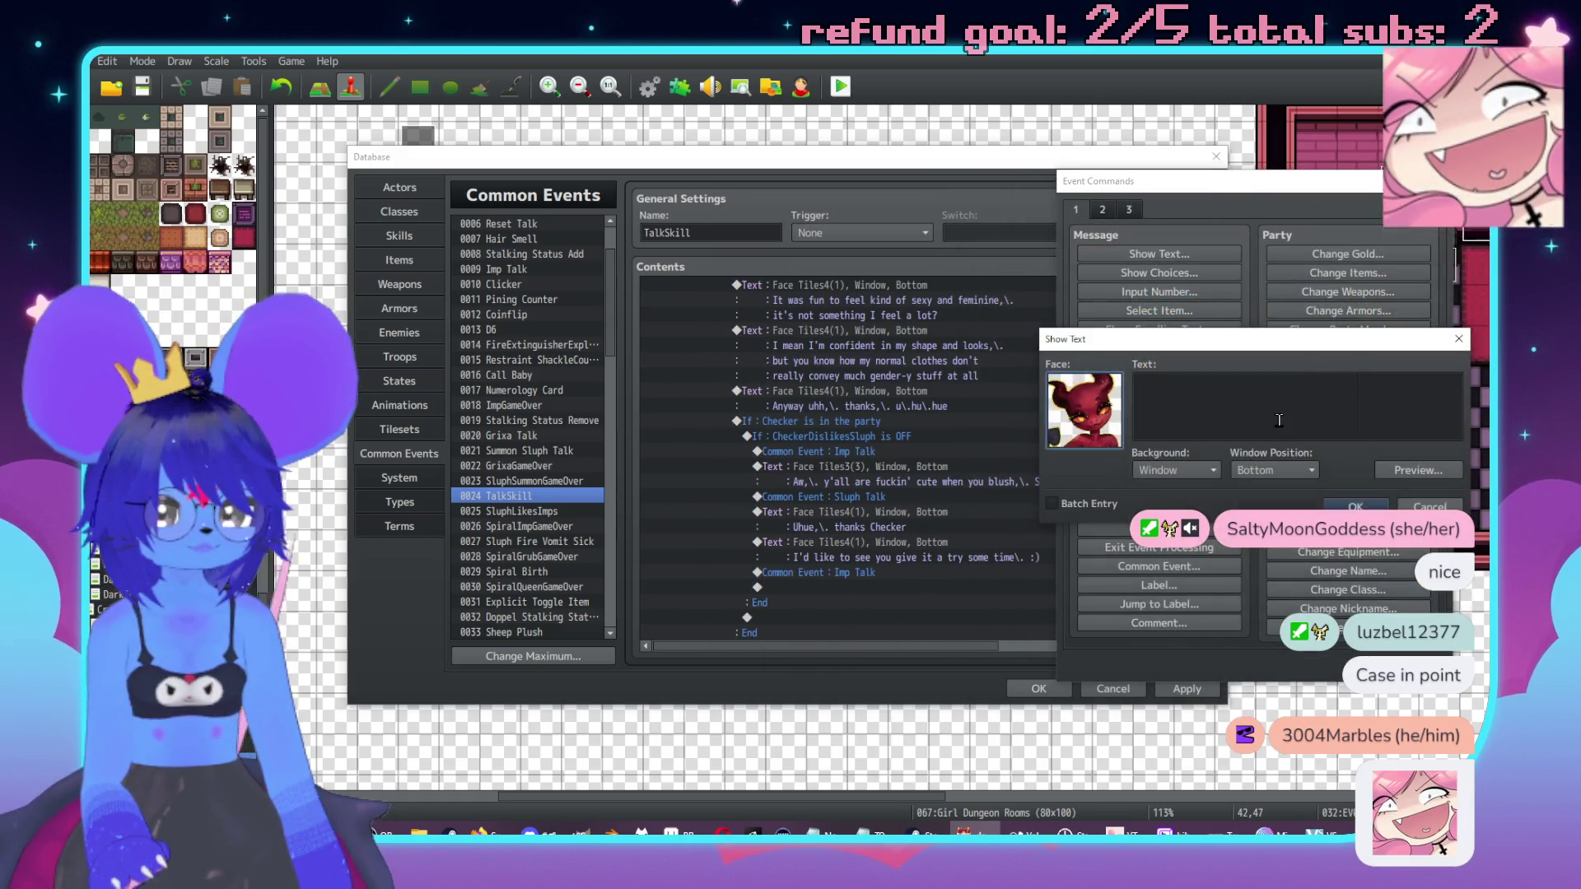
pyautogui.click(1277, 424)
pyautogui.write('Pfft!\\. ')
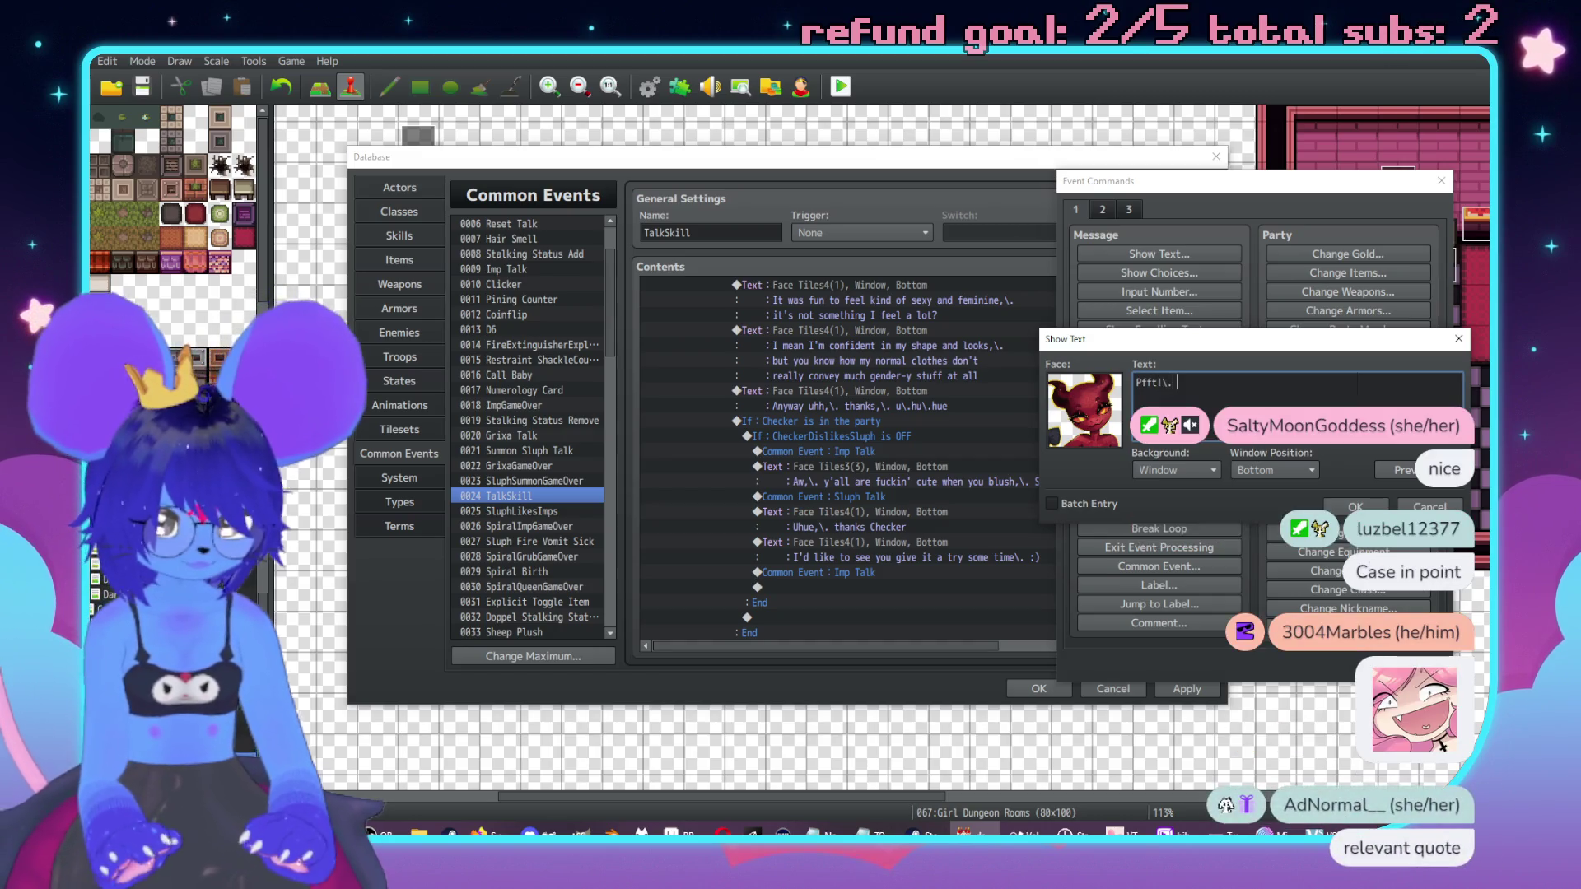
pyautogui.write('That coi')
pyautogui.write('uld be fun..')
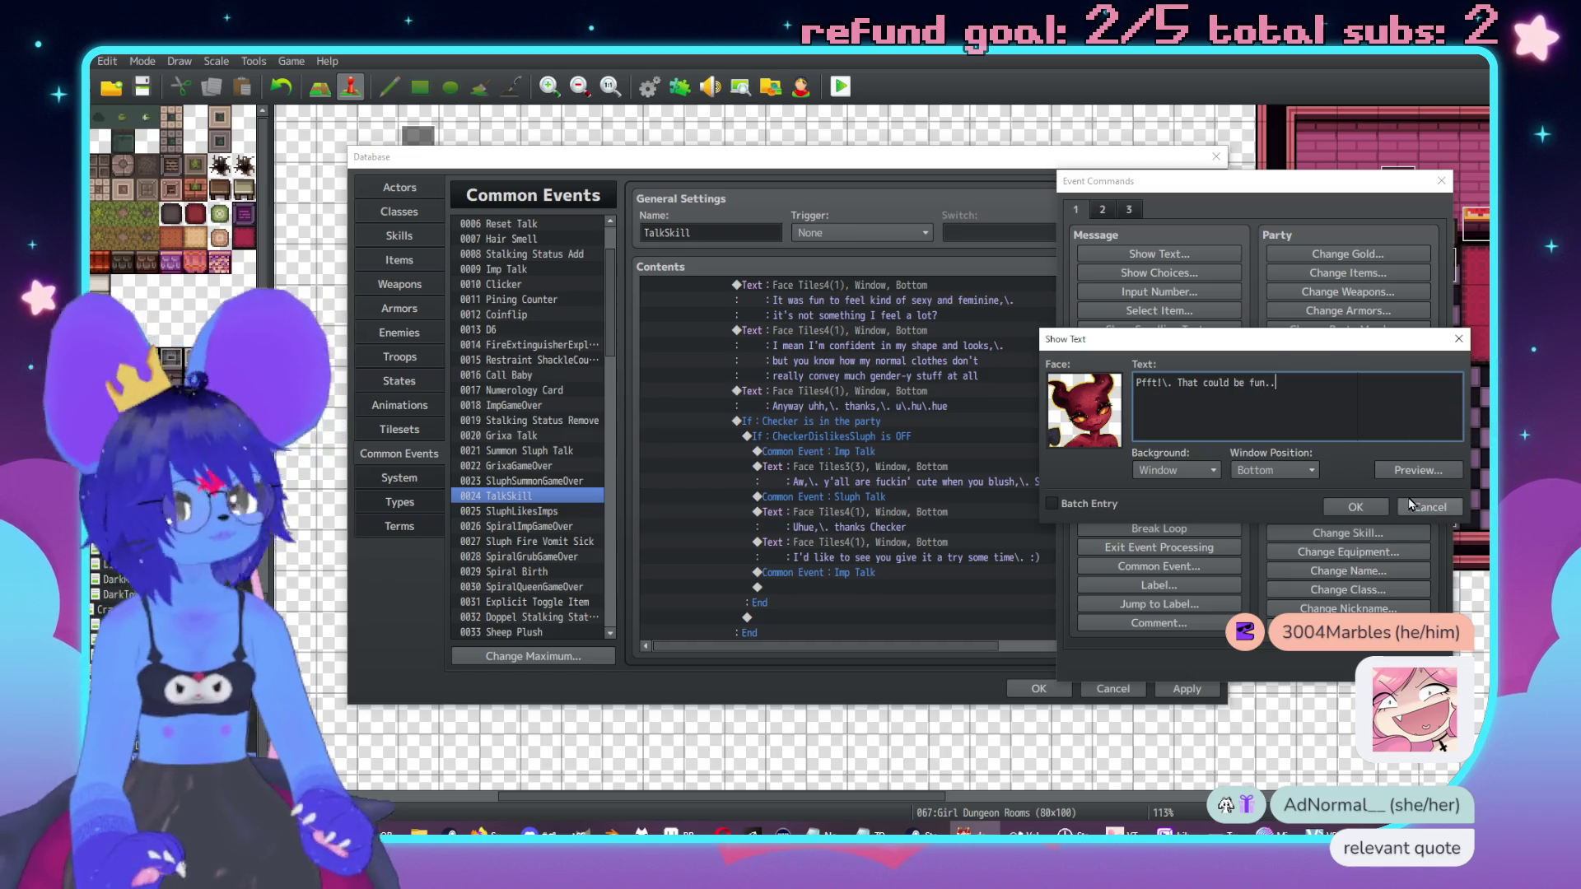
pyautogui.click(1355, 506)
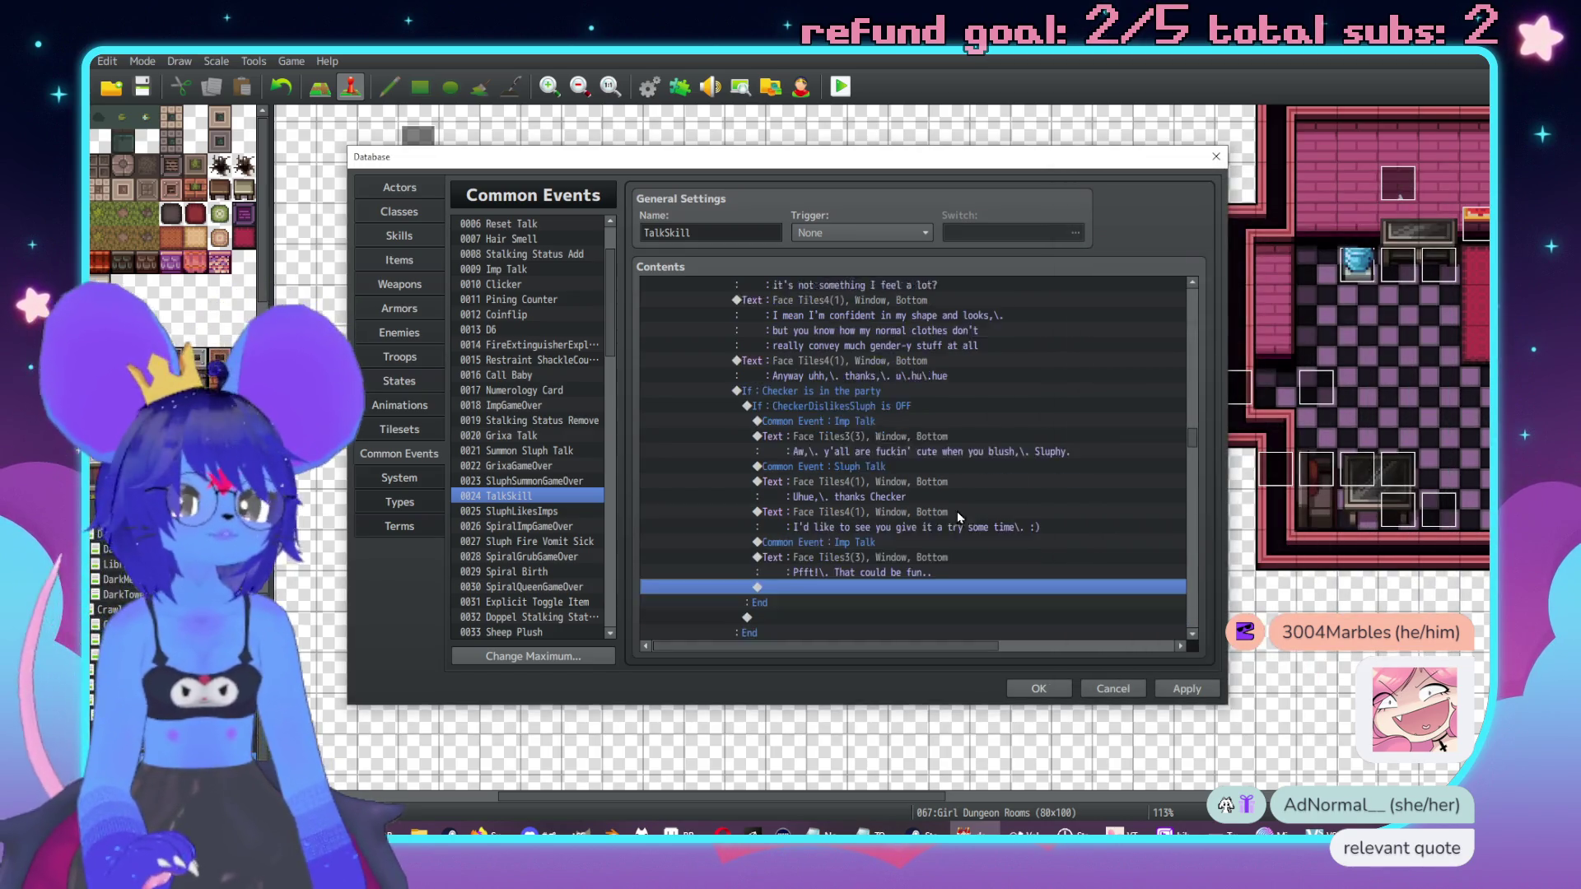
# Step: Follow it with a Common Event call to 0004 Sluph Talk
pyautogui.doubleClick(811, 617)
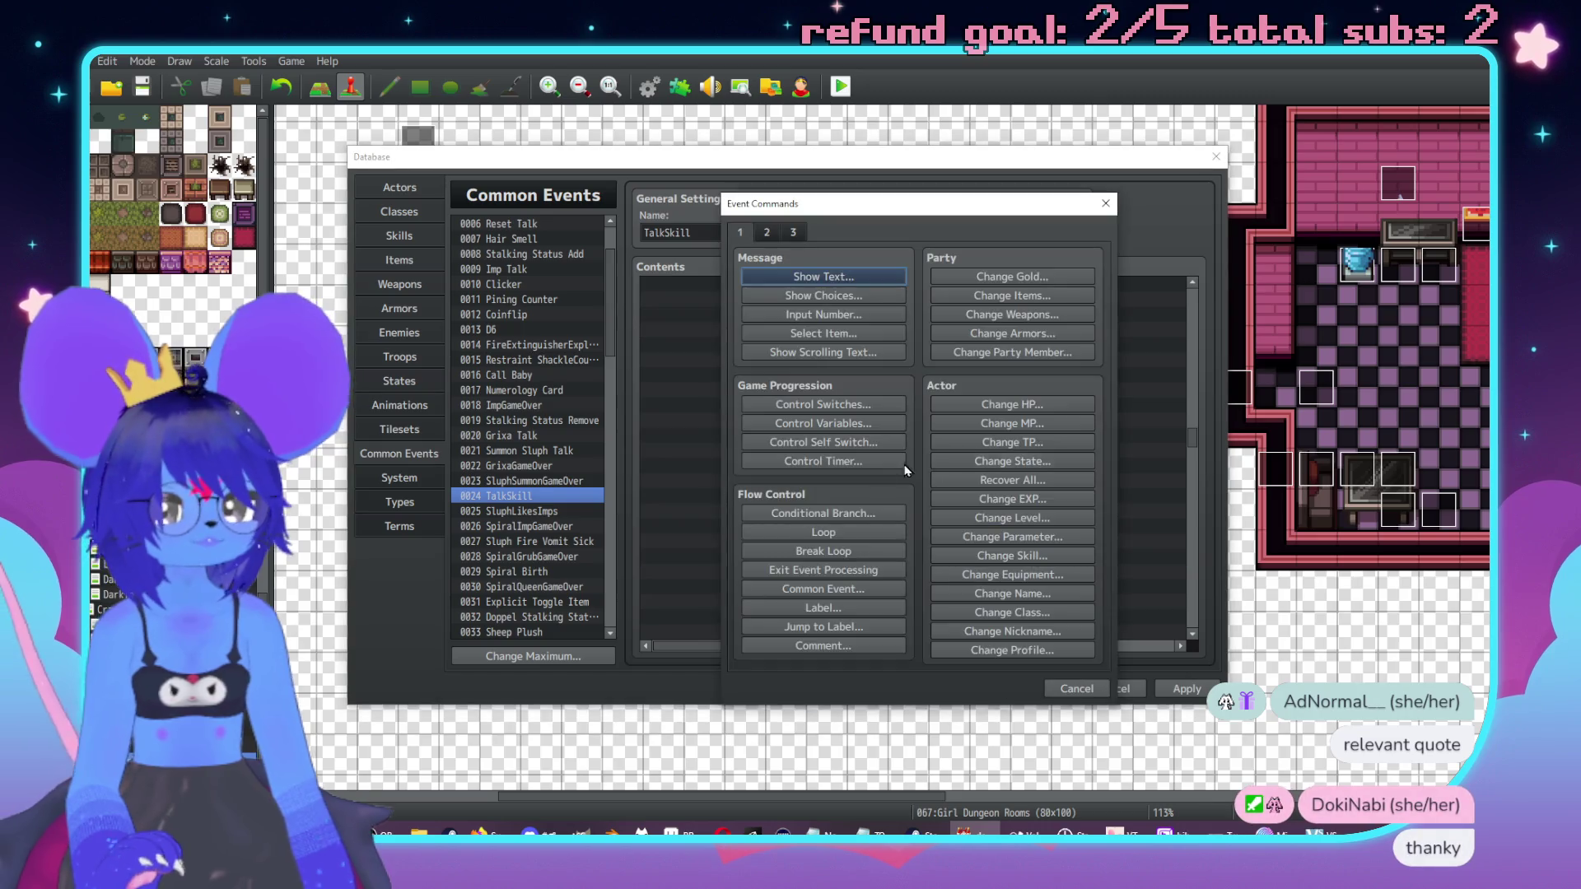
pyautogui.click(811, 590)
pyautogui.click(903, 409)
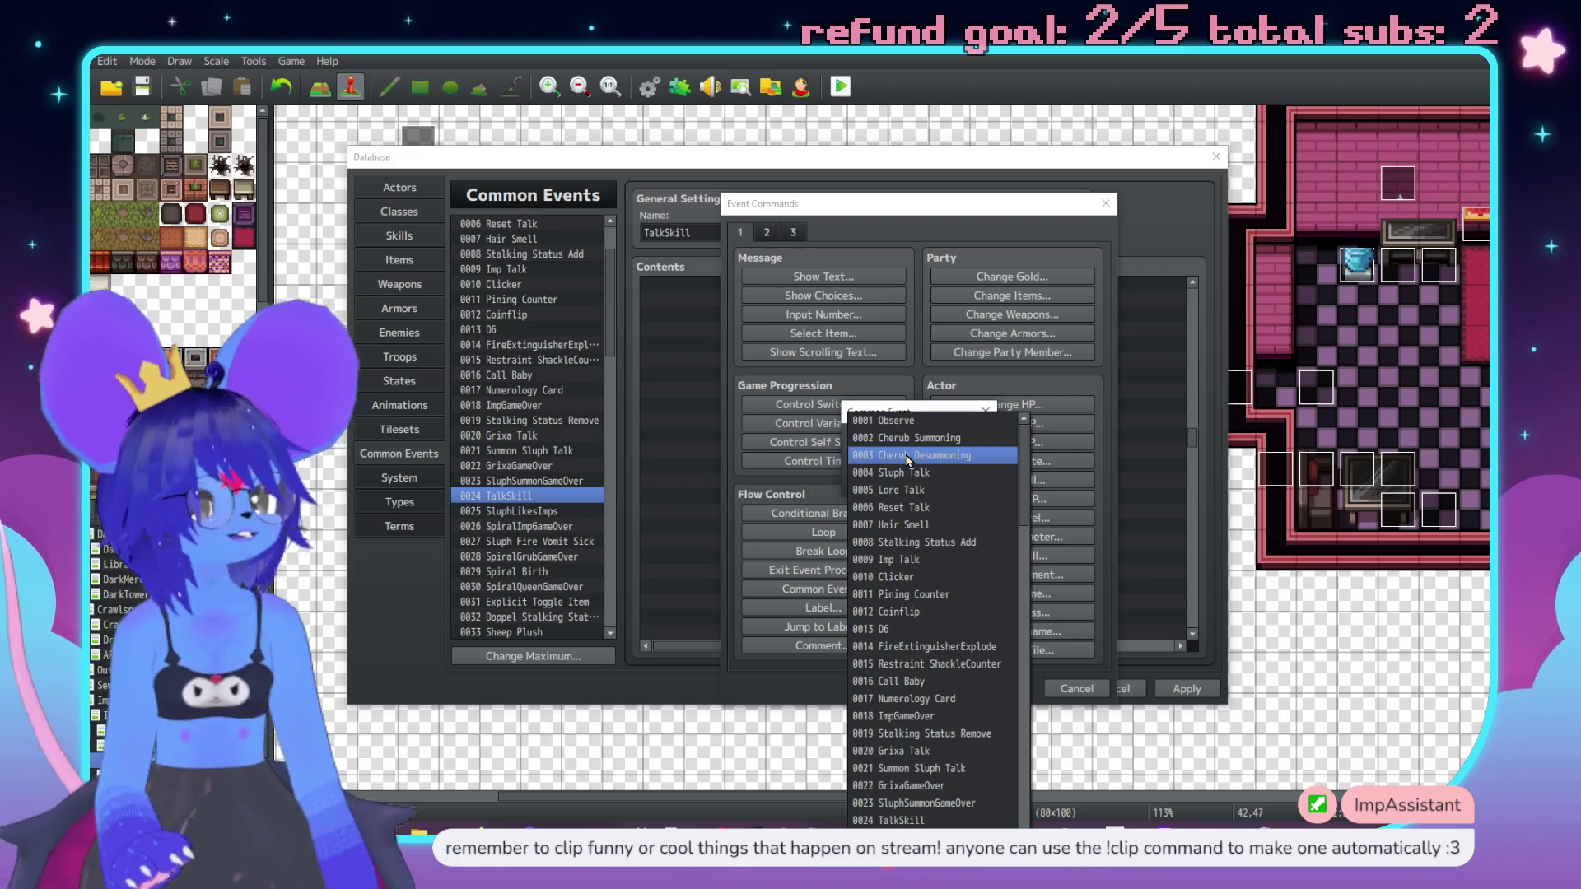
pyautogui.press('Escape')
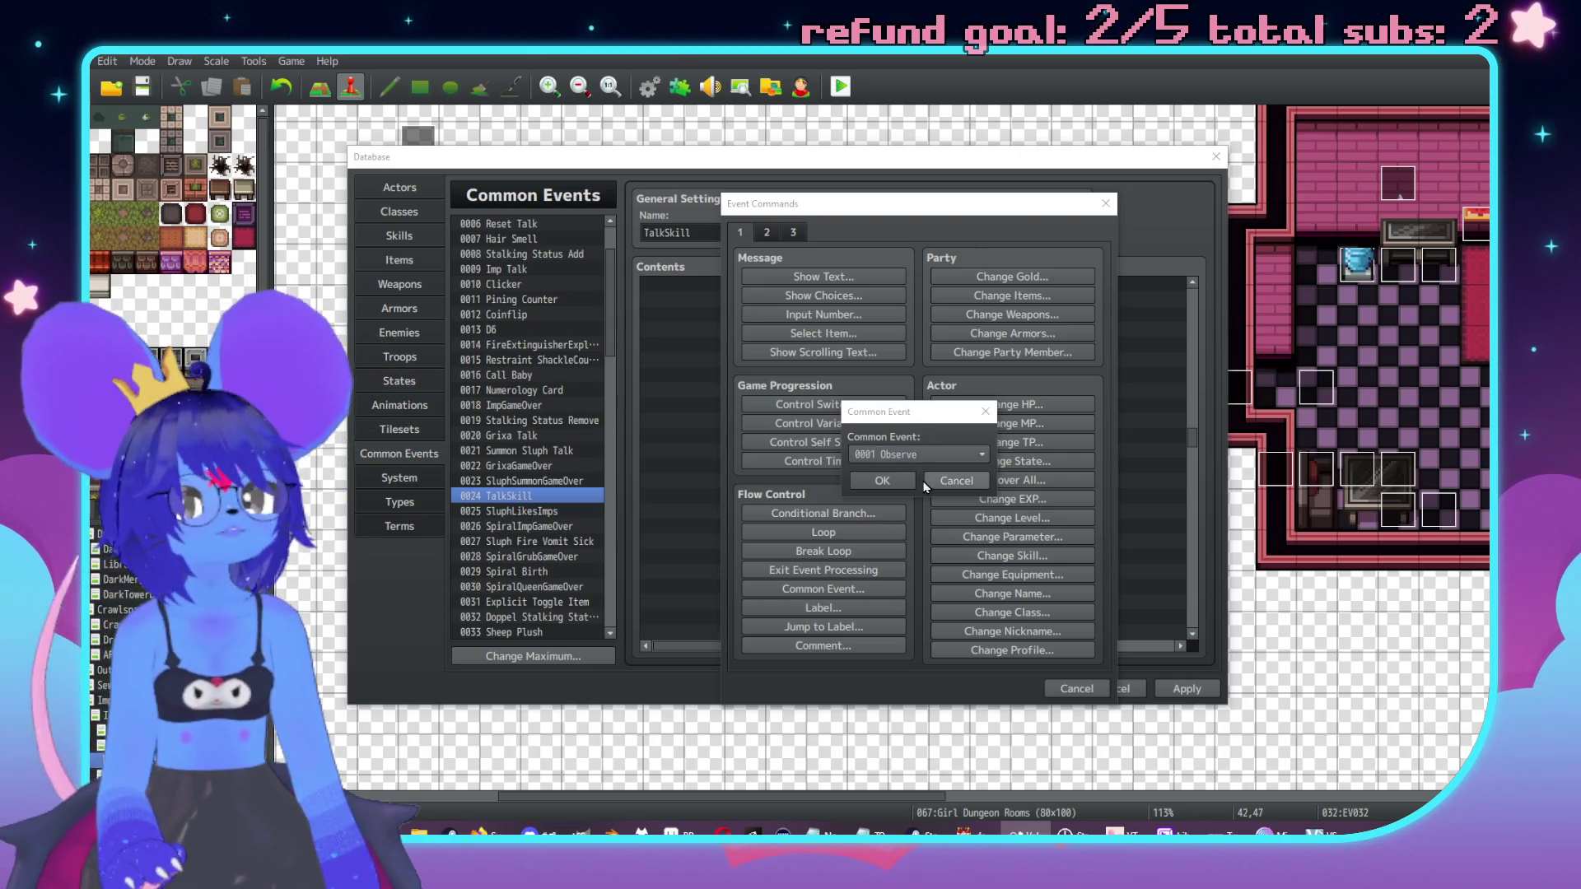
pyautogui.click(903, 461)
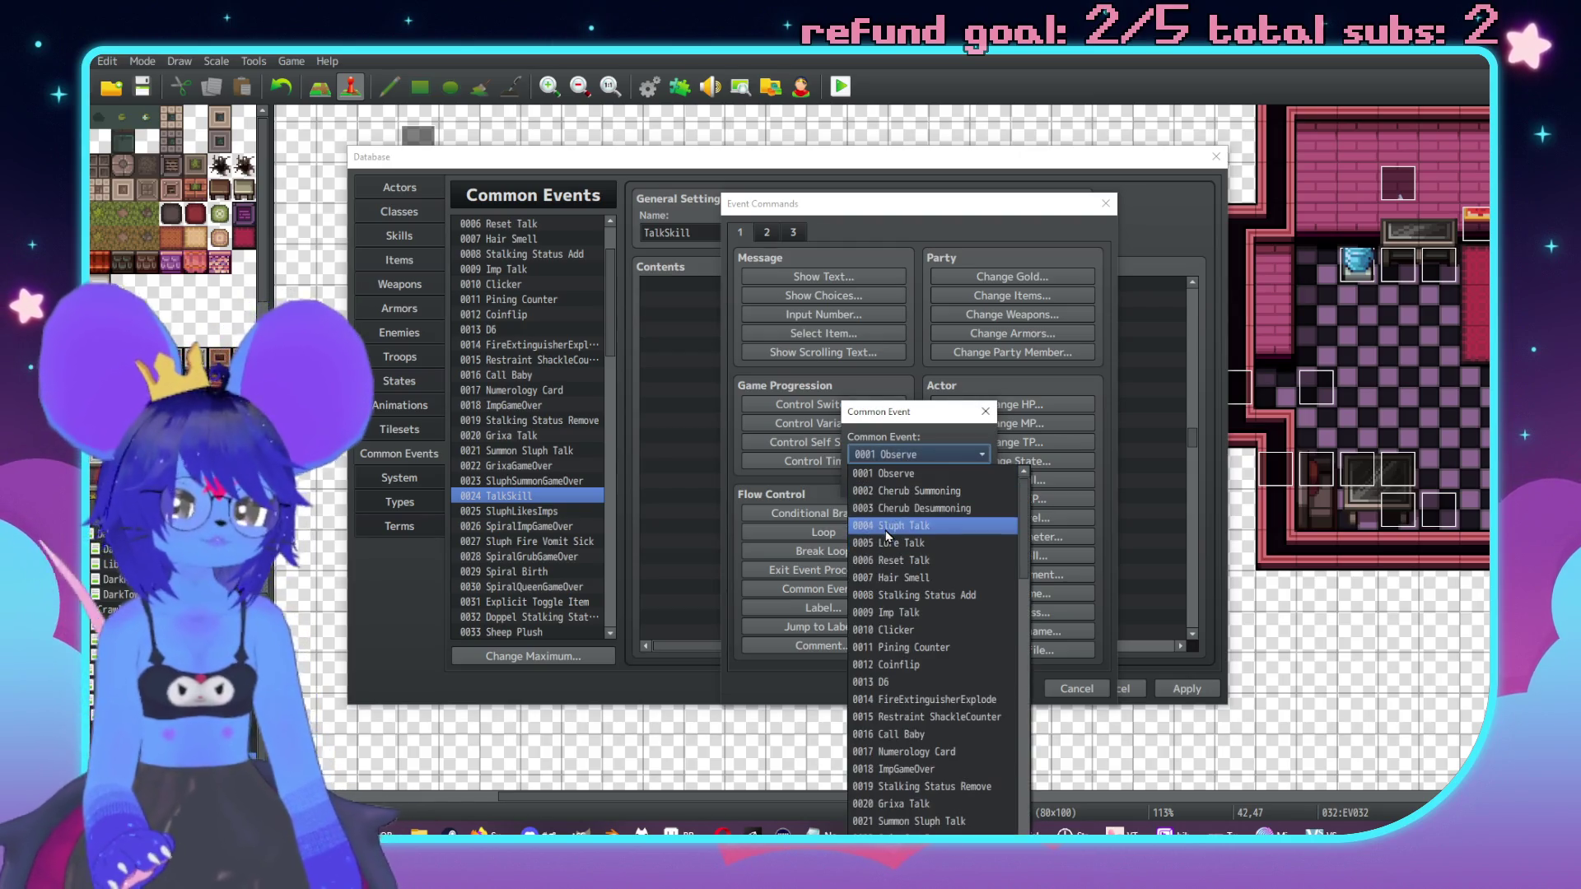
pyautogui.click(880, 518)
pyautogui.click(880, 481)
pyautogui.scroll(6, 848, 481)
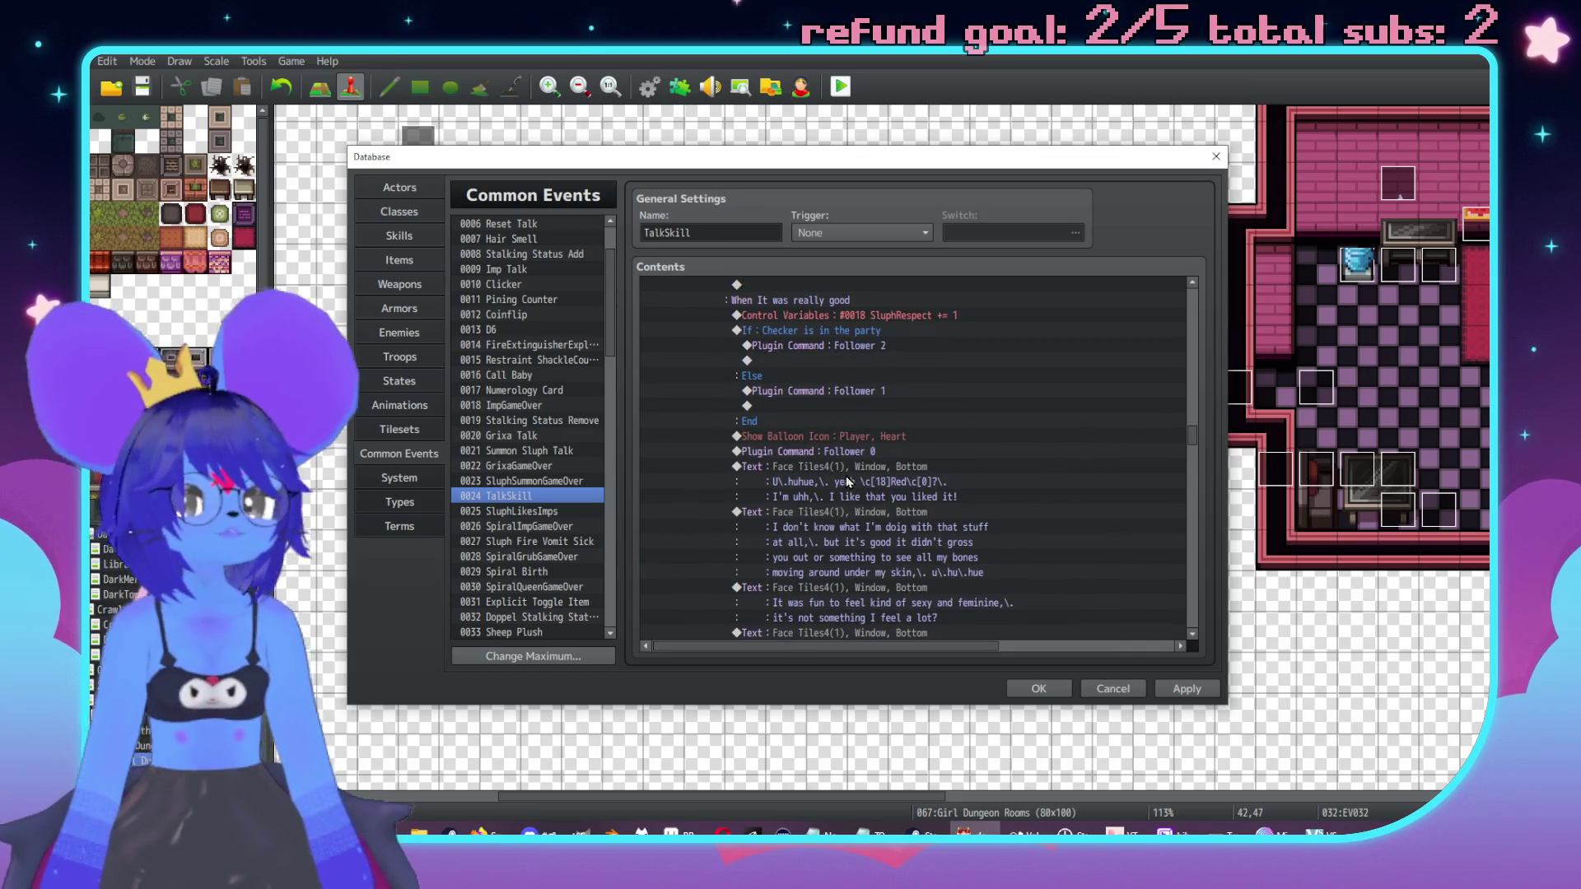
pyautogui.scroll(7, 848, 482)
pyautogui.scroll(2, 838, 467)
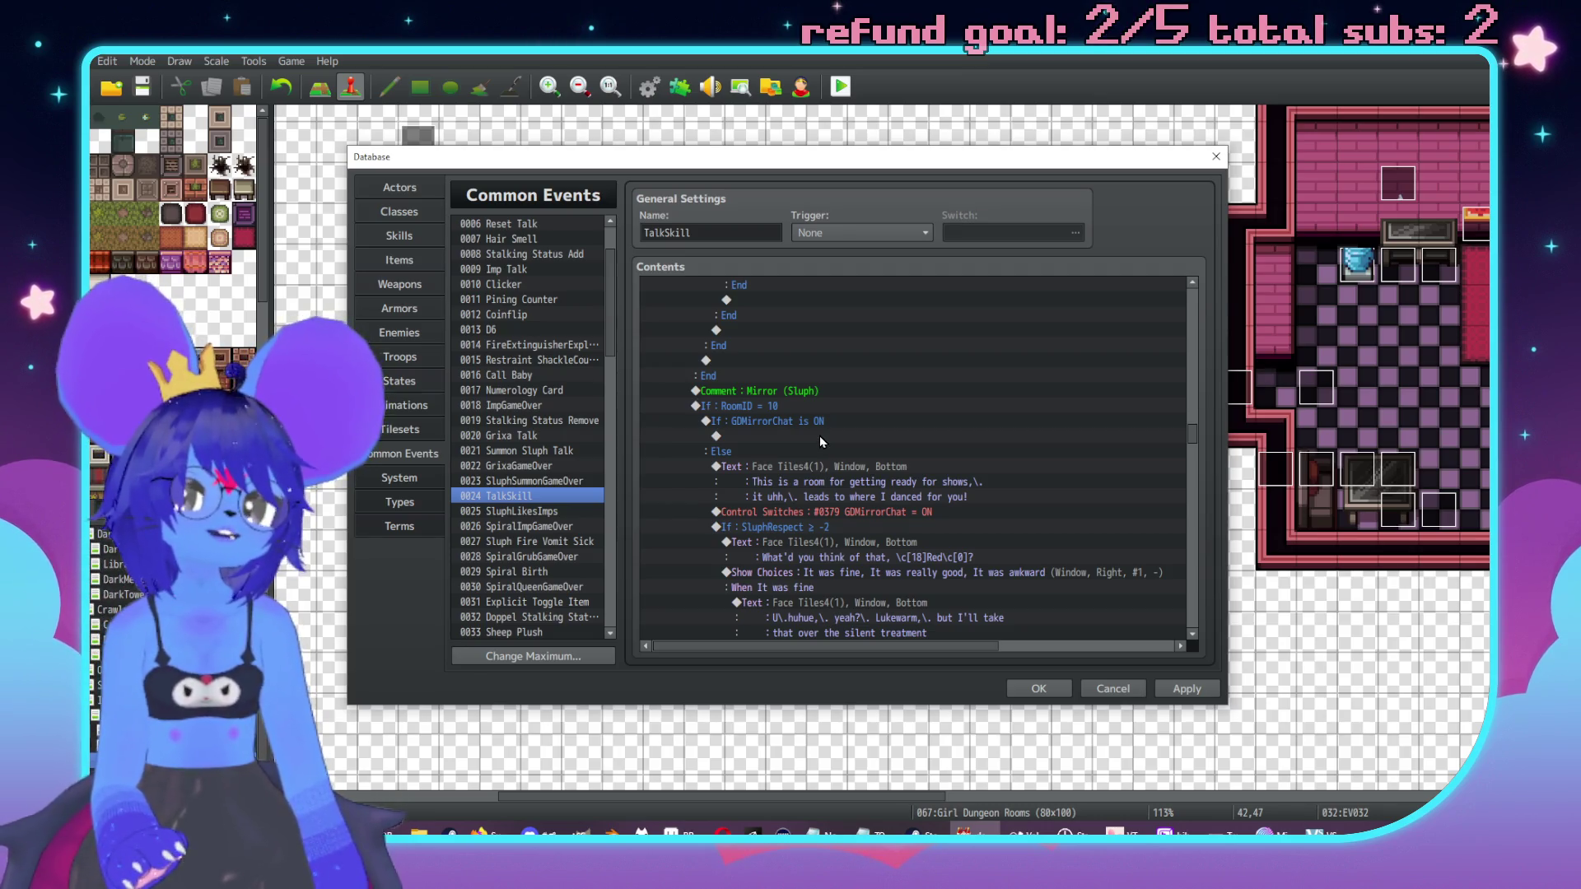
pyautogui.scroll(-4, 819, 437)
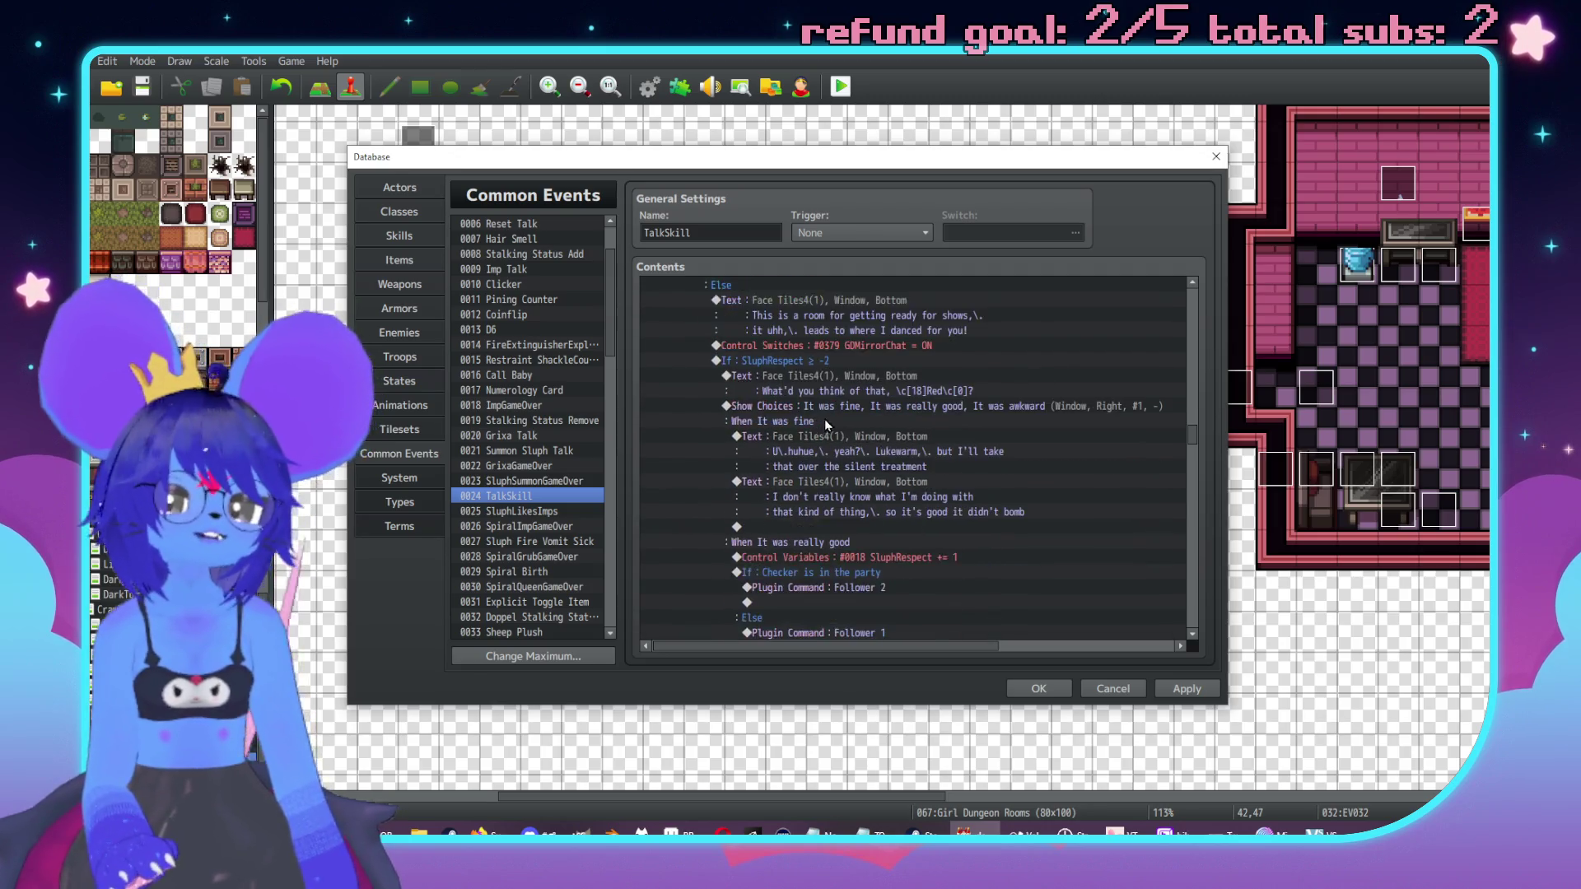
pyautogui.scroll(-3, 823, 418)
pyautogui.scroll(-3, 856, 427)
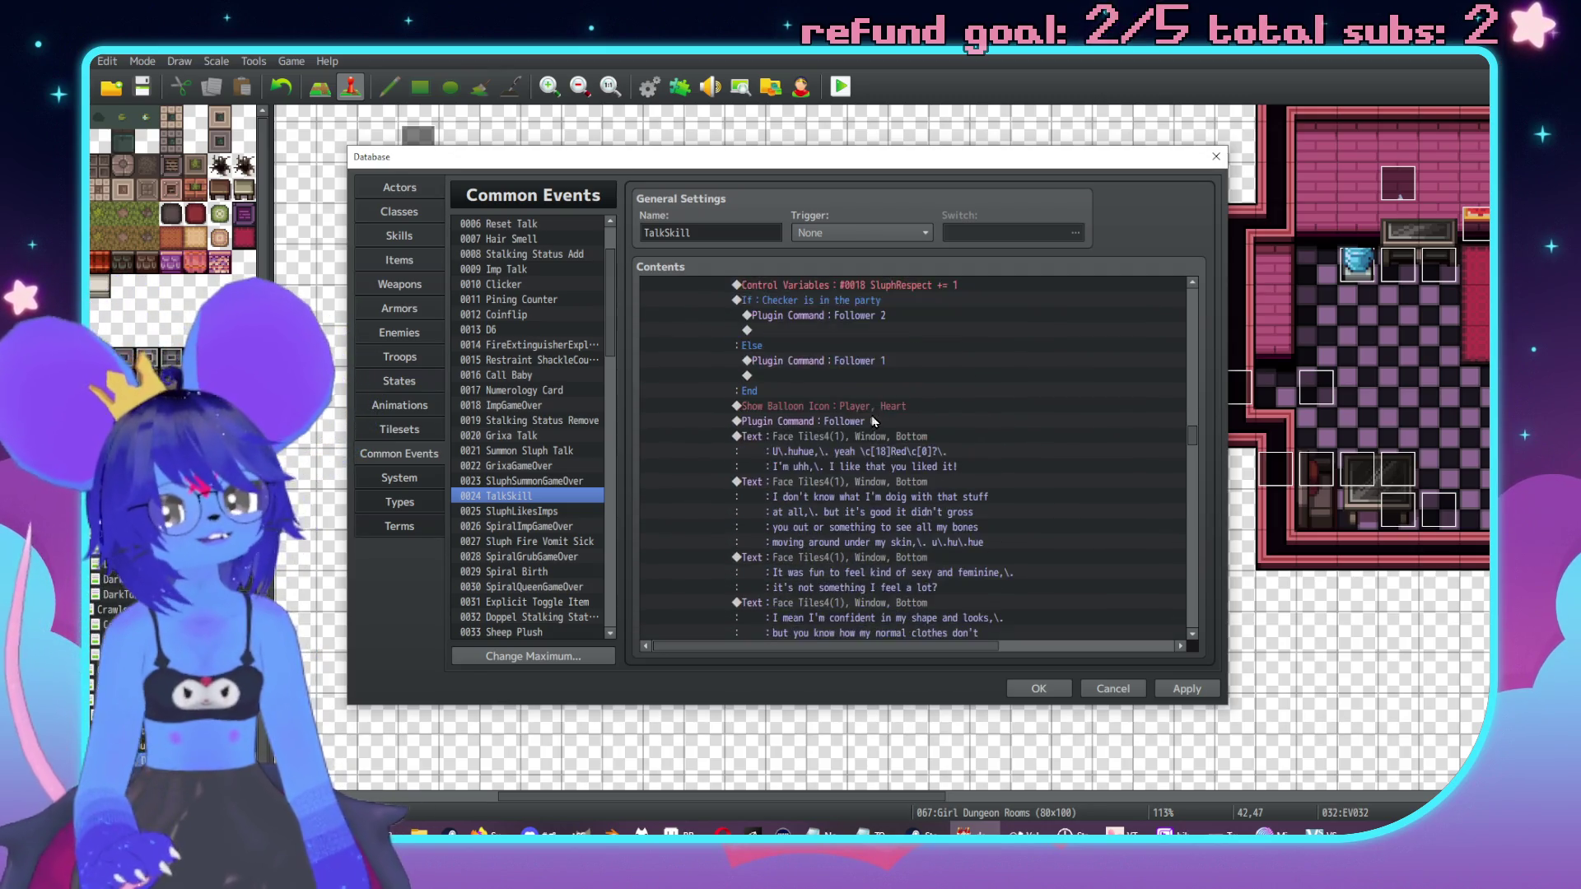
pyautogui.scroll(-6, 874, 422)
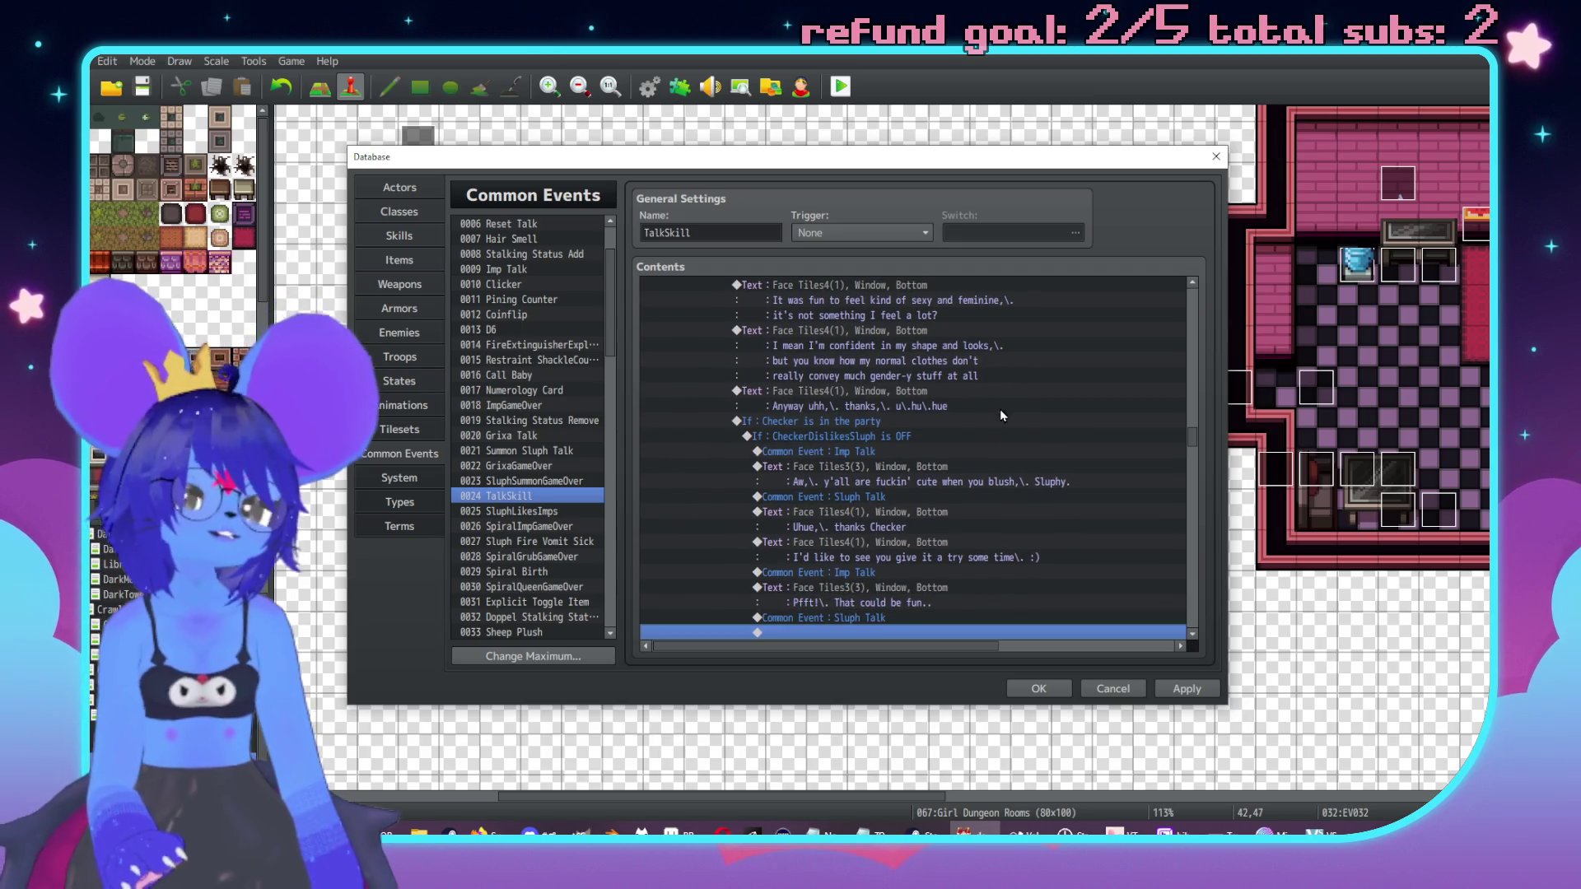
pyautogui.scroll(-3, 1009, 412)
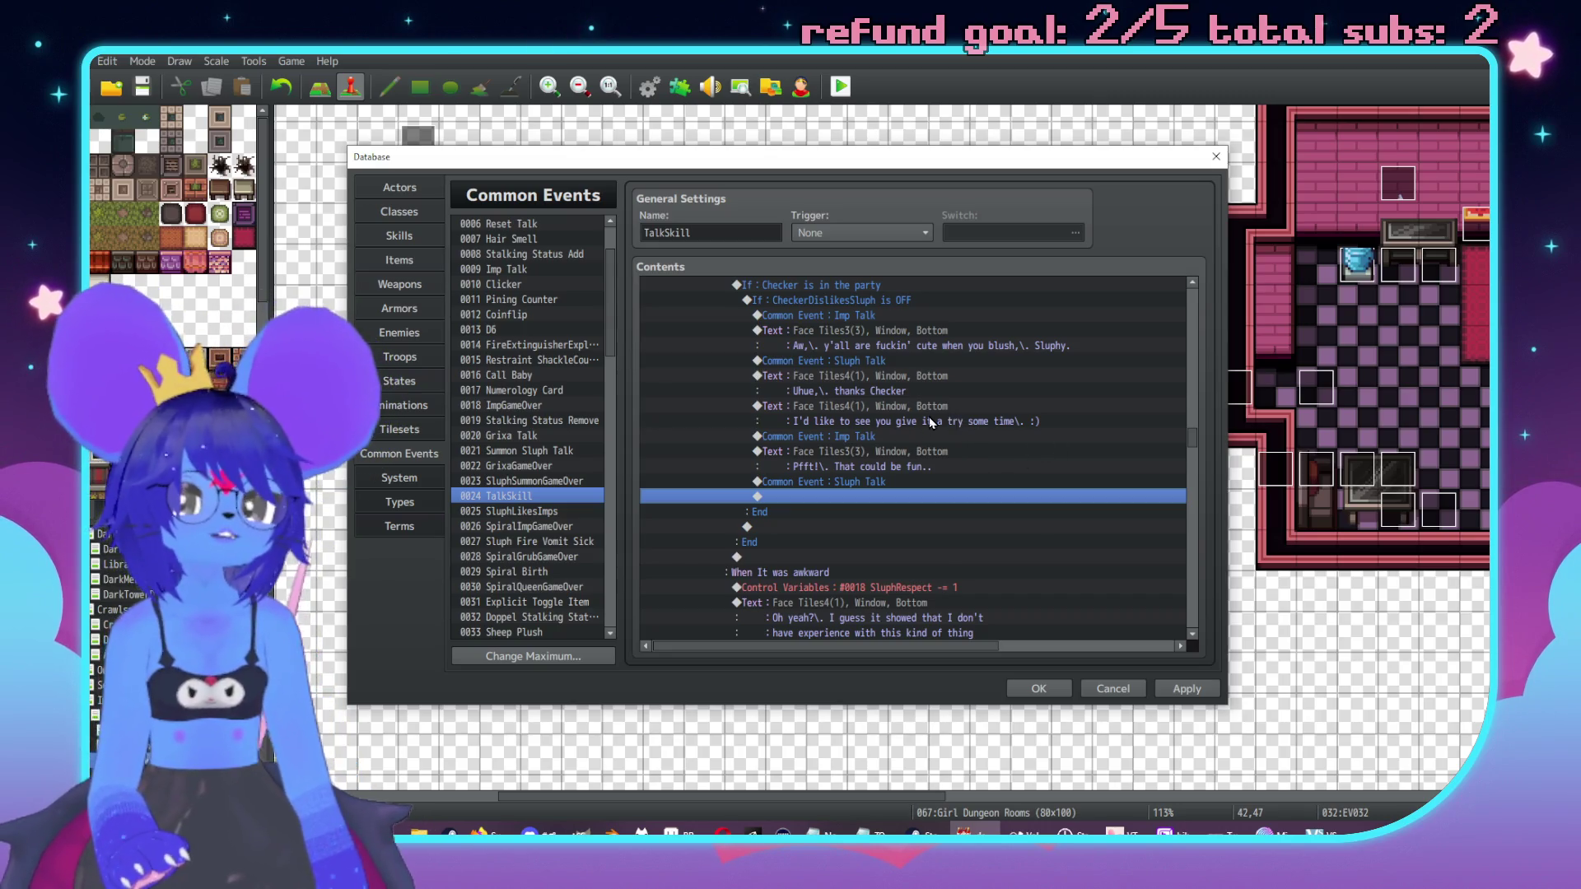
pyautogui.scroll(-5, 964, 448)
pyautogui.scroll(-3, 982, 451)
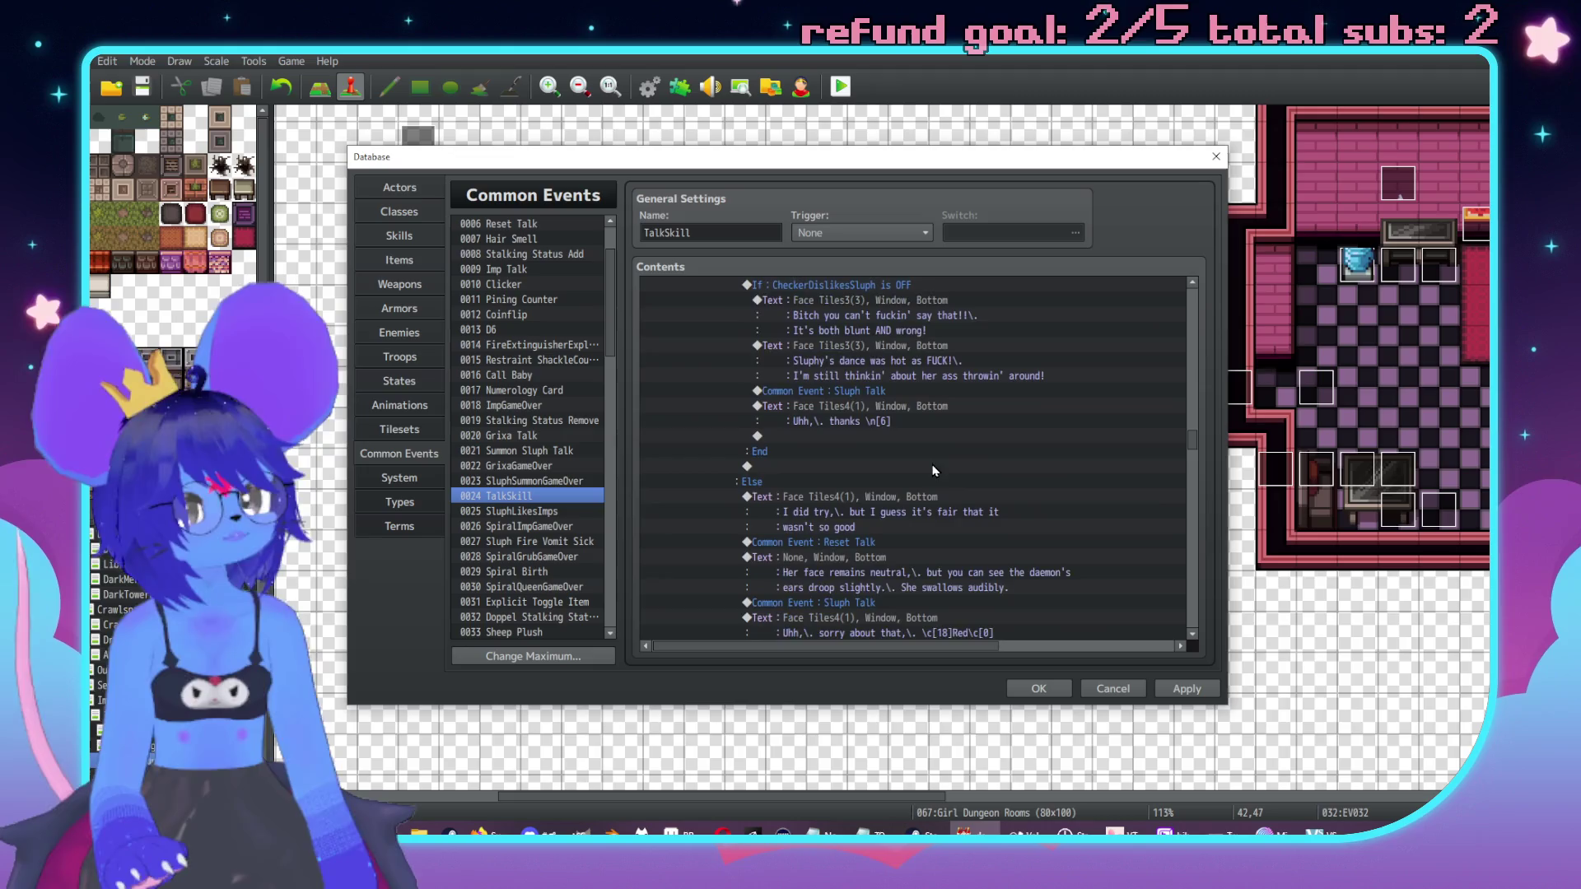
pyautogui.scroll(-5, 857, 491)
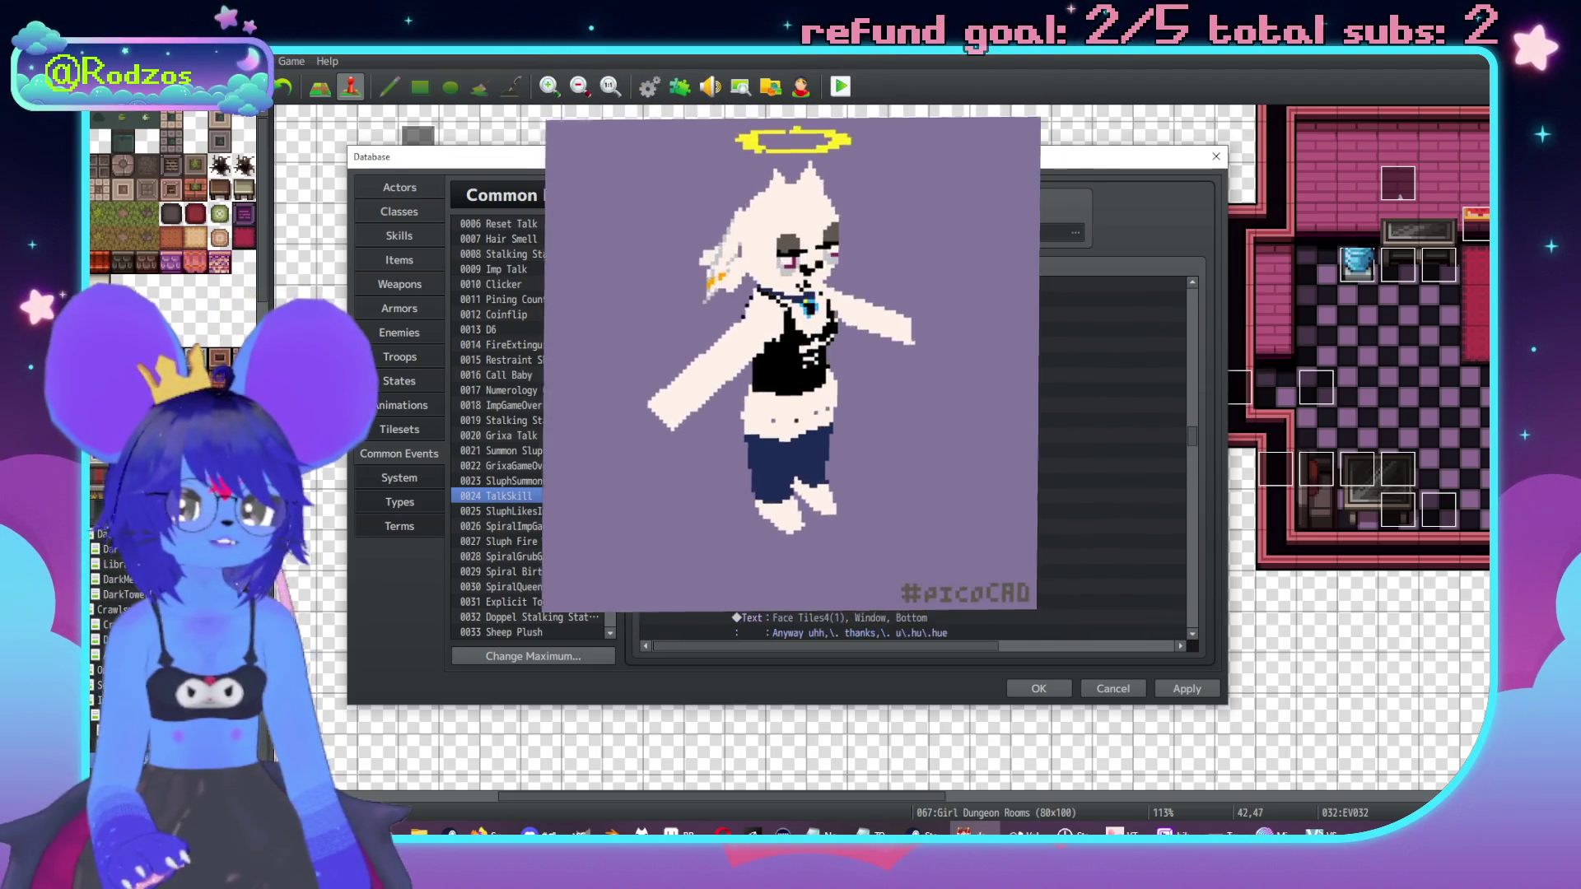
pyautogui.scroll(-3, 857, 491)
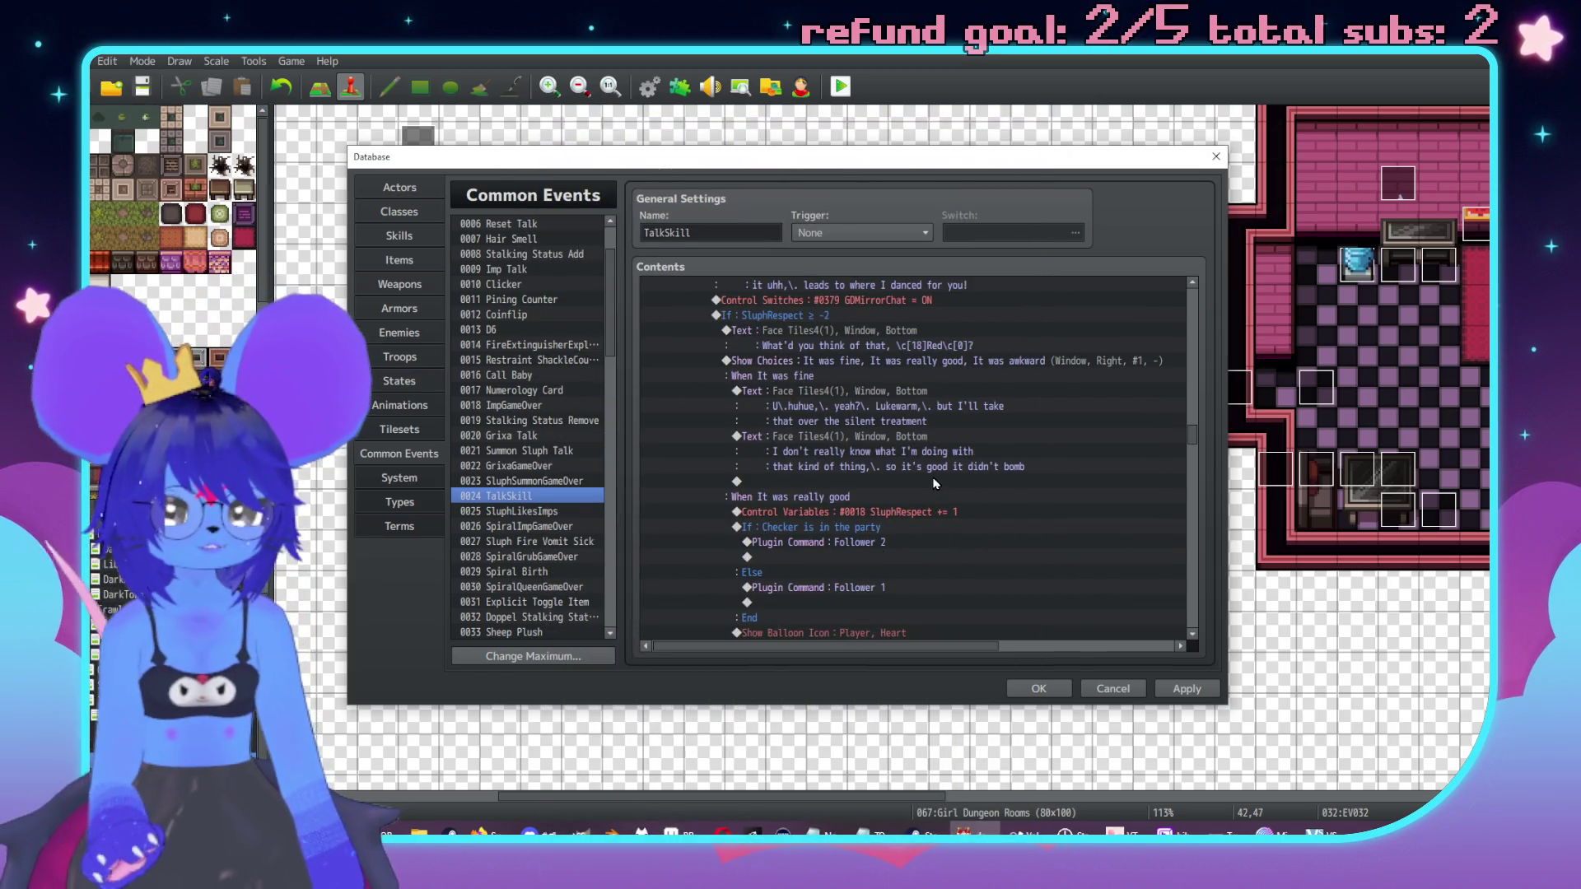
# Step: Paste the copied Checker-in-party Imp Talk block at the end of the 'It was fine' branch and open its dialogue
pyautogui.click(937, 481)
pyautogui.hotkey('ctrl', 'v')
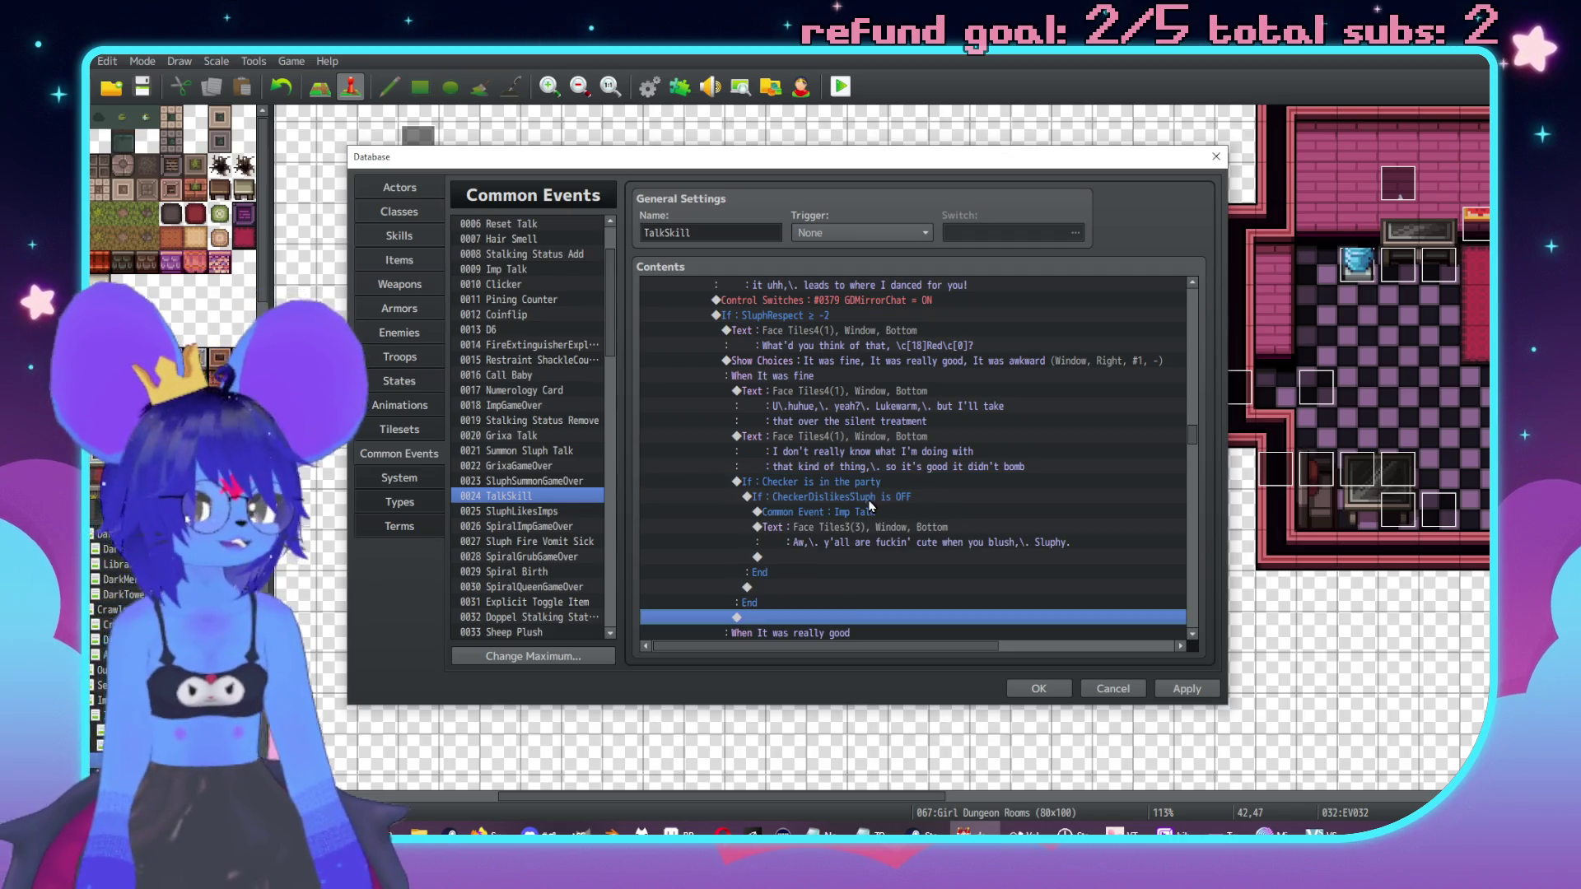
pyautogui.doubleClick(847, 531)
pyautogui.hotkey('ctrl', 'a')
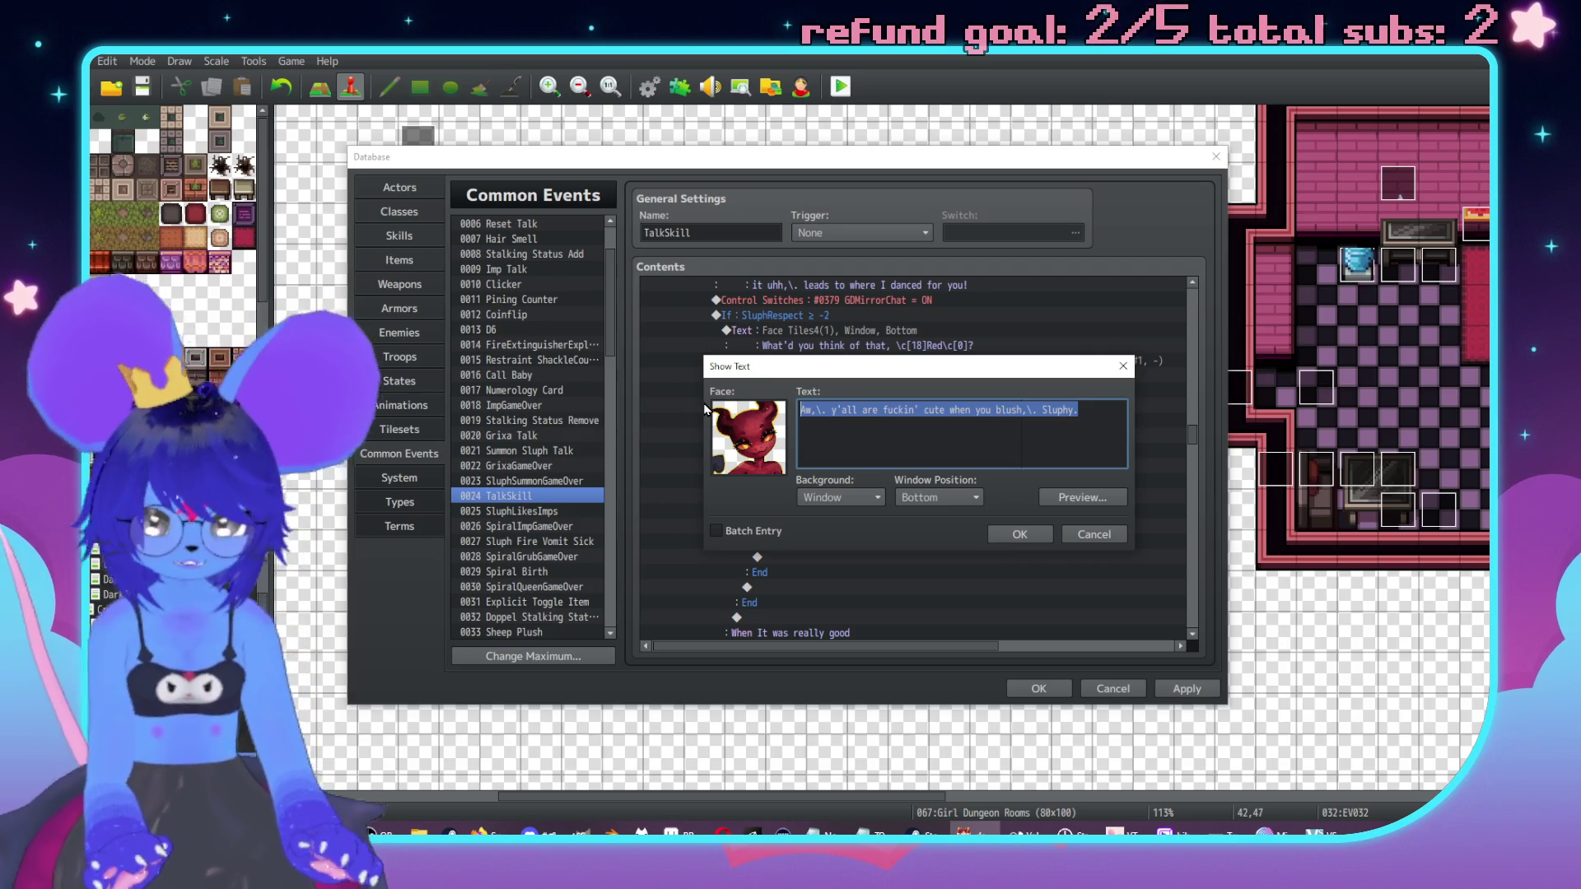
# Step: Rewrite the dialogue as 'Well -I- think you fuckin' killed it! Don't listen to \n[1]…' across three lines
pyautogui.write('Shit')
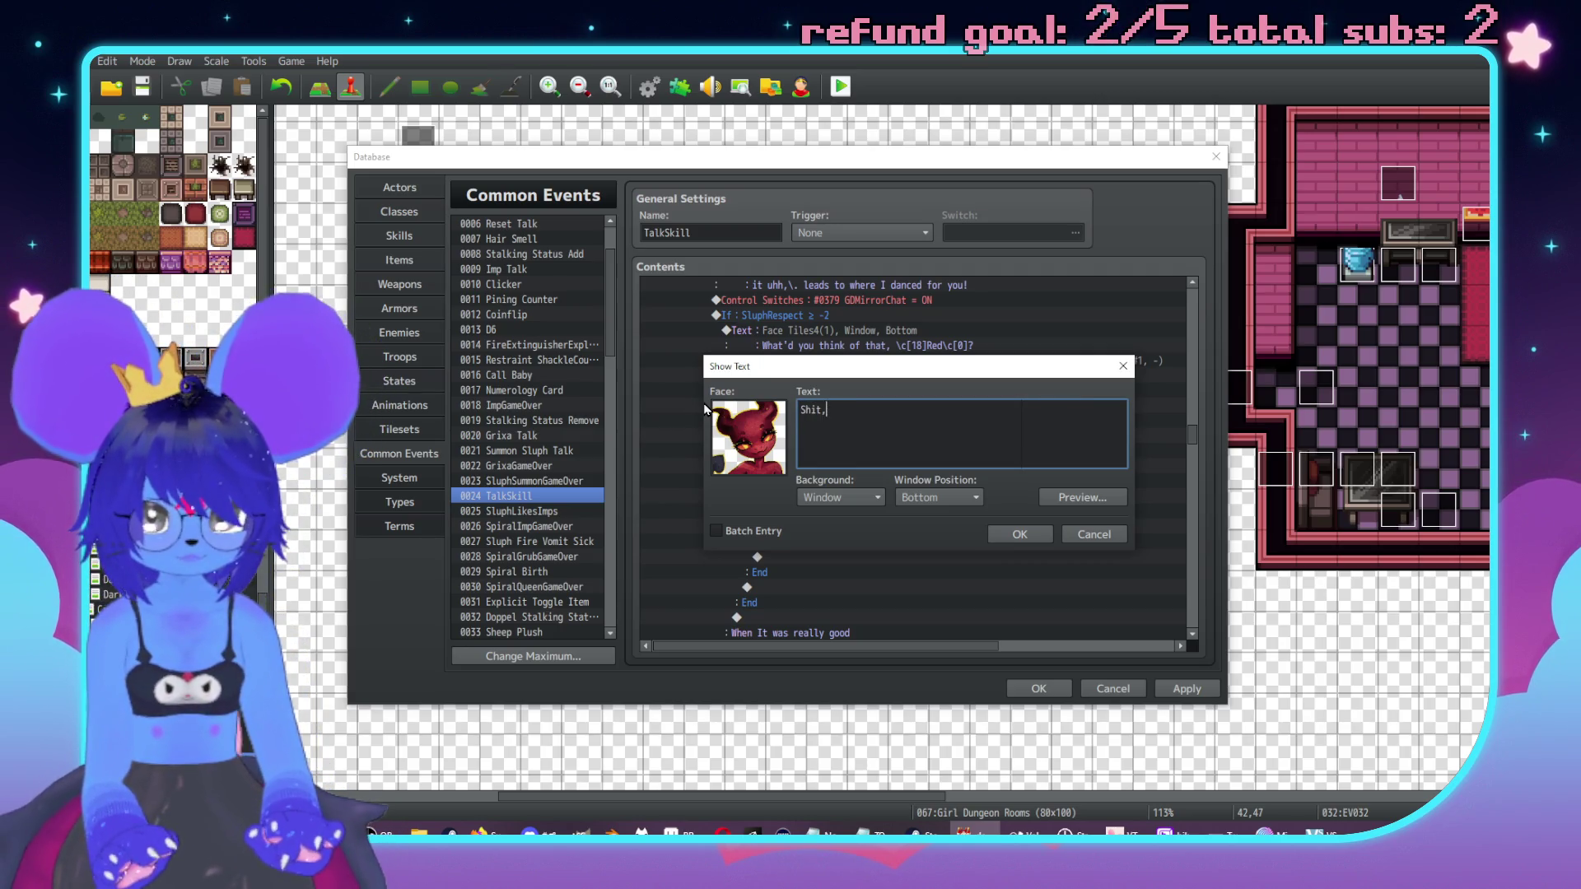
pyautogui.hotkey('ctrl', 'a')
pyautogui.write('W')
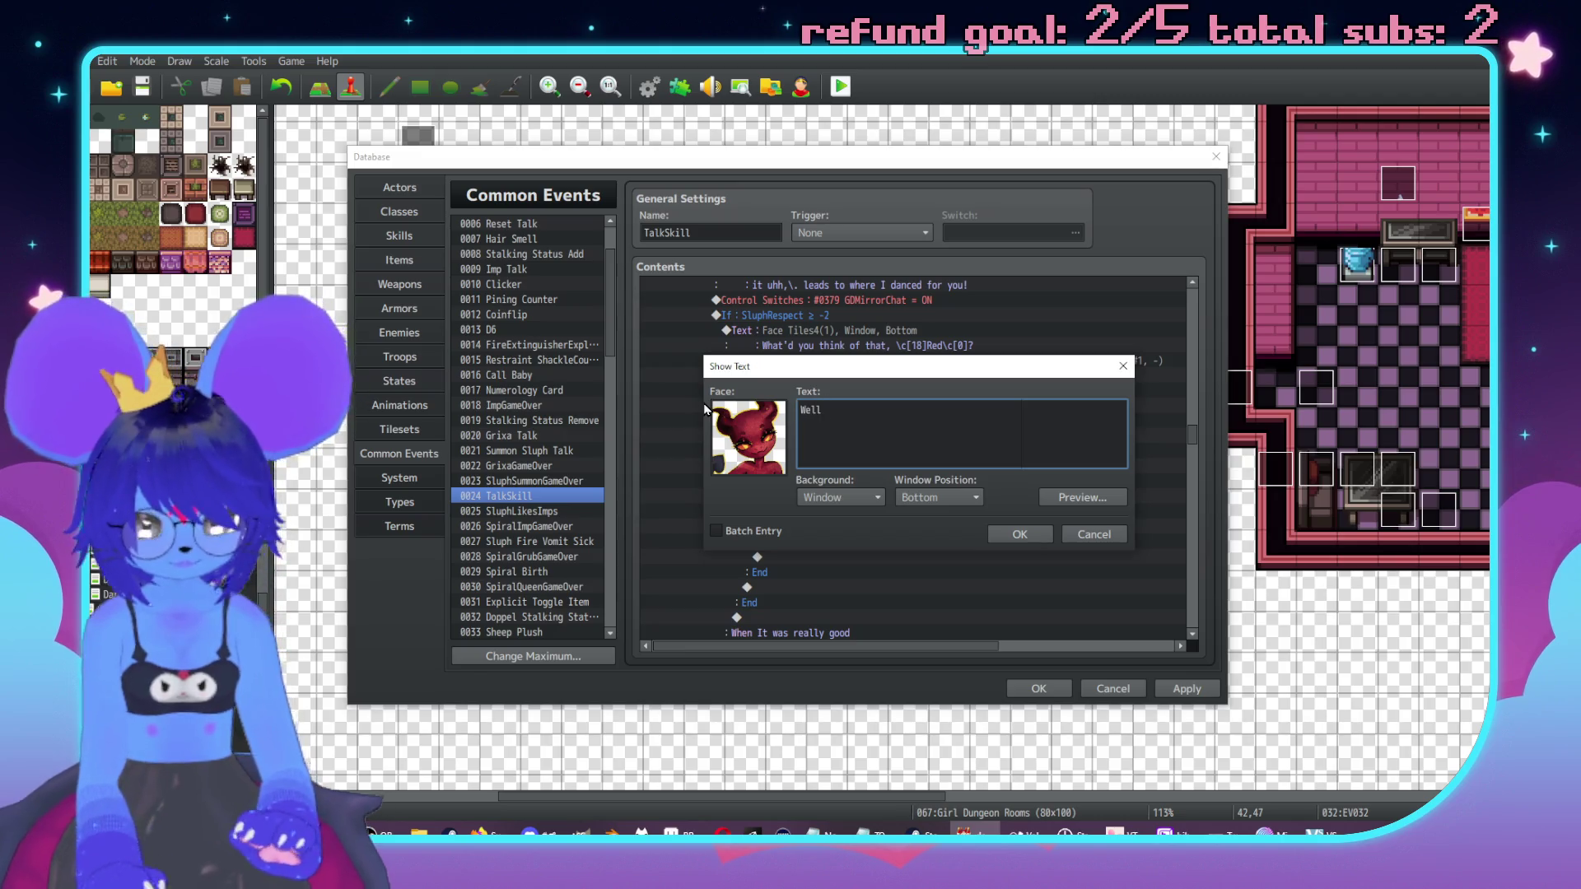
pyautogui.write('hink')
pyautogui.press('BackSpace')
pyautogui.press('BackSpace')
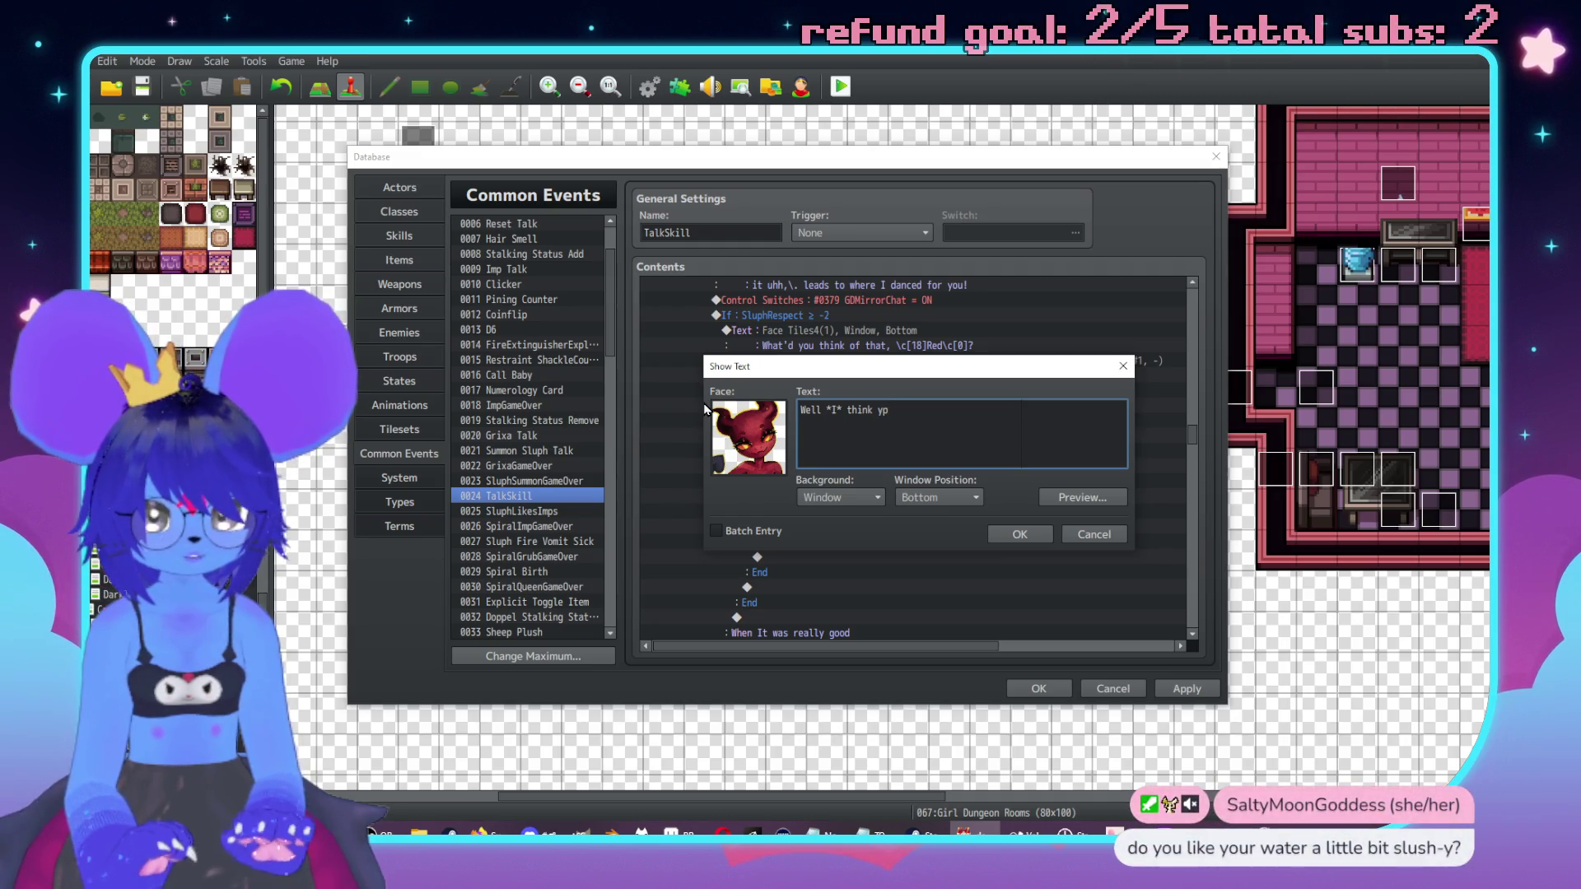
pyautogui.write("ou fuckin' k")
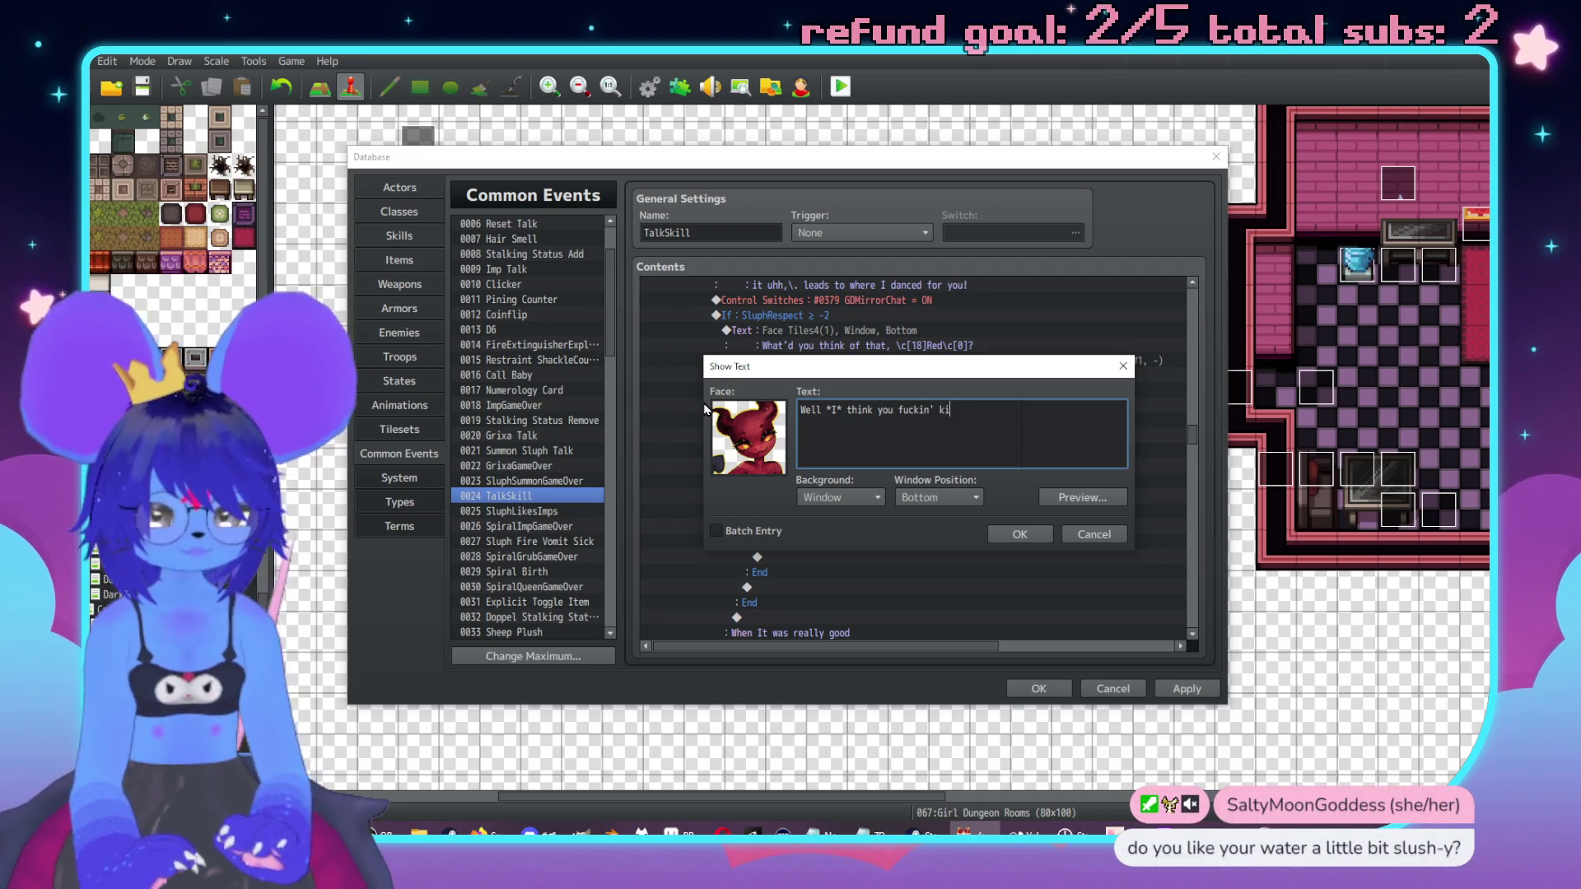
pyautogui.write(' it')
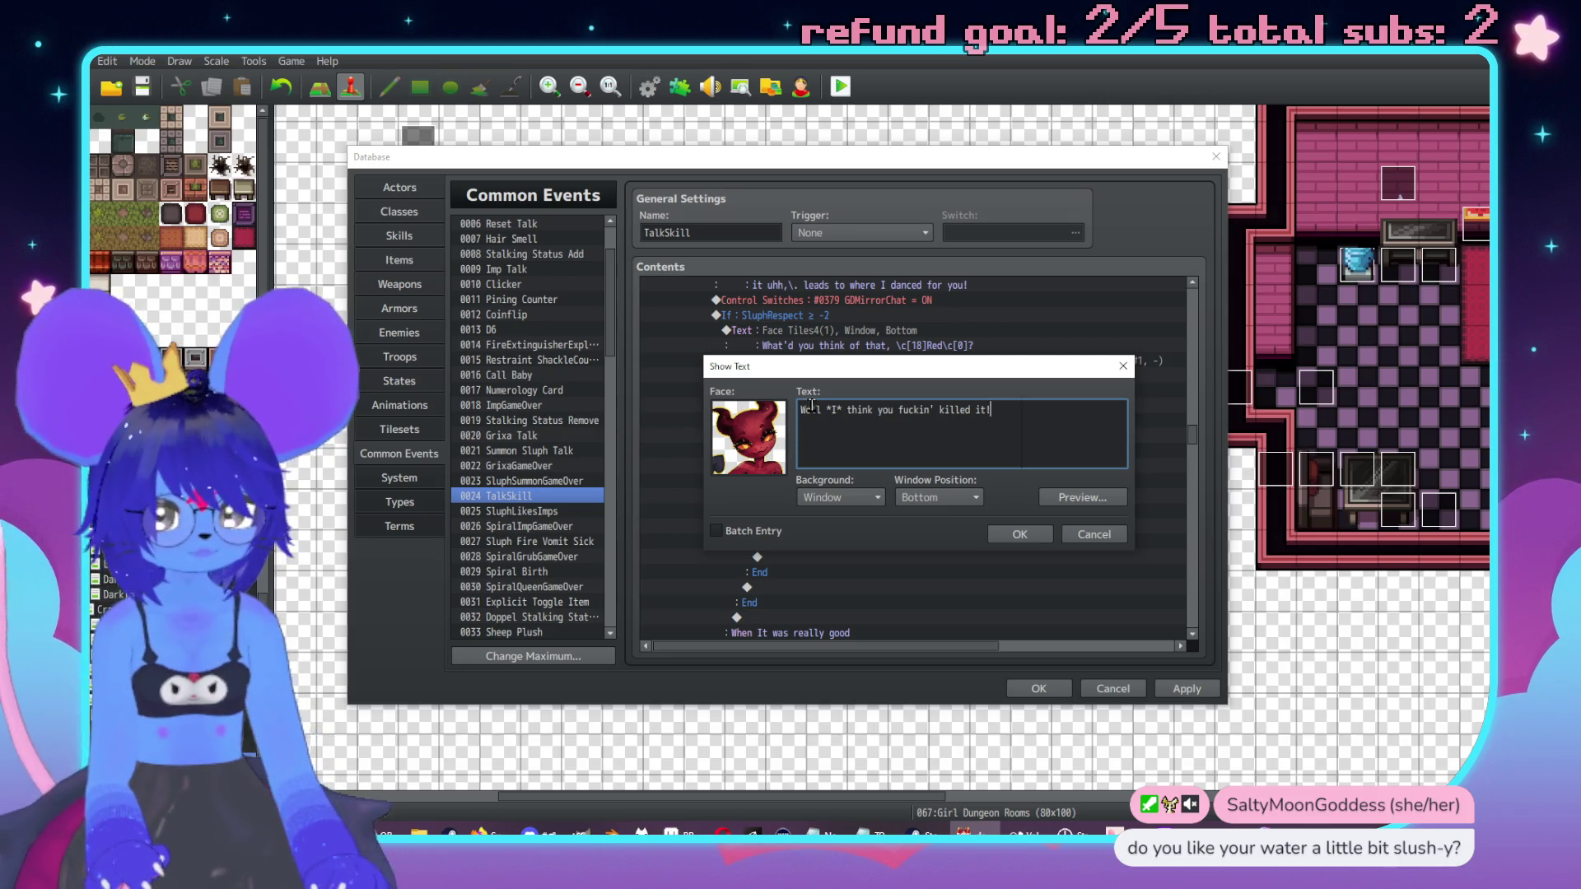
pyautogui.write('!\\.-I-')
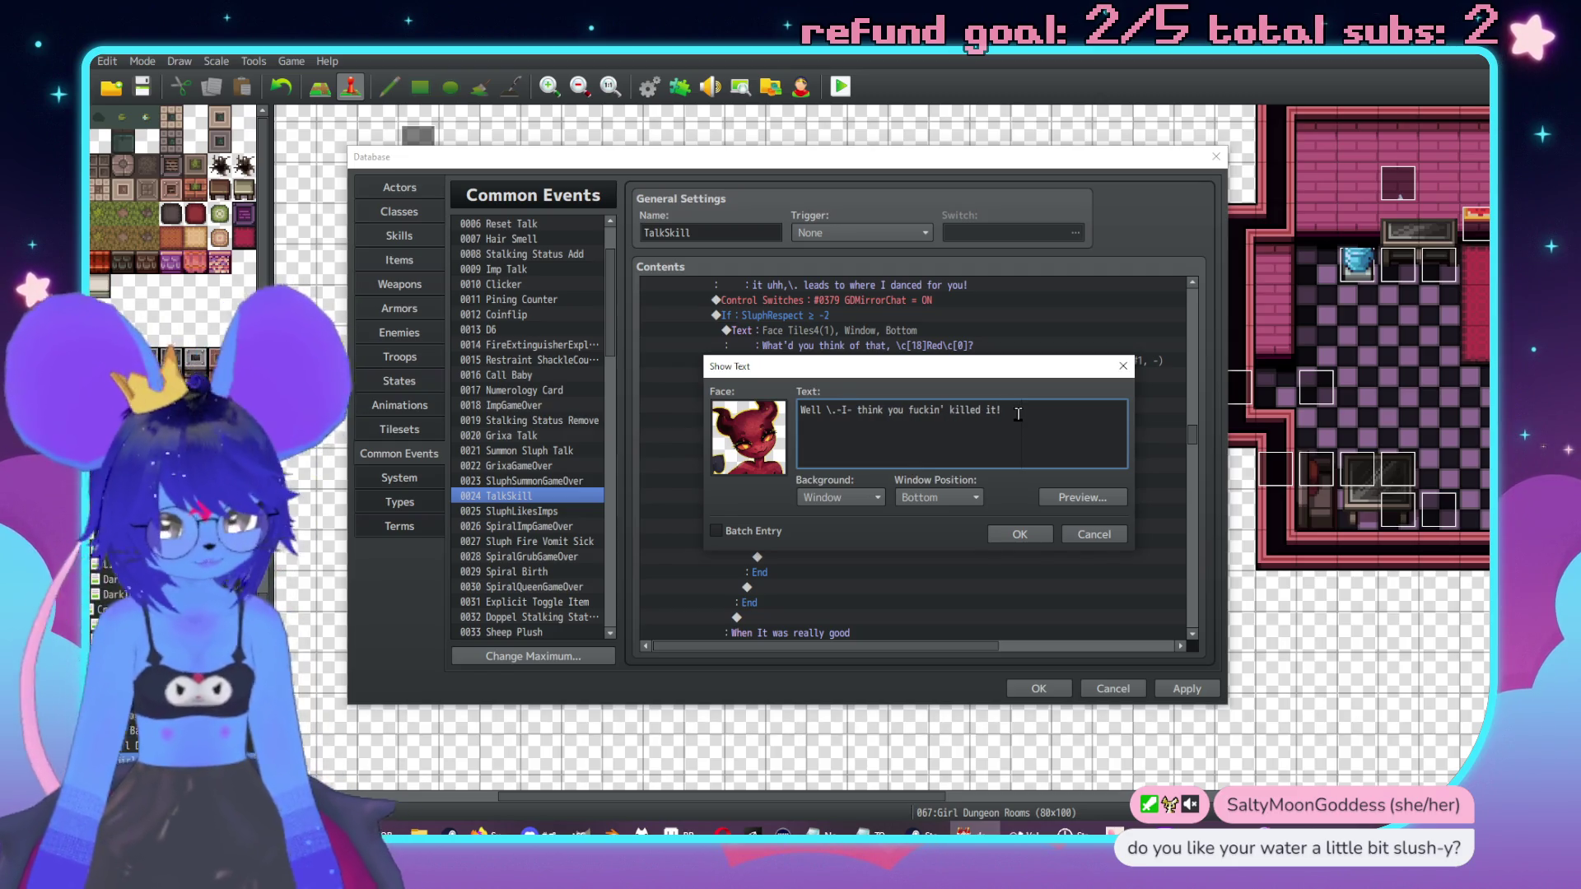
pyautogui.press('BackSpace')
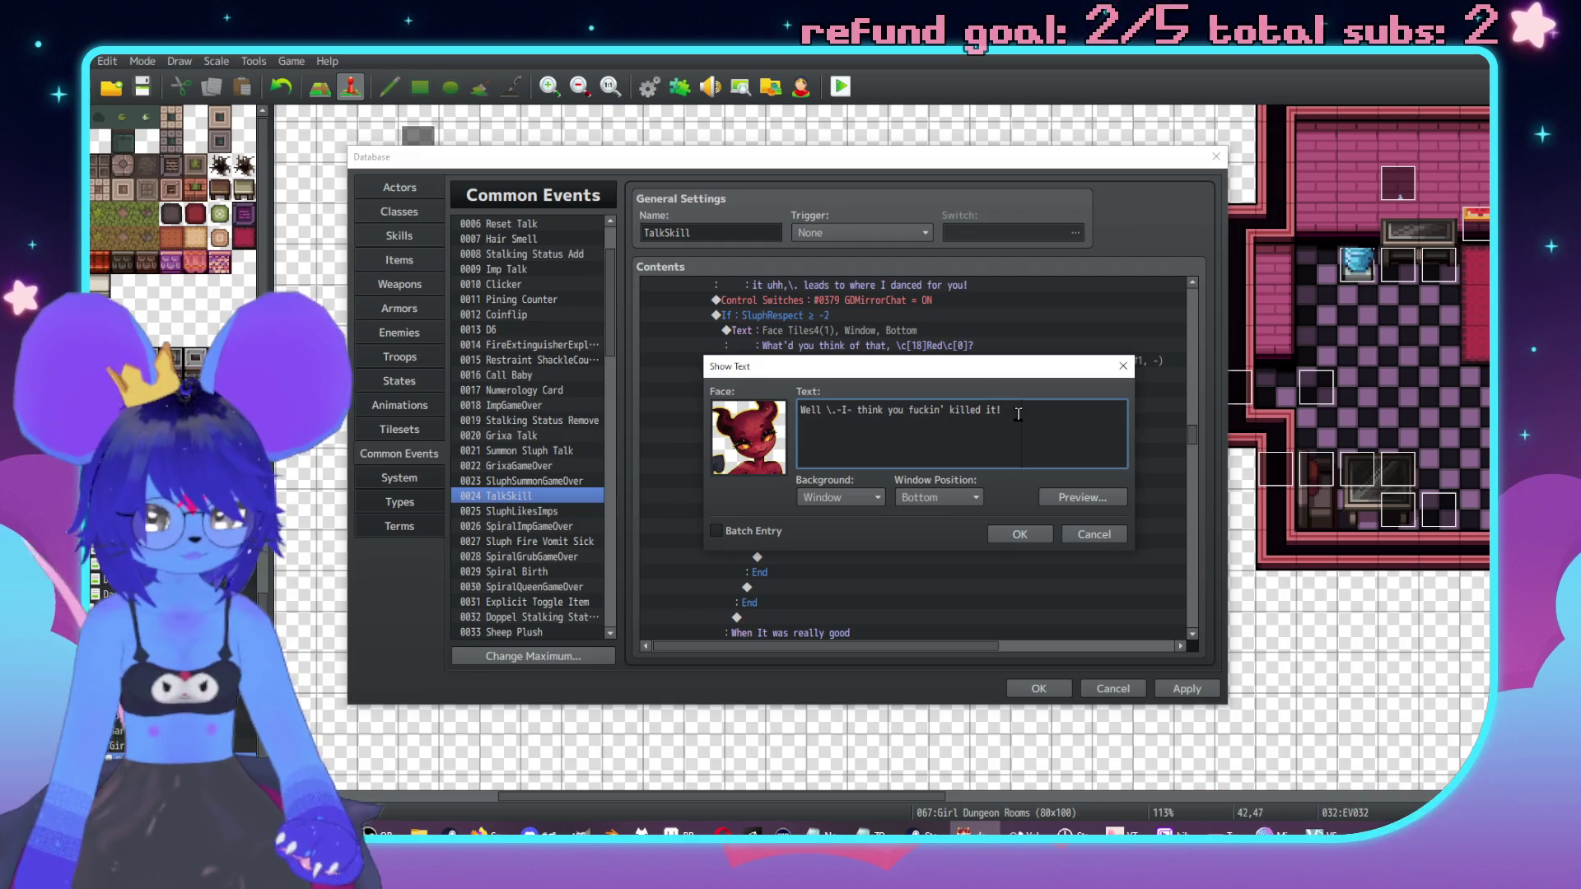
pyautogui.write("\\.n't liste")
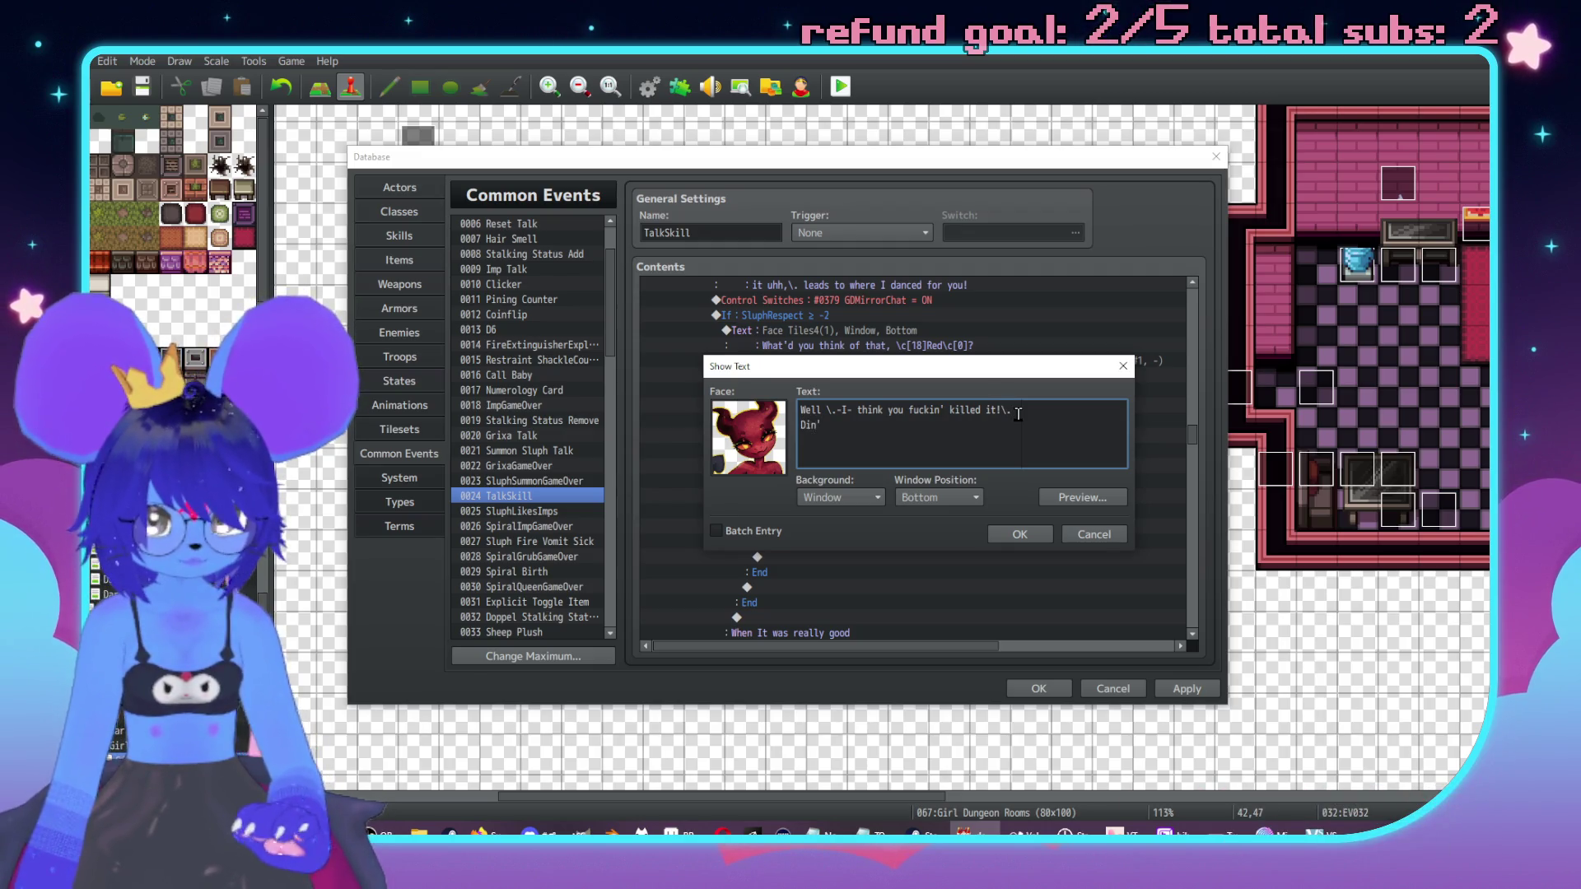
pyautogui.write('n to \\n[1],\\. she;s')
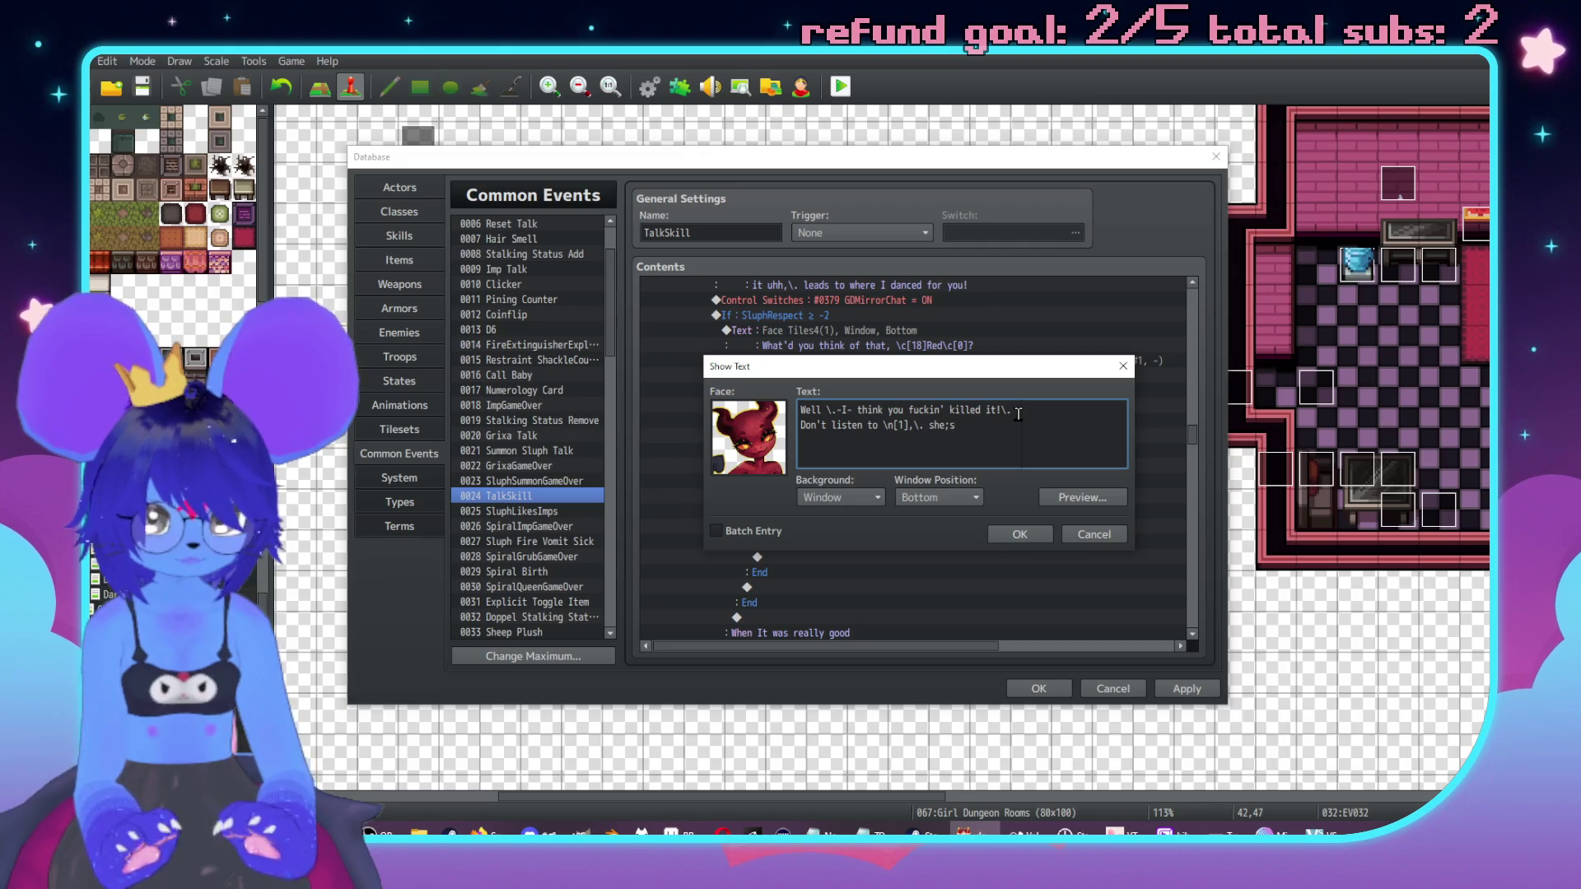
pyautogui.write("'s")
pyautogui.press('BackSpace')
pyautogui.press('BackSpace')
pyautogui.press('BackSpace')
pyautogui.write("you know she's")
pyautogui.press('Return')
pyautogui.write('got her focus')
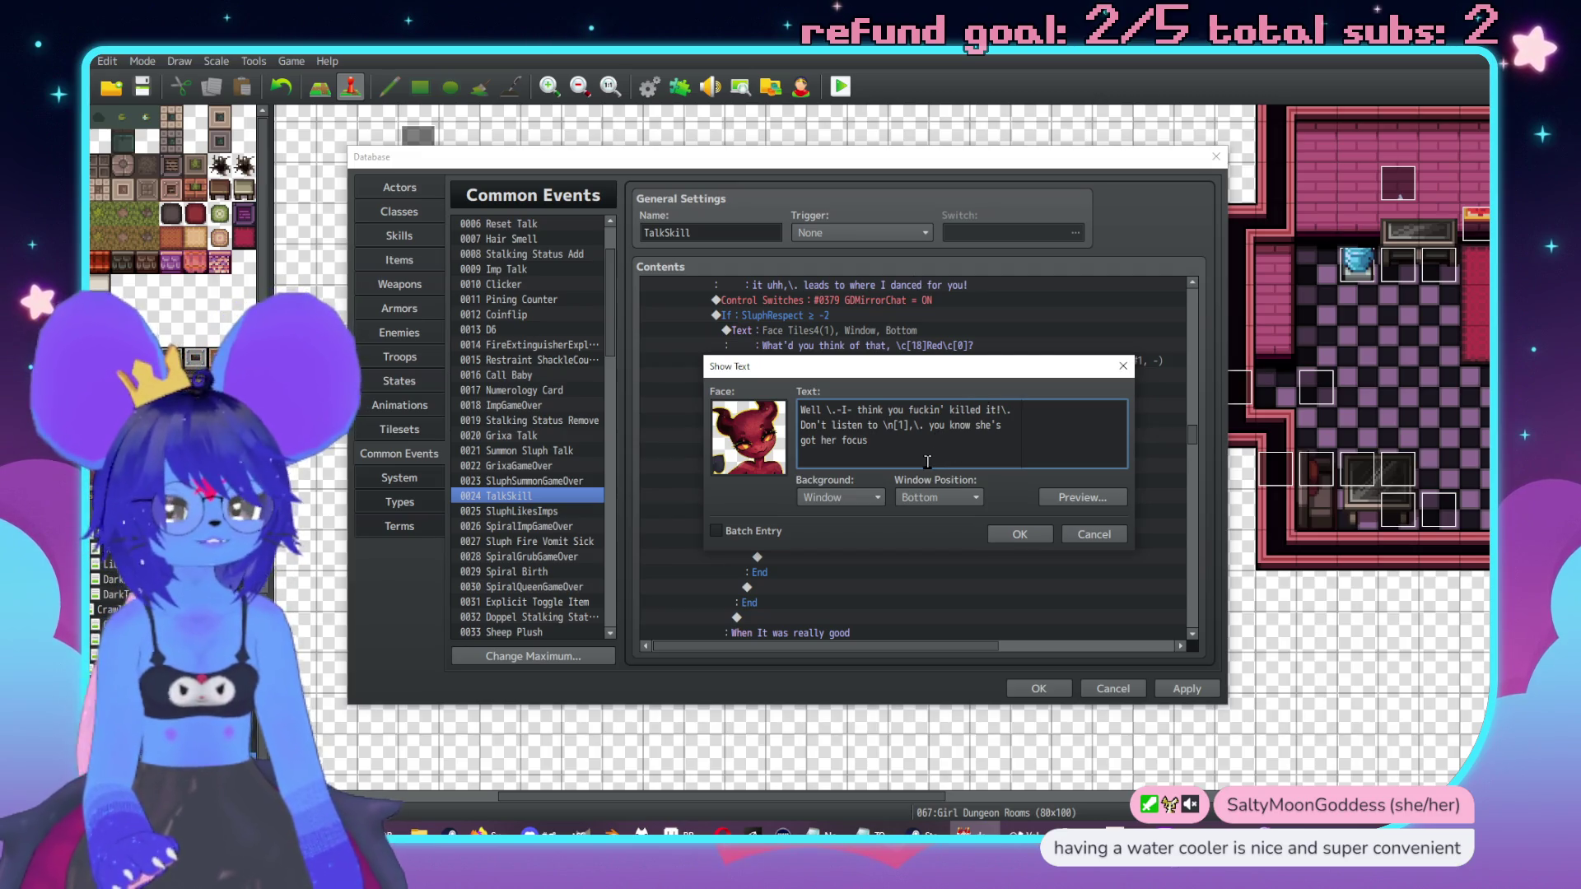
pyautogui.write(' fixed')
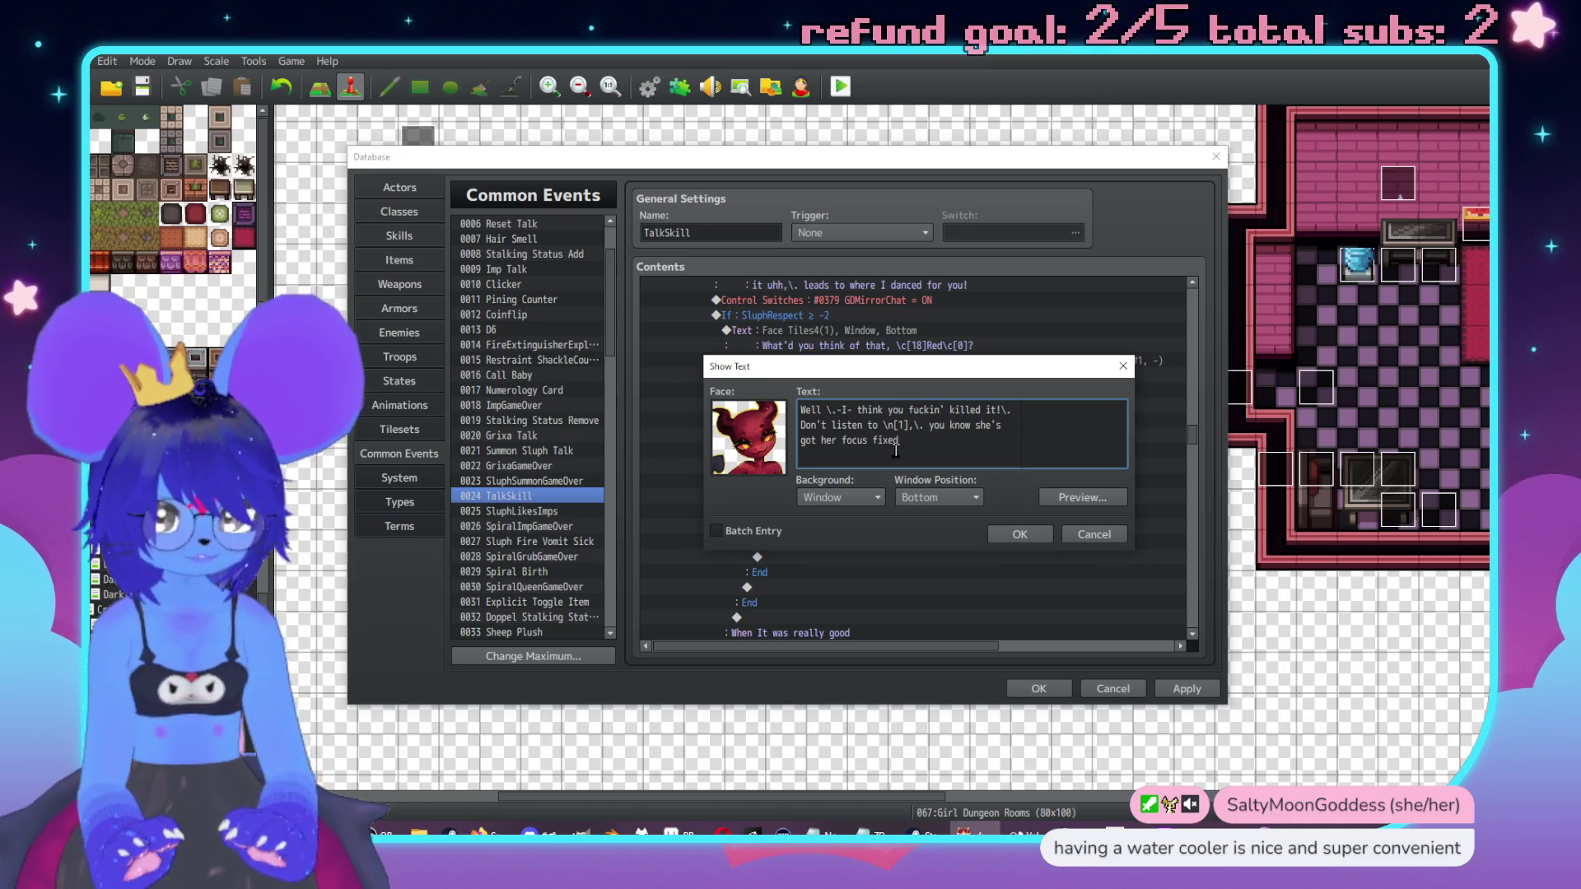
pyautogui.write('one person.')
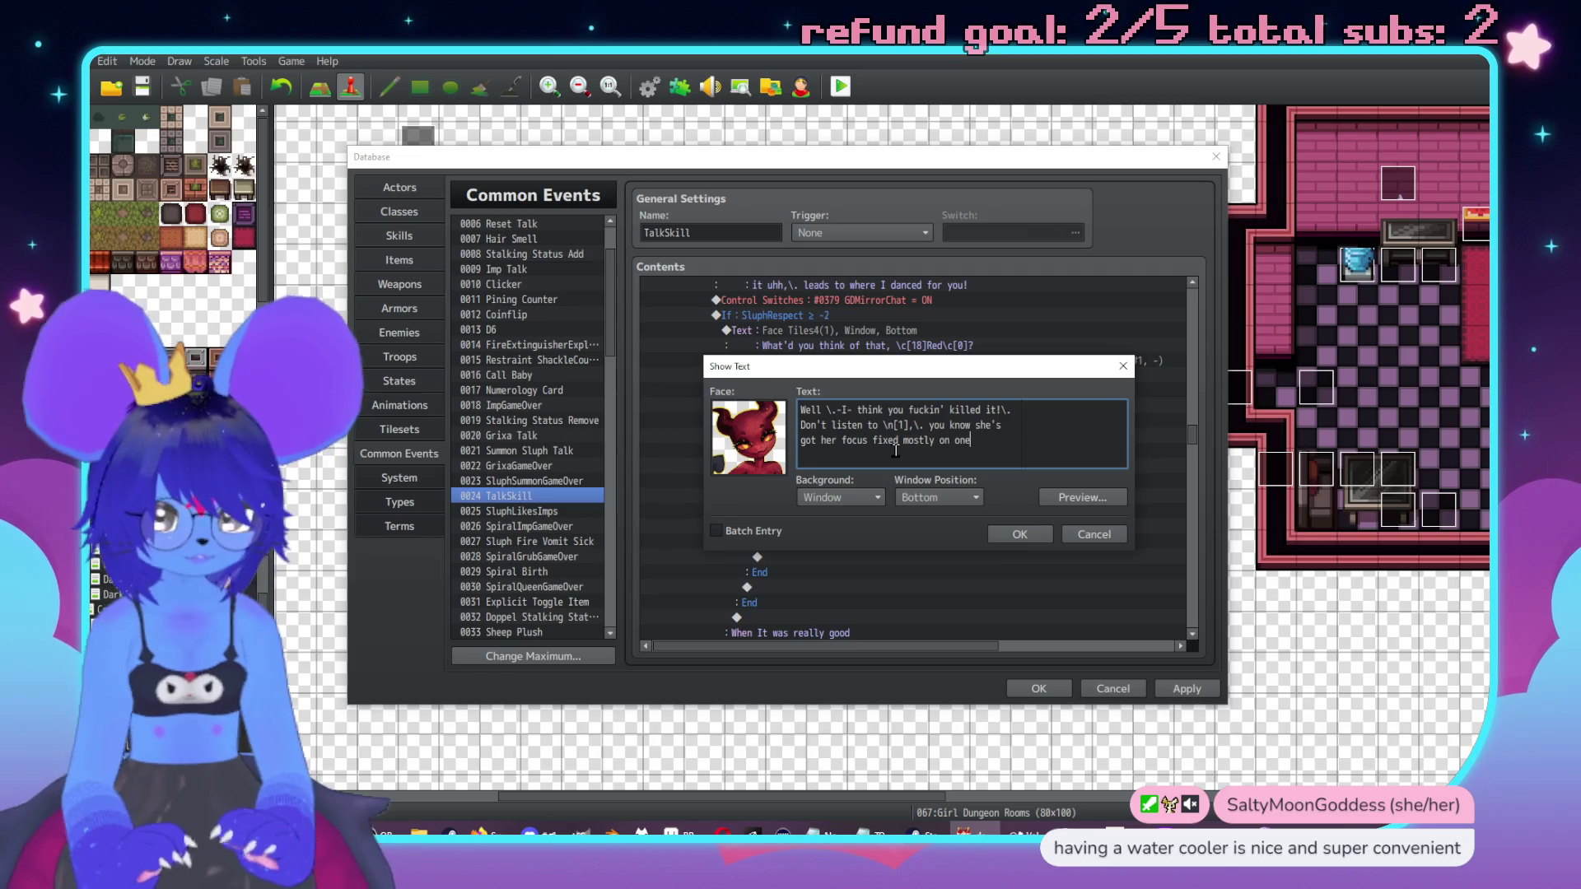
# Step: Confirm the rewritten line, then start a new Show Text below it with the Face Tiles3 red devil face
pyautogui.click(1019, 534)
pyautogui.scroll(-1, 927, 412)
pyautogui.doubleClick(927, 527)
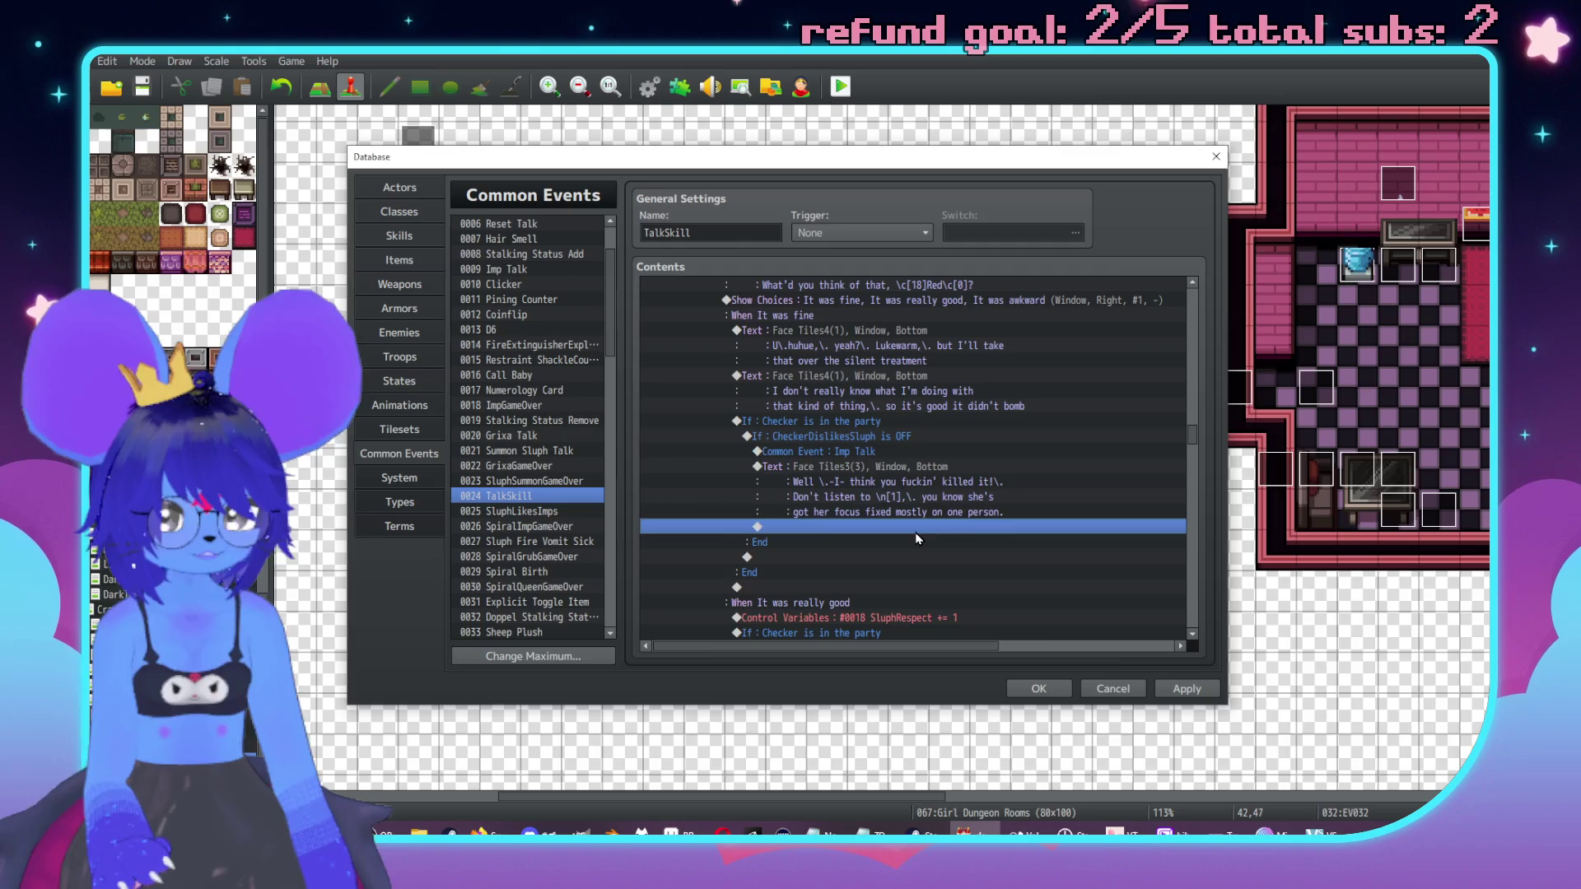
pyautogui.moveTo(950, 206); pyautogui.dragTo(1318, 206)
pyautogui.click(1193, 273)
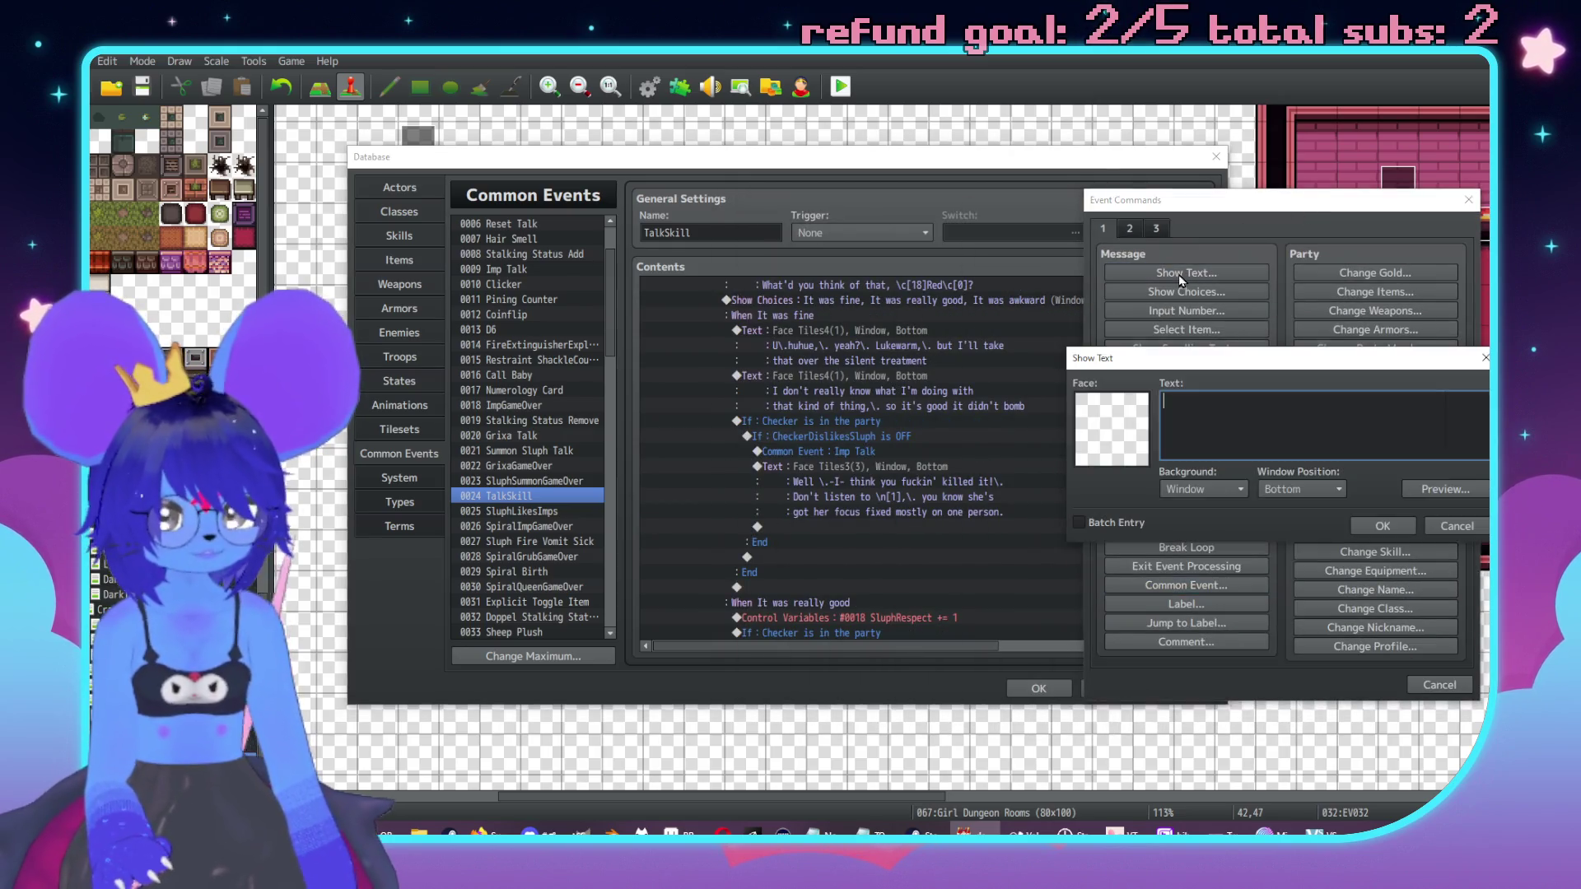
pyautogui.doubleClick(1110, 397)
pyautogui.click(1068, 360)
pyautogui.click(1070, 345)
pyautogui.doubleClick(1408, 333)
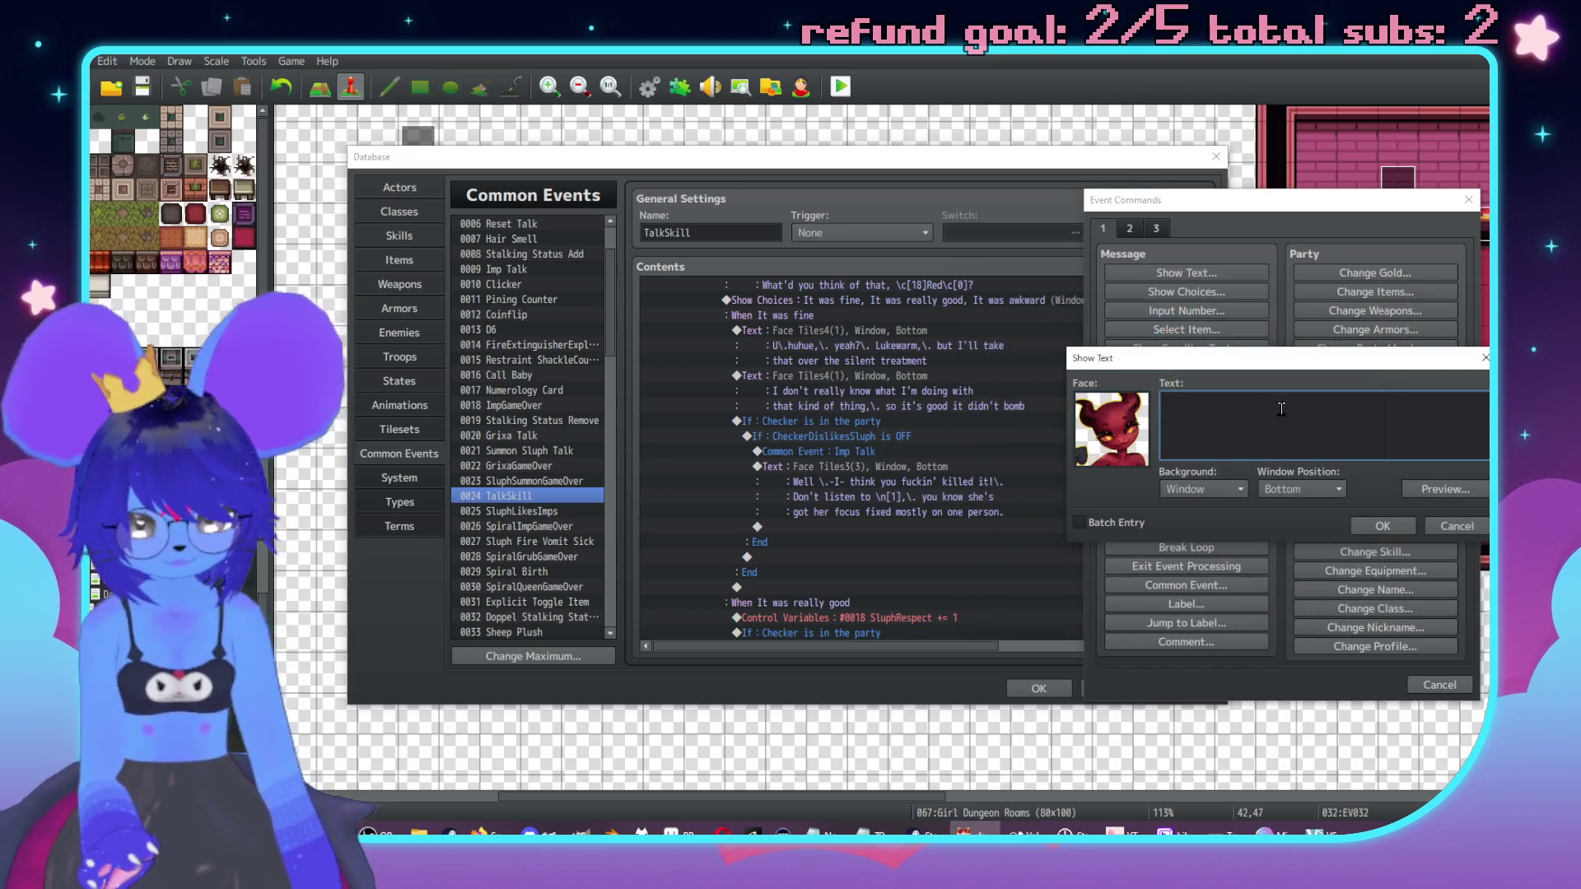
# Step: Enter the three-line text starting 'TB\..- I think…' and ending 'your hips do the work!', and insert it
pyautogui.write('T')
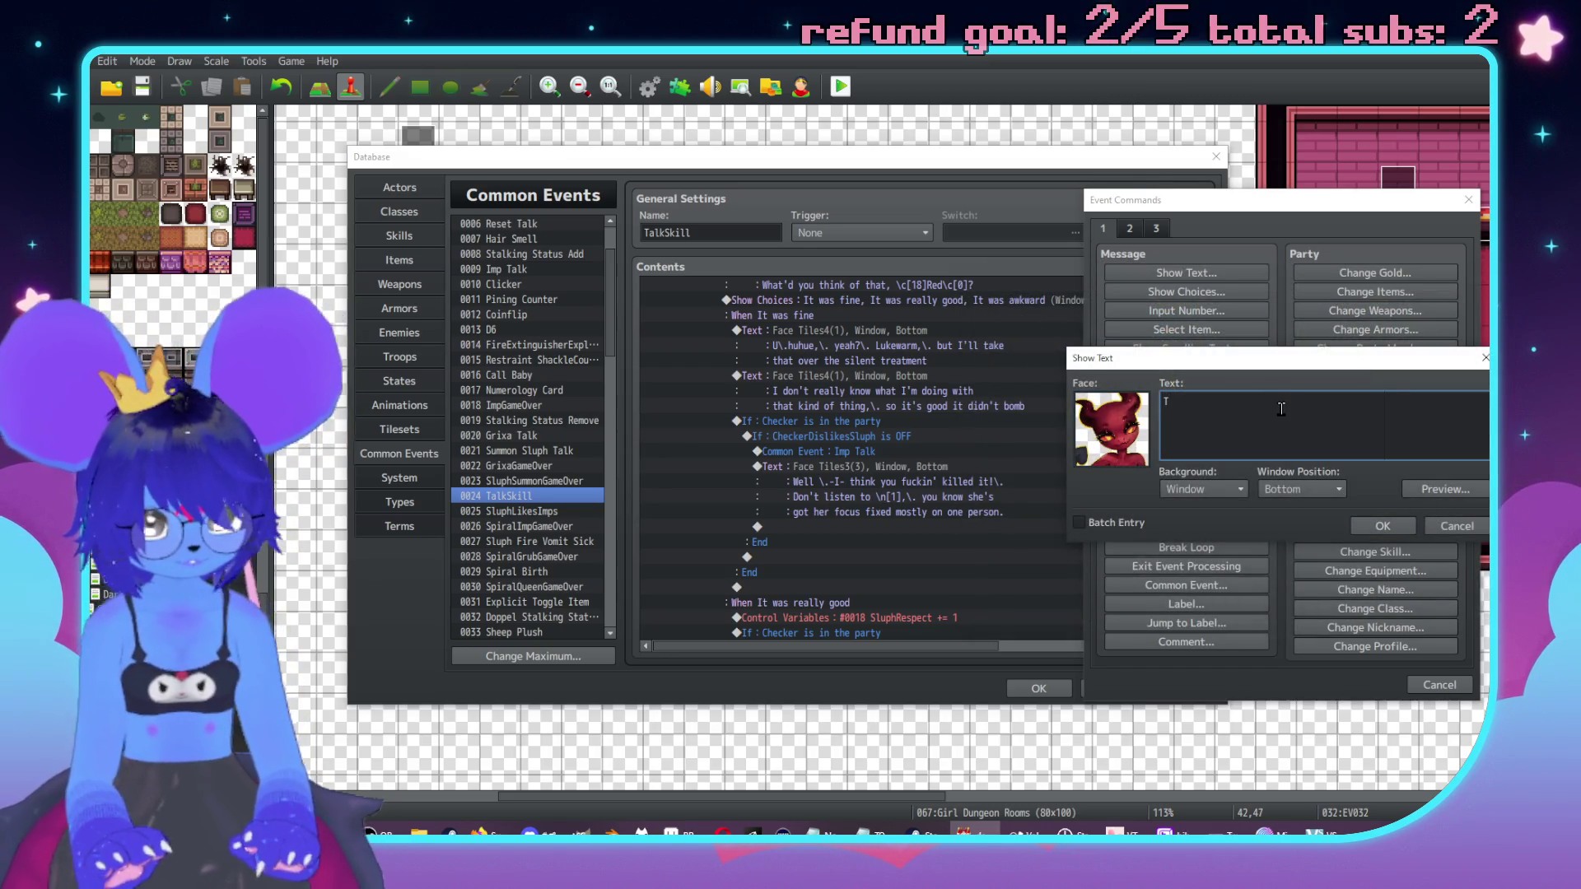
pyautogui.write('\\.-B')
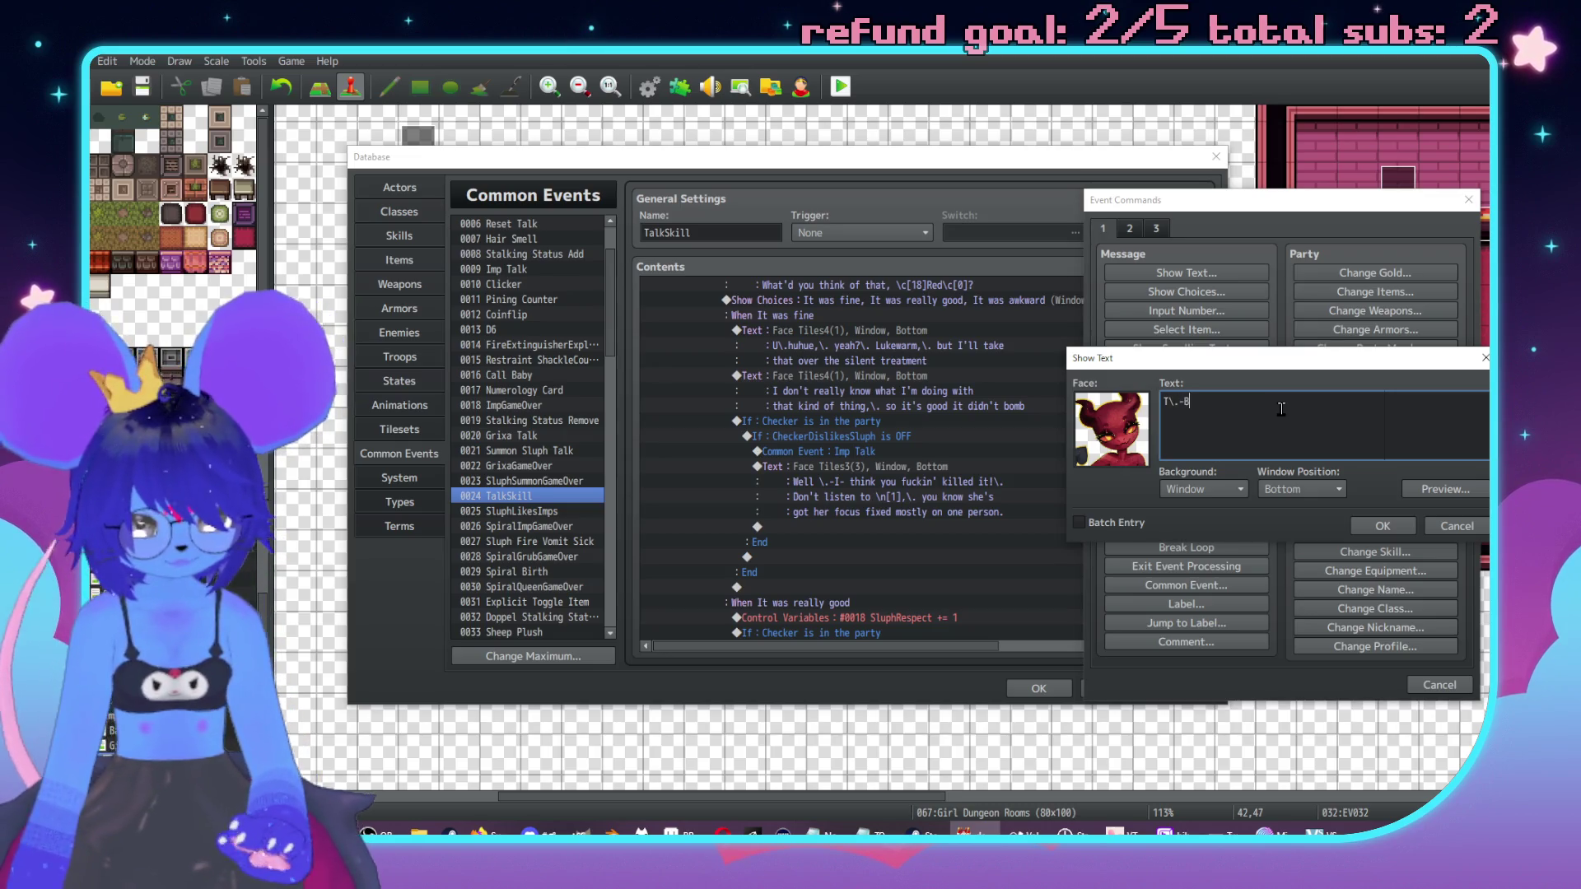
pyautogui.write('\\..-')
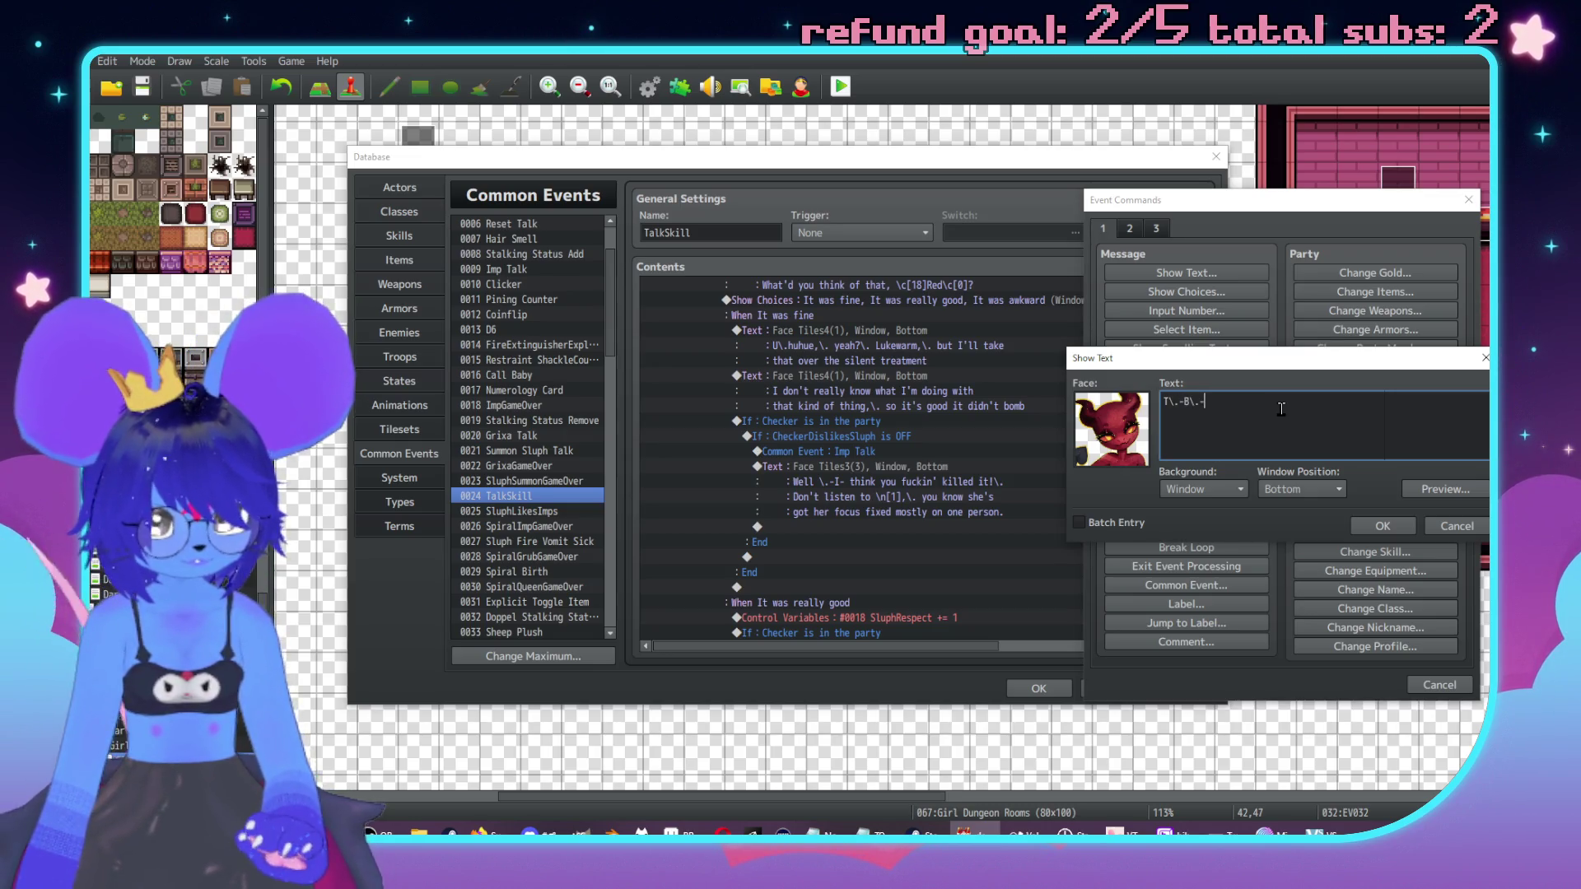
pyautogui.write(' I think')
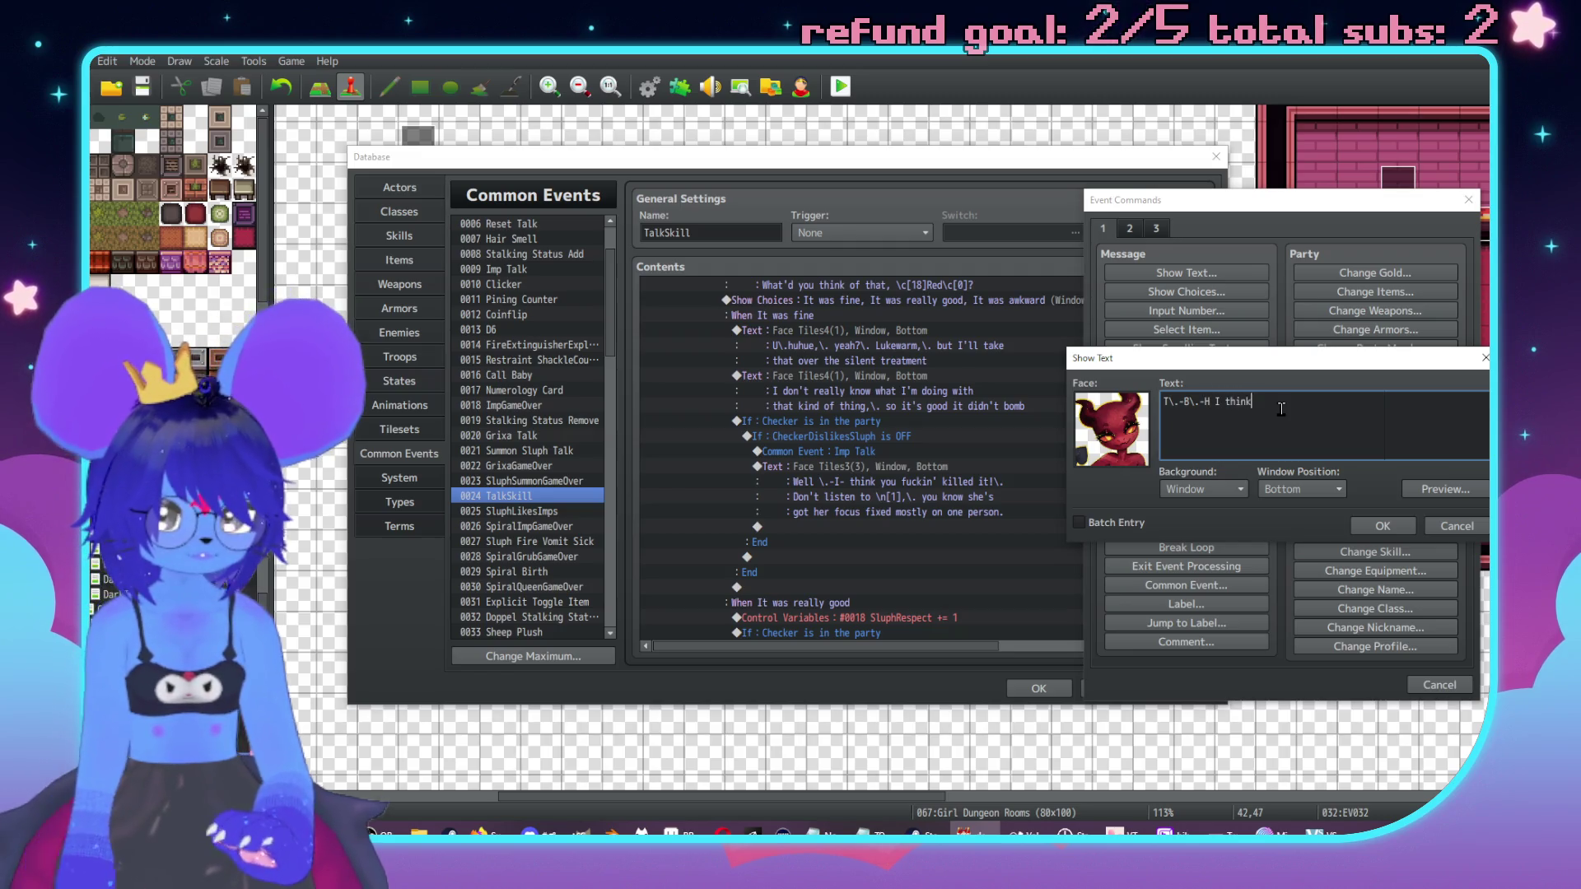
pyautogui.write("in'")
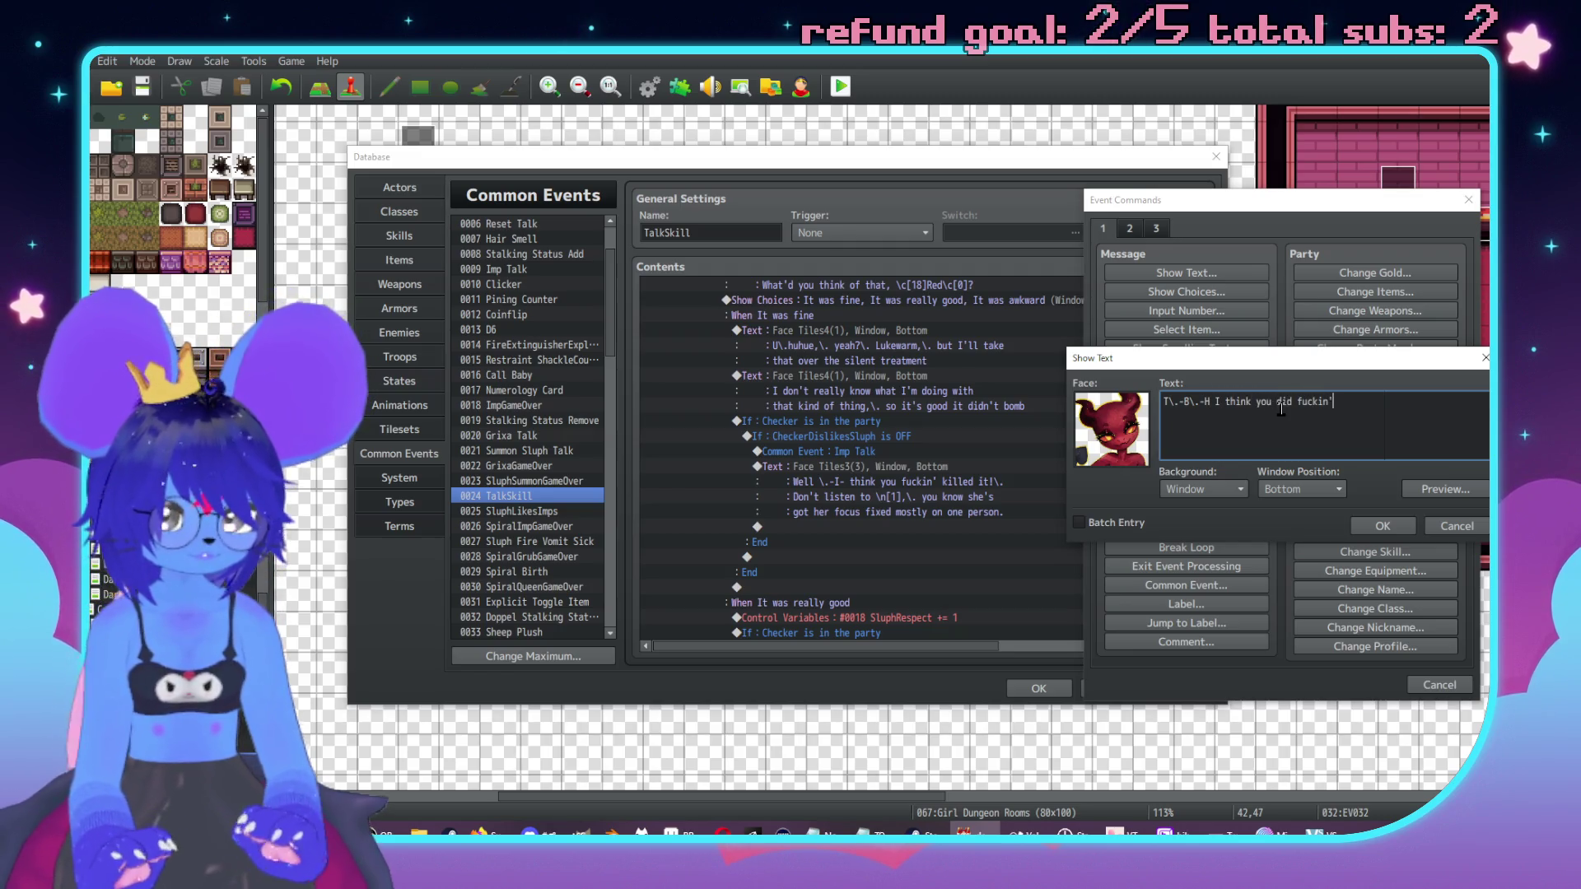
pyautogui.write(' awesome throwin')
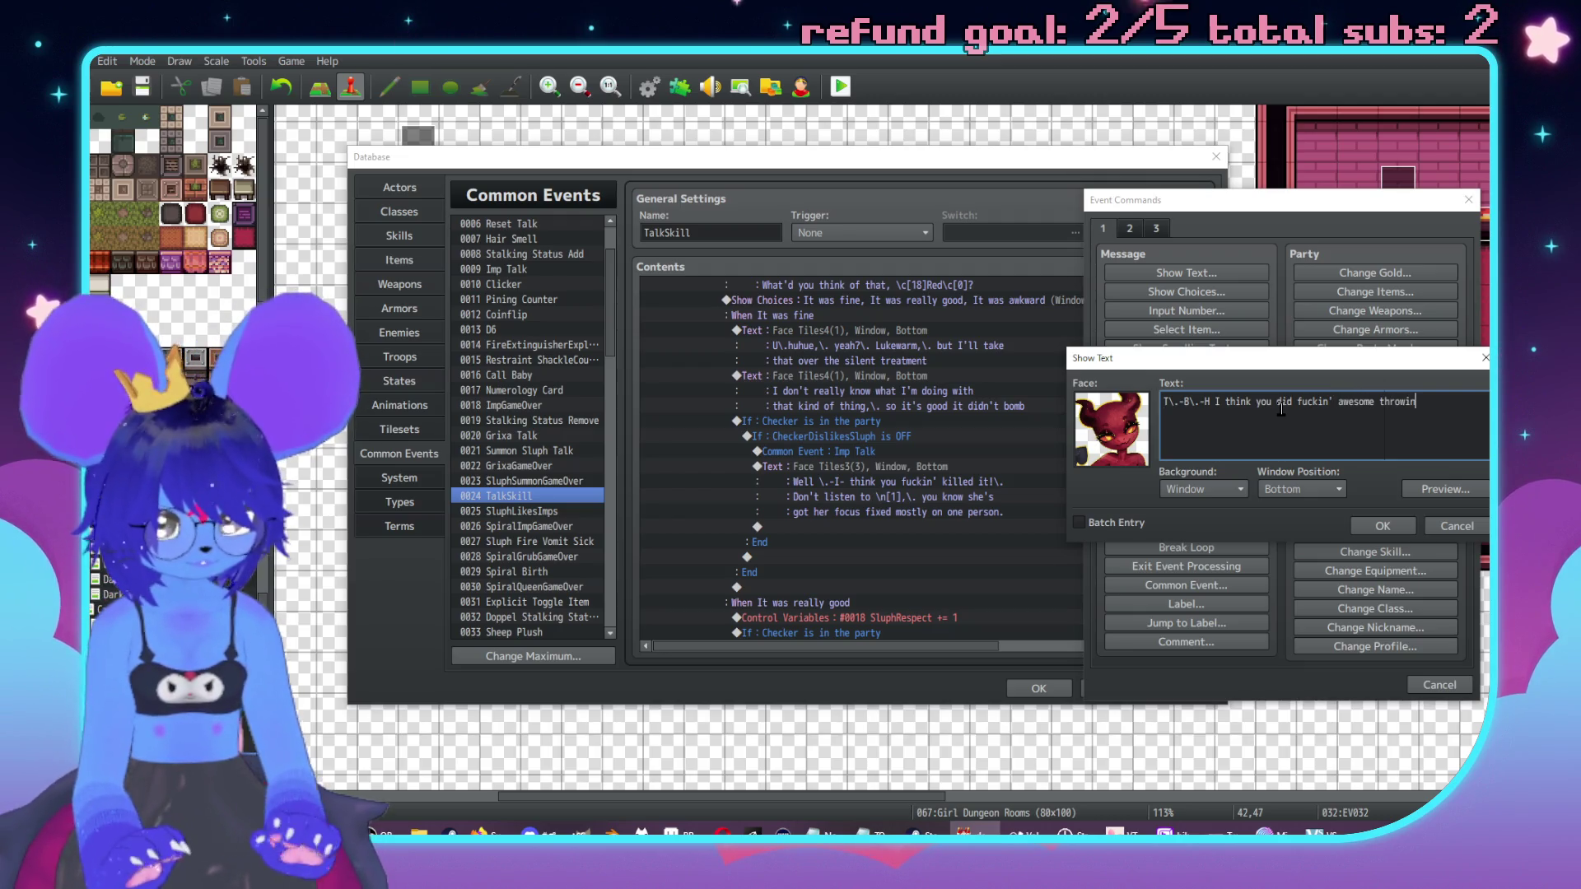
pyautogui.press('Return')
pyautogui.write('your litt')
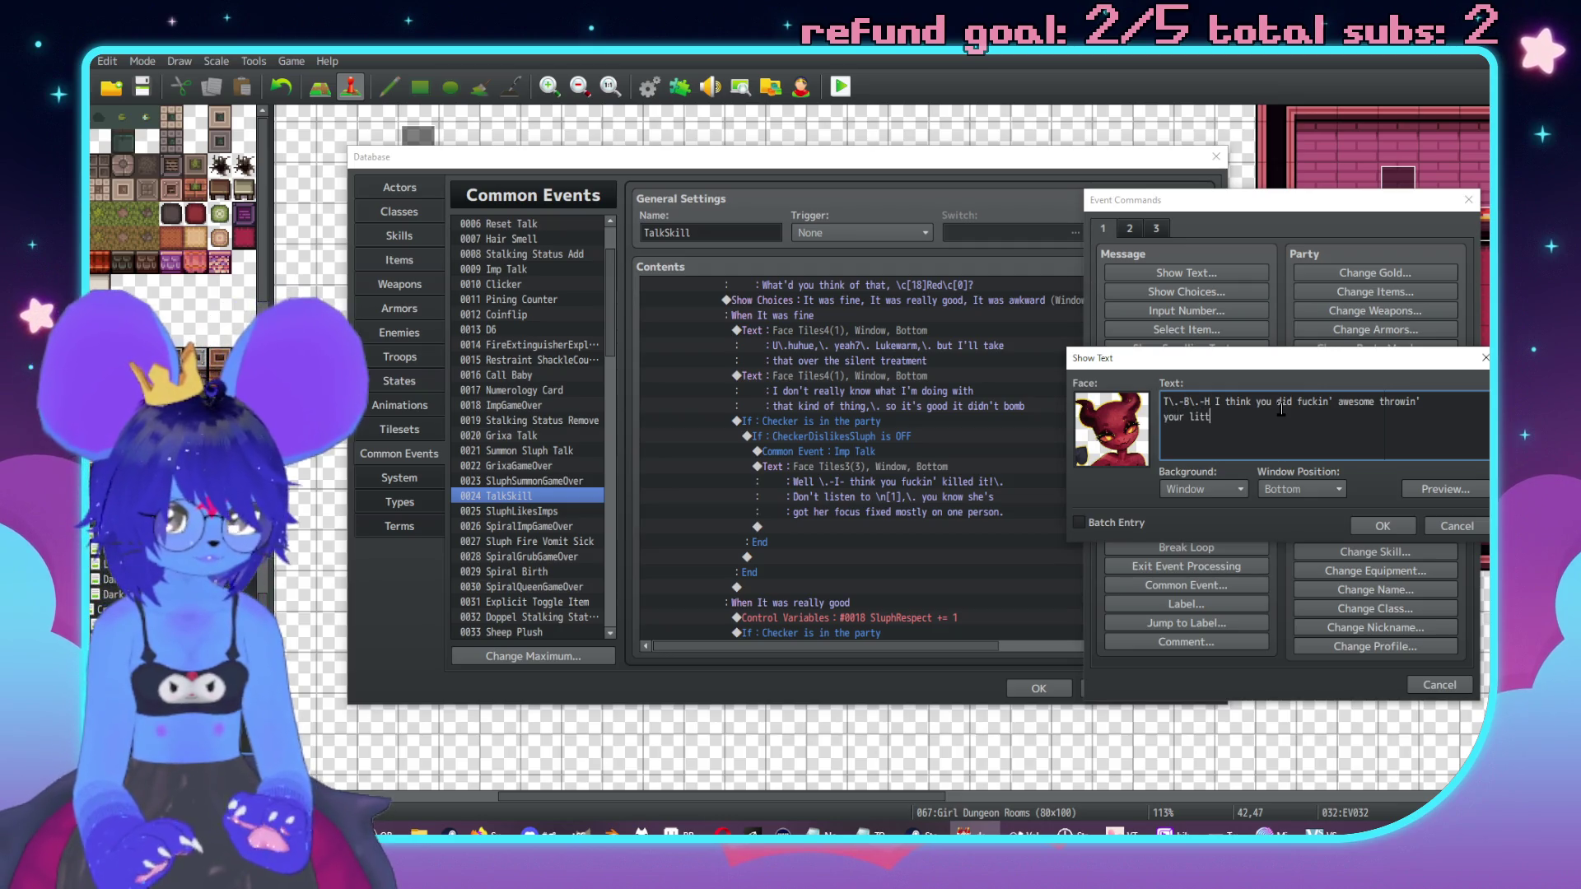
pyautogui.press('BackSpace')
pyautogui.press('BackSpace')
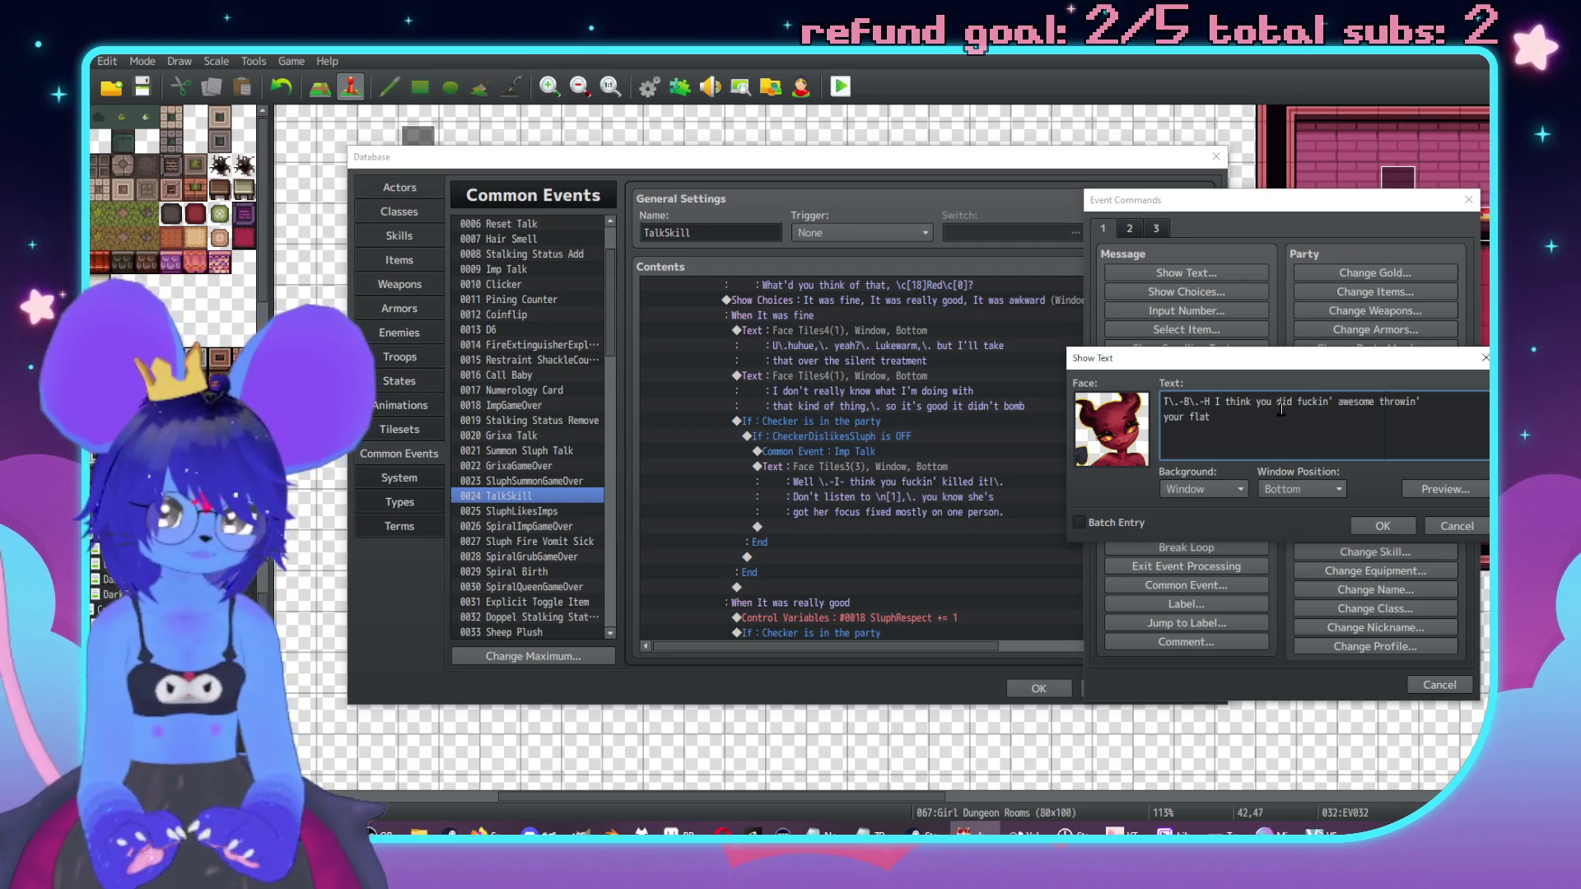
pyautogui.write('ttle ass around,\\. you really made')
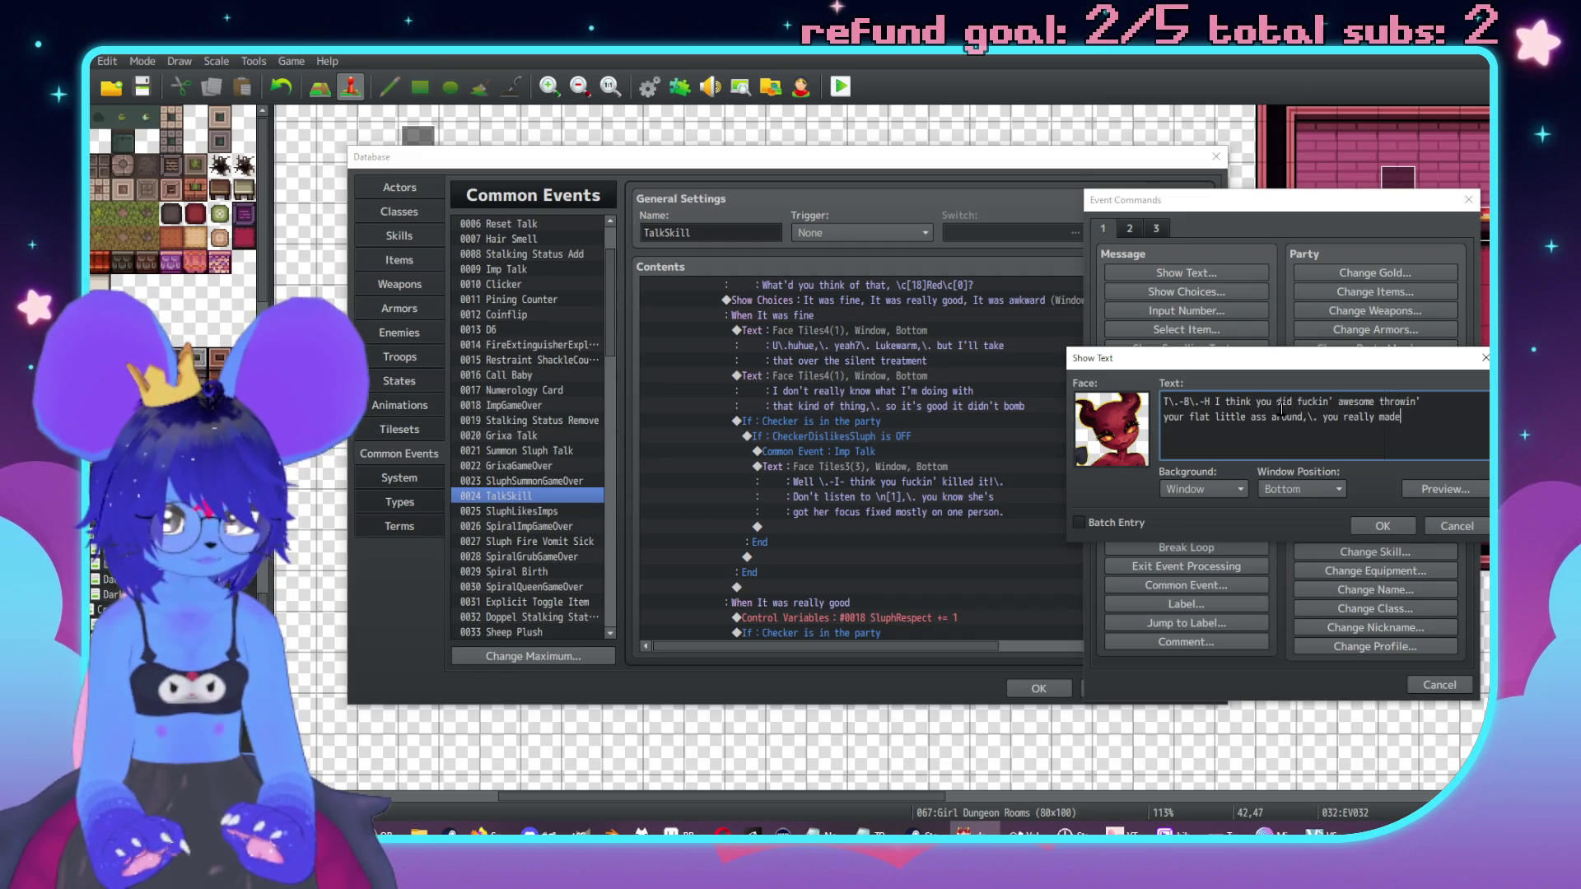
pyautogui.press('Return')
pyautogui.write('your hips d')
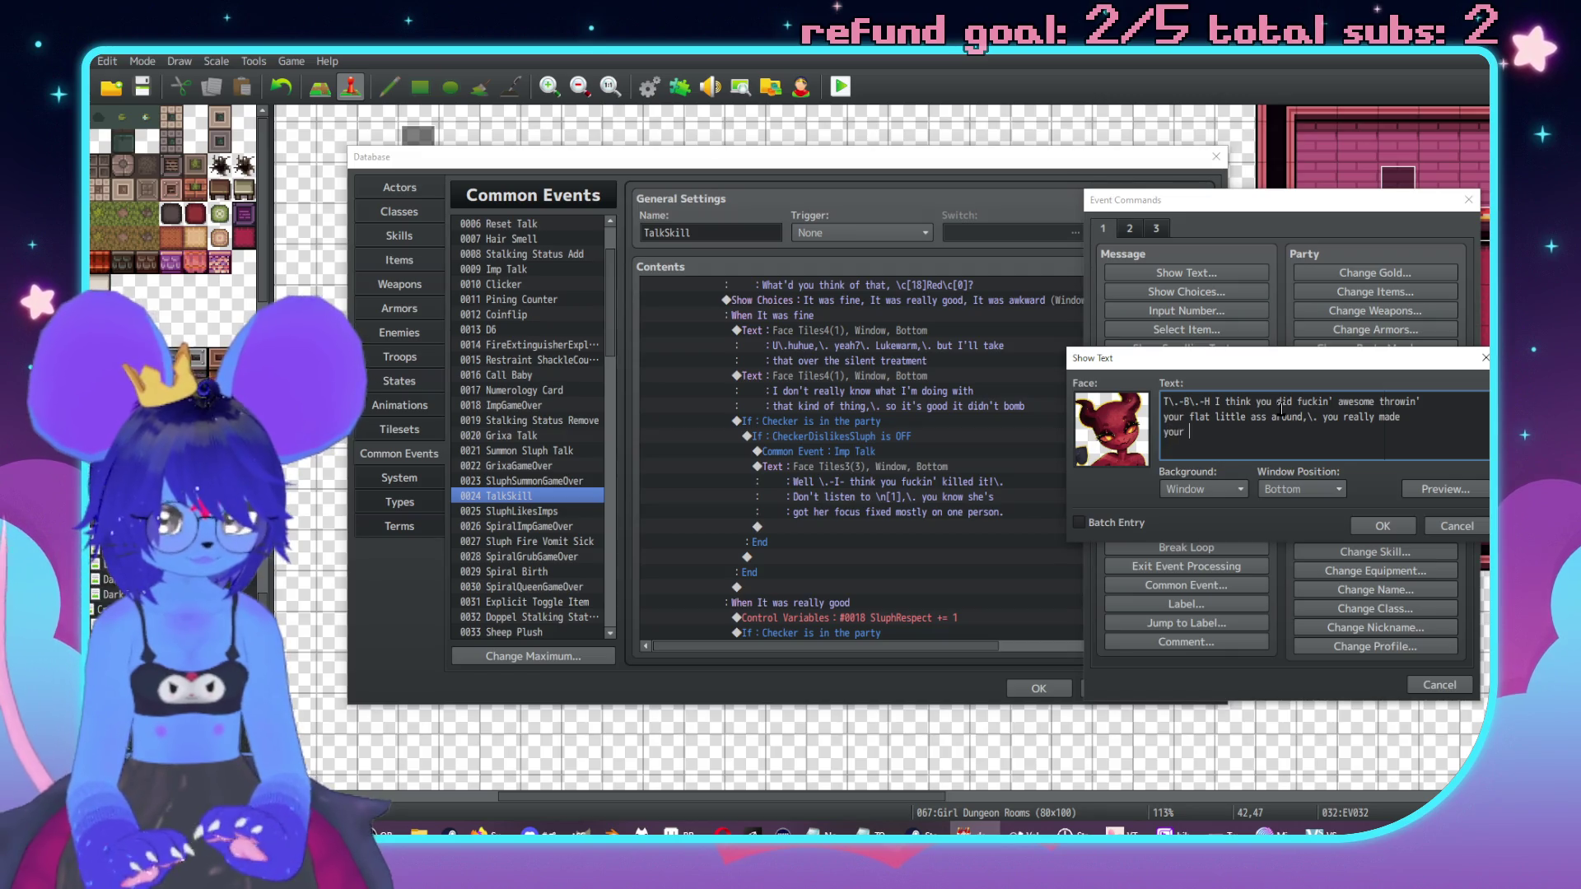
pyautogui.write('o the work!')
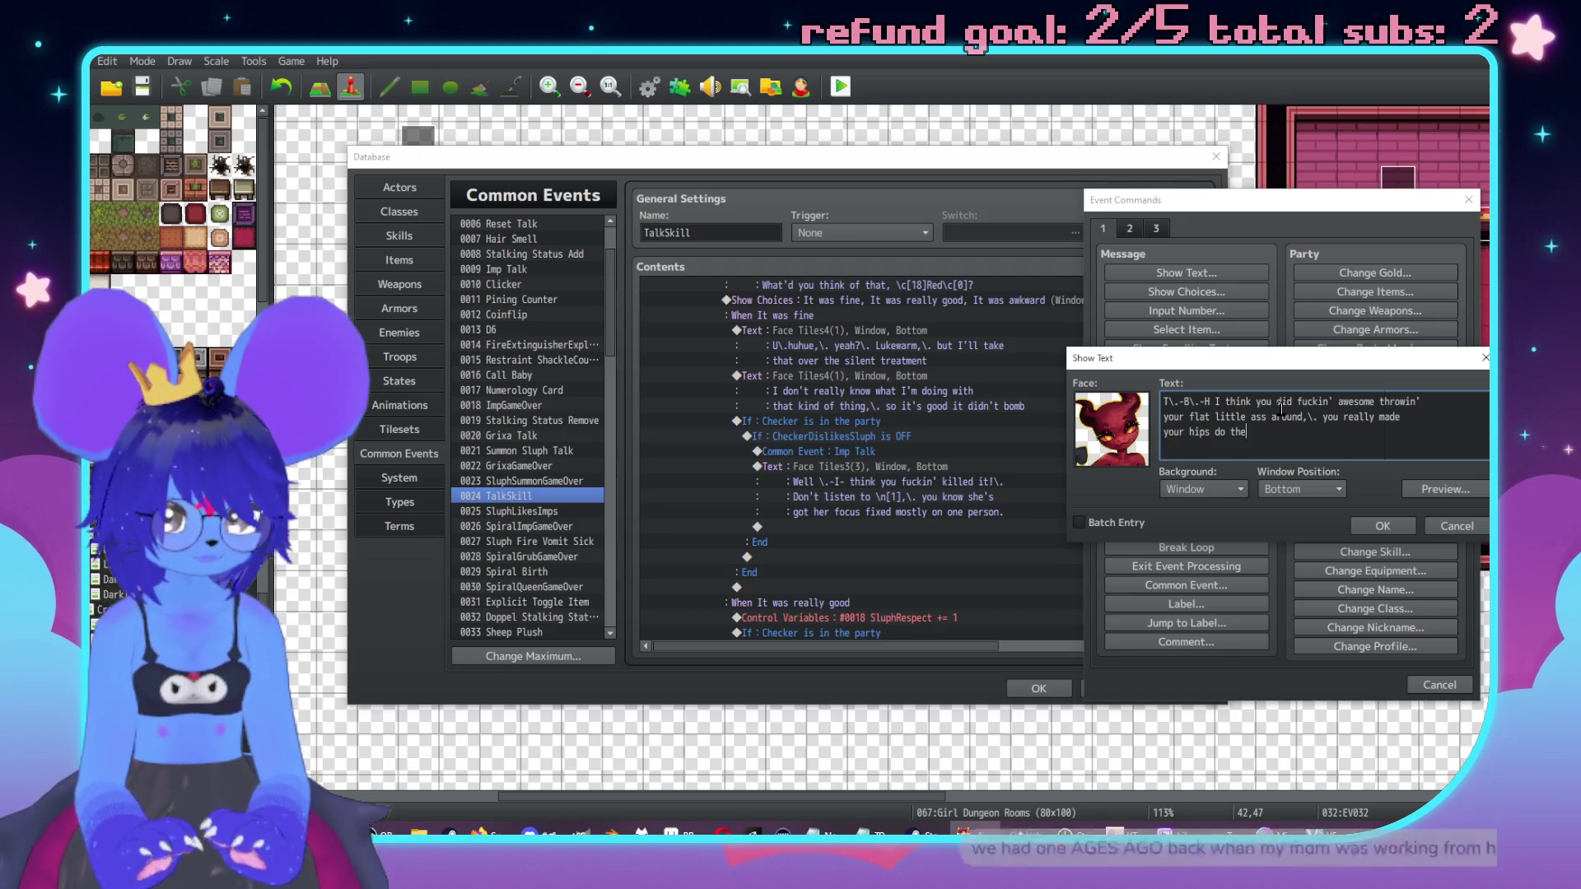
pyautogui.click(1381, 523)
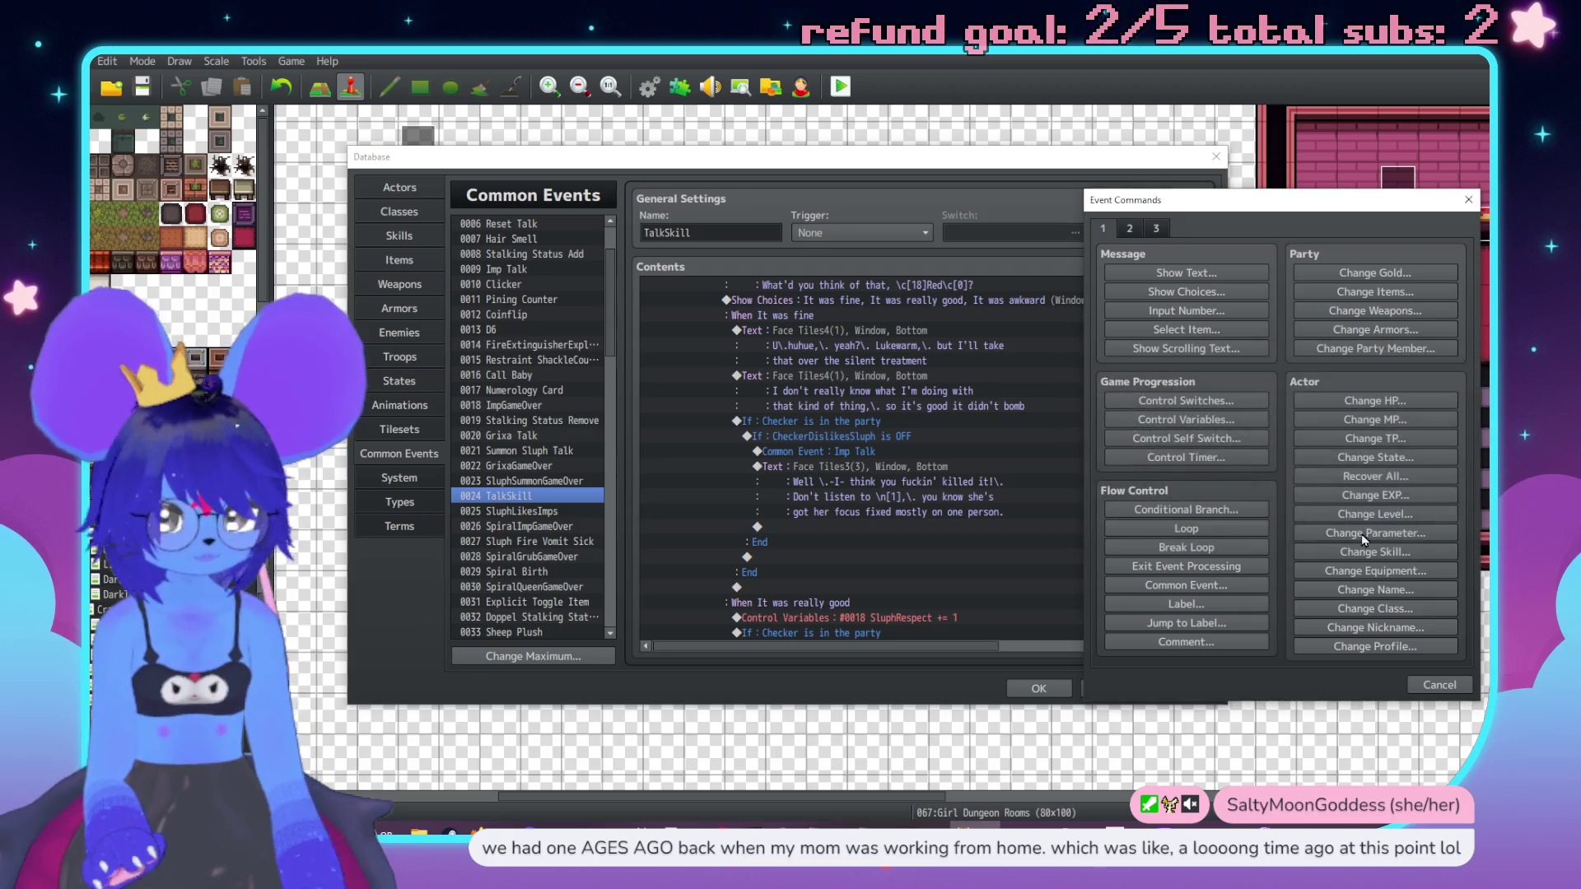
pyautogui.click(884, 376)
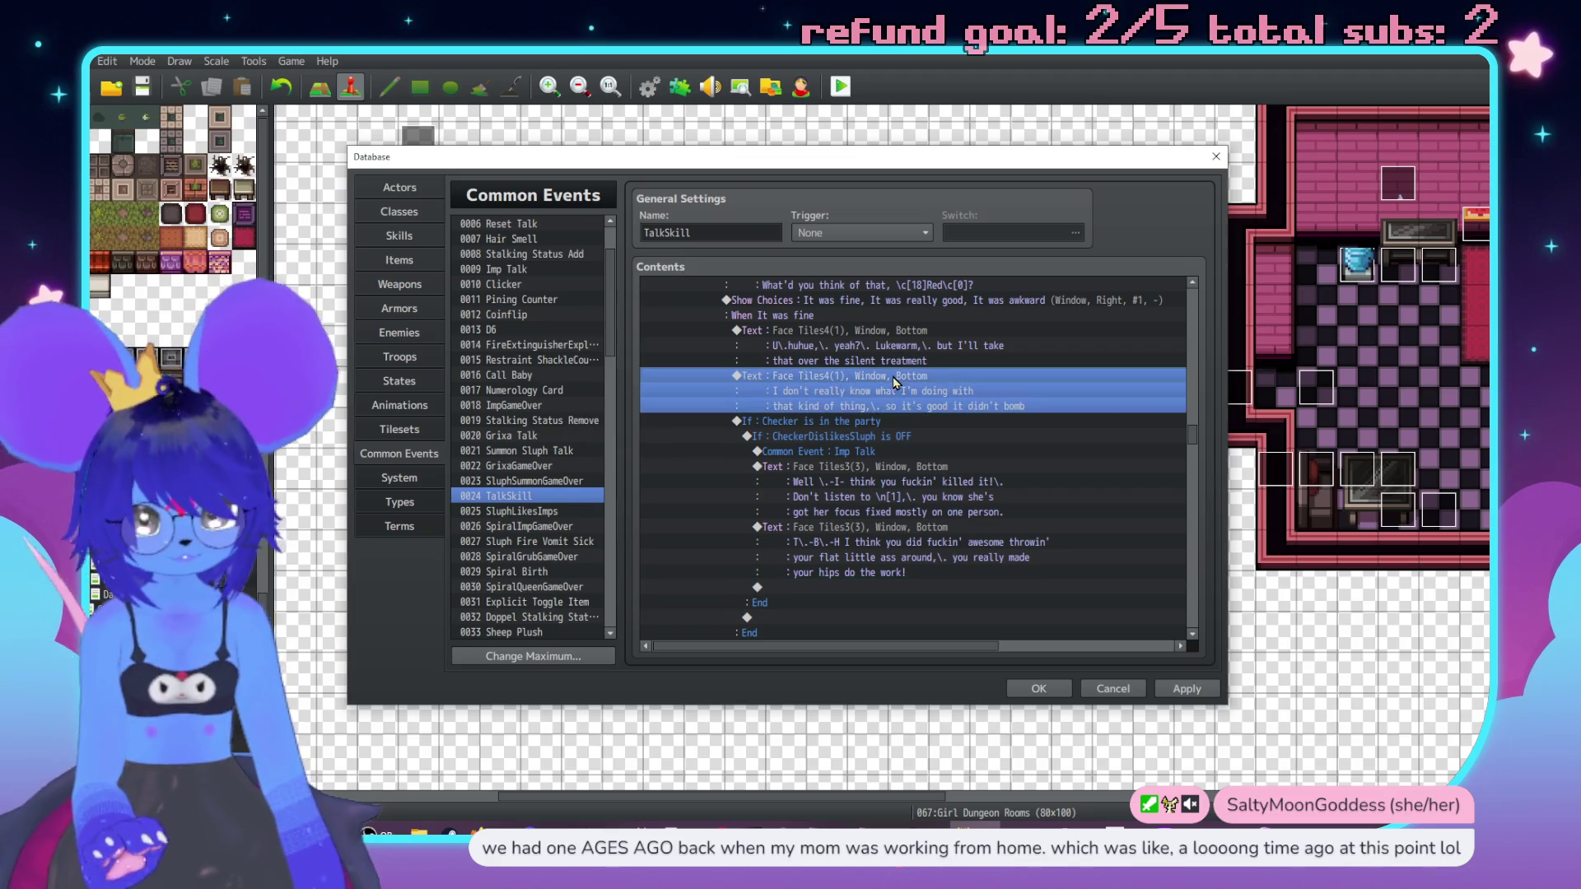
# Step: Paste the copied dialogue at the end of the Imp branch and add a Sluph Talk common event call
pyautogui.click(847, 587)
pyautogui.hotkey('ctrl', 'v')
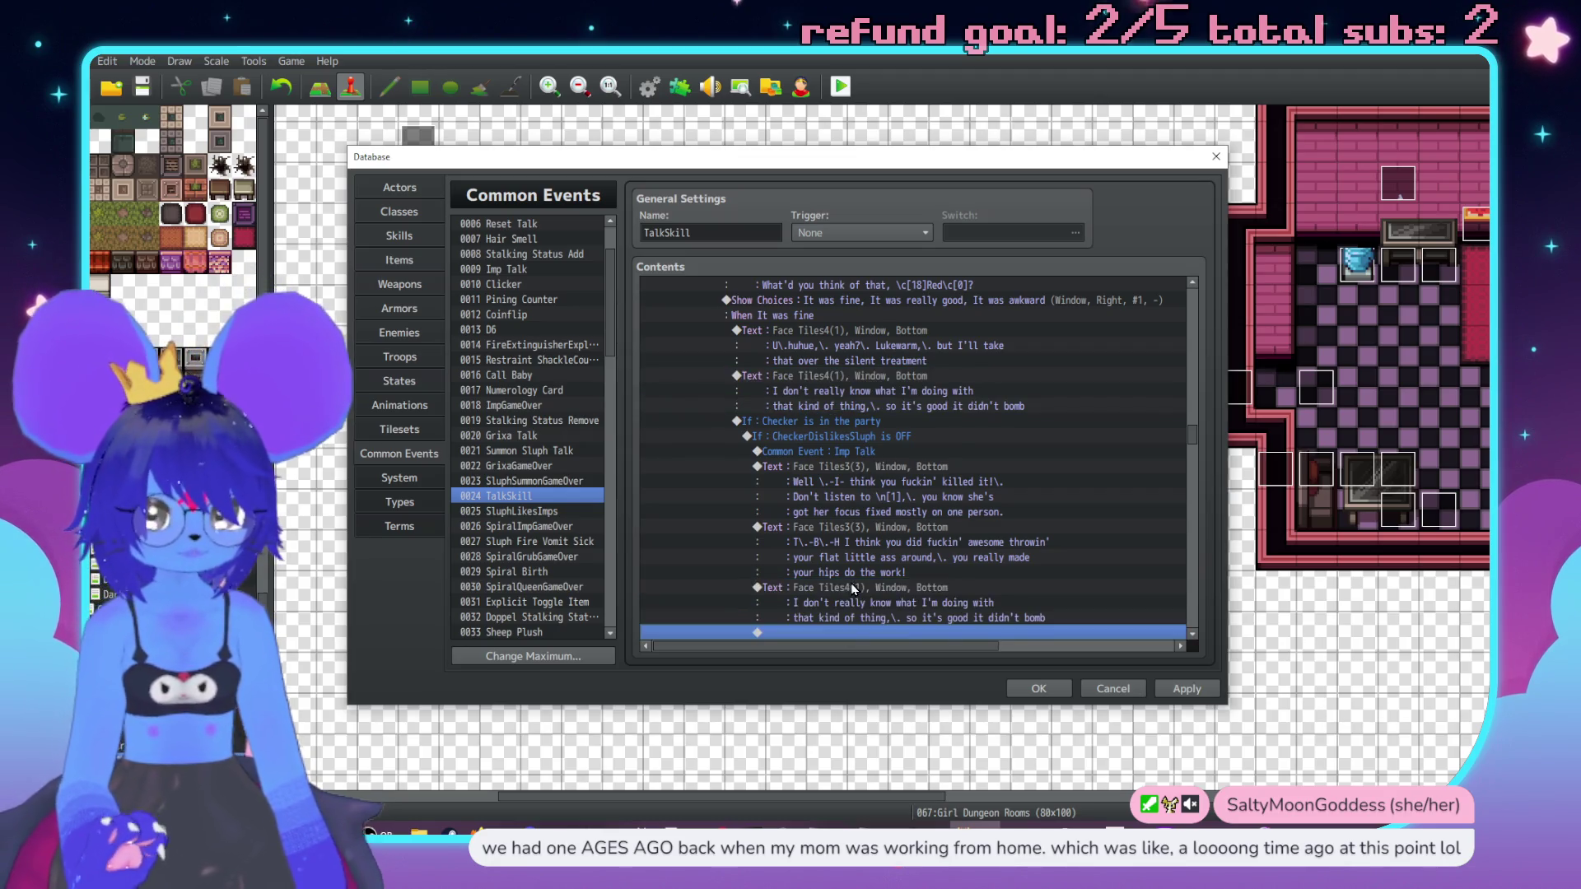
pyautogui.press('Return')
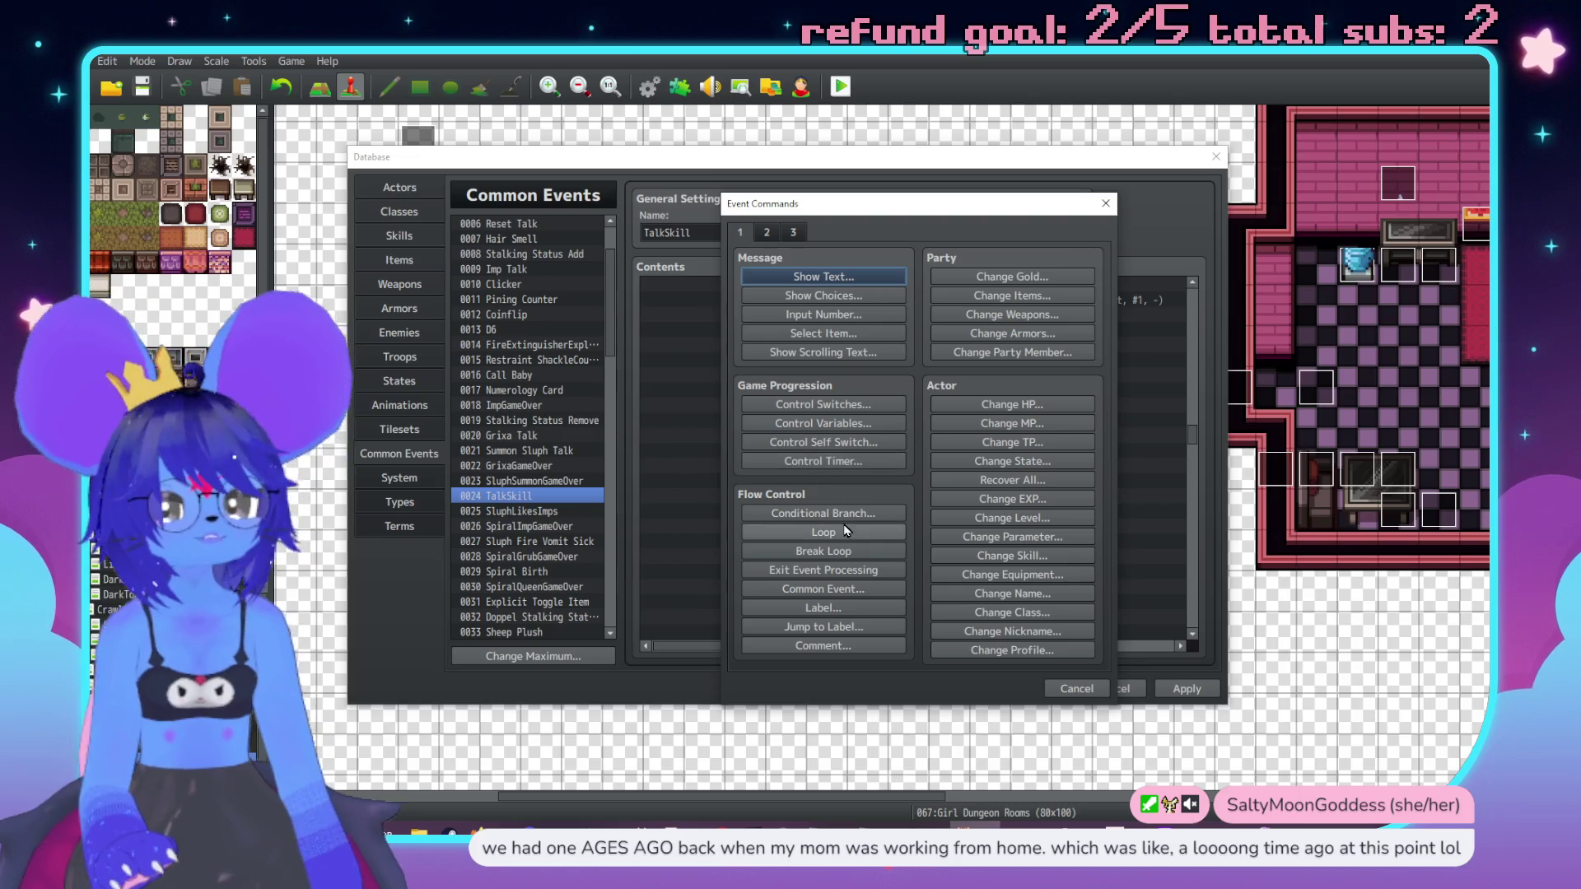
pyautogui.click(832, 589)
pyautogui.click(897, 448)
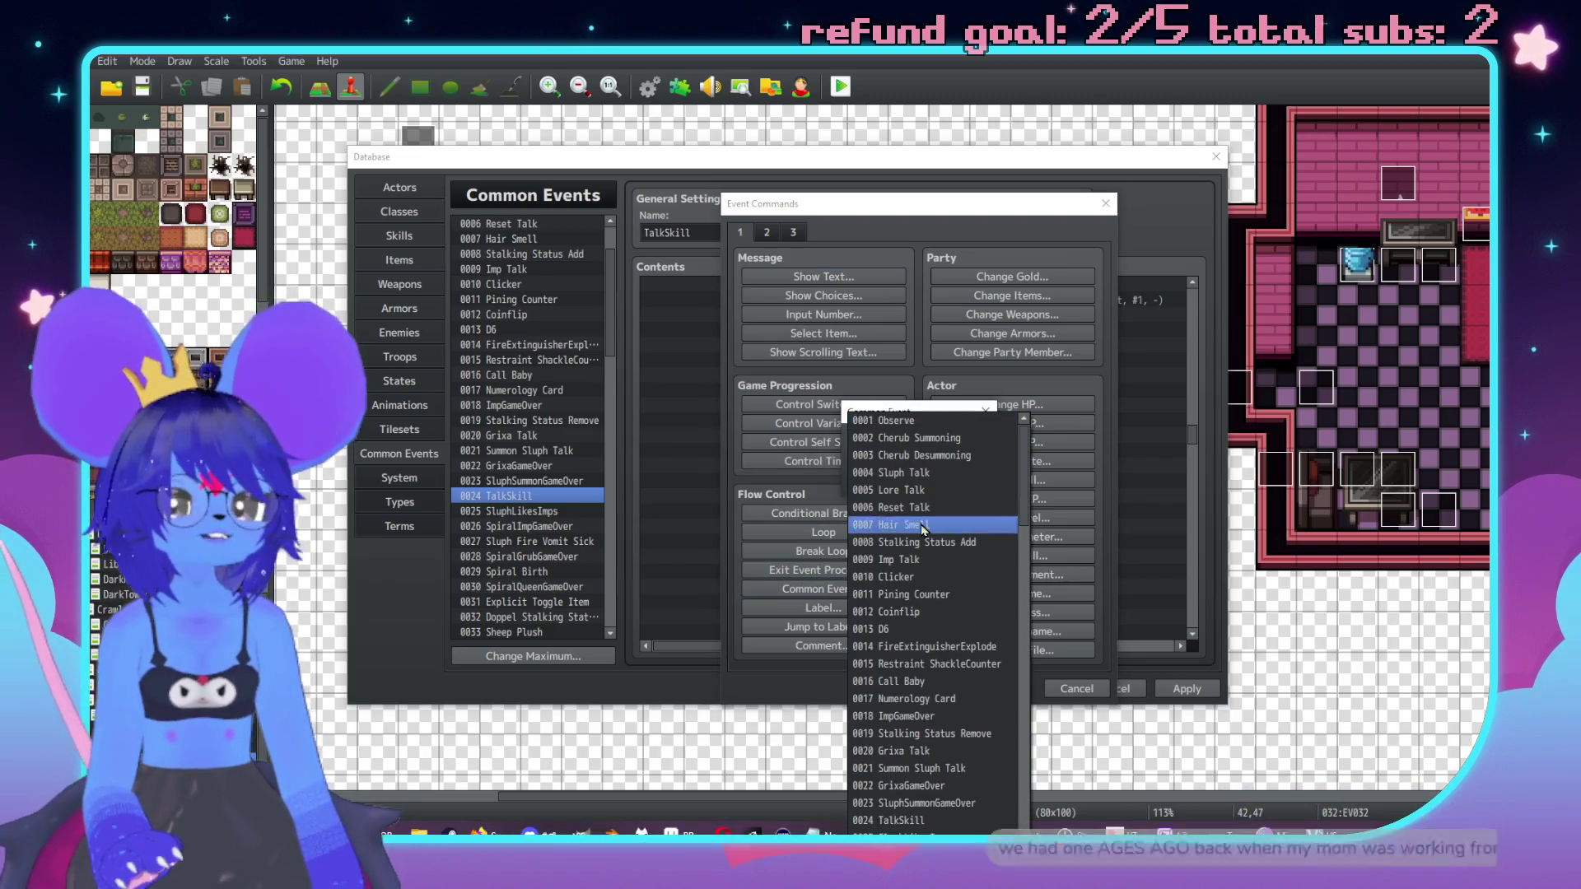
pyautogui.click(897, 479)
pyautogui.press('Escape')
# Step: Rewrite the pasted line to read "That's a uh, big vote of confidence."
pyautogui.scroll(-2, 992, 481)
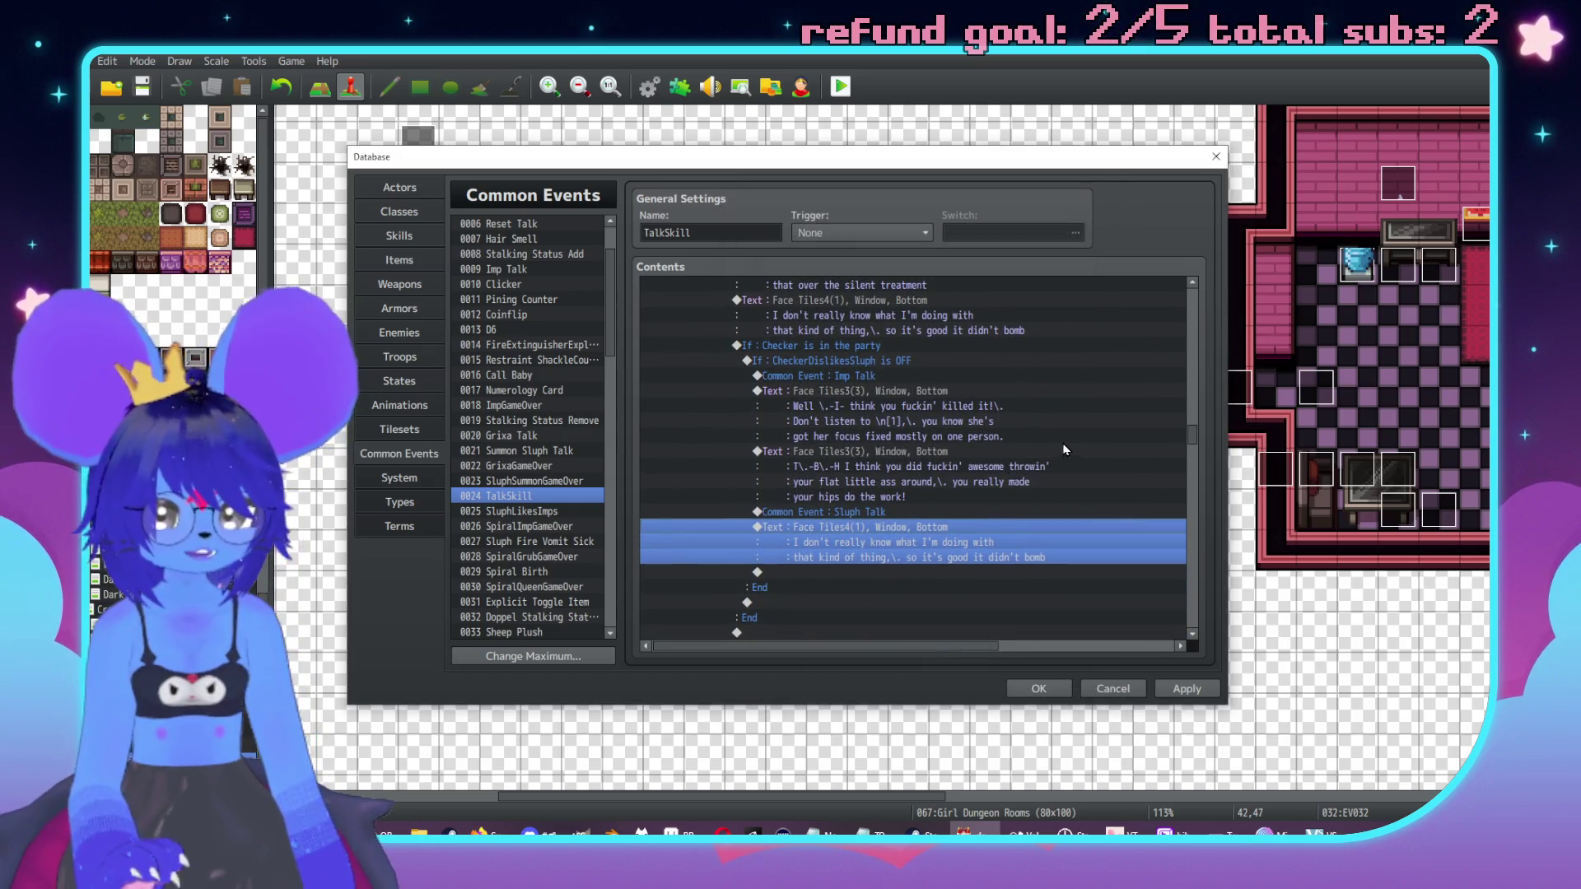
pyautogui.press('Return')
pyautogui.moveTo(905, 368); pyautogui.dragTo(1156, 368)
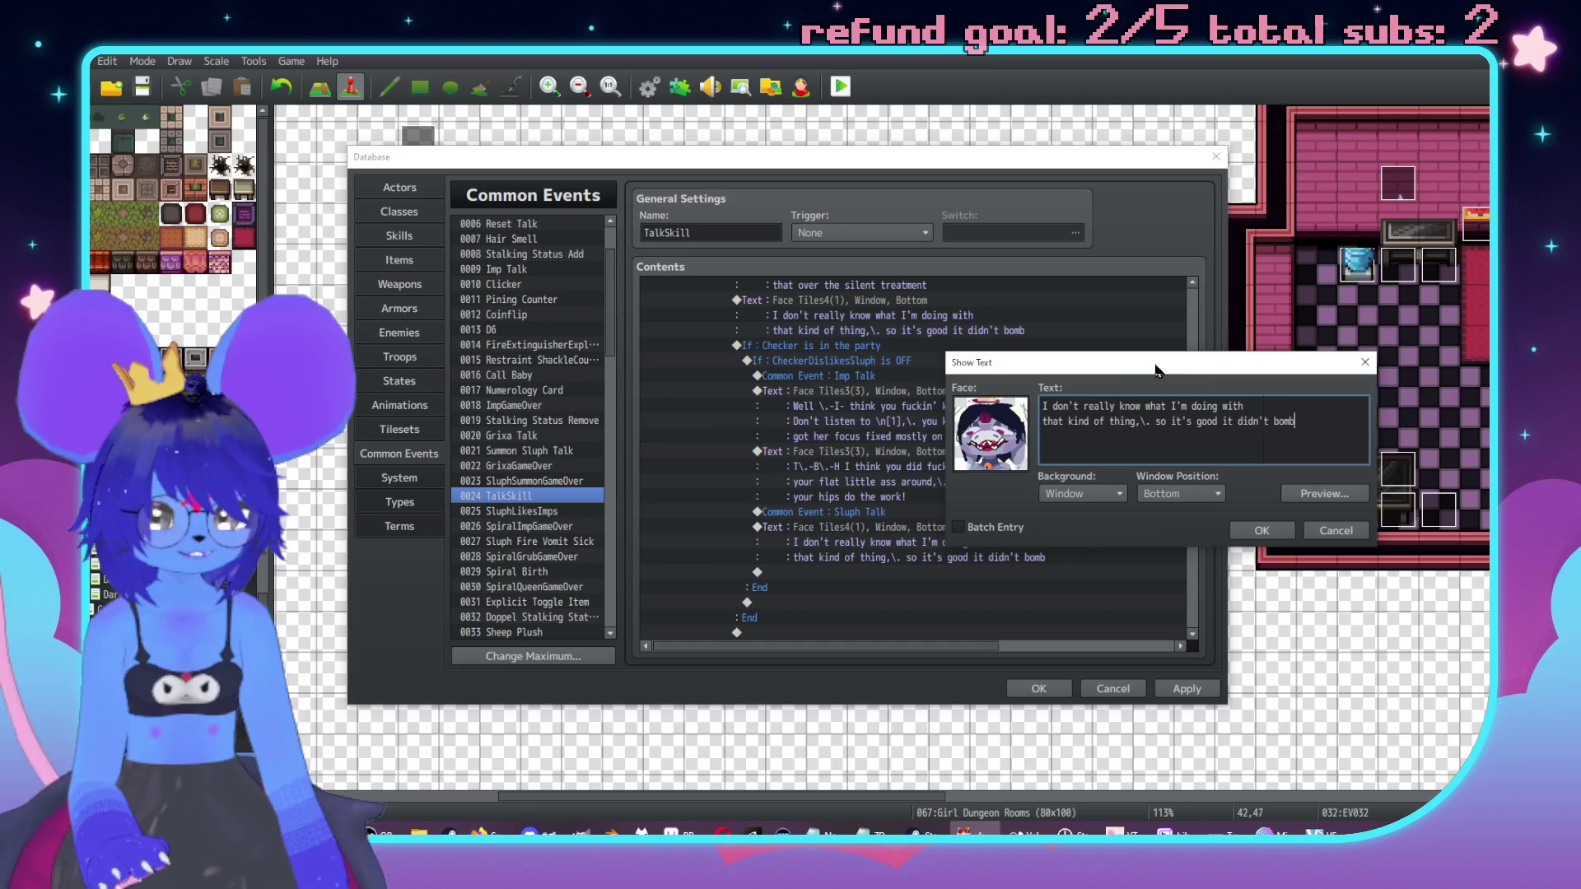
pyautogui.moveTo(1303, 426); pyautogui.dragTo(969, 407)
pyautogui.write('That')
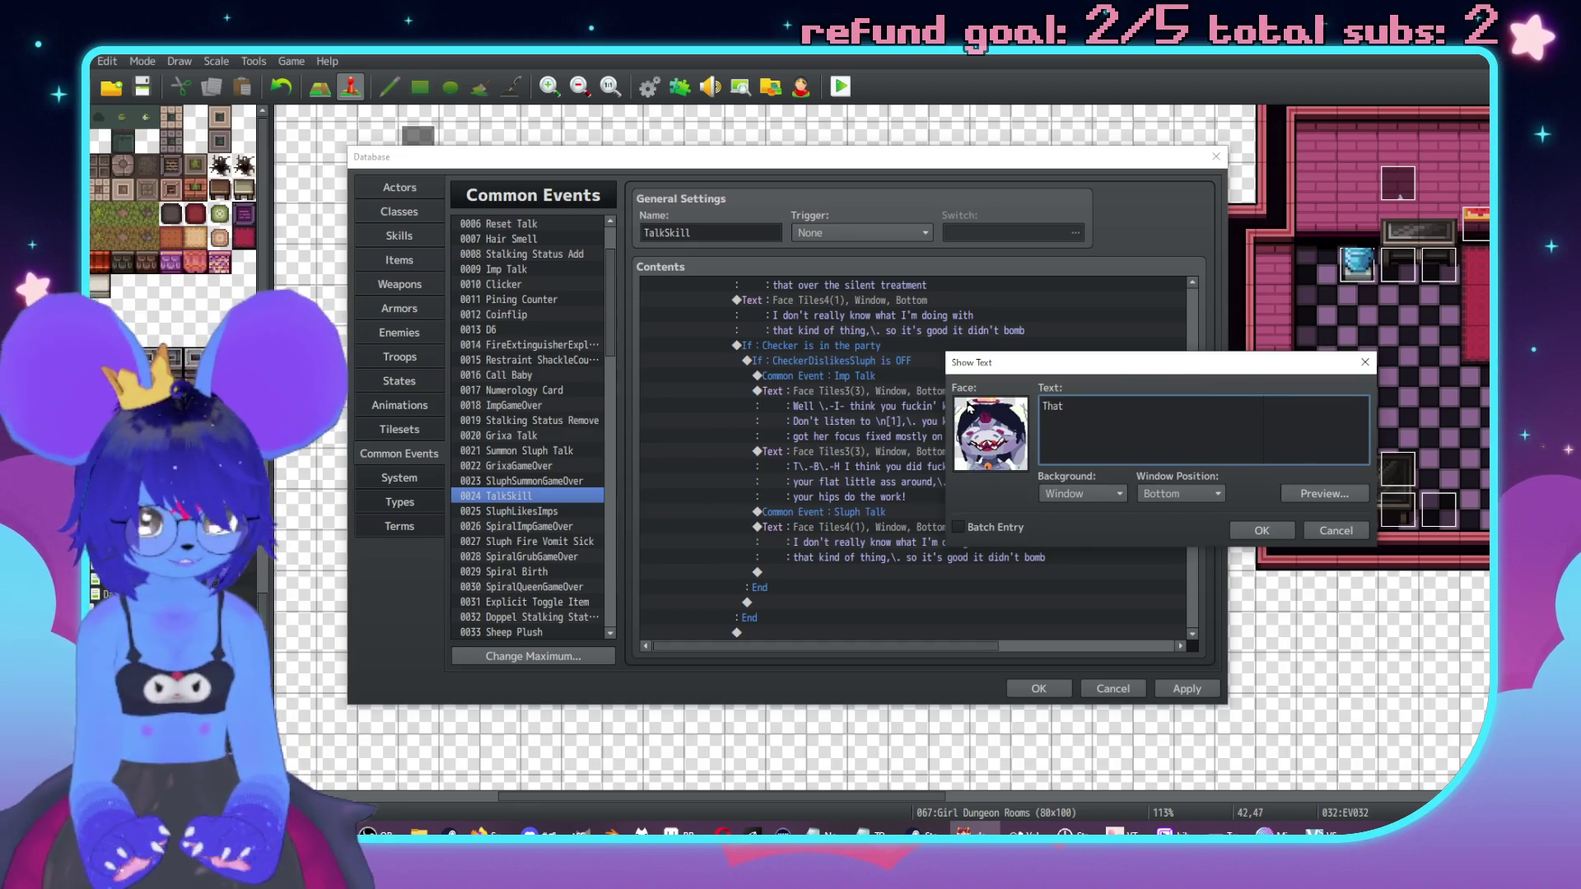
pyautogui.write("'s a uh")
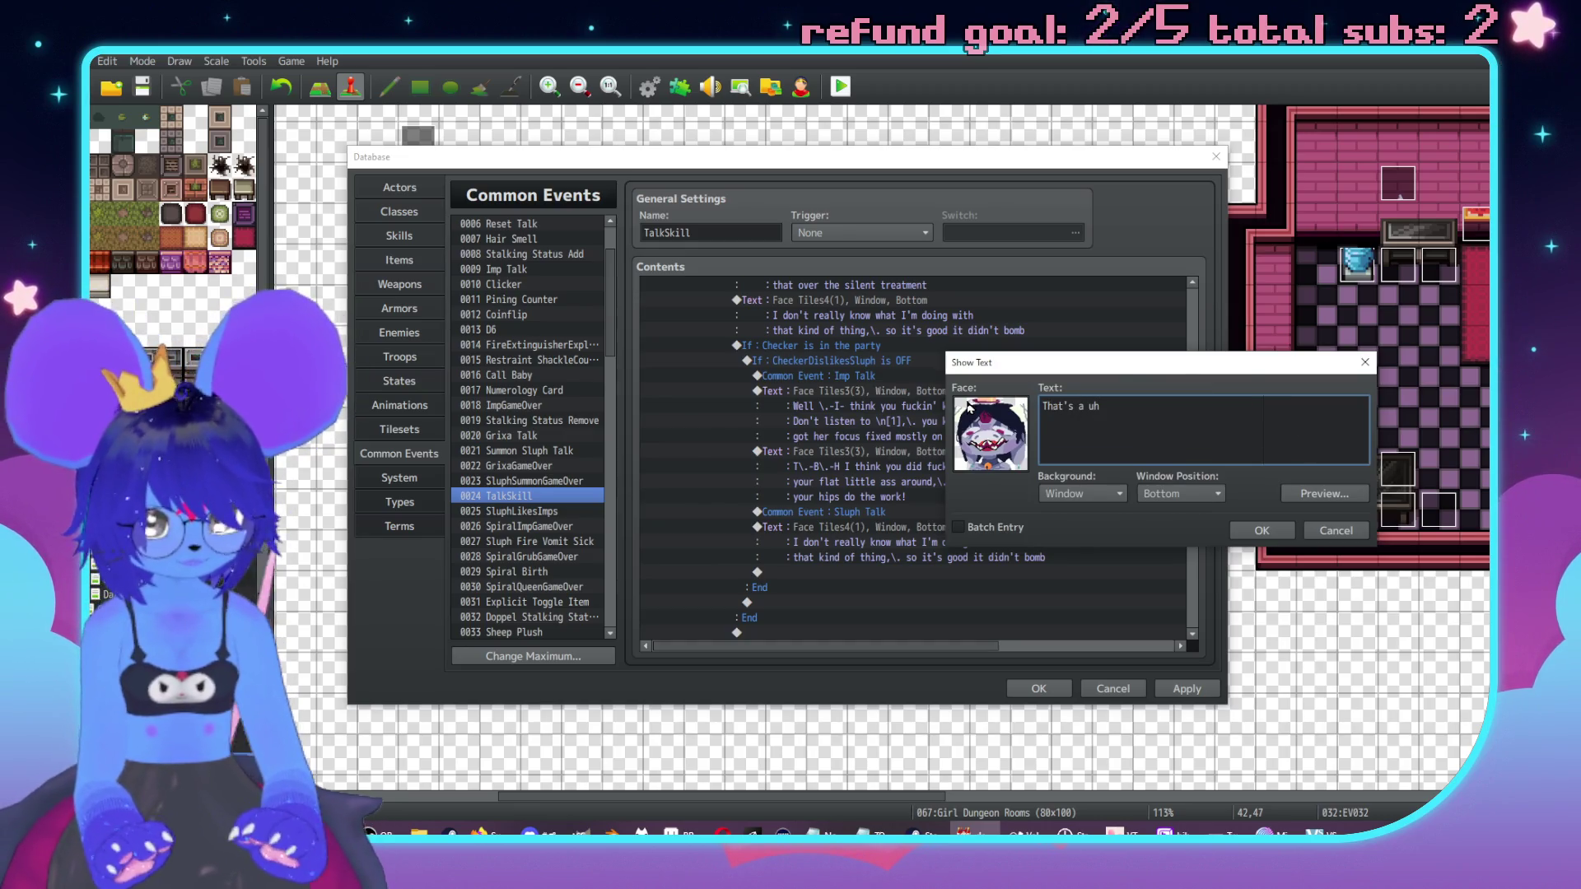
pyautogui.write(',\\ big vote of condi')
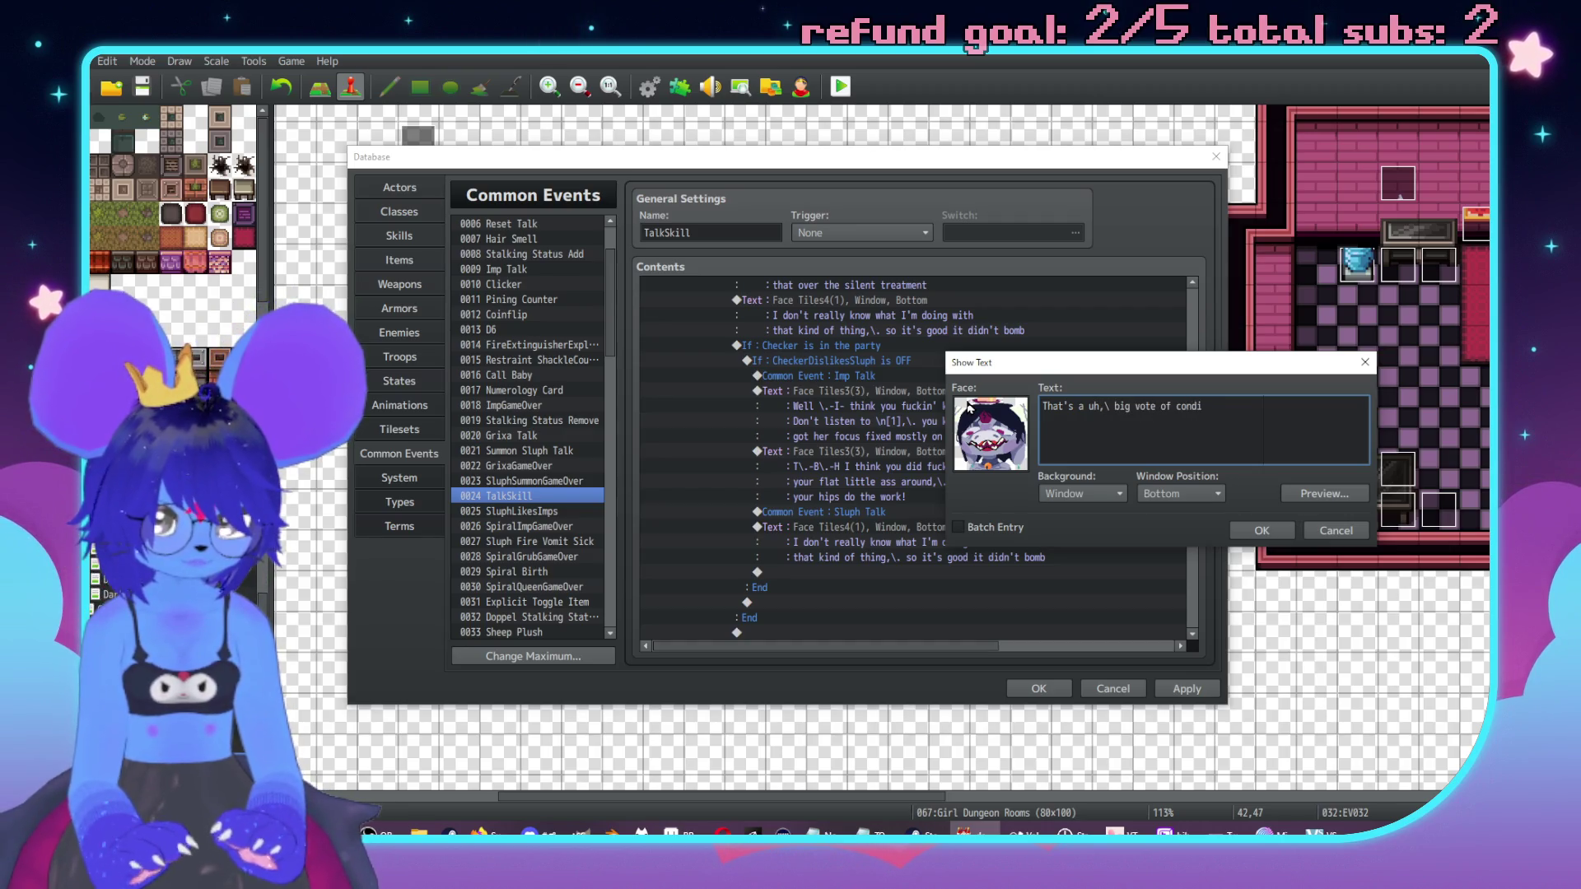
pyautogui.write('ence,')
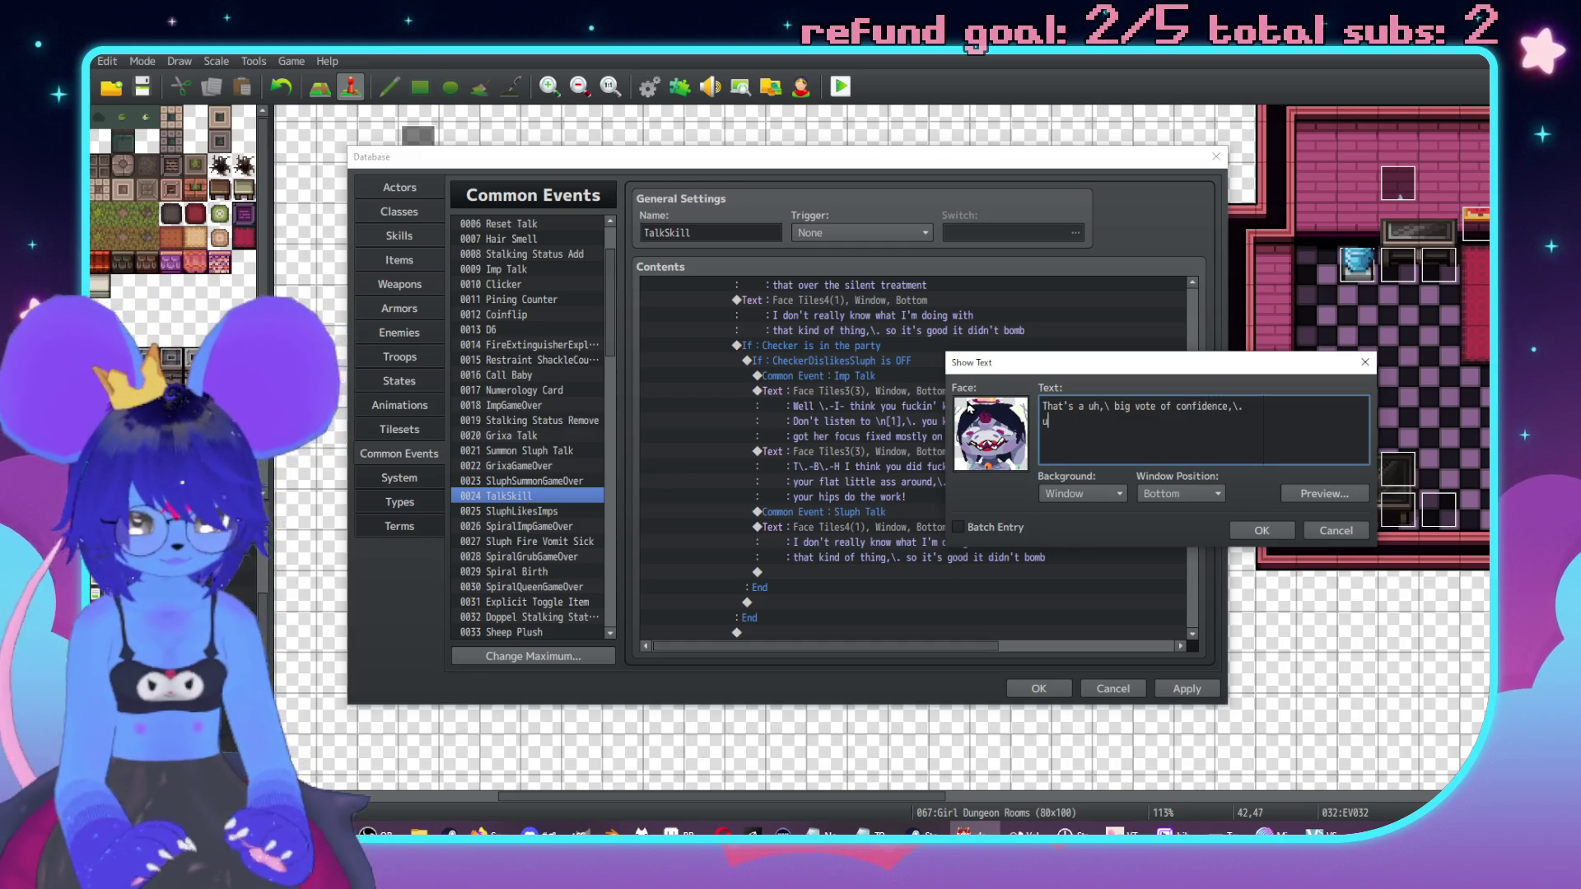
pyautogui.write('\\.hu\\.hue')
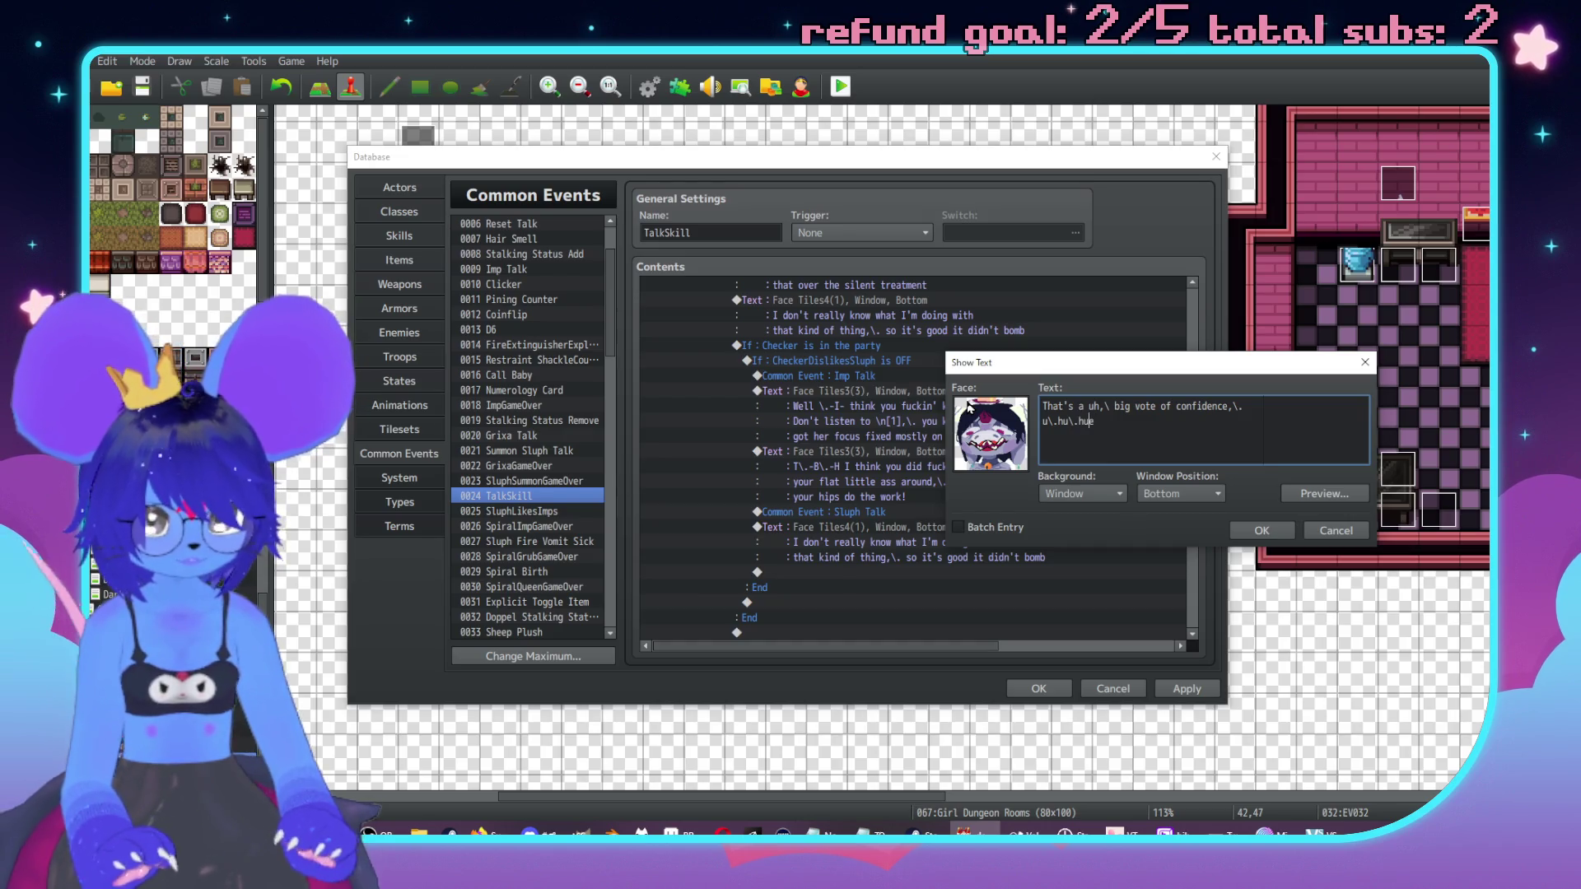
pyautogui.press('Home')
pyautogui.press('BackSpace')
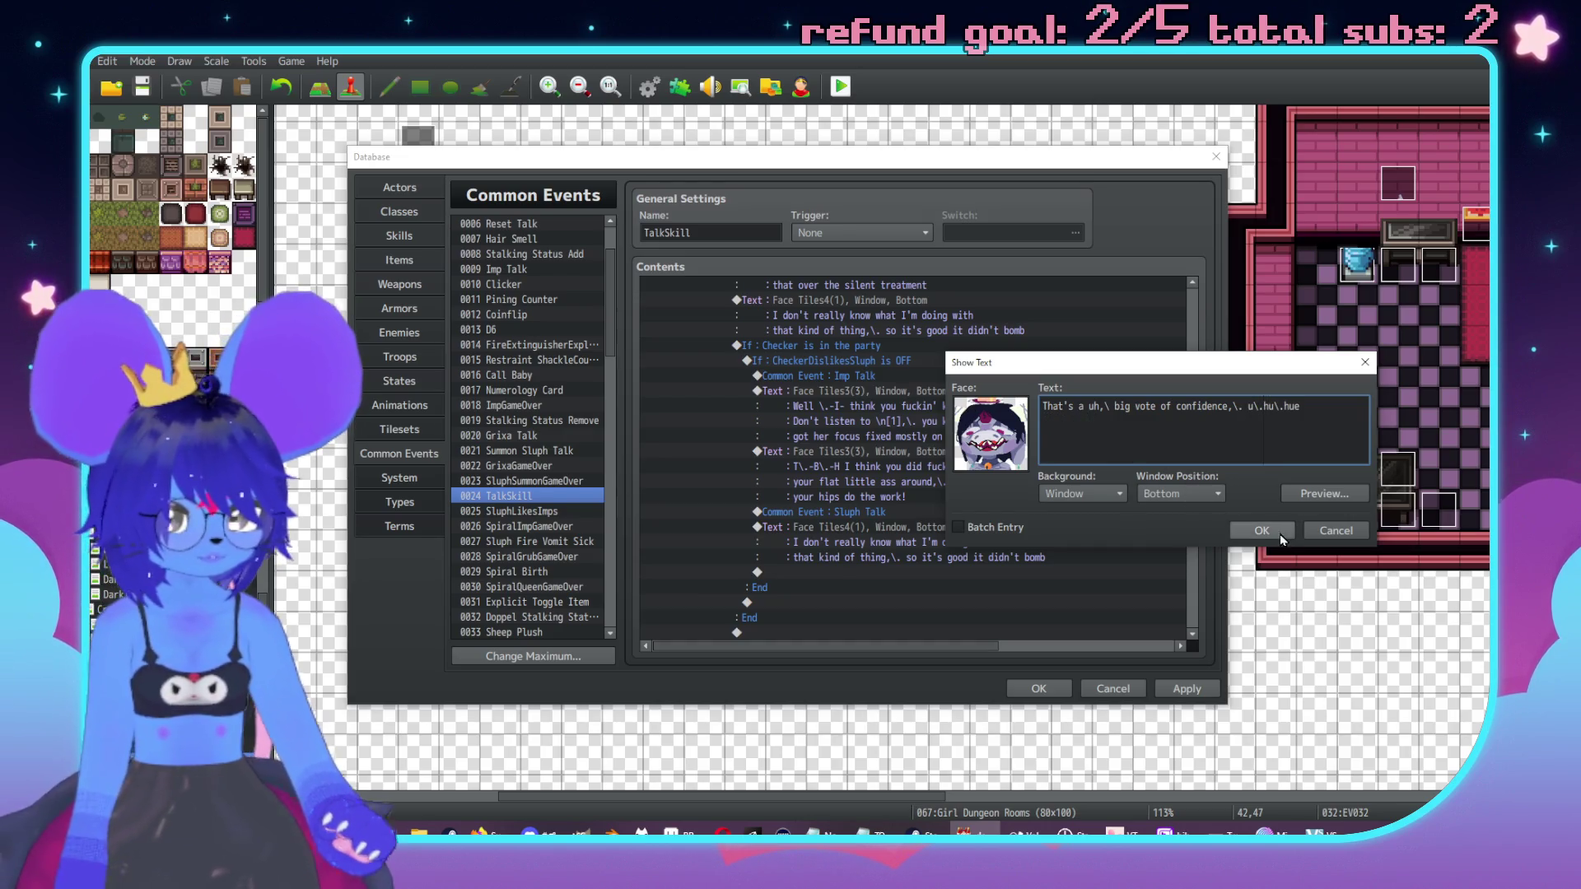
pyautogui.click(1279, 534)
# Step: Add a "Thanks \n[6]" Show Text line using the second Face Tiles4 portrait
pyautogui.click(953, 482)
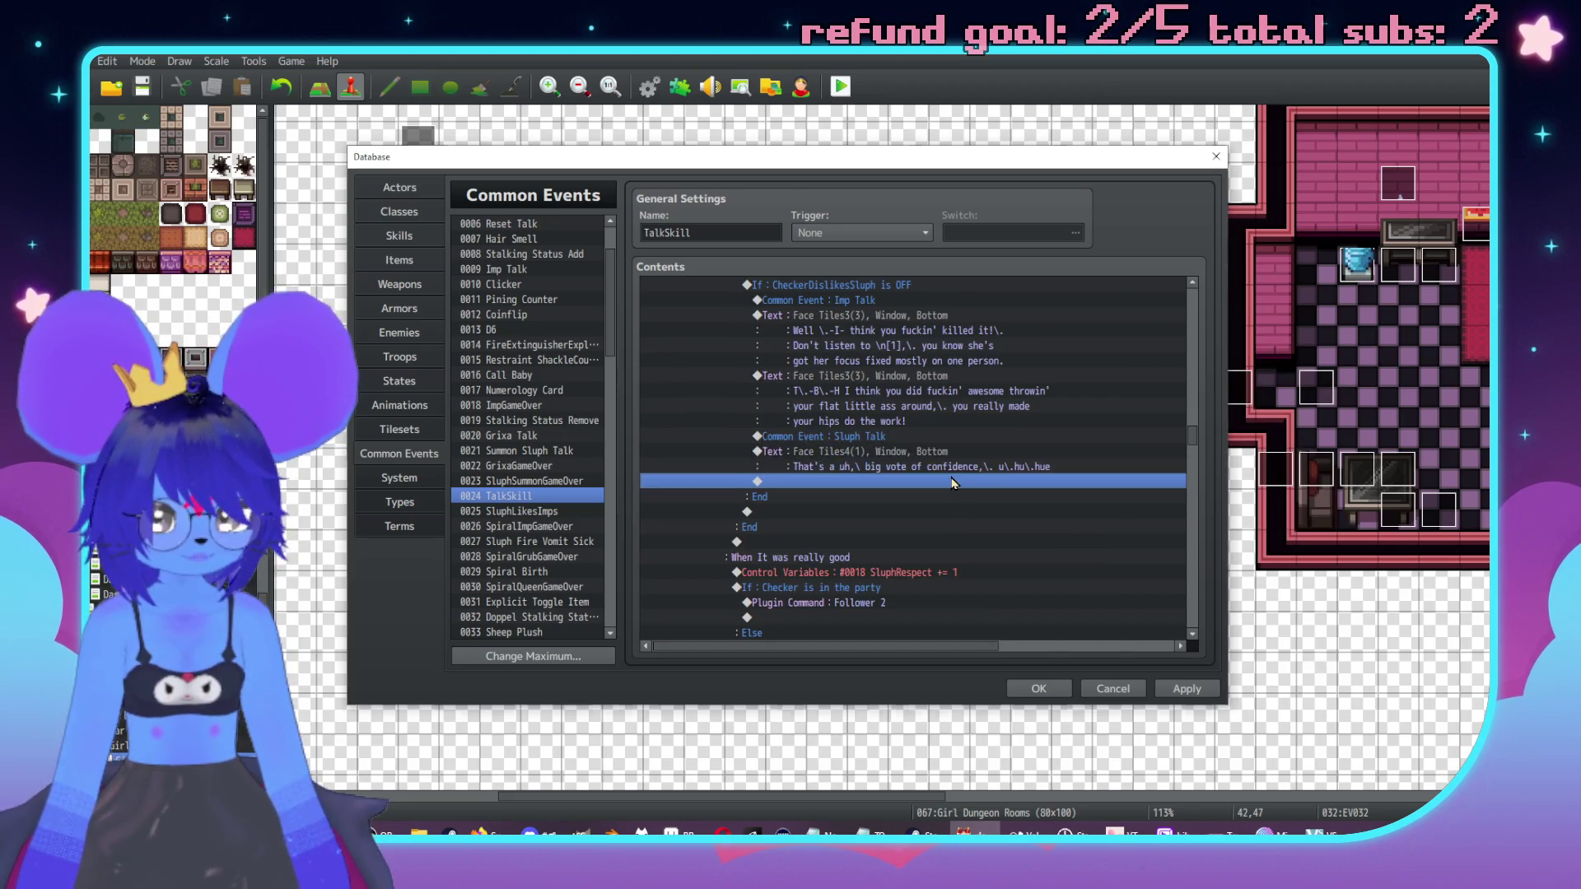
pyautogui.doubleClick(953, 483)
pyautogui.click(1101, 321)
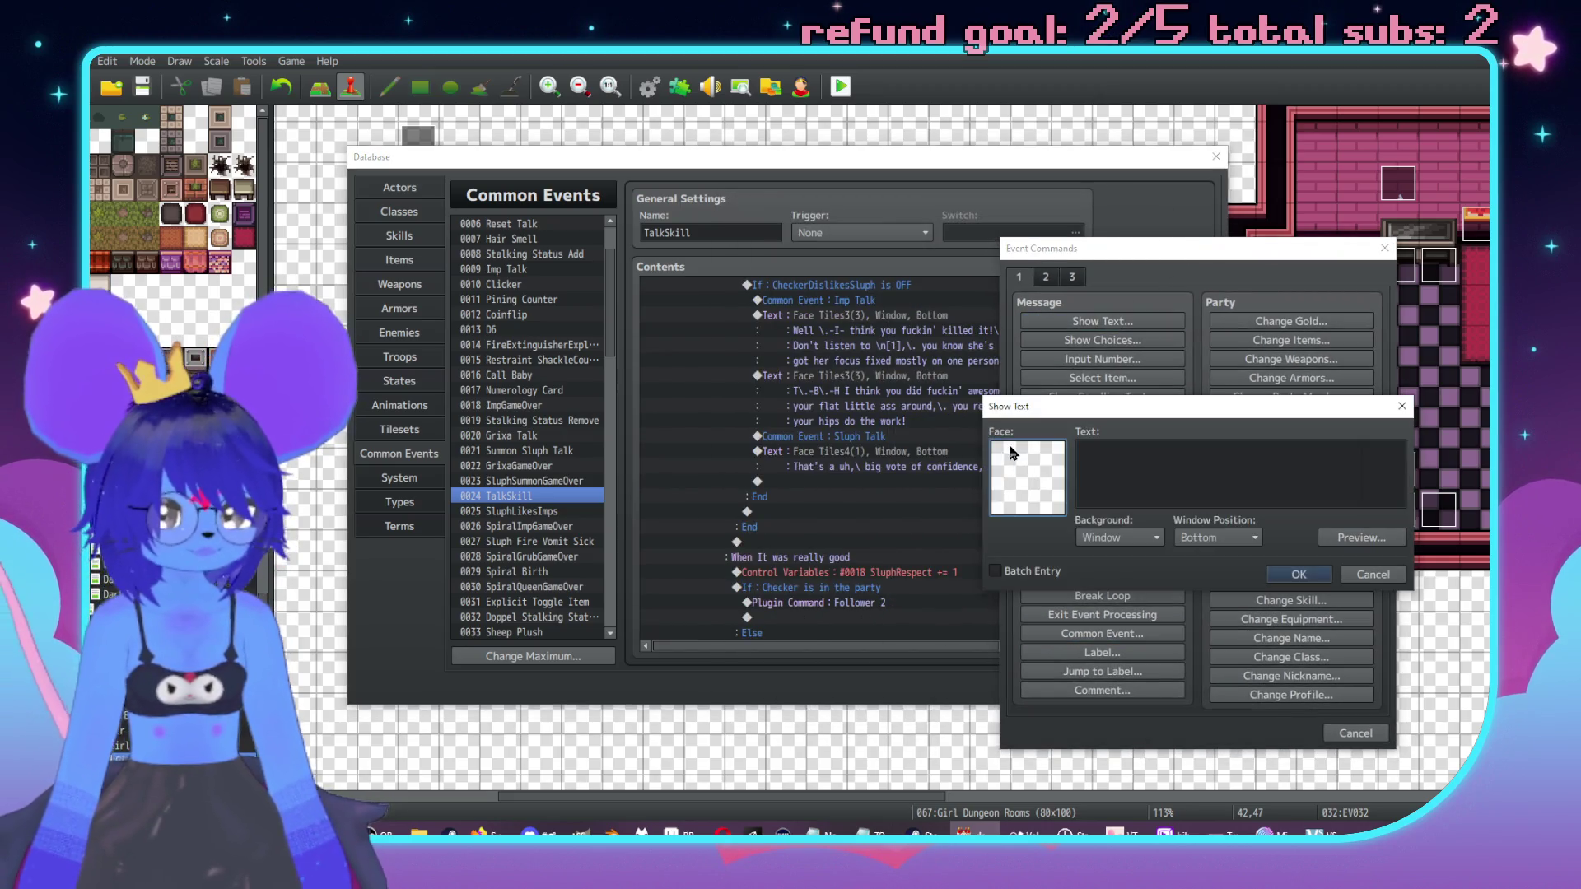
pyautogui.doubleClick(1012, 454)
pyautogui.click(997, 408)
pyautogui.doubleClick(1198, 375)
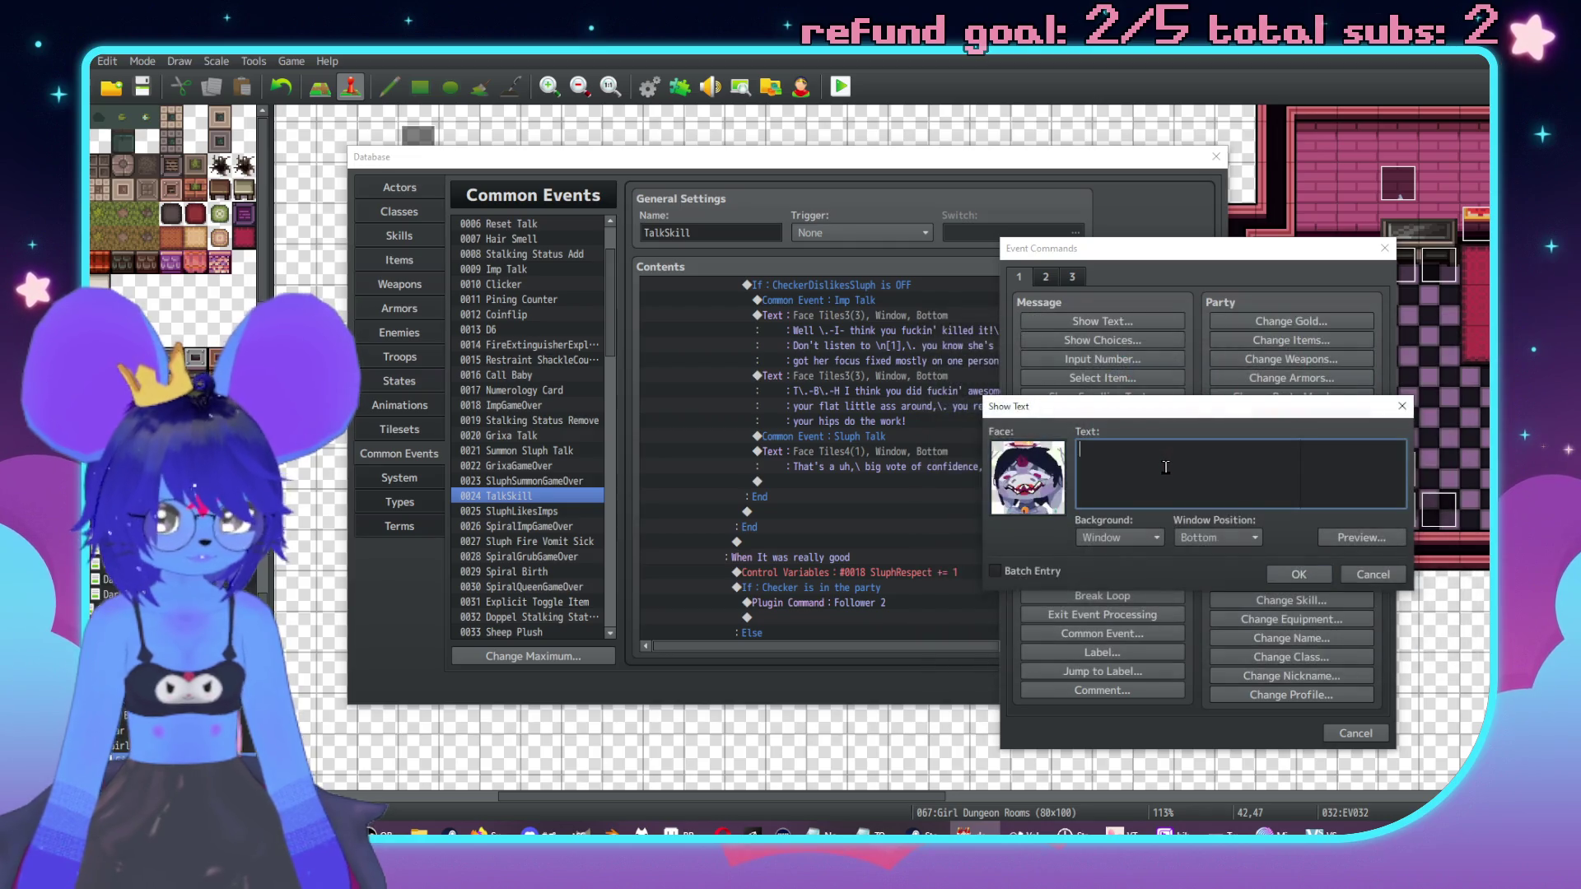
pyautogui.write('Thanks \\n[6')
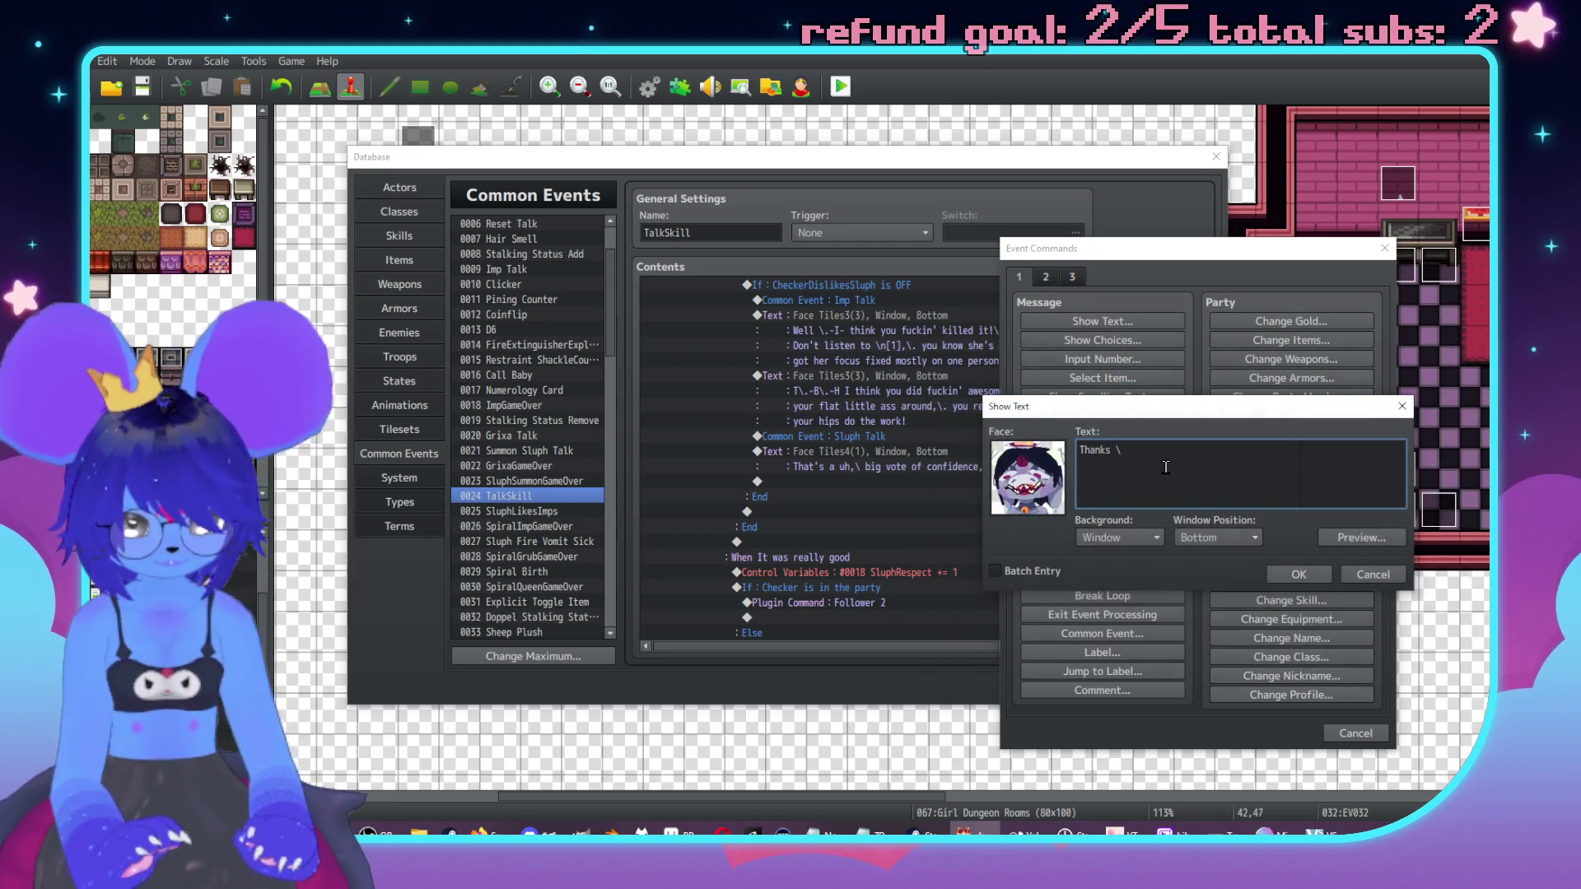
pyautogui.click(1298, 573)
# Step: Start inserting a command at the empty row under If GDMirrorChat is ON
pyautogui.scroll(10, 905, 440)
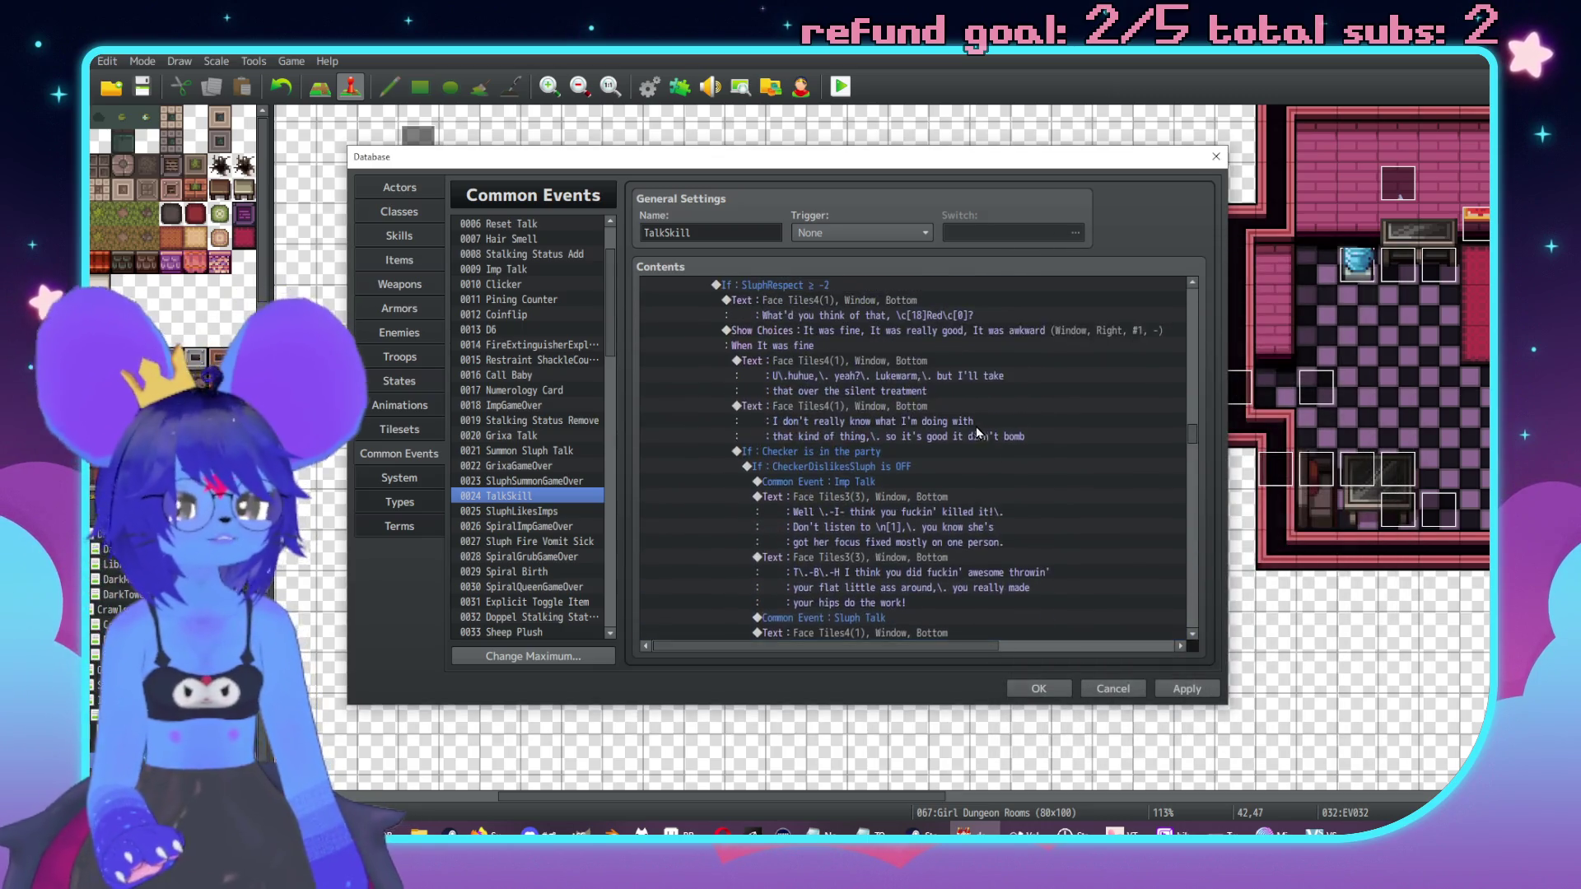
pyautogui.click(786, 436)
pyautogui.doubleClick(787, 436)
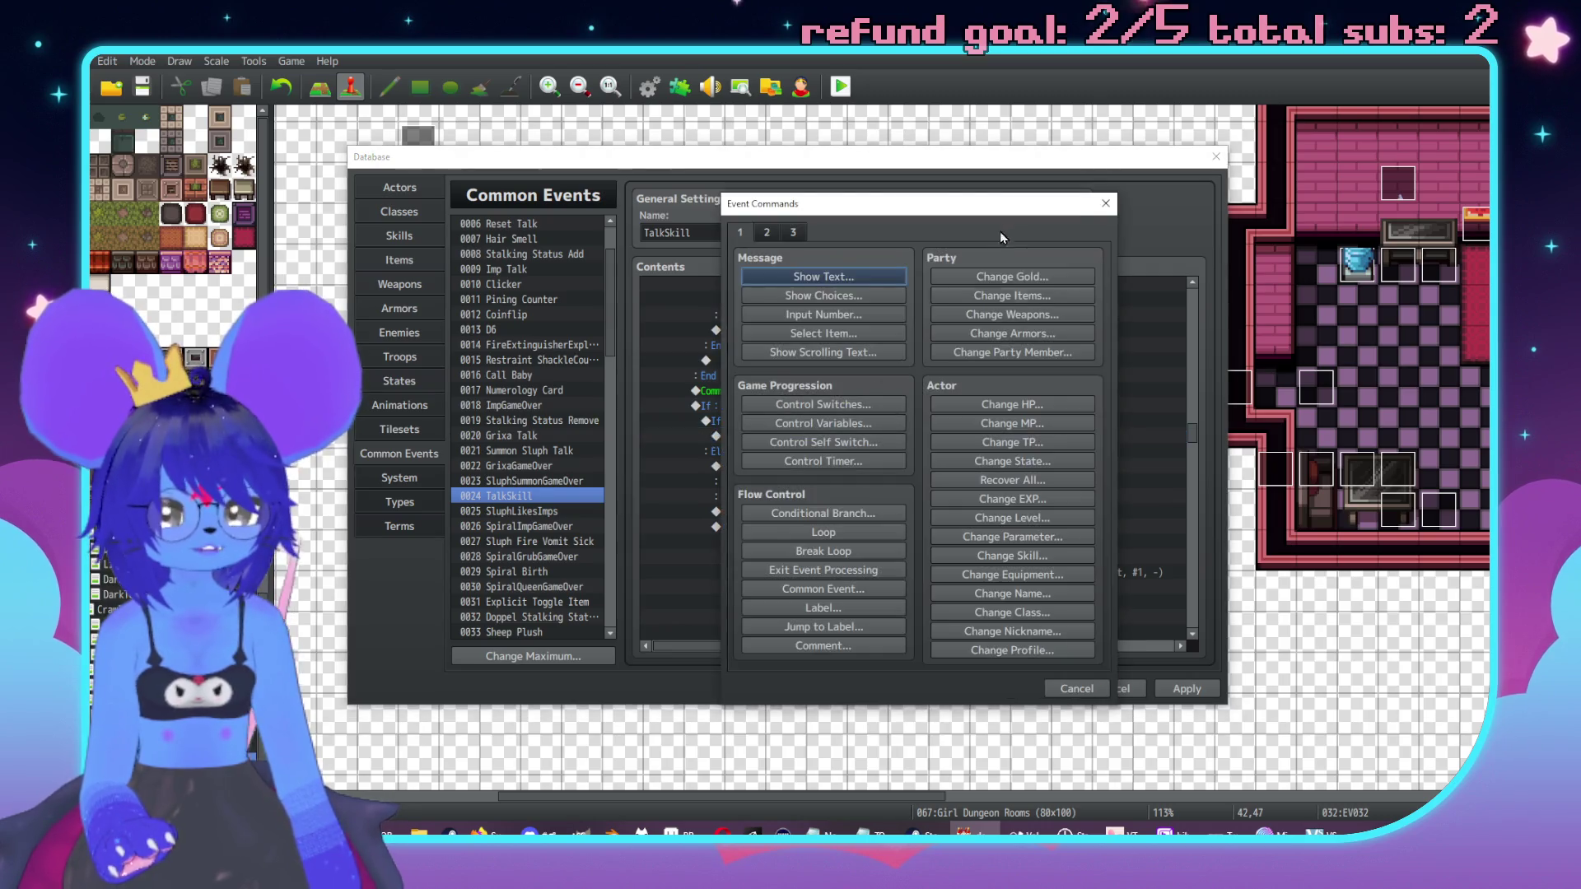
# Step: Paste a copy of the "This is a room" dialogue under If GDMirrorChat is ON
pyautogui.click(1096, 204)
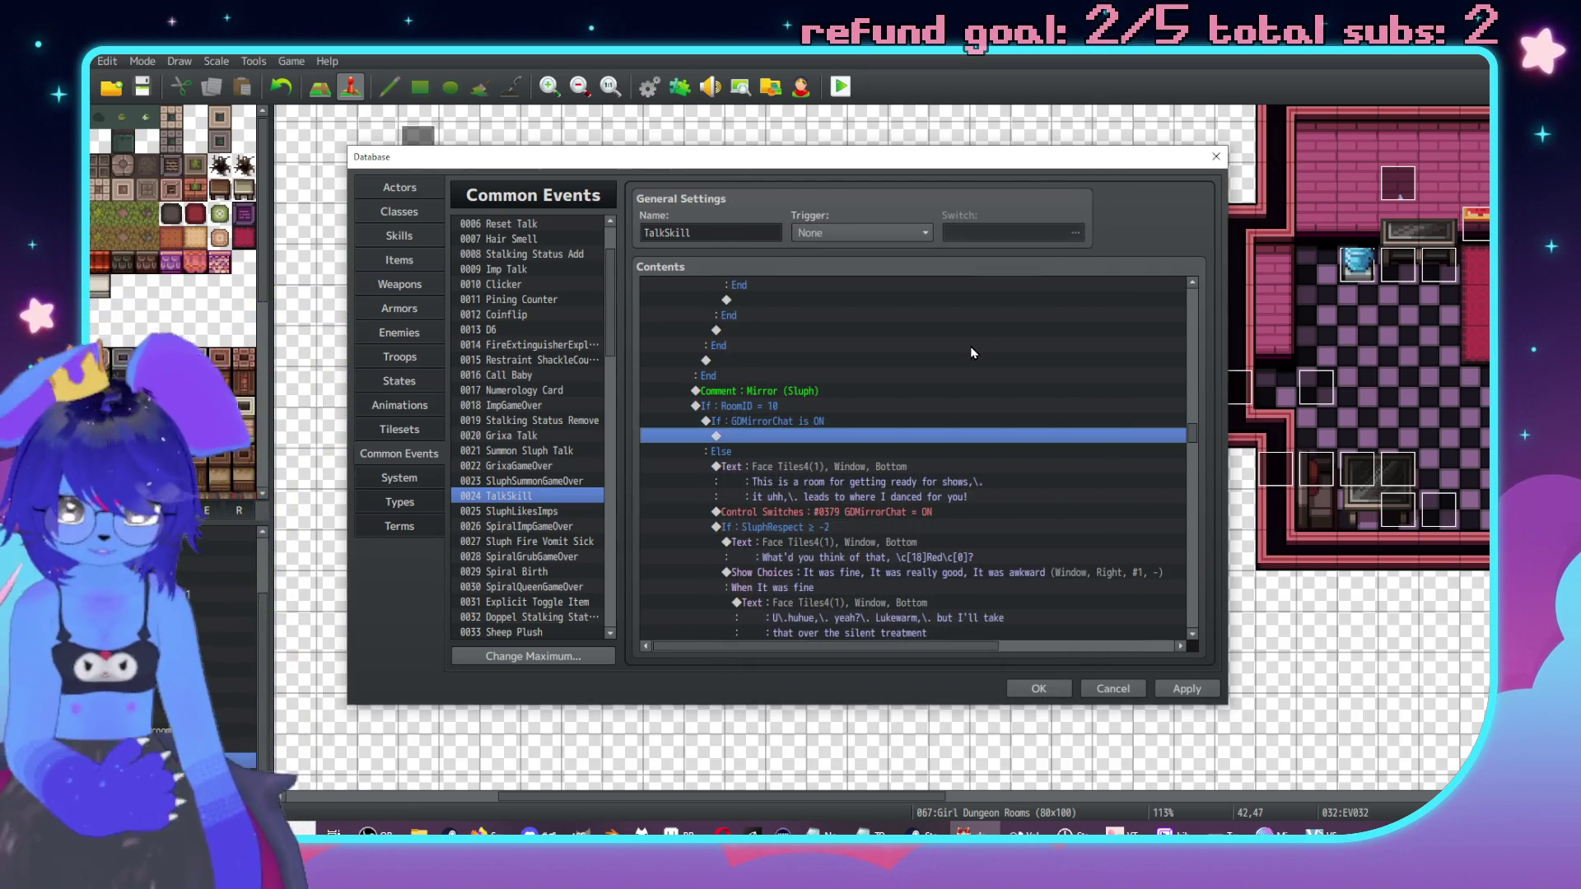
pyautogui.click(871, 467)
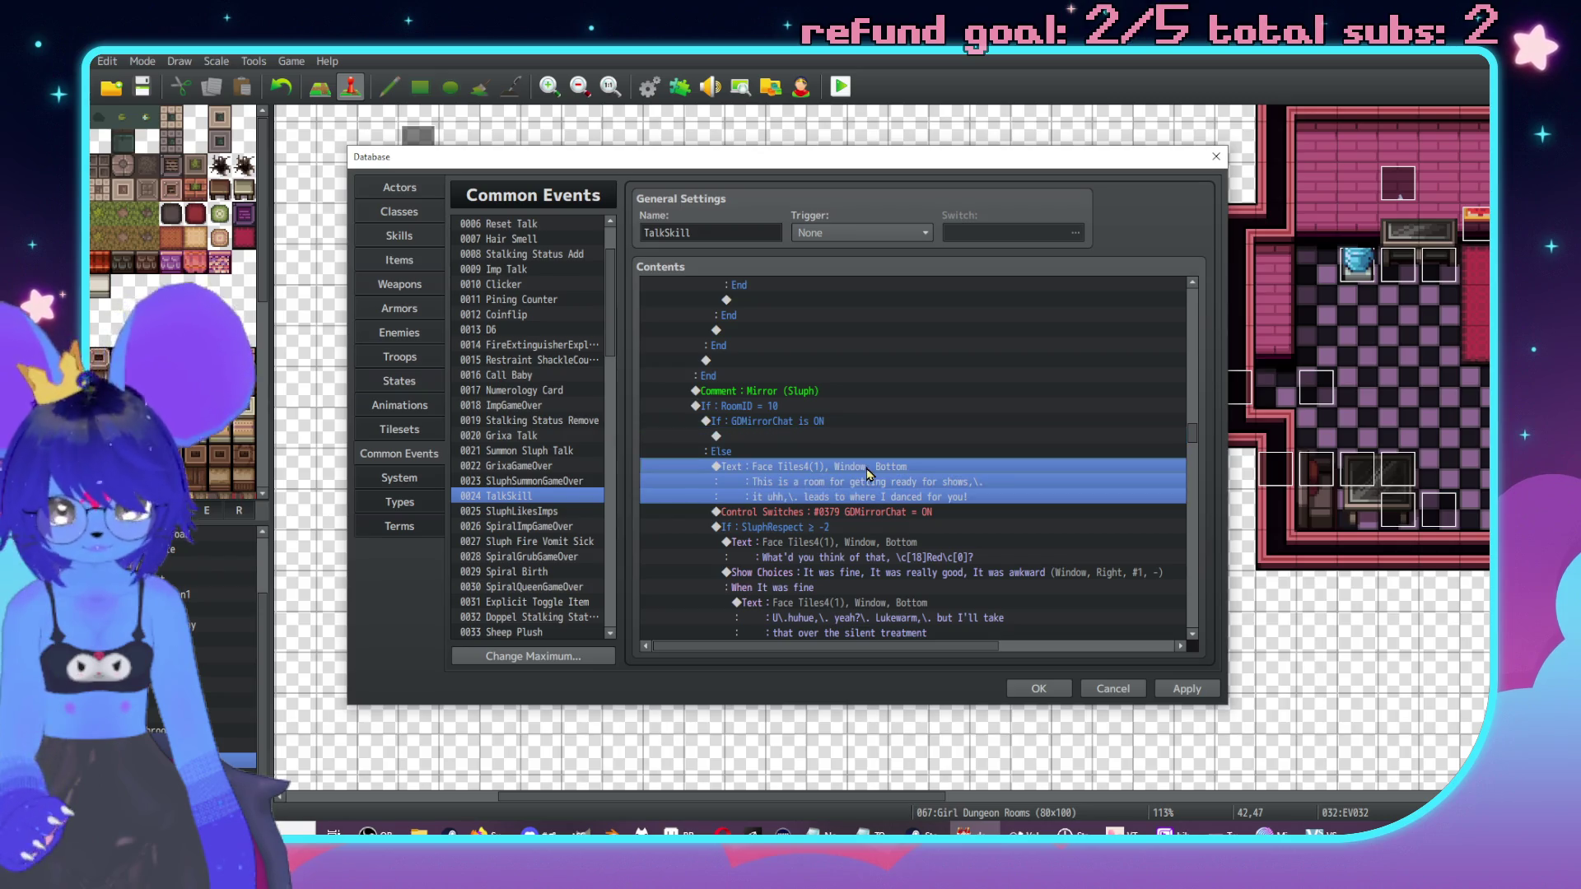
pyautogui.click(774, 436)
pyautogui.hotkey('ctrl', 'v')
# Step: Change the pasted line's second line to "like doing makeup in the mirrors"
pyautogui.doubleClick(777, 440)
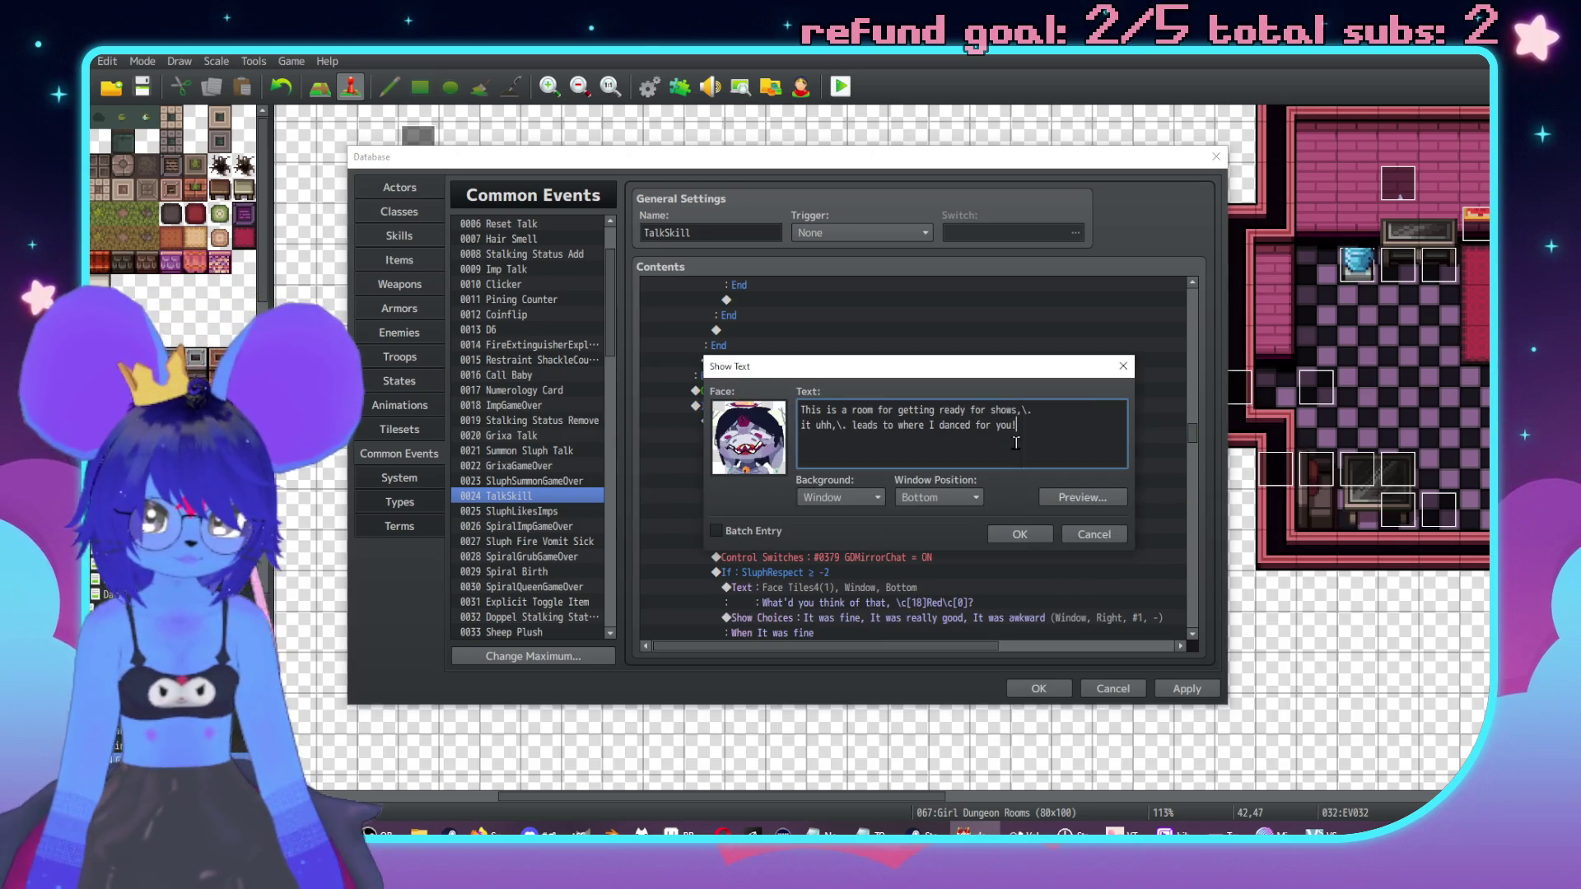
pyautogui.hotkey('shift', 'Home')
pyautogui.write('lik')
pyautogui.write('akeui')
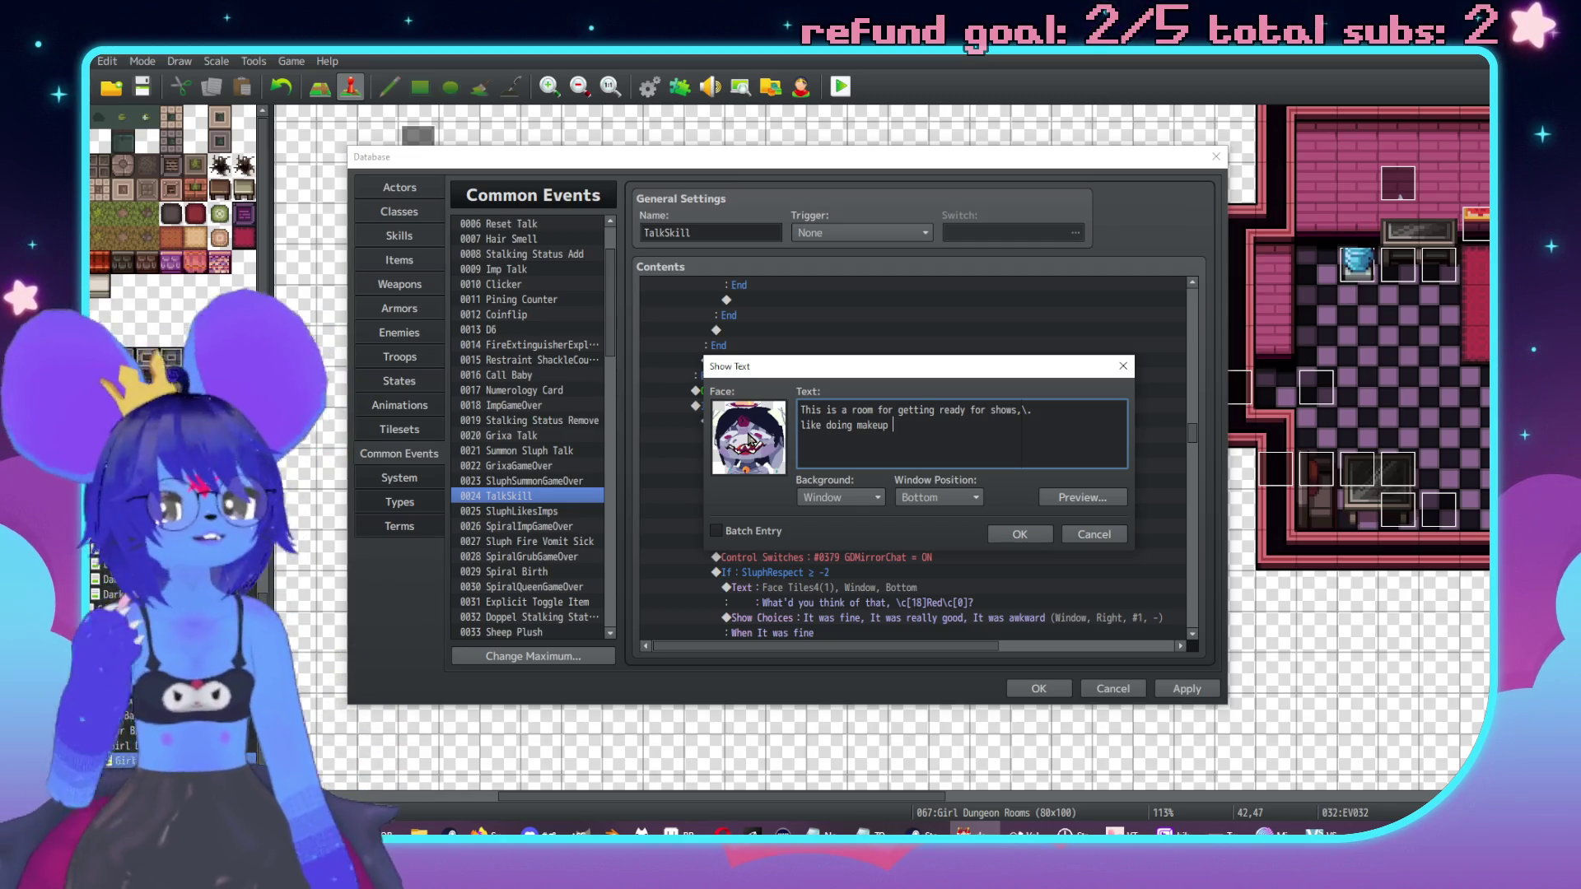
pyautogui.write('the')
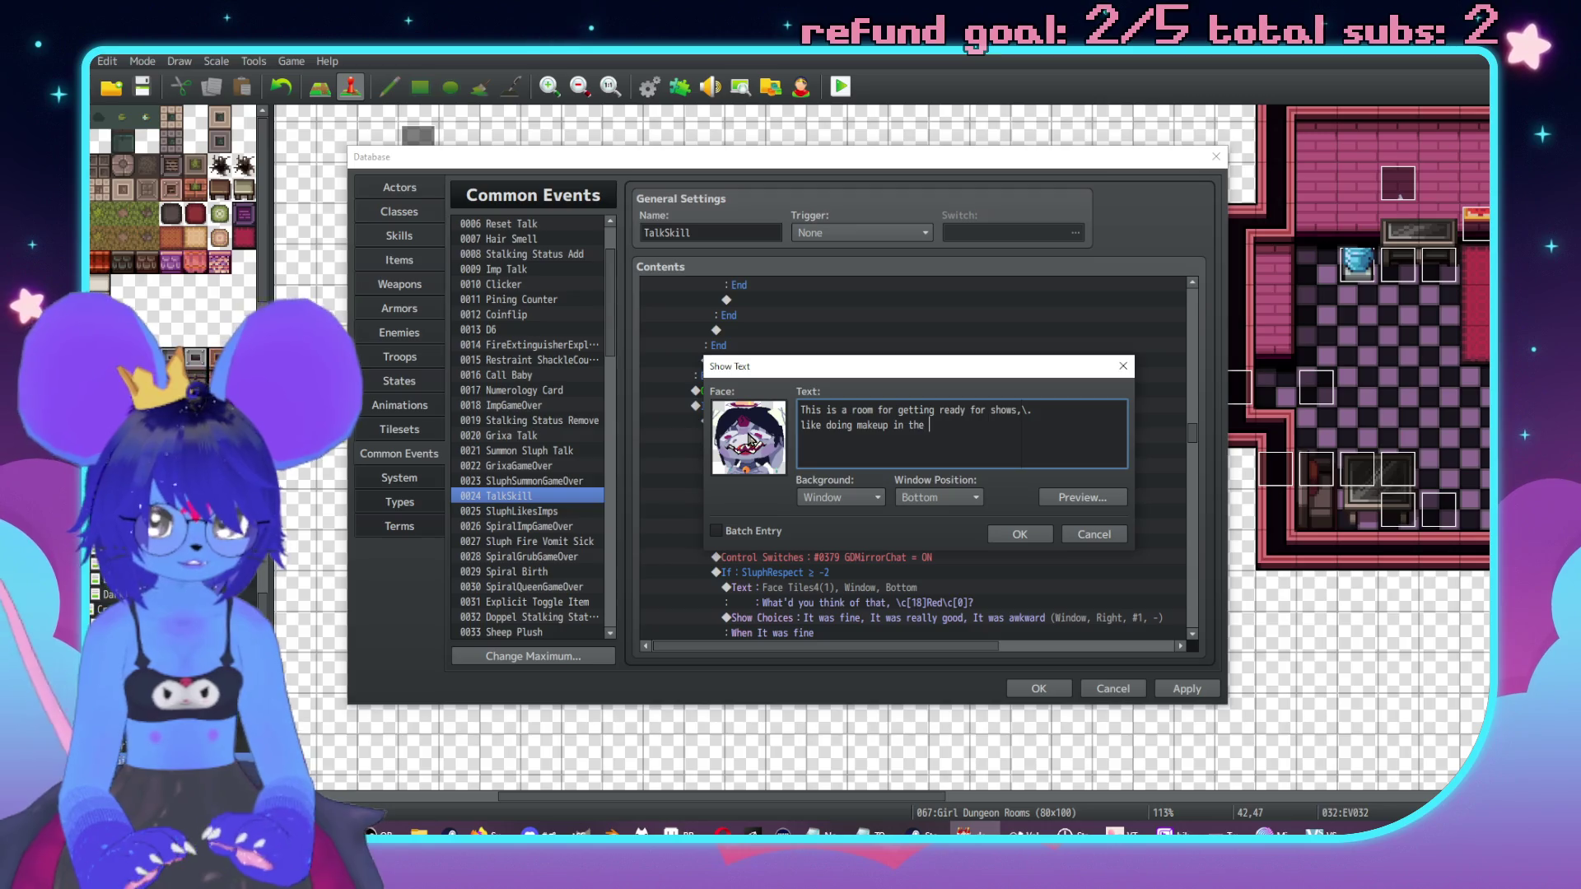
pyautogui.click(1000, 534)
pyautogui.scroll(-5, 1009, 502)
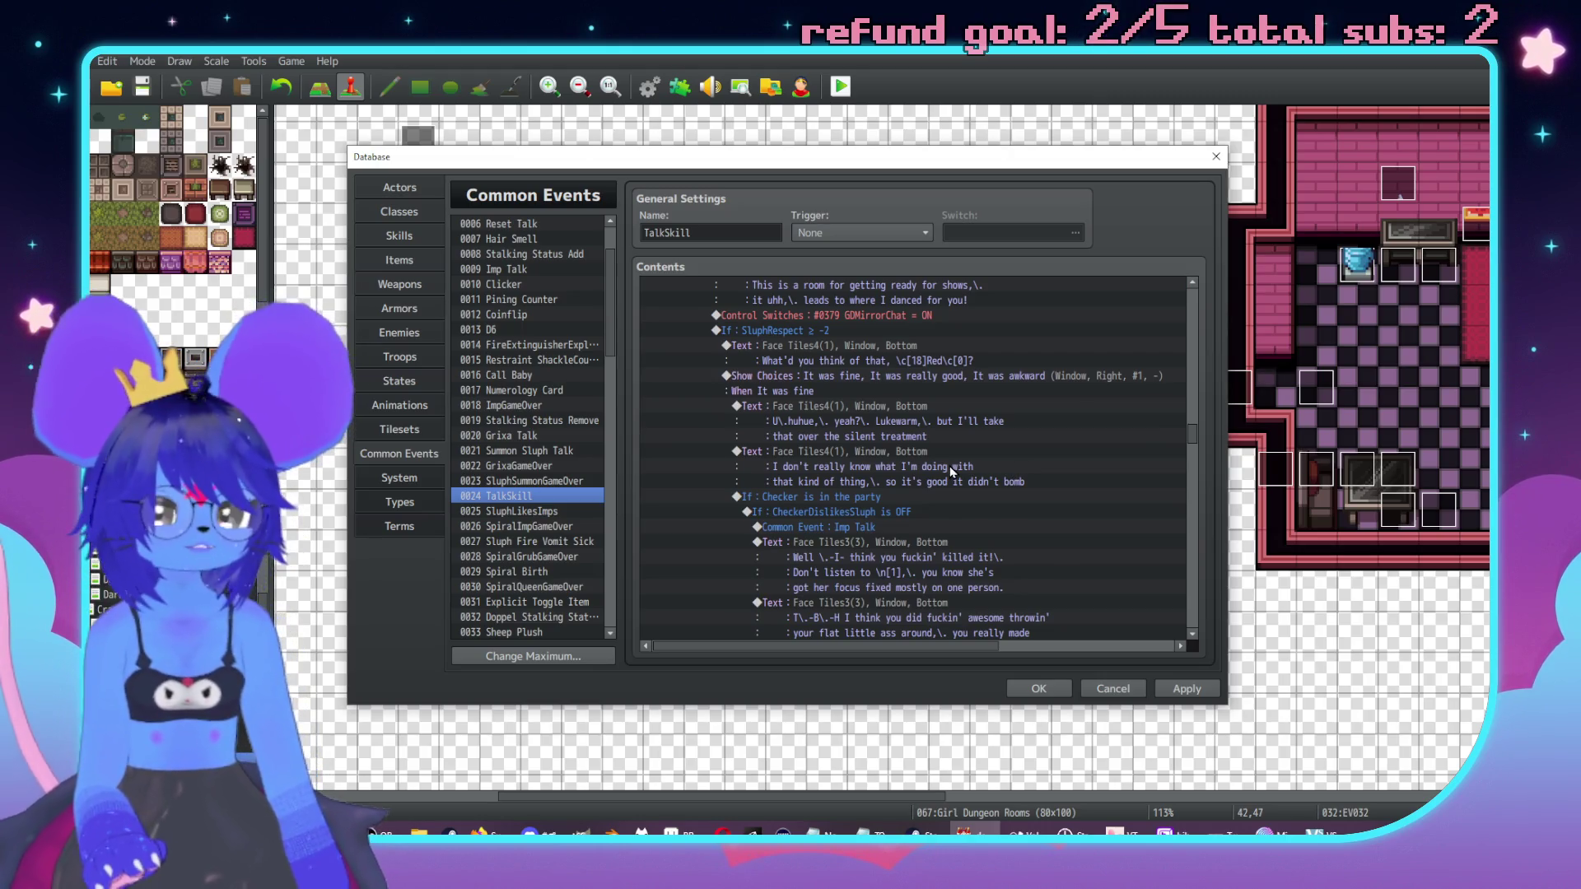
pyautogui.scroll(-2, 936, 458)
pyautogui.scroll(-10, 933, 461)
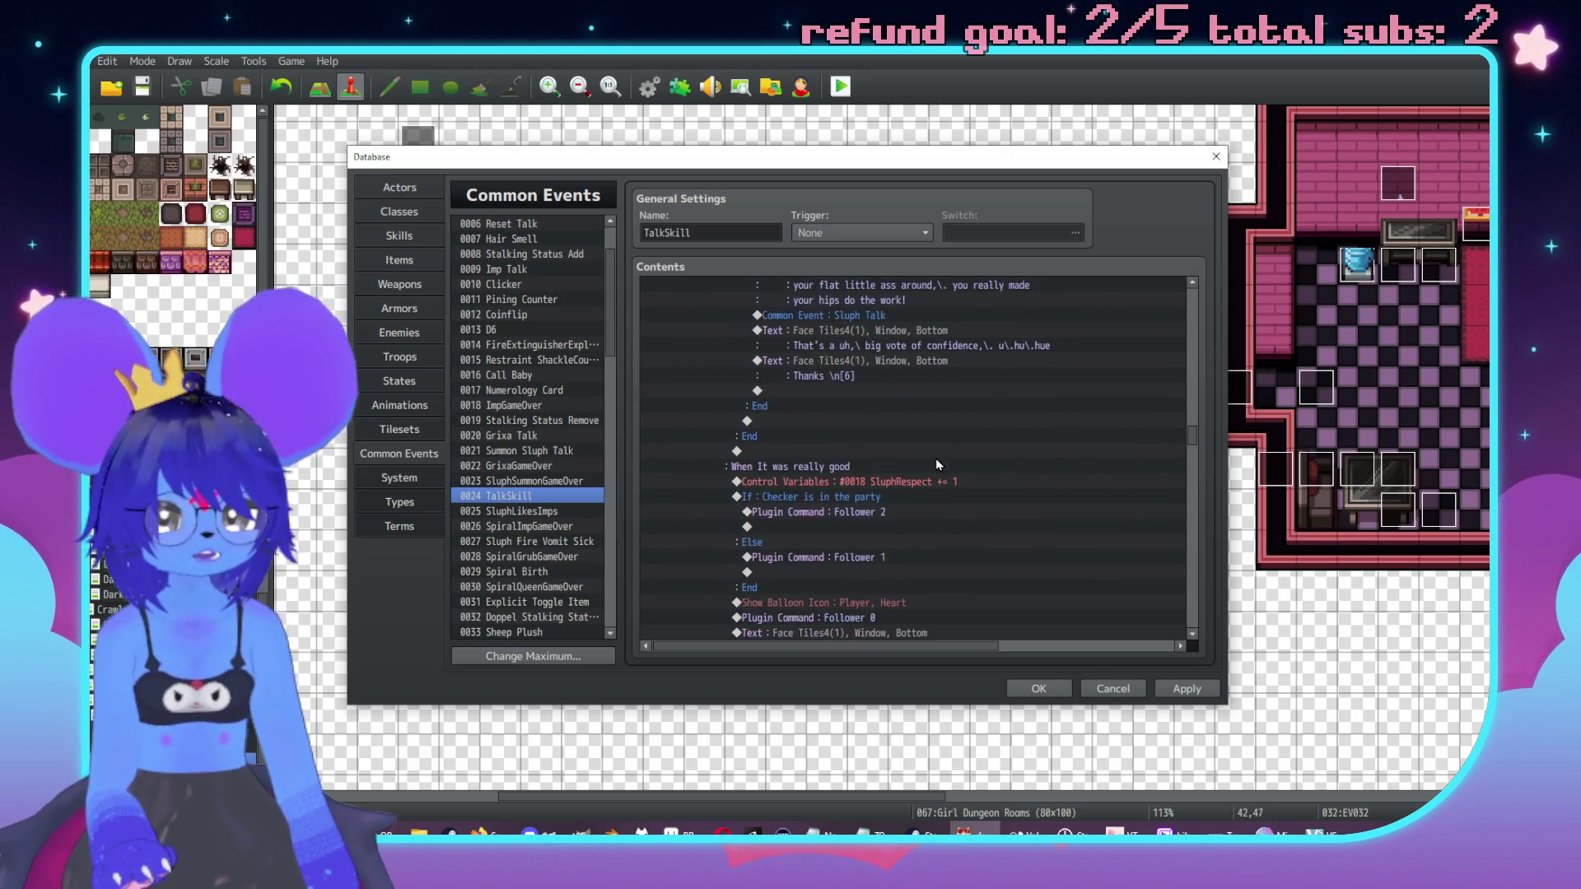
pyautogui.scroll(-4, 934, 439)
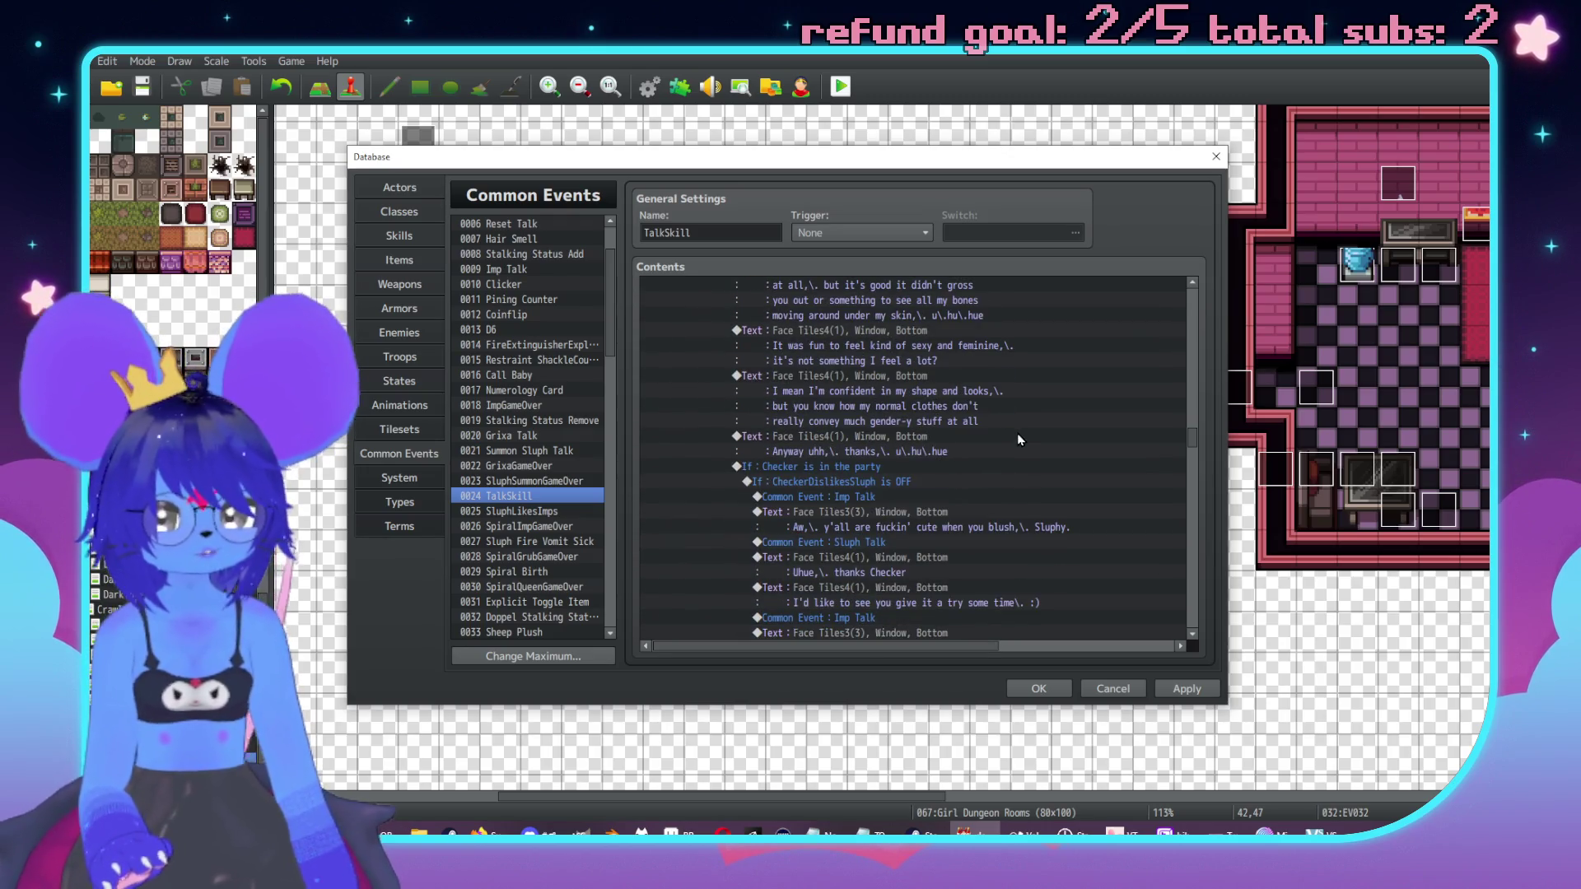
pyautogui.scroll(-3, 988, 453)
pyautogui.scroll(-2, 980, 451)
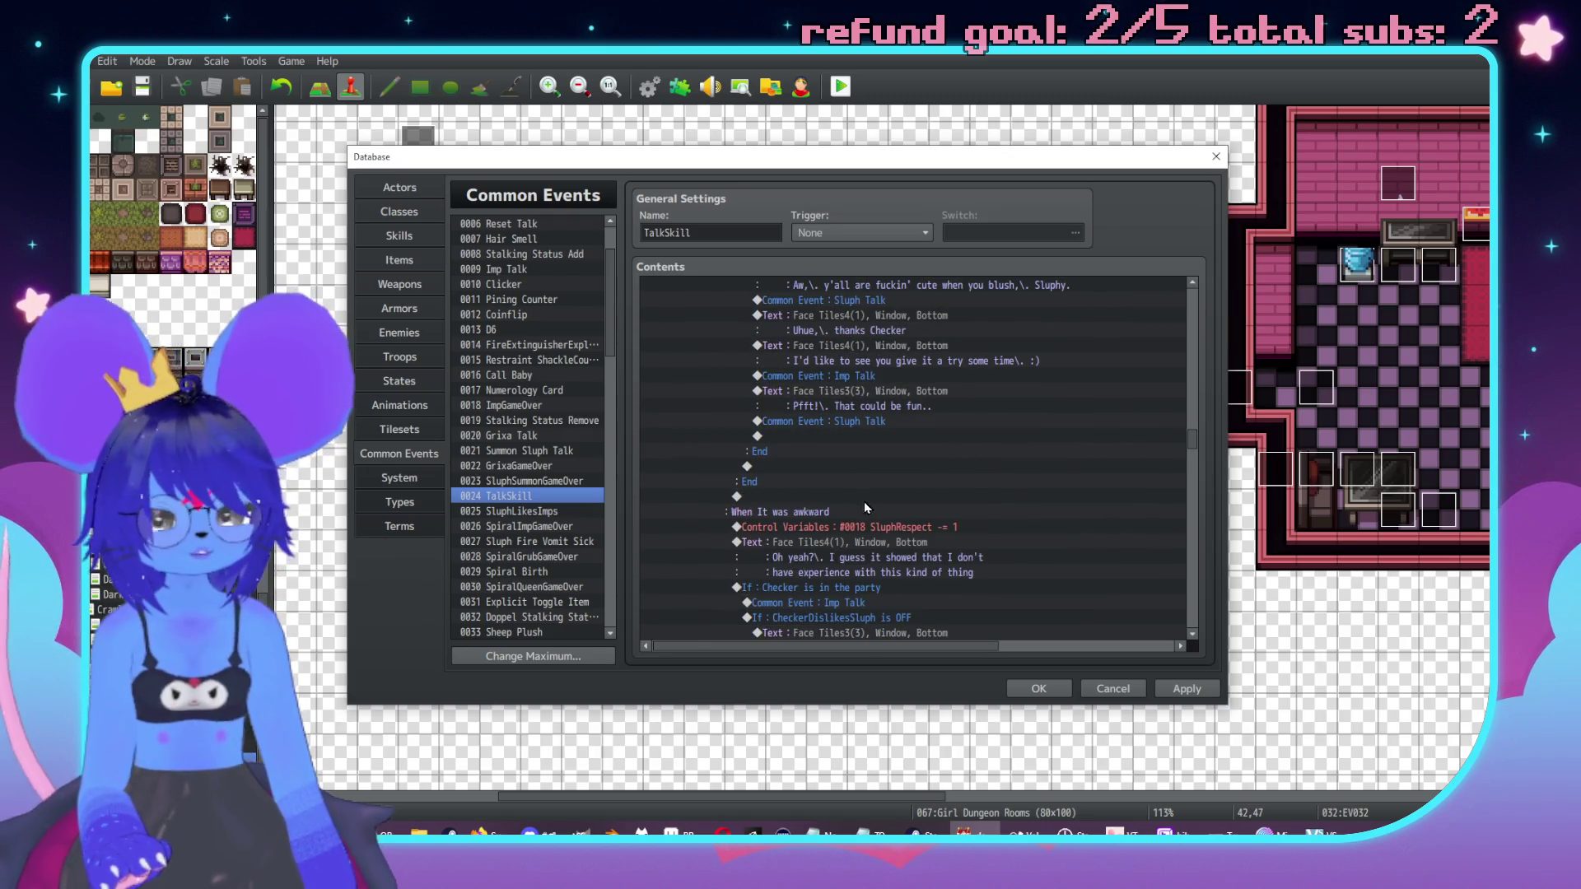
pyautogui.scroll(-4, 873, 504)
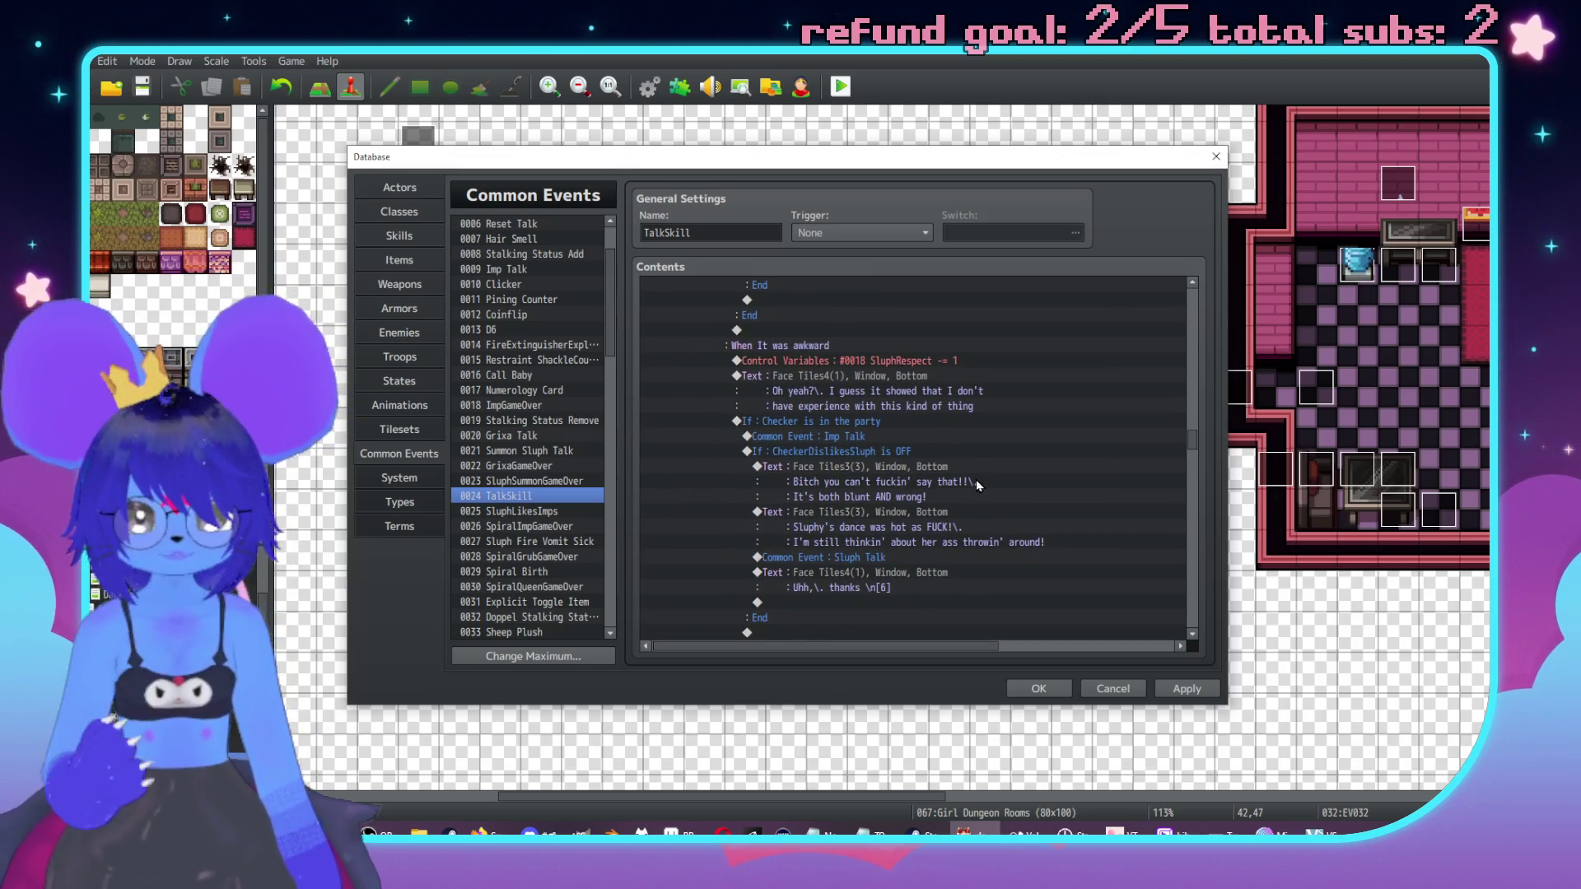
pyautogui.scroll(-1, 917, 412)
pyautogui.click(833, 363)
pyautogui.scroll(-2, 833, 369)
pyautogui.click(870, 512)
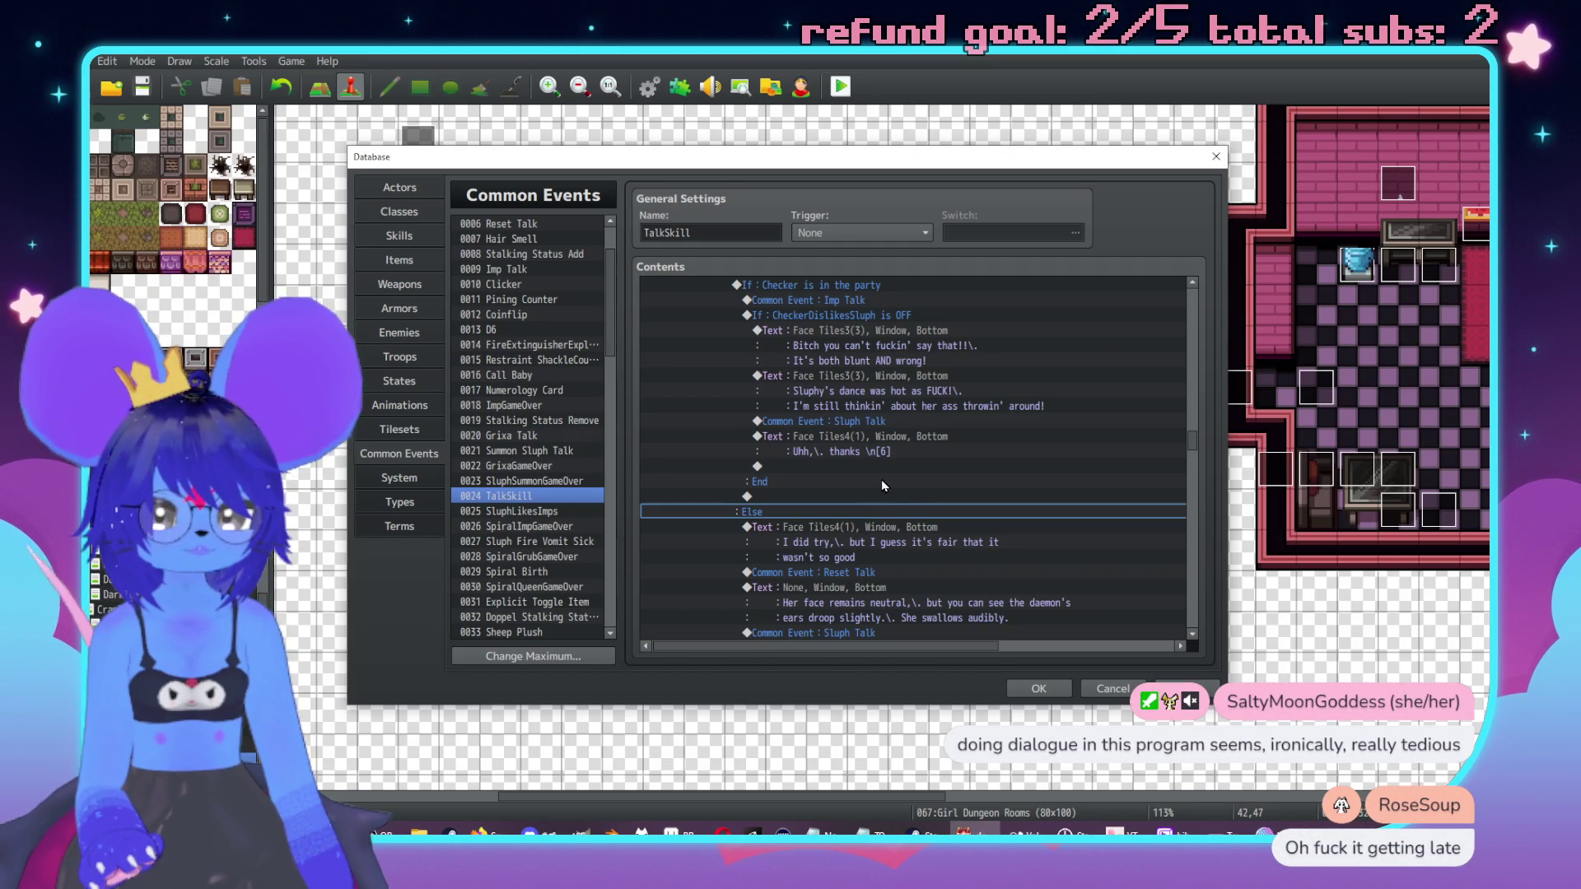
pyautogui.scroll(-2, 926, 495)
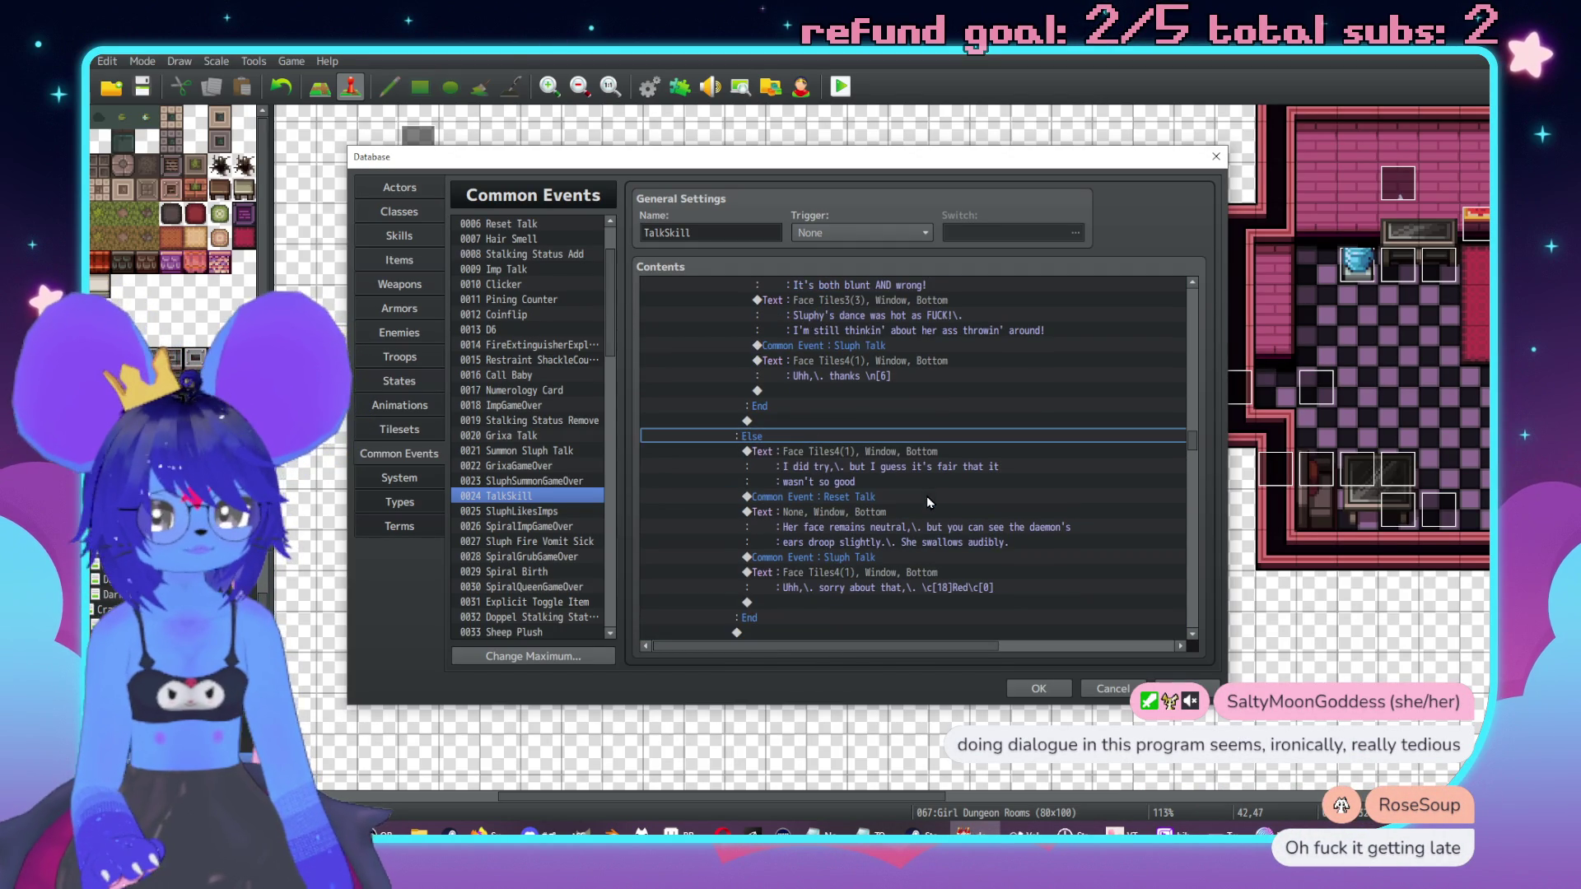
pyautogui.scroll(-4, 892, 451)
pyautogui.scroll(-2, 886, 445)
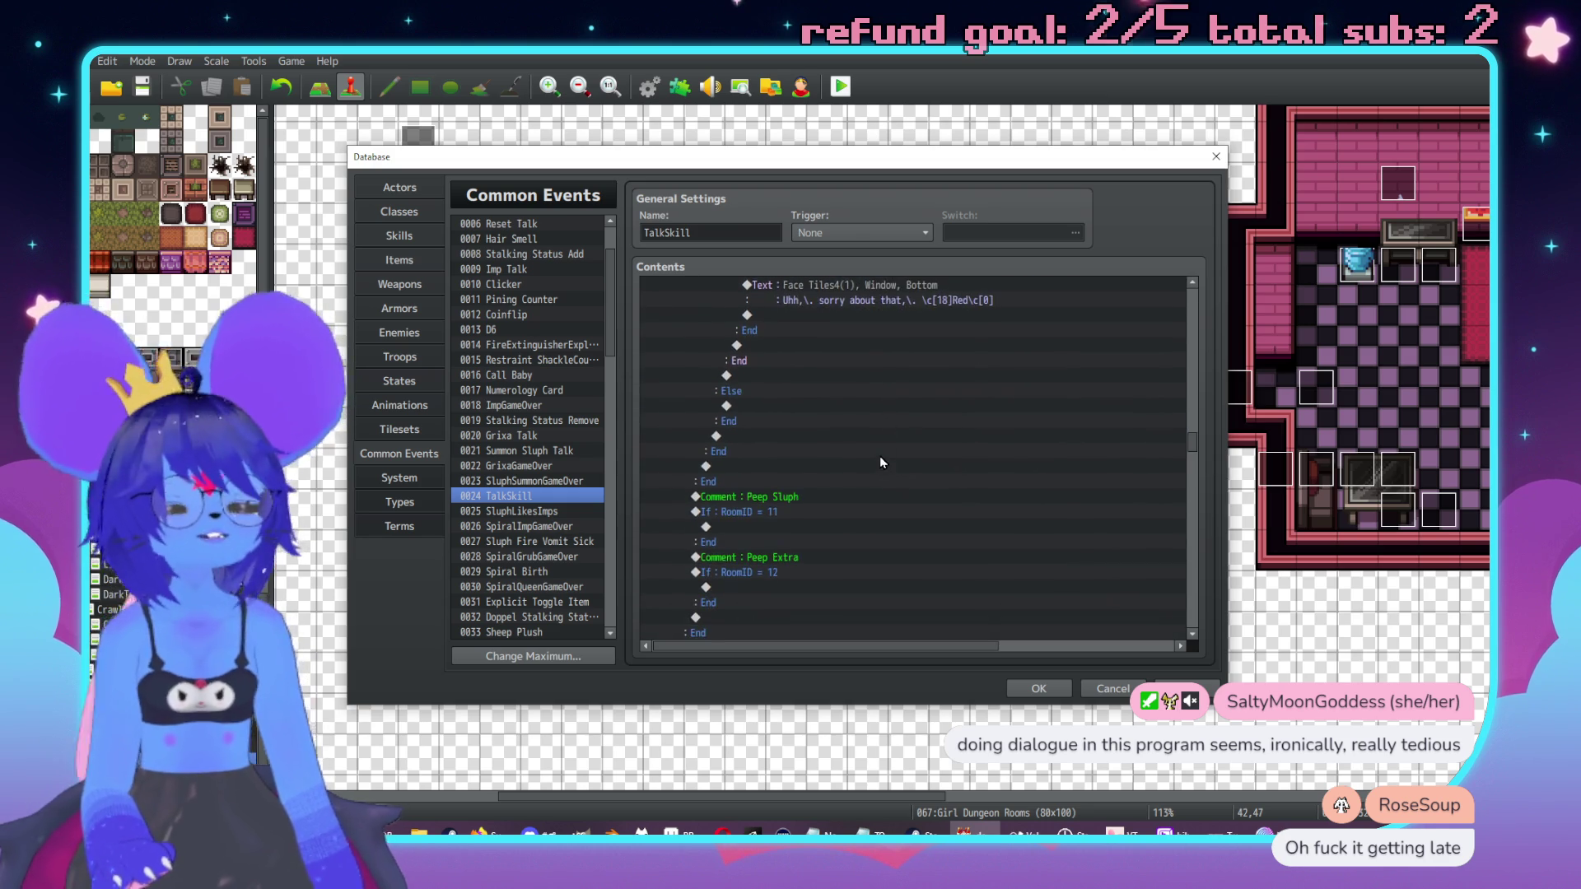
pyautogui.scroll(6, 836, 497)
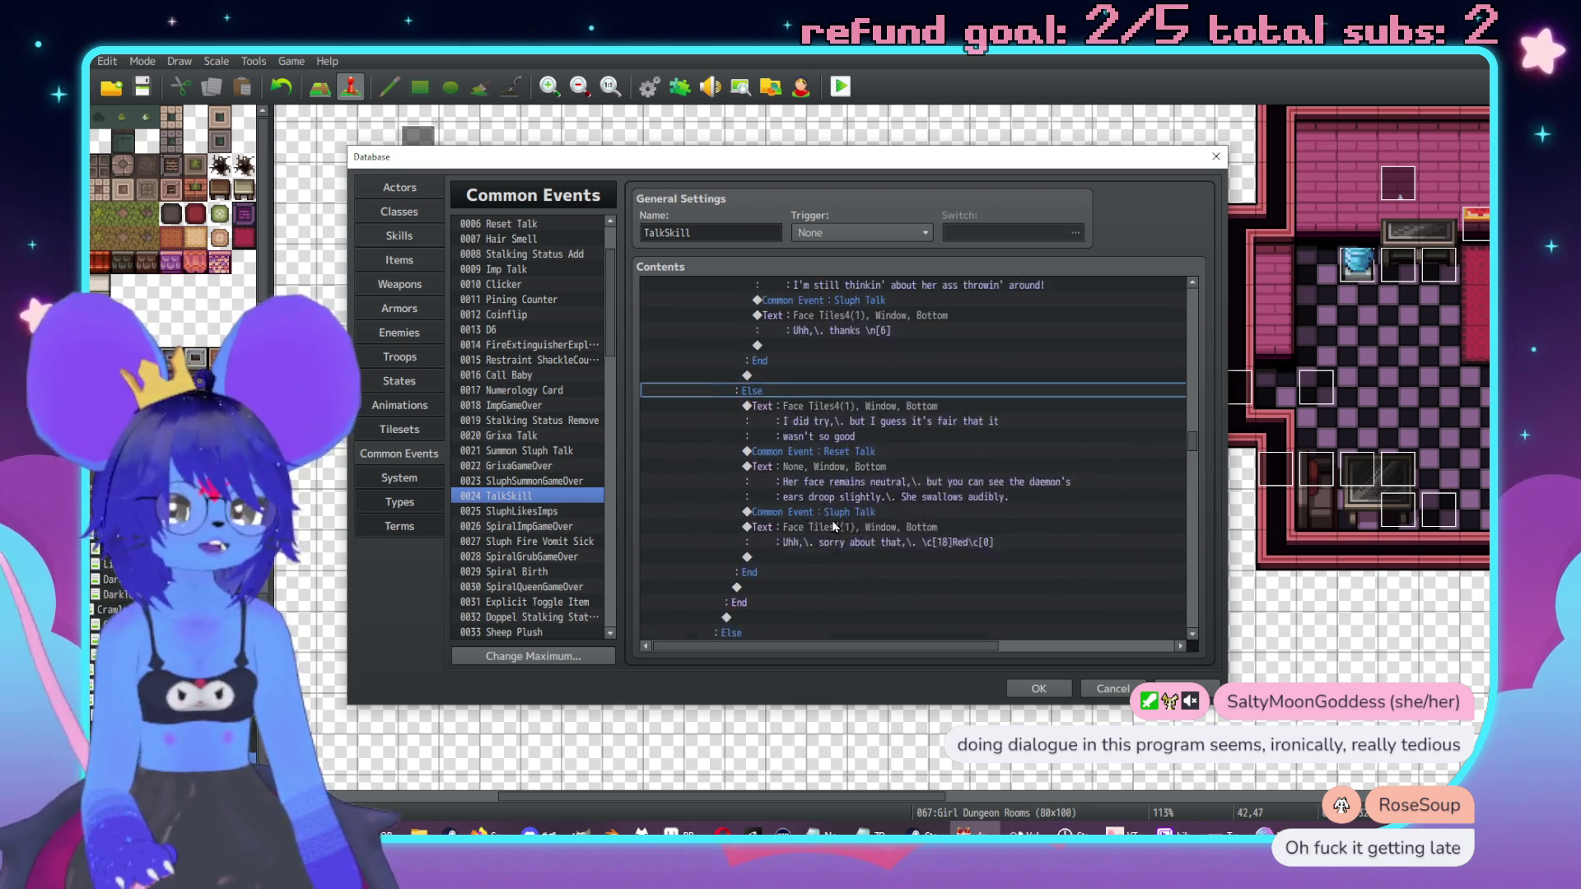
pyautogui.scroll(5, 835, 407)
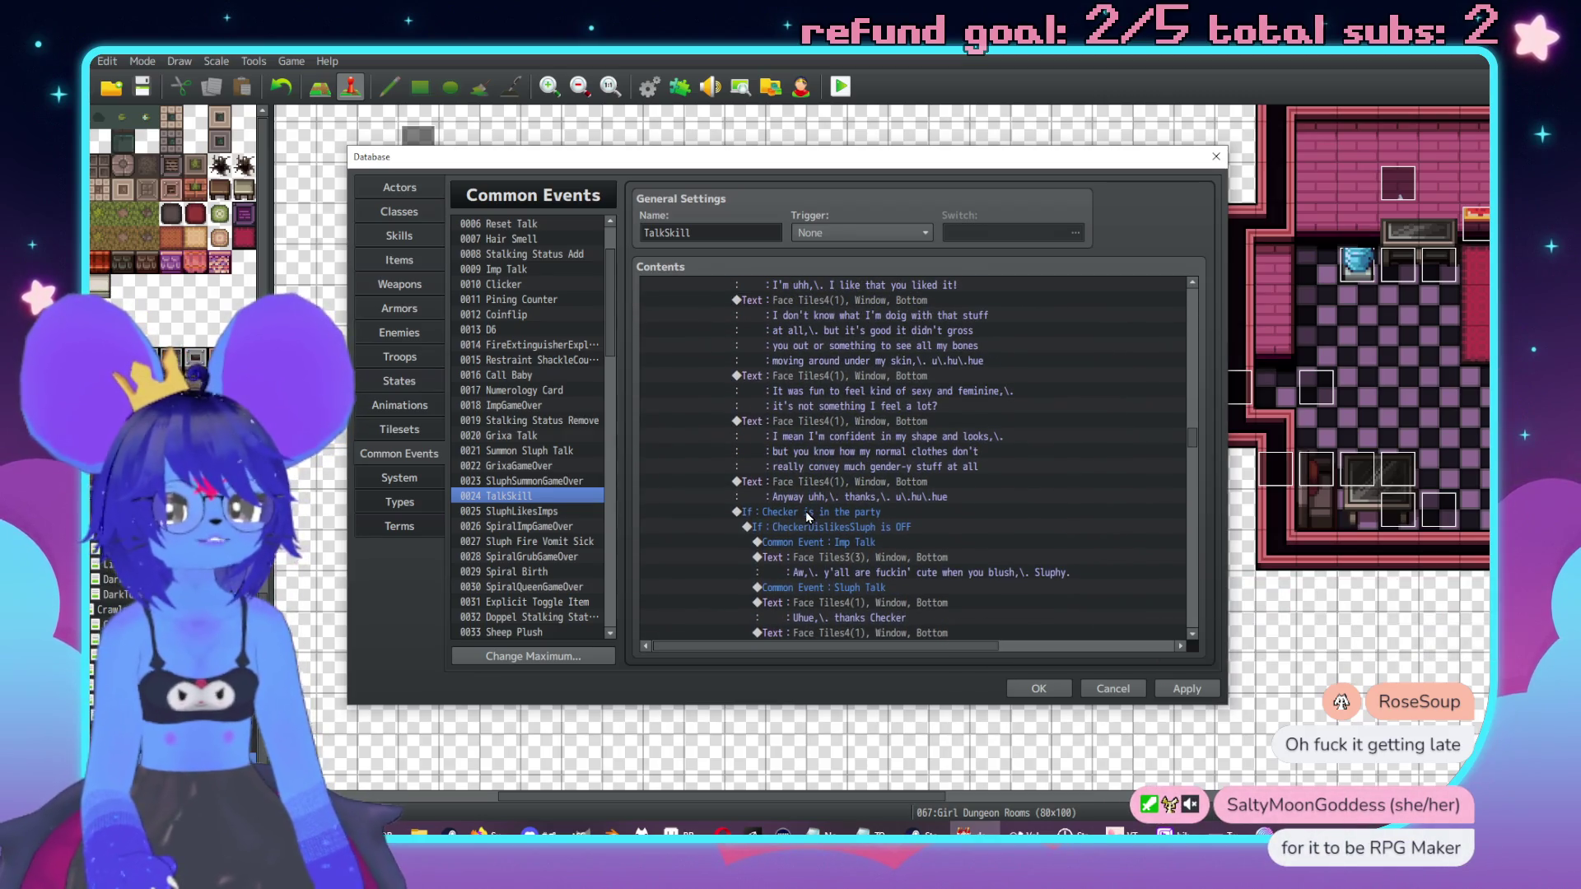
pyautogui.scroll(3, 814, 497)
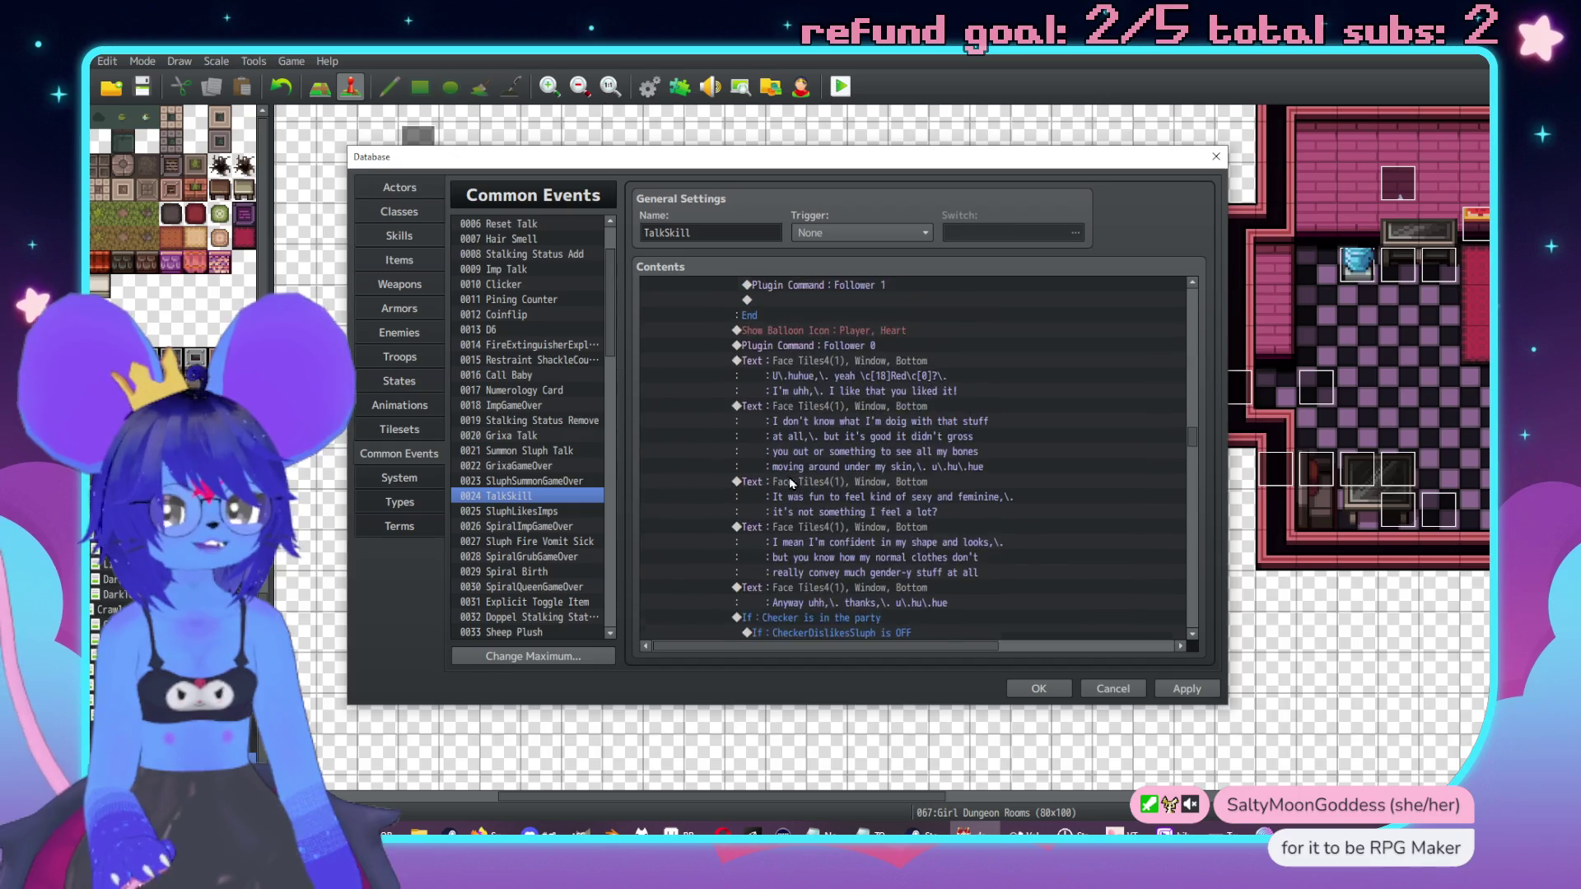
pyautogui.scroll(-6, 787, 478)
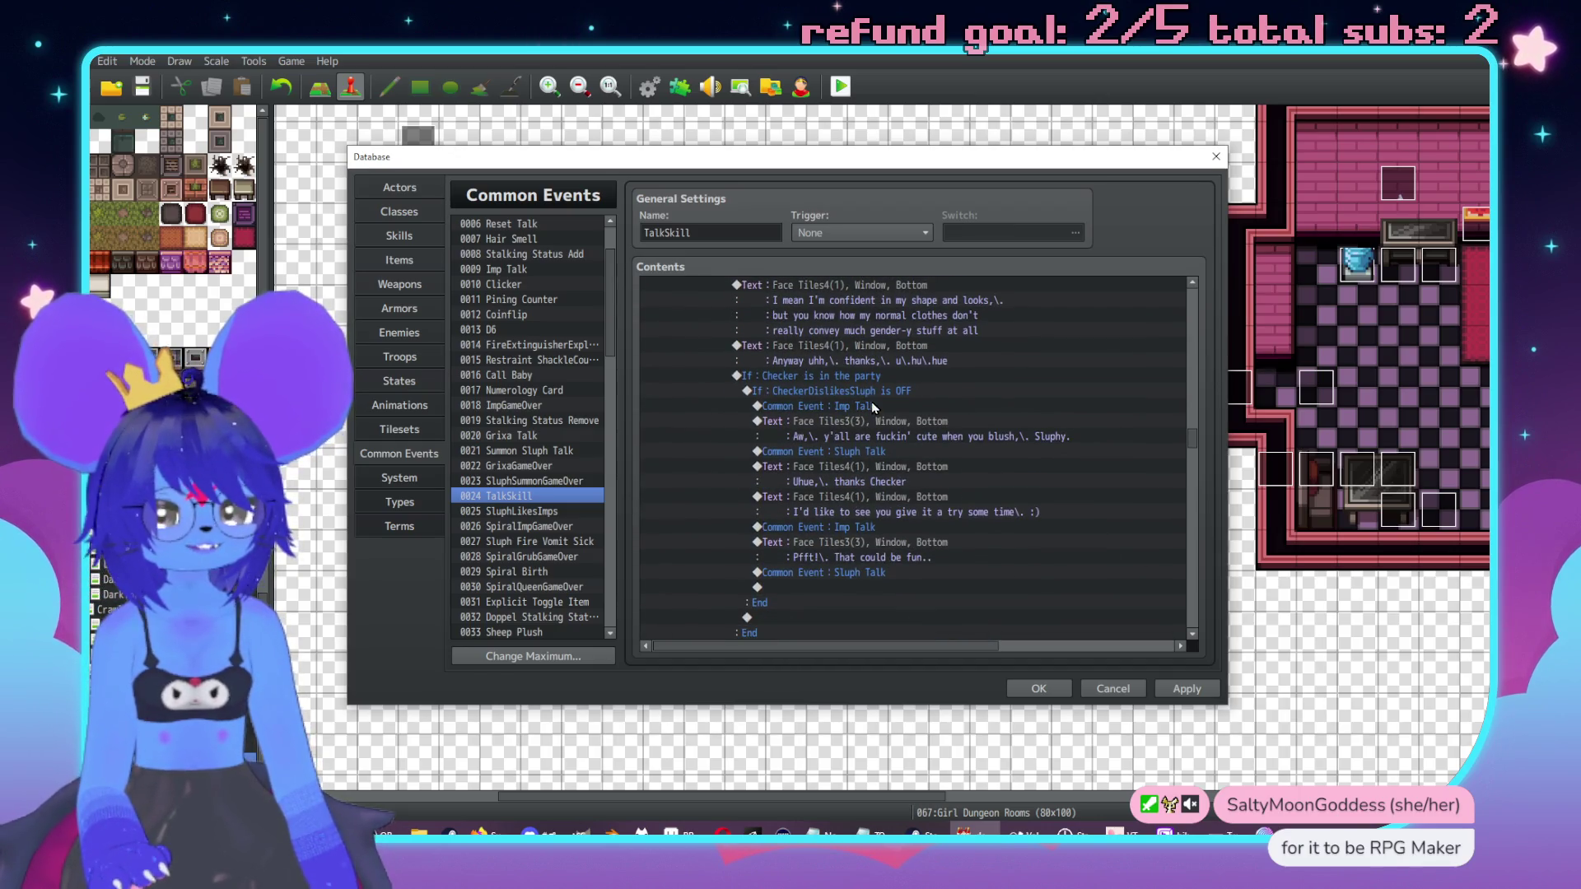
# Step: Replace "Checker" with \n[6] in the "Uhue, thanks Checker" line
pyautogui.doubleClick(862, 467)
pyautogui.moveTo(915, 409); pyautogui.dragTo(880, 406)
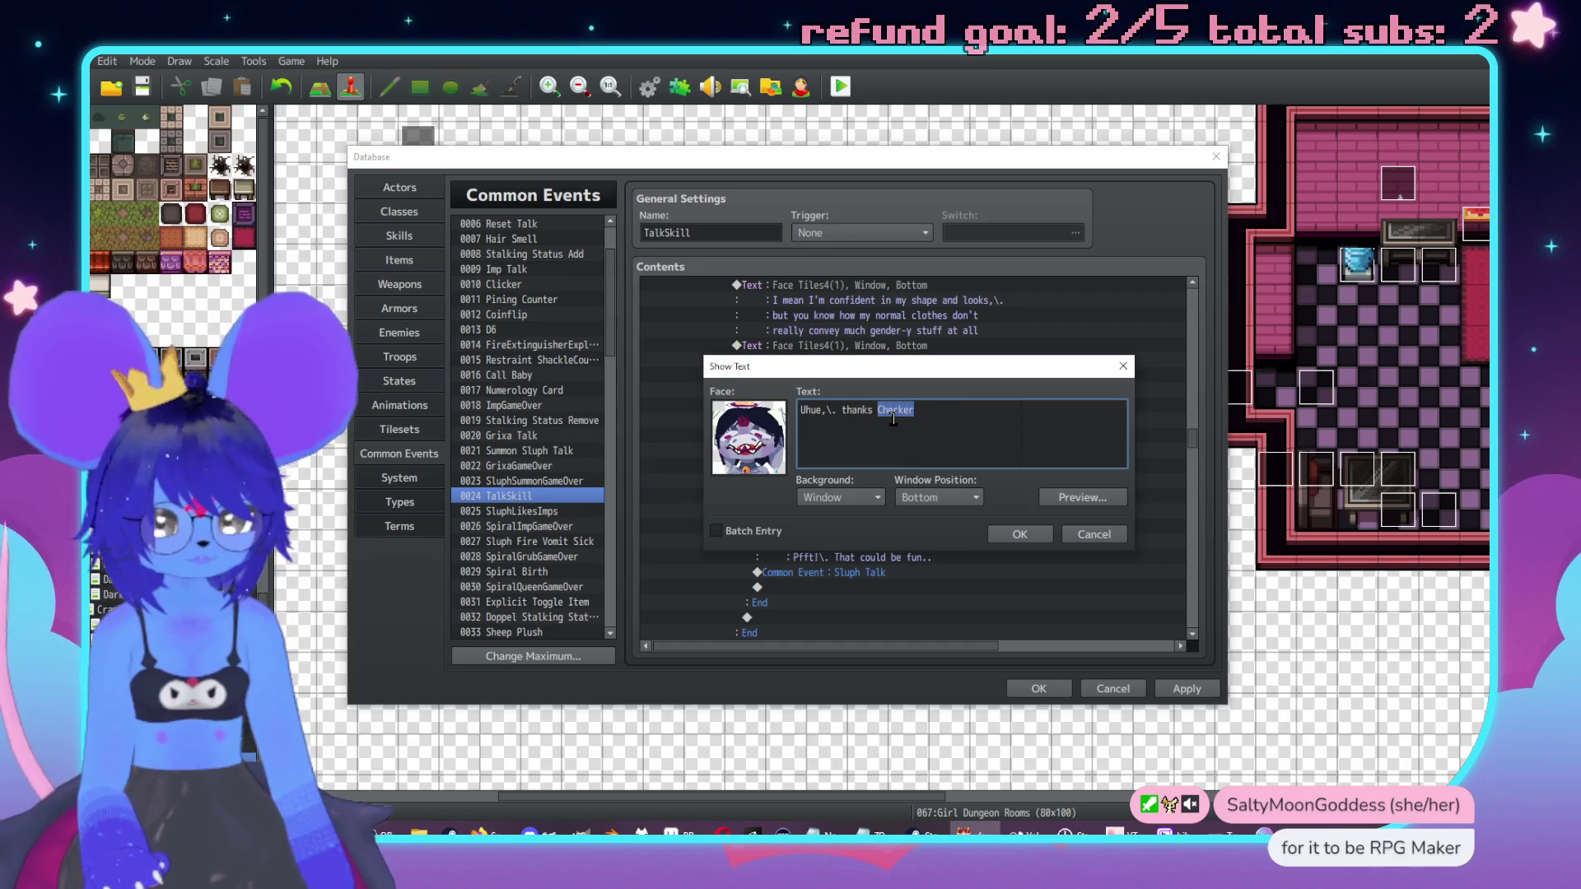
pyautogui.write('[6]')
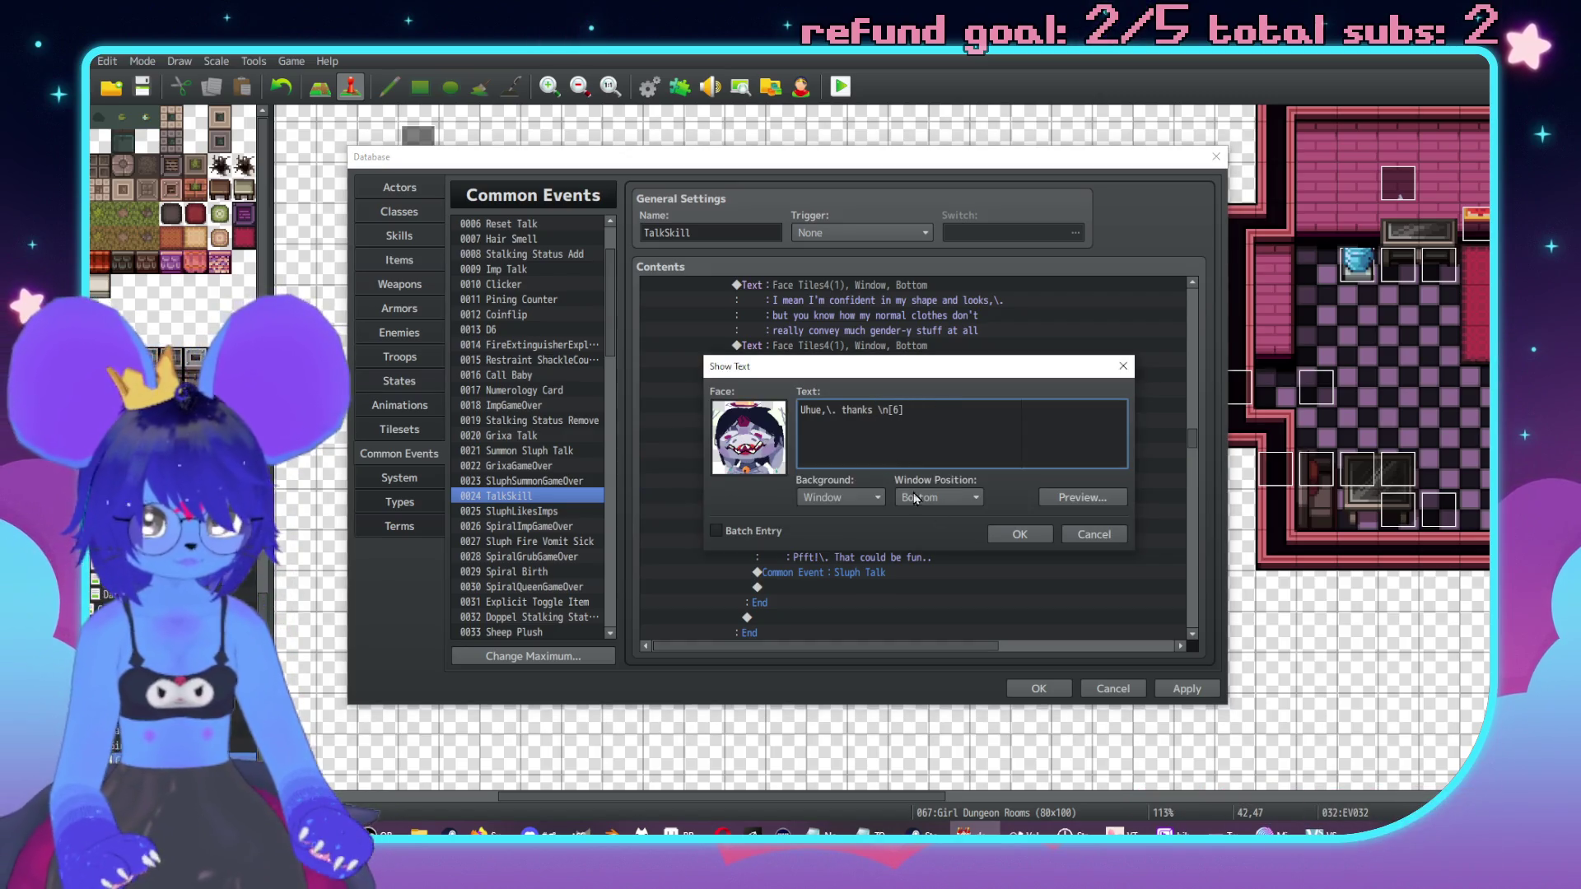
pyautogui.click(1019, 535)
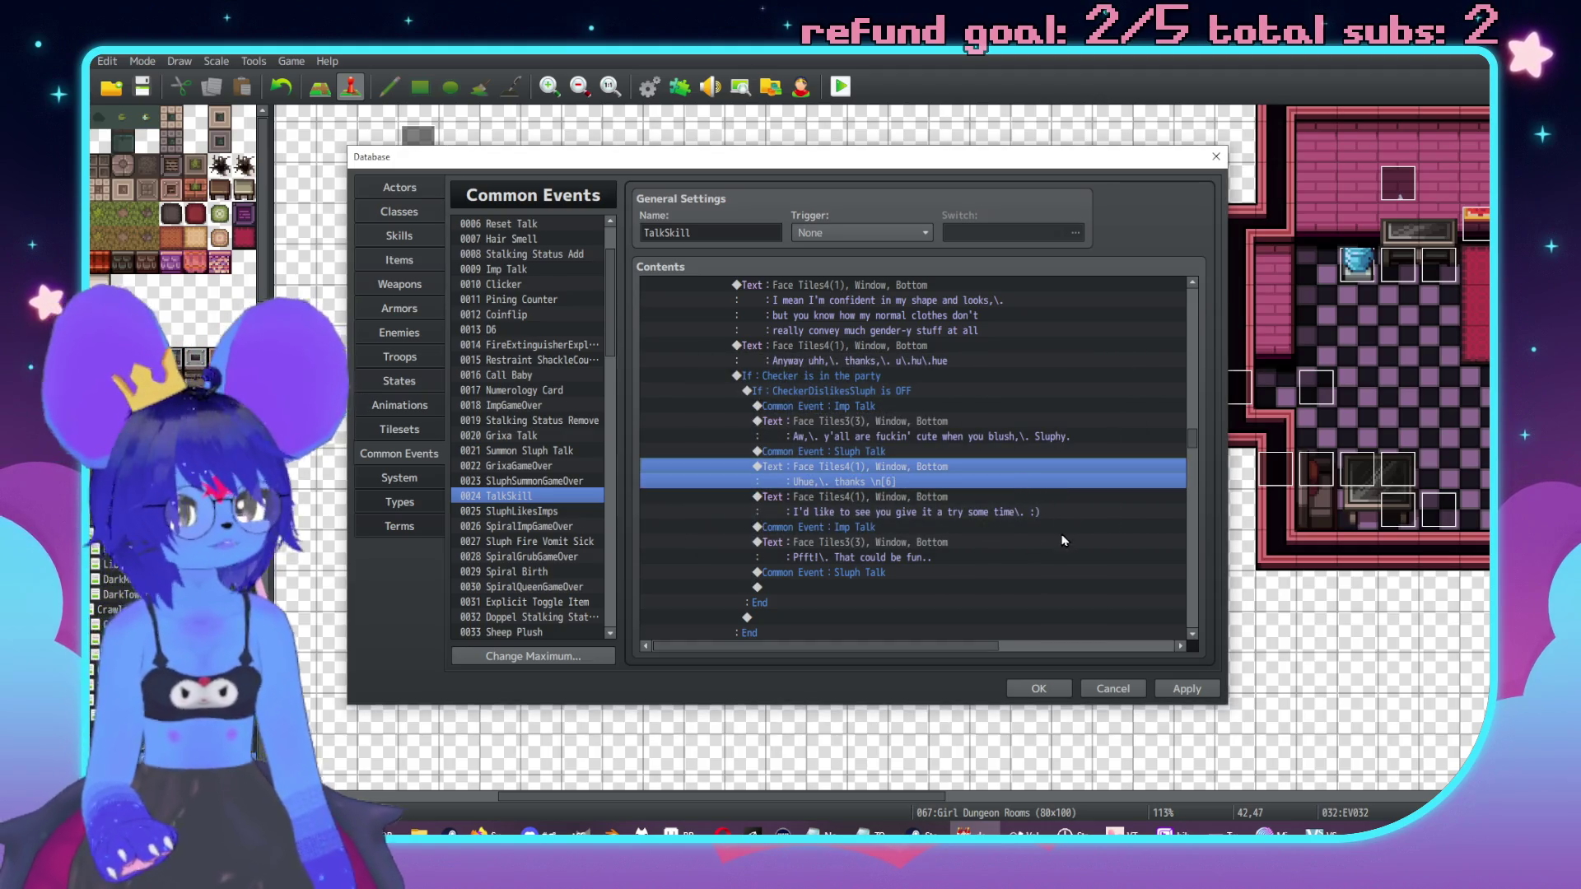
# Step: Select the SluphRespect condition block, then start inserting a command in its empty Else branch
pyautogui.scroll(5, 1009, 526)
pyautogui.scroll(7, 920, 527)
pyautogui.scroll(3, 894, 511)
pyautogui.scroll(5, 867, 520)
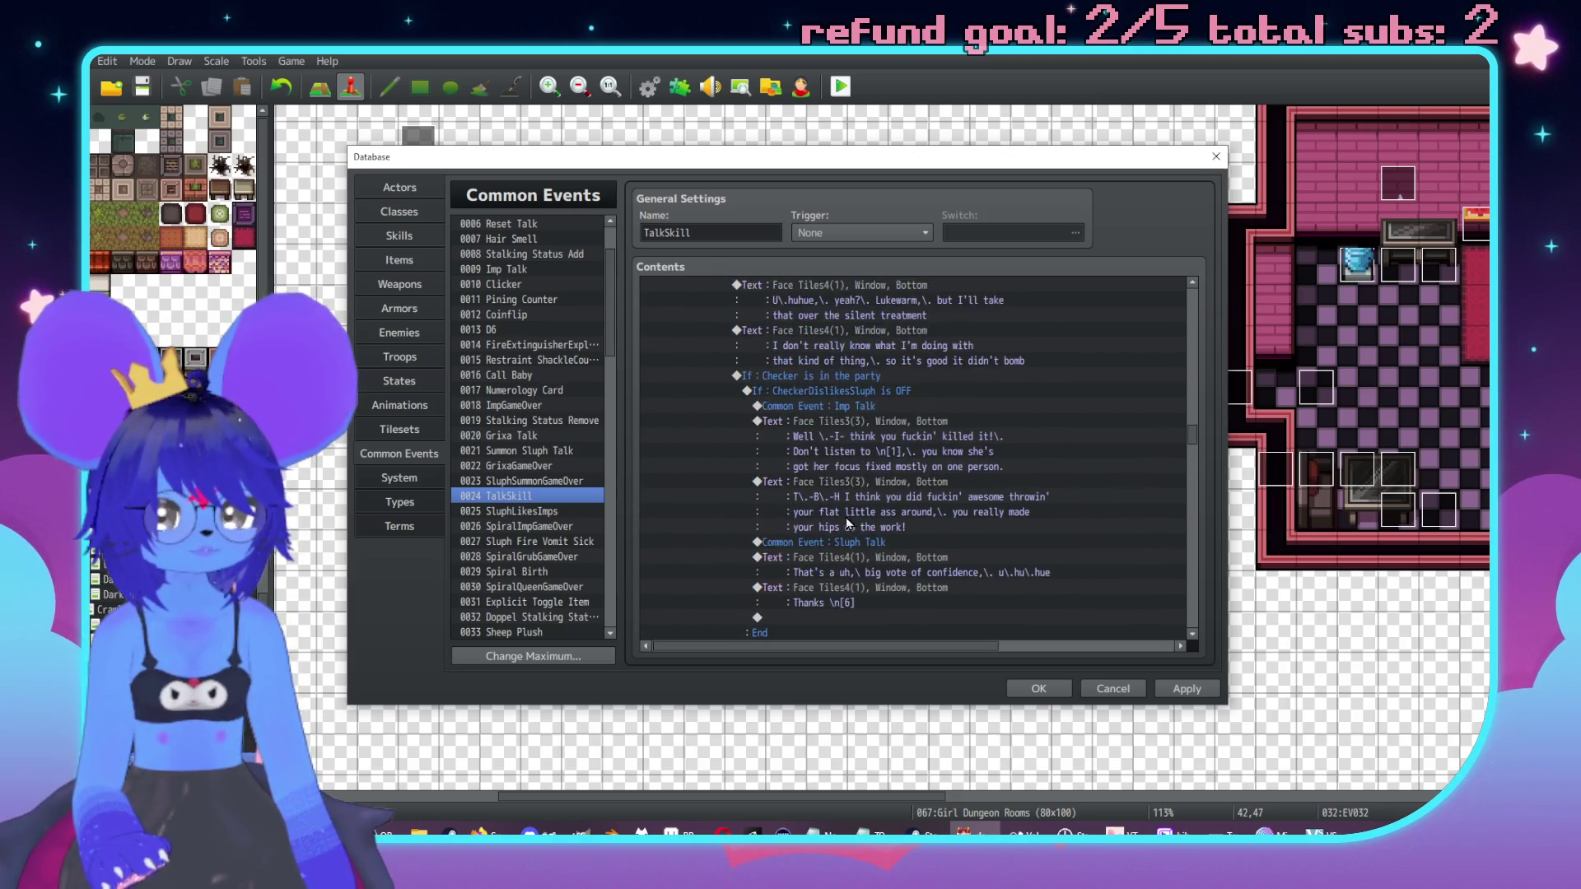
pyautogui.click(816, 393)
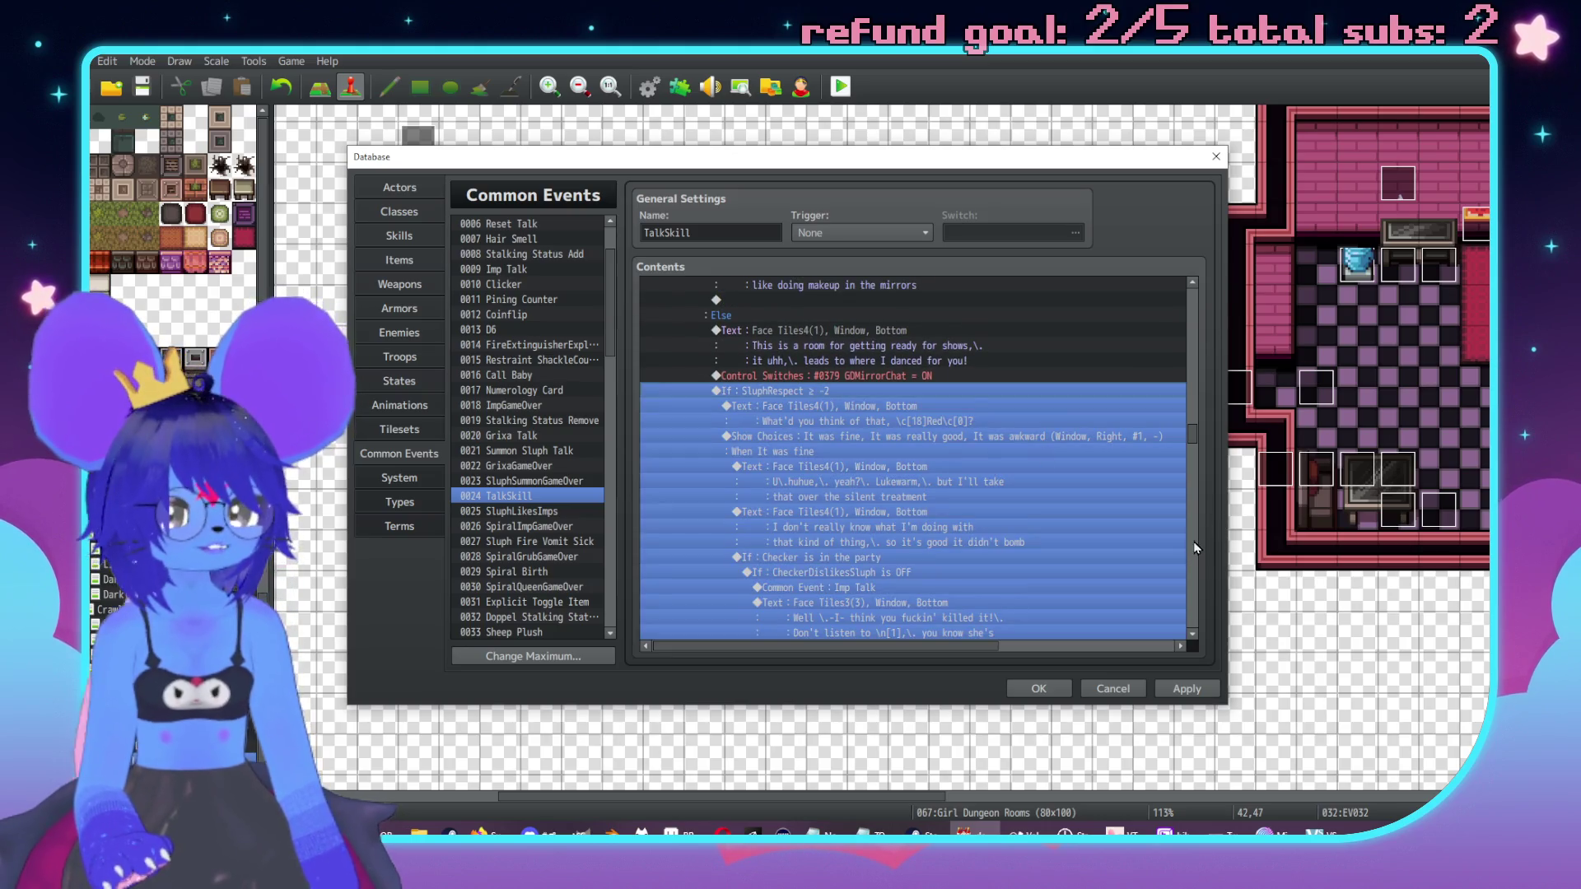
pyautogui.scroll(-10, 1201, 494)
pyautogui.click(1188, 389)
pyautogui.click(1188, 389)
pyautogui.click(1193, 513)
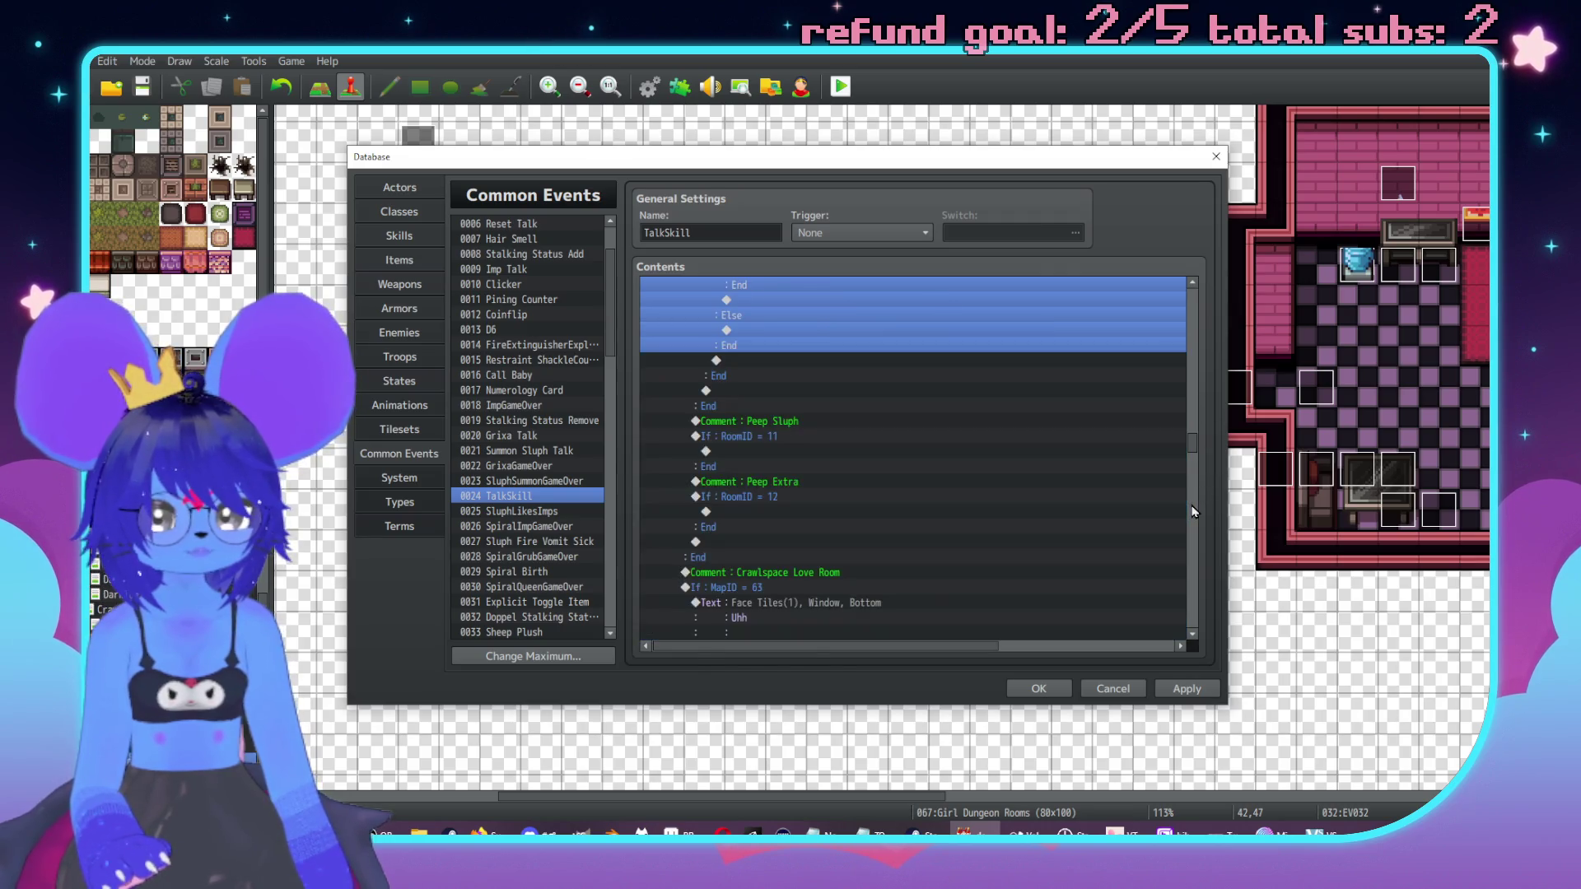
pyautogui.scroll(1, 1193, 512)
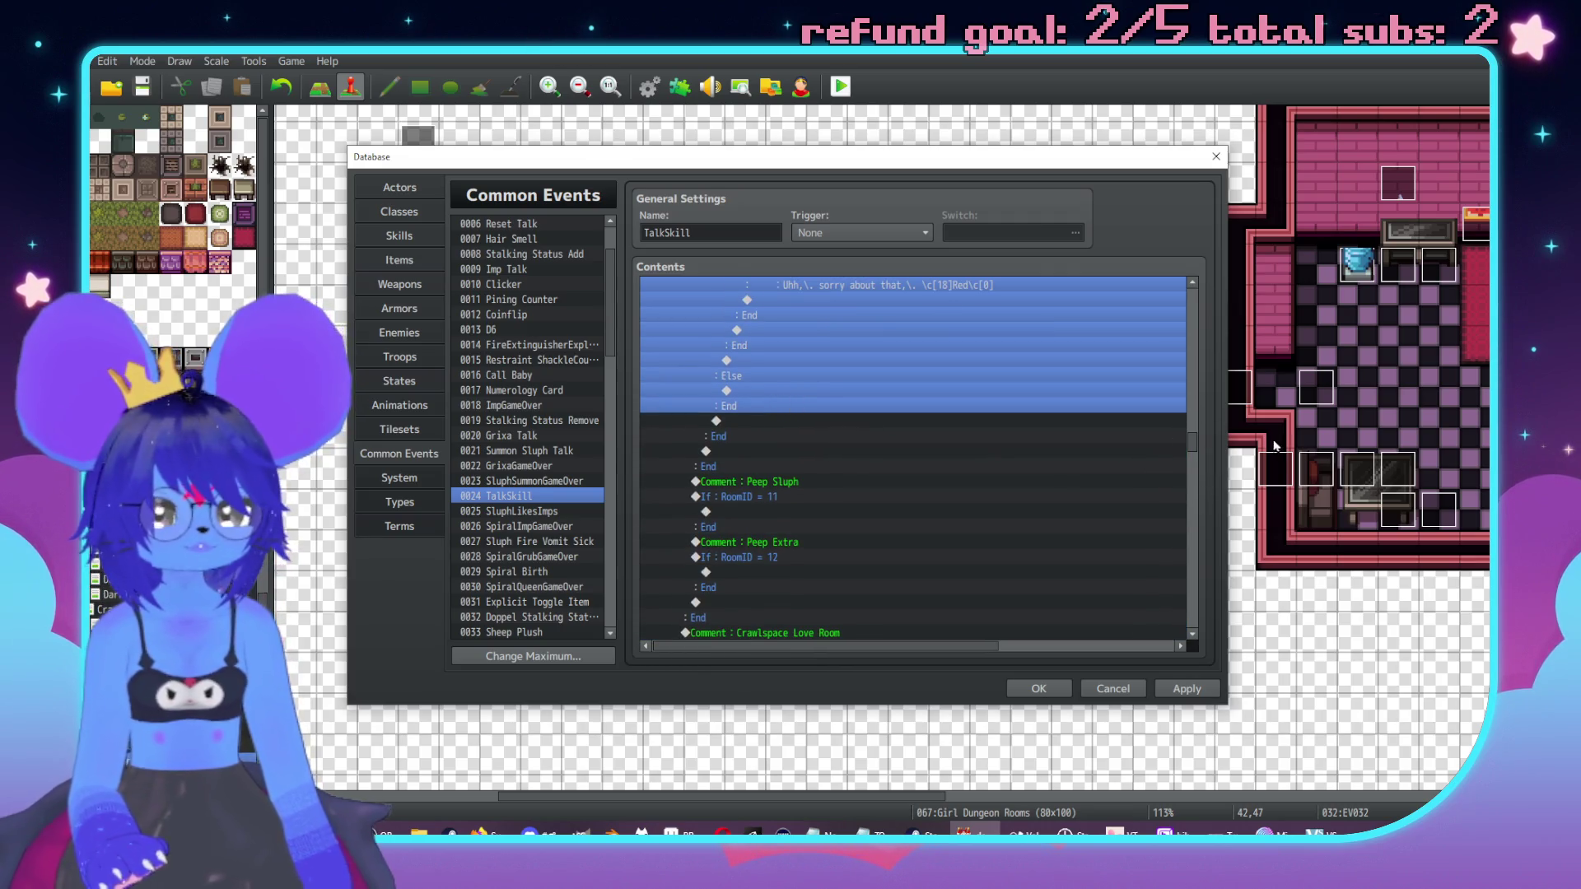
pyautogui.scroll(8, 1196, 374)
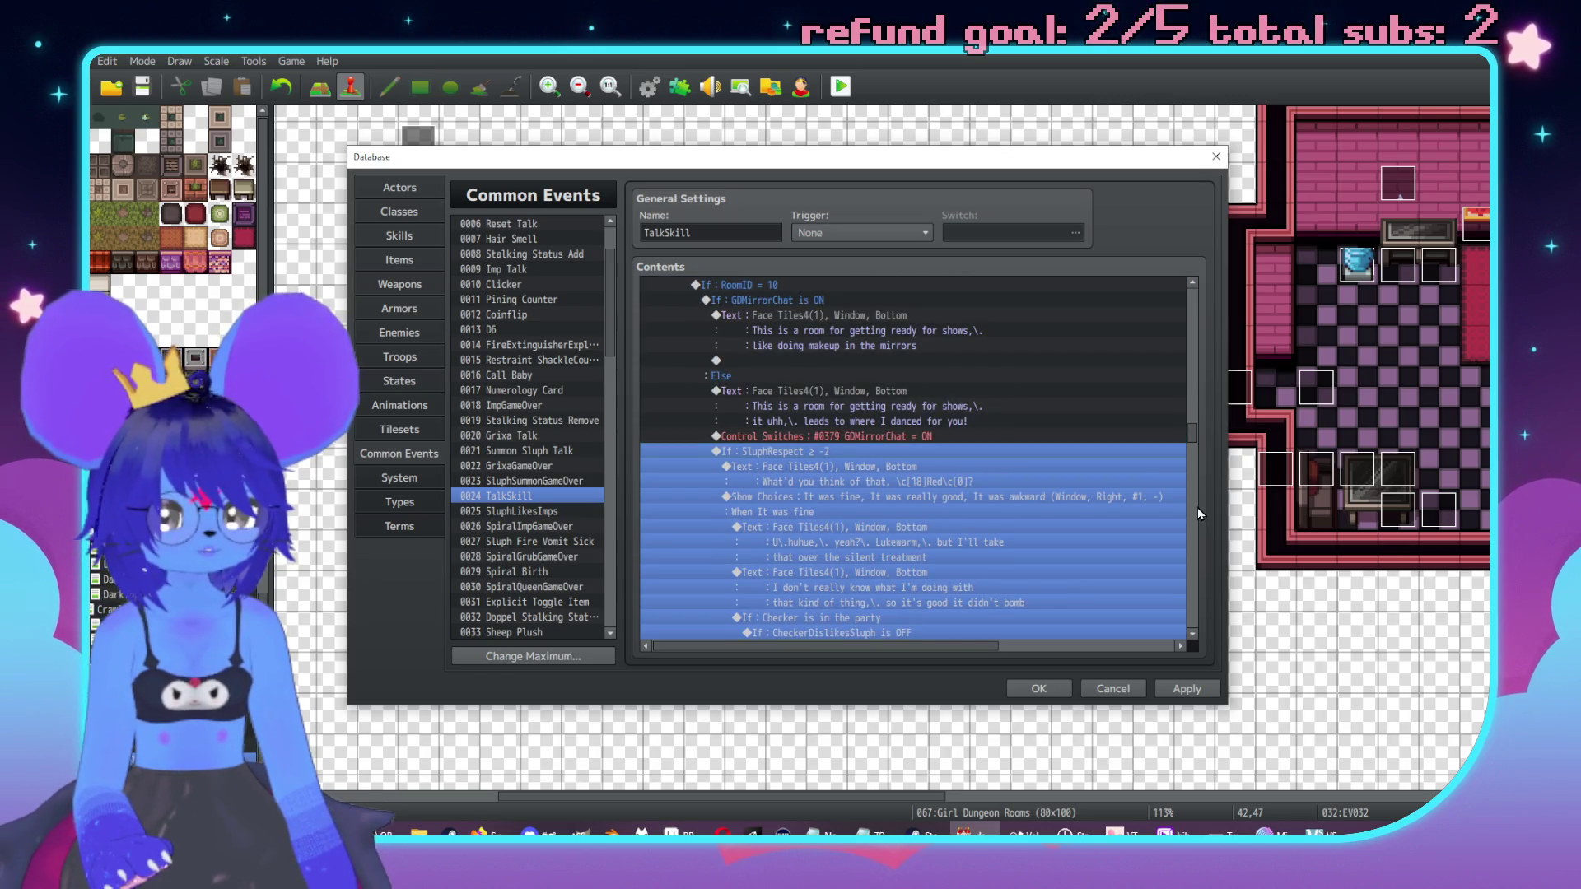
pyautogui.scroll(-8, 1197, 507)
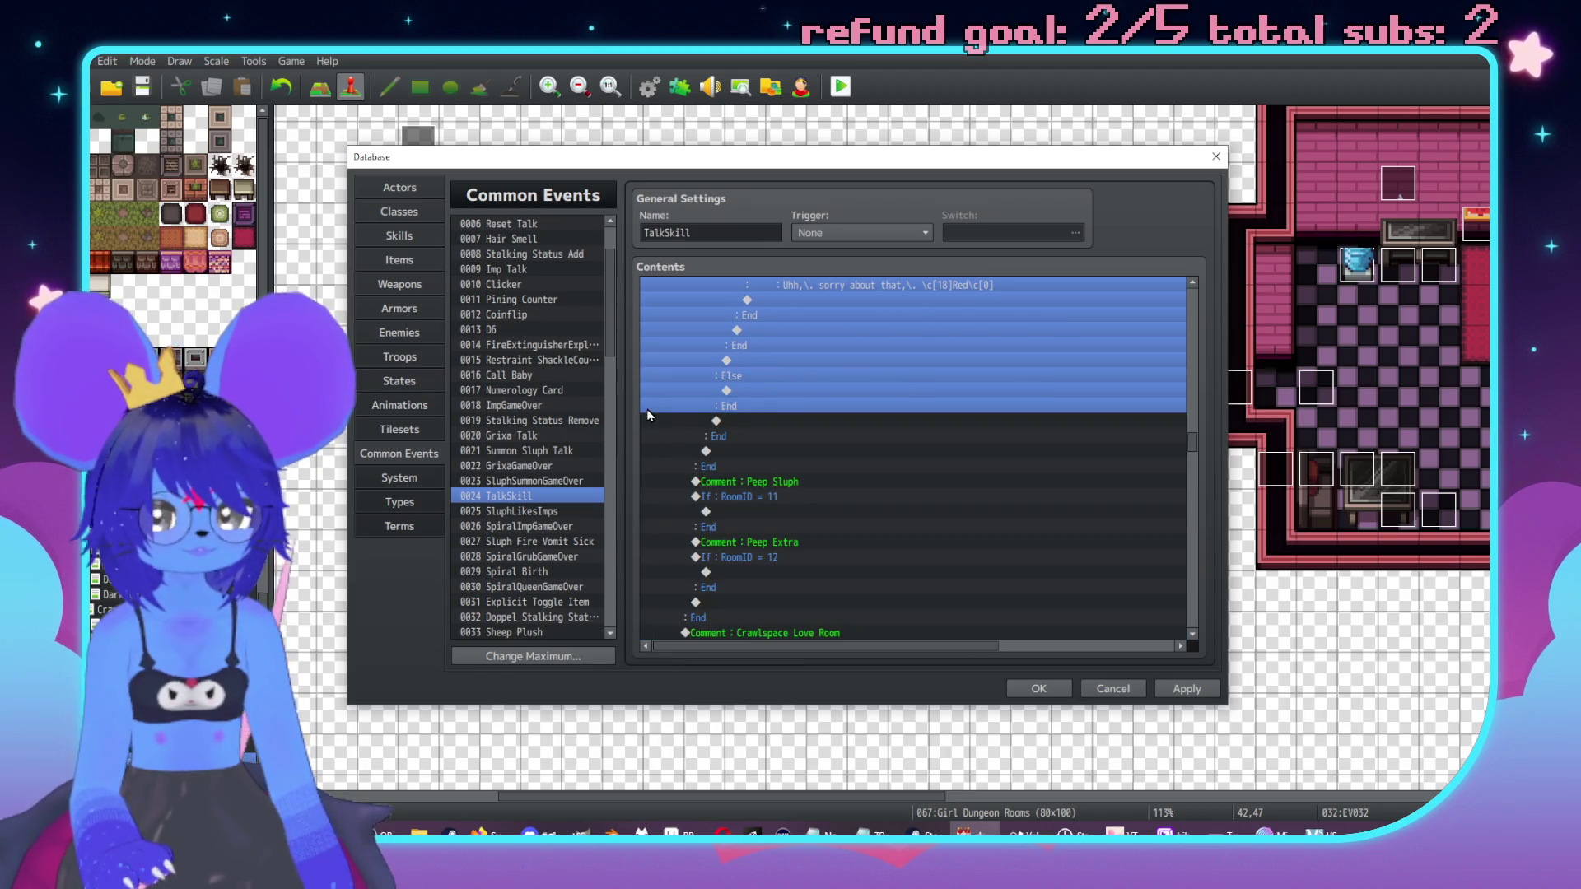
pyautogui.doubleClick(747, 390)
# Step: Start a Show Text command using the first Face Tiles4 face
pyautogui.moveTo(841, 210); pyautogui.dragTo(1213, 229)
pyautogui.click(1196, 294)
pyautogui.click(1108, 448)
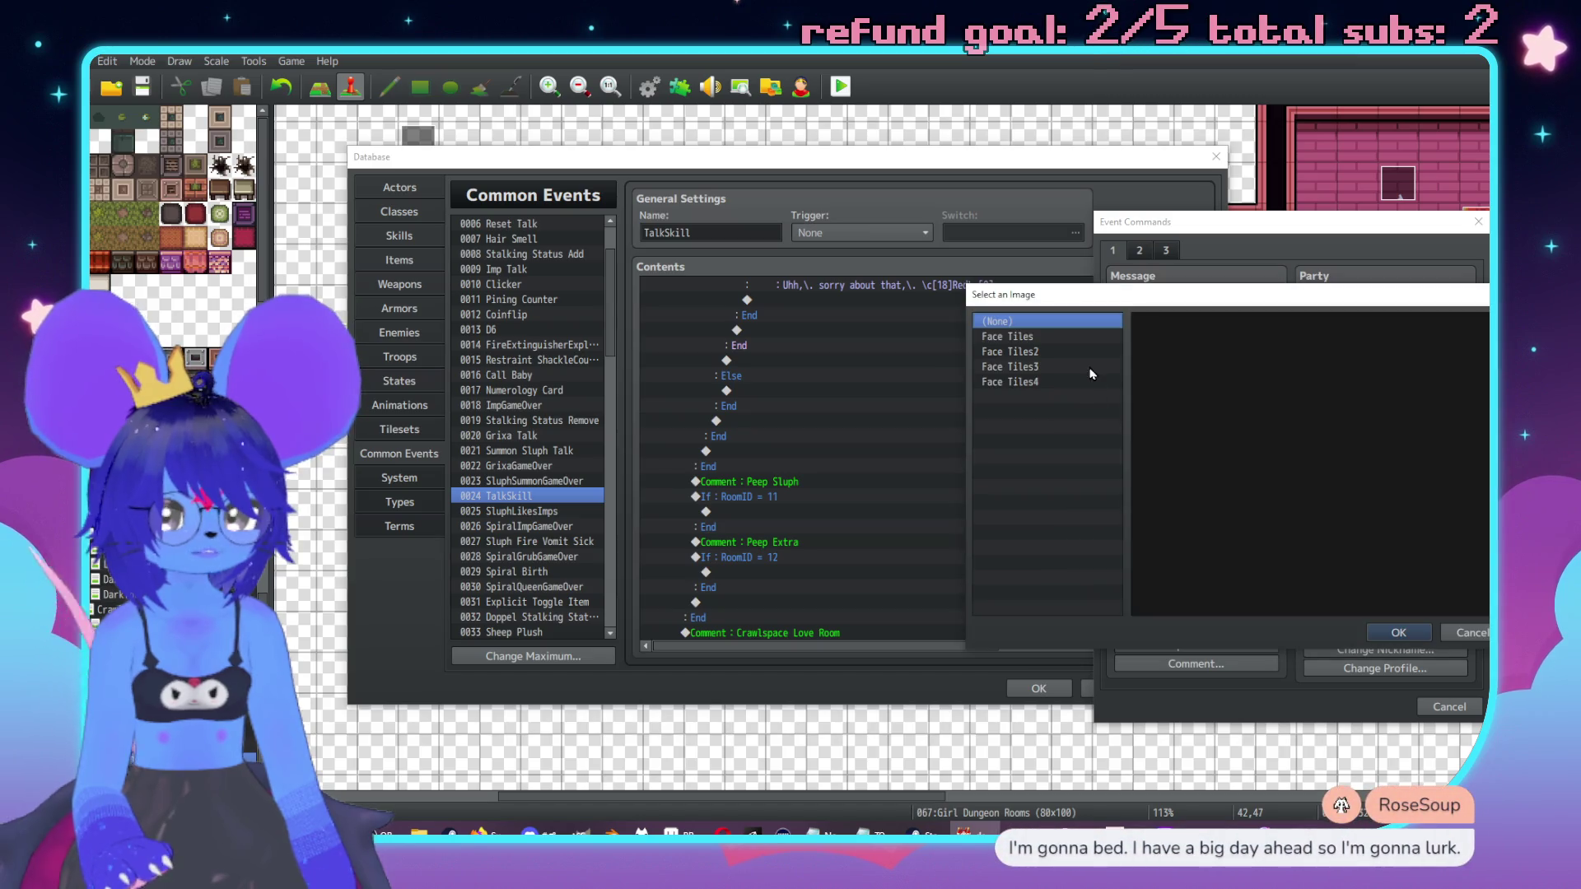
pyautogui.click(1055, 382)
pyautogui.doubleClick(1237, 363)
pyautogui.write("I don't know")
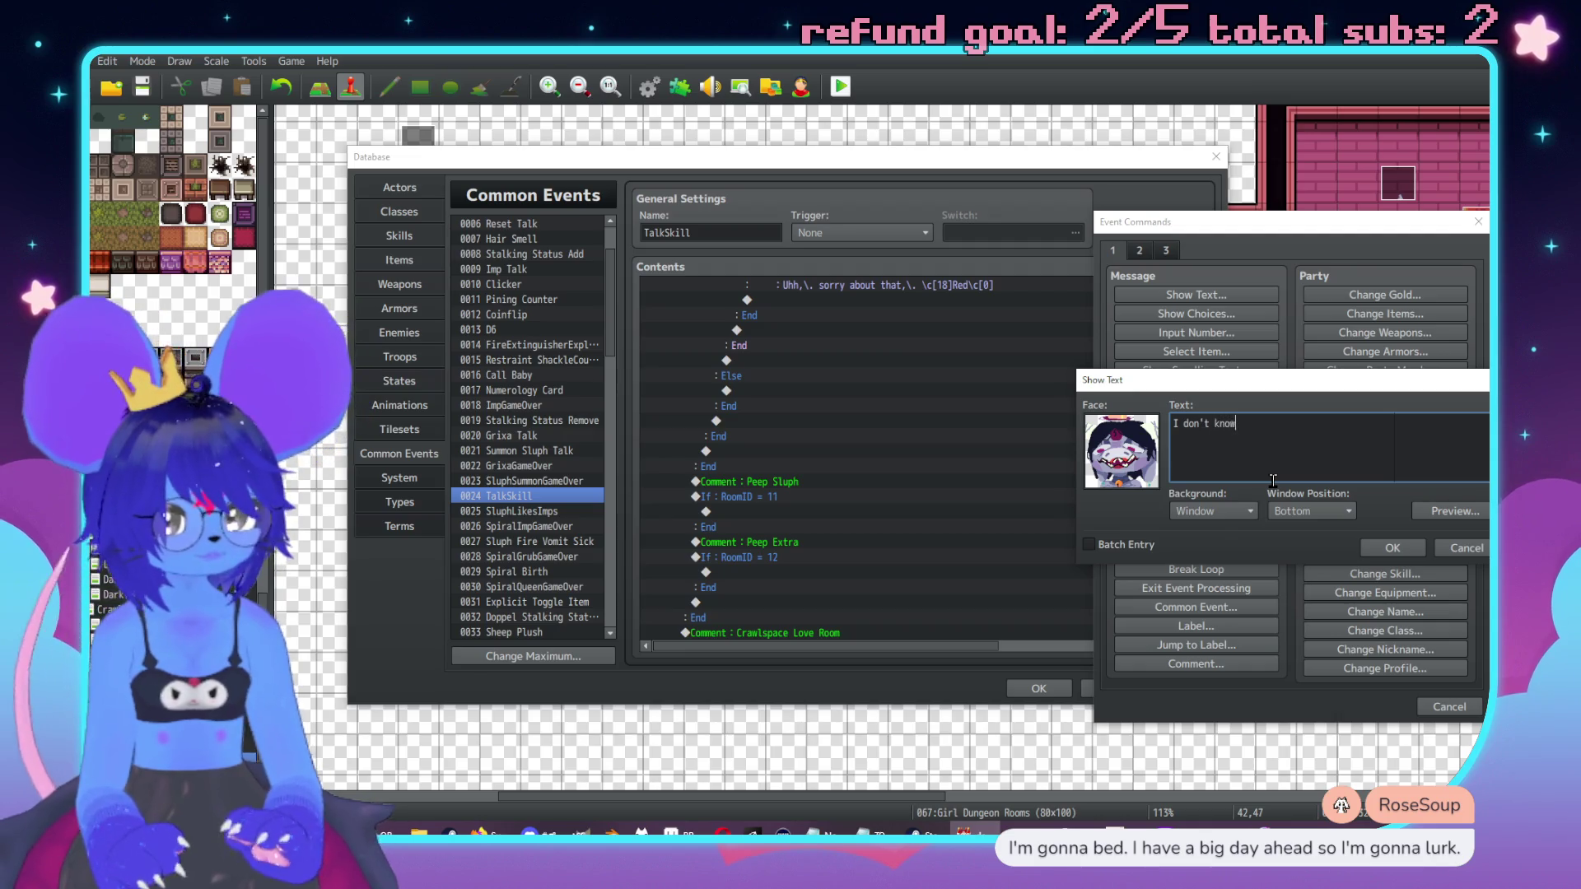
# Step: Enter the three-line dialogue beginning "I don't know a lot about techique for that" and insert it
pyautogui.write('a lot about techique for that')
pyautogui.press('Return')
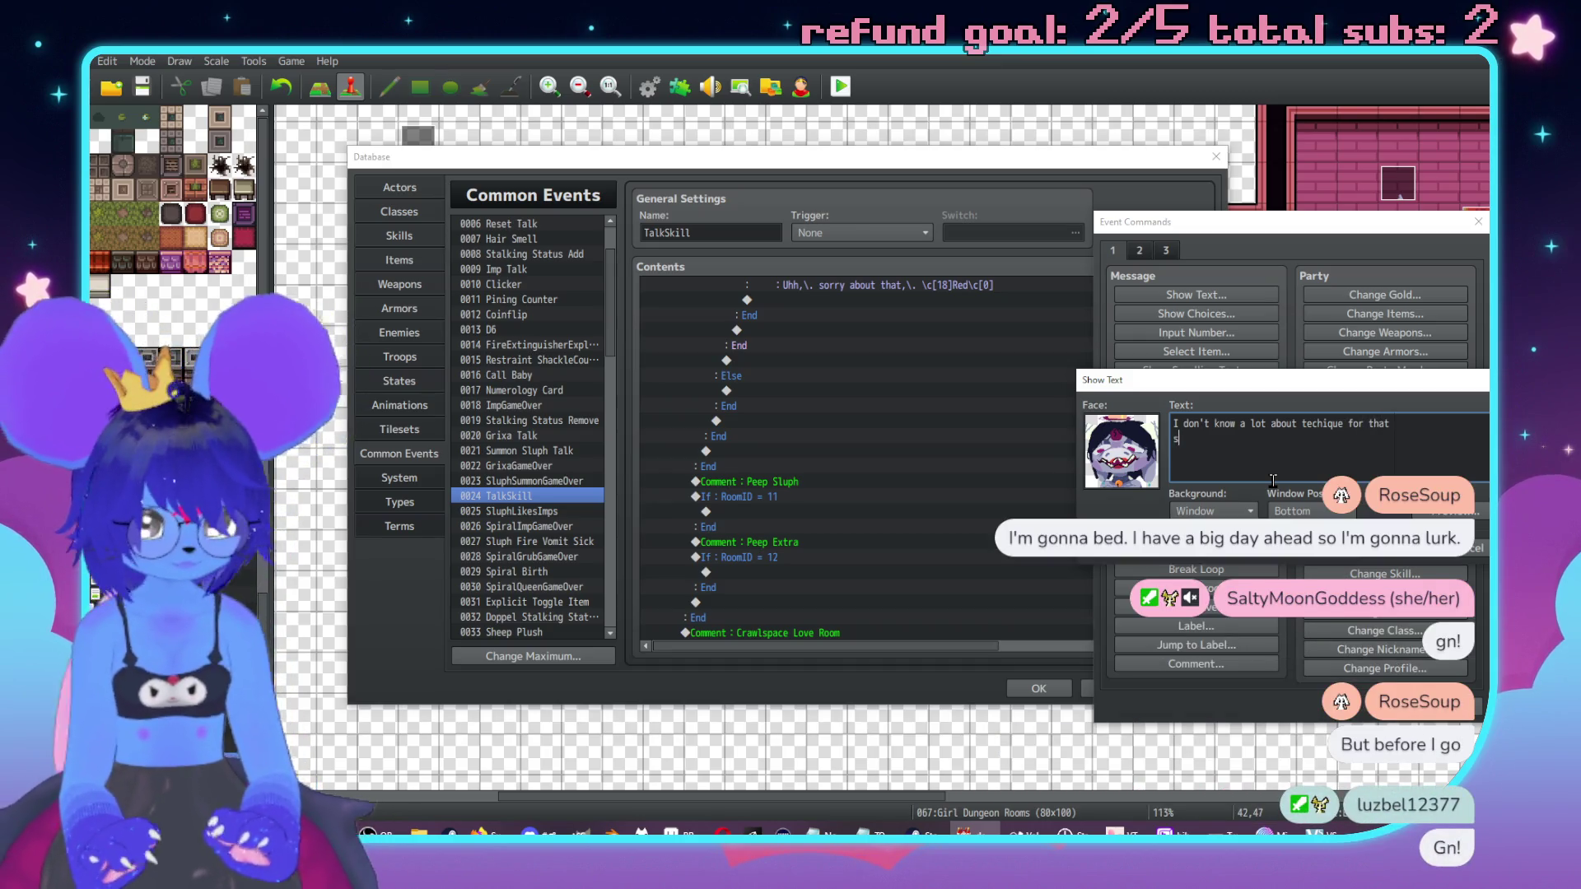
pyautogui.write('kind of thing,\\. but it')
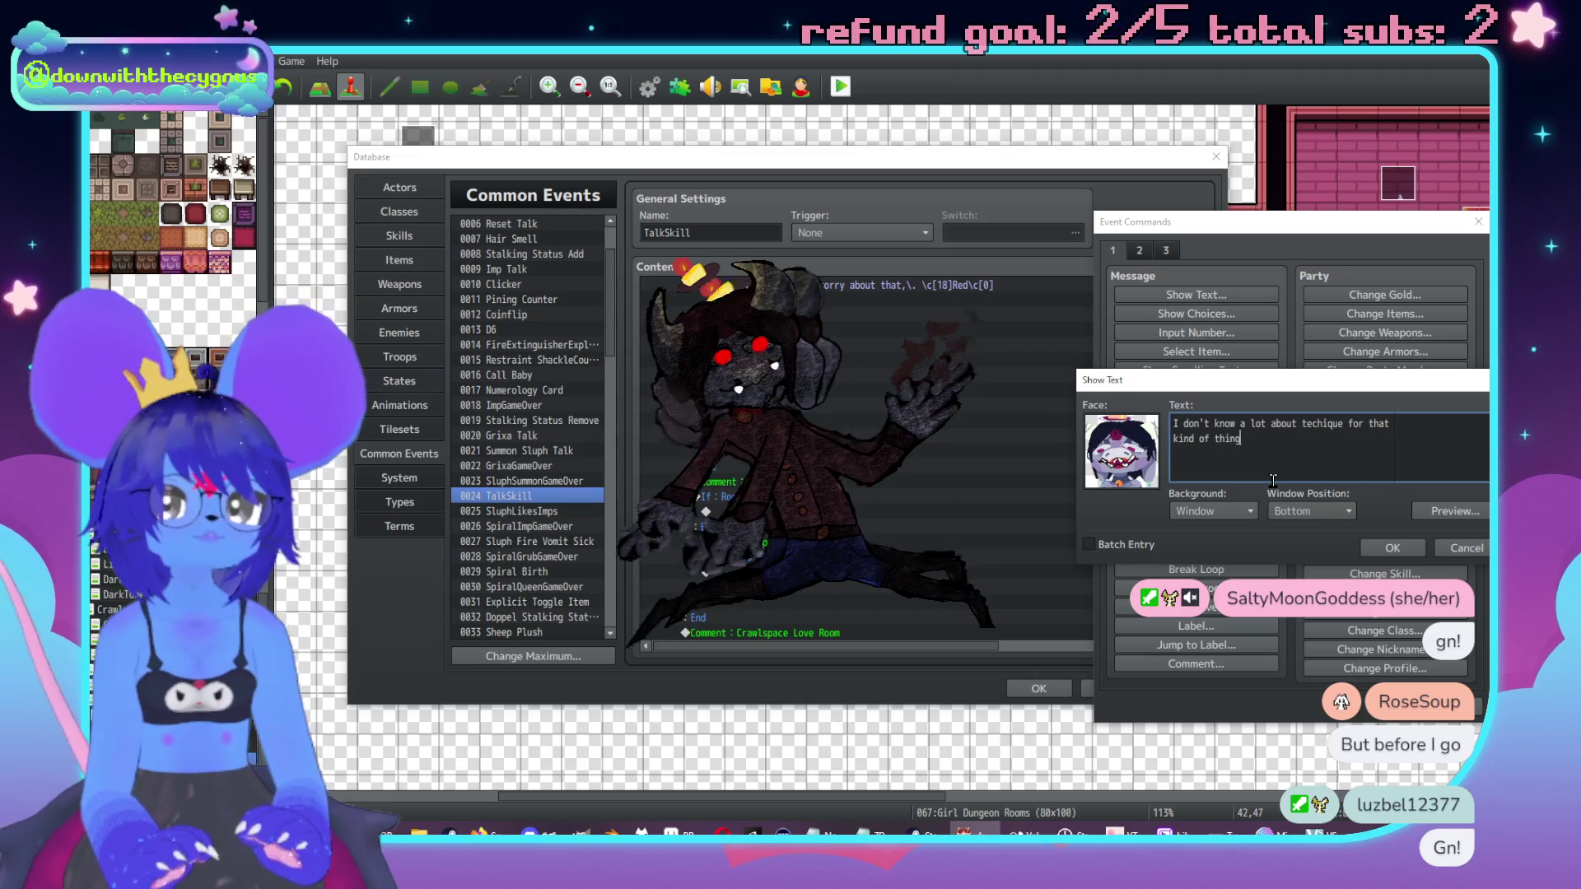
pyautogui.write("'s re")
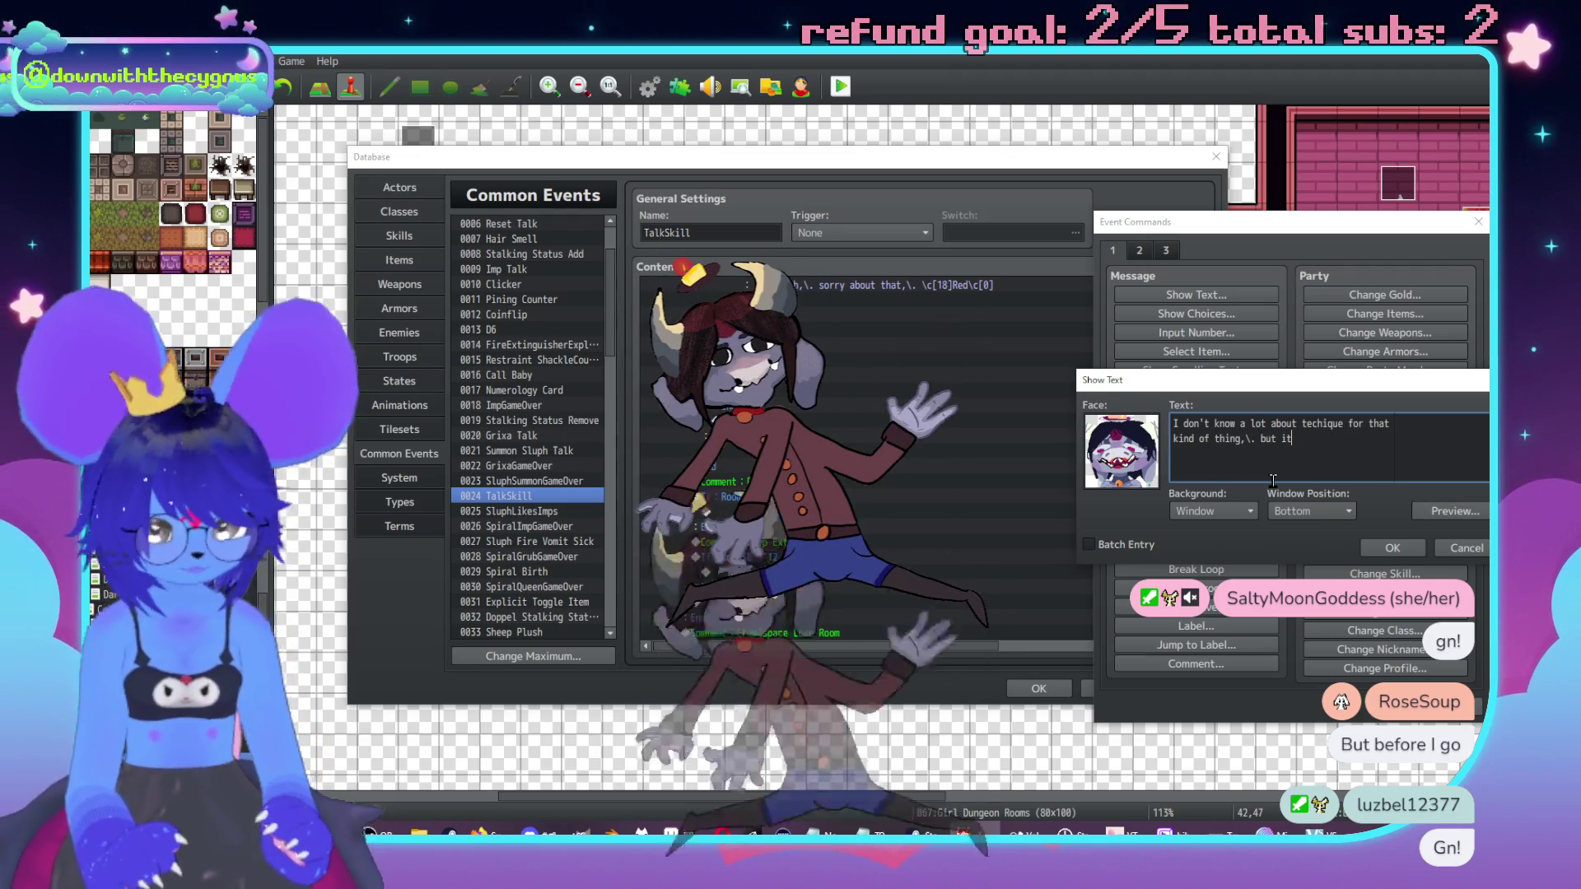
pyautogui.press('BackSpace')
pyautogui.press('BackSpace')
pyautogui.press('BackSpace')
pyautogui.write('fun to get into')
pyautogui.press('Return')
pyautogui.write('and feel kin')
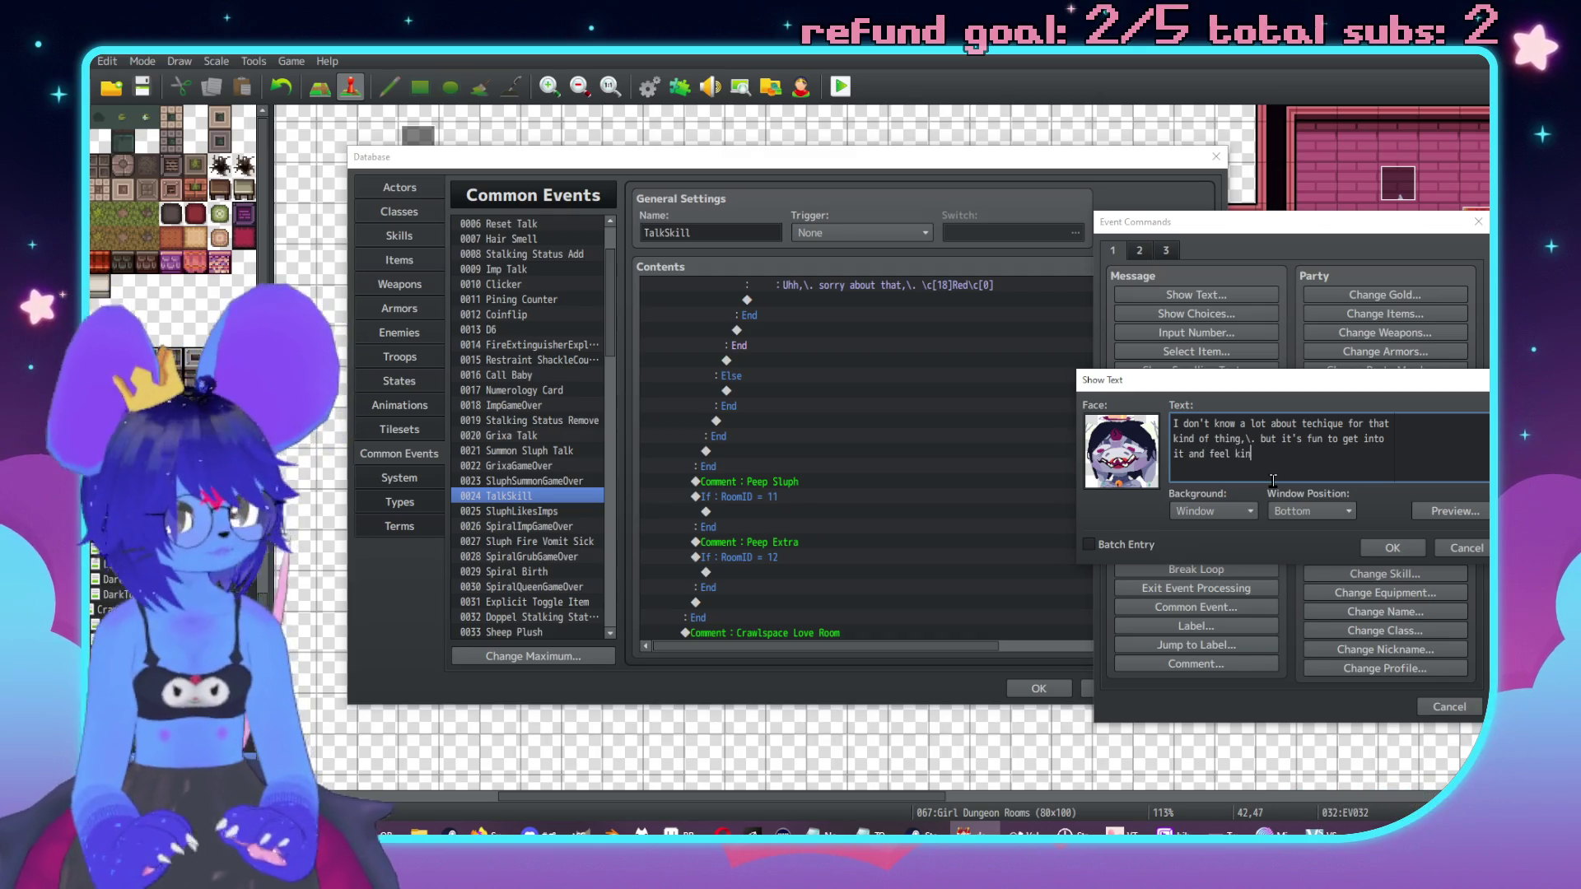
pyautogui.press('BackSpace')
pyautogui.press('BackSpace')
pyautogui.write('xy for a while')
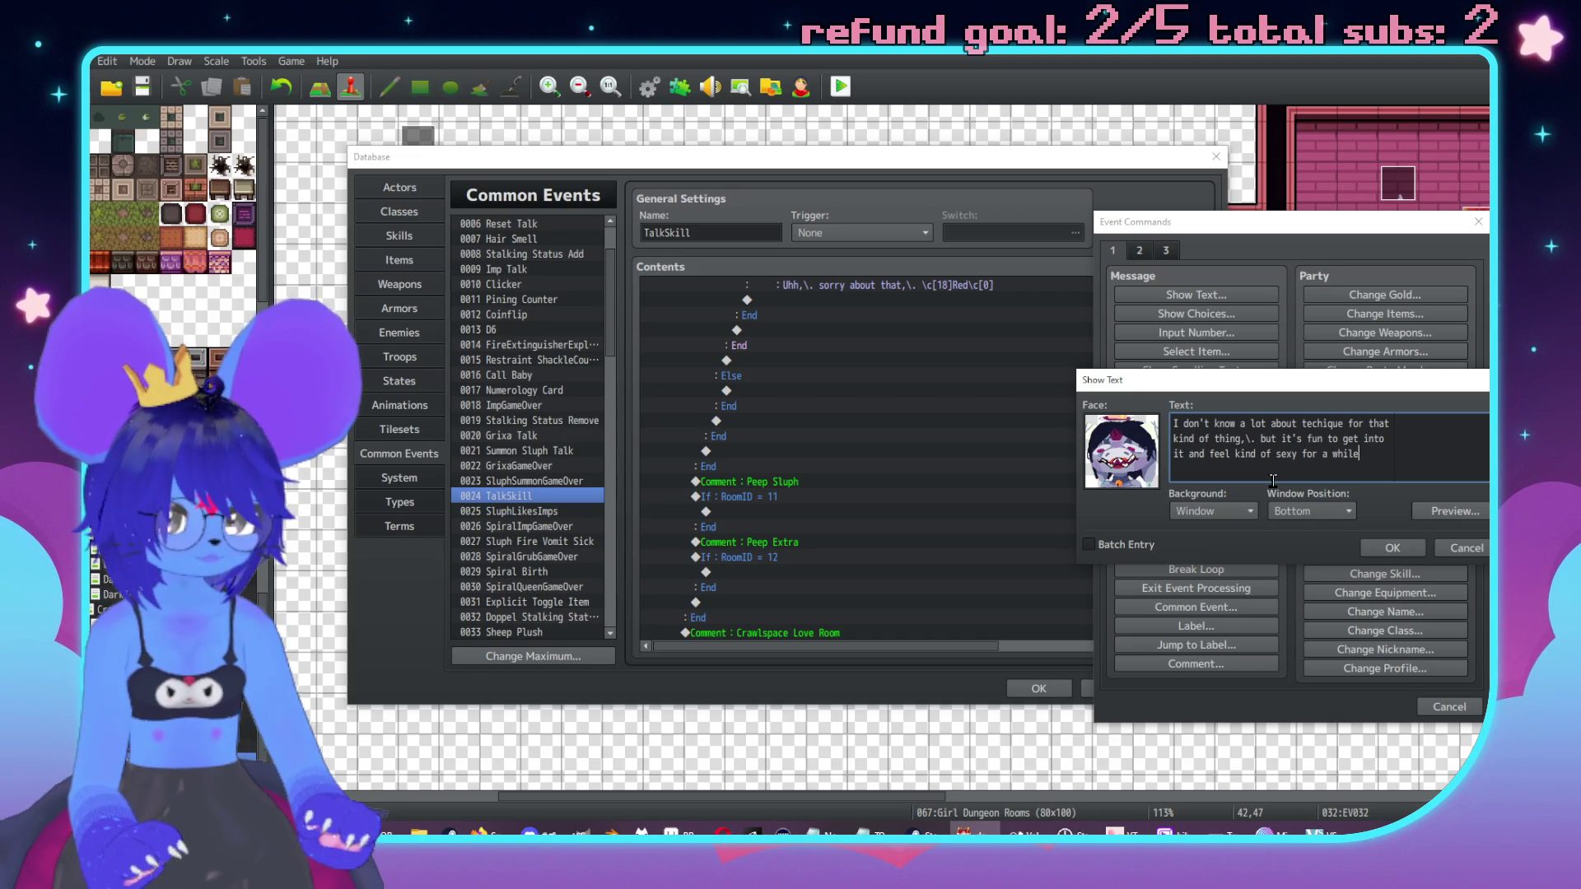
pyautogui.click(1392, 547)
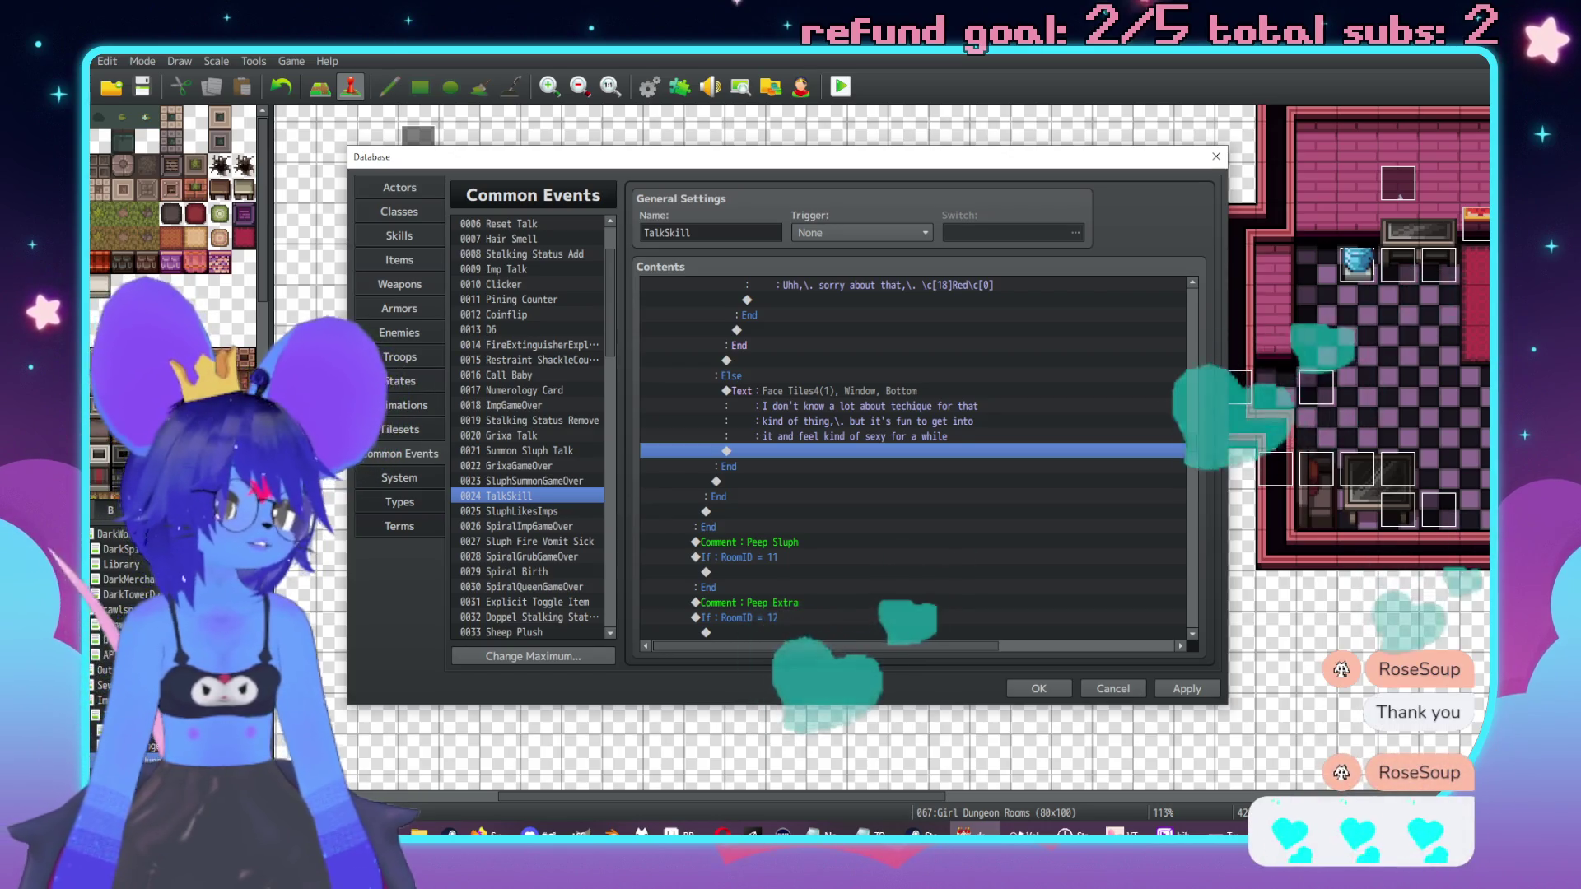
pyautogui.hotkey('alt', 'Tab')
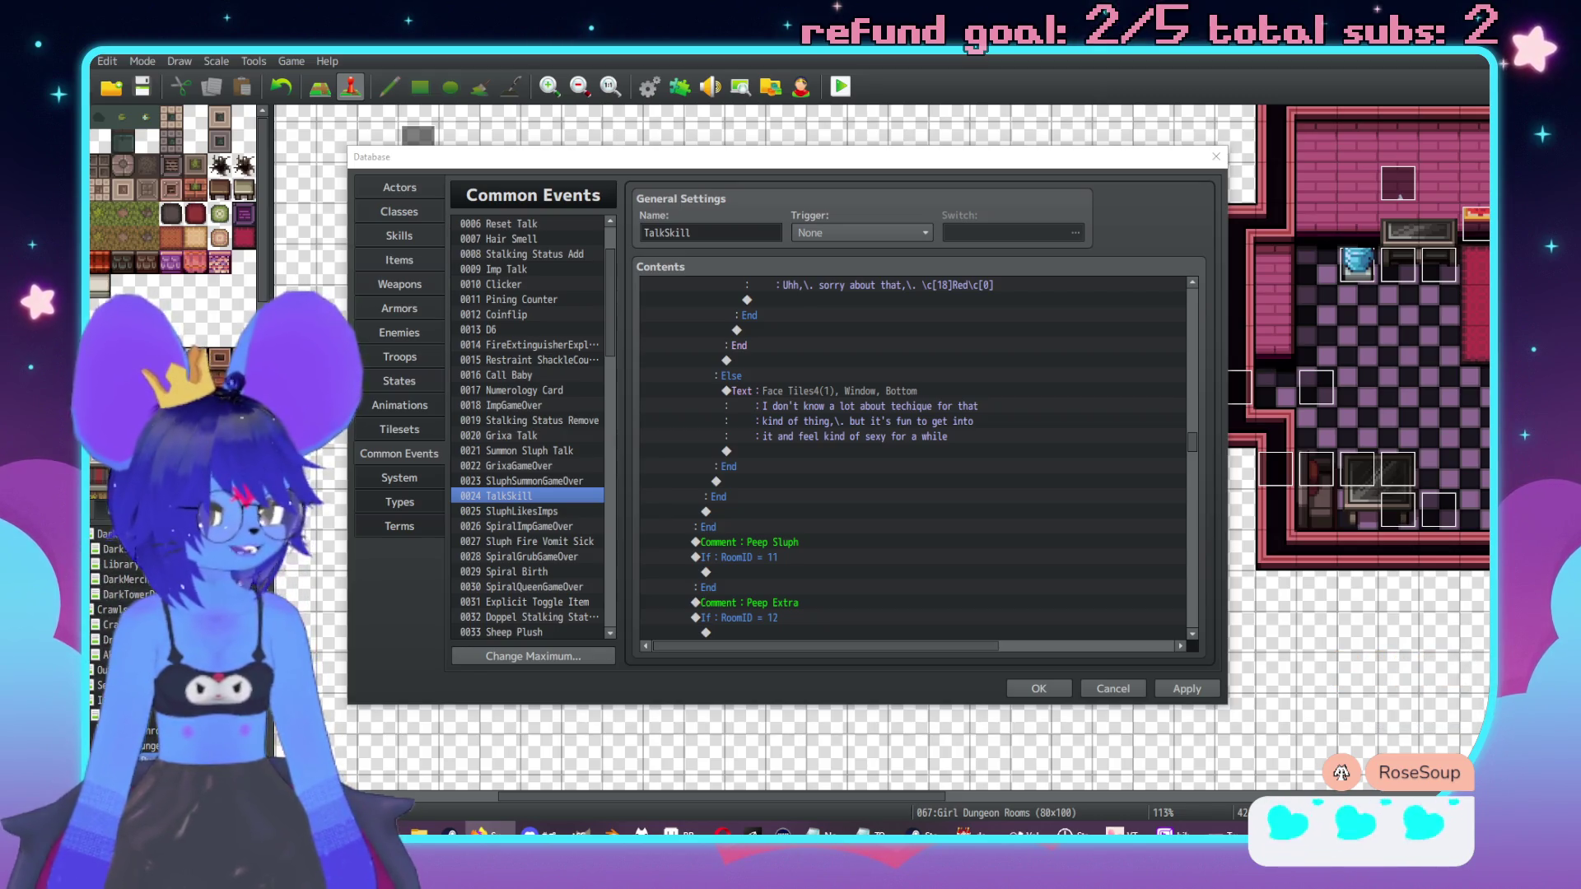
pyautogui.click(843, 174)
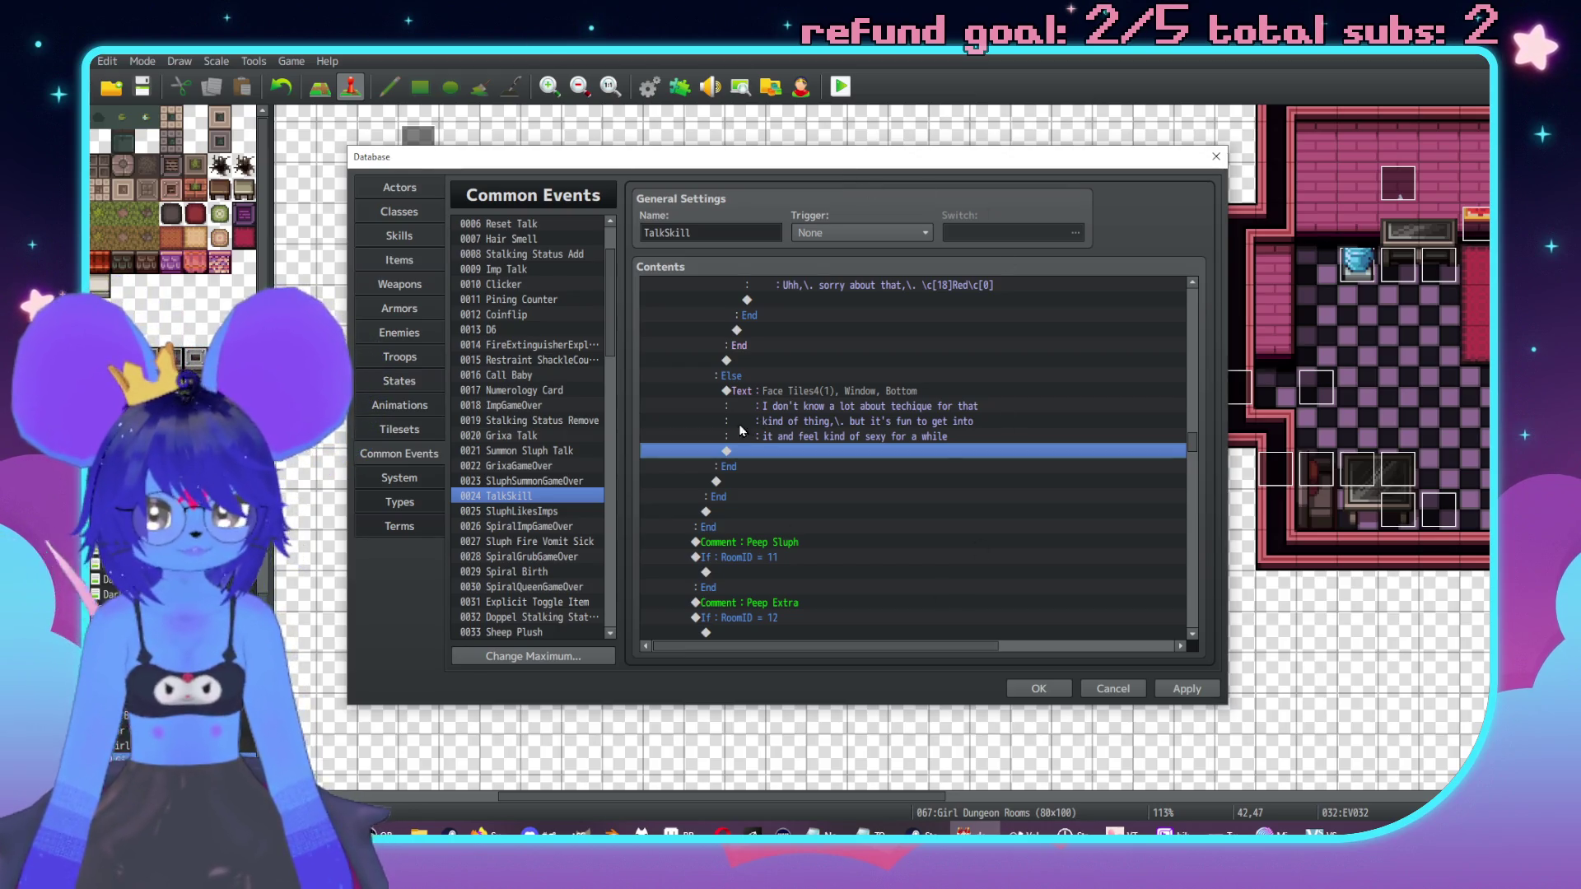
# Step: Insert a Conditional Branch after the new Else-branch line and set it to test an Actor
pyautogui.scroll(2, 949, 576)
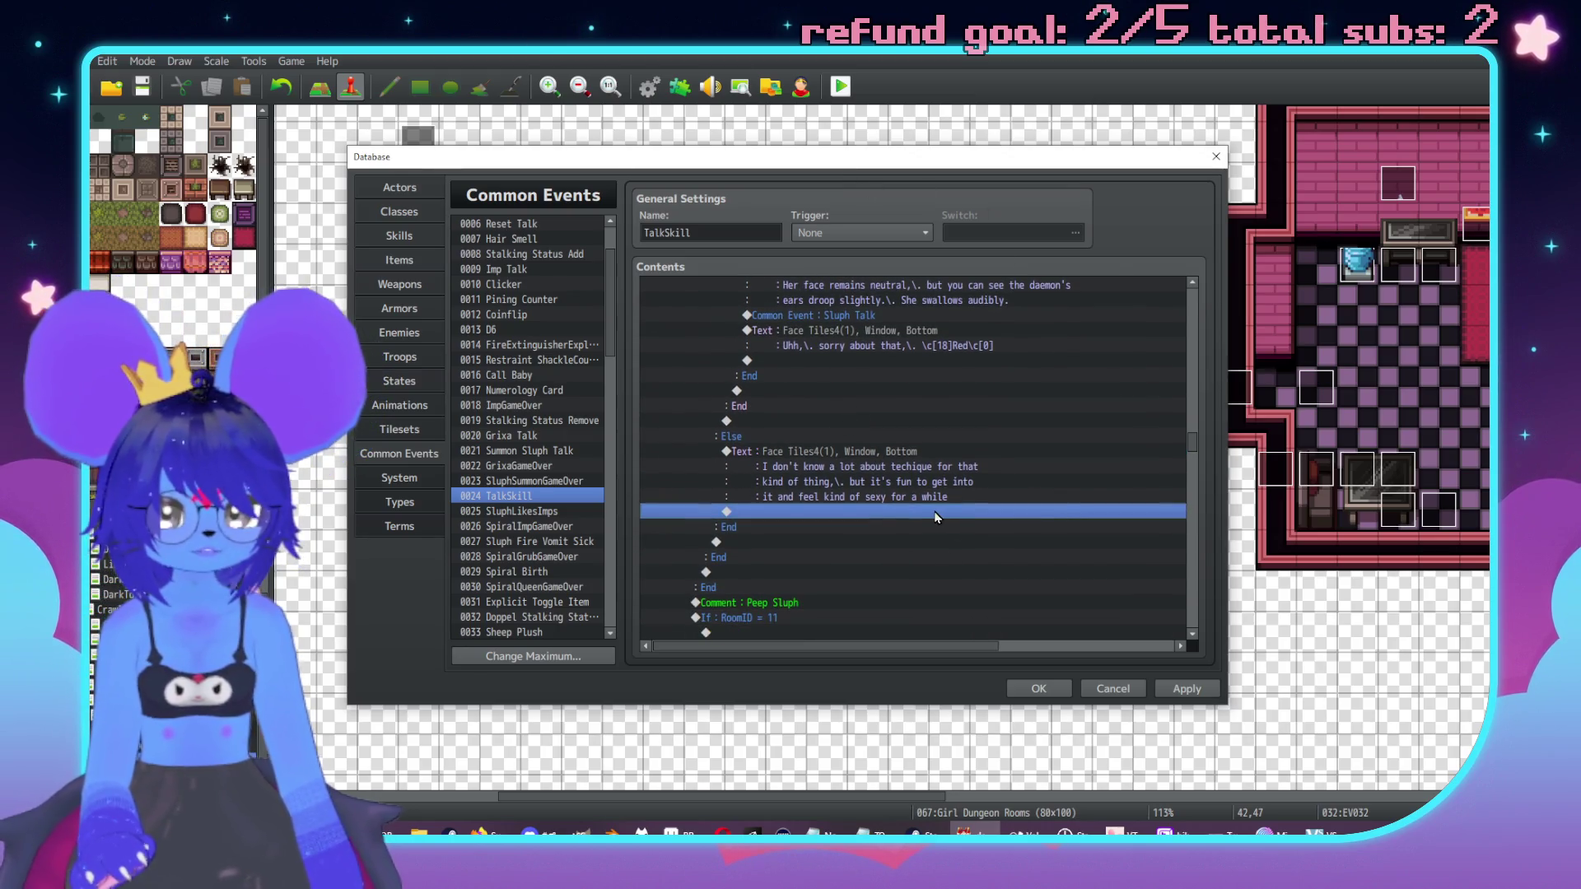
pyautogui.doubleClick(943, 513)
pyautogui.moveTo(920, 189); pyautogui.dragTo(1210, 191)
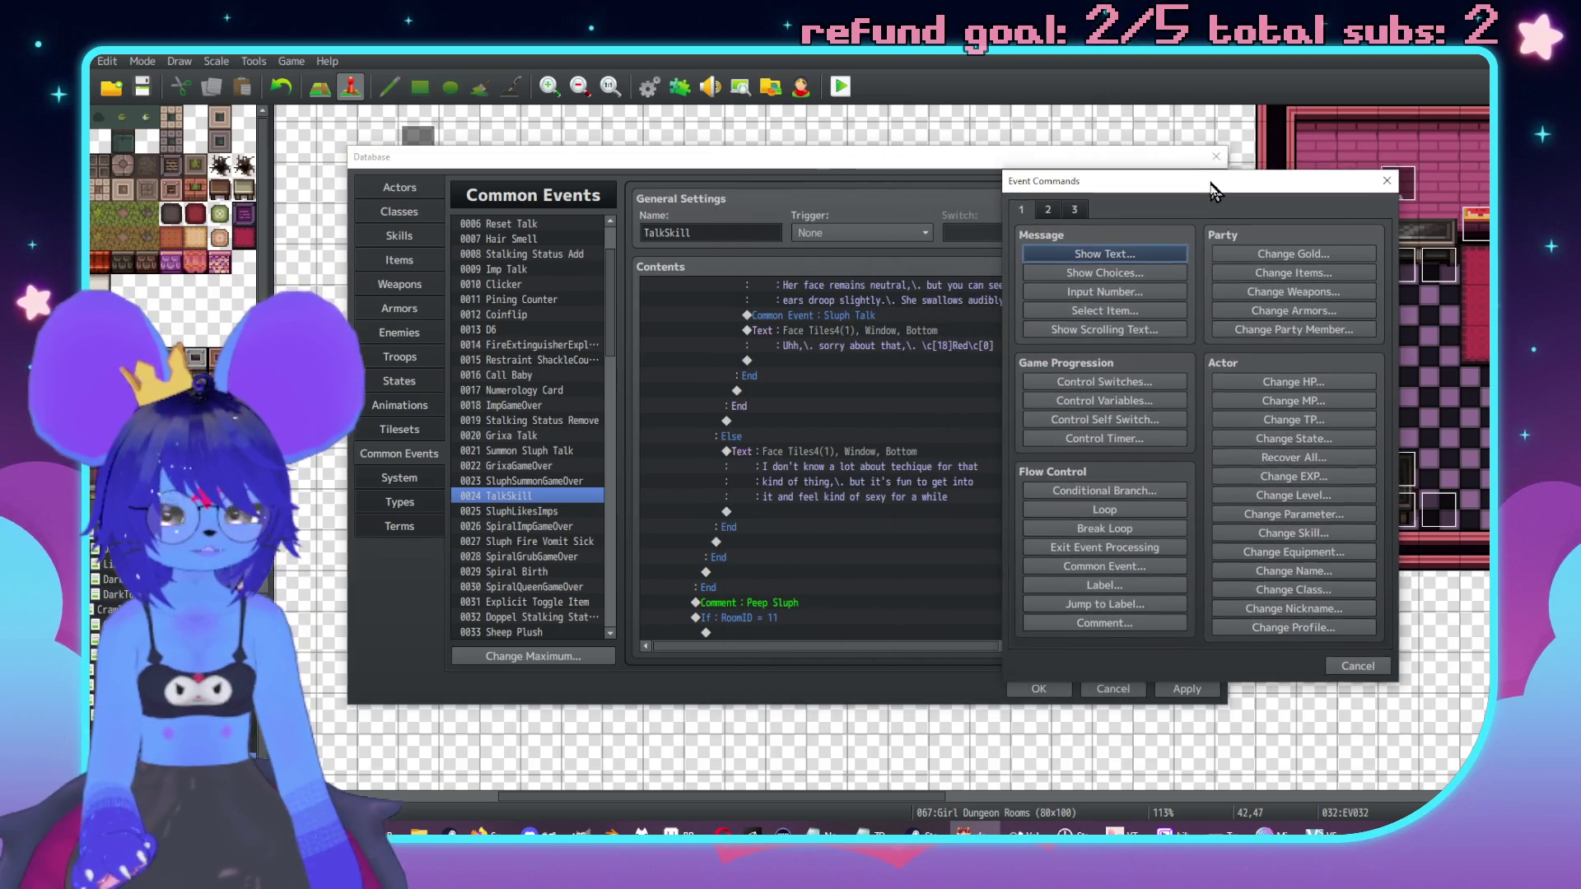
pyautogui.click(1103, 492)
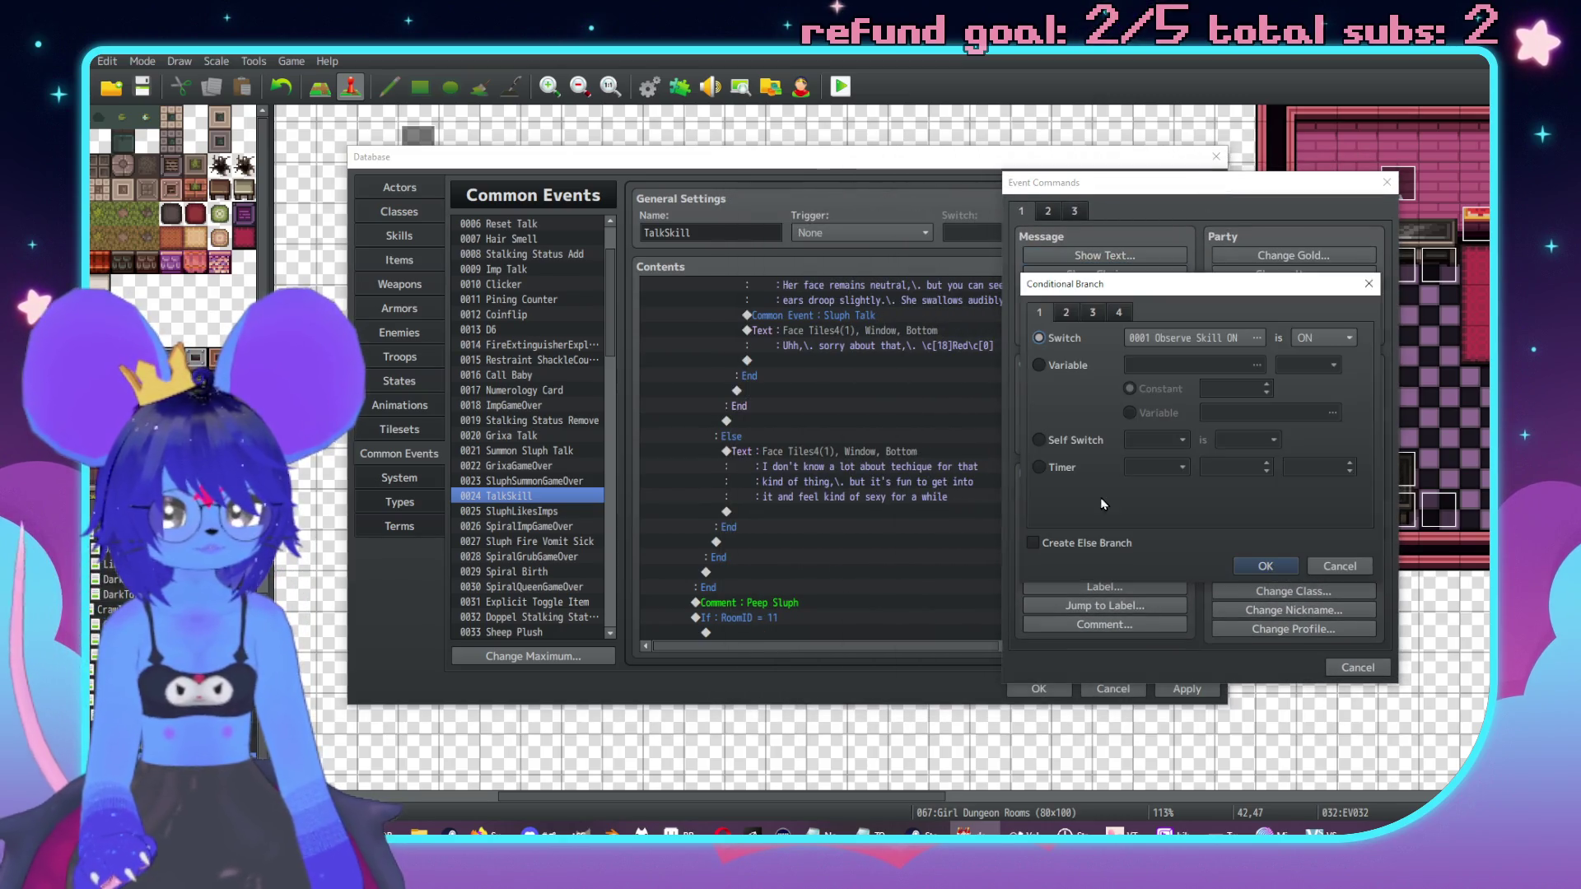
pyautogui.click(1082, 314)
pyautogui.click(1066, 312)
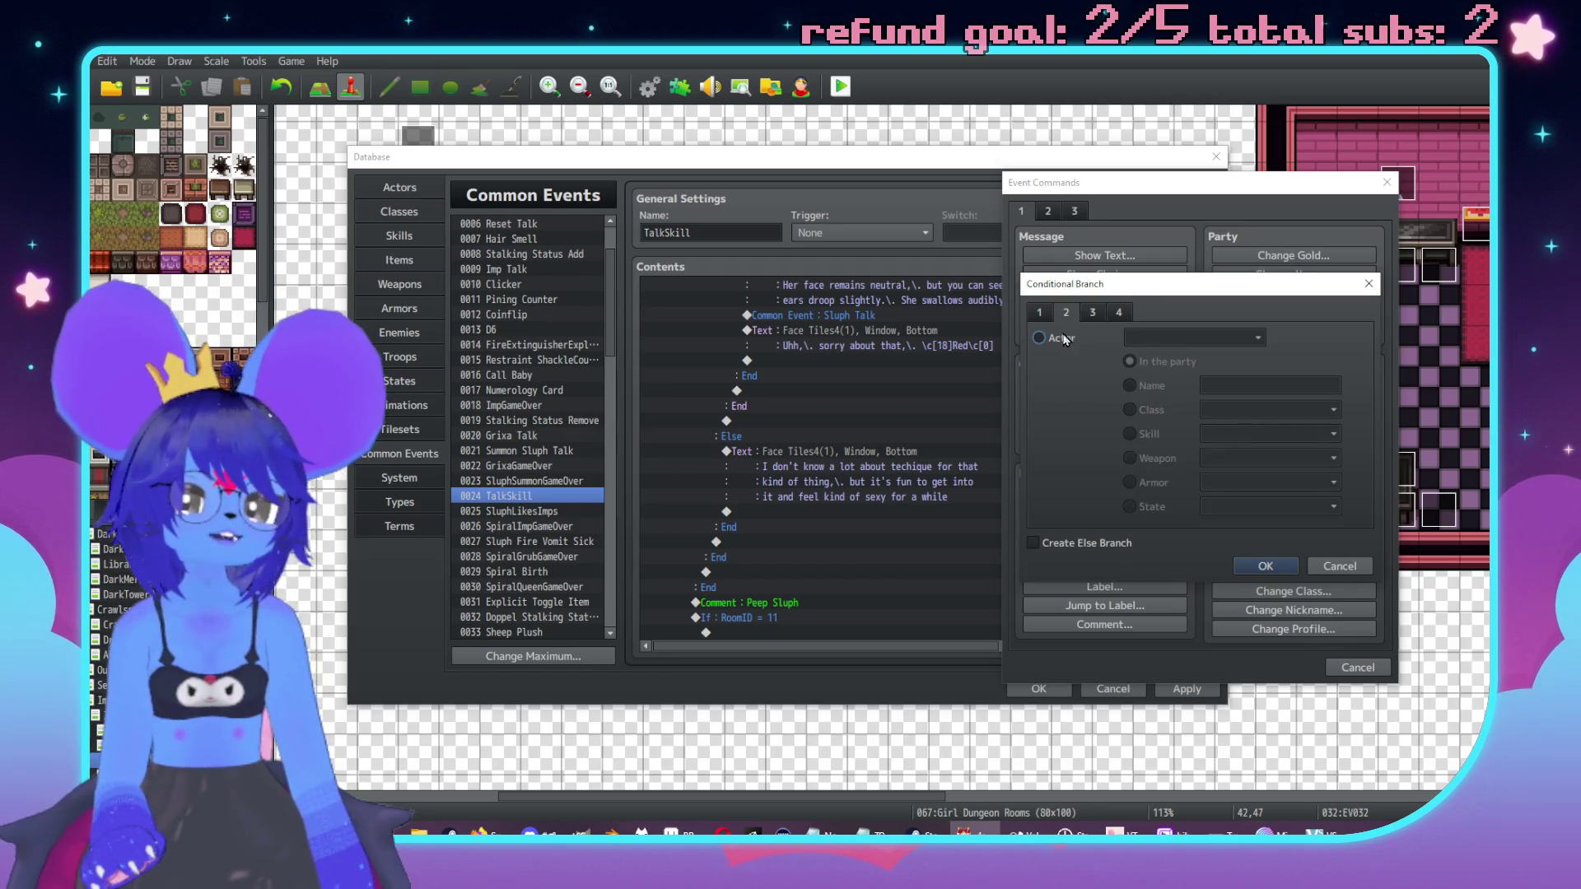